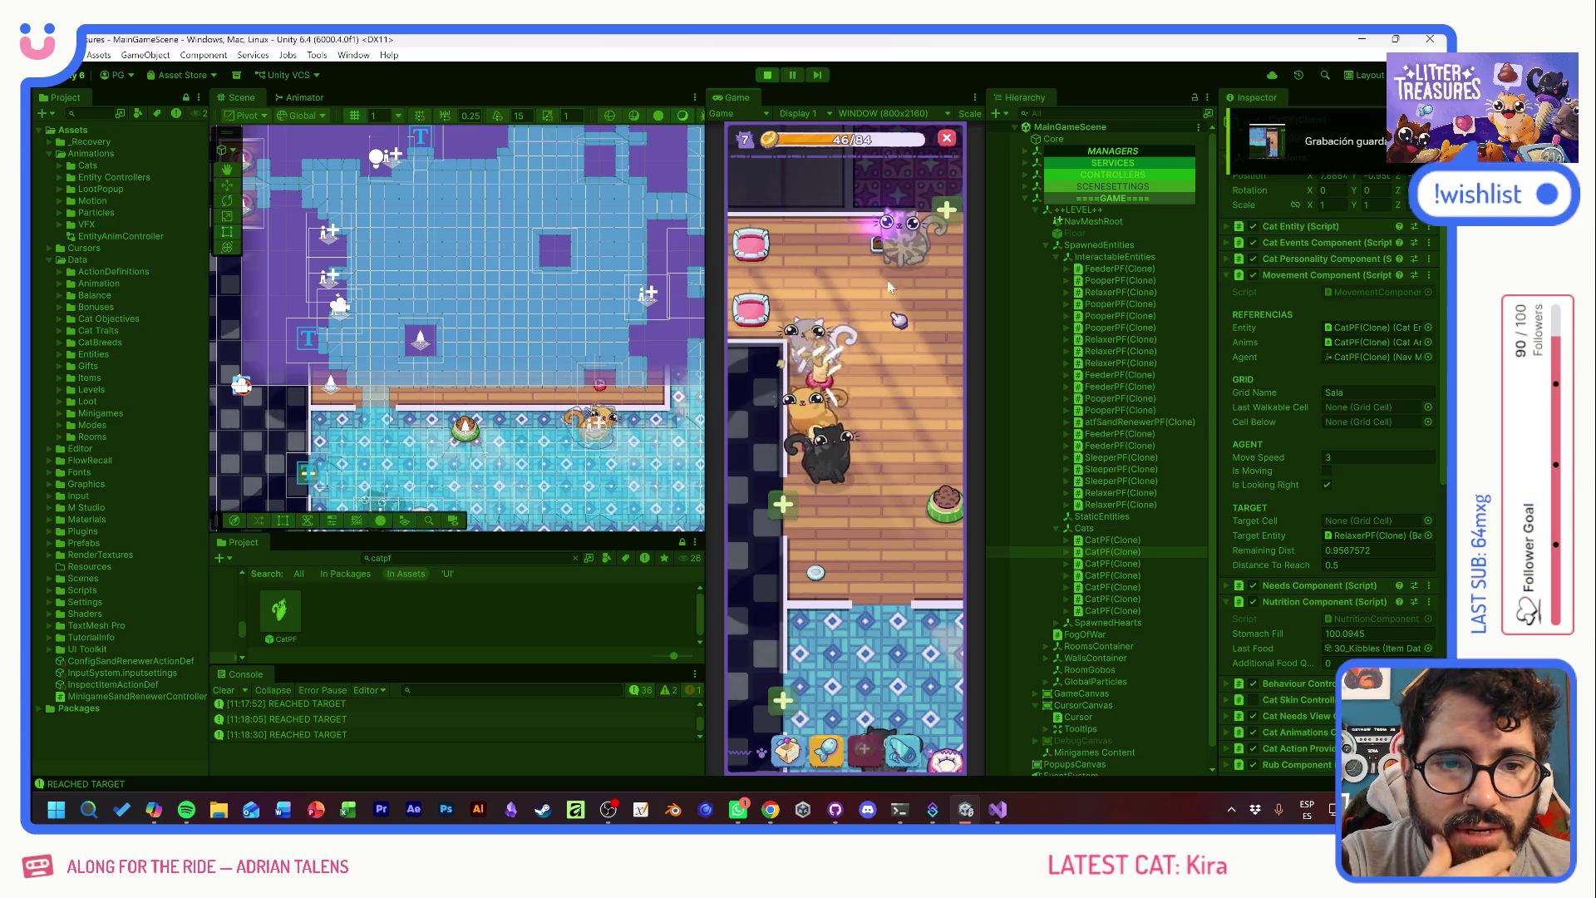
- Scoop two litter boxes and collect the Beach Sand reward
{"action": "left_click", "coordinate": [884, 254]}
{"action": "left_click", "coordinate": [786, 370]}
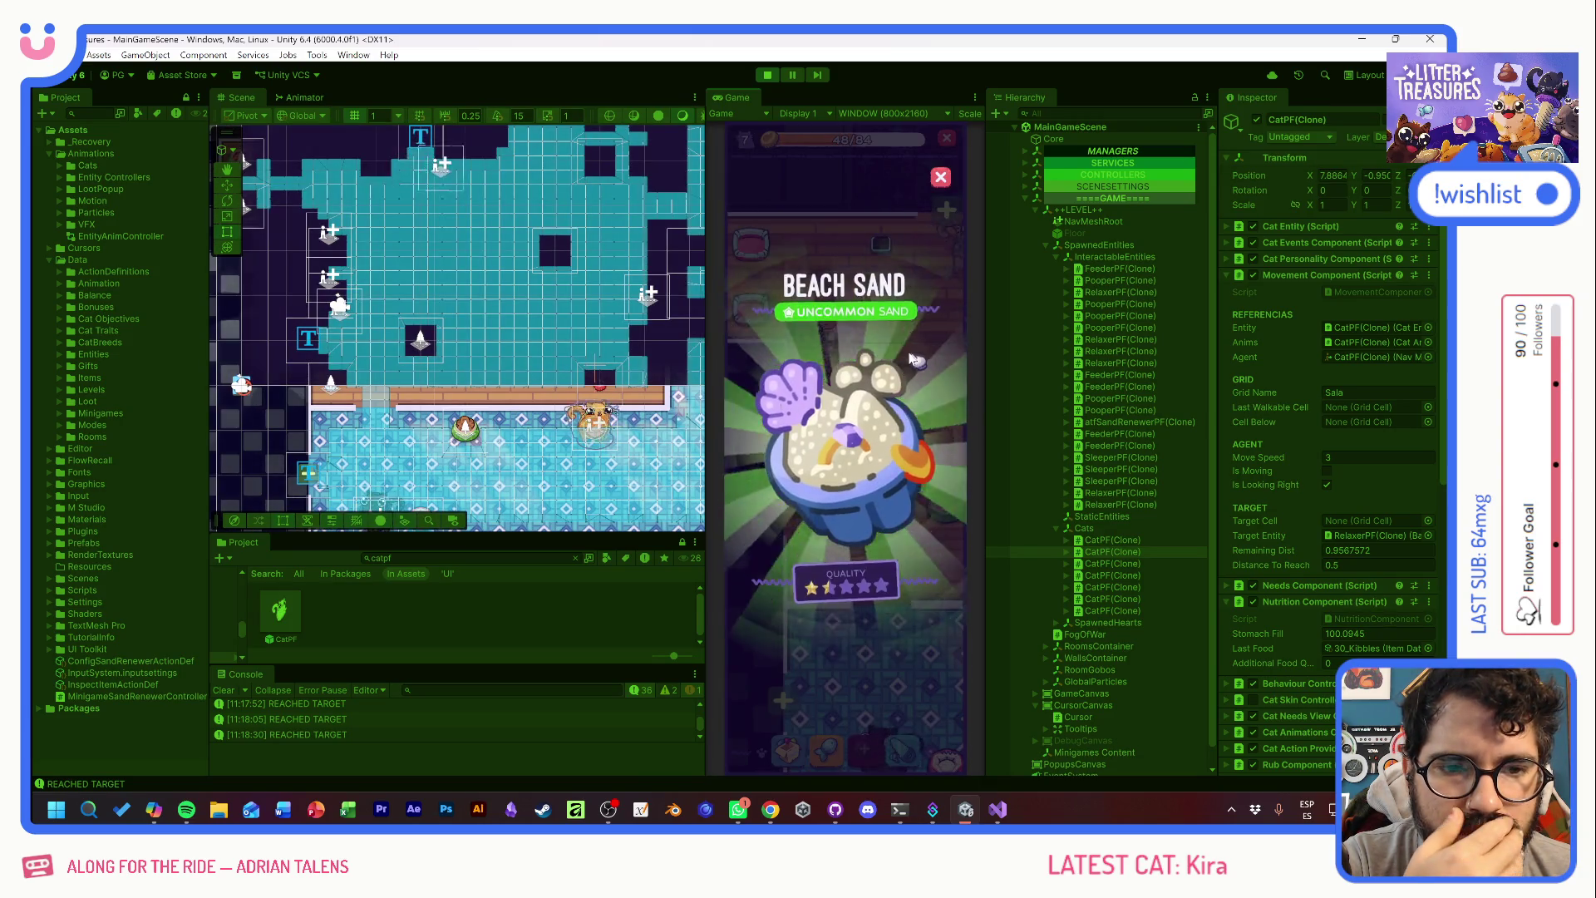
{"action": "left_click", "coordinate": [906, 383]}
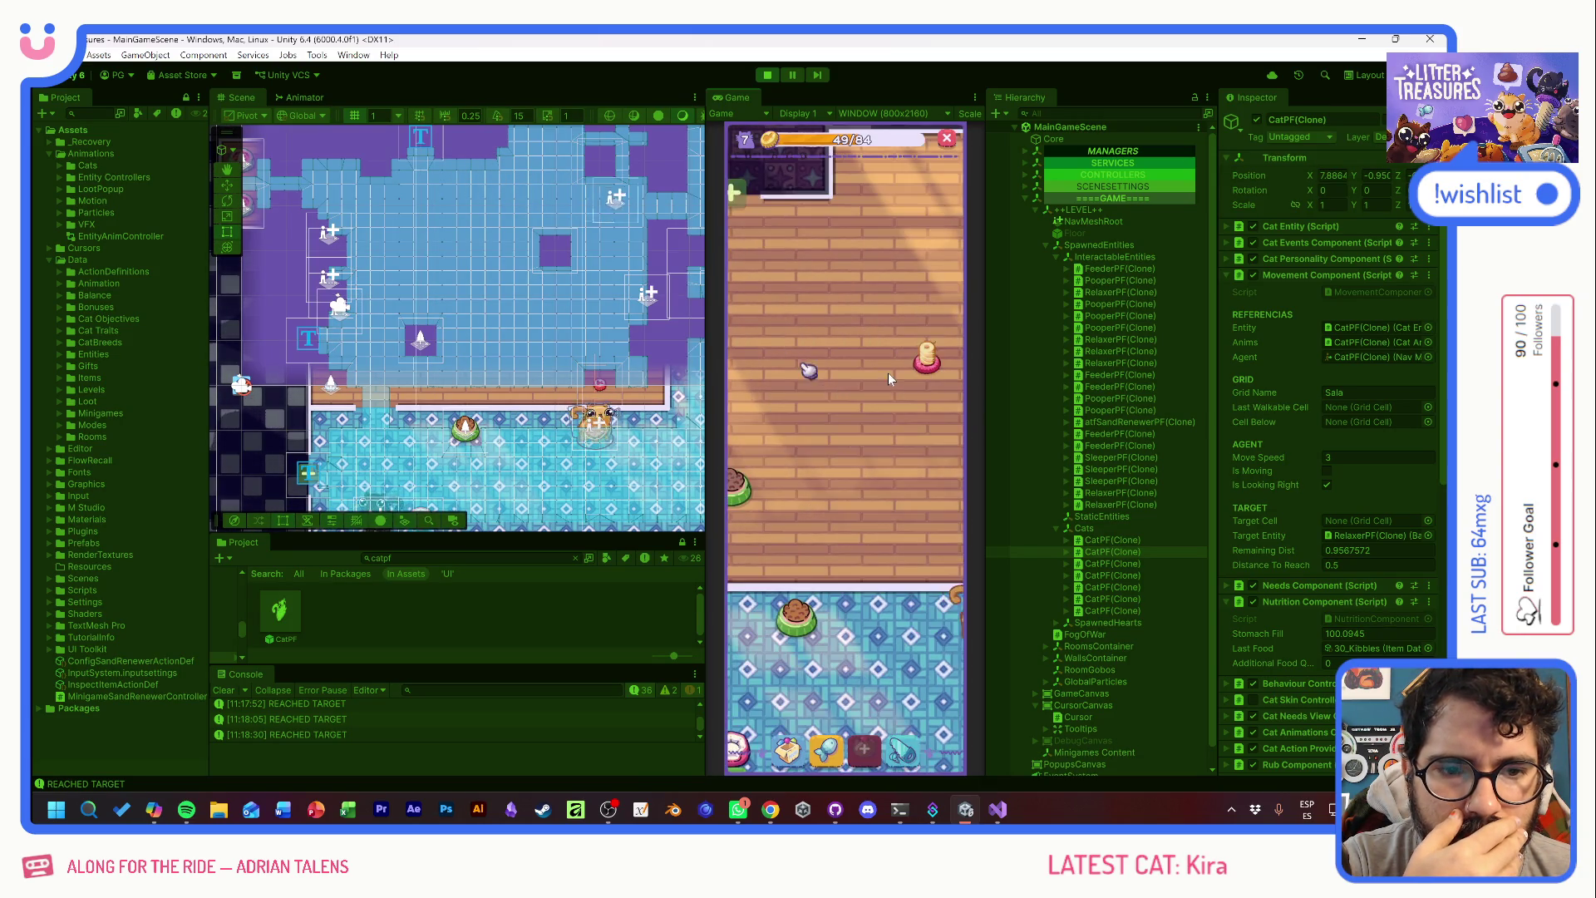
{"action": "left_click", "coordinate": [851, 388]}
{"action": "left_click", "coordinate": [832, 387]}
{"action": "left_click", "coordinate": [868, 492]}
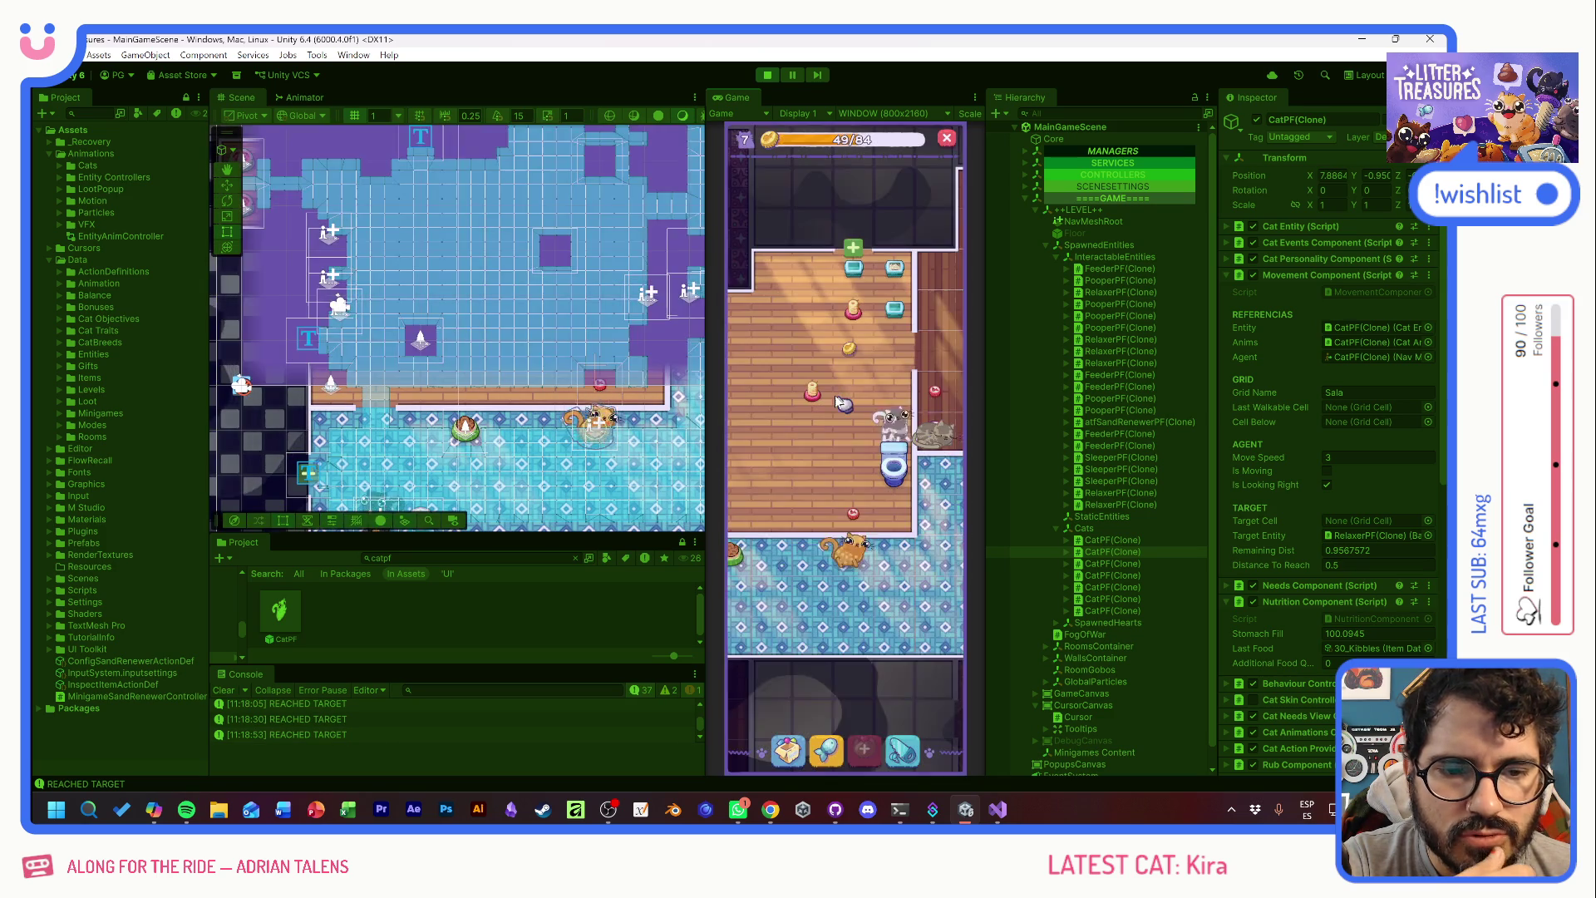
- Pick a cat and pan the room to show the beds and dark corridor
{"action": "left_click", "coordinate": [849, 434]}
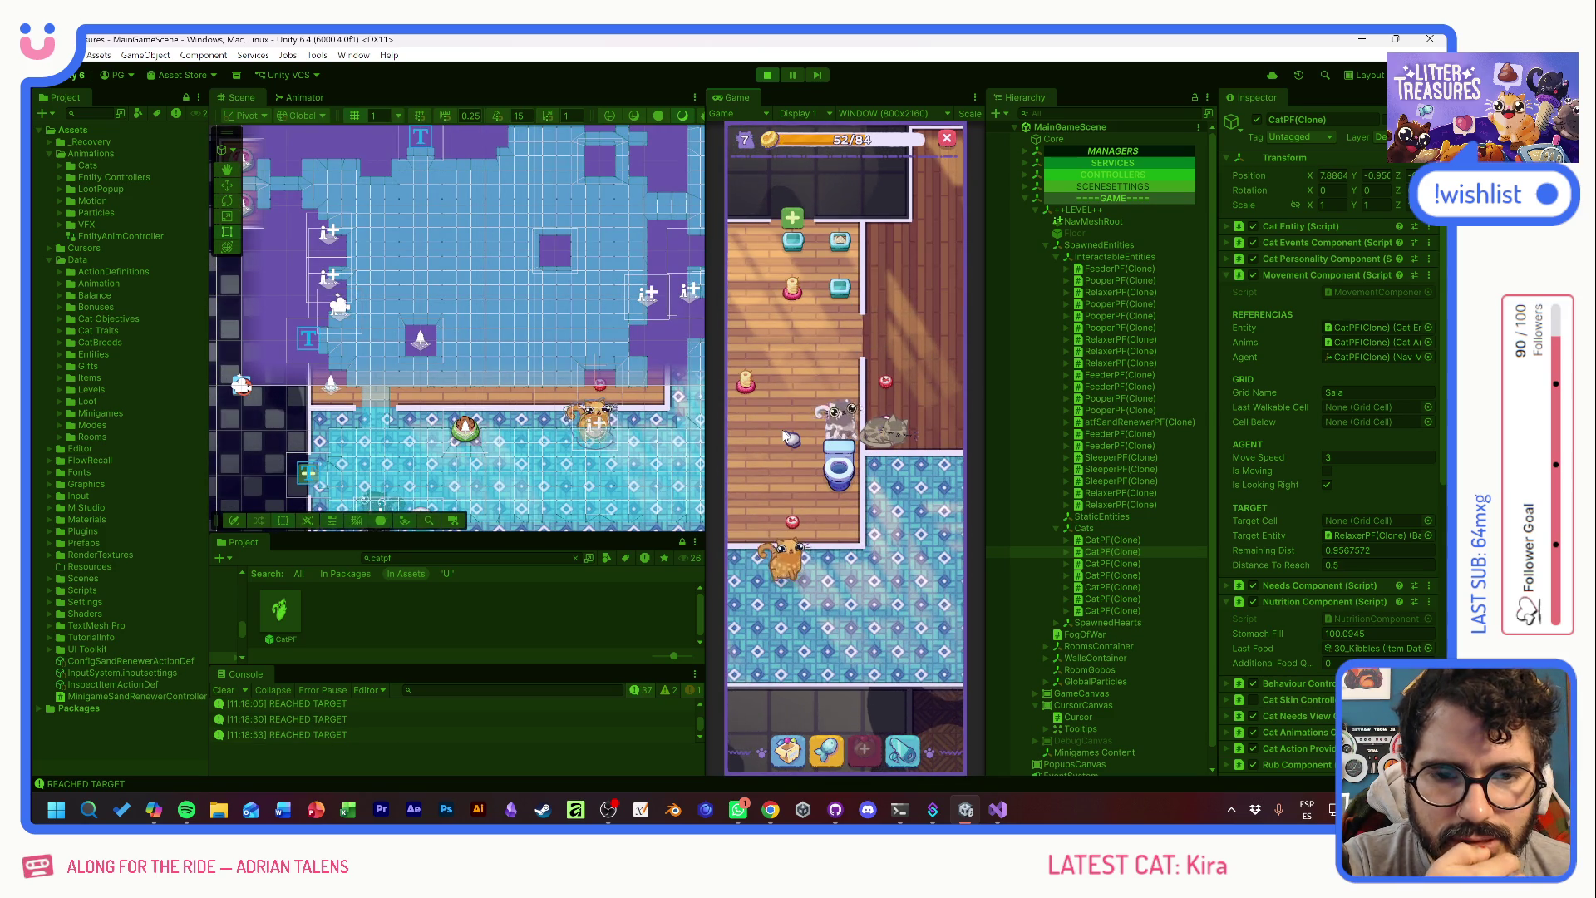
{"action": "mouse_move", "coordinate": [737, 450]}
{"action": "left_mouse_down"}
{"action": "mouse_move", "coordinate": [836, 399]}
{"action": "mouse_move", "coordinate": [950, 413]}
{"action": "left_mouse_up"}
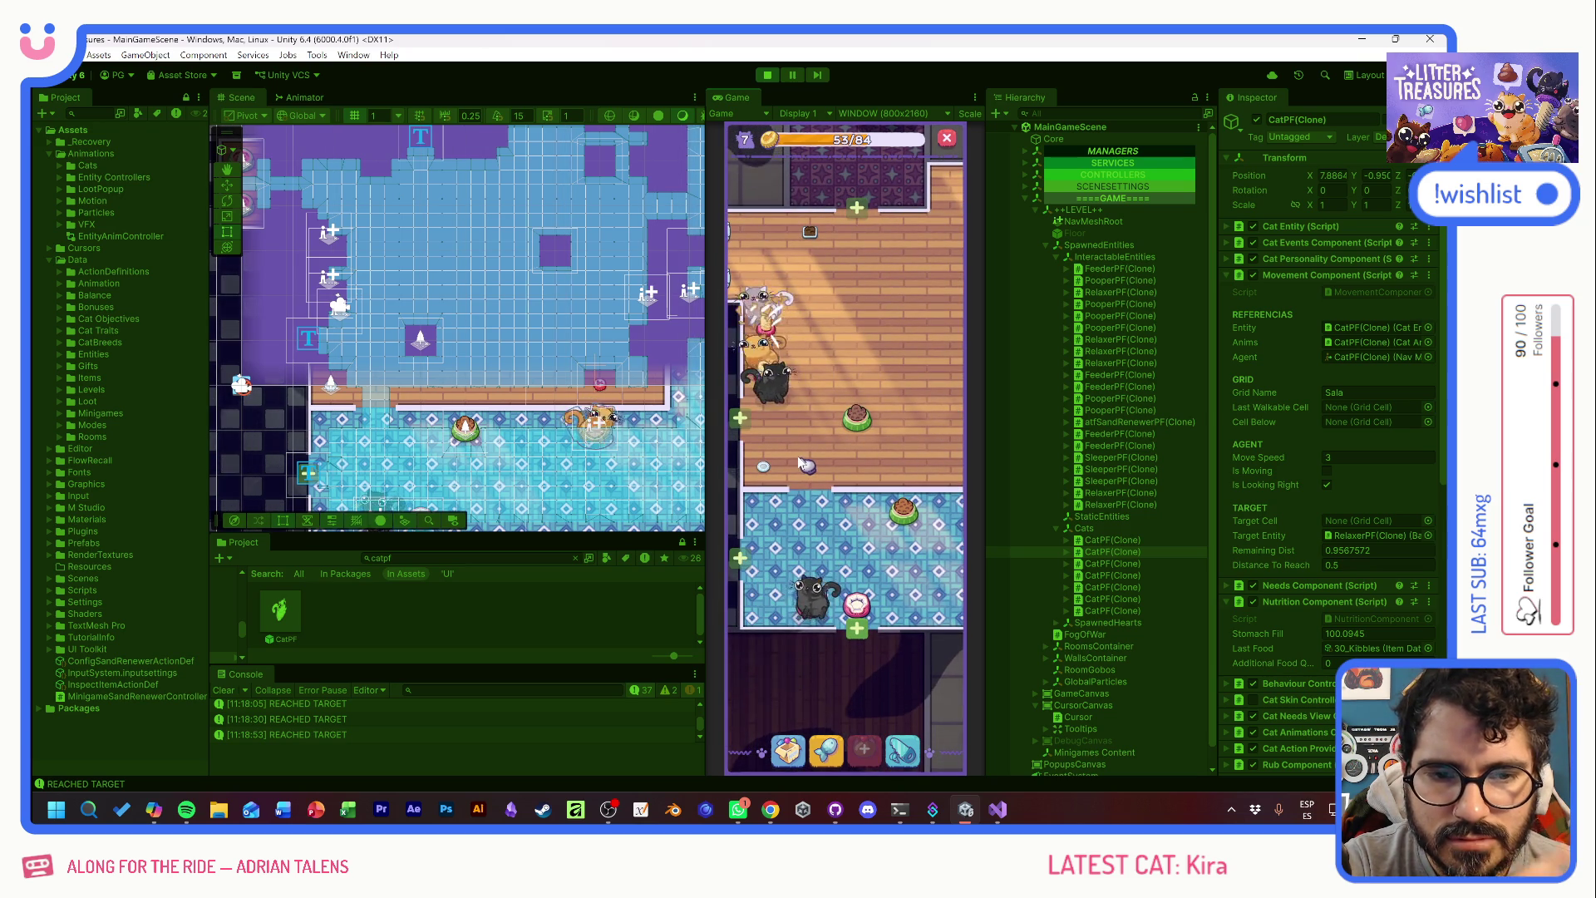
{"action": "scroll", "coordinate": [800, 460], "scroll_direction": "up", "scroll_amount": 2}
{"action": "mouse_move", "coordinate": [804, 459]}
{"action": "left_mouse_down"}
{"action": "mouse_move", "coordinate": [860, 461]}
{"action": "mouse_move", "coordinate": [896, 525]}
{"action": "left_mouse_up"}
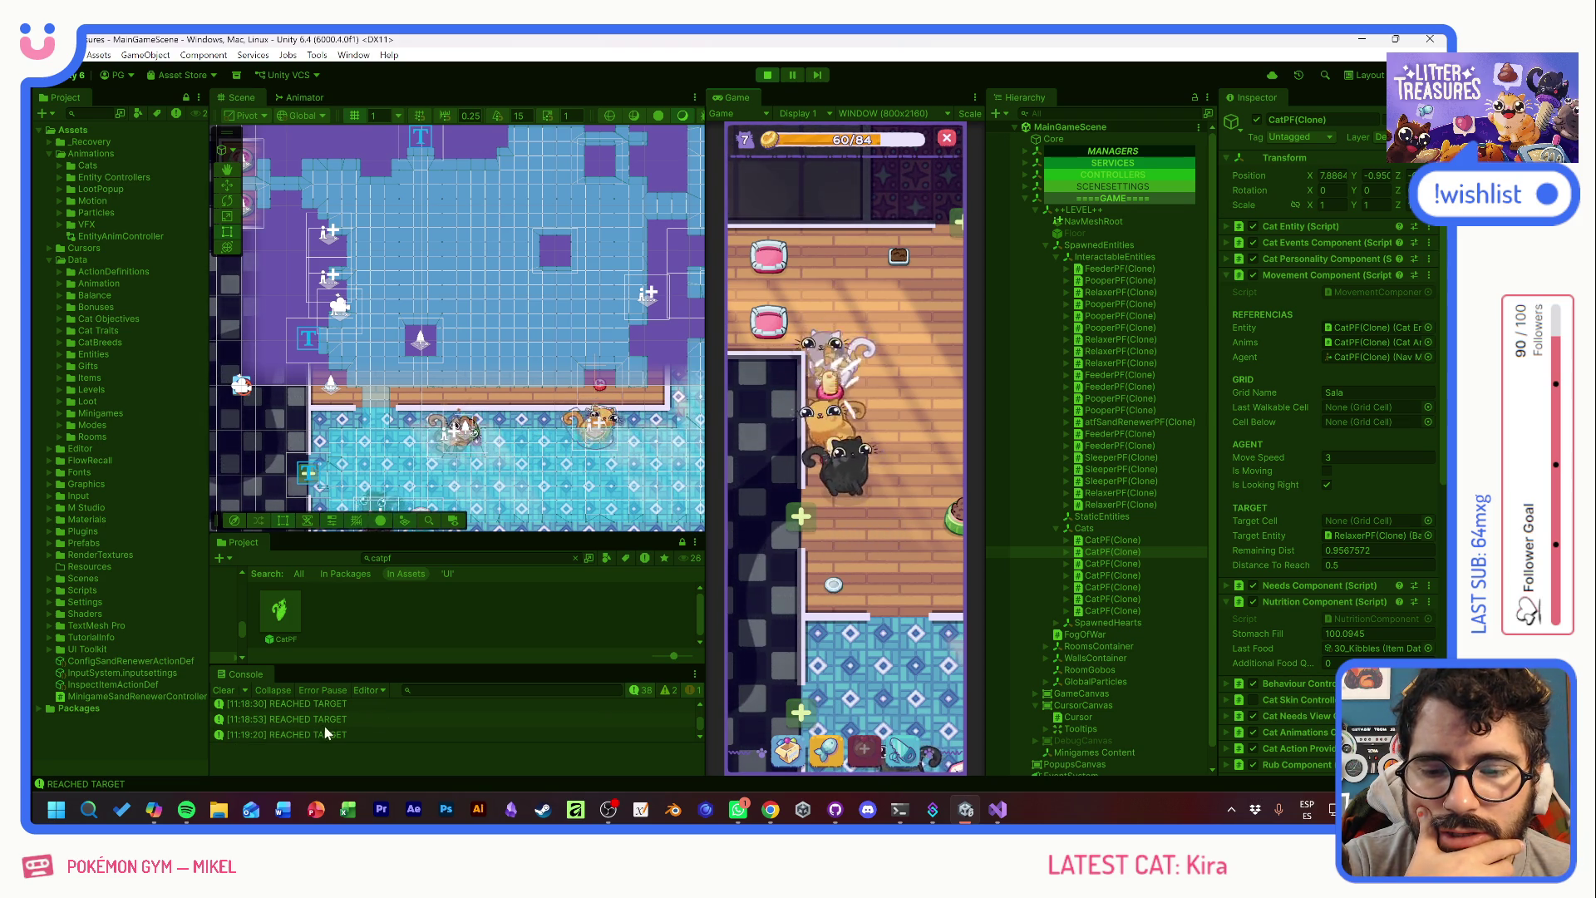
{"action": "scroll", "coordinate": [333, 725], "scroll_direction": "up", "scroll_amount": 3}
{"action": "scroll", "coordinate": [511, 736], "scroll_direction": "up", "scroll_amount": 5}
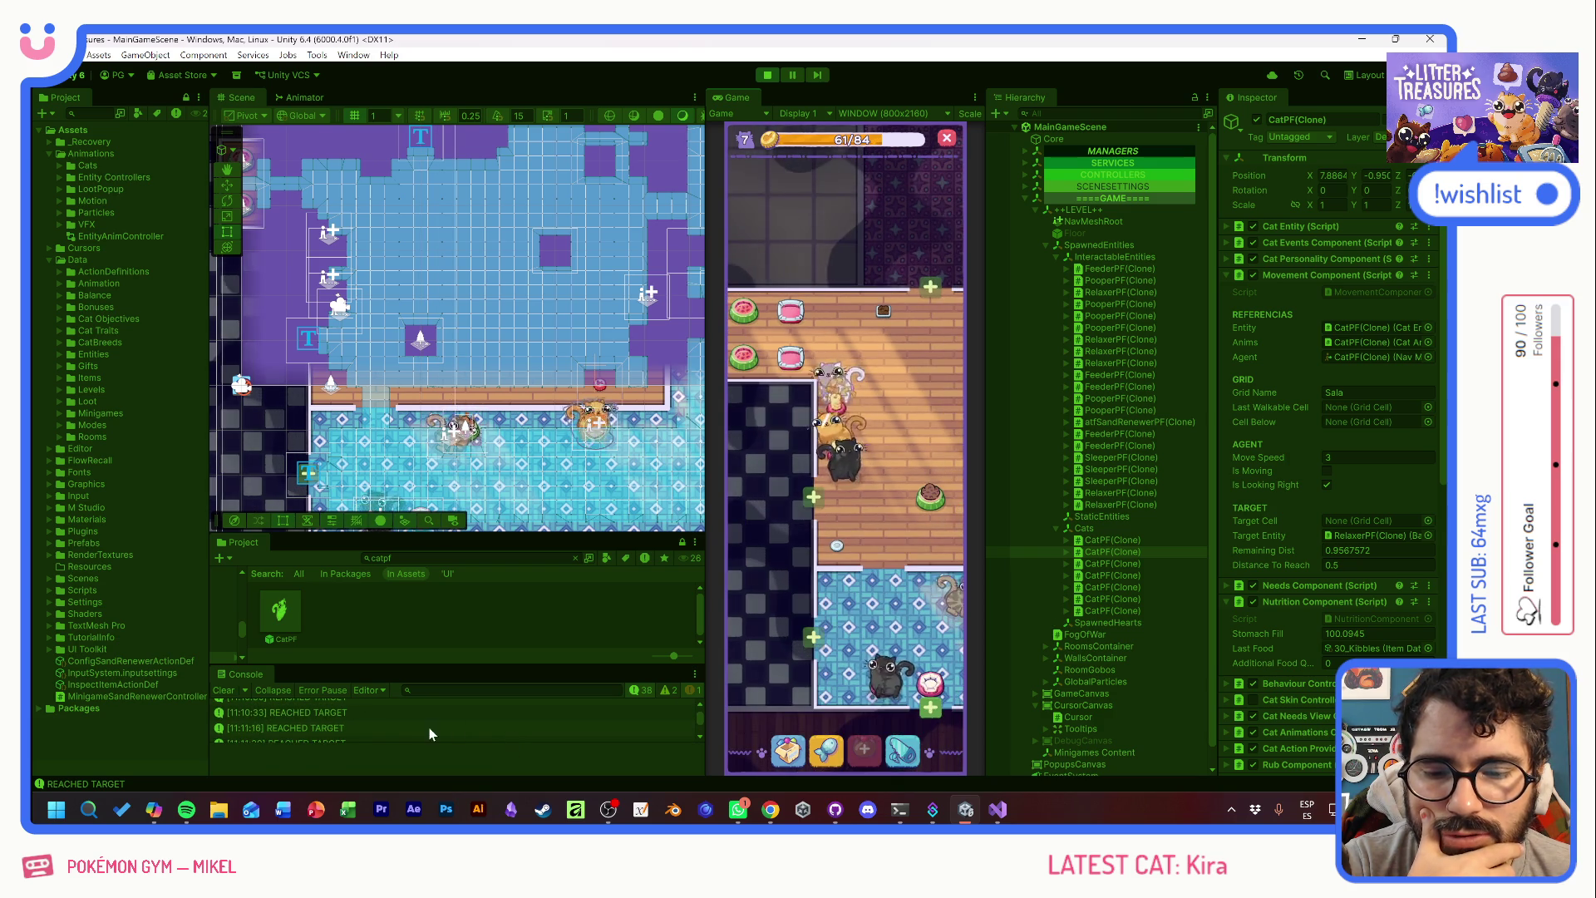
{"action": "left_click_drag", "start_coordinate": [835, 634], "coordinate": [769, 551]}
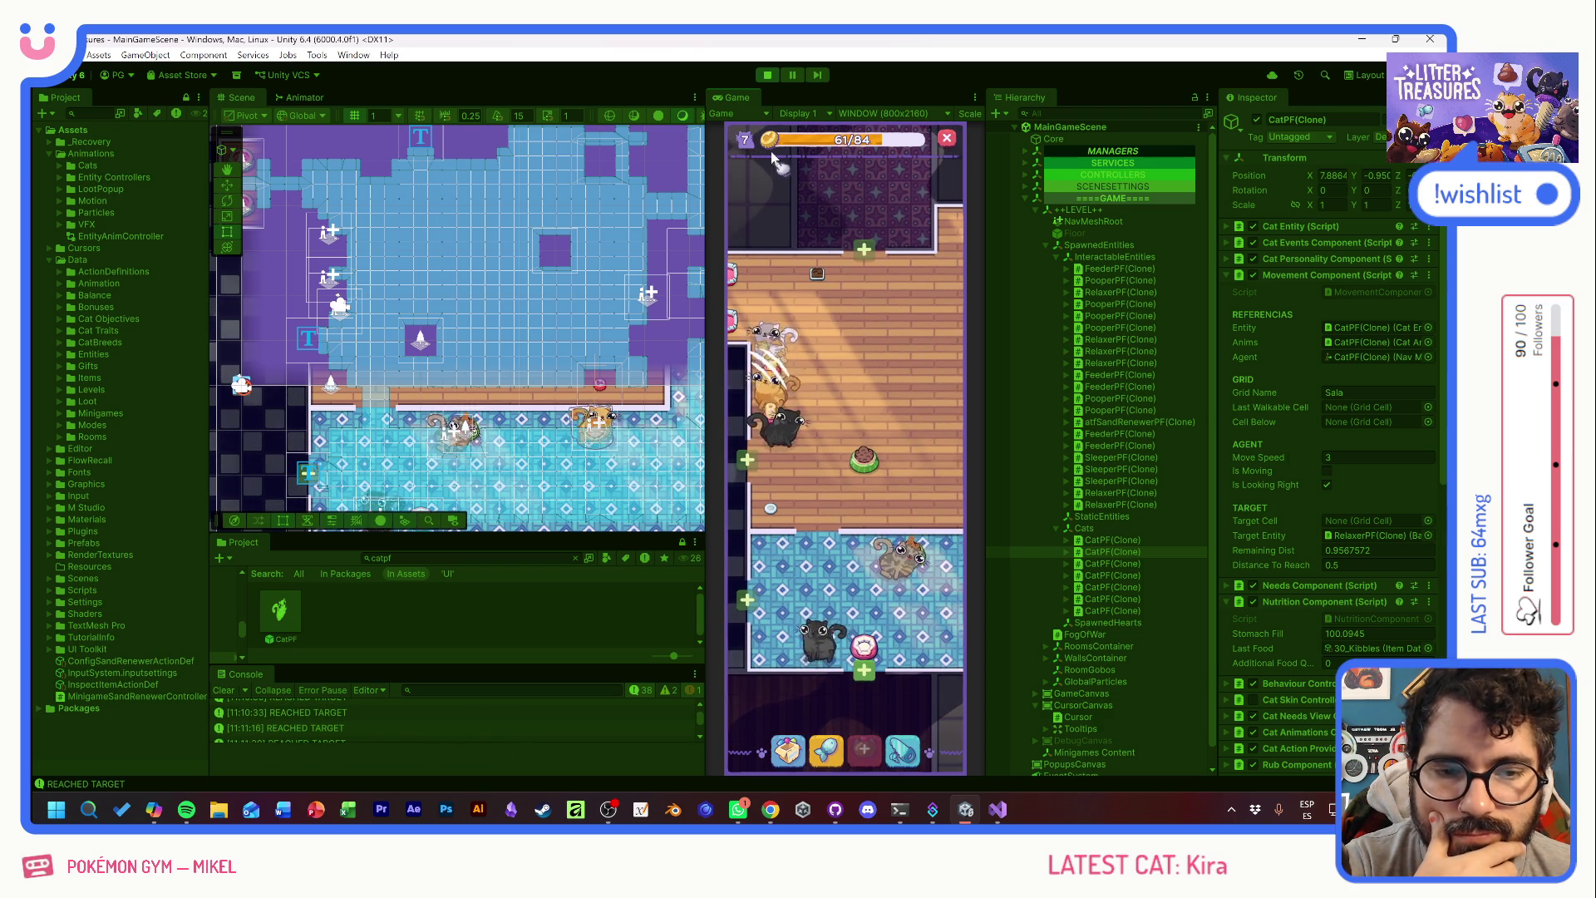
- Stop play mode and bring up the Obsidian task board
{"action": "left_click", "coordinate": [769, 76]}
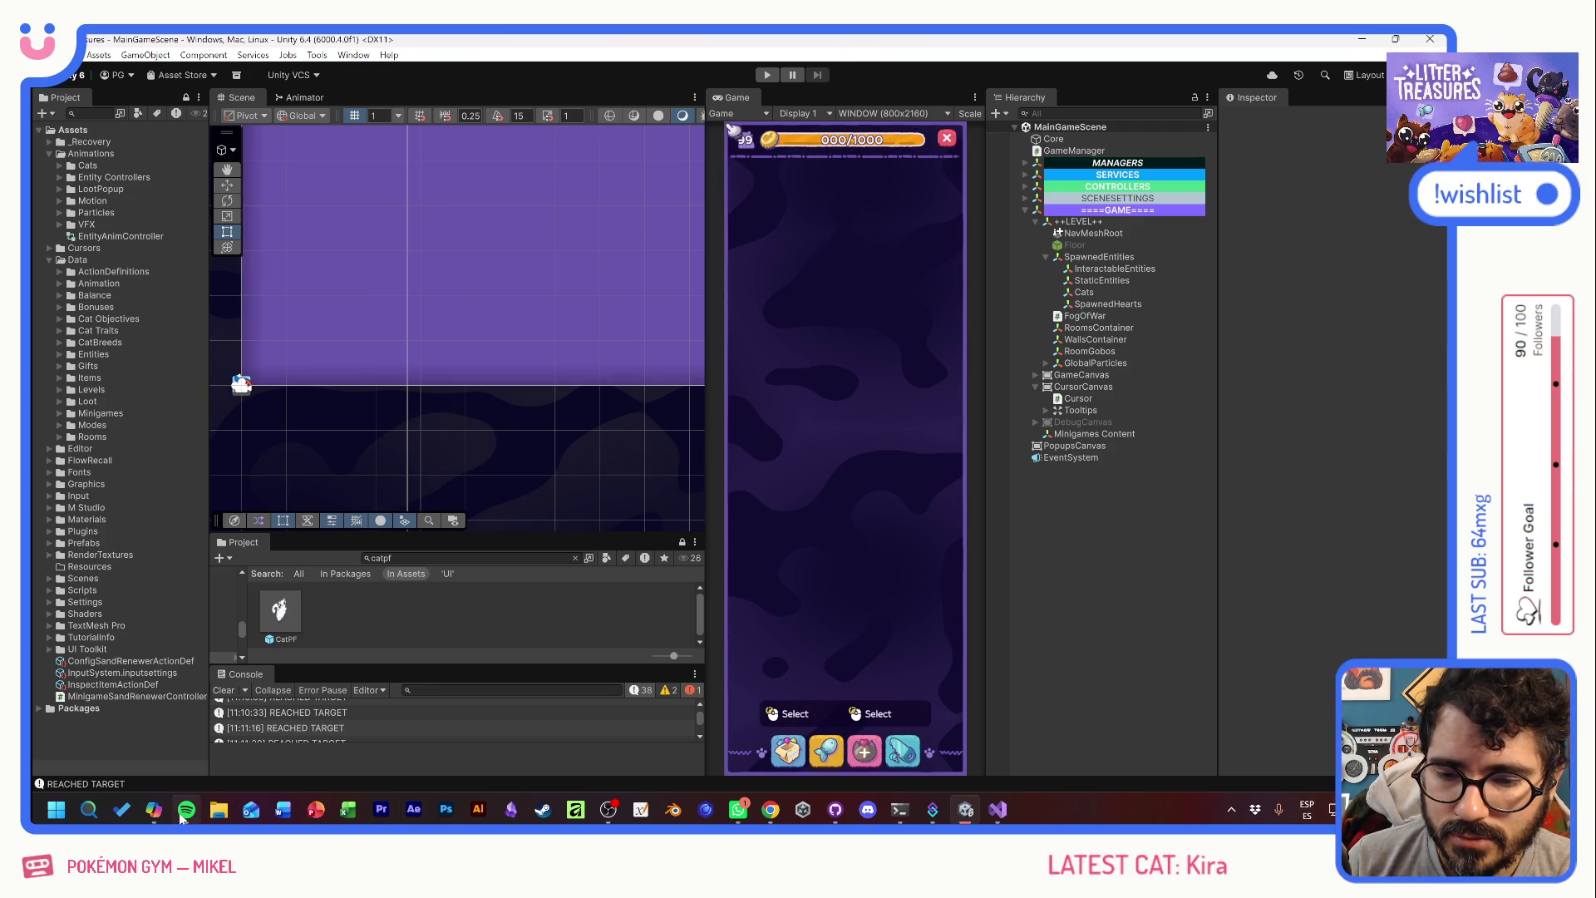
{"action": "mouse_move", "coordinate": [153, 813]}
{"action": "left_click", "coordinate": [511, 811]}
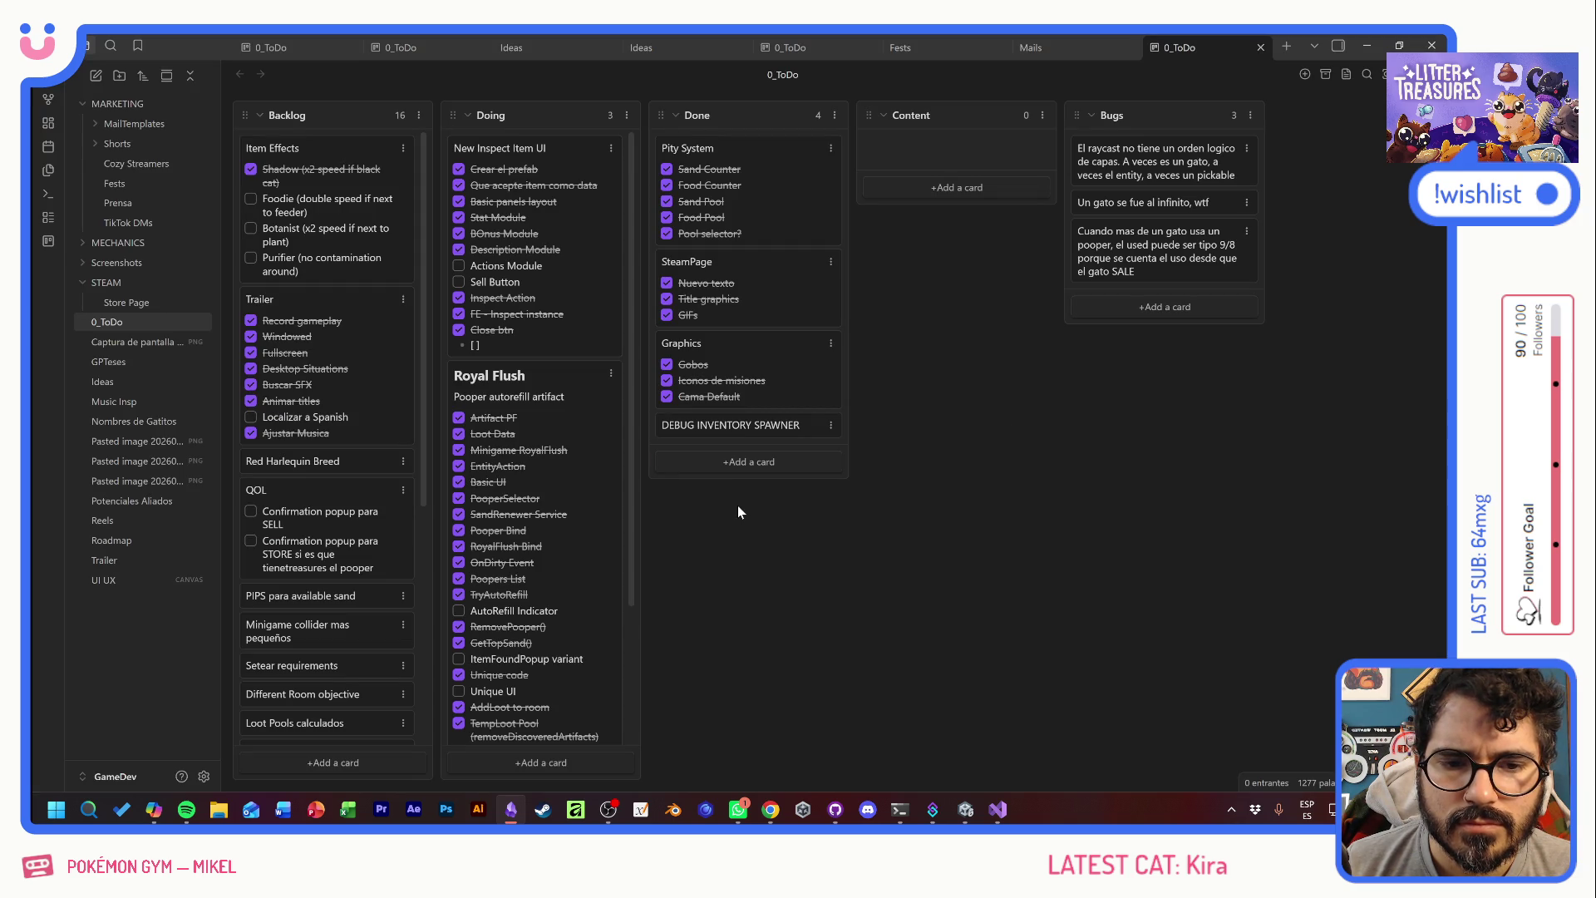
- Tick off 'Revisar colisiones reales' on the Kanban board
{"action": "left_click", "coordinate": [754, 466]}
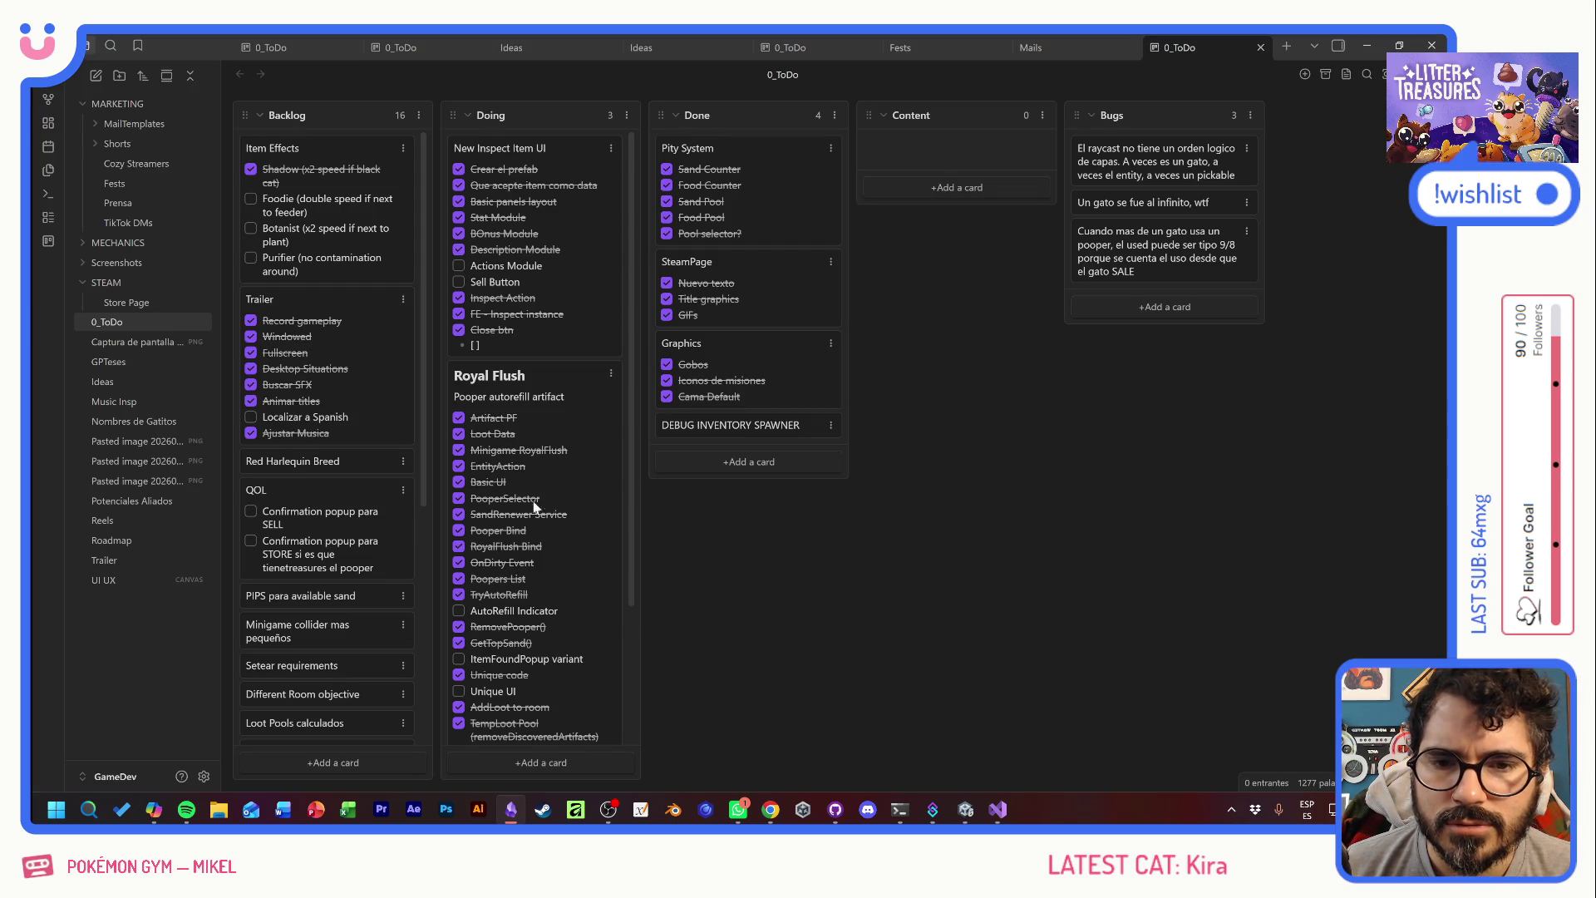
{"action": "scroll", "coordinate": [522, 476], "scroll_direction": "down", "scroll_amount": 3}
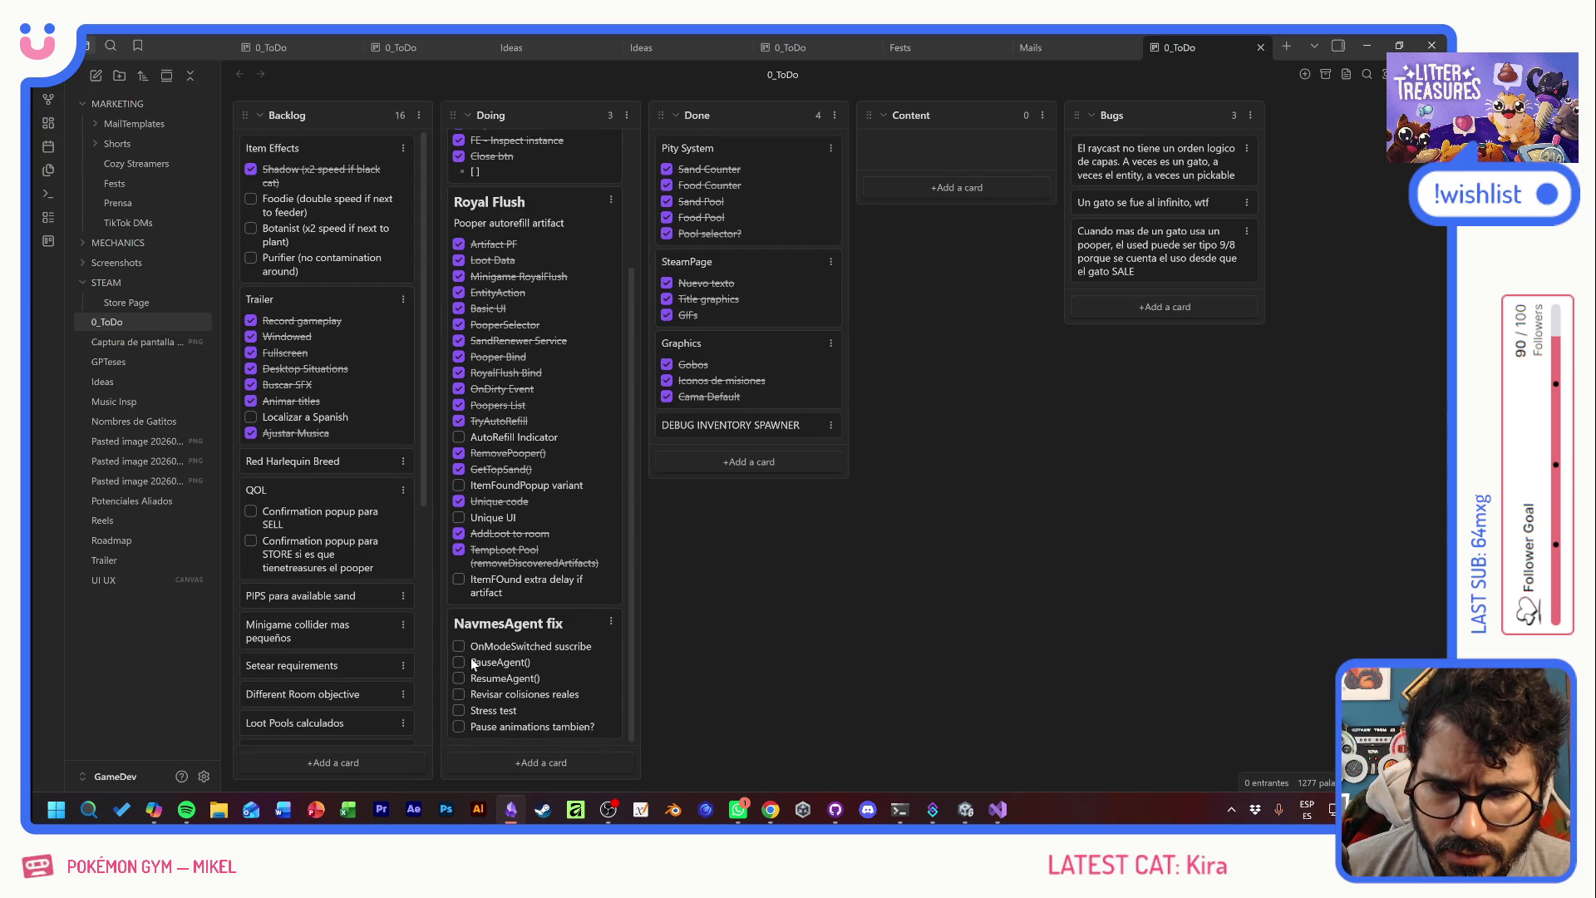
{"action": "left_click", "coordinate": [460, 694]}
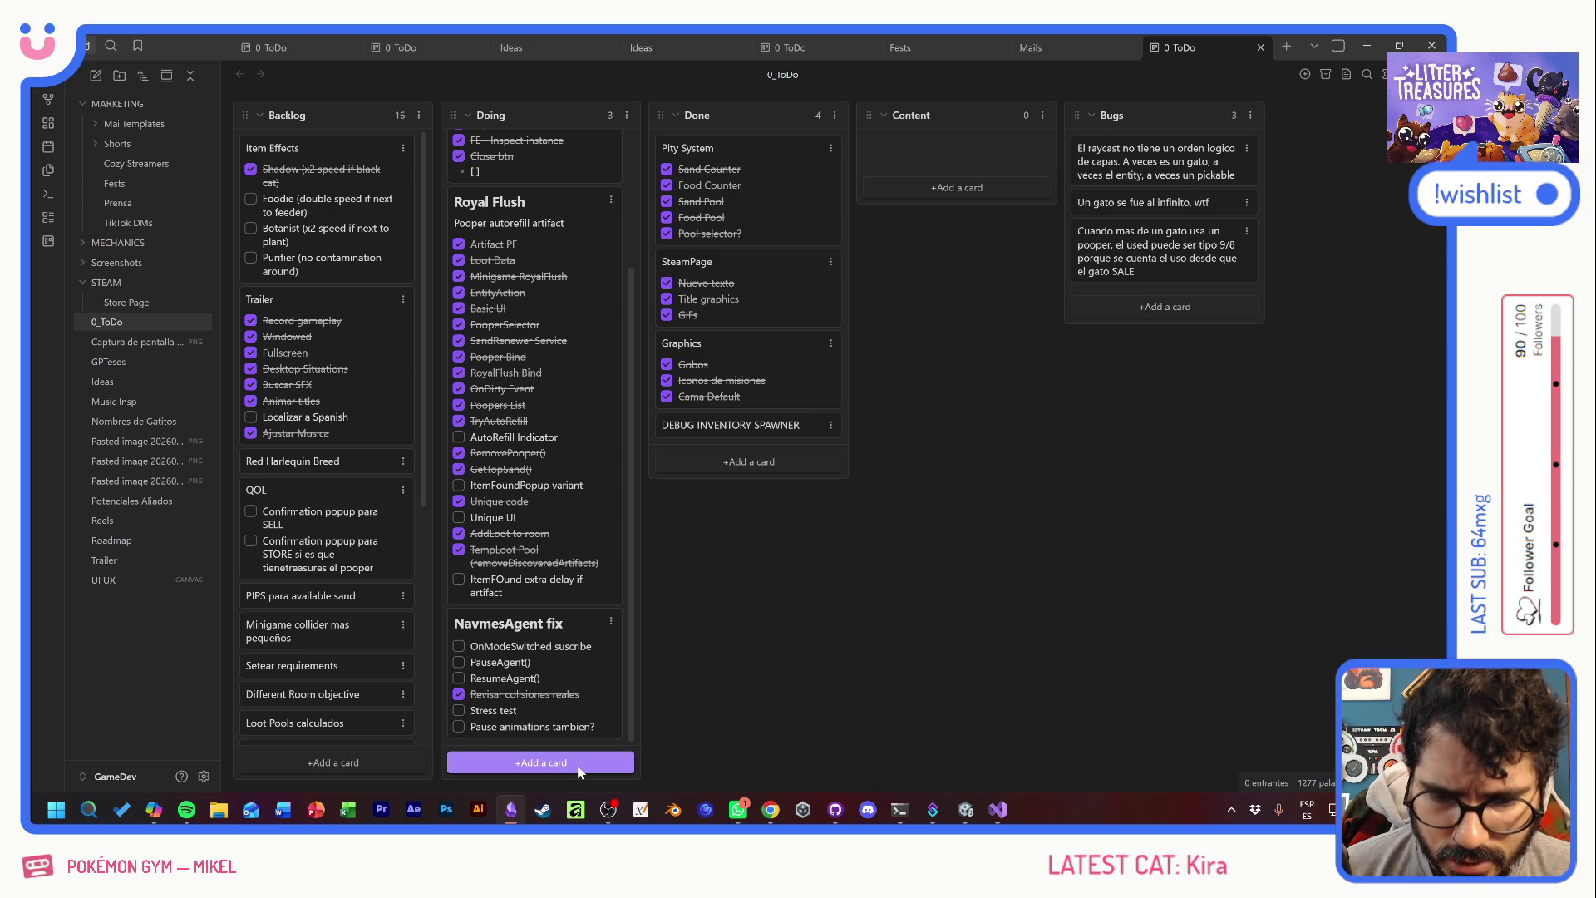
- Add 'Cant place items in doors' to the NavmesAgent fix card, then return to Unity
{"action": "double_click", "coordinate": [577, 709]}
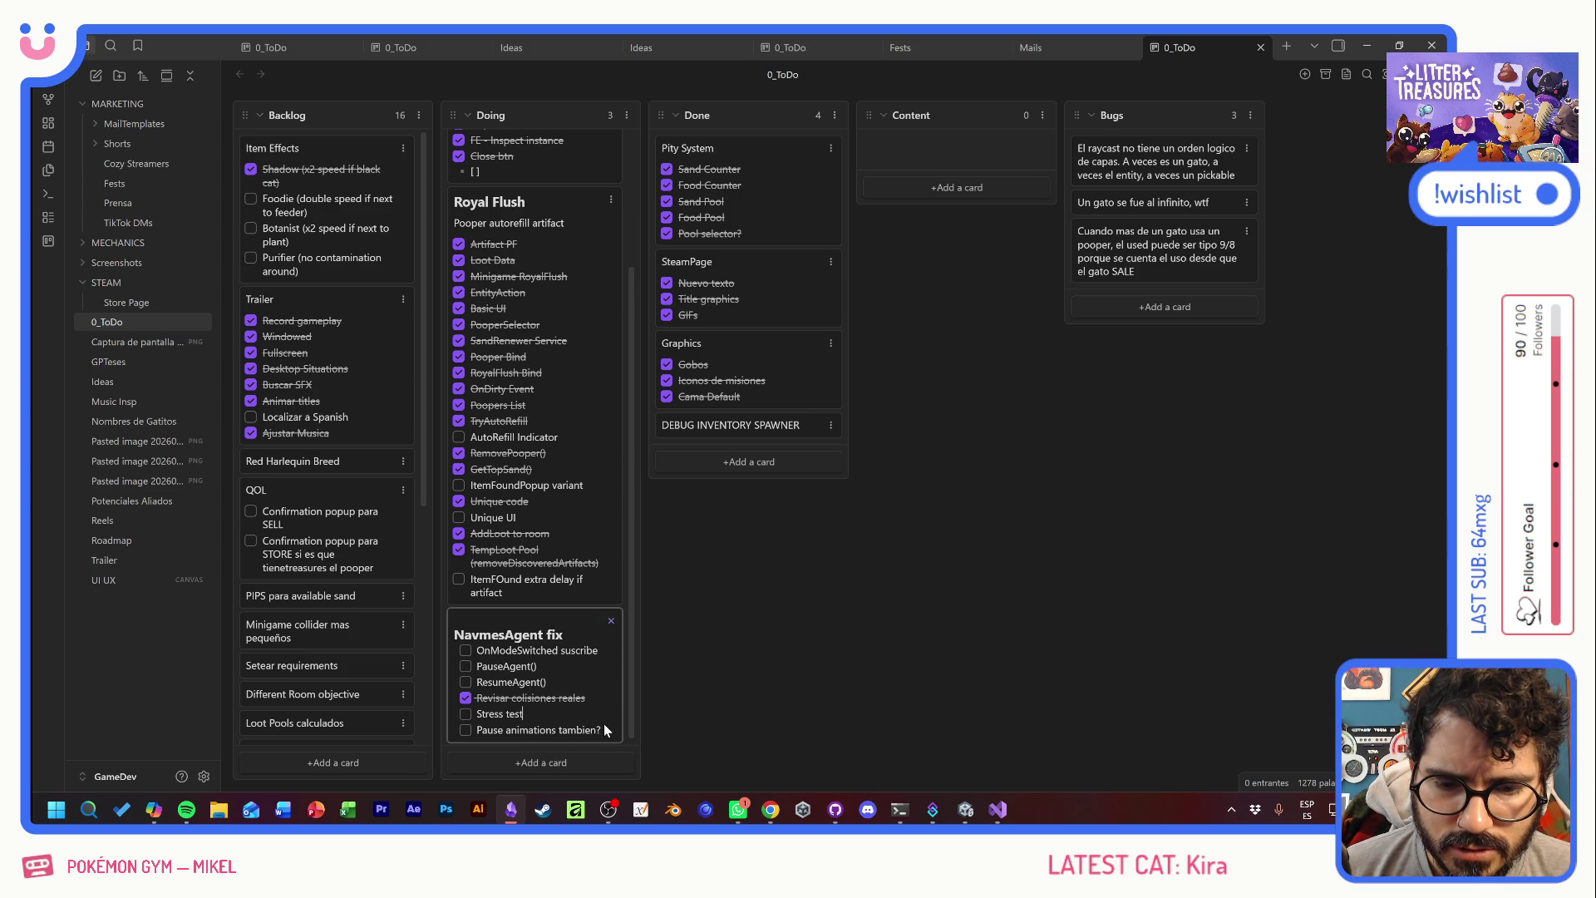
{"action": "key", "text": "Return"}
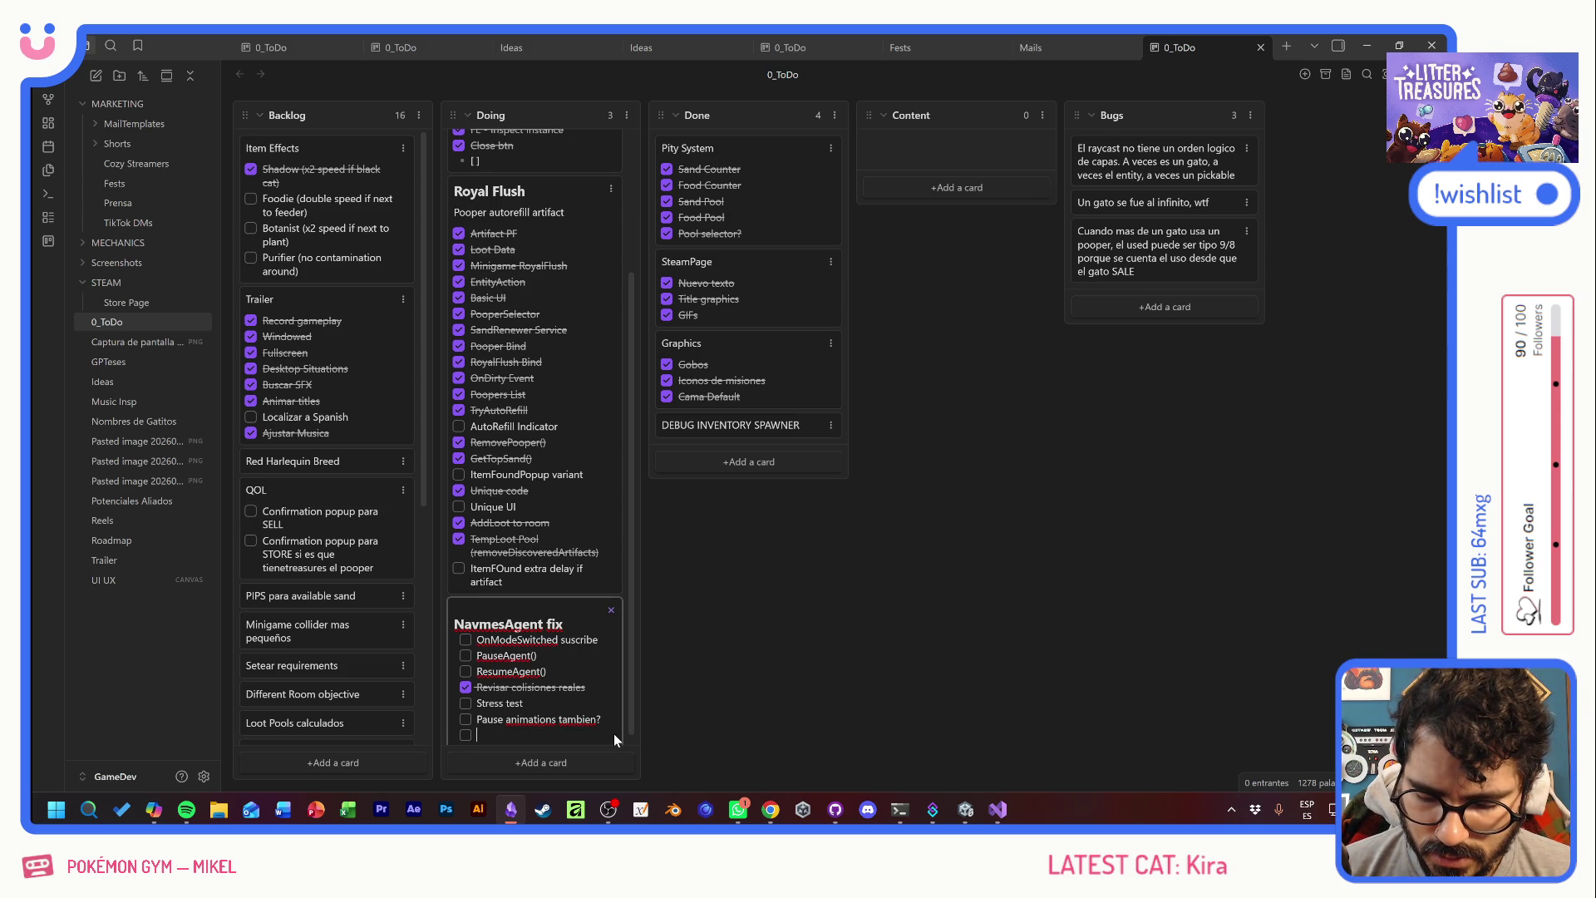
{"action": "type", "text": "Cant place ite"}
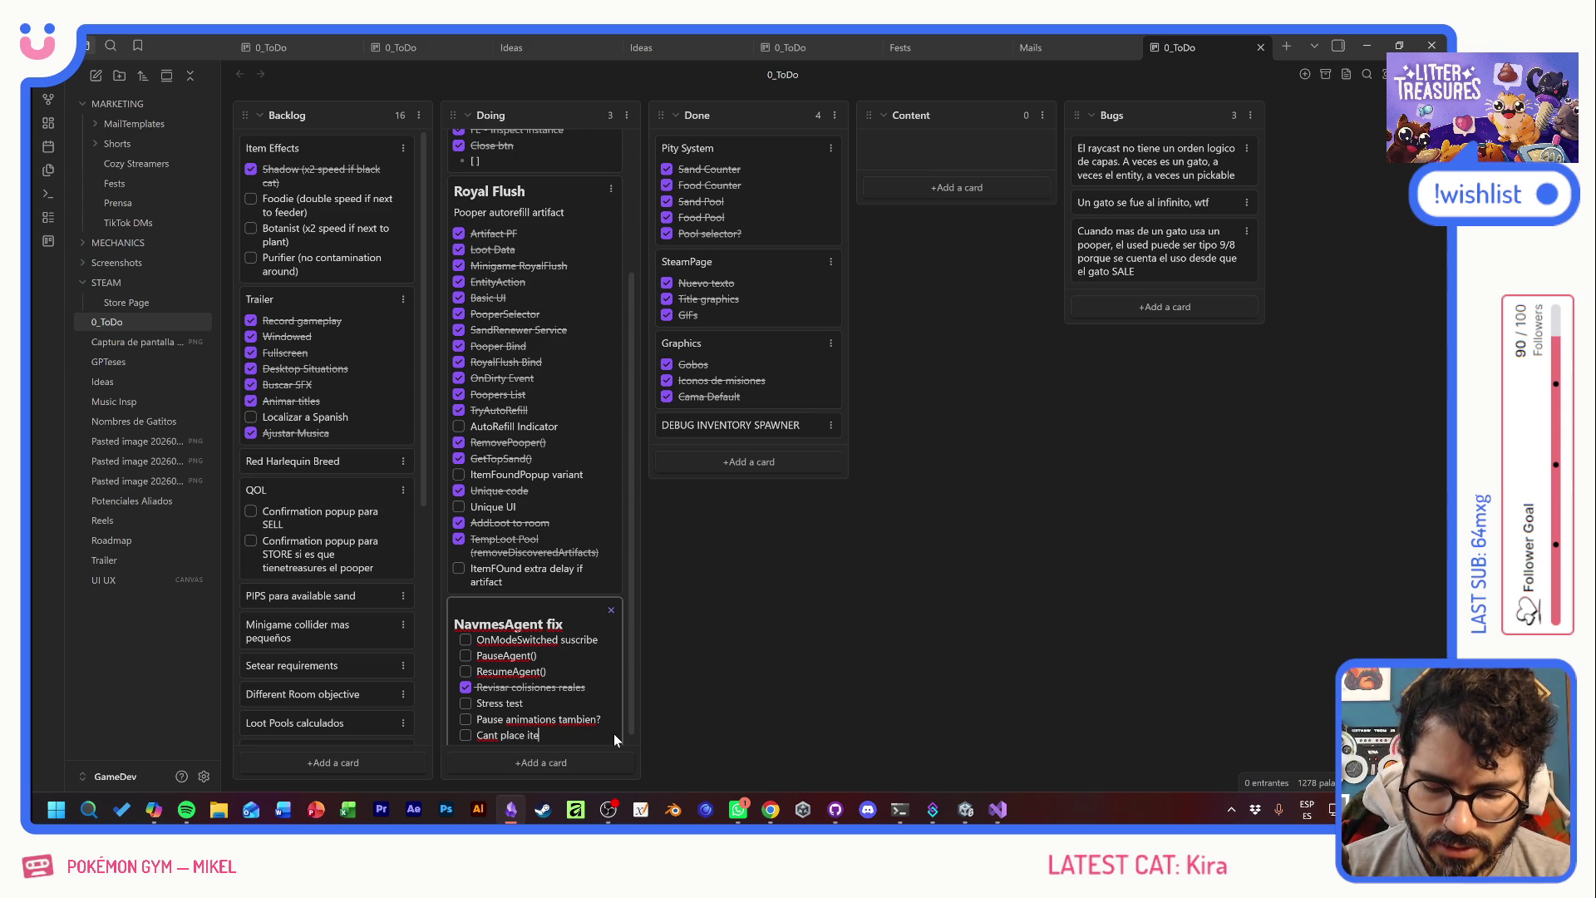
{"action": "key", "text": "Escape"}
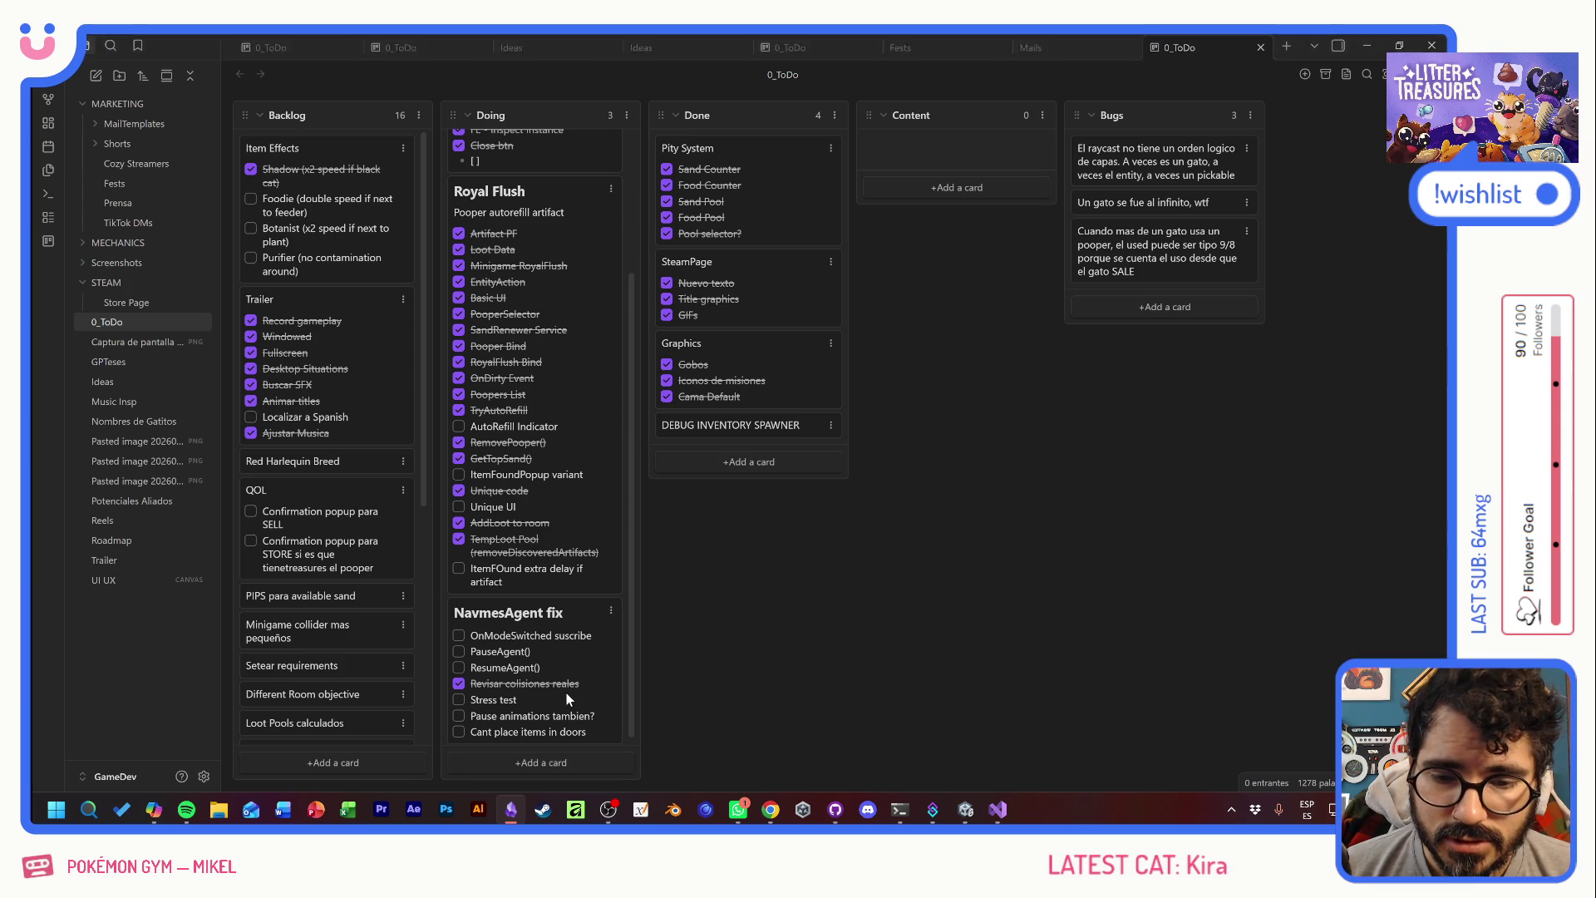
{"action": "key", "text": "alt+Tab"}
{"action": "left_click", "coordinate": [784, 76]}
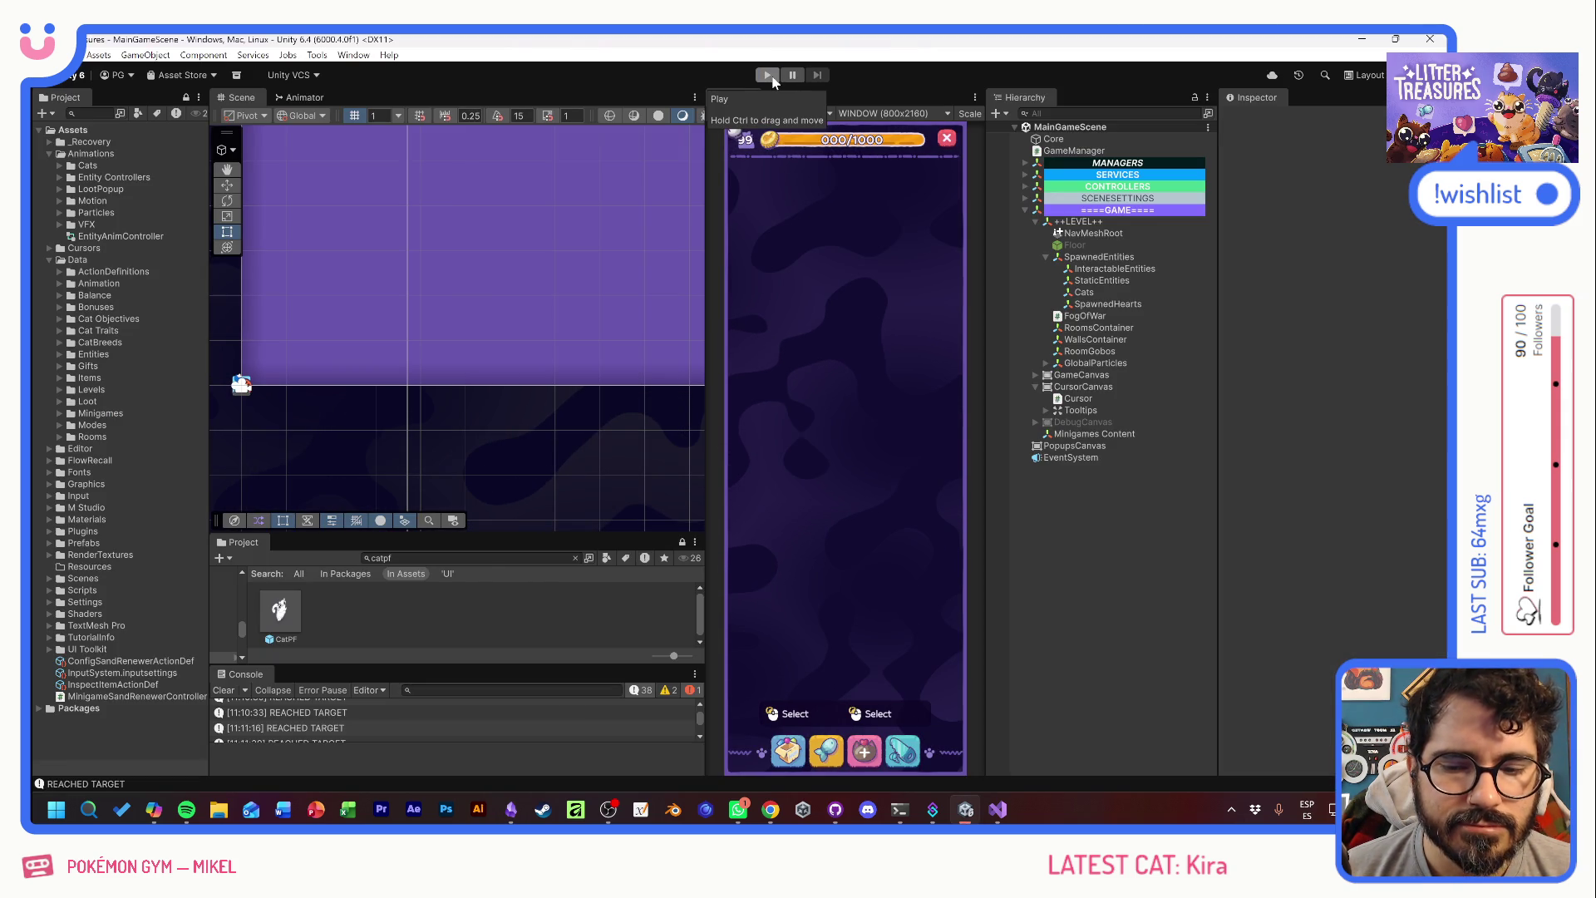
- Start the game, open the debug panel and add several cats with +CAT
{"action": "left_click", "coordinate": [769, 76]}
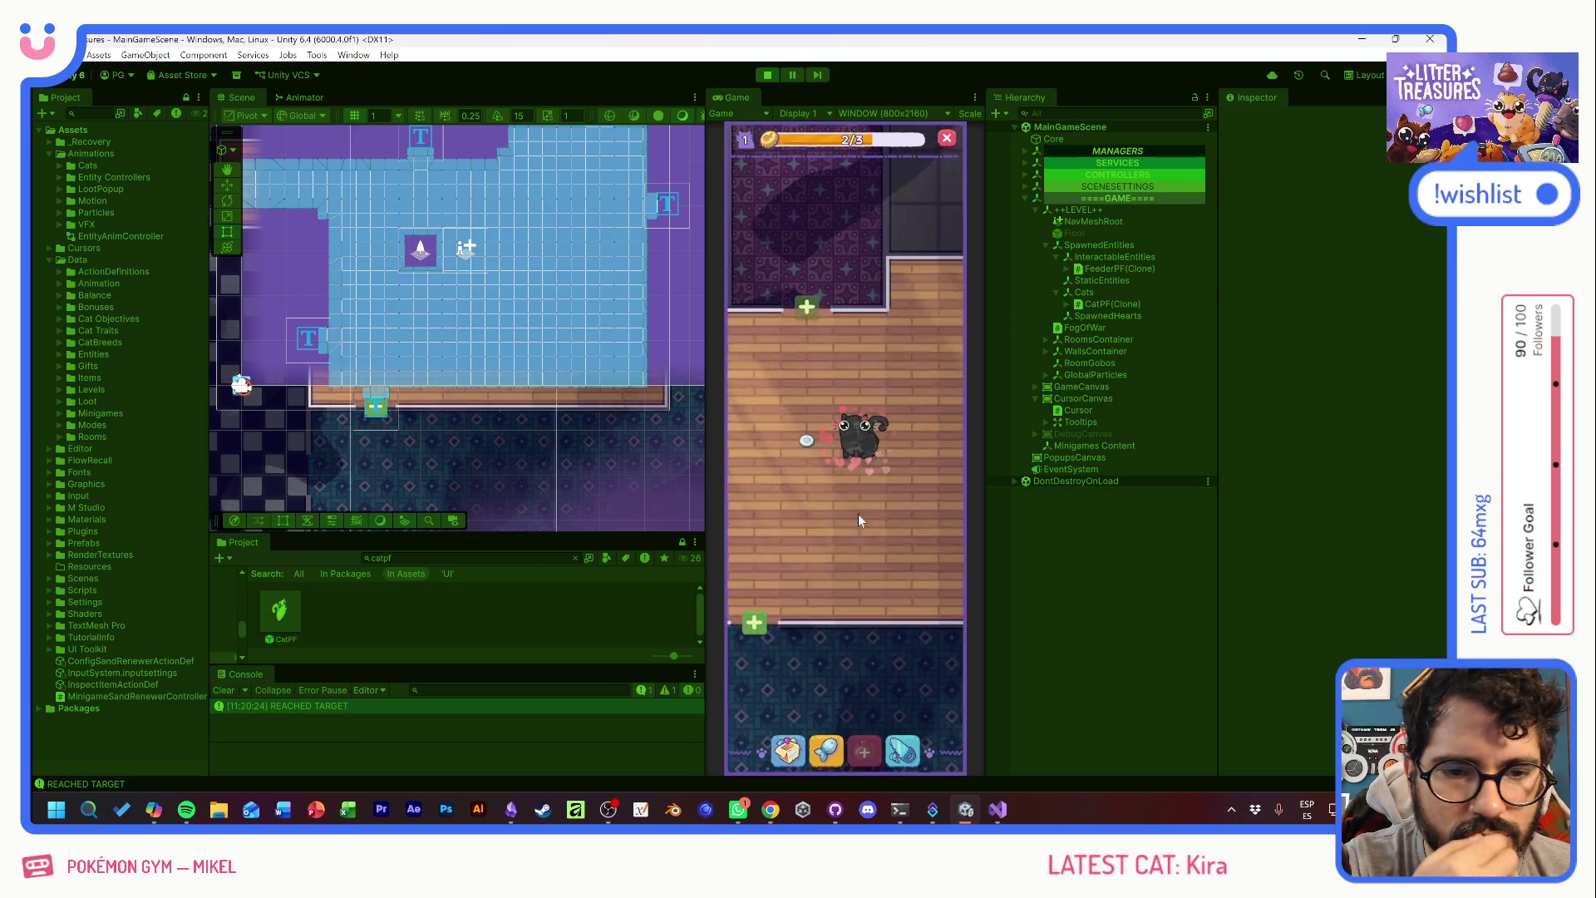
{"action": "mouse_move", "coordinate": [785, 459]}
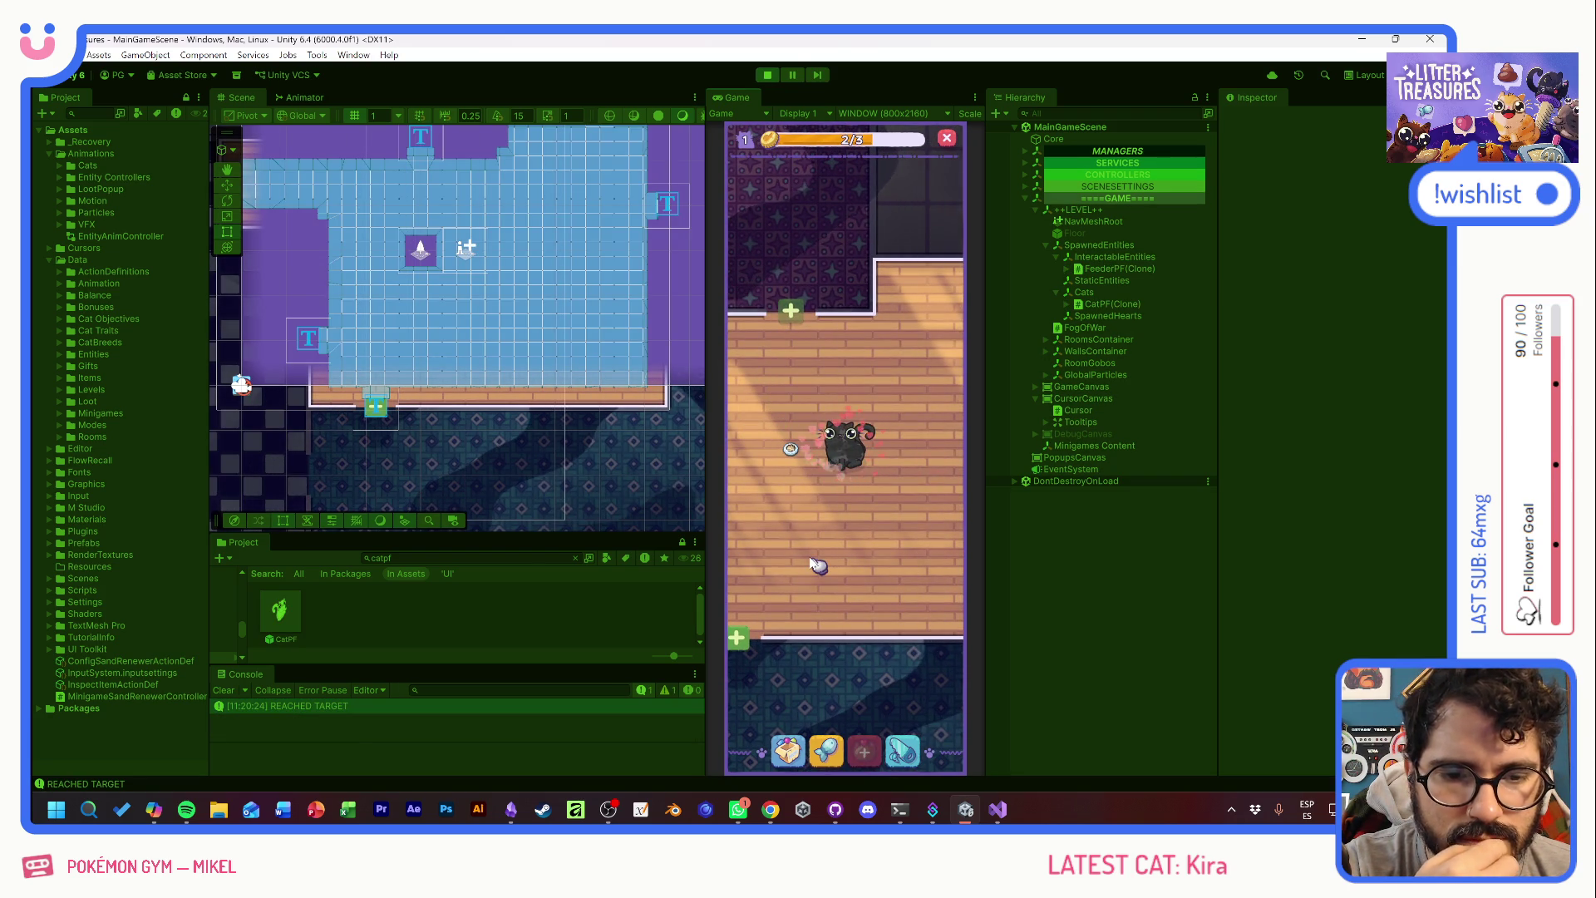
{"action": "key", "text": "grave"}
{"action": "left_click", "coordinate": [804, 189]}
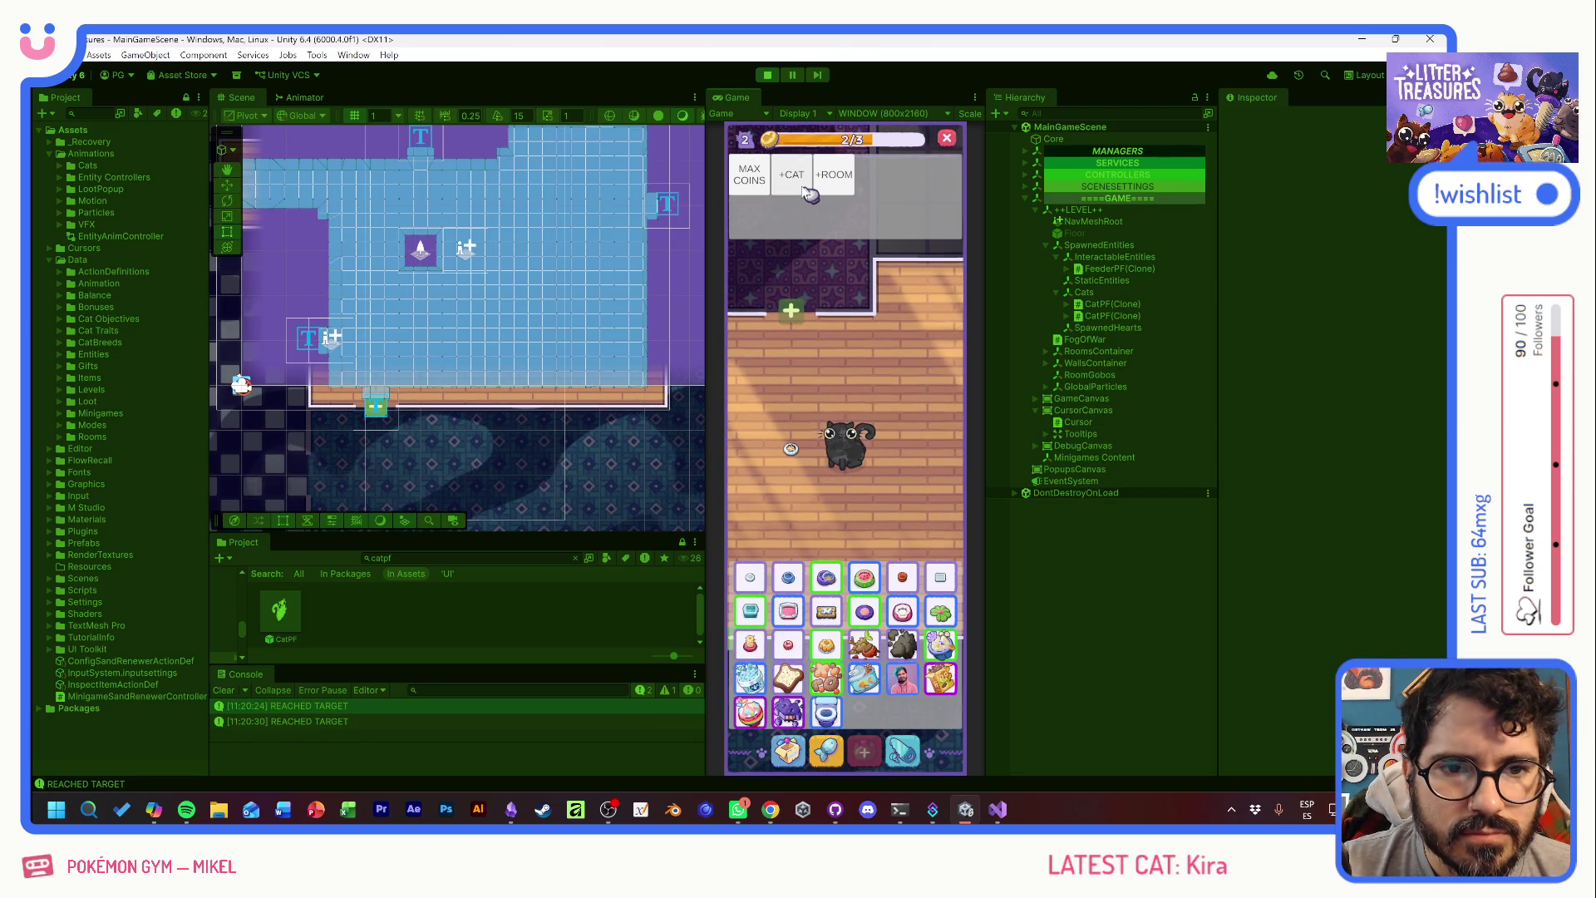
{"action": "left_click", "coordinate": [807, 191]}
{"action": "left_click", "coordinate": [806, 191]}
{"action": "left_click", "coordinate": [807, 192]}
{"action": "left_click", "coordinate": [806, 191]}
{"action": "left_click", "coordinate": [806, 192]}
{"action": "left_click", "coordinate": [806, 192]}
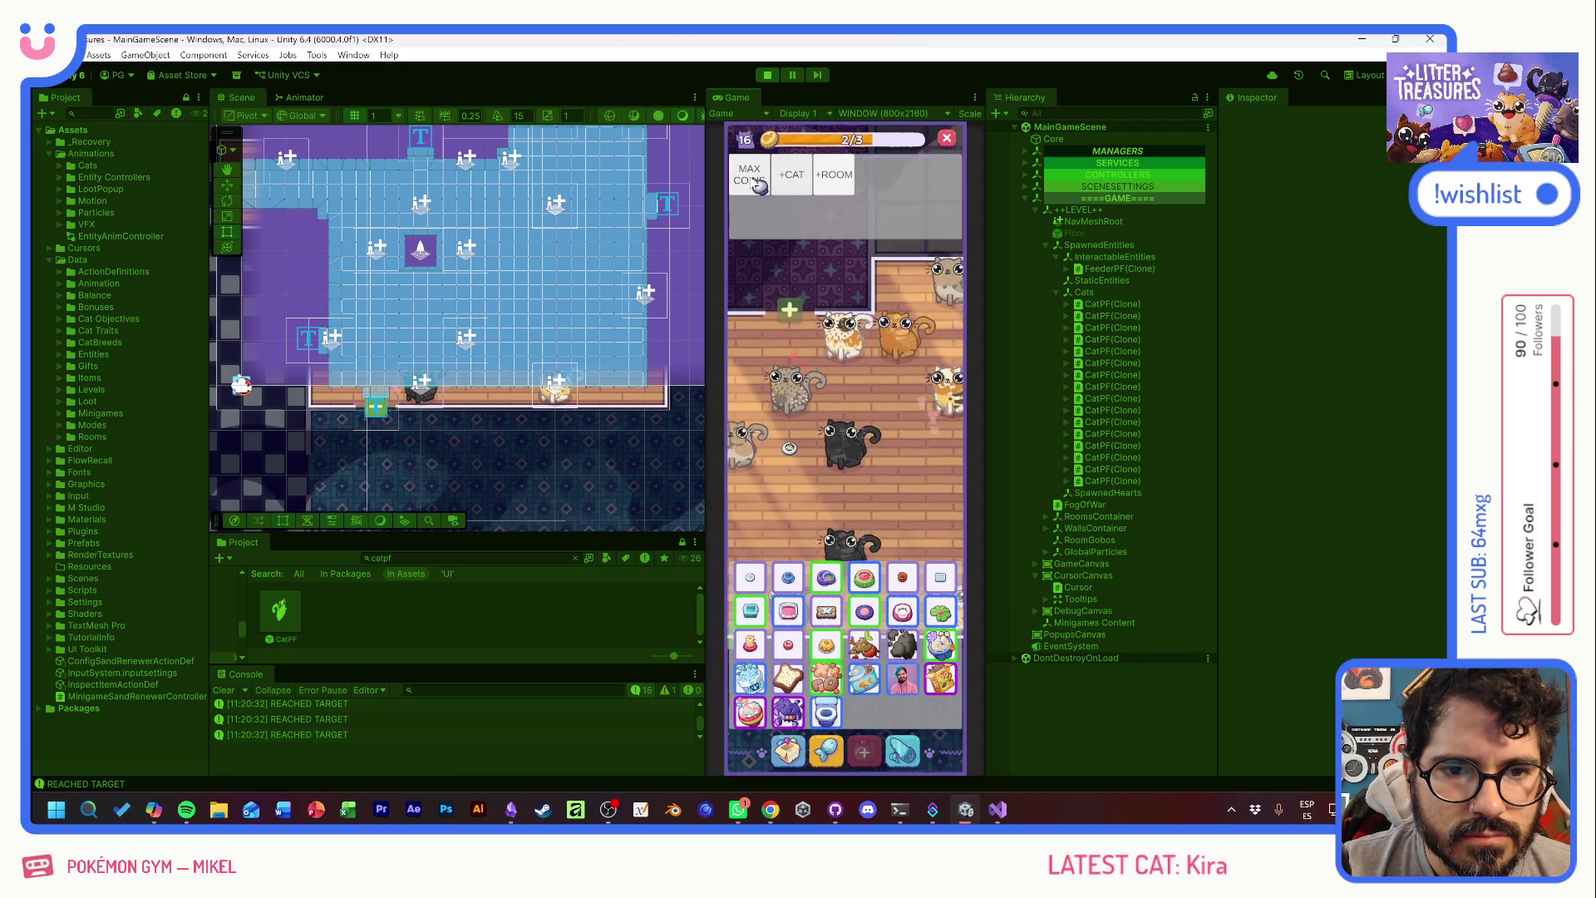
- Adopt a new cat for coins, then reopen and close the debug panel
{"action": "left_click", "coordinate": [874, 762]}
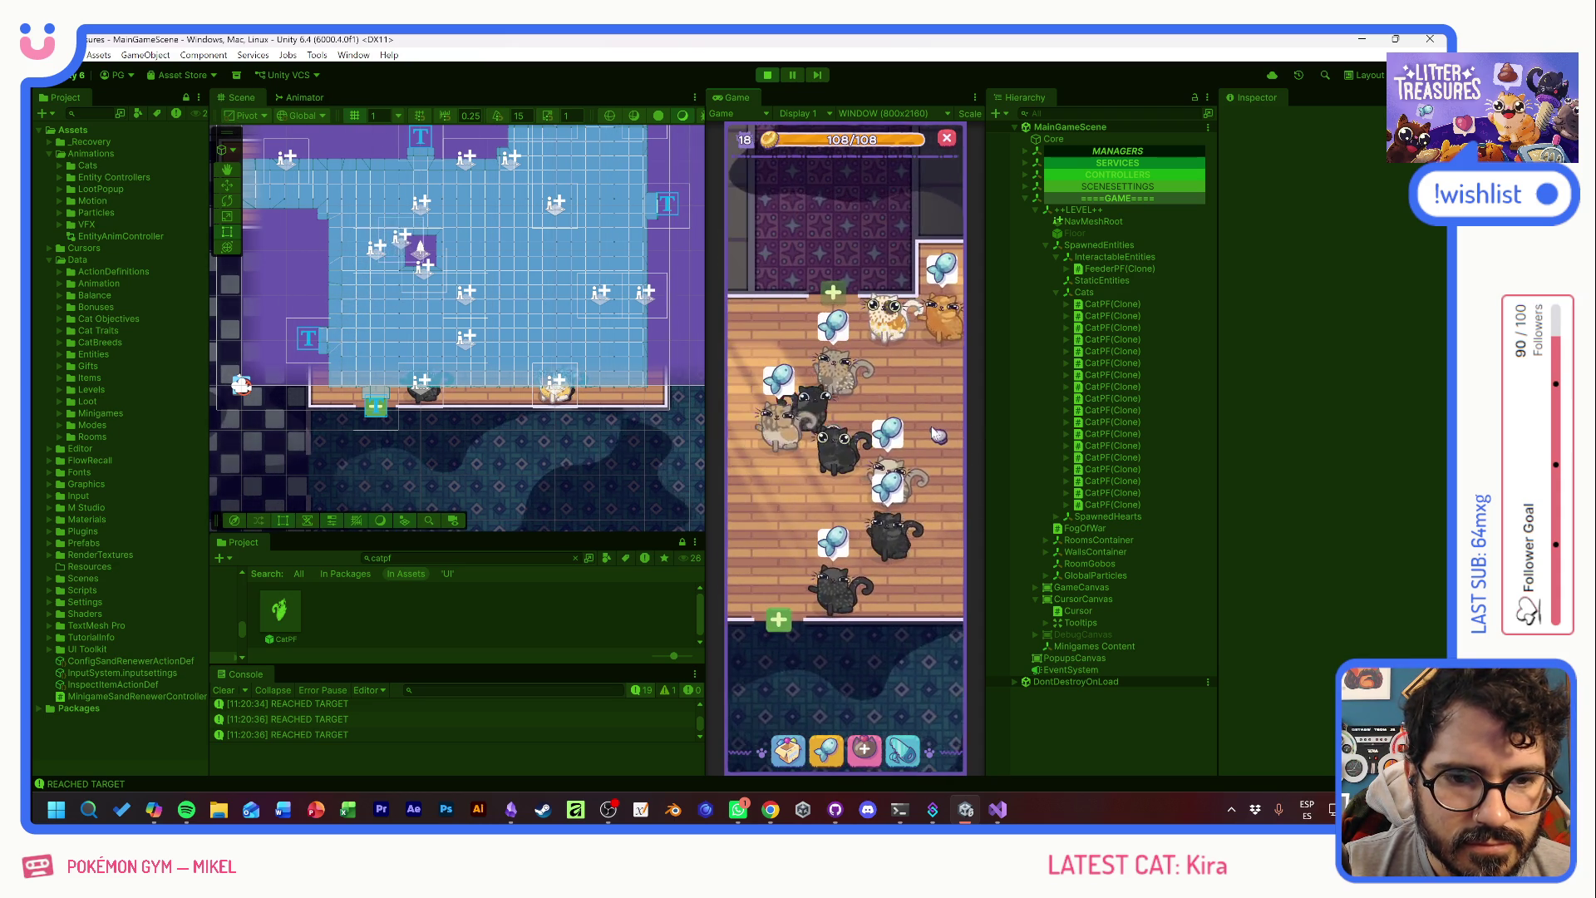
{"action": "key", "text": "grave"}
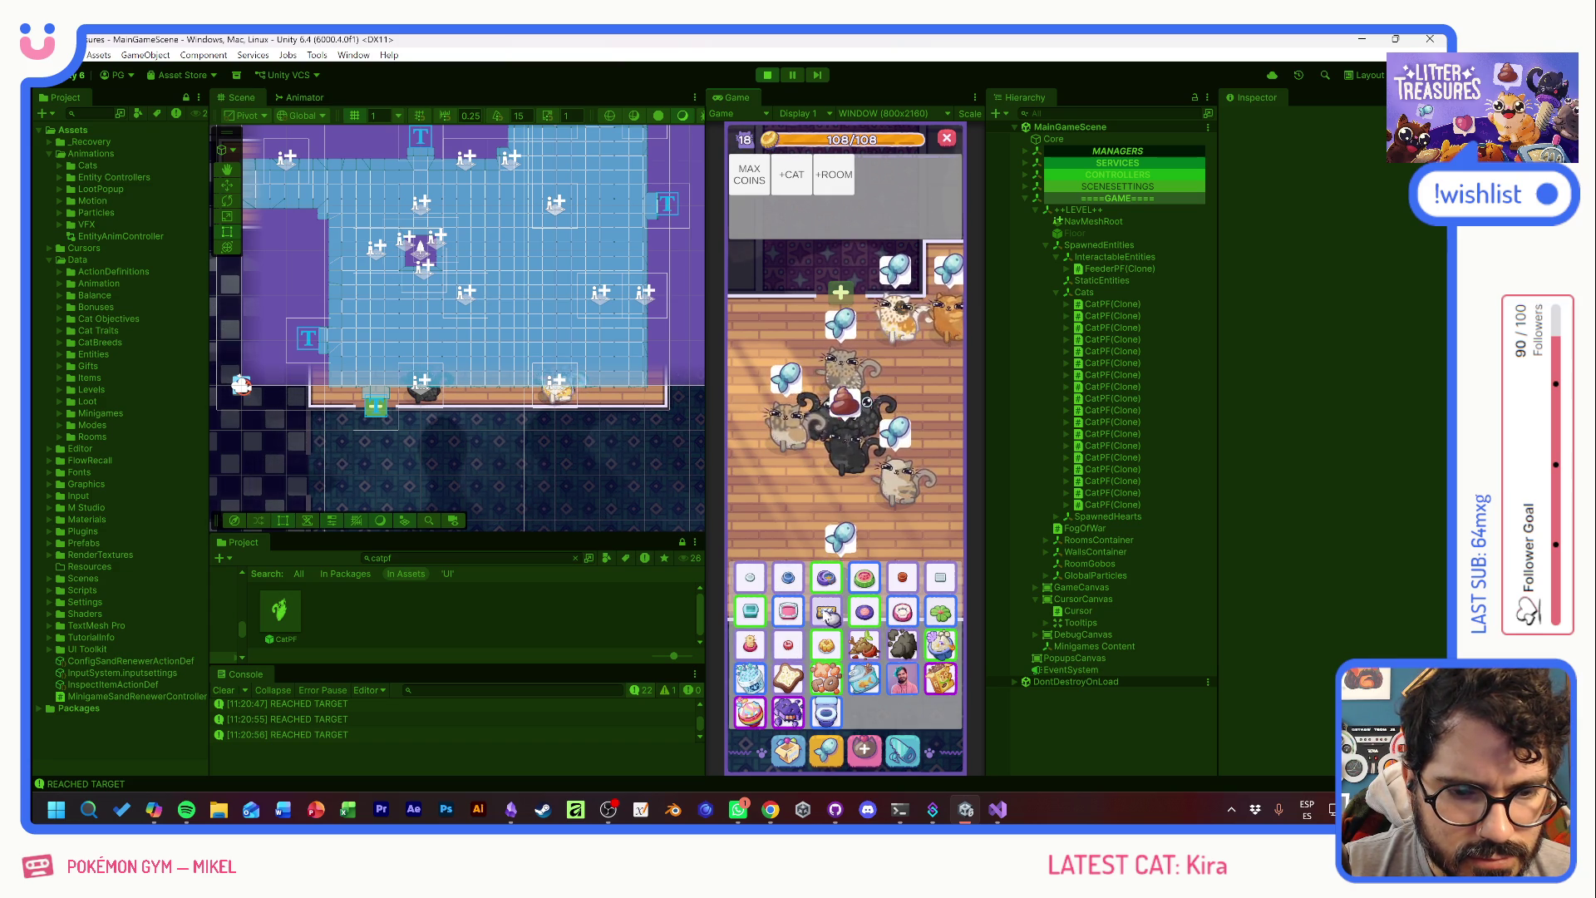
{"action": "left_click", "coordinate": [811, 683]}
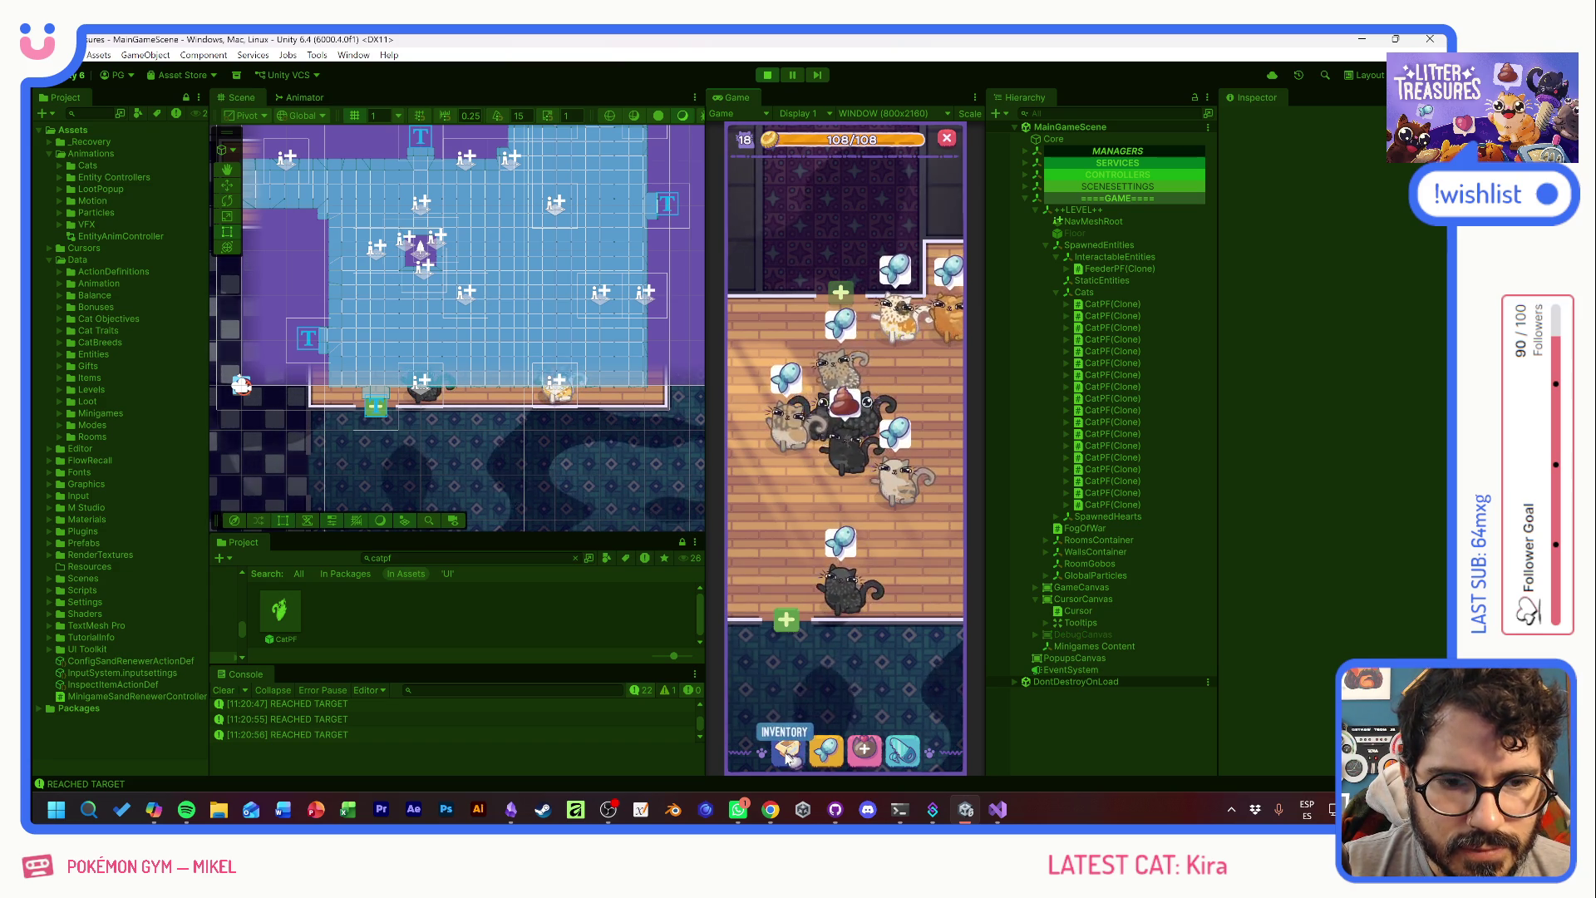
- Place several scratch poles from the inventory
{"action": "left_click", "coordinate": [786, 752]}
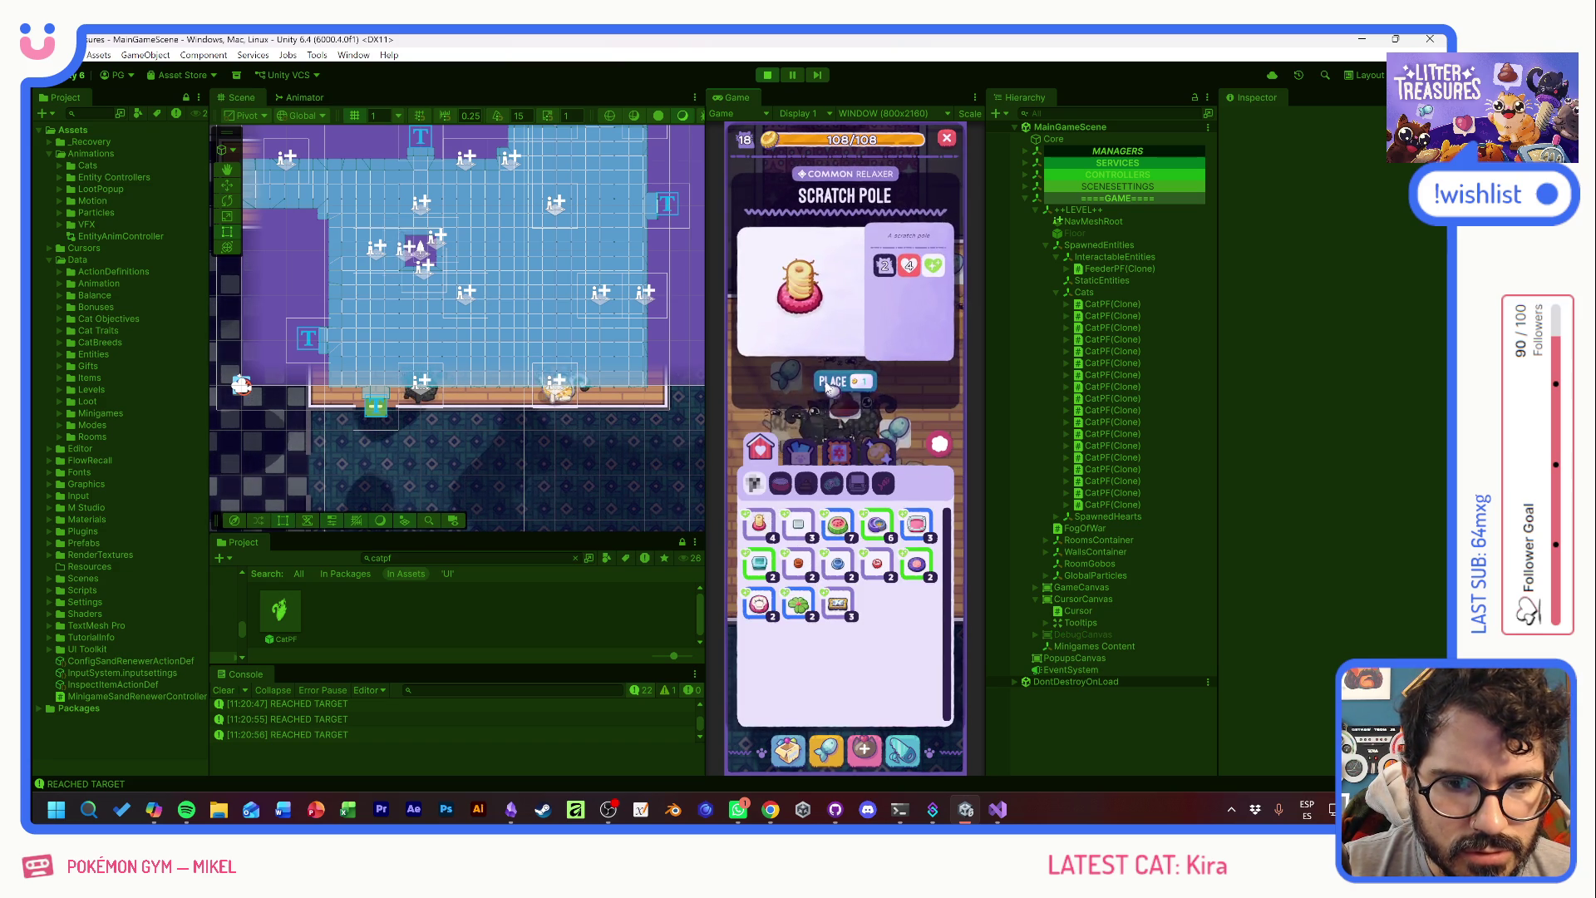
{"action": "left_click", "coordinate": [825, 385]}
{"action": "left_click", "coordinate": [814, 479]}
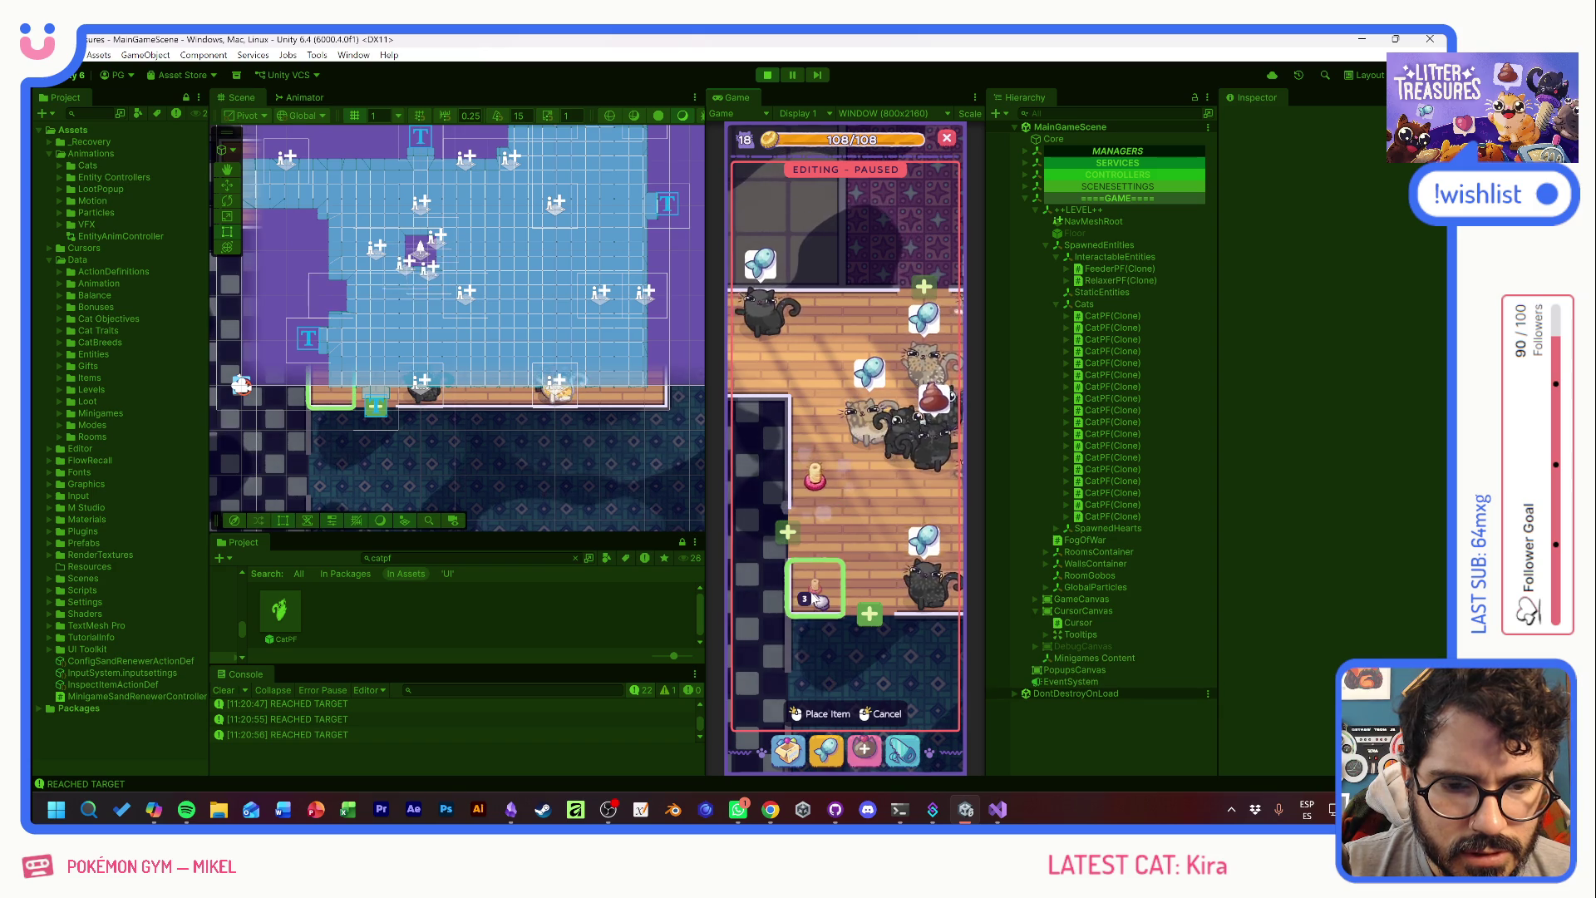
{"action": "left_click", "coordinate": [816, 582]}
{"action": "left_click", "coordinate": [811, 442]}
{"action": "left_click", "coordinate": [813, 385]}
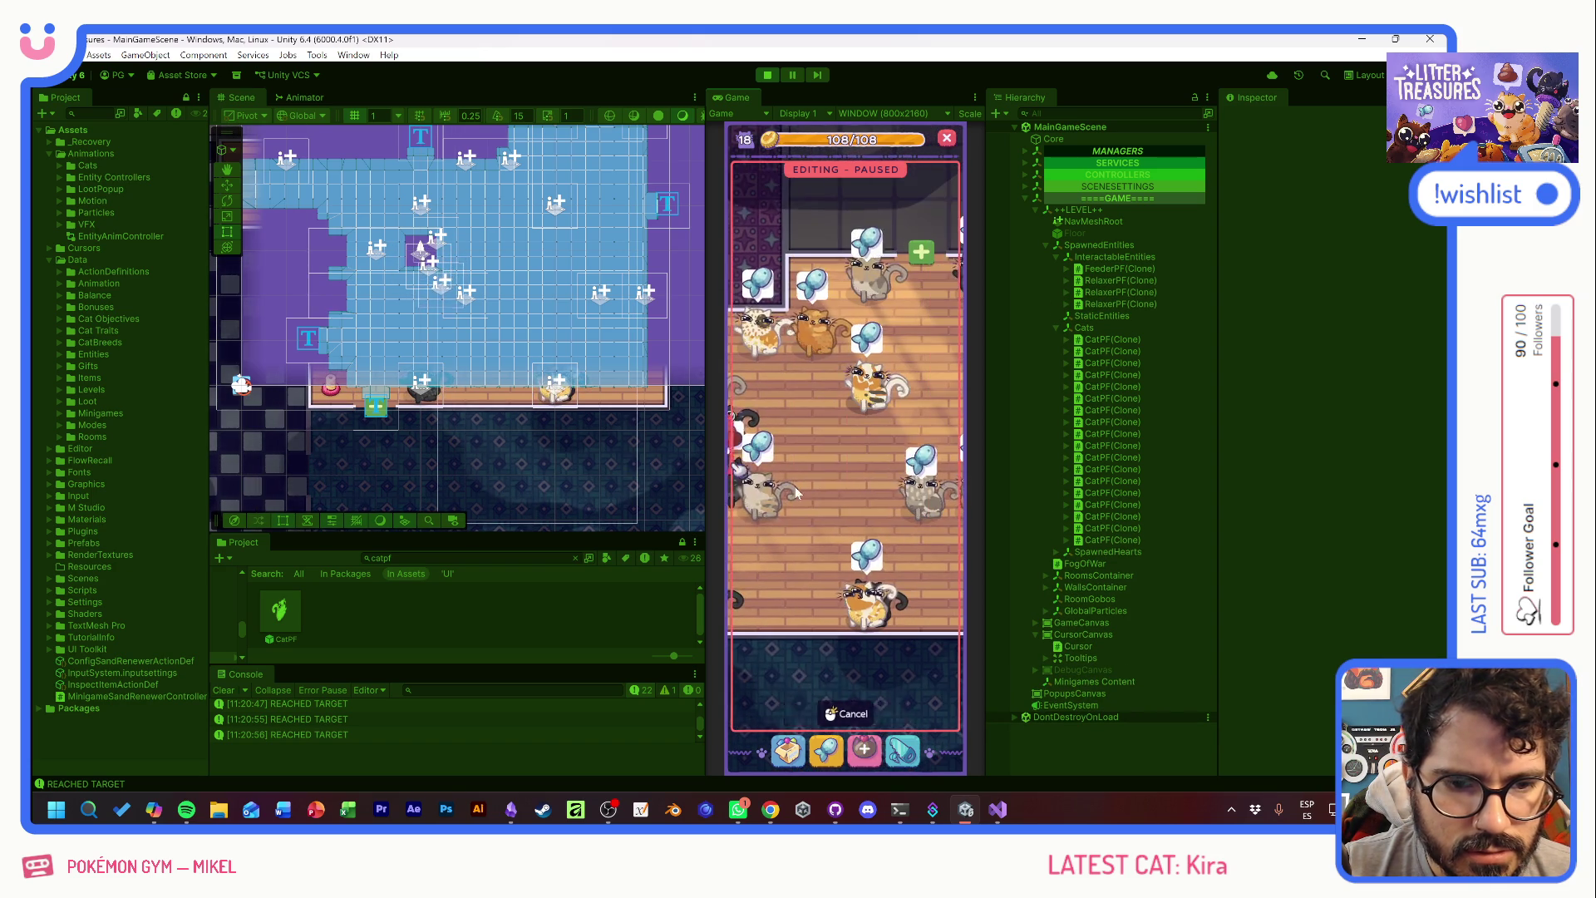
- Buy pink litter boxes and set the Plantpot litterbox down in the room
{"action": "left_click", "coordinate": [788, 751]}
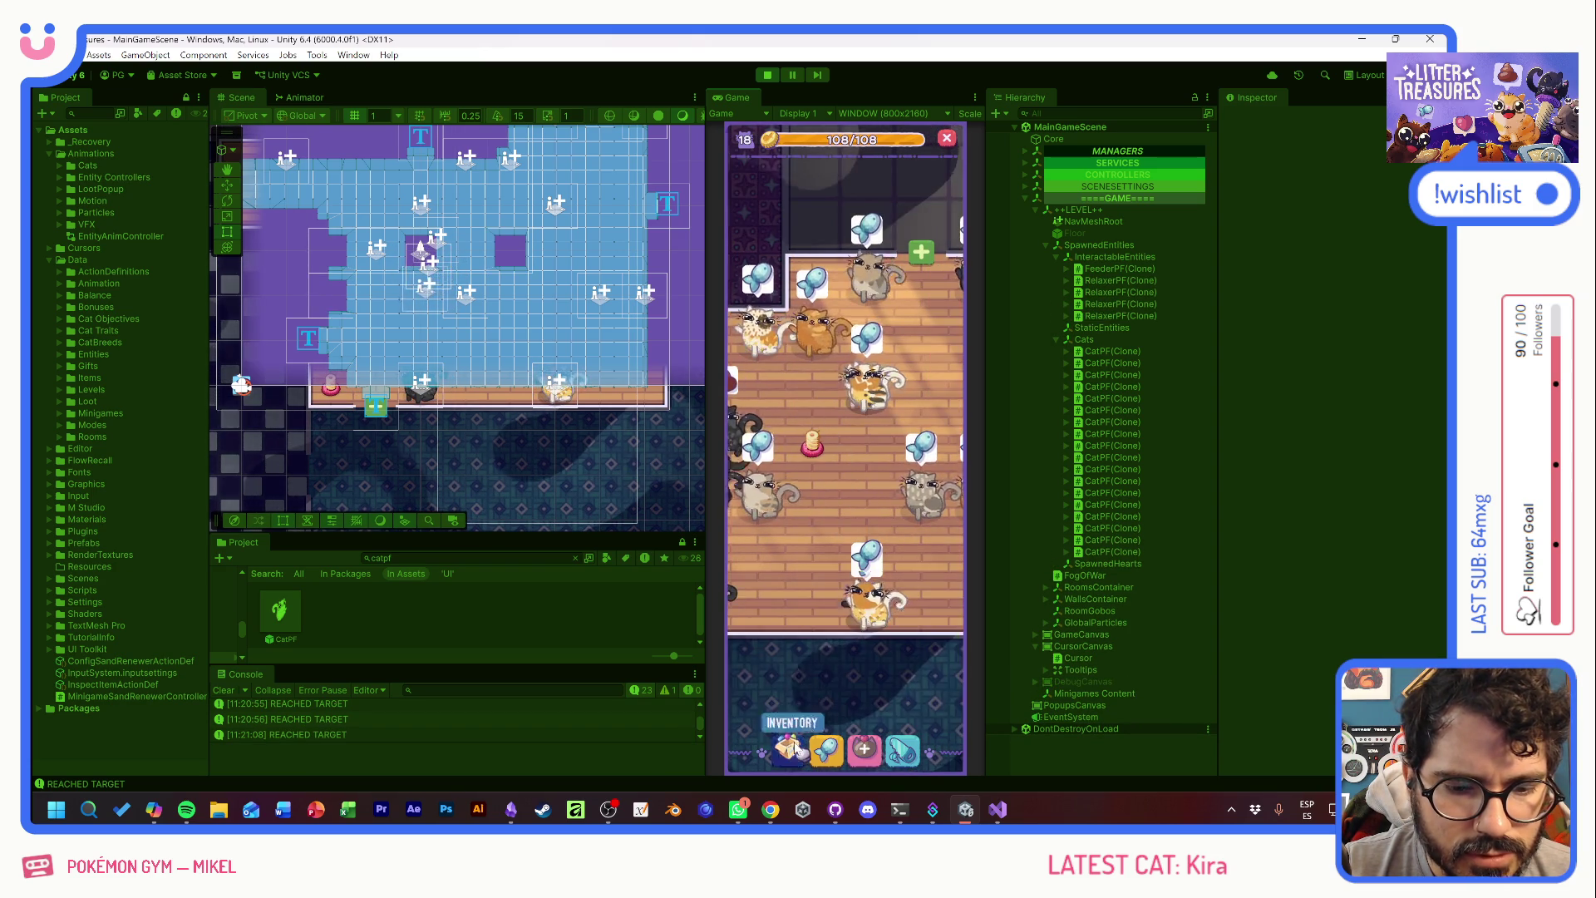
{"action": "left_click", "coordinate": [839, 383]}
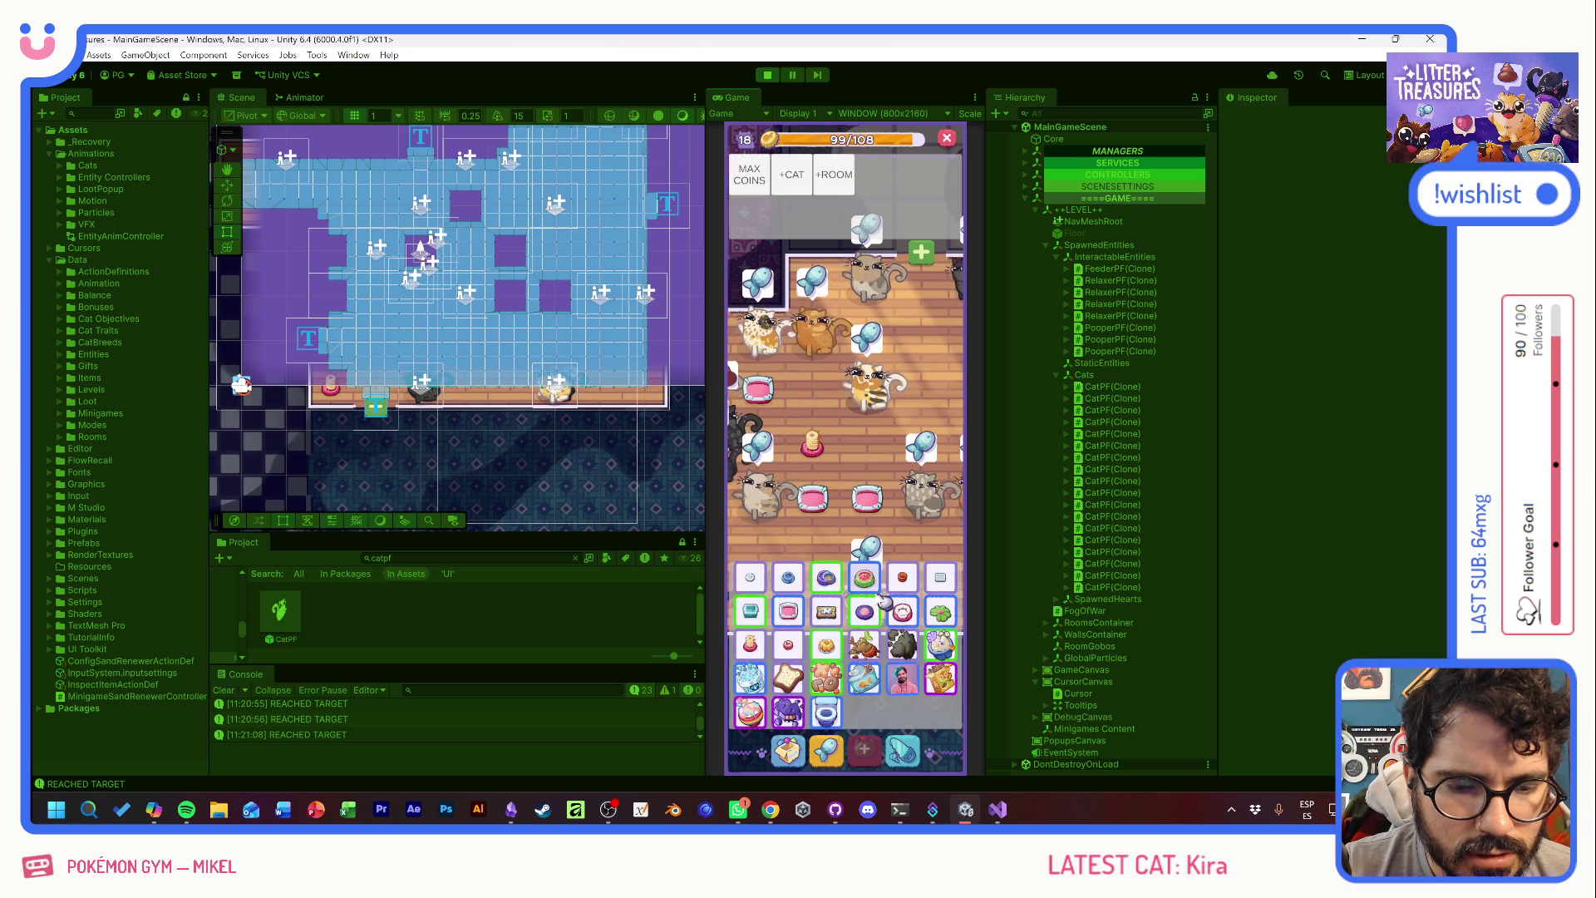
{"action": "left_click", "coordinate": [790, 750]}
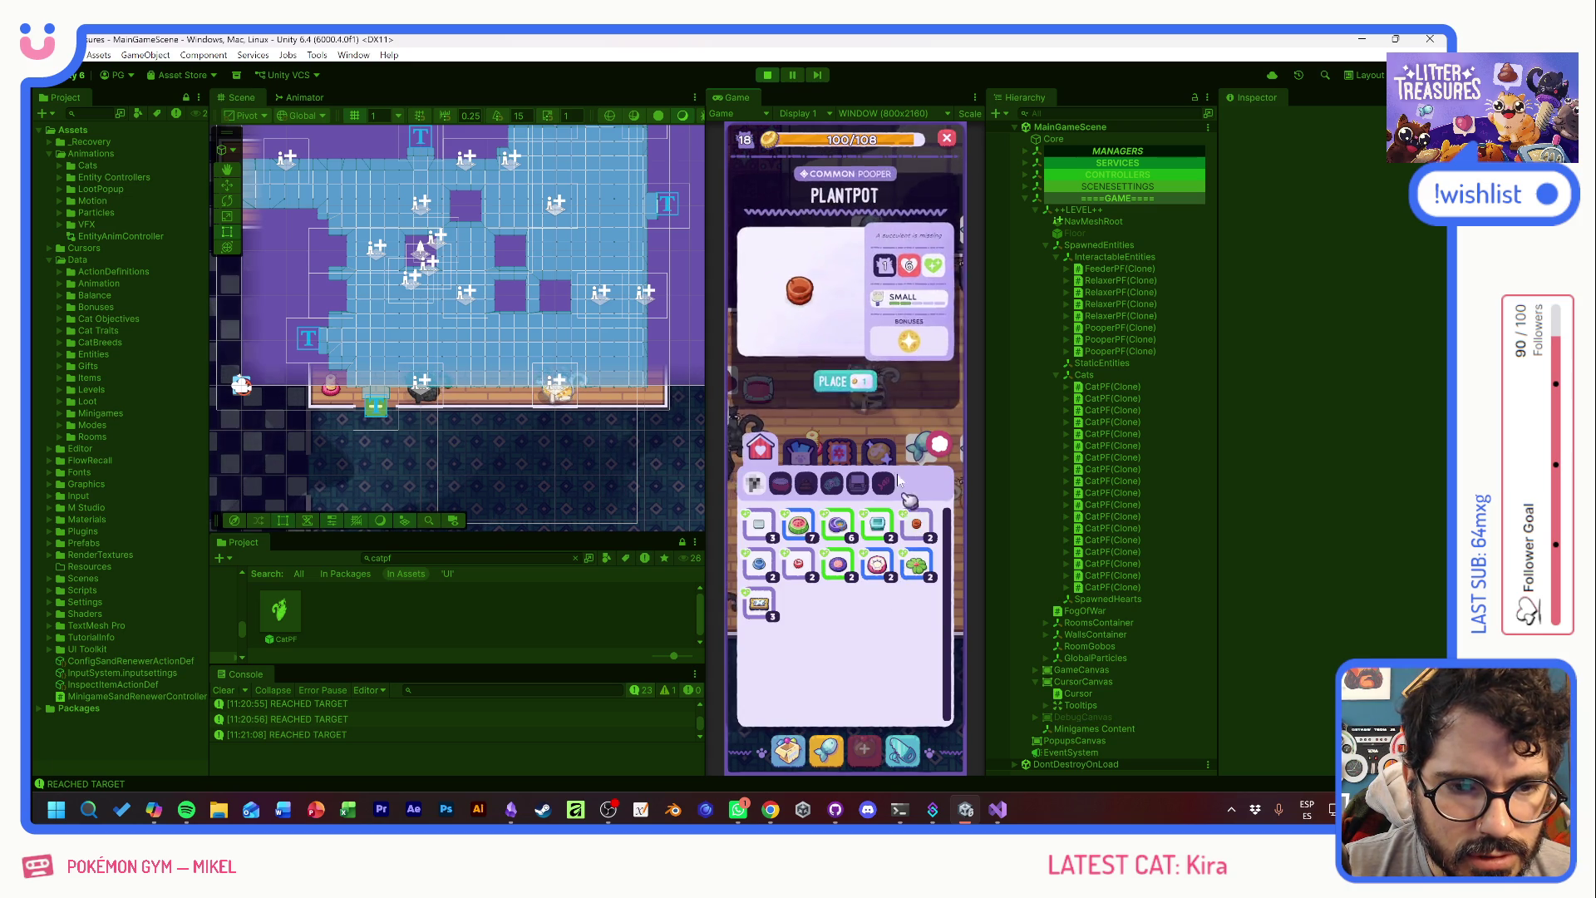
{"action": "left_click", "coordinate": [843, 384]}
{"action": "left_click", "coordinate": [803, 549]}
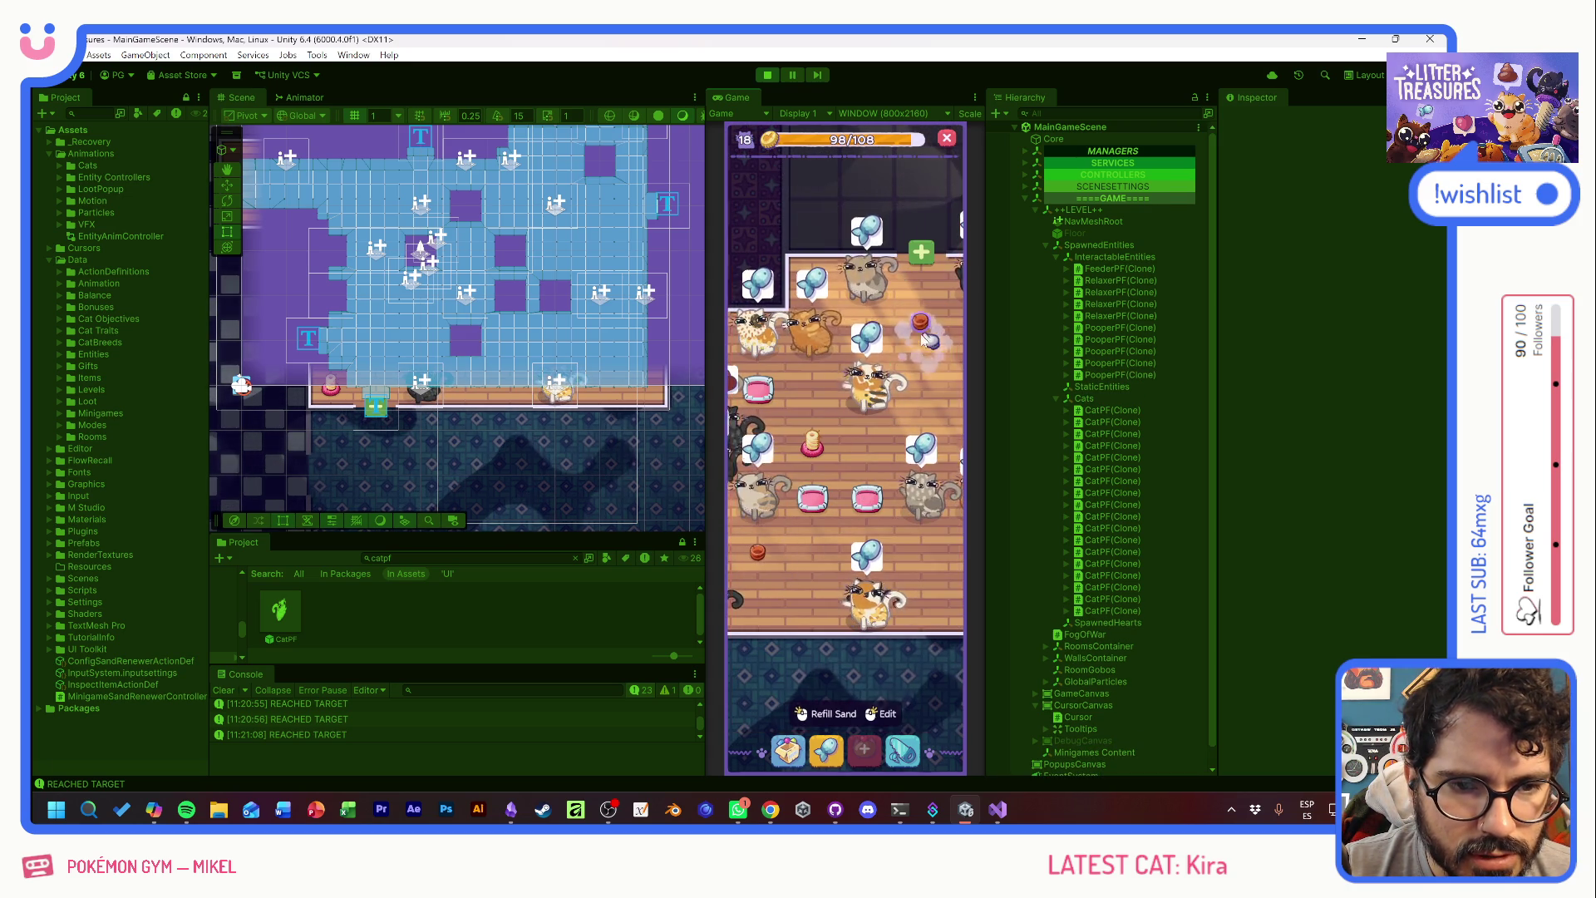
- Place the Standard Bed and a cushion at the room's left edge
{"action": "left_click", "coordinate": [788, 750]}
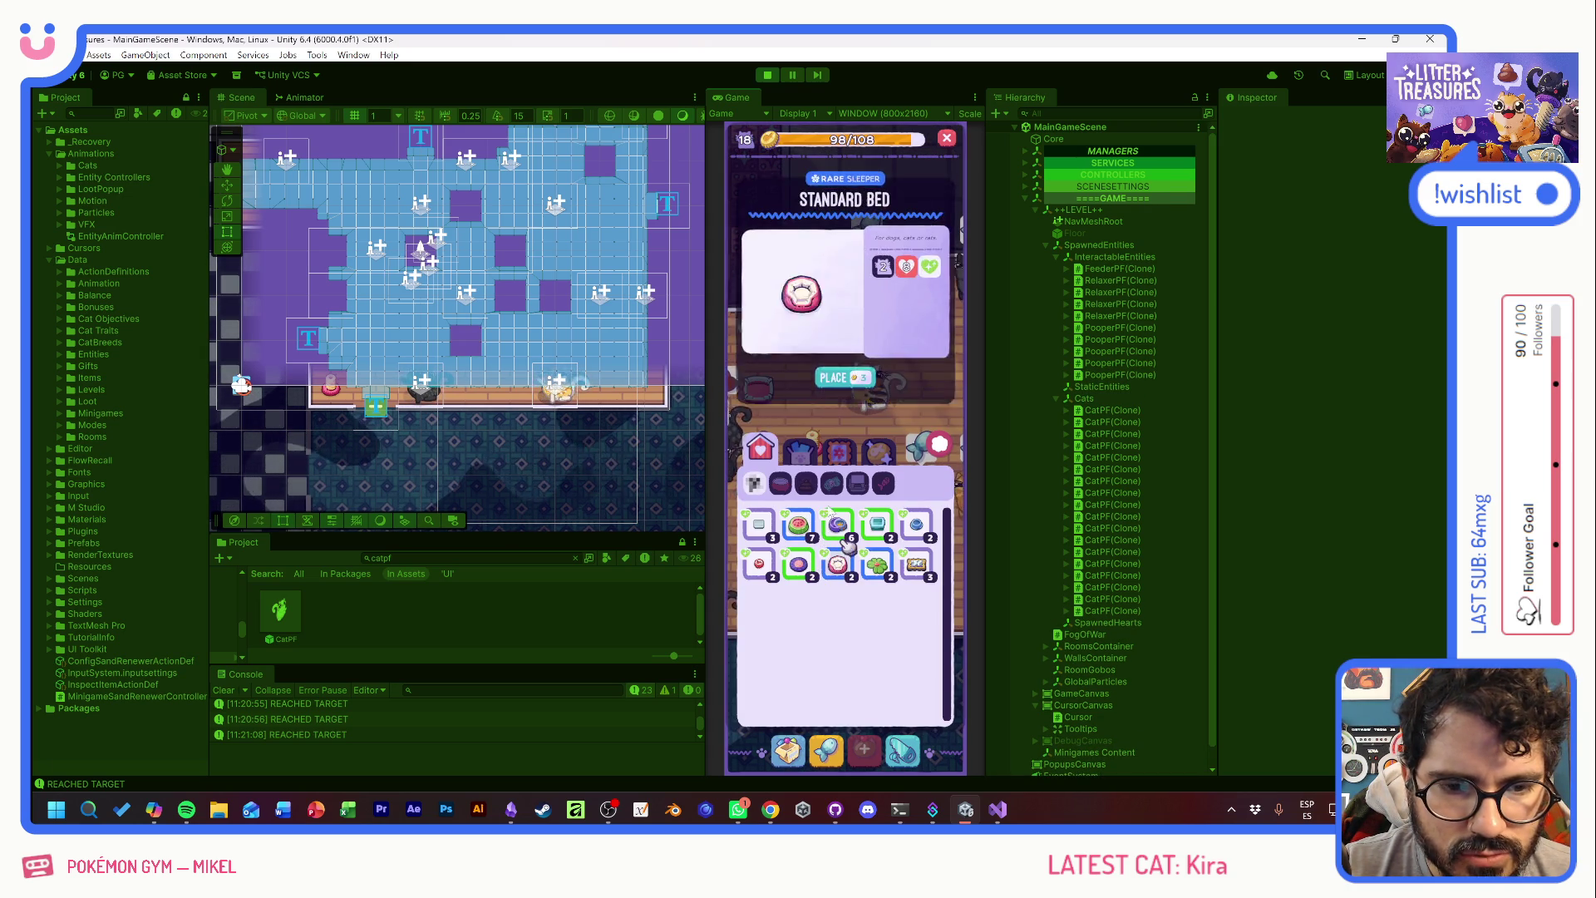
{"action": "left_click", "coordinate": [840, 385]}
{"action": "left_click", "coordinate": [848, 480]}
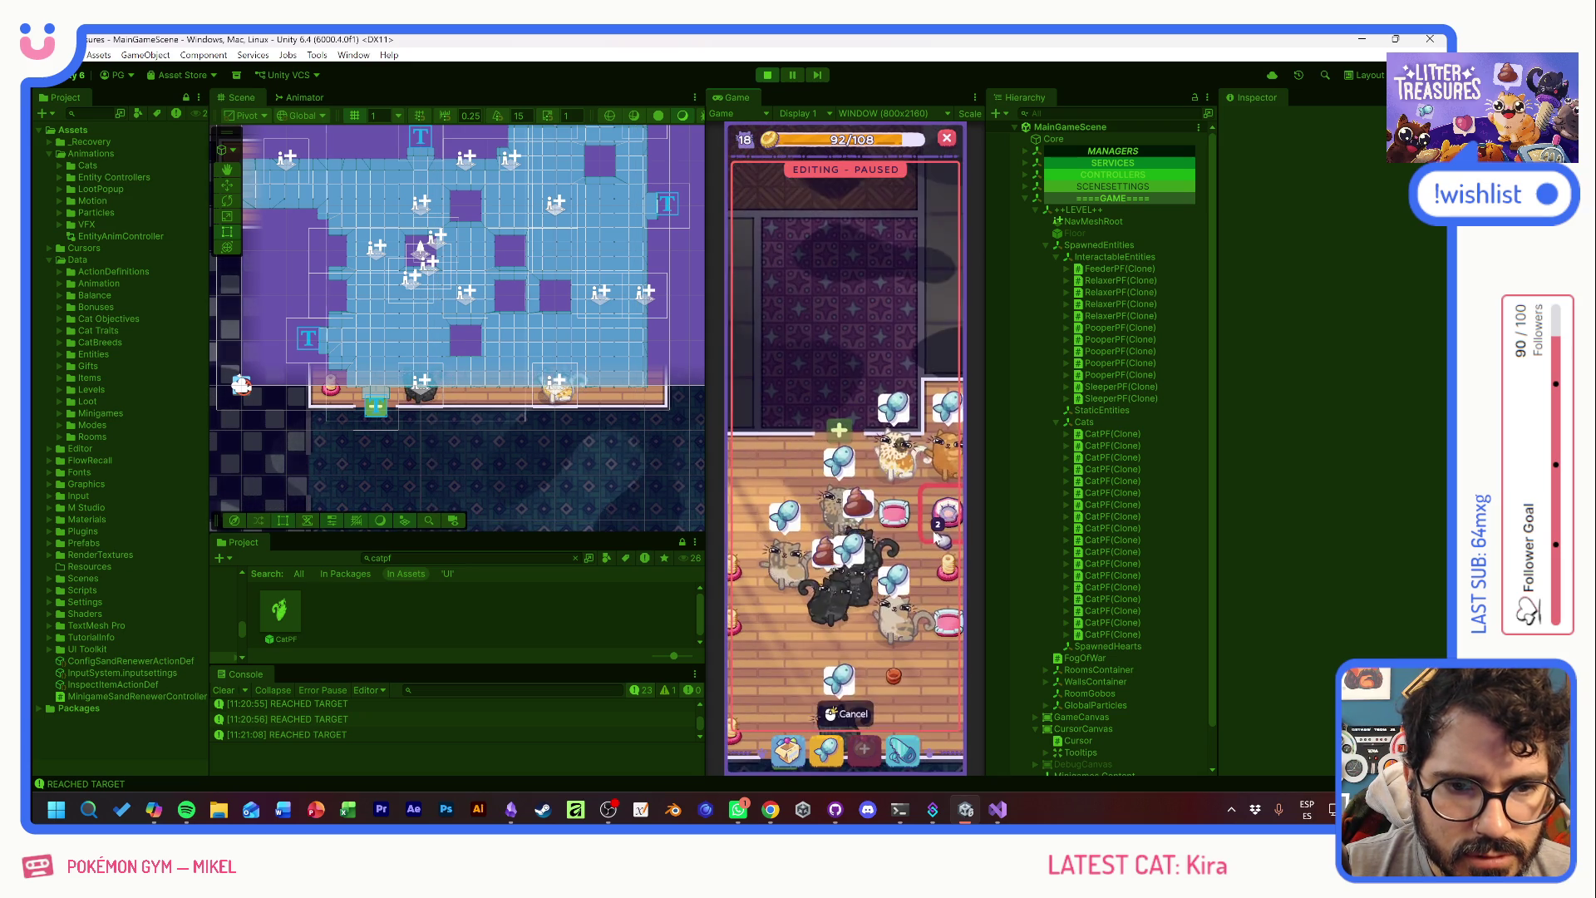
{"action": "left_click", "coordinate": [742, 473]}
- Place the Ceramic Watermelon bowl and several fish bowls around the room
{"action": "left_click", "coordinate": [788, 751]}
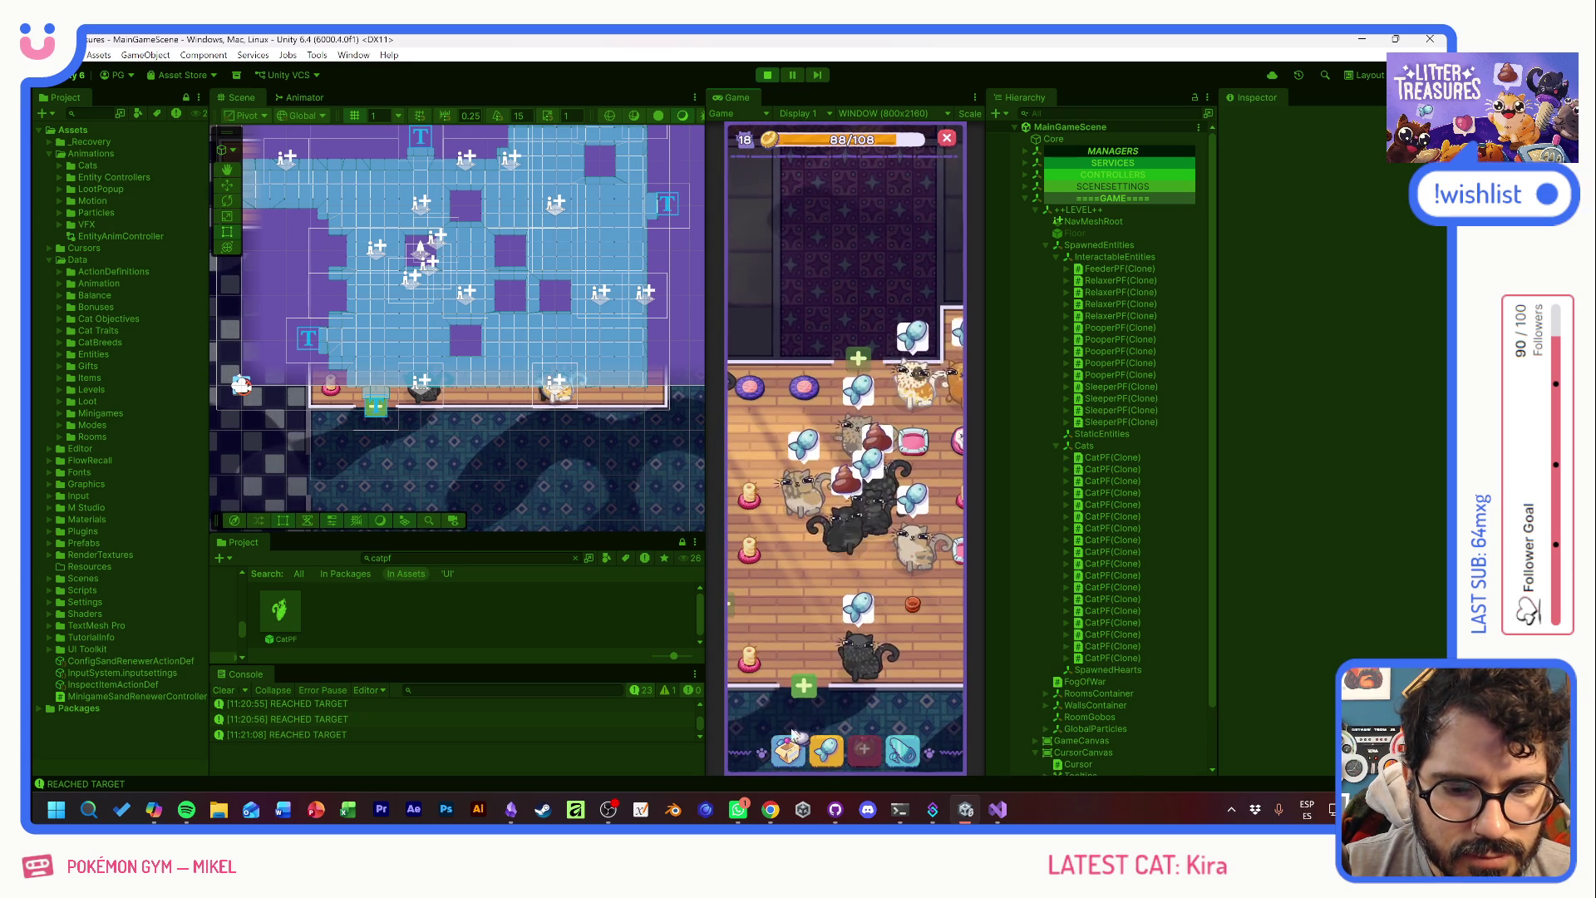
{"action": "left_click", "coordinate": [798, 531]}
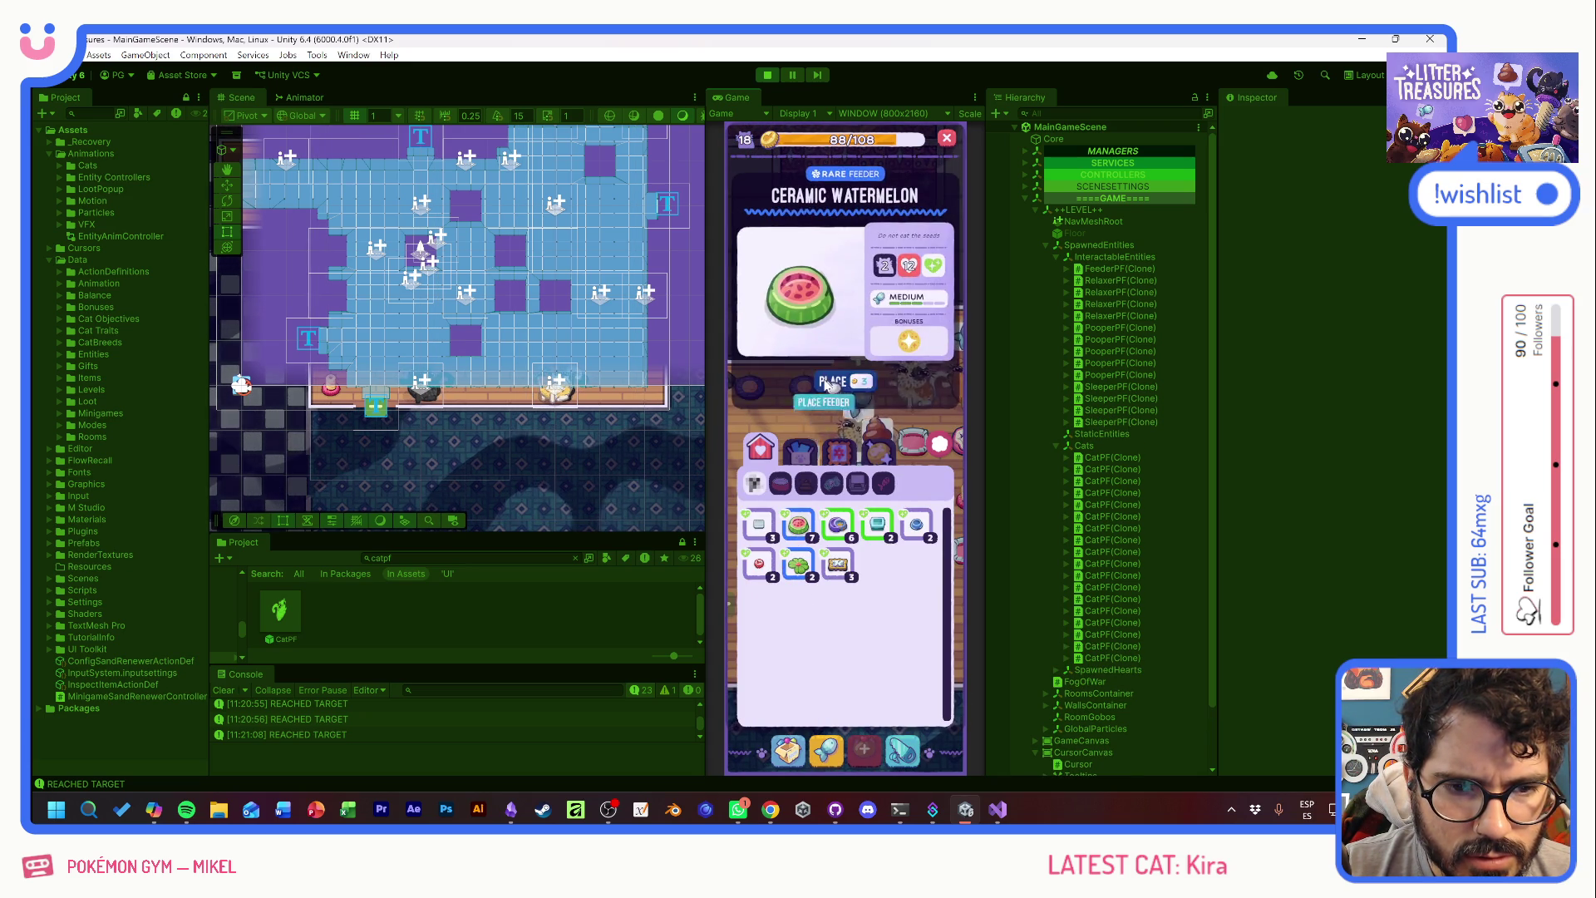
{"action": "left_click", "coordinate": [812, 333]}
{"action": "left_click", "coordinate": [751, 440]}
{"action": "left_click", "coordinate": [802, 653]}
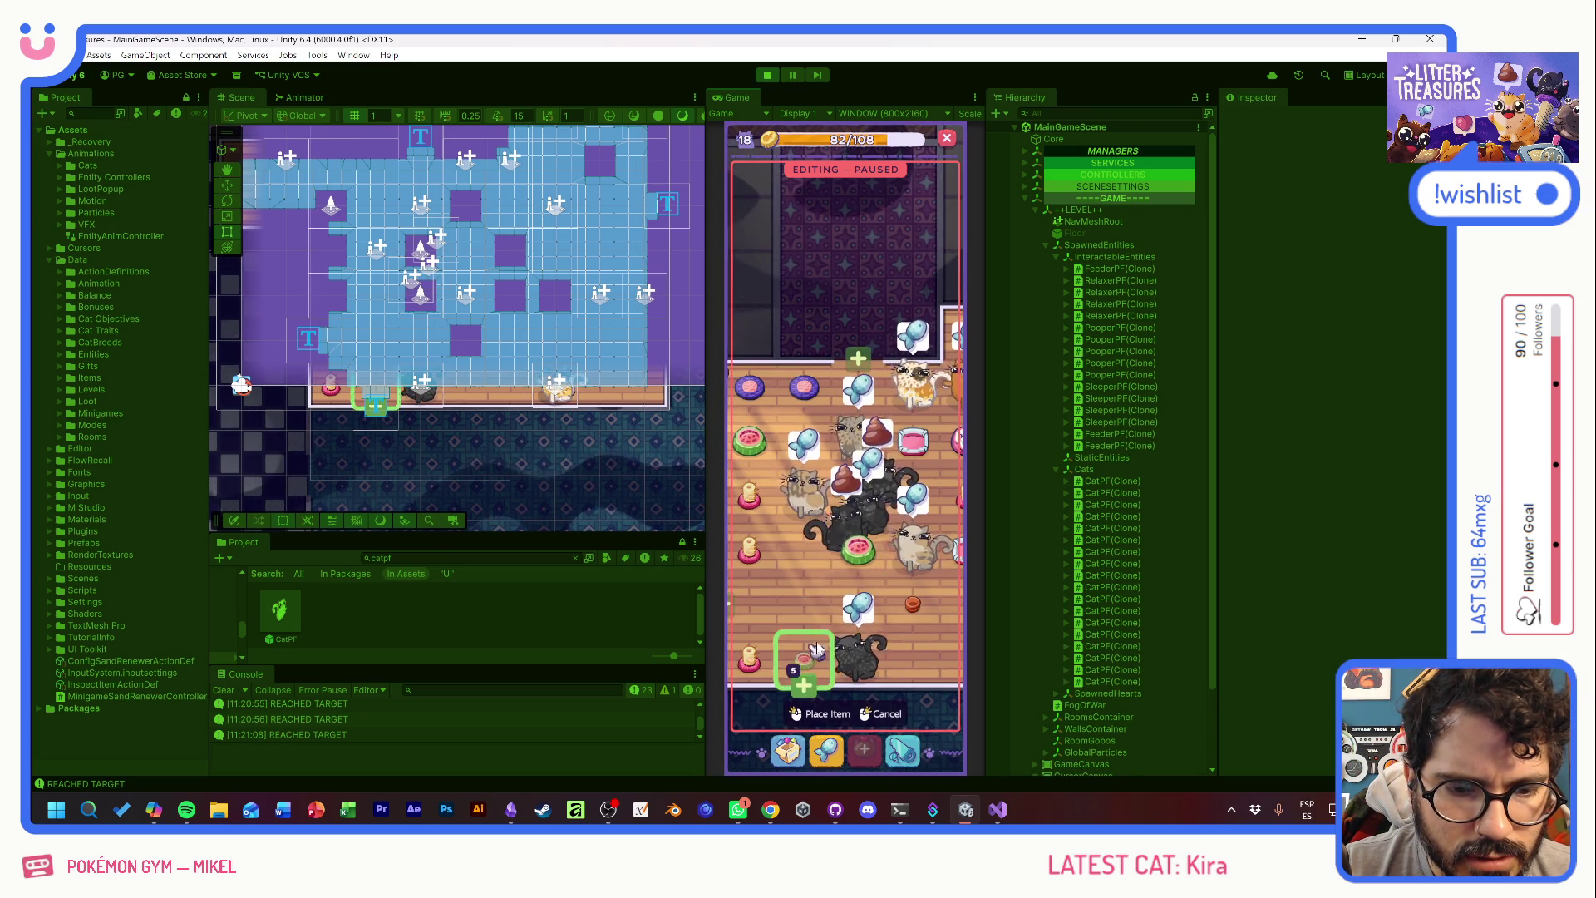
{"action": "left_click", "coordinate": [788, 476]}
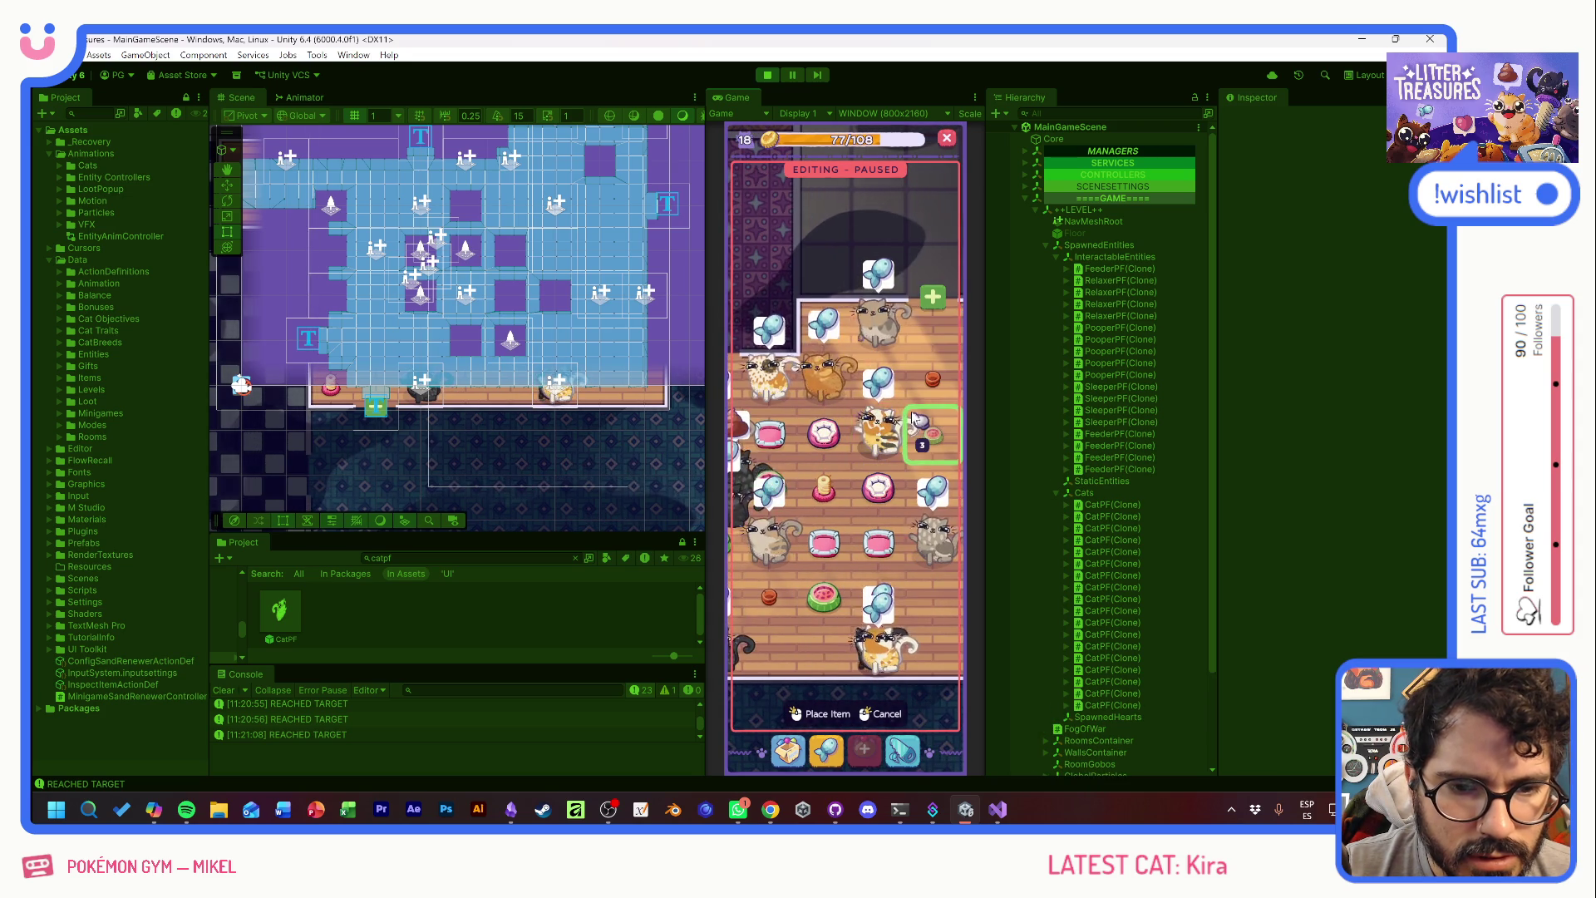
{"action": "left_click", "coordinate": [933, 432]}
{"action": "left_click", "coordinate": [878, 391]}
{"action": "left_click", "coordinate": [878, 532]}
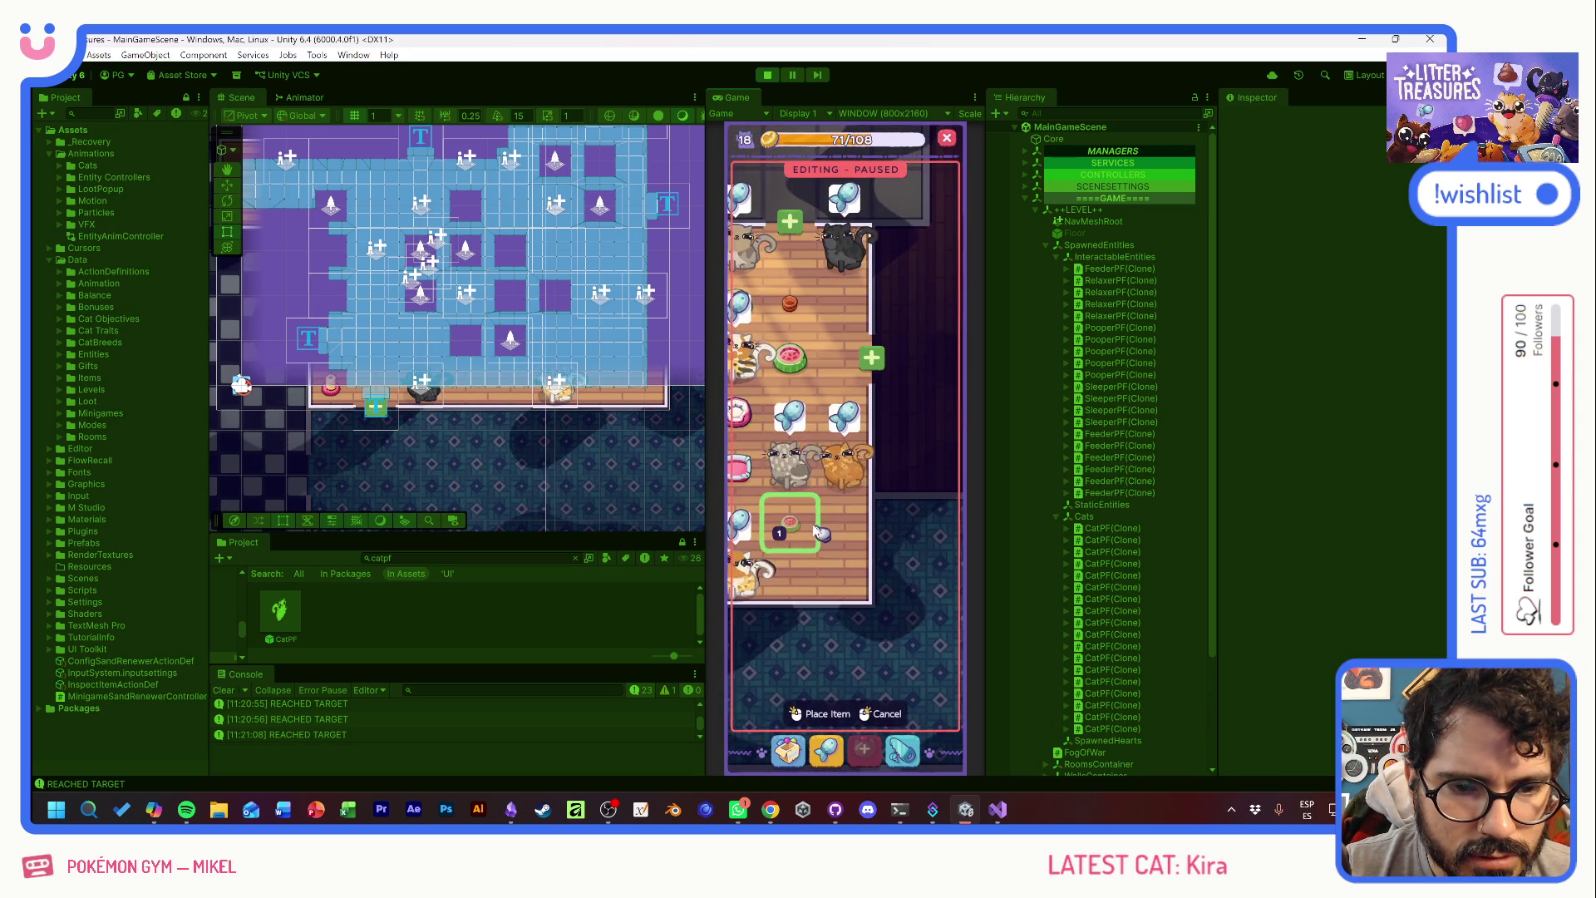
- Place the Tupperware in the room's top-left area
{"action": "left_click", "coordinate": [799, 738]}
{"action": "left_click", "coordinate": [839, 524]}
{"action": "left_click", "coordinate": [826, 378]}
{"action": "mouse_move", "coordinate": [843, 460]}
{"action": "left_mouse_down"}
{"action": "mouse_move", "coordinate": [813, 391]}
{"action": "mouse_move", "coordinate": [827, 403]}
{"action": "left_mouse_up"}
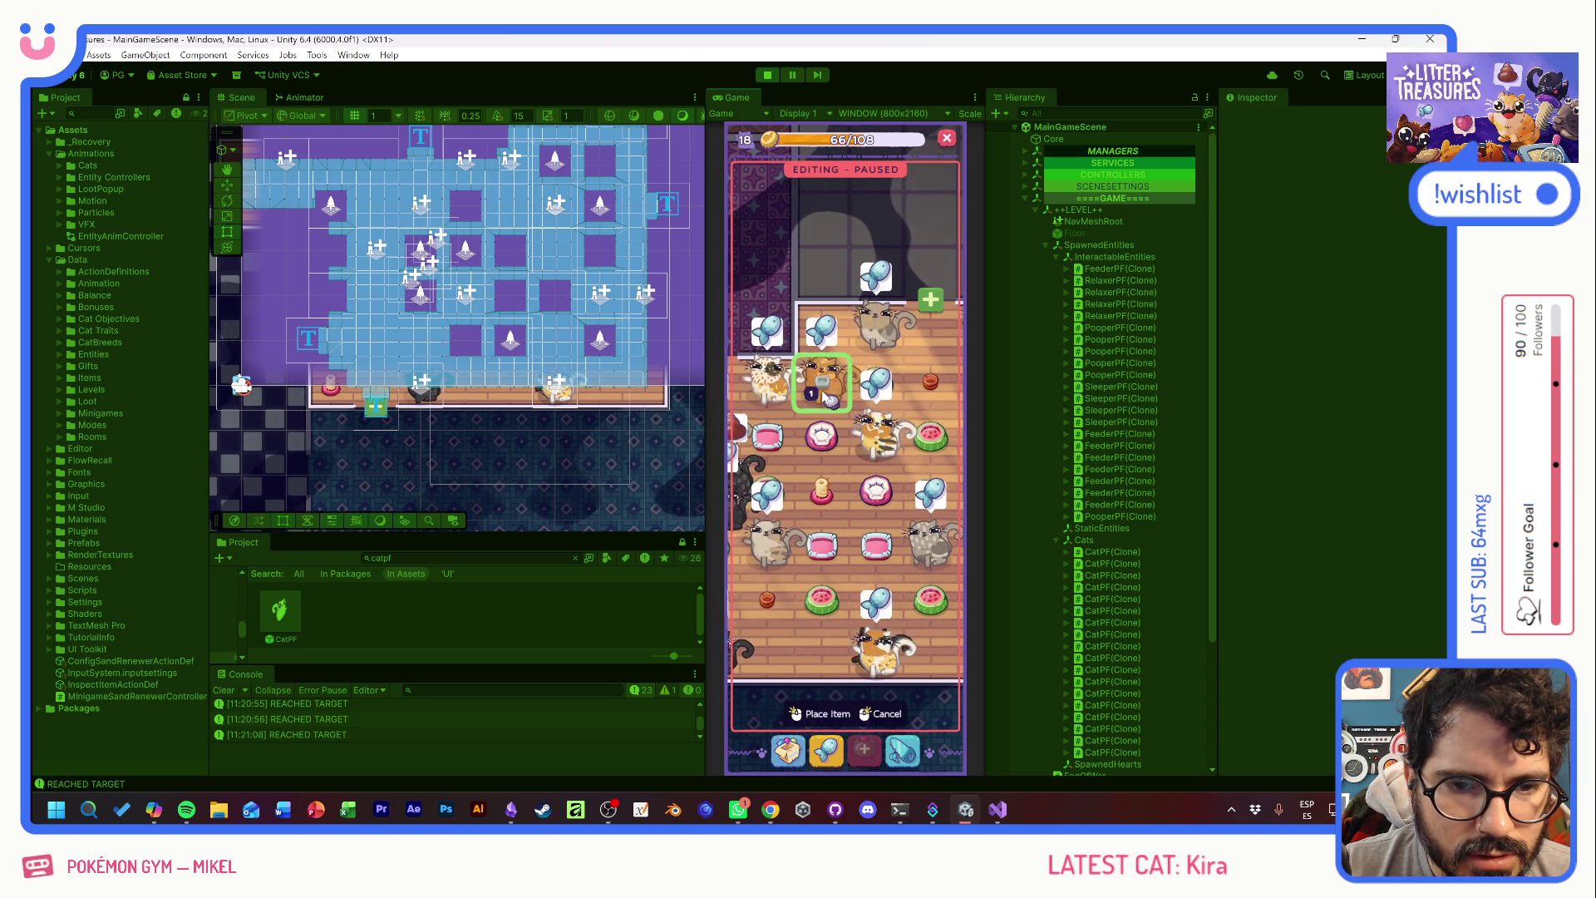
{"action": "left_click", "coordinate": [823, 713]}
- Place a bowl at a bottom-left spot in the room
{"action": "left_click", "coordinate": [787, 751]}
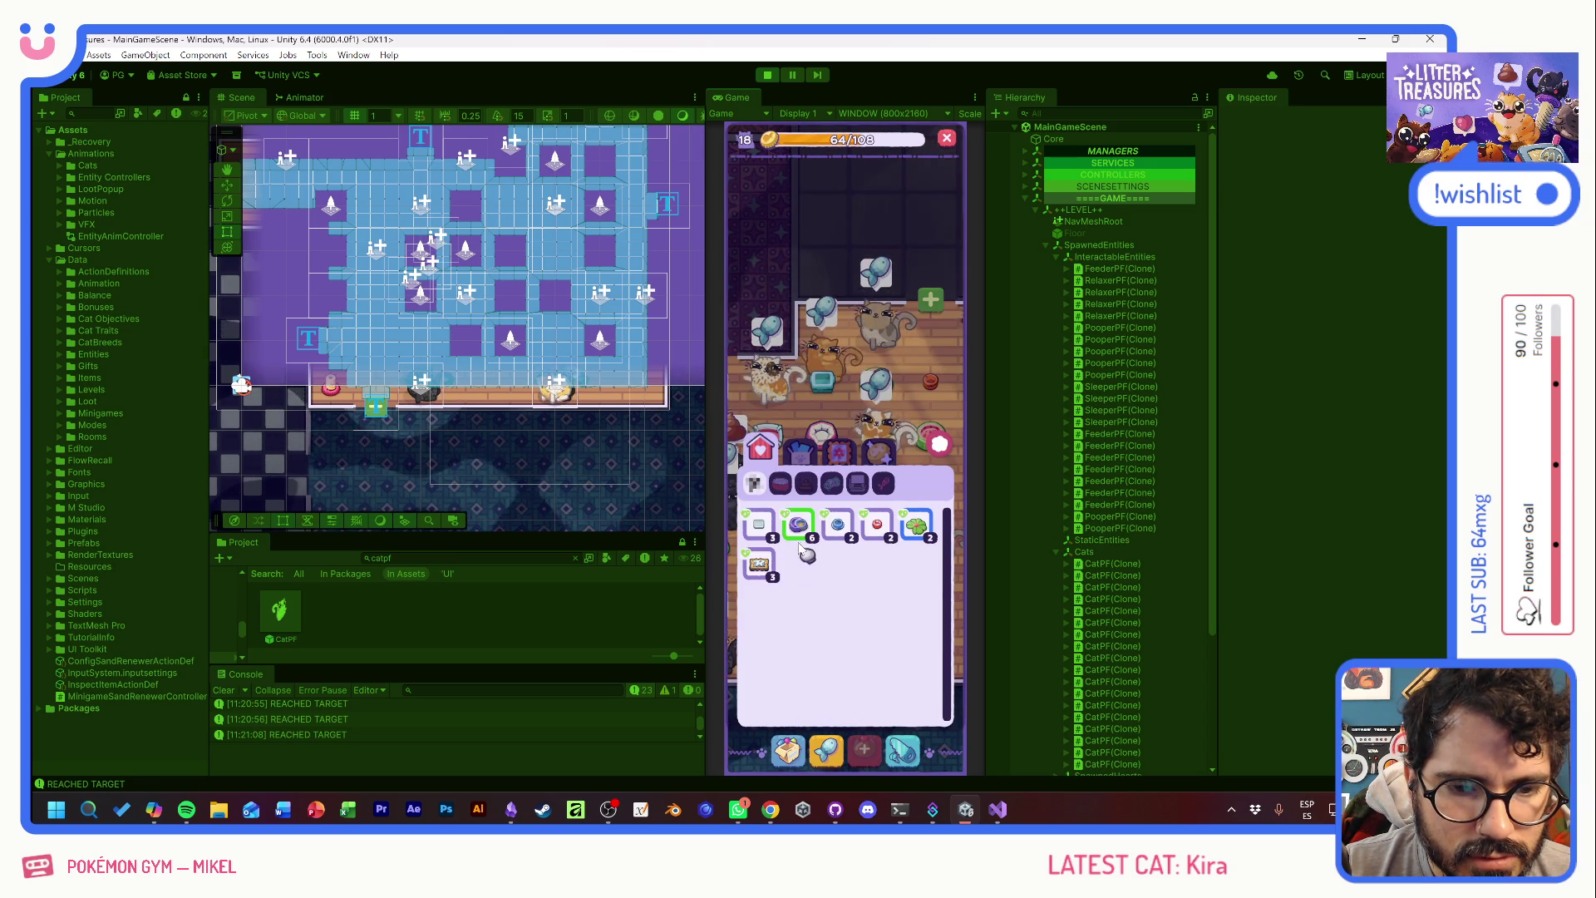
{"action": "left_click", "coordinate": [796, 526]}
{"action": "left_click", "coordinate": [826, 365]}
{"action": "mouse_move", "coordinate": [826, 366]}
{"action": "left_mouse_down"}
{"action": "mouse_move", "coordinate": [813, 651]}
{"action": "mouse_move", "coordinate": [782, 665]}
{"action": "left_mouse_up"}
{"action": "left_click", "coordinate": [816, 713]}
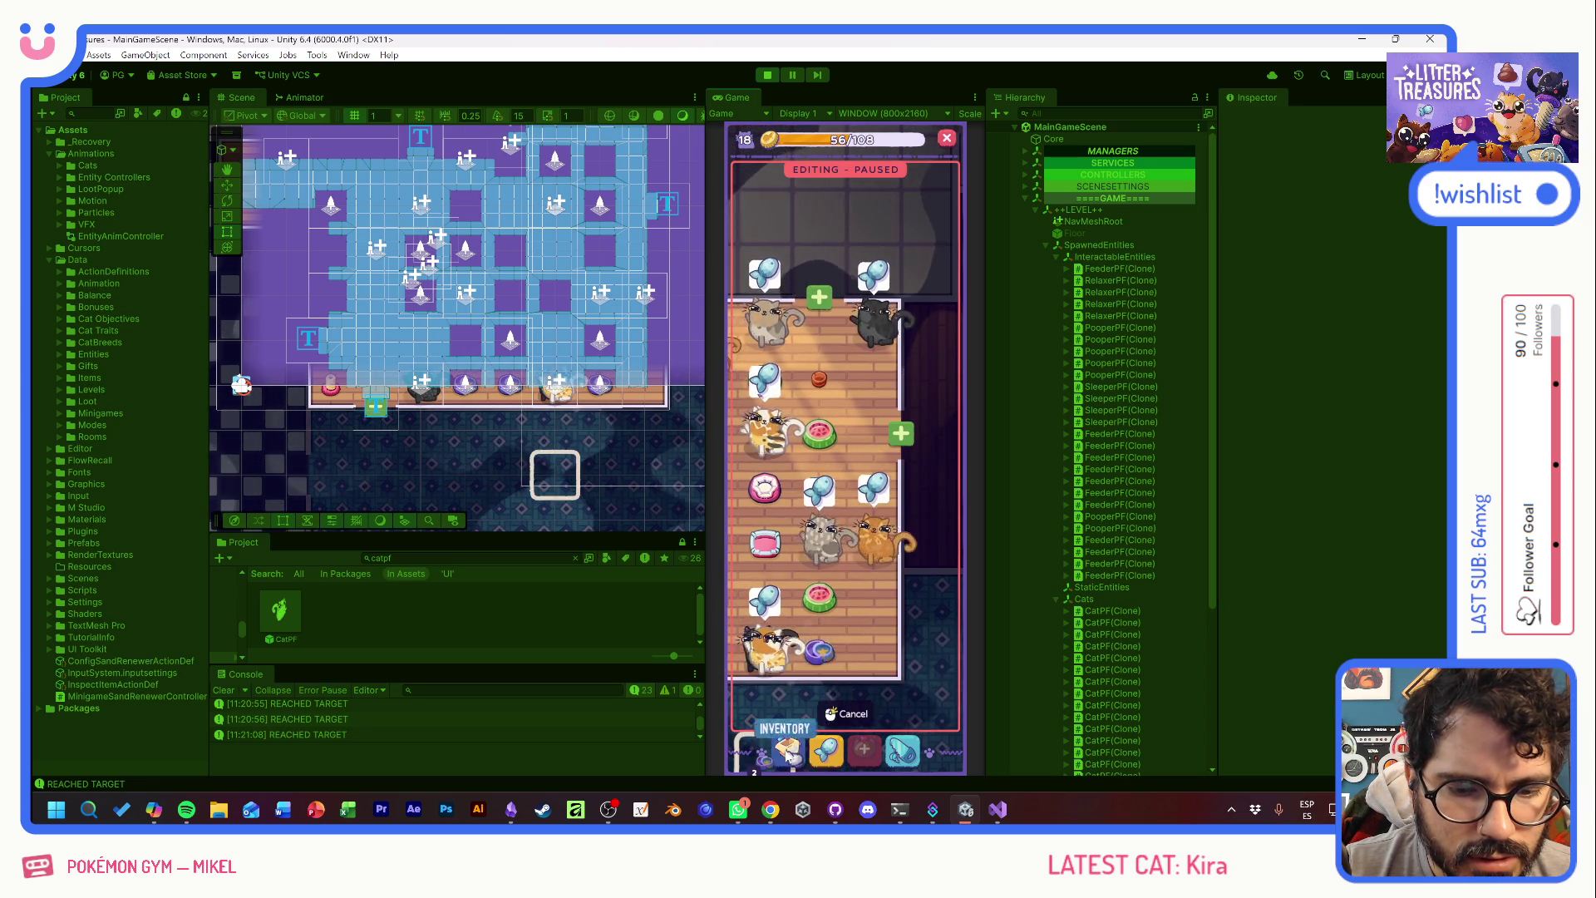
- Place the Patched Pillow near the top of the room
{"action": "left_click", "coordinate": [762, 572]}
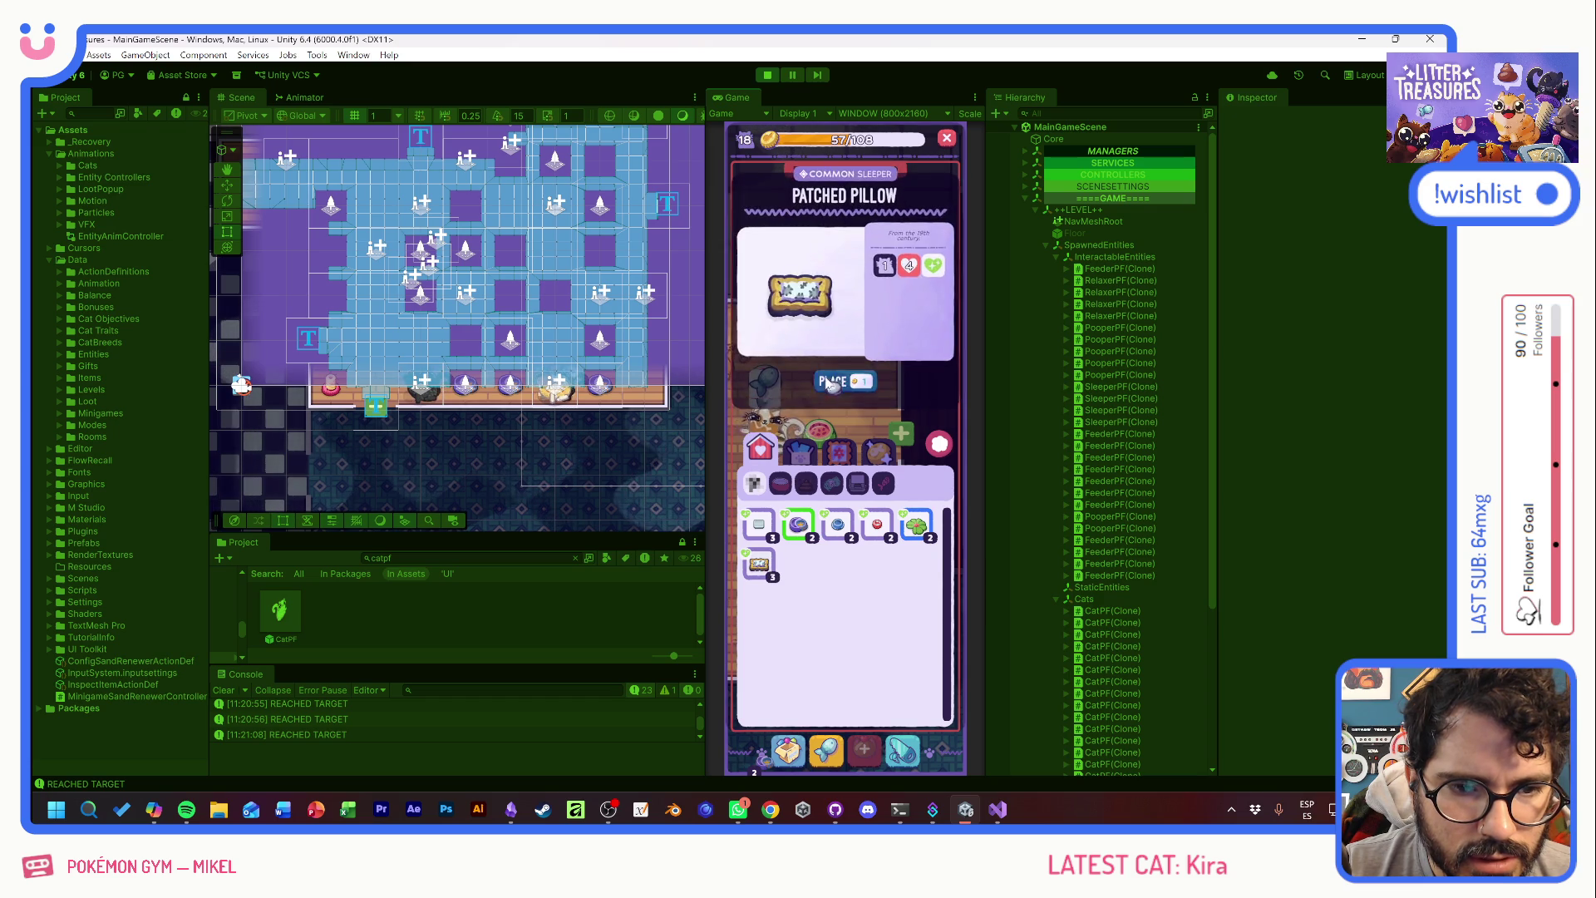
{"action": "left_click", "coordinate": [835, 374]}
{"action": "left_click_drag", "start_coordinate": [869, 648], "coordinate": [861, 374]}
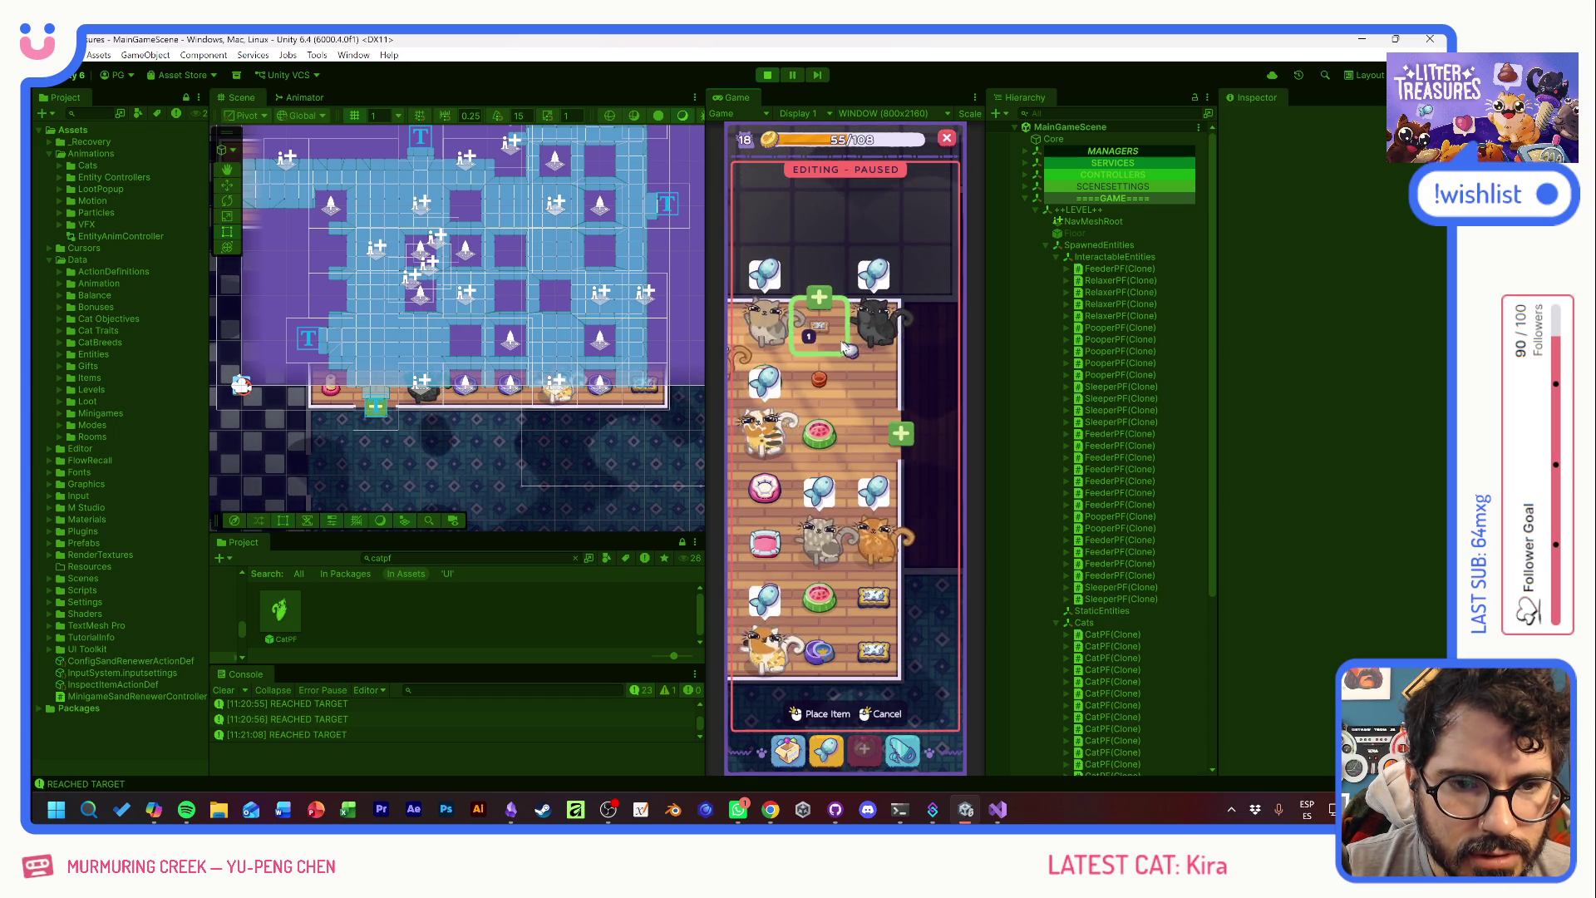
{"action": "left_click", "coordinate": [861, 374]}
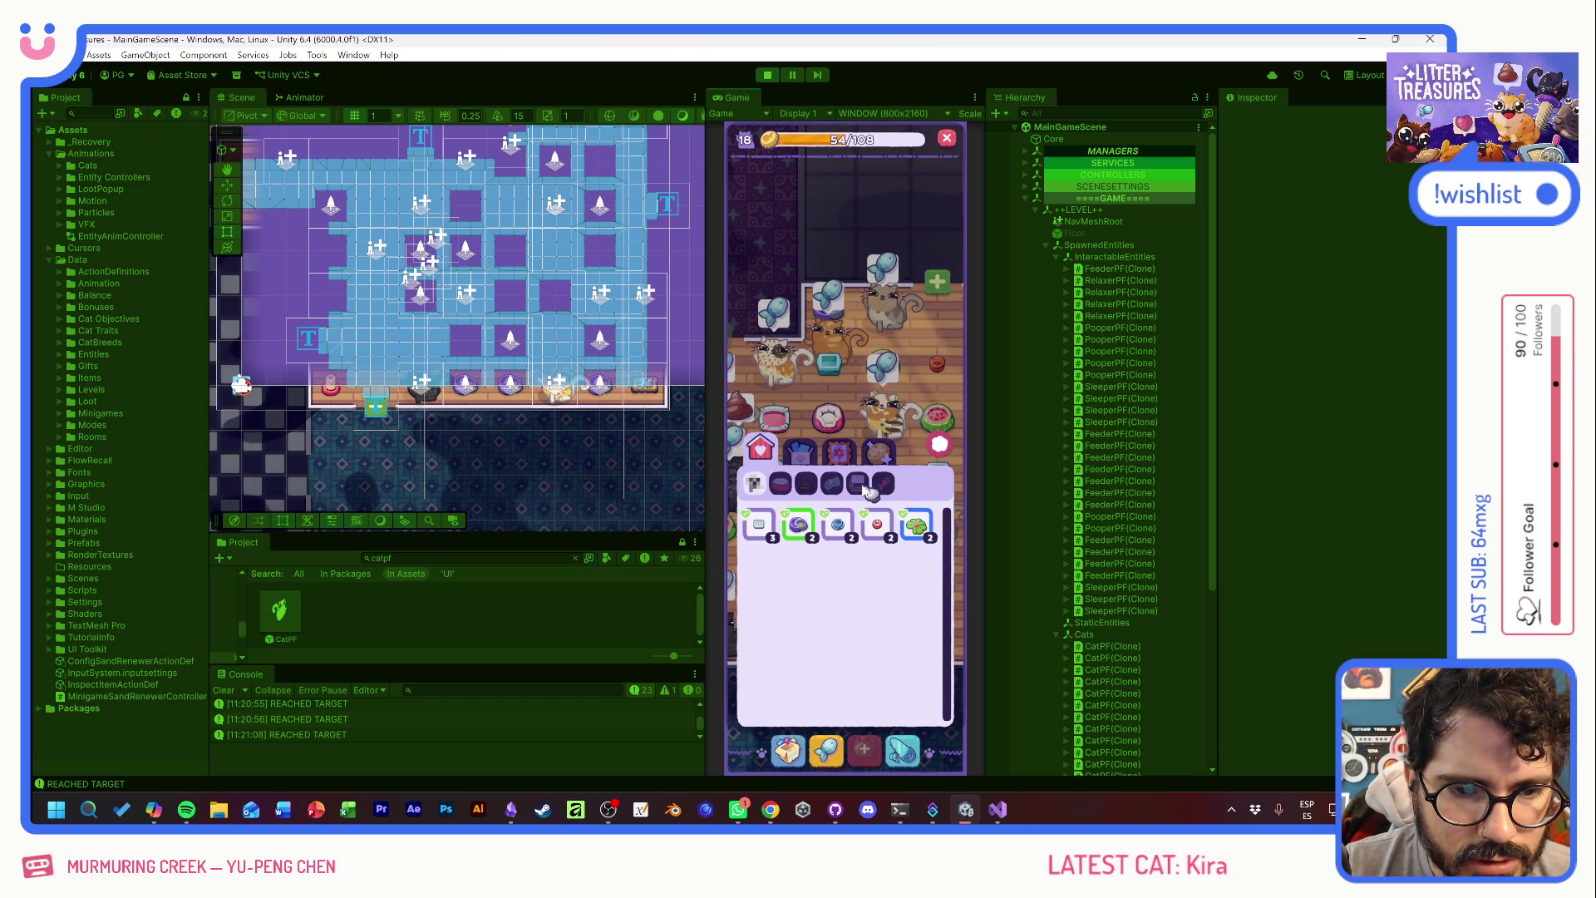
- Place the plant in the room and select it
{"action": "left_click", "coordinate": [868, 490]}
{"action": "left_click", "coordinate": [839, 366]}
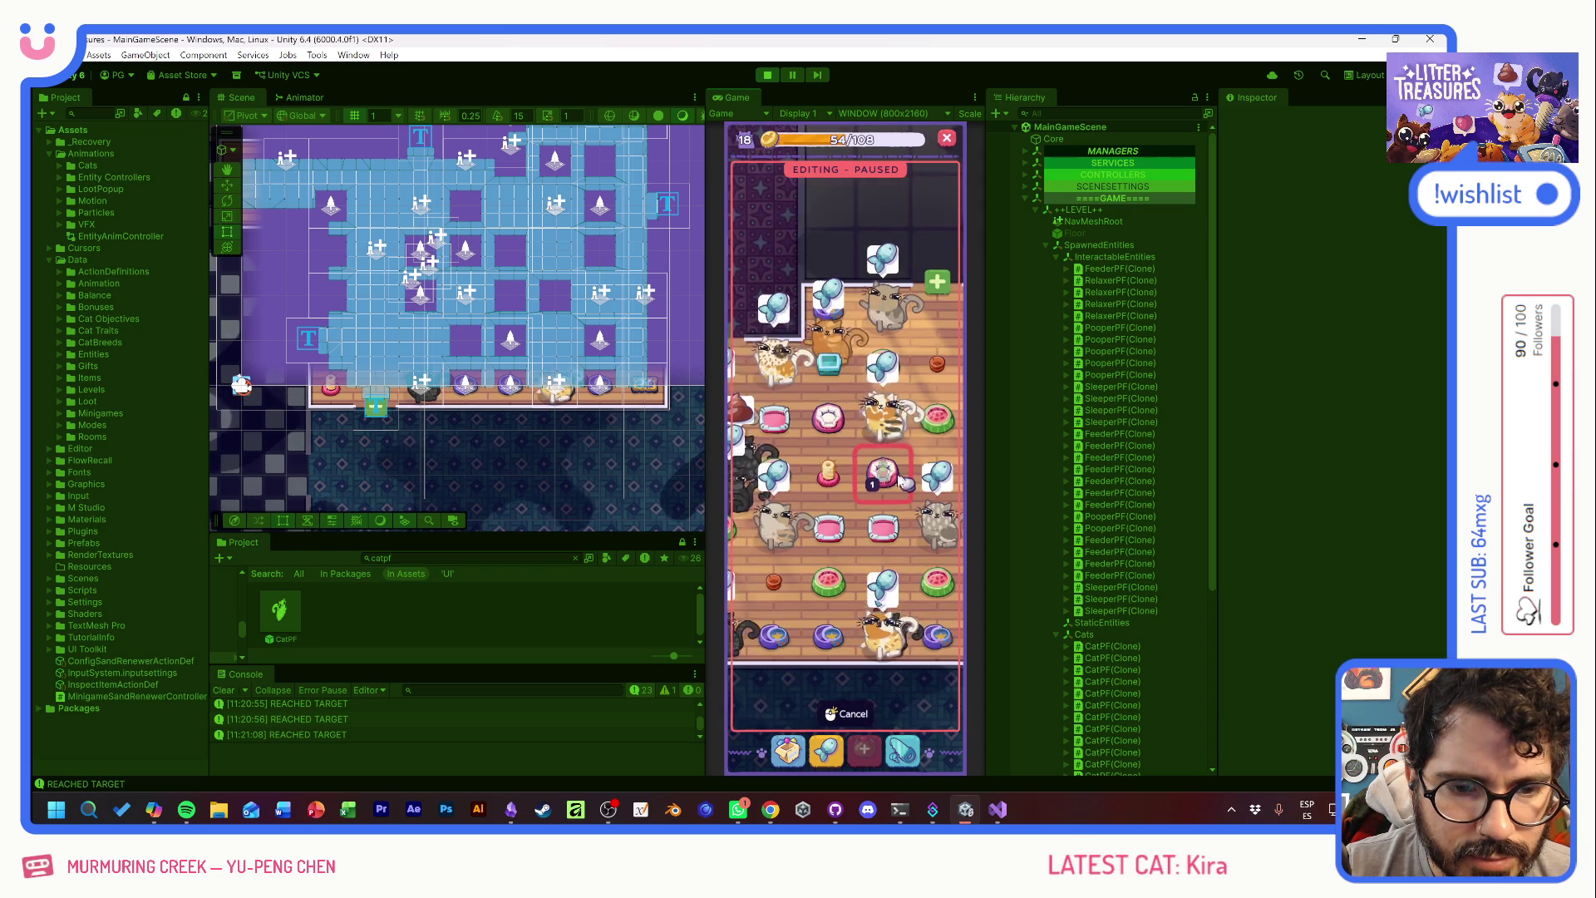
{"action": "left_click", "coordinate": [893, 495]}
{"action": "left_click", "coordinate": [891, 503]}
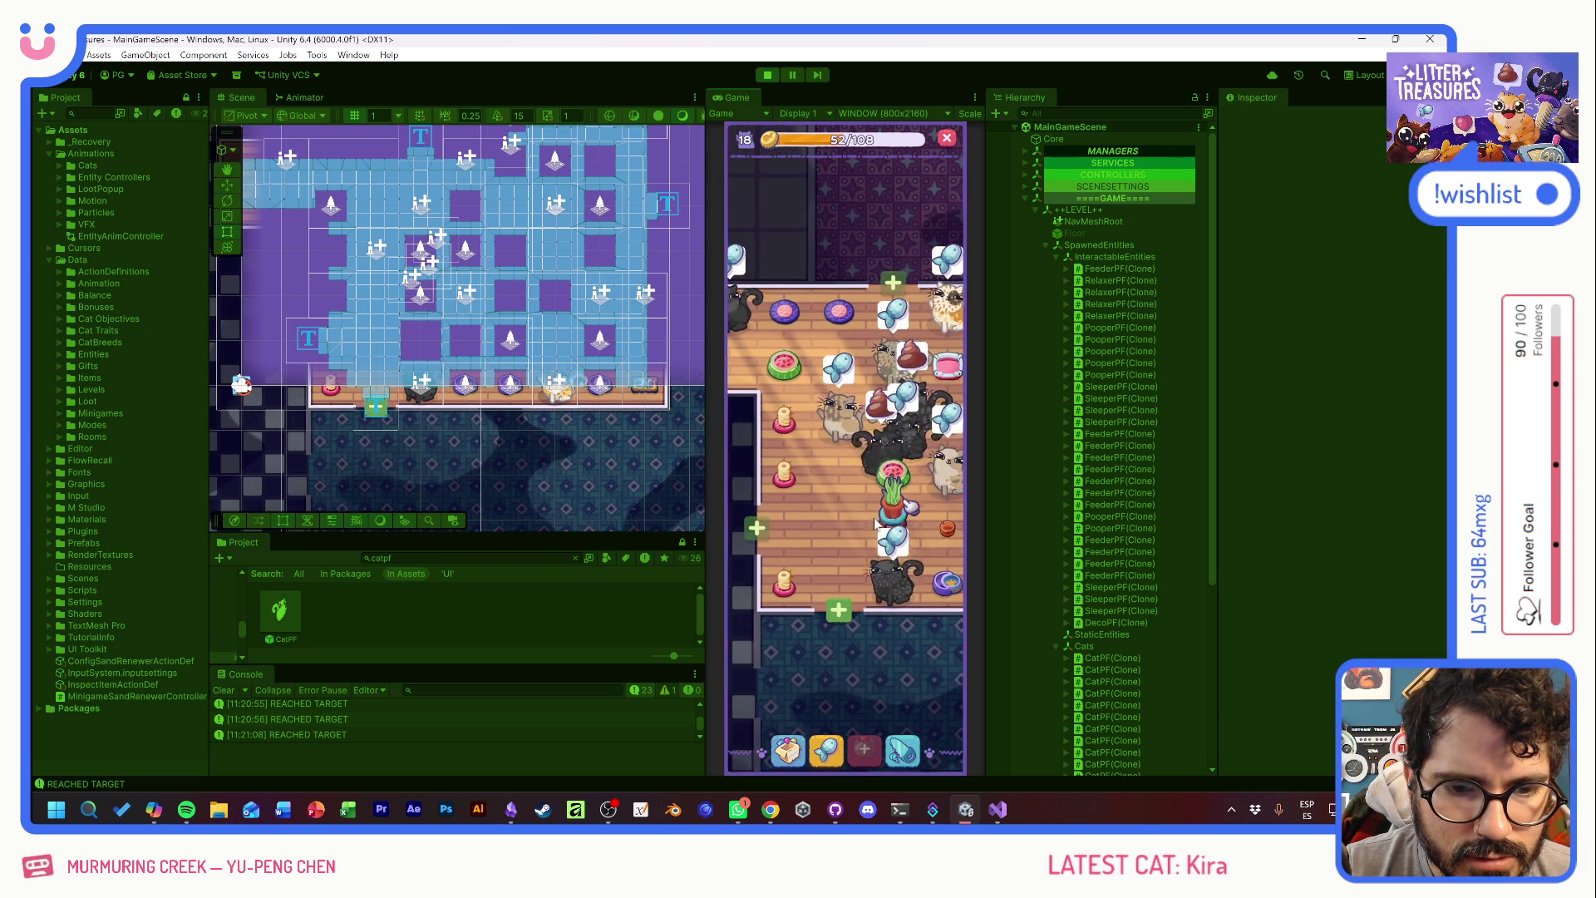
{"action": "left_click", "coordinate": [892, 503]}
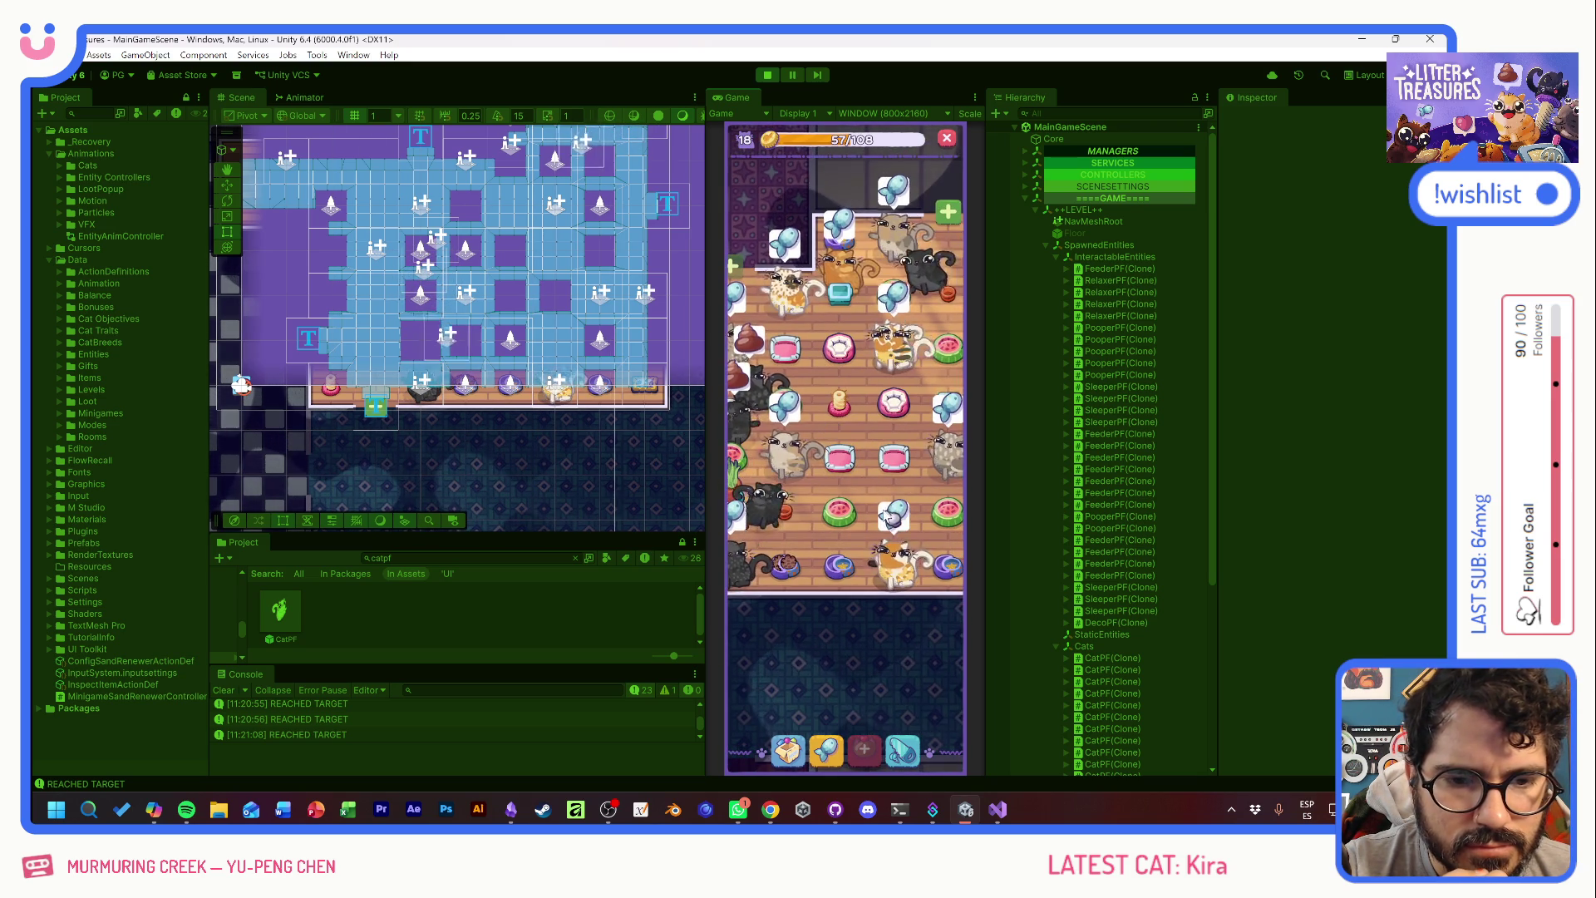
- Check the cat KUMO's mood and inspect another cat
{"action": "left_click", "coordinate": [895, 575]}
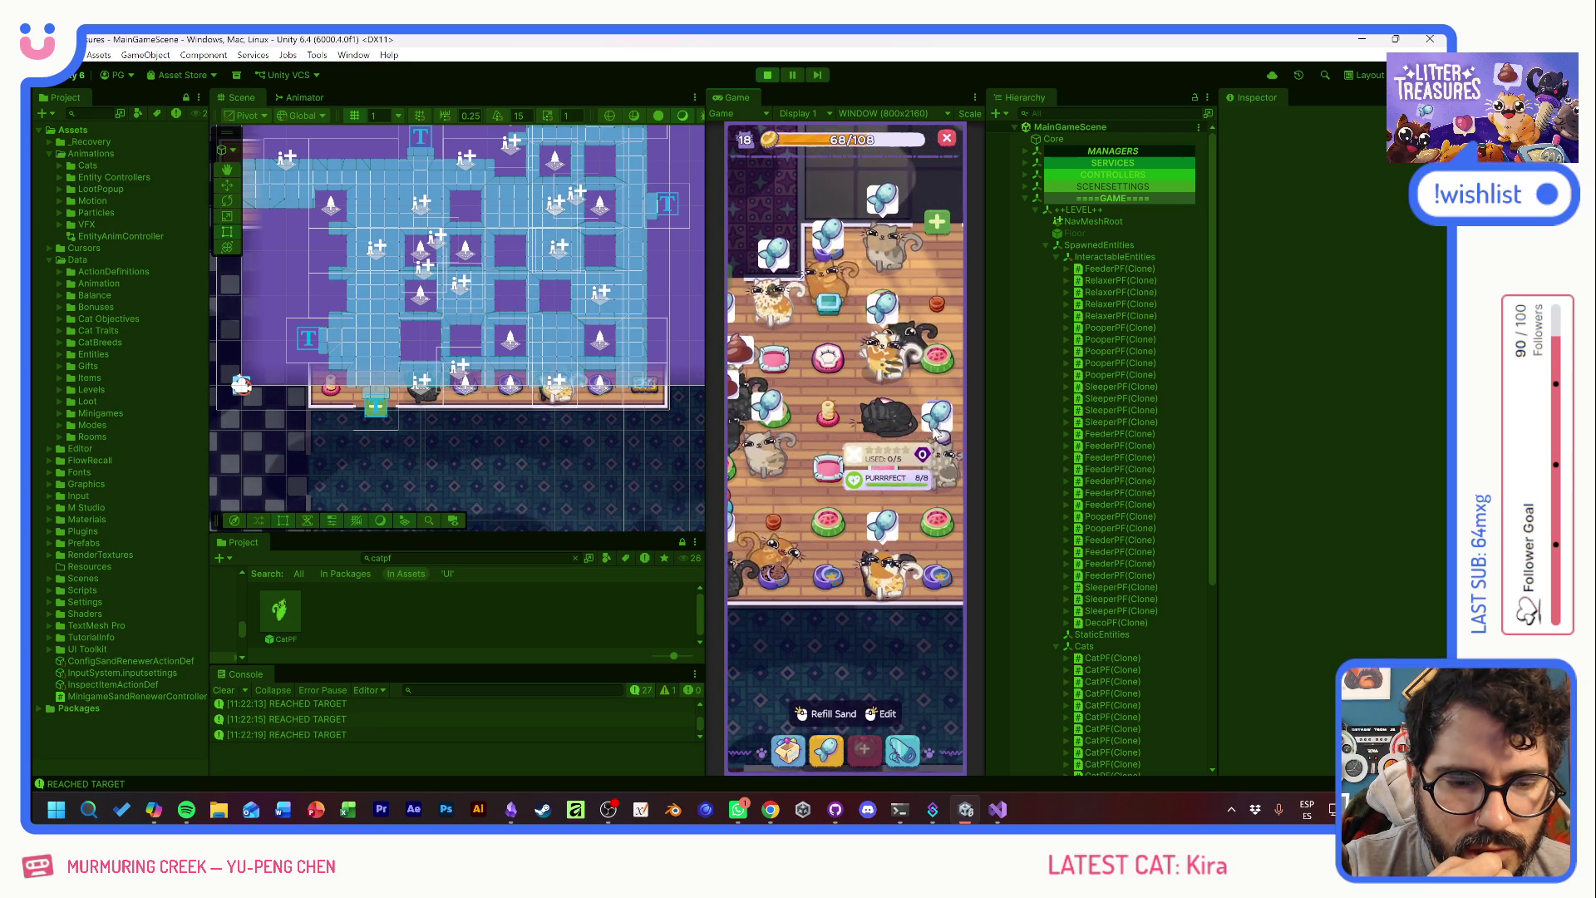
{"action": "scroll", "coordinate": [537, 398], "scroll_direction": "up", "scroll_amount": 5}
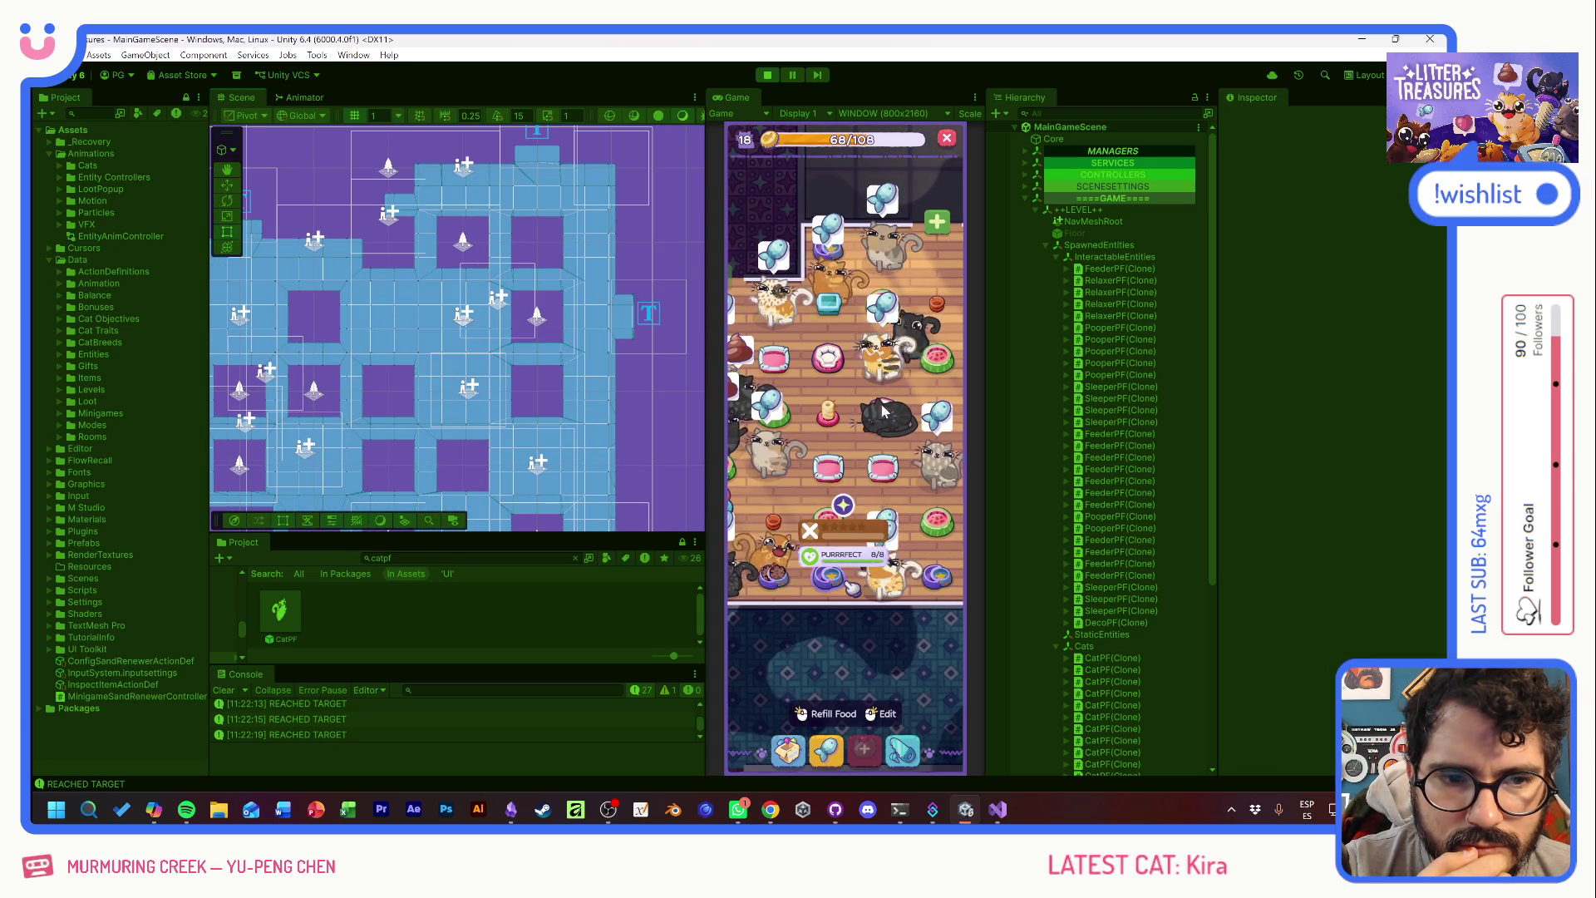
{"action": "left_click", "coordinate": [929, 393]}
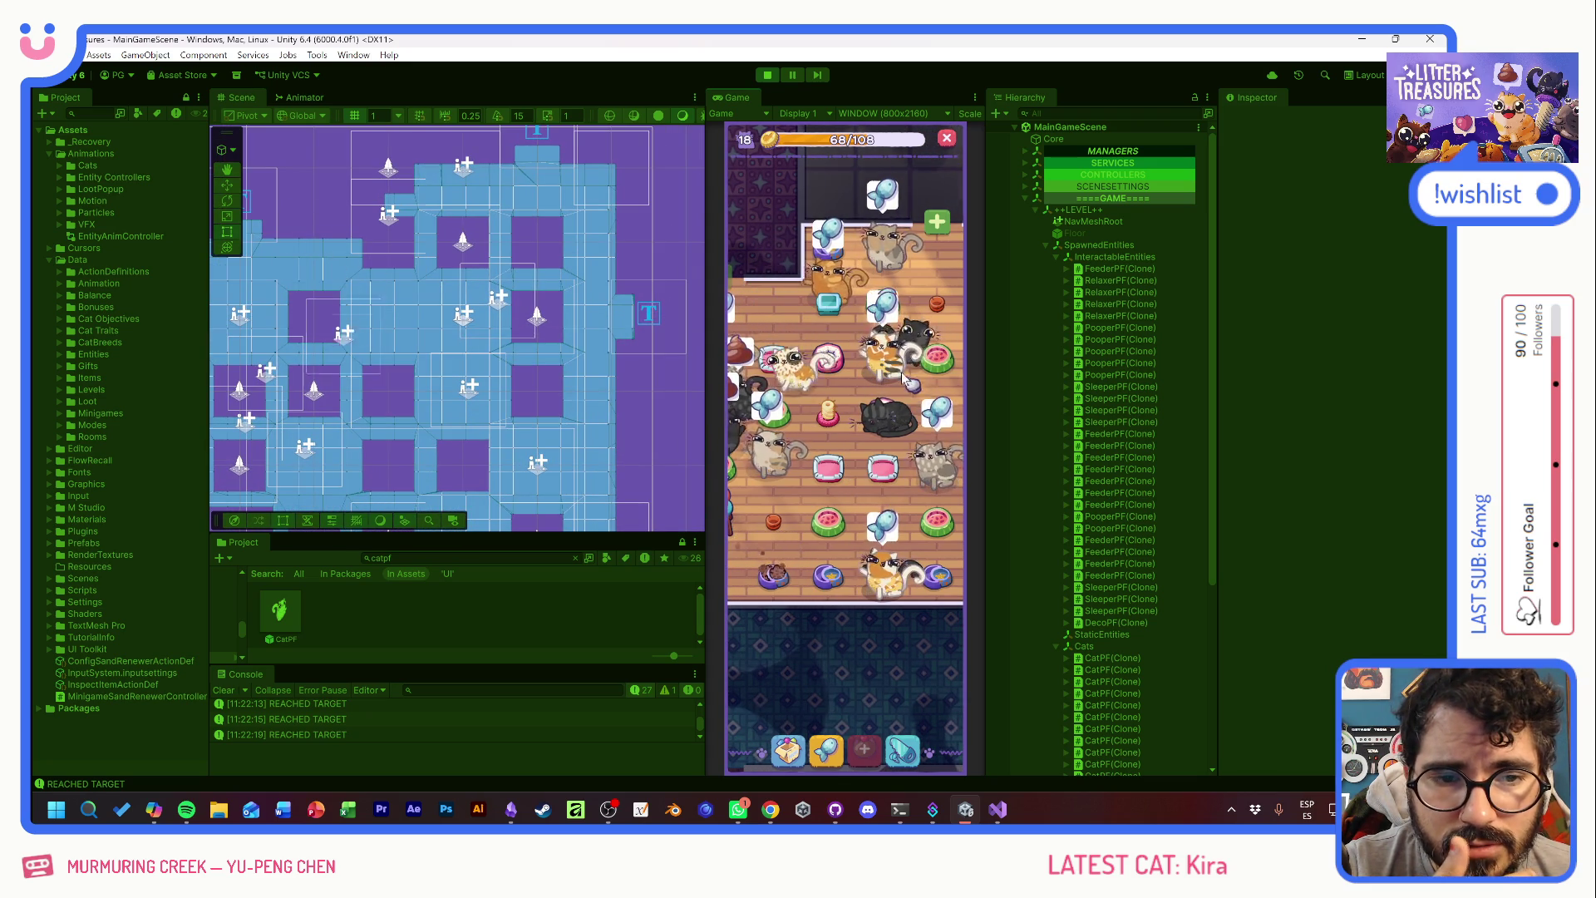
{"action": "left_click", "coordinate": [791, 544]}
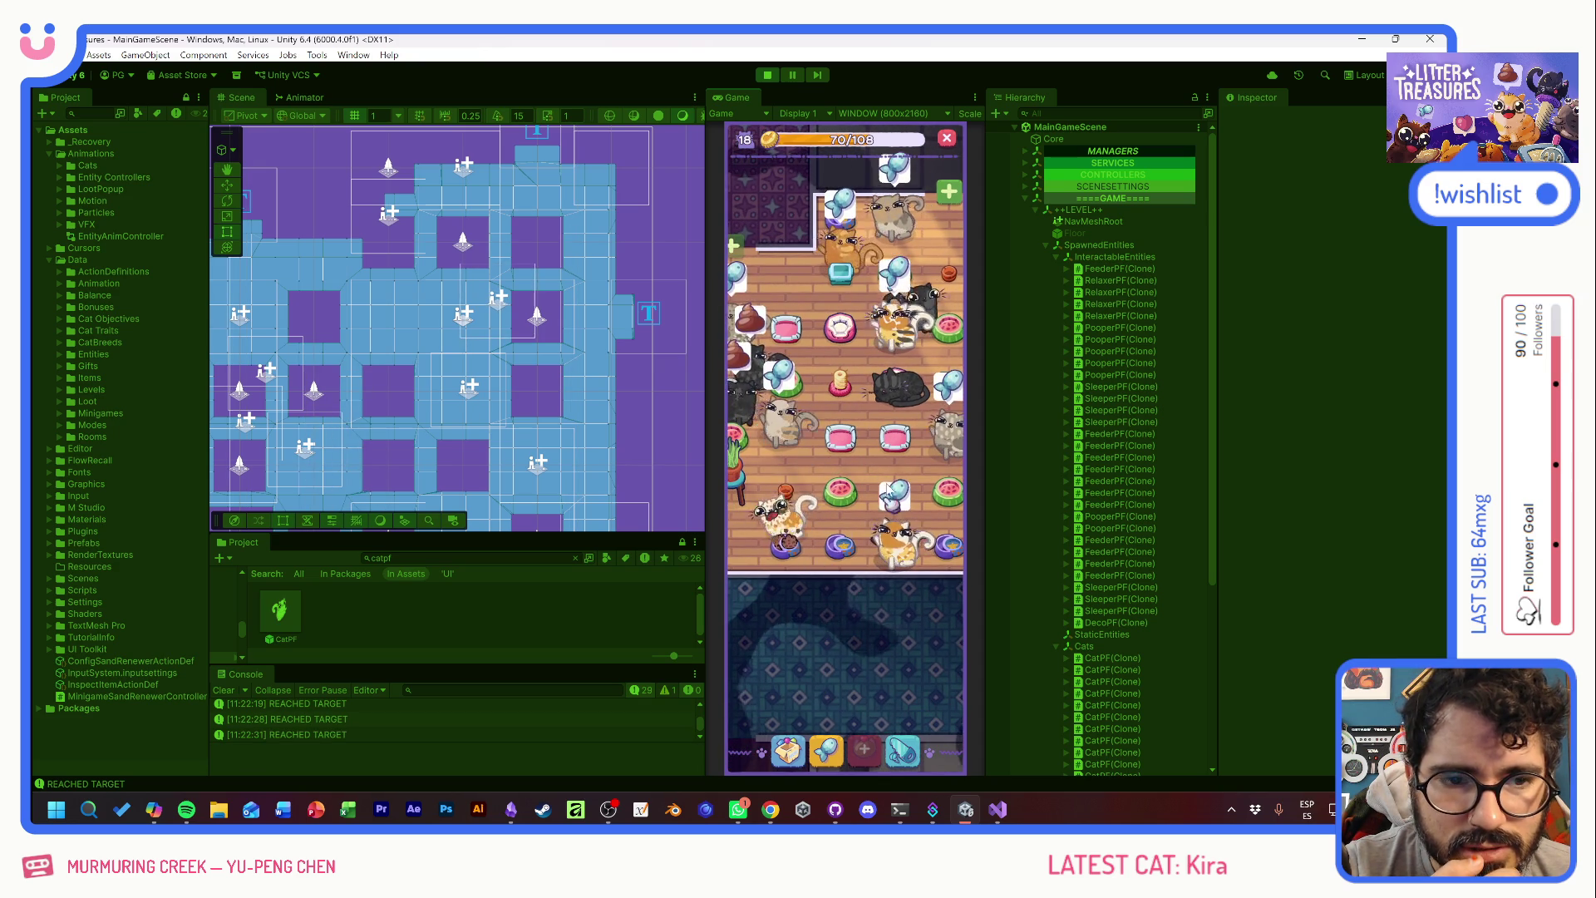
{"action": "left_click_drag", "start_coordinate": [888, 485], "coordinate": [853, 502]}
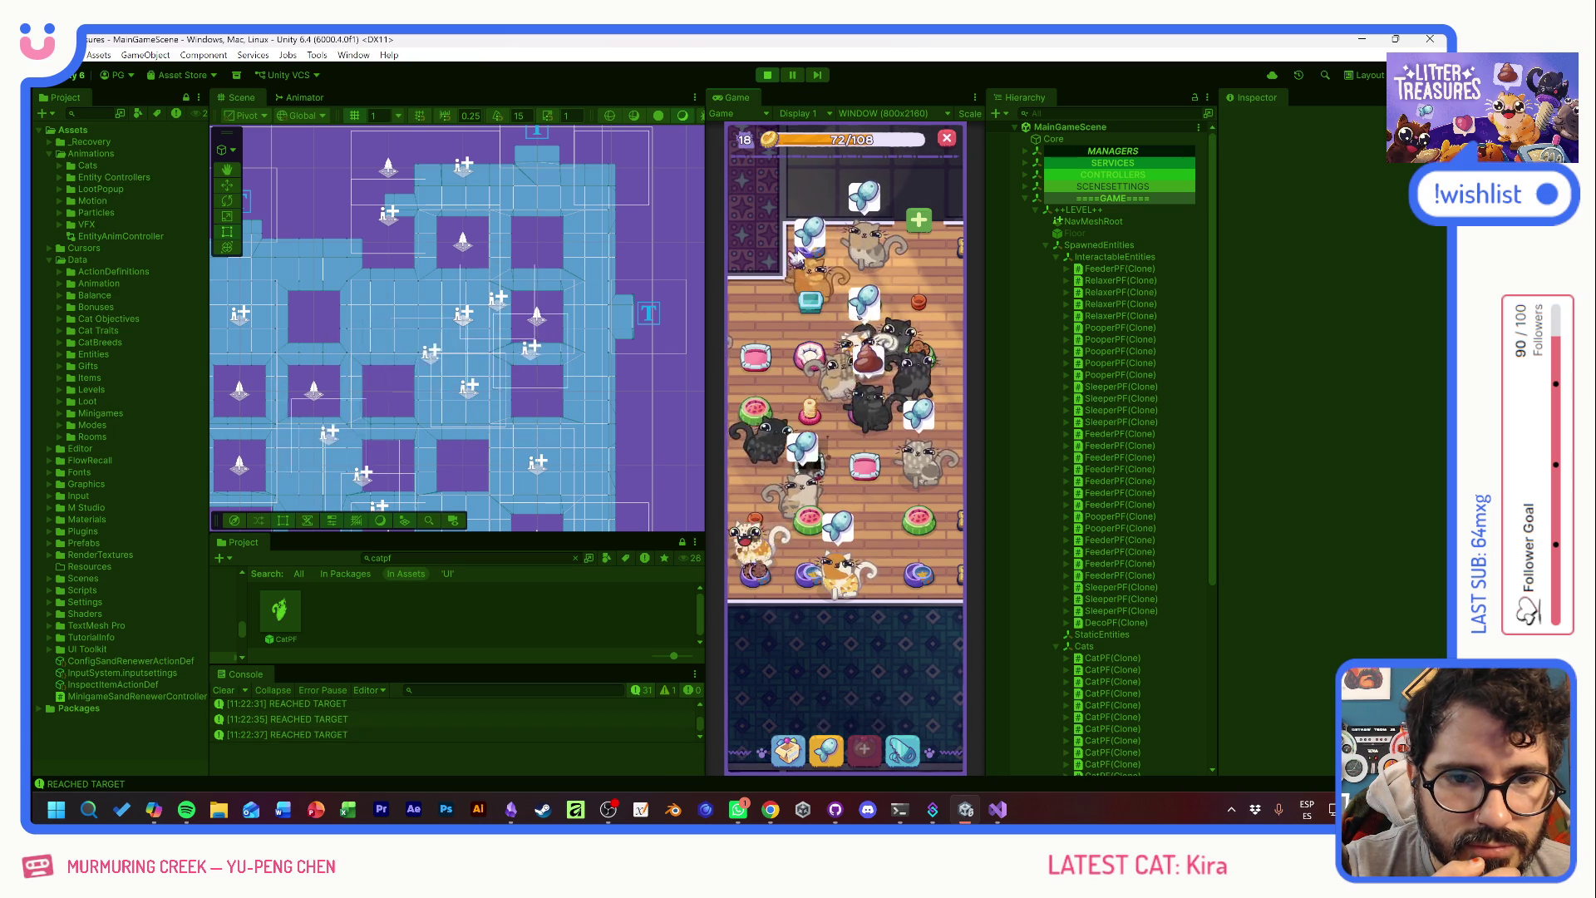
- Check the cat tower's damage, then inspect the purple bed and the grey and top-left cats
{"action": "left_click", "coordinate": [823, 407]}
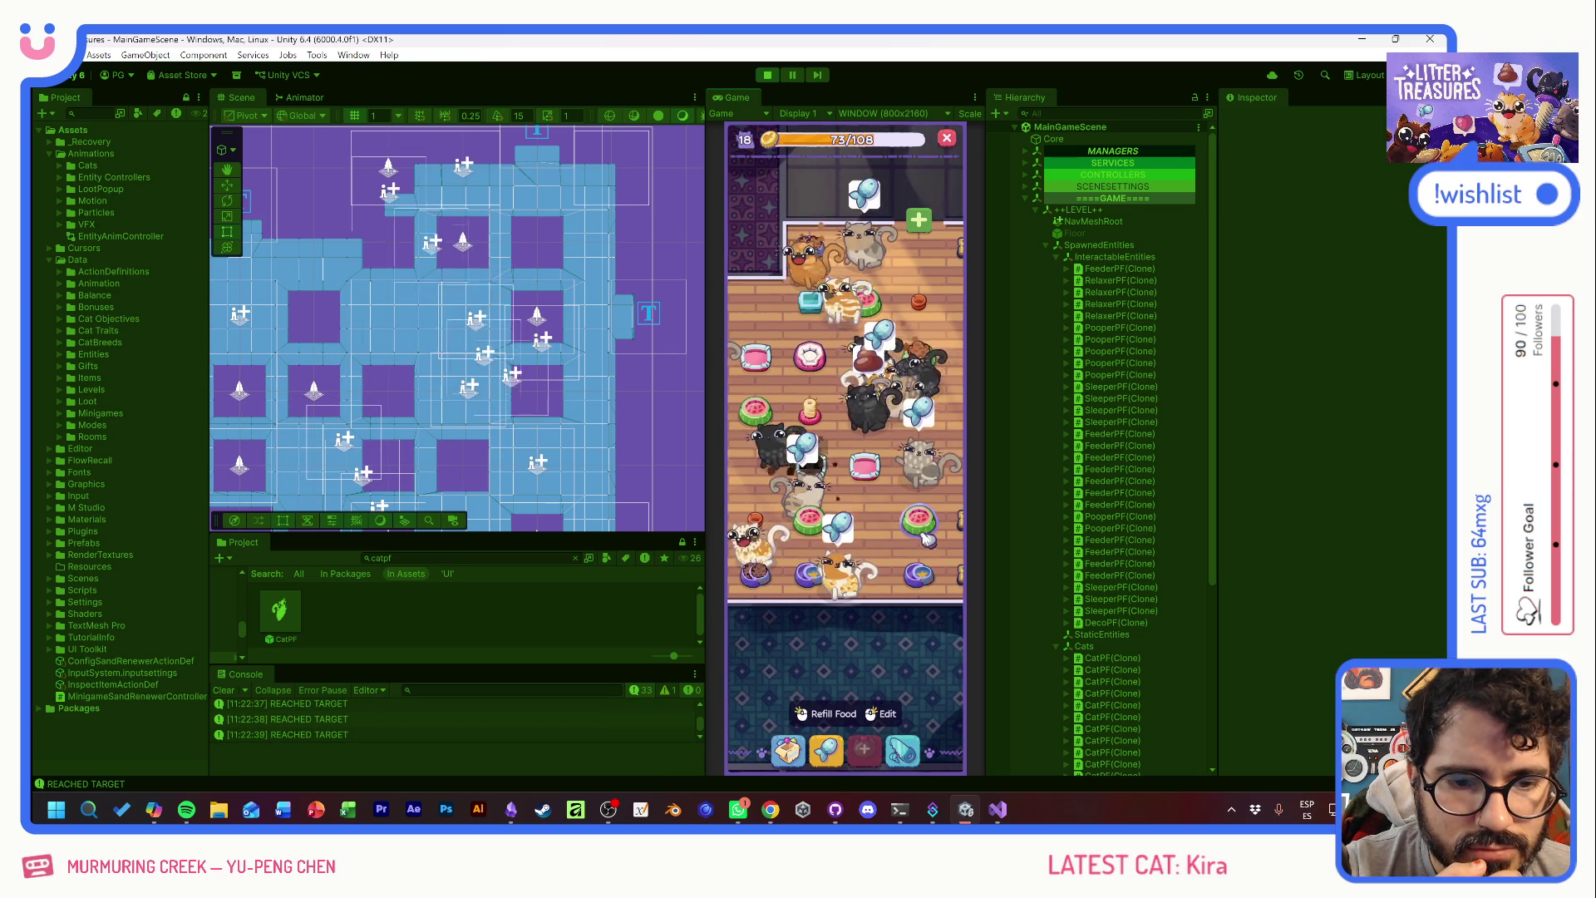
{"action": "left_click", "coordinate": [846, 416]}
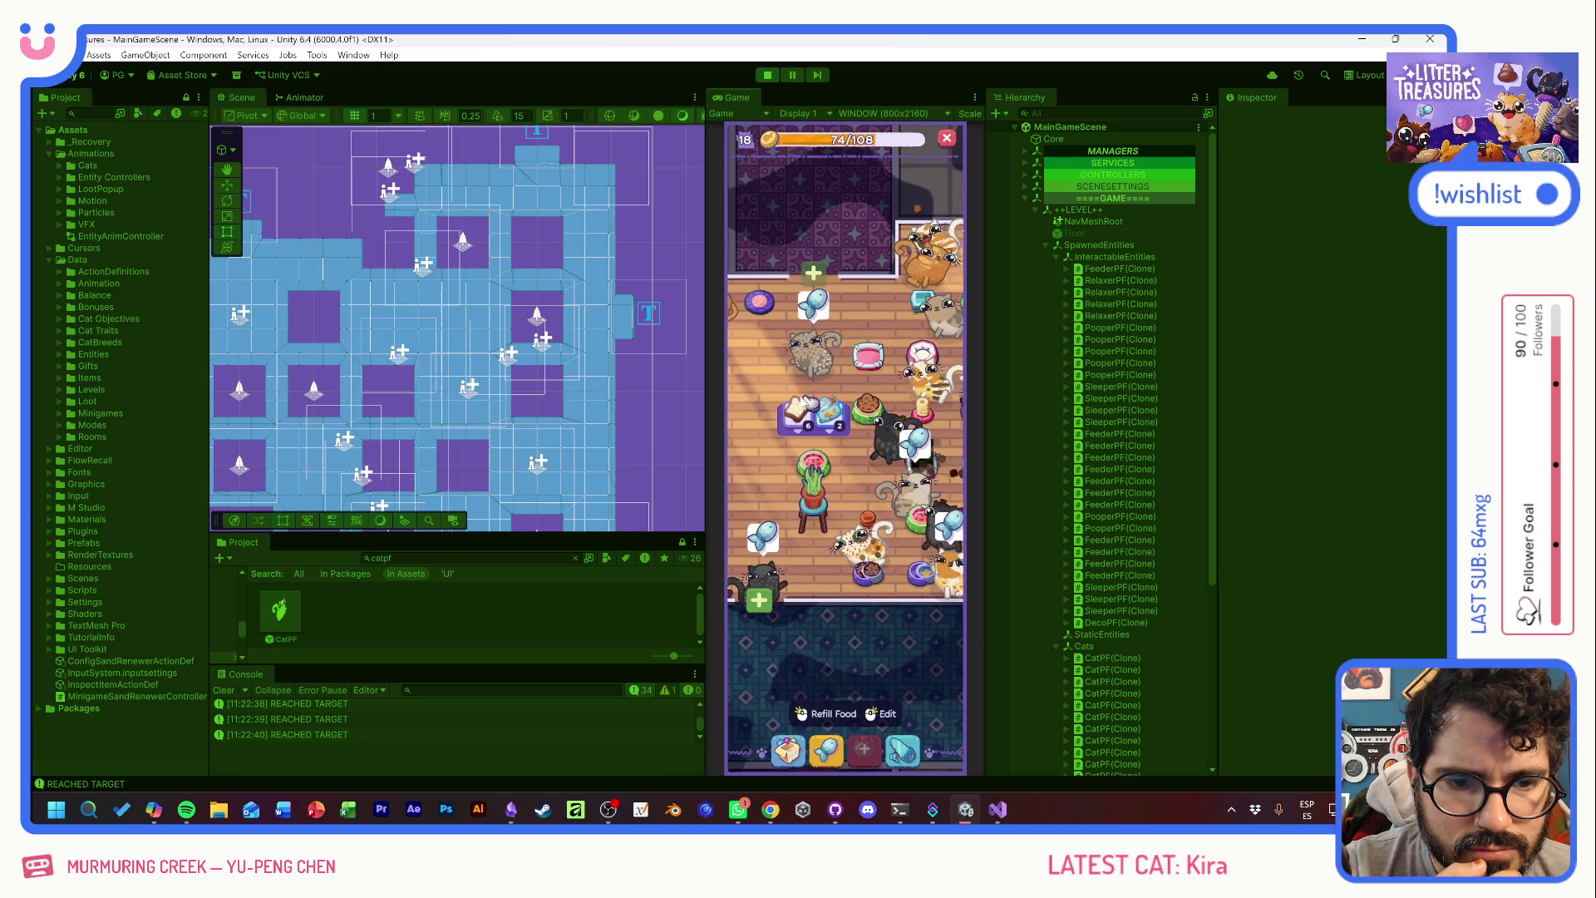
{"action": "left_click", "coordinate": [760, 320]}
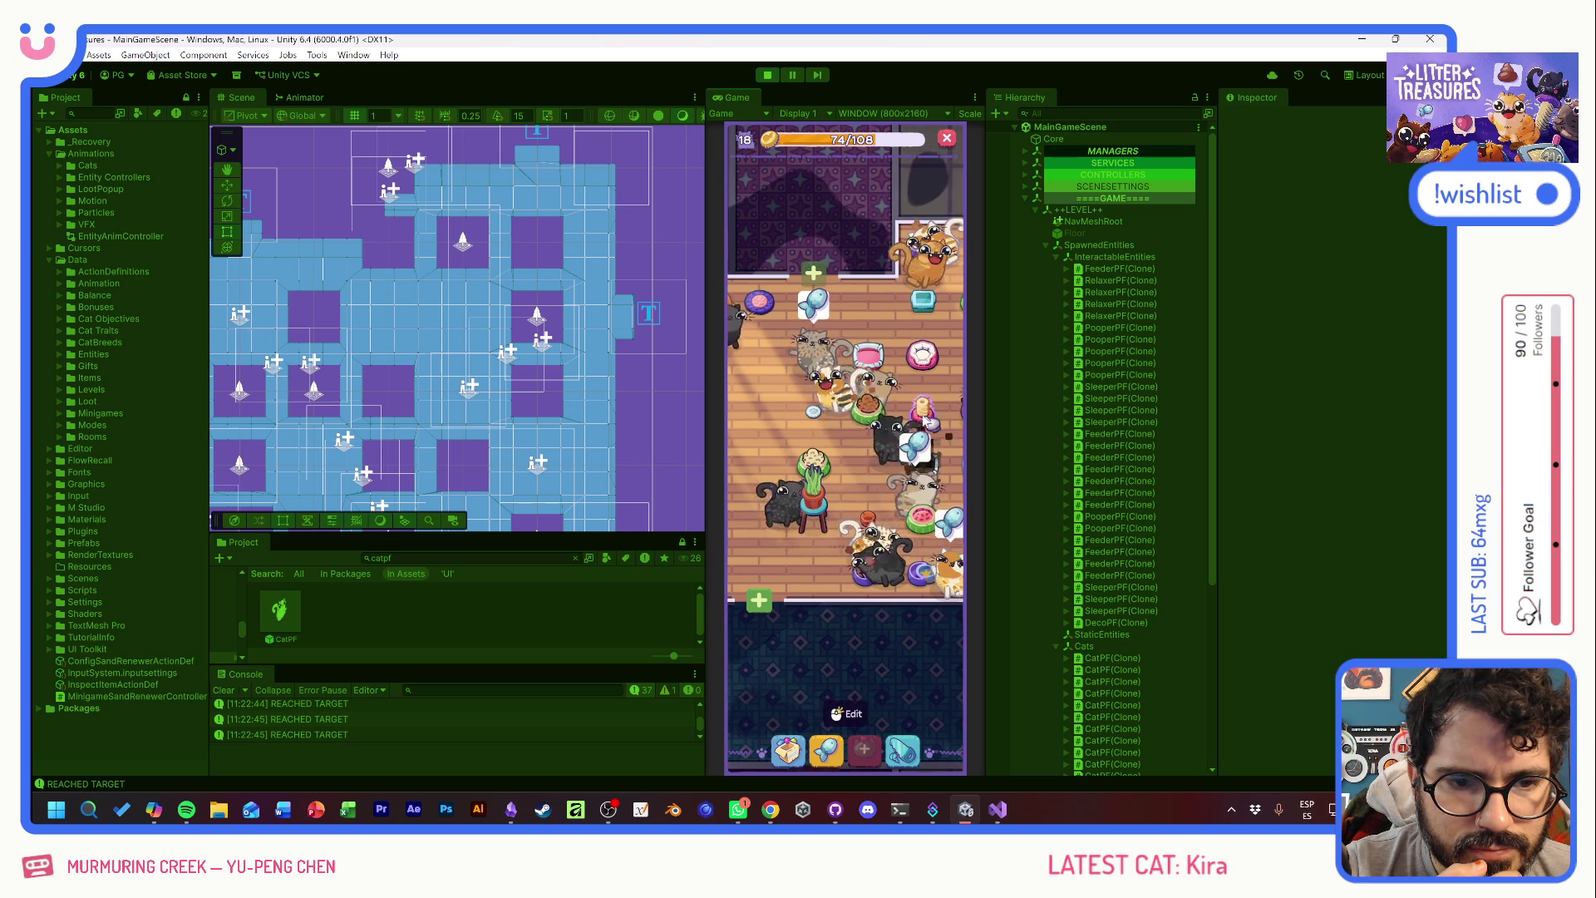
{"action": "left_click", "coordinate": [814, 417]}
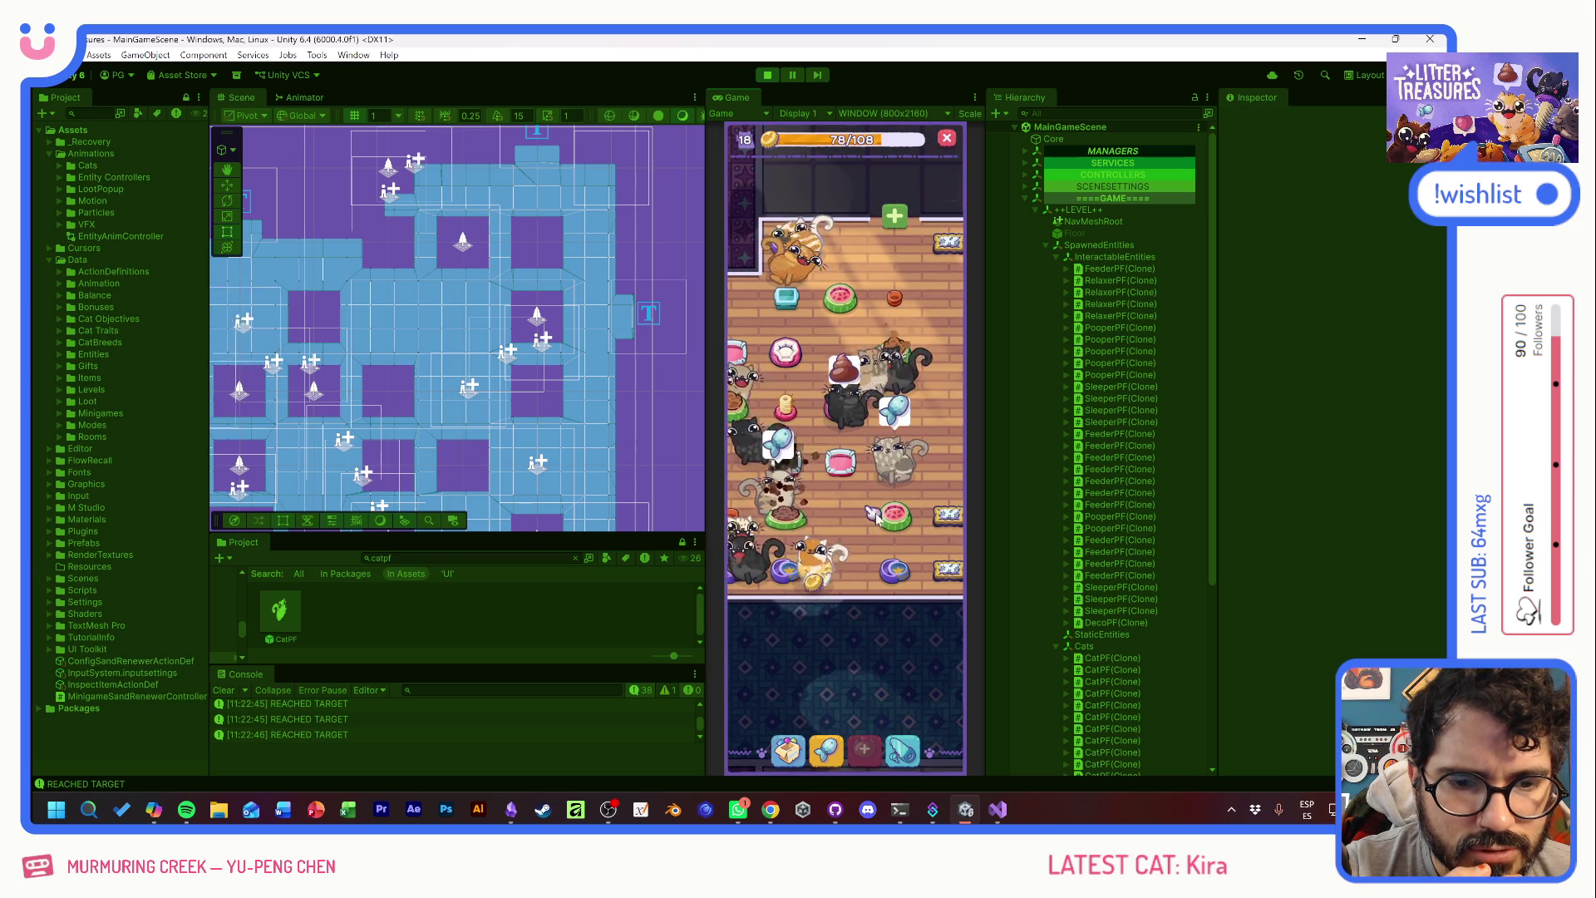
{"action": "left_click", "coordinate": [891, 470]}
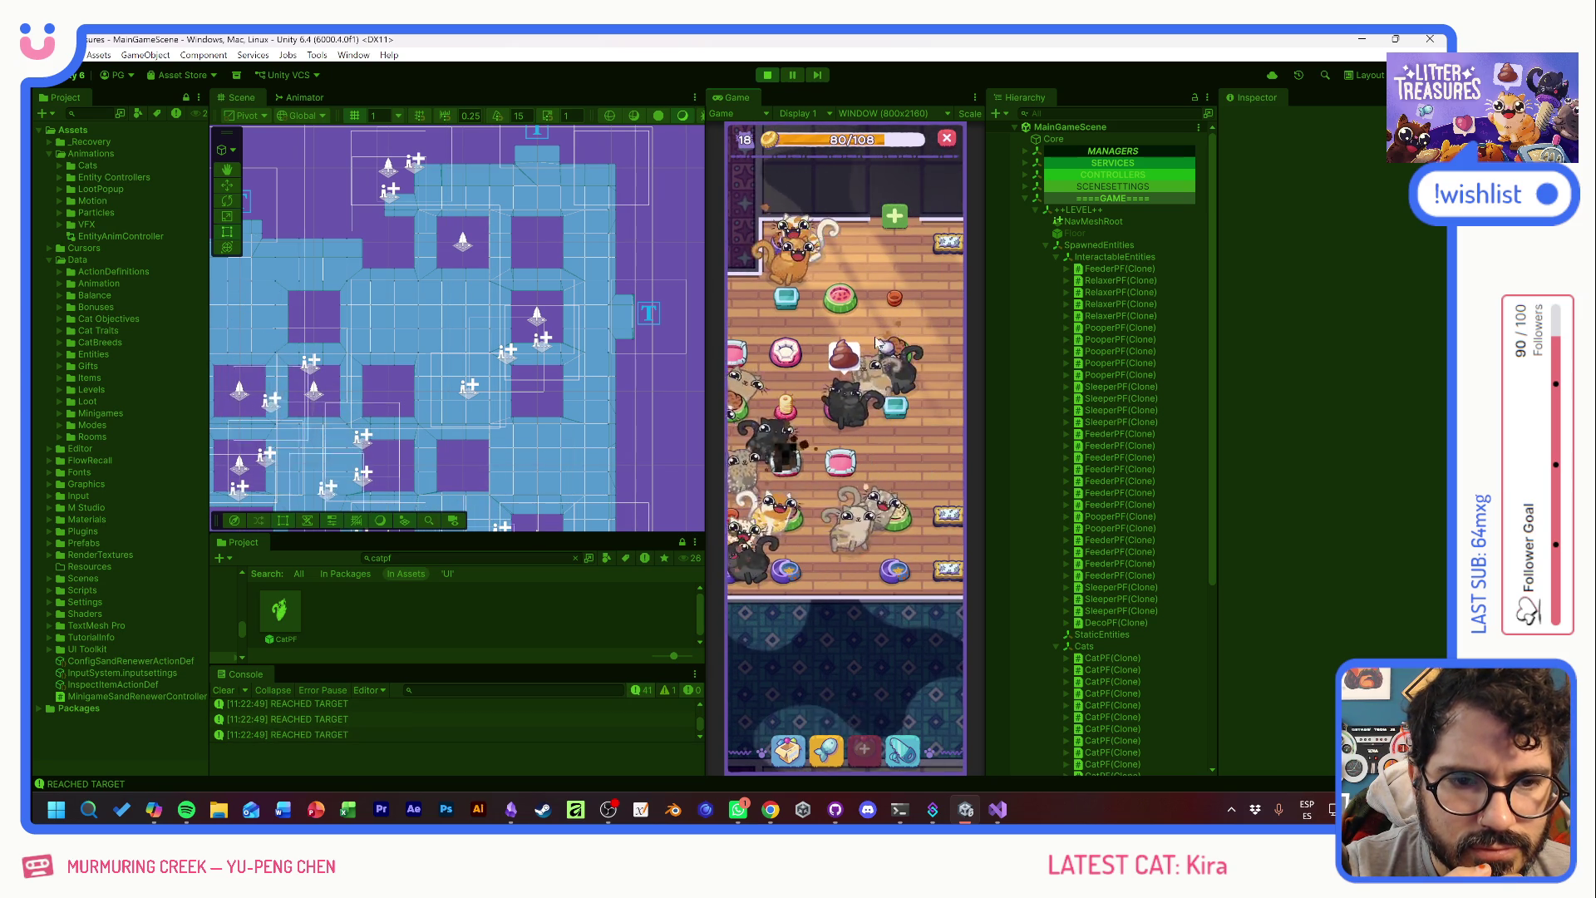
{"action": "left_click", "coordinate": [865, 283]}
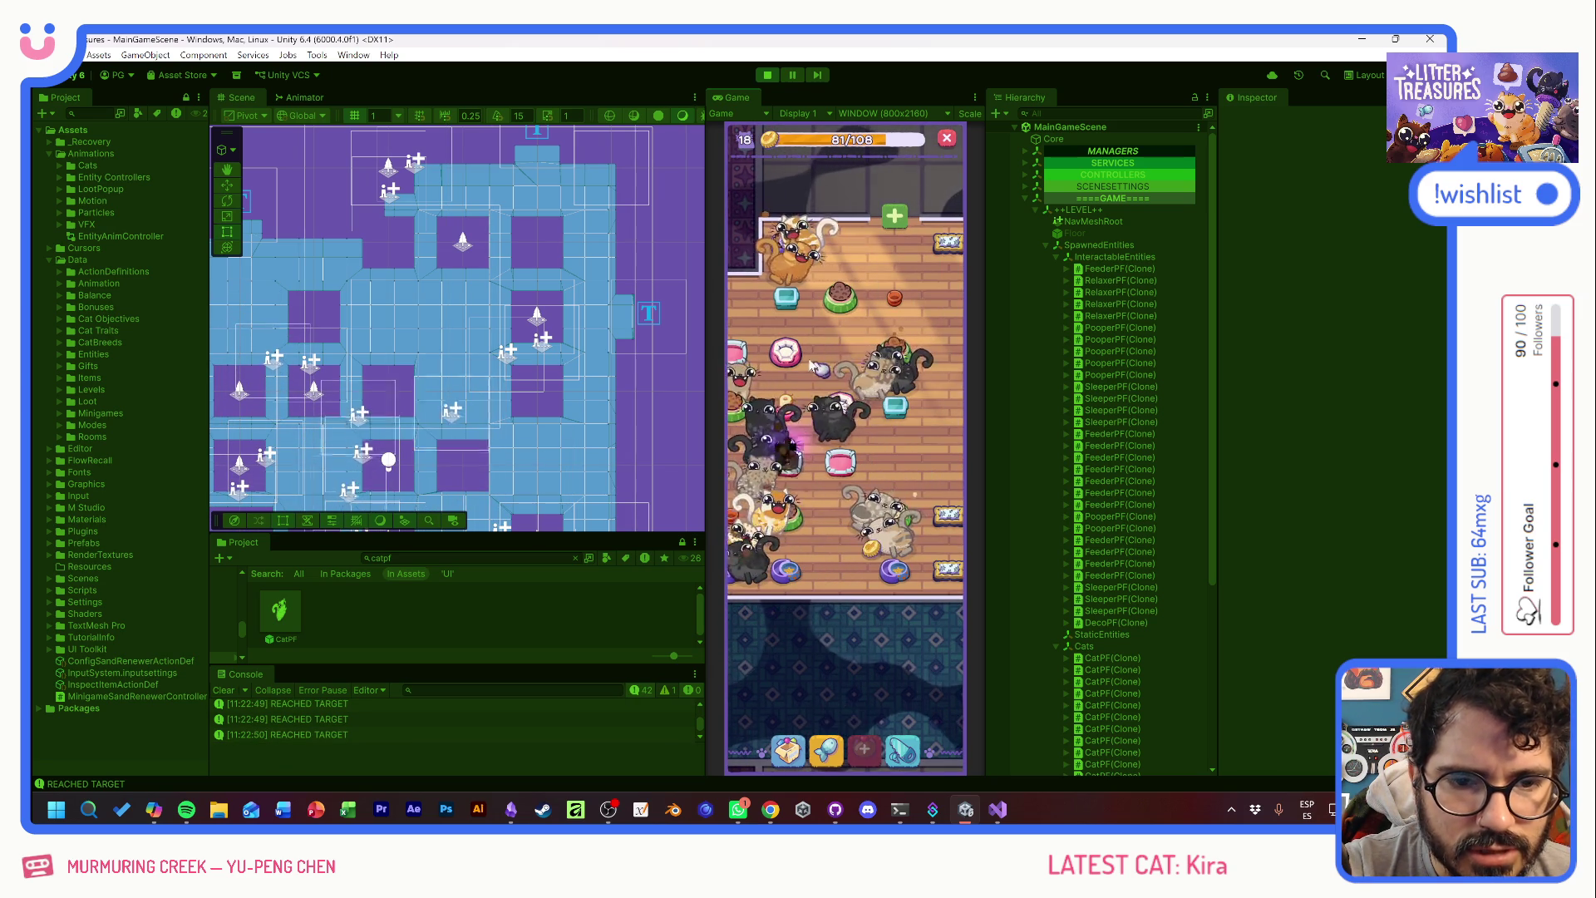
{"action": "left_click", "coordinate": [789, 263]}
{"action": "left_click", "coordinate": [789, 263]}
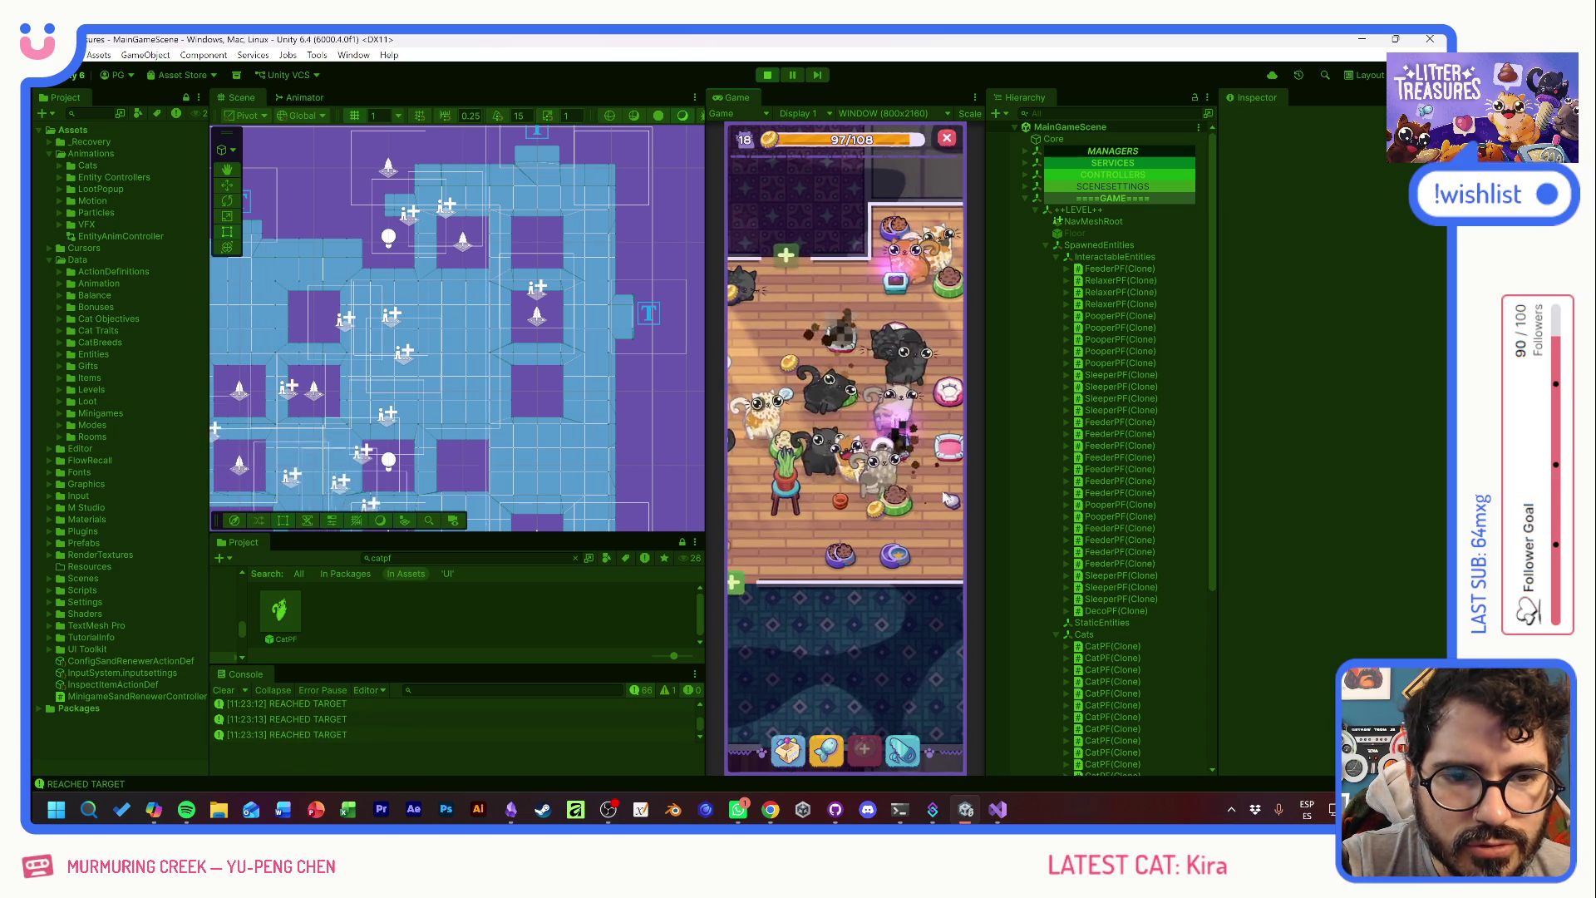
- Pan between rooms, zoom in on the main room, and start scooping the pink litter box
{"action": "left_click_drag", "start_coordinate": [868, 517], "coordinate": [887, 543]}
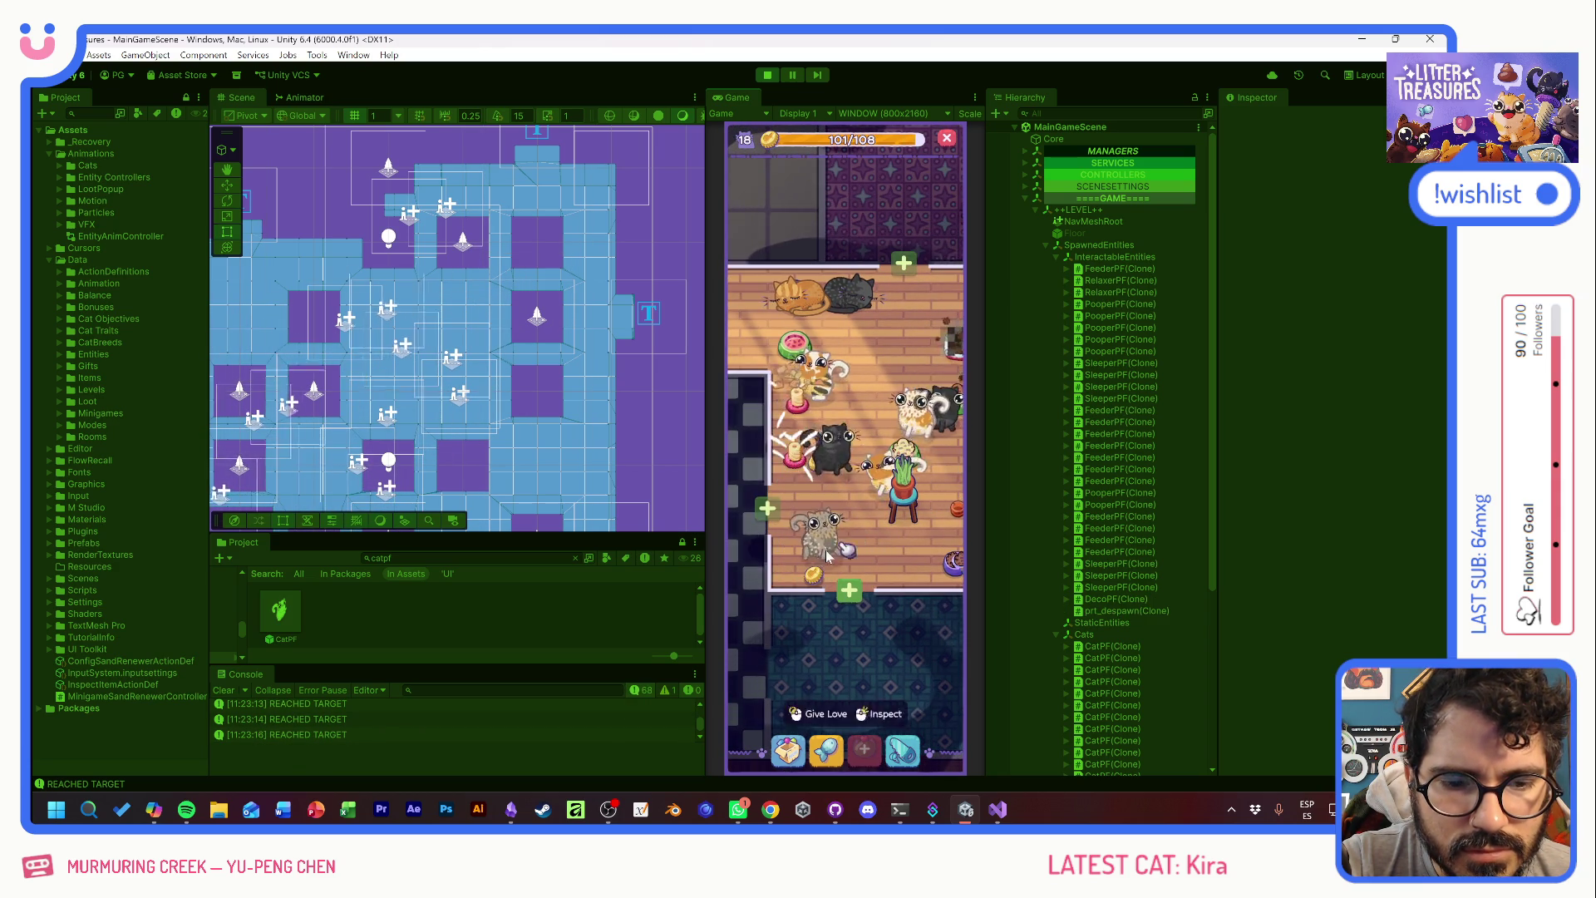
{"action": "left_click_drag", "start_coordinate": [807, 587], "coordinate": [787, 563]}
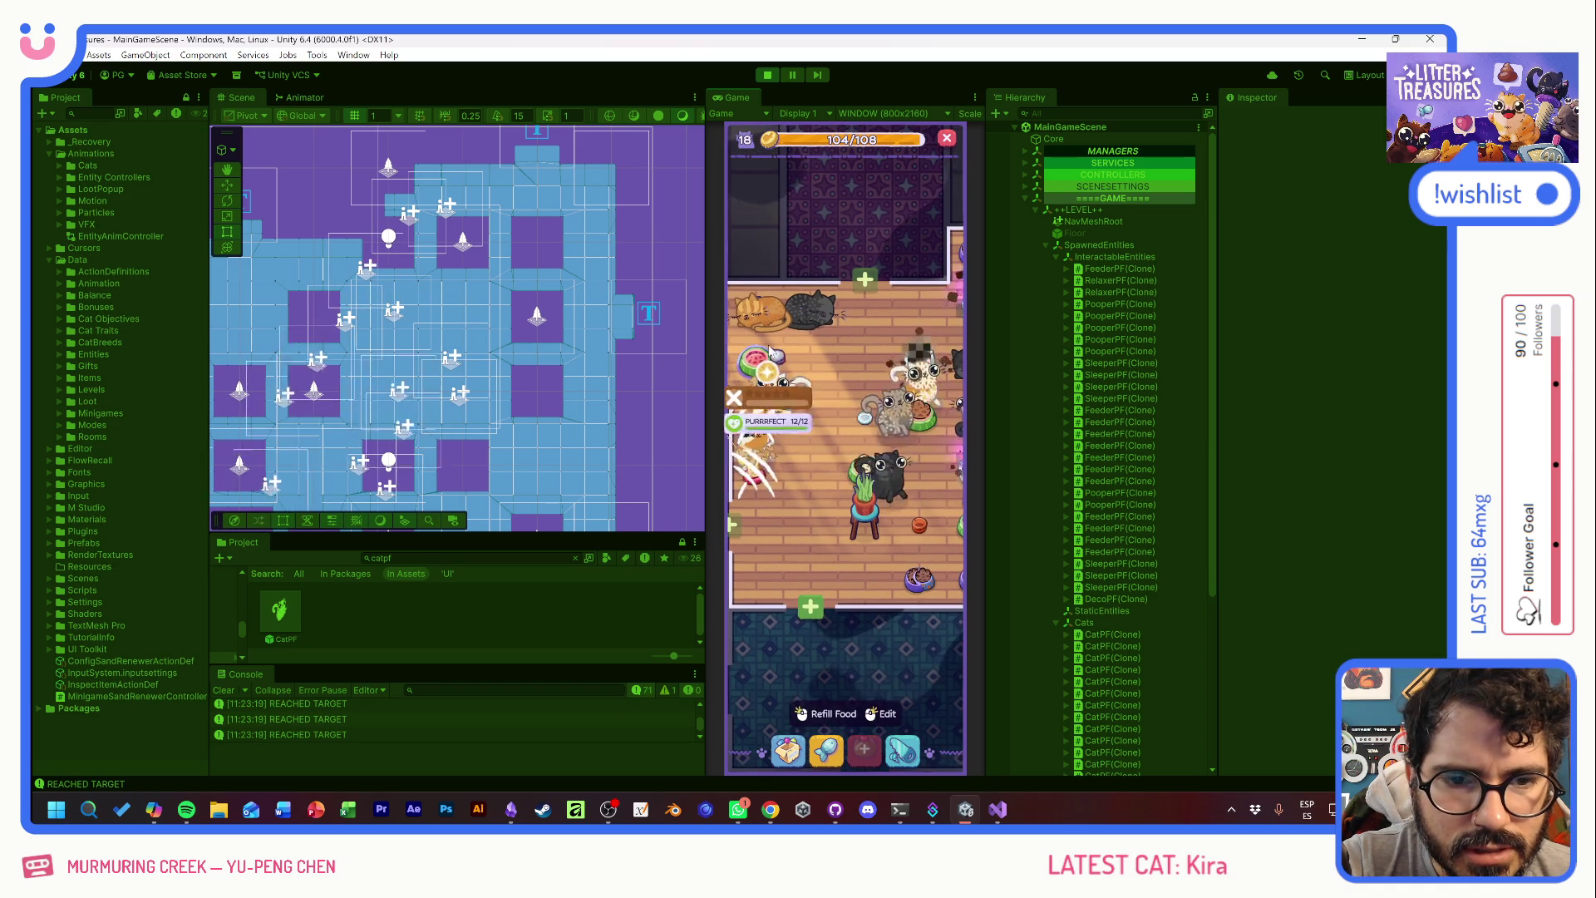
{"action": "left_click_drag", "start_coordinate": [847, 371], "coordinate": [885, 586]}
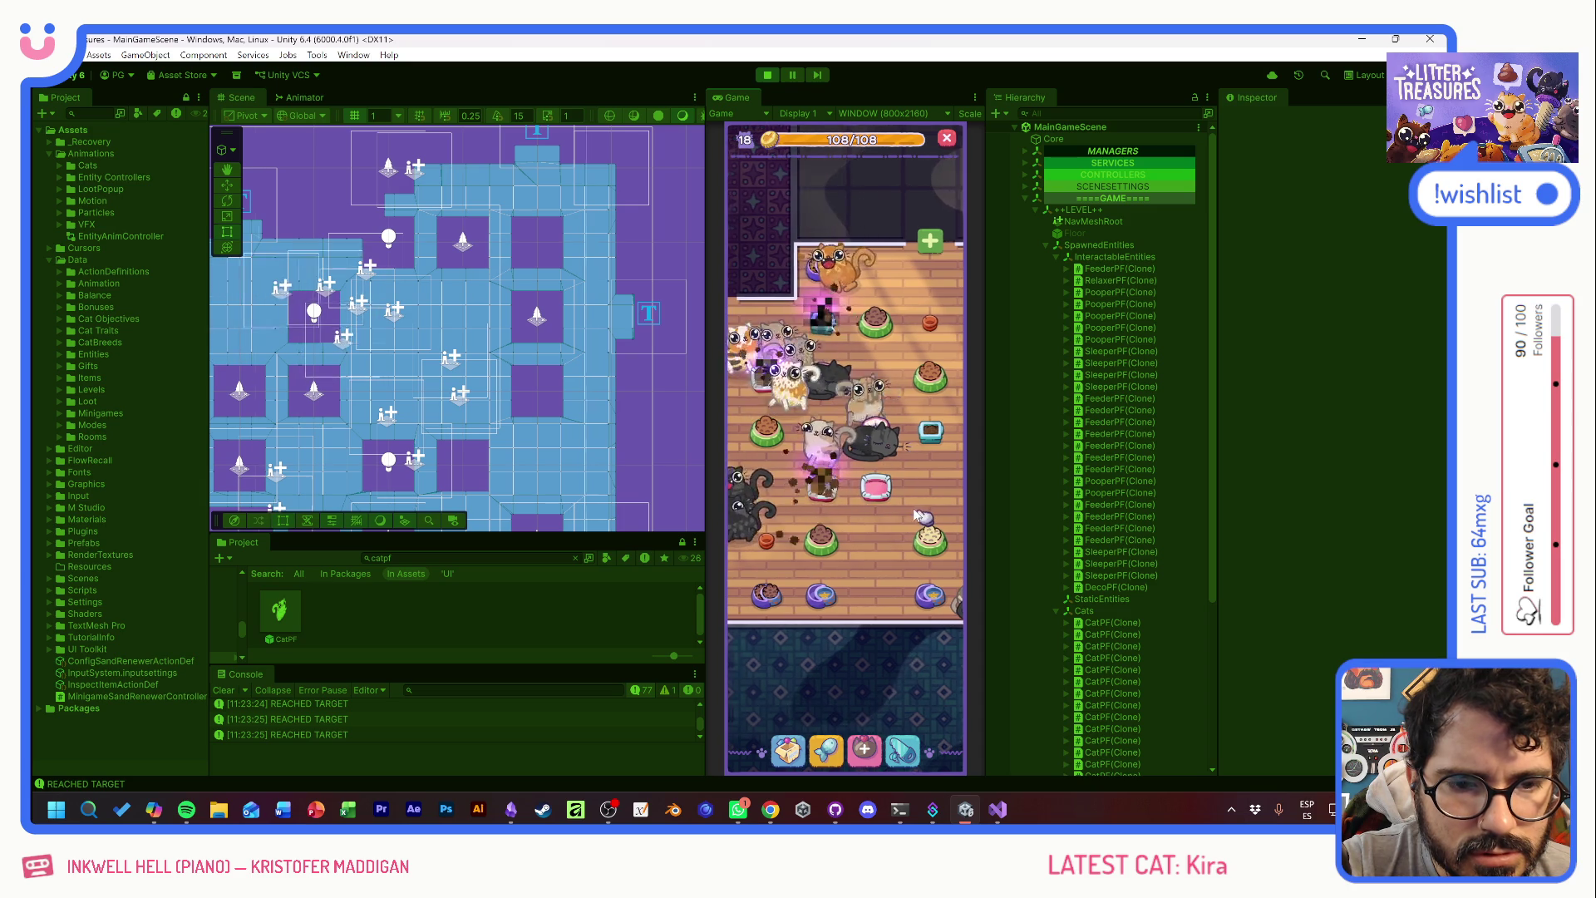
{"action": "left_click_drag", "start_coordinate": [919, 514], "coordinate": [895, 510]}
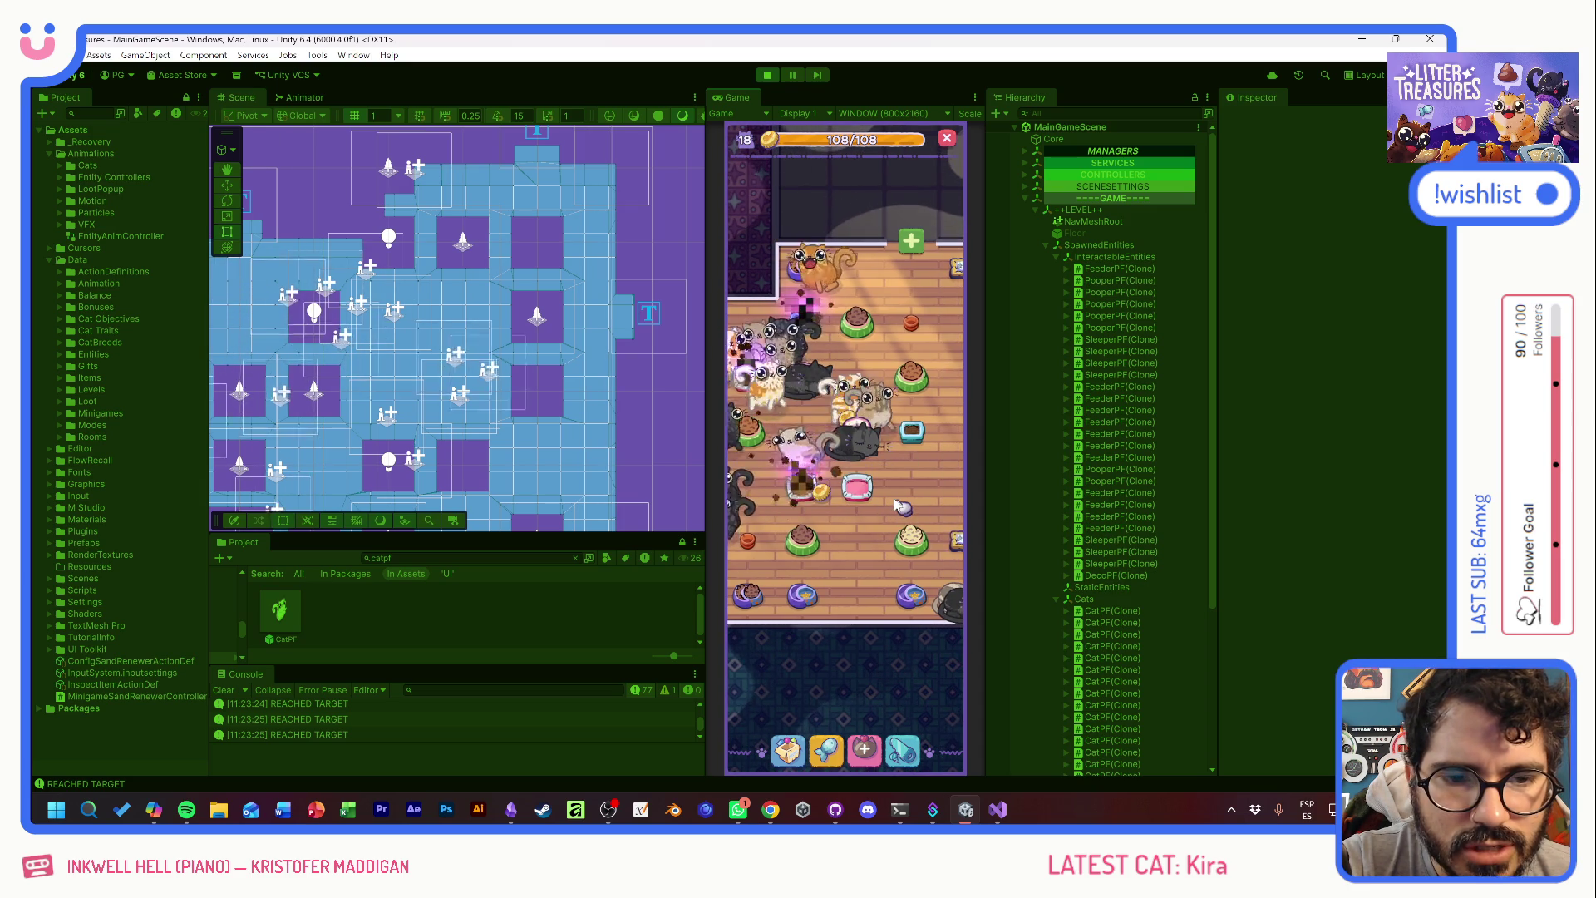
{"action": "mouse_move", "coordinate": [884, 412]}
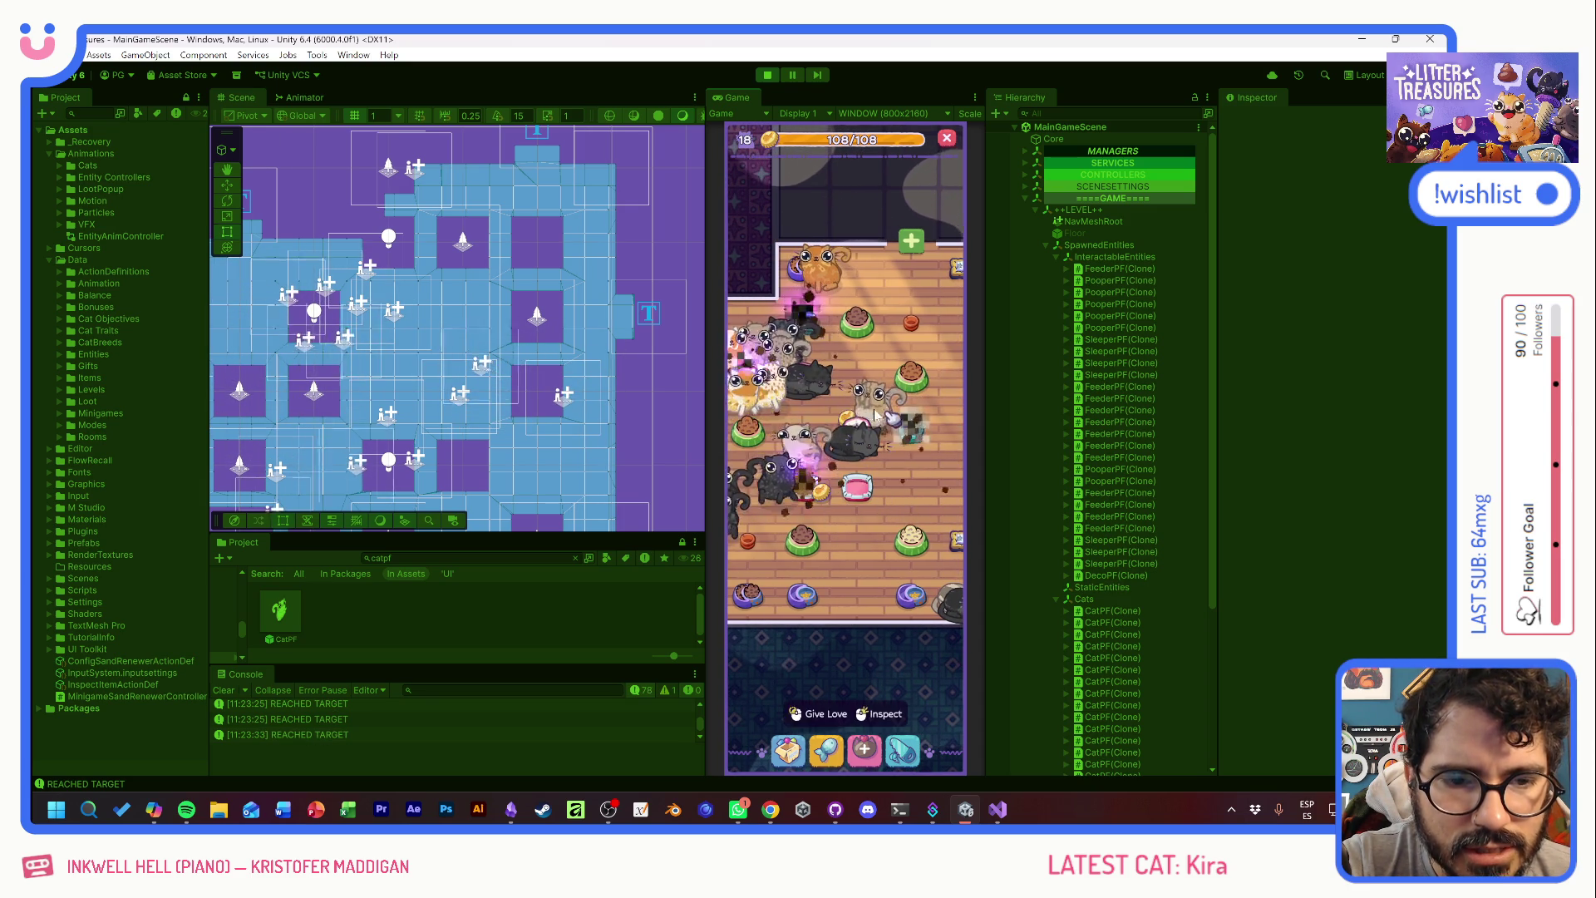
{"action": "mouse_move", "coordinate": [911, 536]}
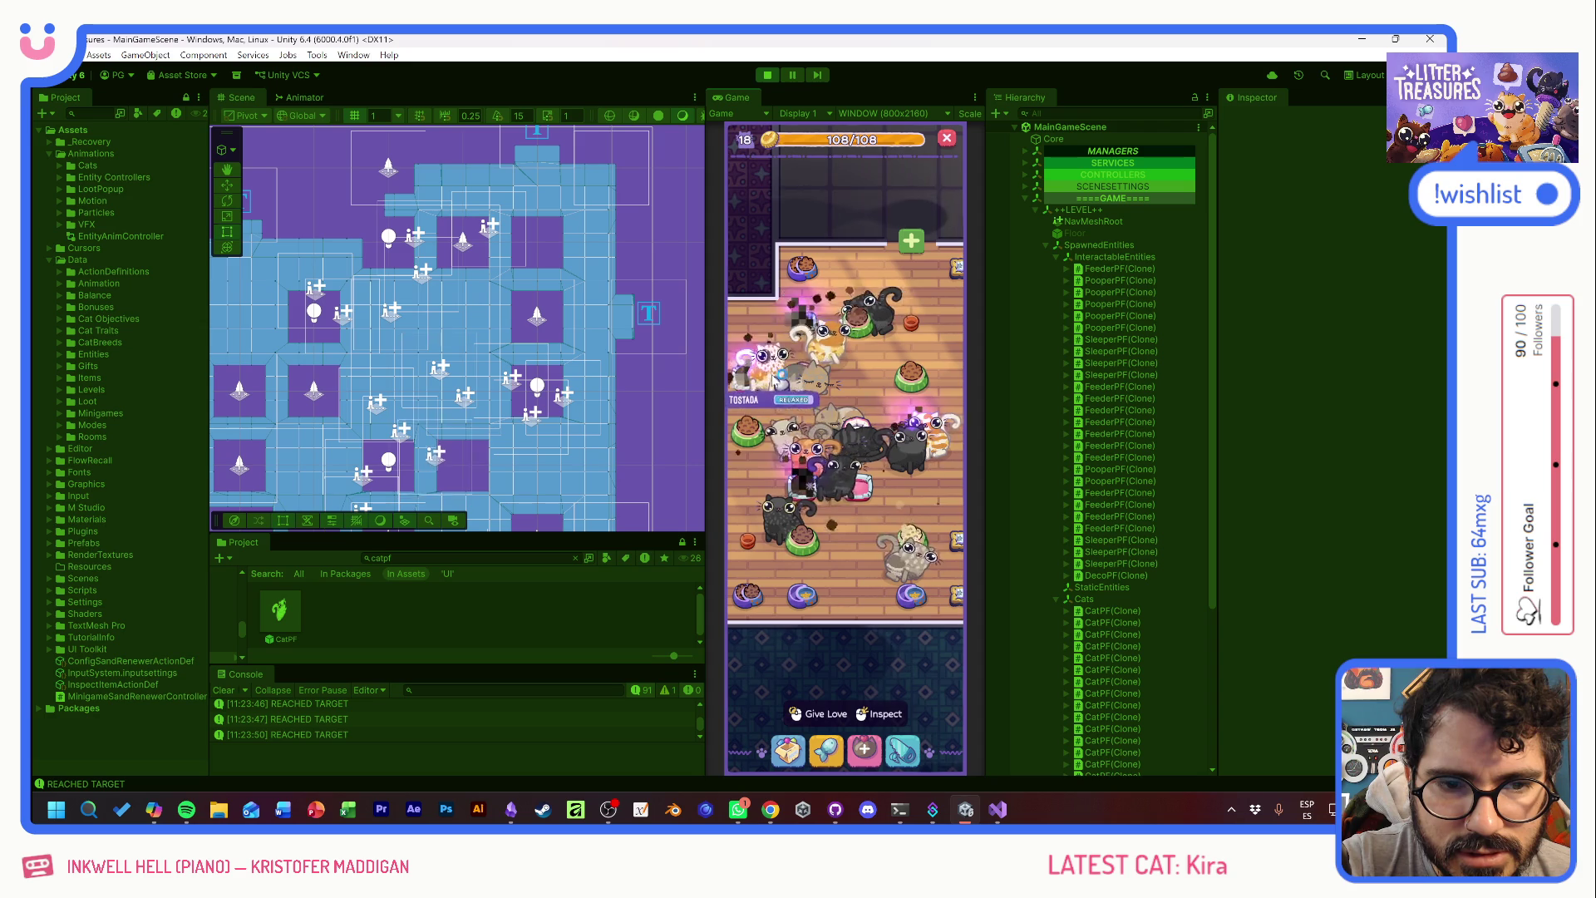
{"action": "scroll", "coordinate": [840, 490], "scroll_direction": "up", "scroll_amount": 2}
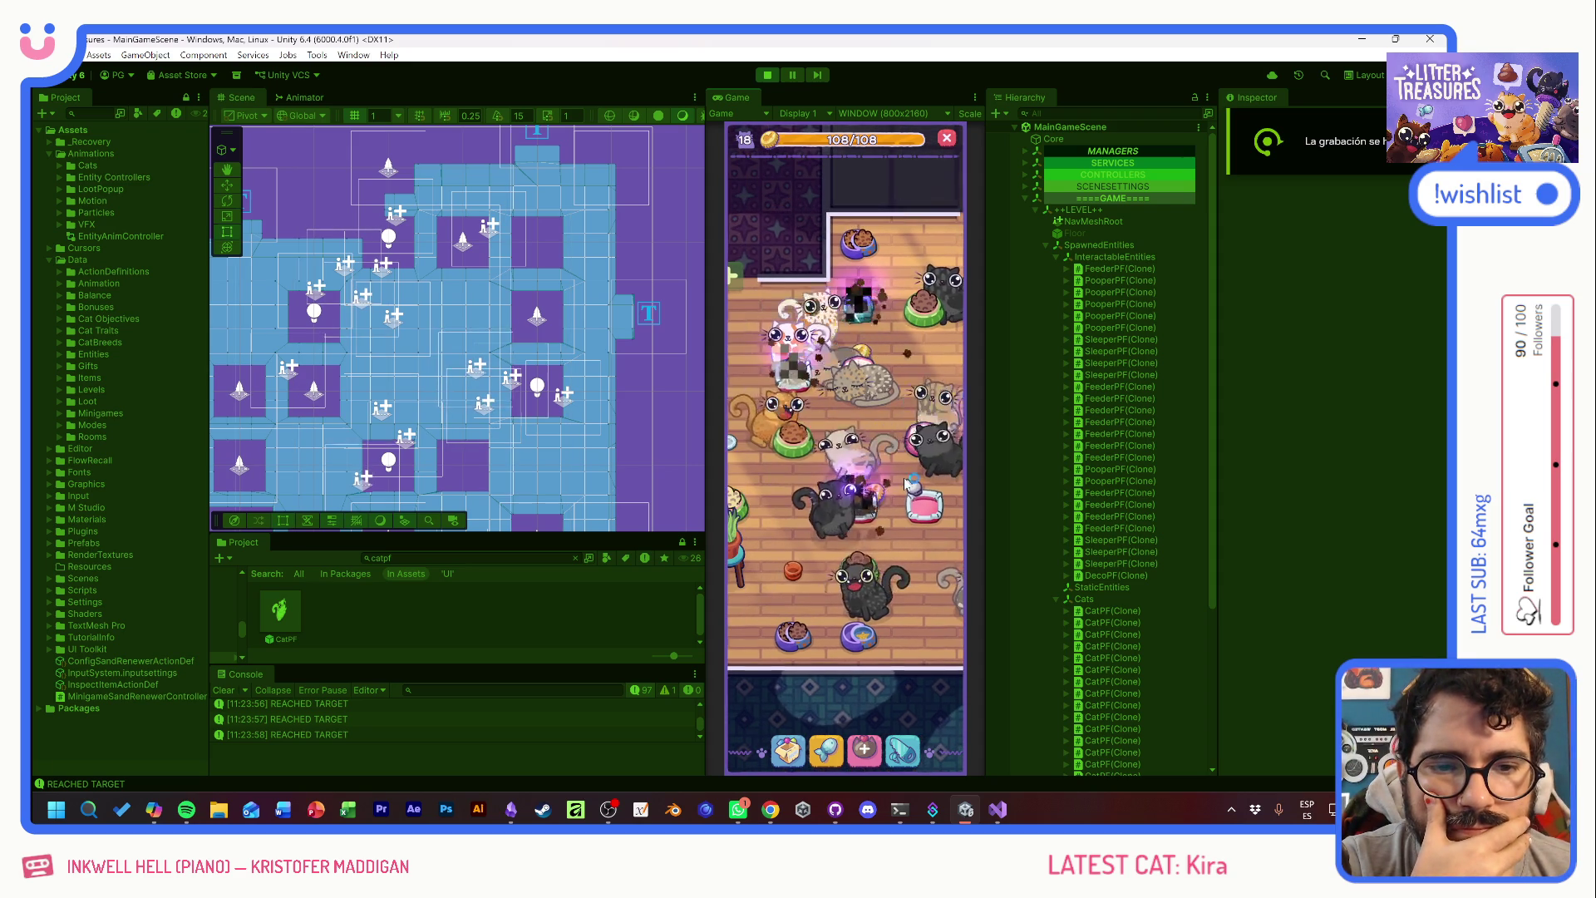
{"action": "left_click", "coordinate": [915, 494]}
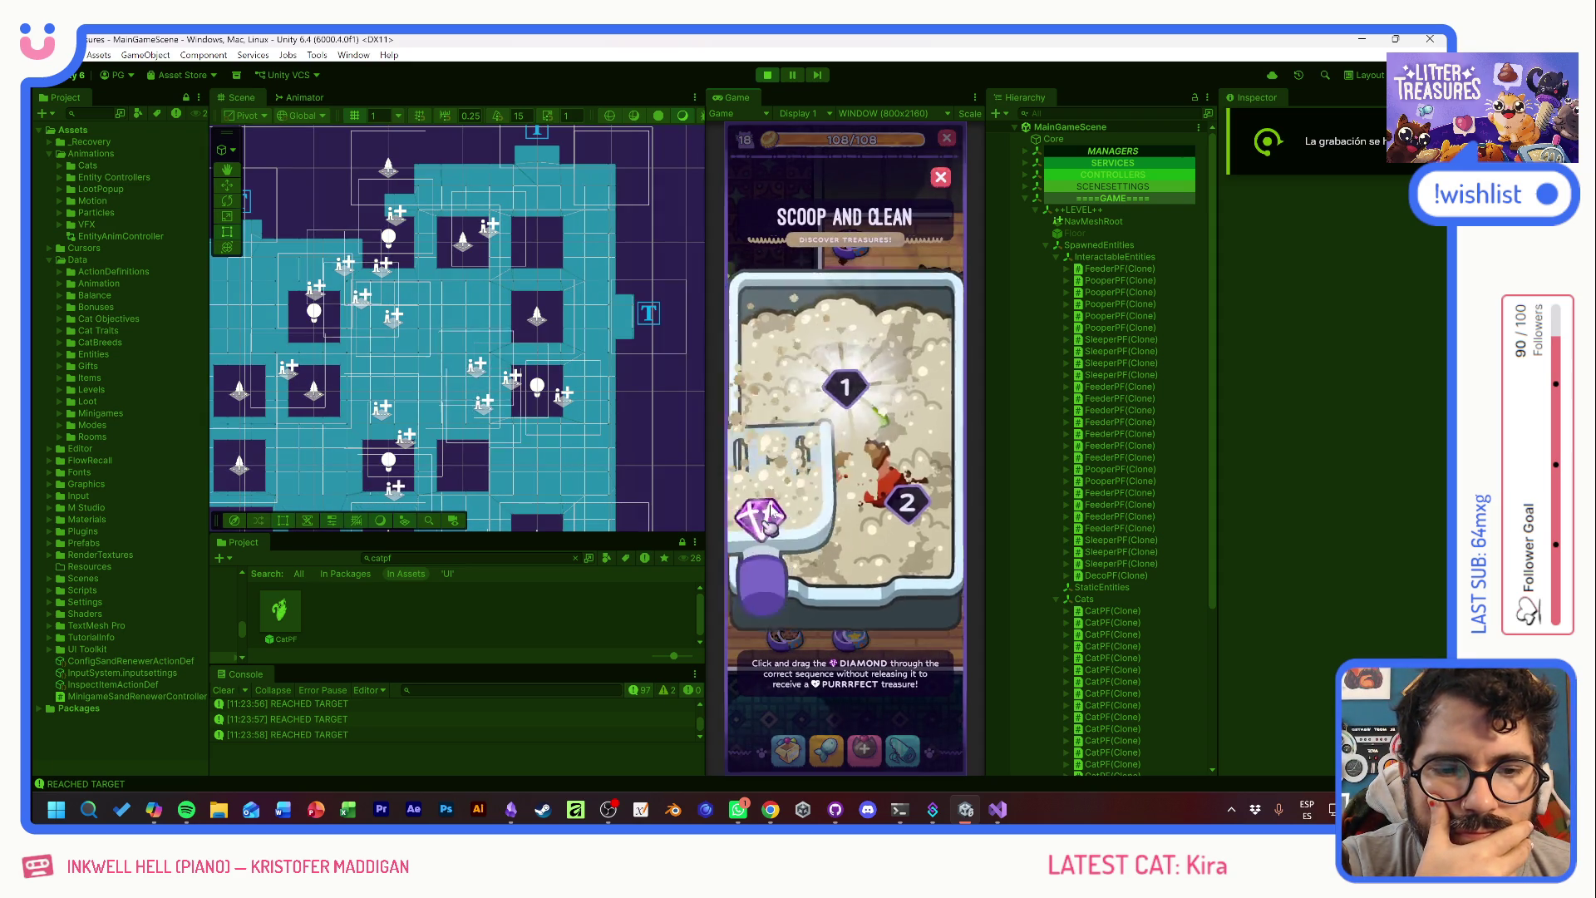
- Scoop several litter boxes, collecting rewards such as the Temu Bowl and Parket Horizontal floor
{"action": "mouse_move", "coordinate": [758, 517]}
{"action": "left_mouse_down"}
{"action": "mouse_move", "coordinate": [806, 421]}
{"action": "mouse_move", "coordinate": [894, 545]}
{"action": "left_mouse_up"}
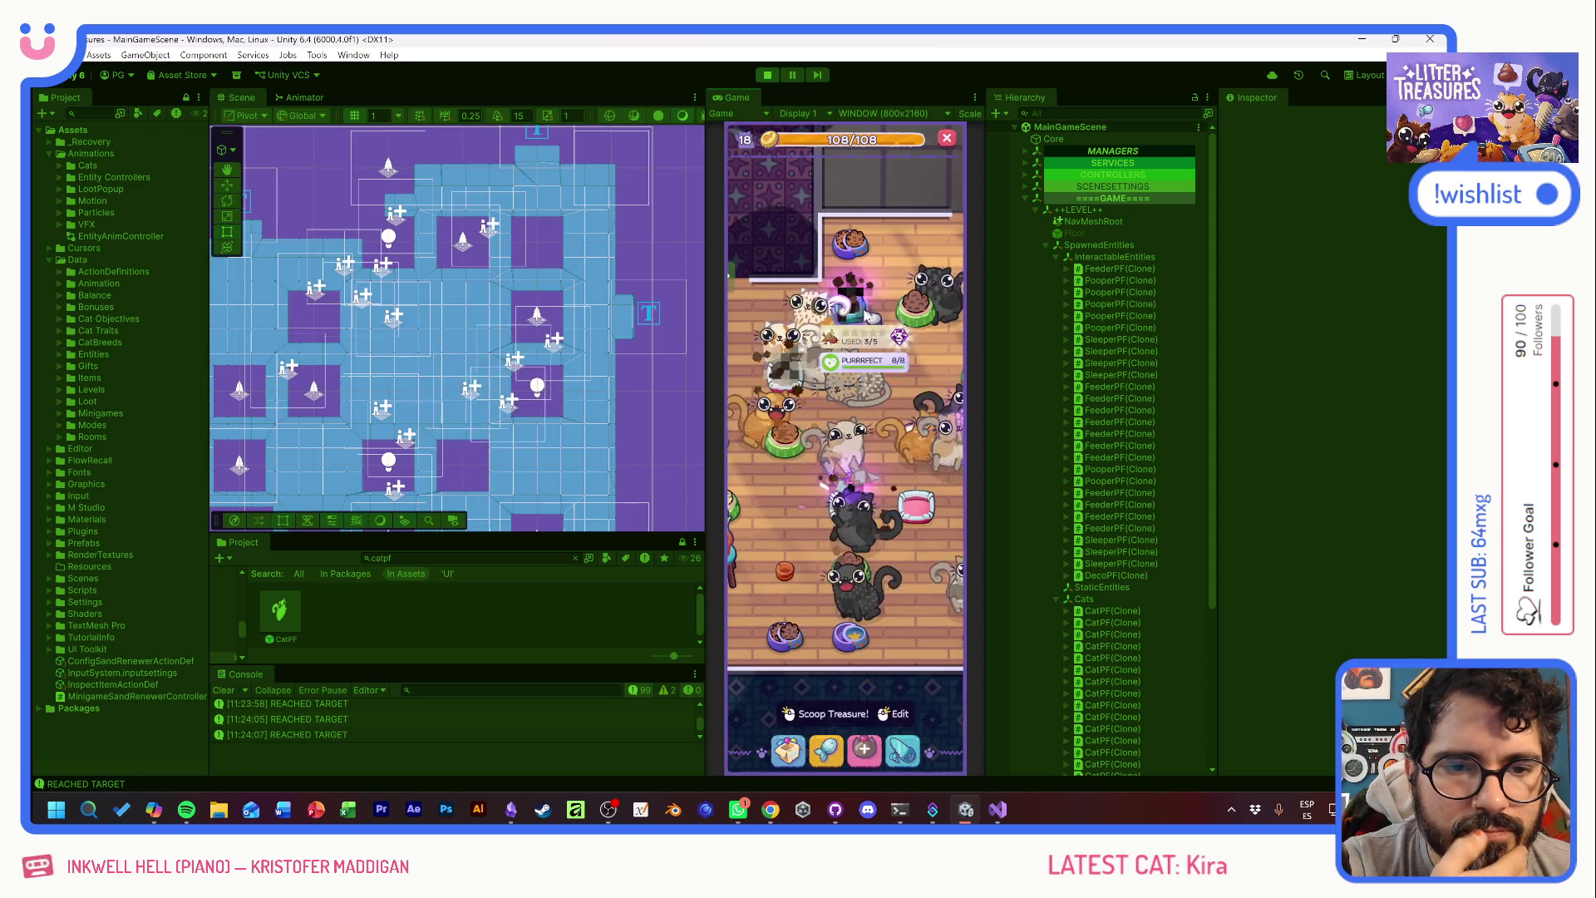
{"action": "left_click", "coordinate": [866, 314]}
{"action": "mouse_move", "coordinate": [856, 438]}
{"action": "left_mouse_down"}
{"action": "mouse_move", "coordinate": [791, 492]}
{"action": "mouse_move", "coordinate": [875, 502]}
{"action": "left_mouse_up"}
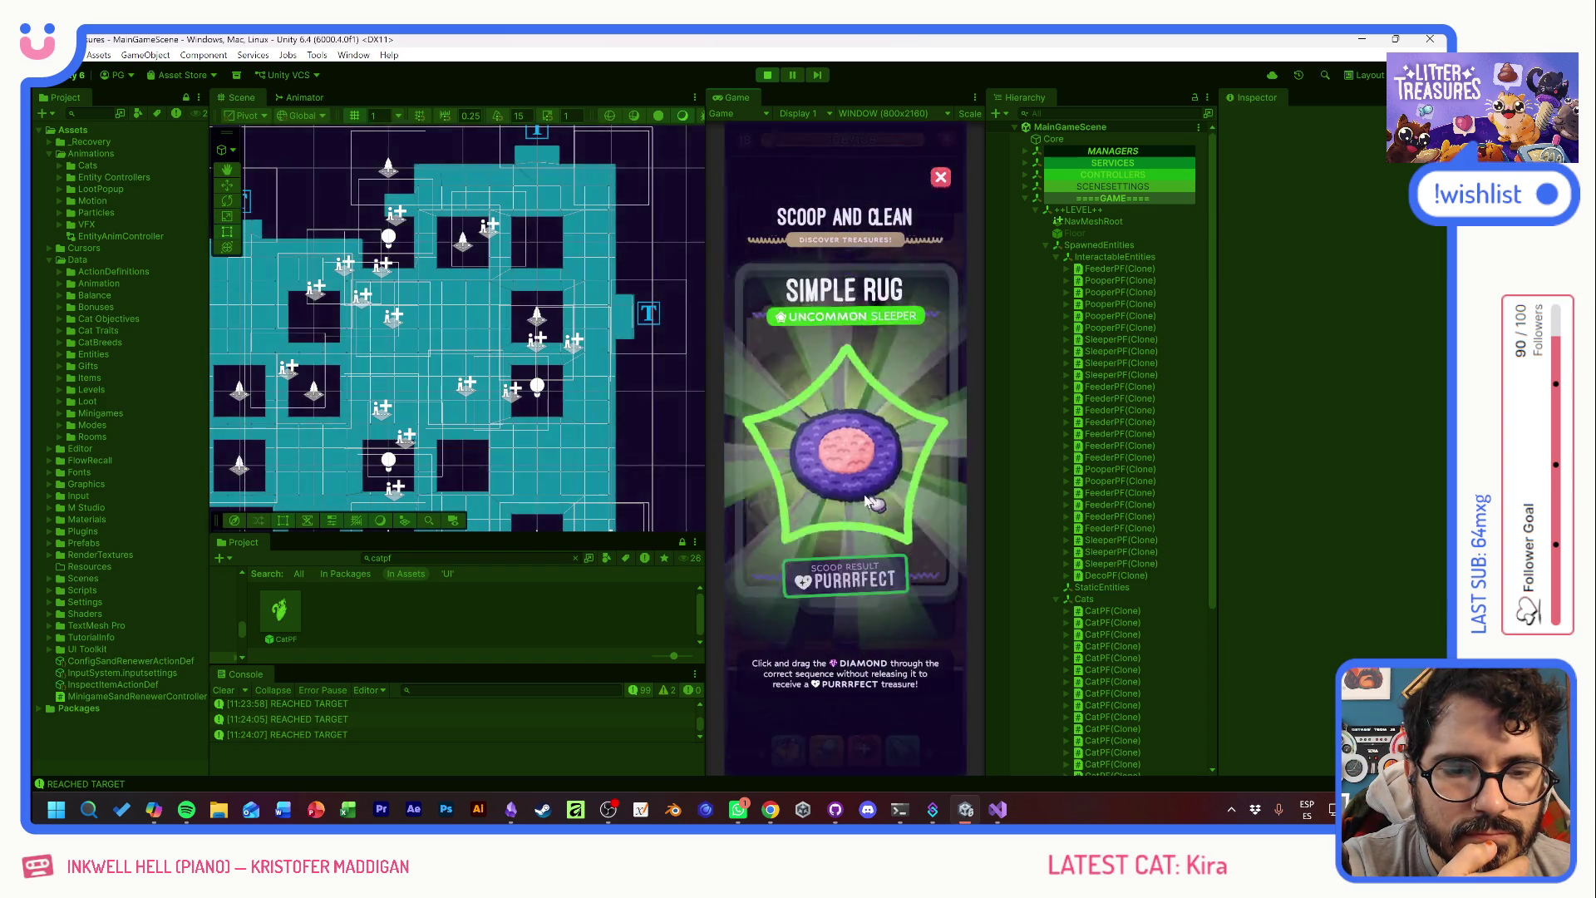
{"action": "left_click_drag", "start_coordinate": [778, 514], "coordinate": [910, 499]}
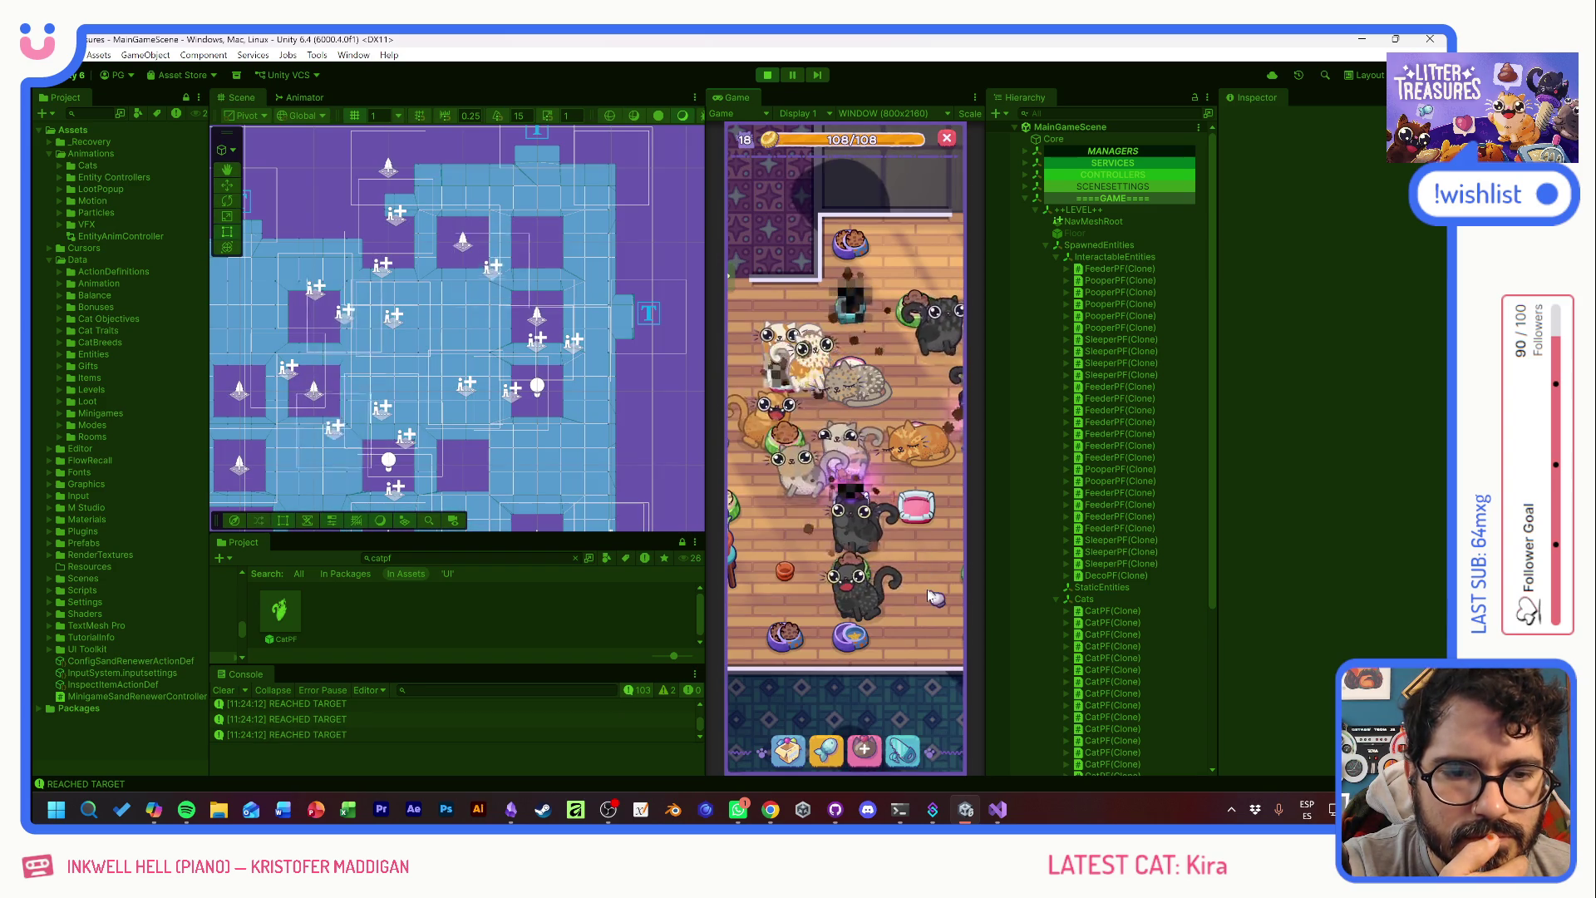
{"action": "left_click_drag", "start_coordinate": [919, 588], "coordinate": [762, 573]}
{"action": "left_click", "coordinate": [762, 574]}
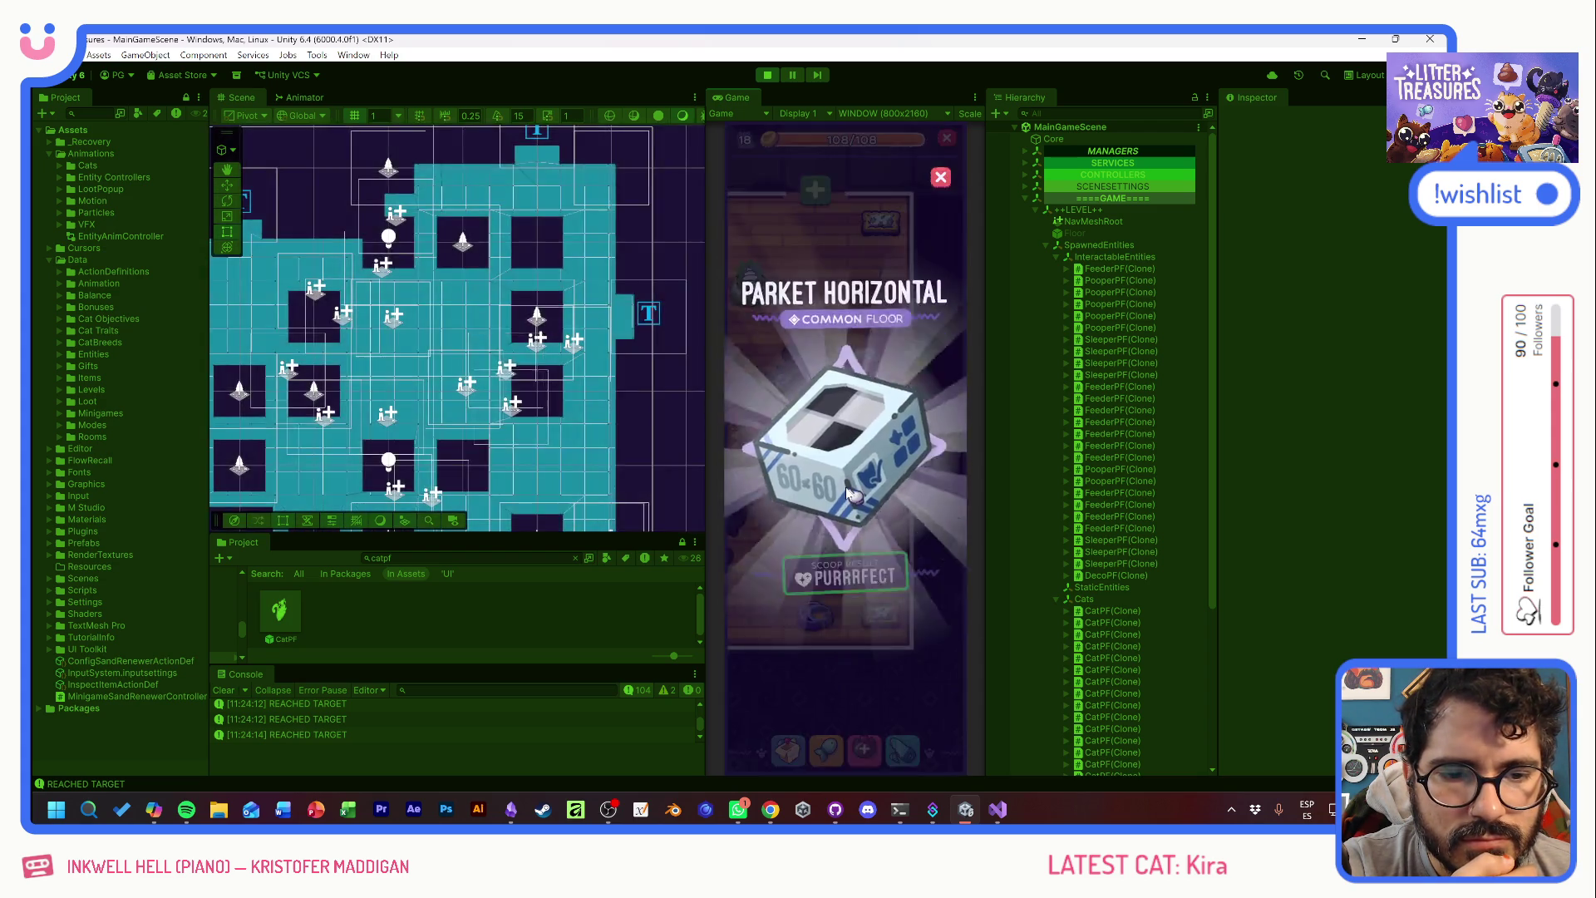
{"action": "left_click", "coordinate": [850, 492]}
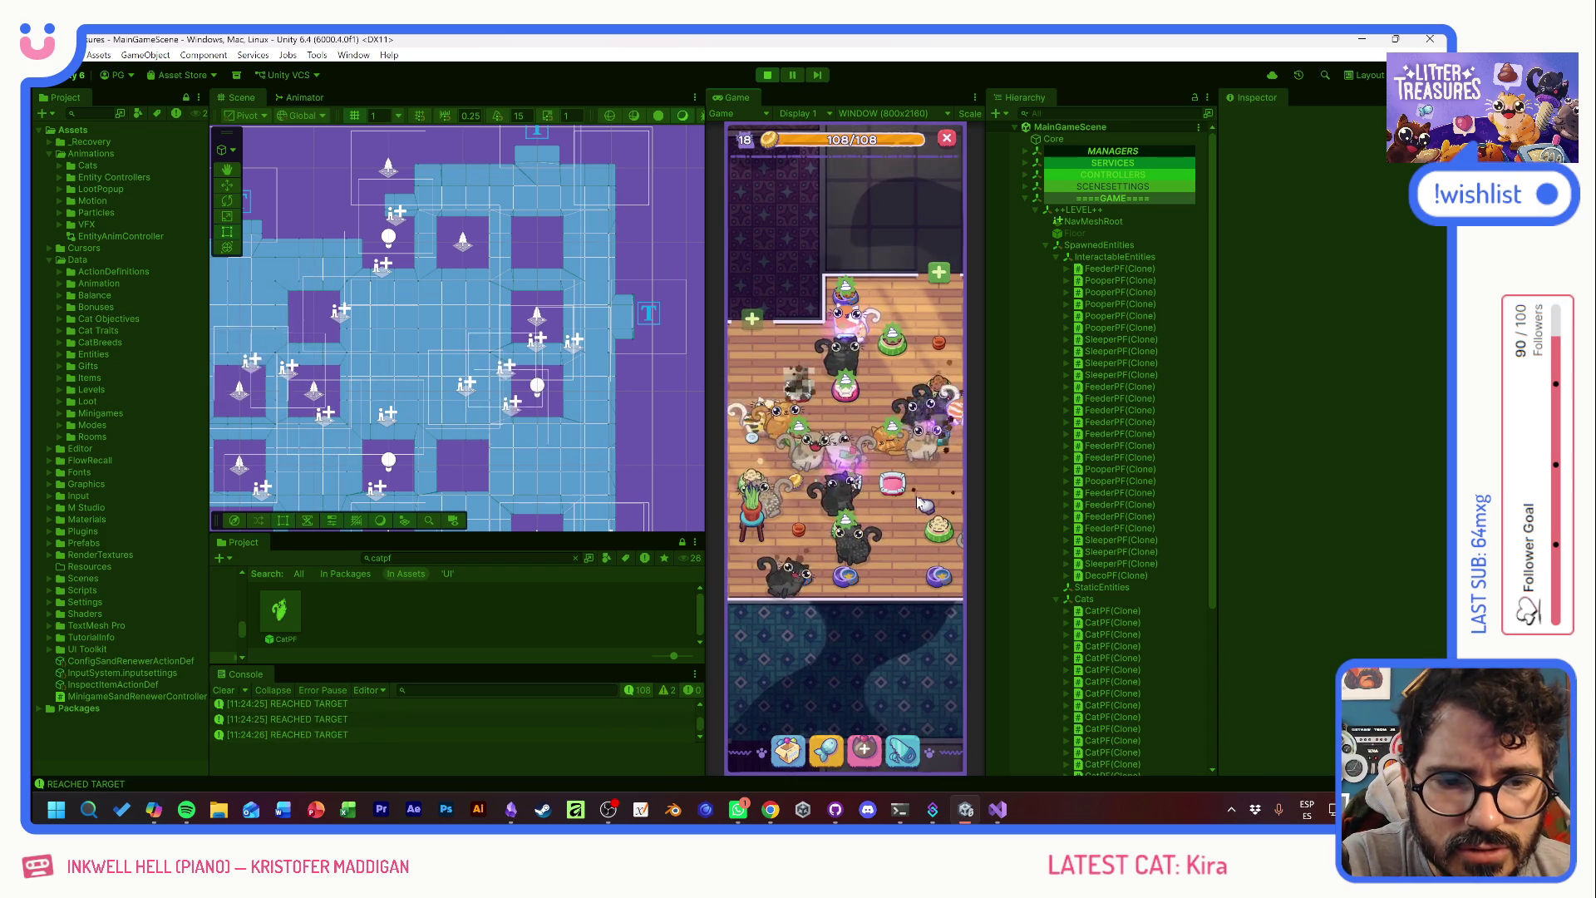
{"action": "left_click", "coordinate": [893, 484]}
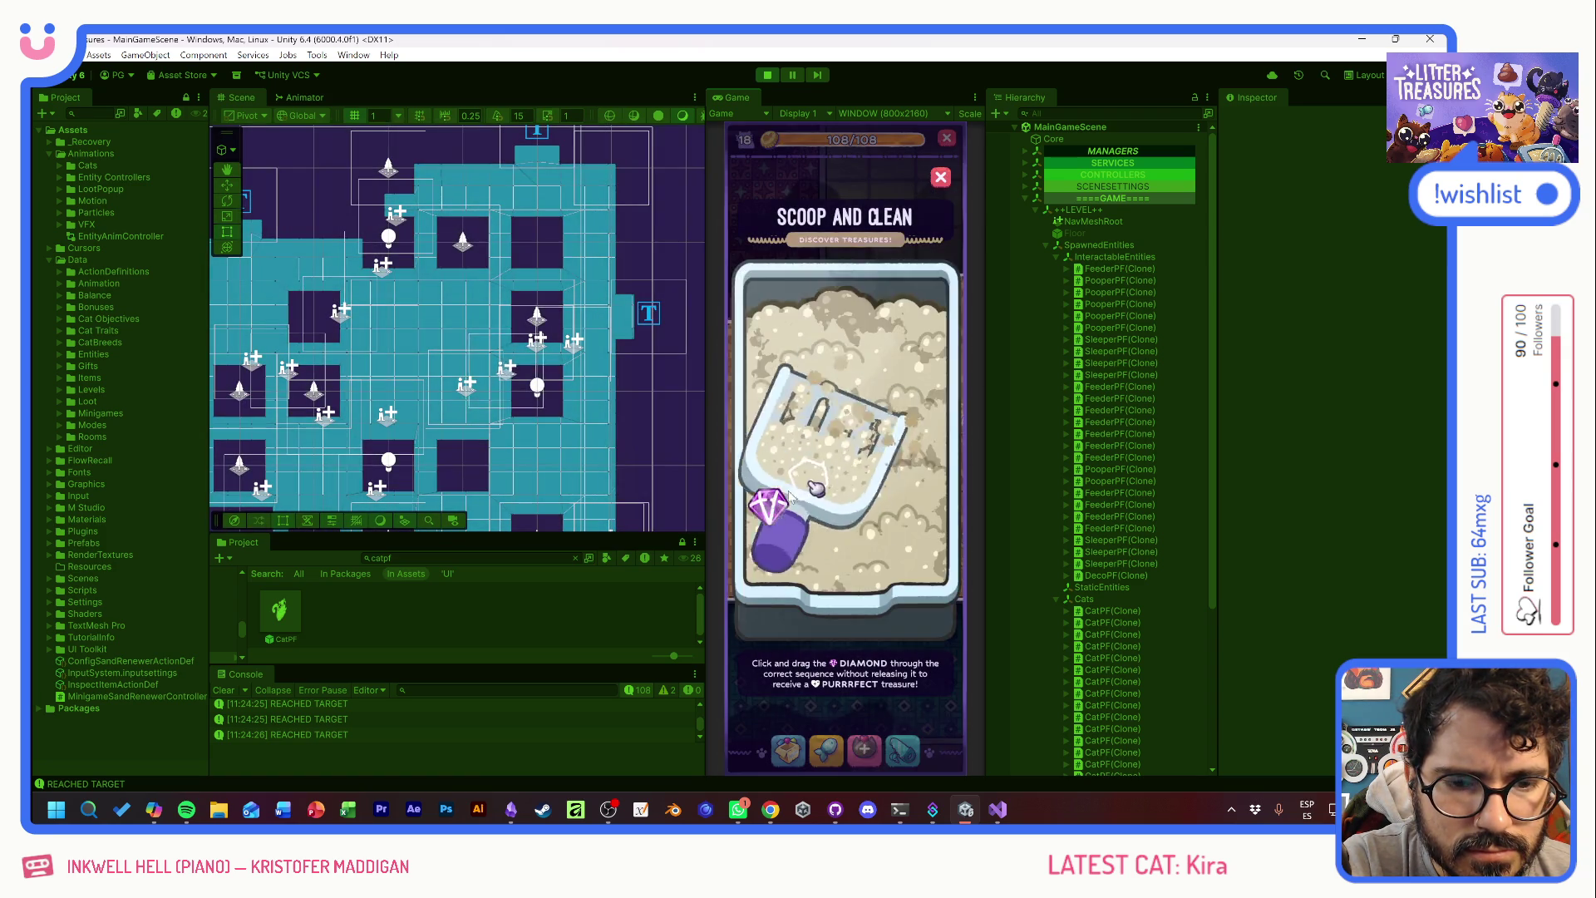
- Finish scoops for the Soda Cap and another litter box, then pan to a different room
{"action": "left_click_drag", "start_coordinate": [839, 400], "coordinate": [893, 545]}
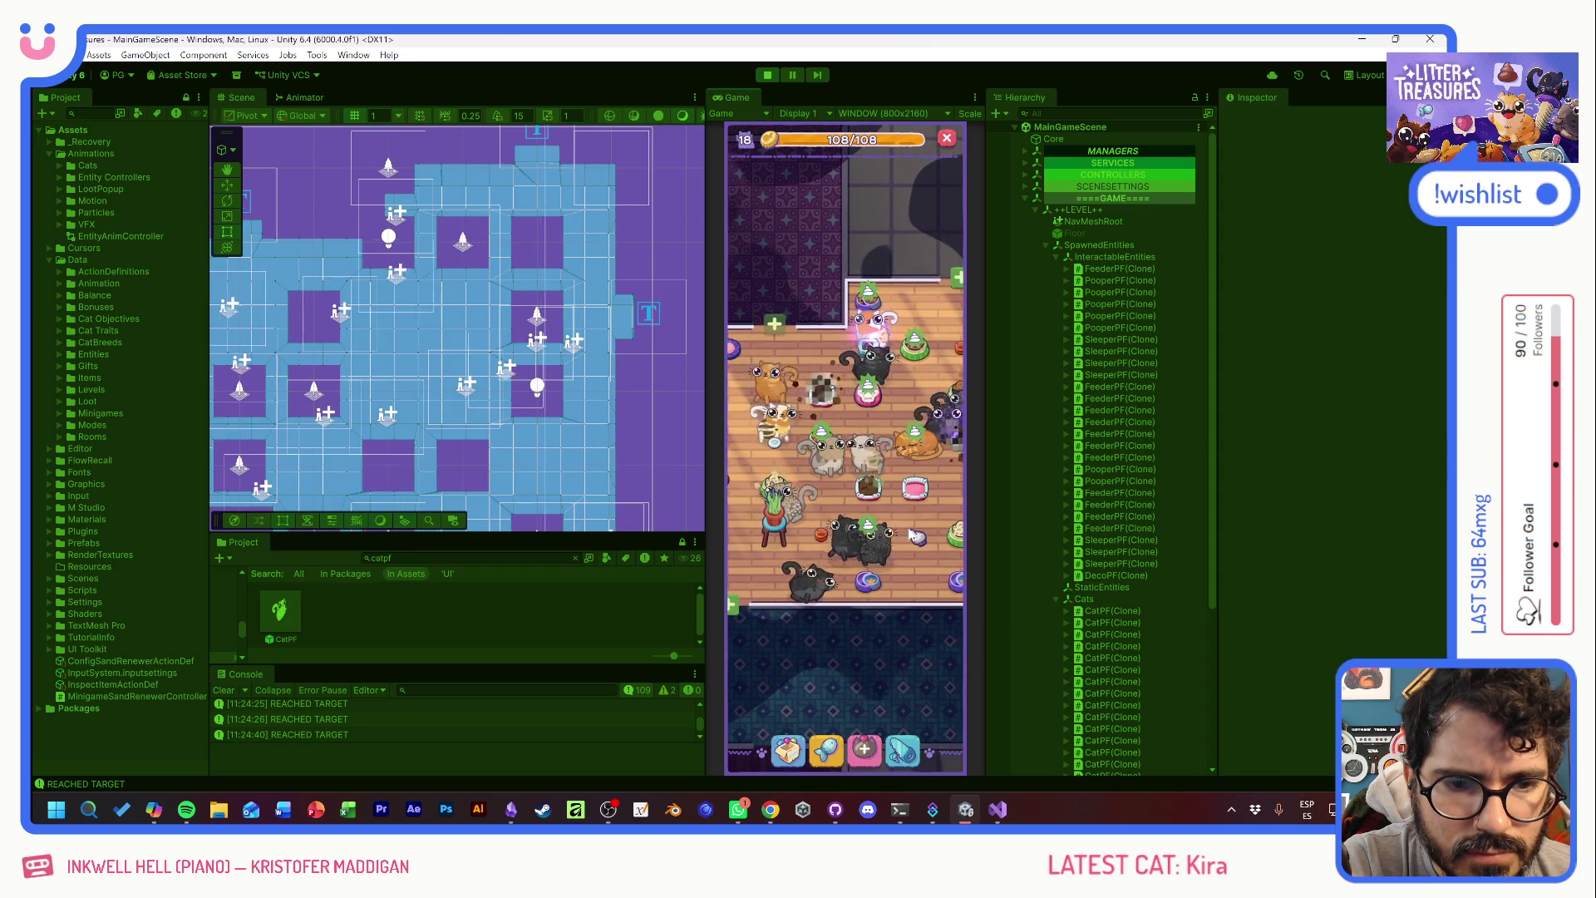
{"action": "scroll", "coordinate": [907, 536], "scroll_direction": "up", "scroll_amount": 2}
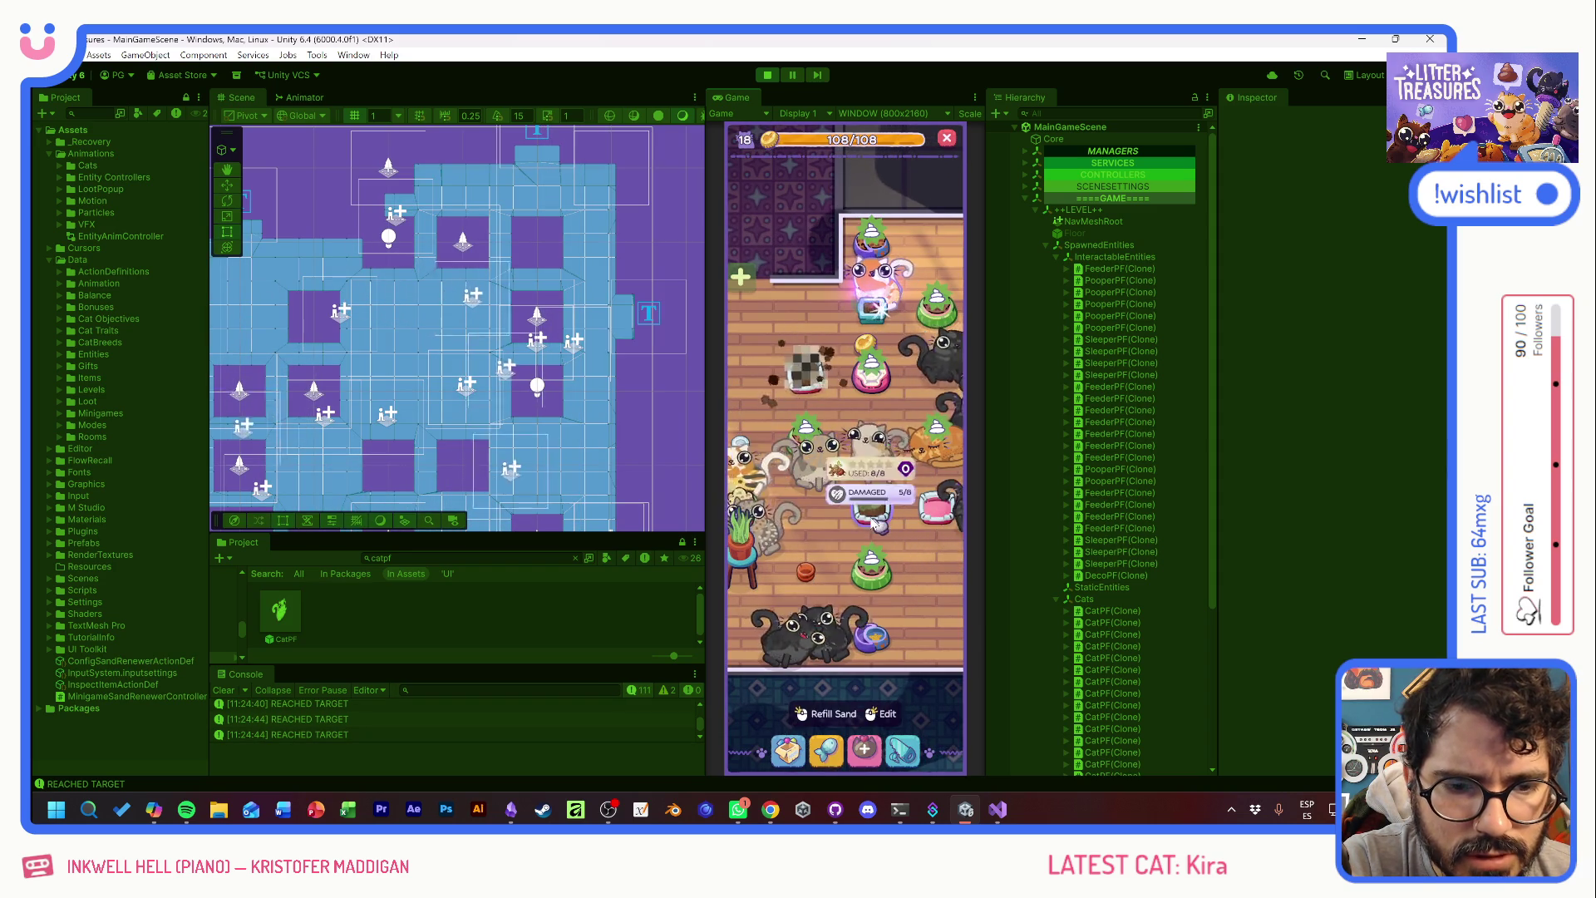
{"action": "left_click", "coordinate": [873, 314]}
{"action": "left_click_drag", "start_coordinate": [783, 517], "coordinate": [847, 449]}
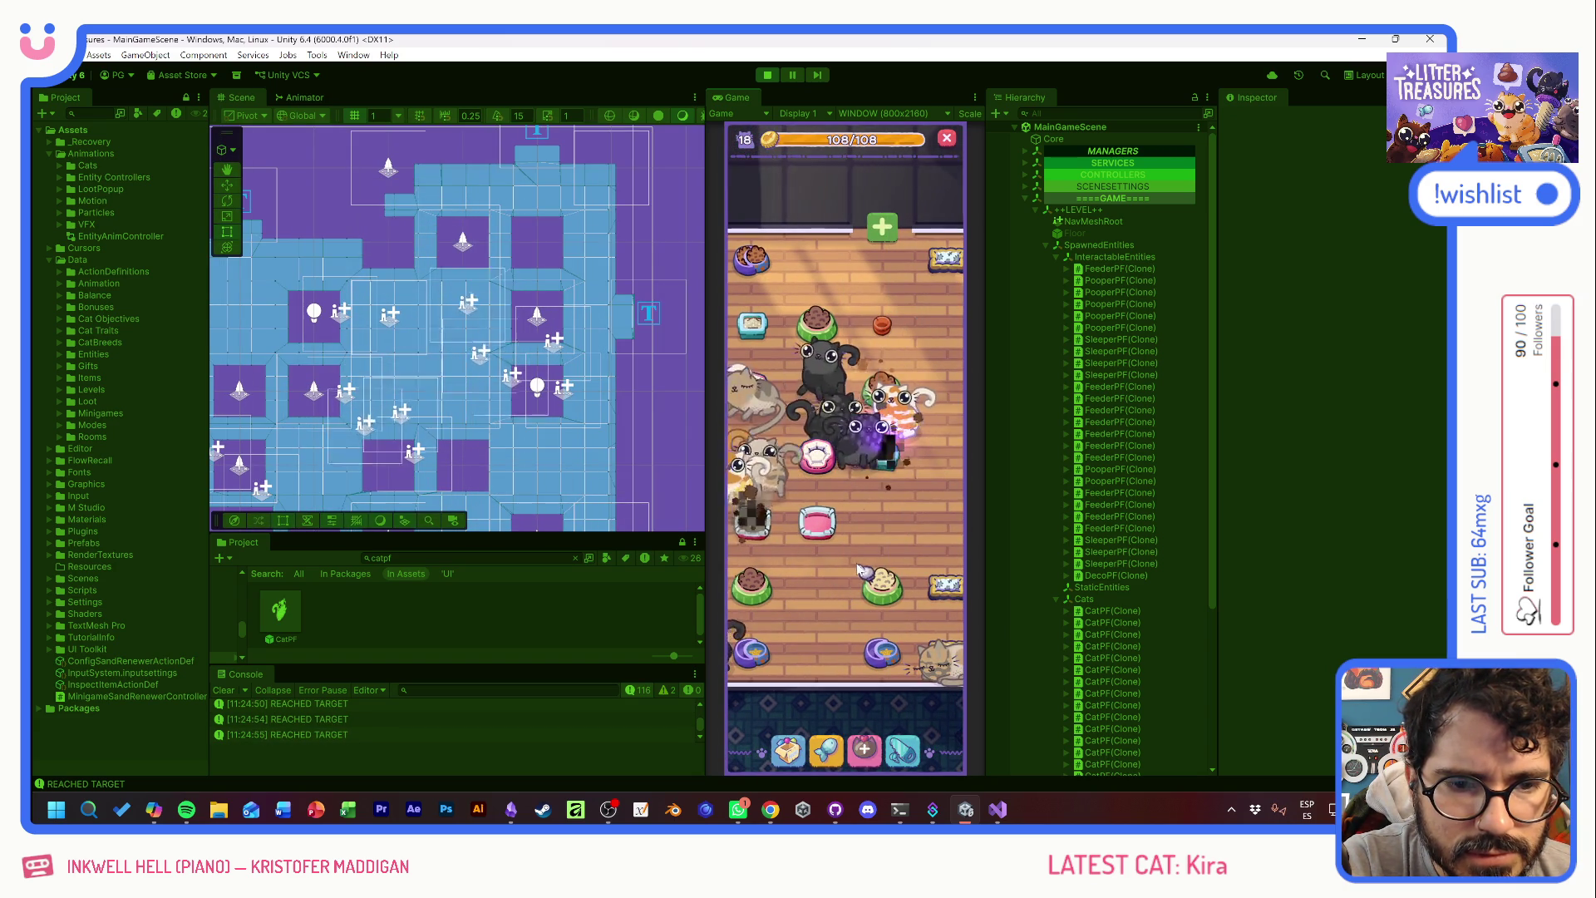
{"action": "mouse_move", "coordinate": [881, 575]}
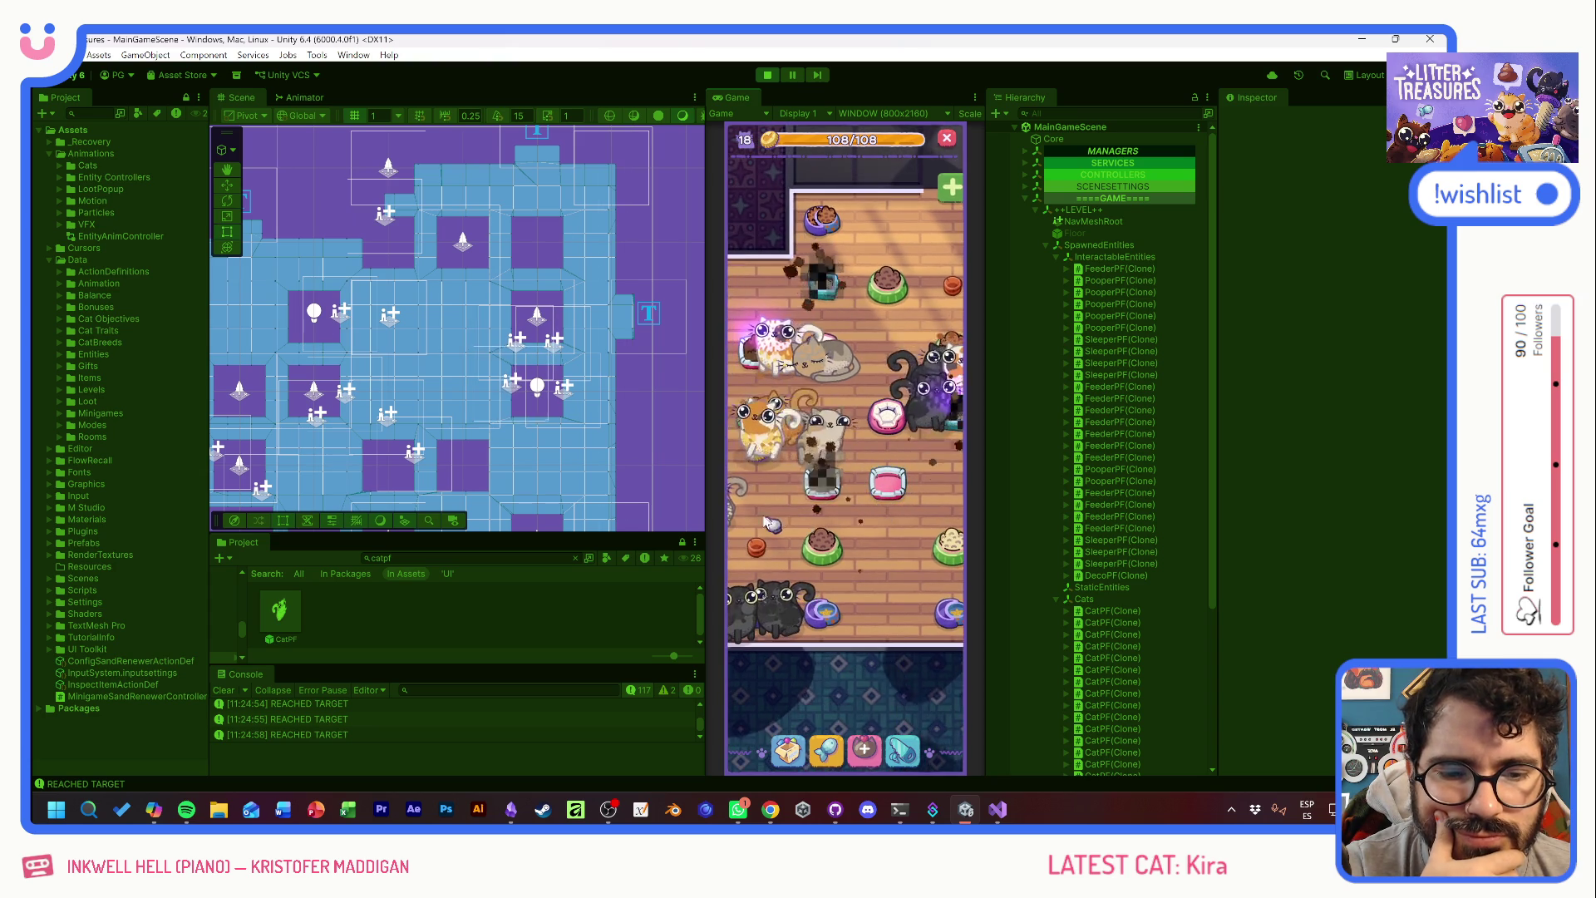
{"action": "mouse_move", "coordinate": [869, 522]}
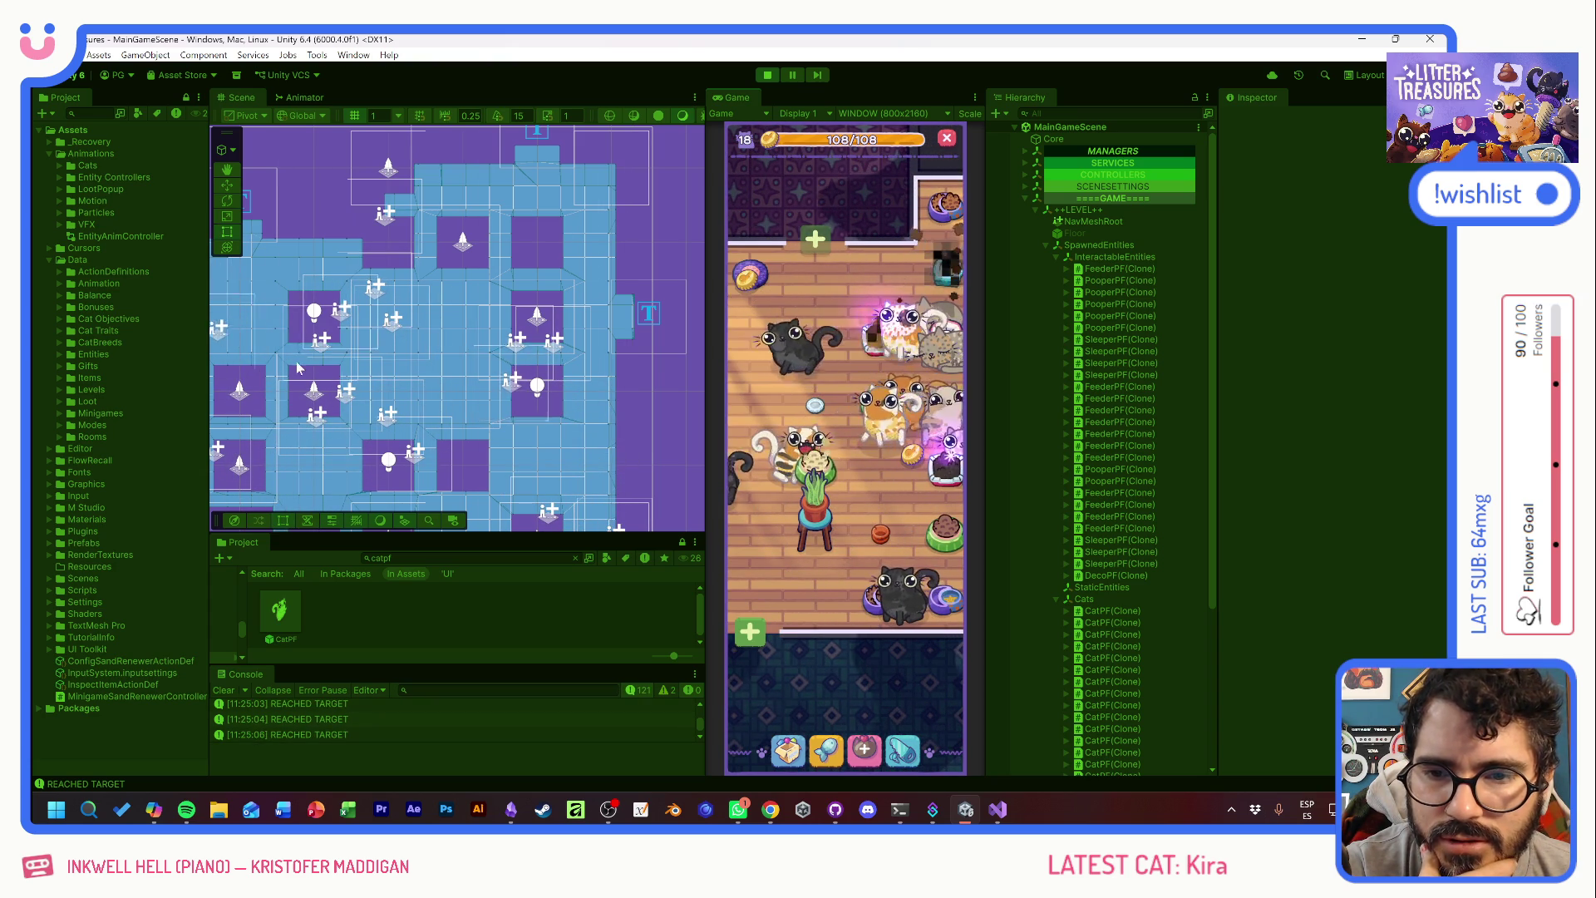
{"action": "left_click_drag", "start_coordinate": [906, 582], "coordinate": [914, 444]}
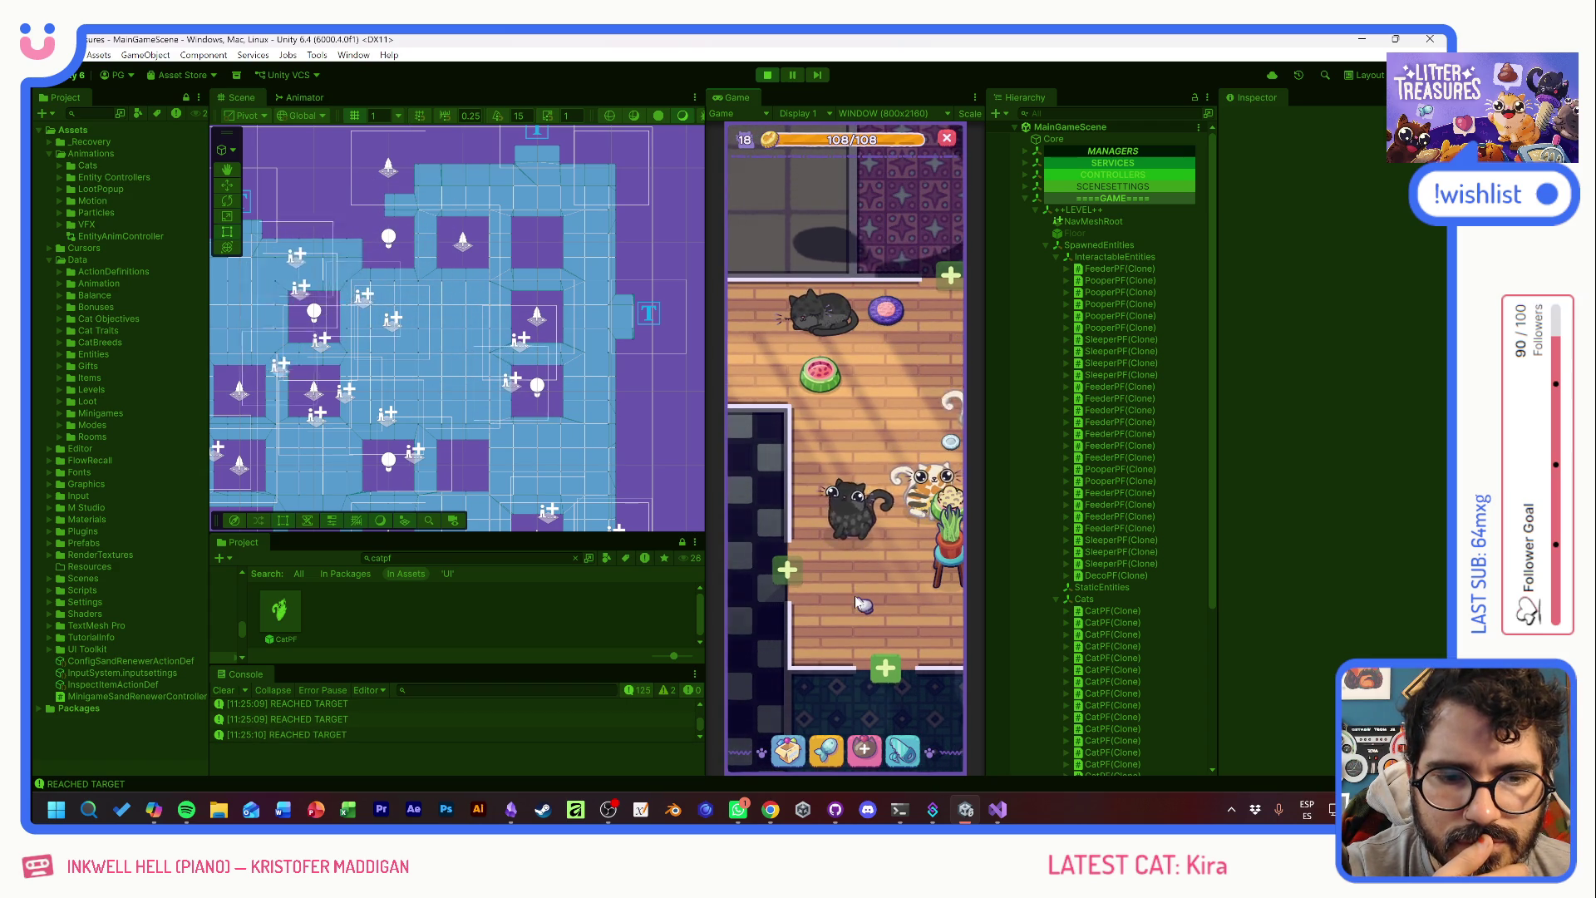
{"action": "left_click_drag", "start_coordinate": [875, 596], "coordinate": [791, 576]}
{"action": "mouse_move", "coordinate": [885, 514]}
{"action": "left_mouse_down"}
{"action": "mouse_move", "coordinate": [808, 531]}
{"action": "mouse_move", "coordinate": [860, 563]}
{"action": "left_mouse_up"}
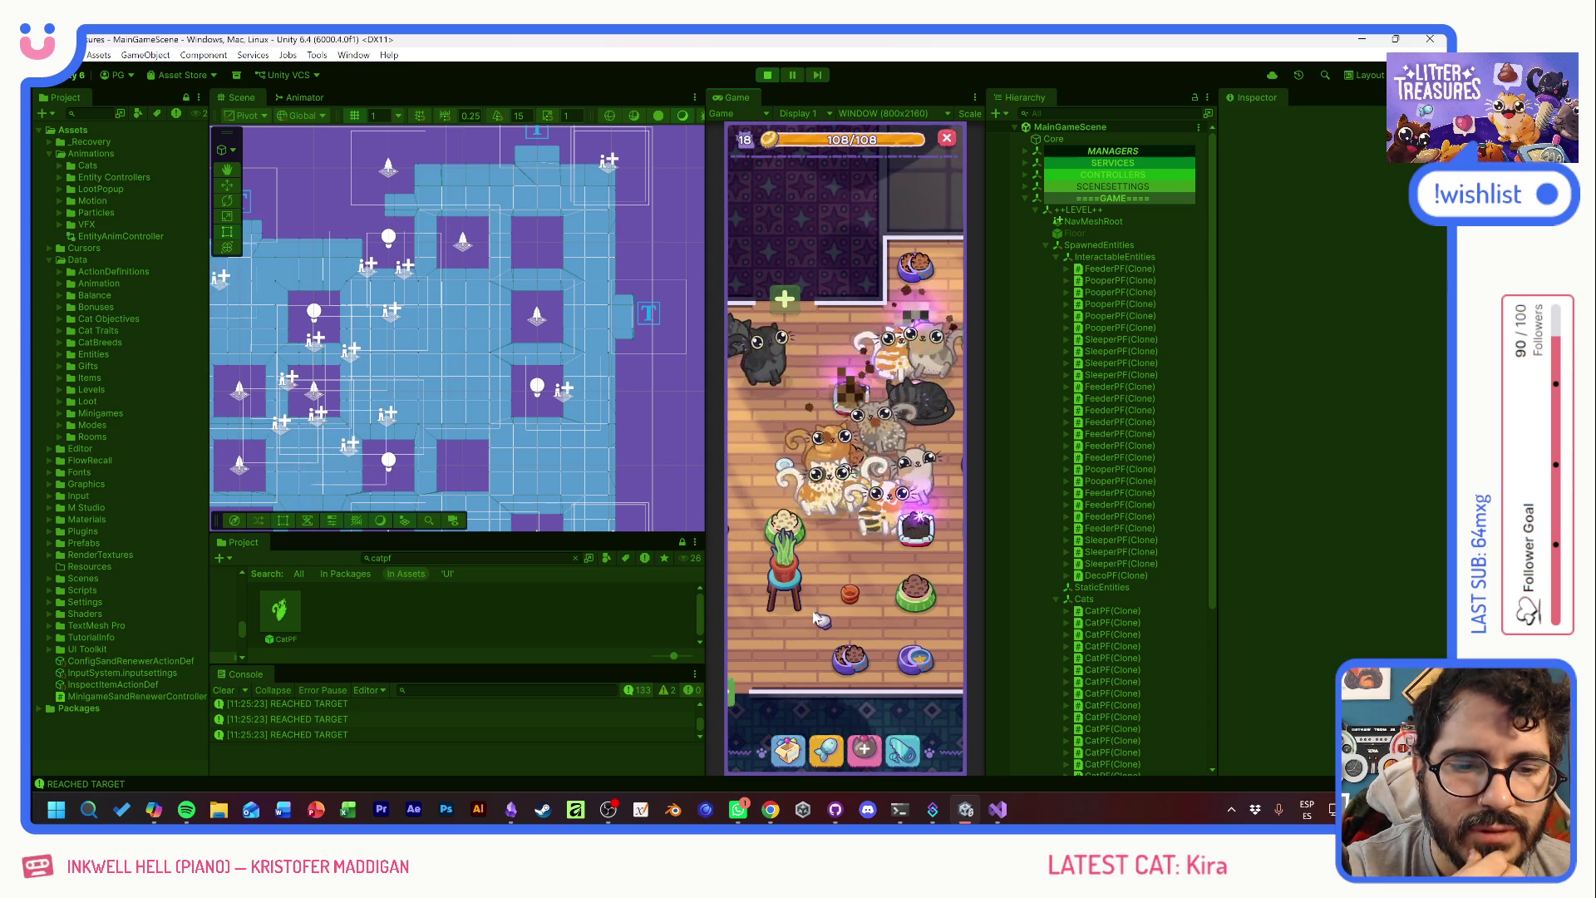
- Inspect a cat's care actions and a litter box's PURRRFECT stats
{"action": "left_click", "coordinate": [815, 582]}
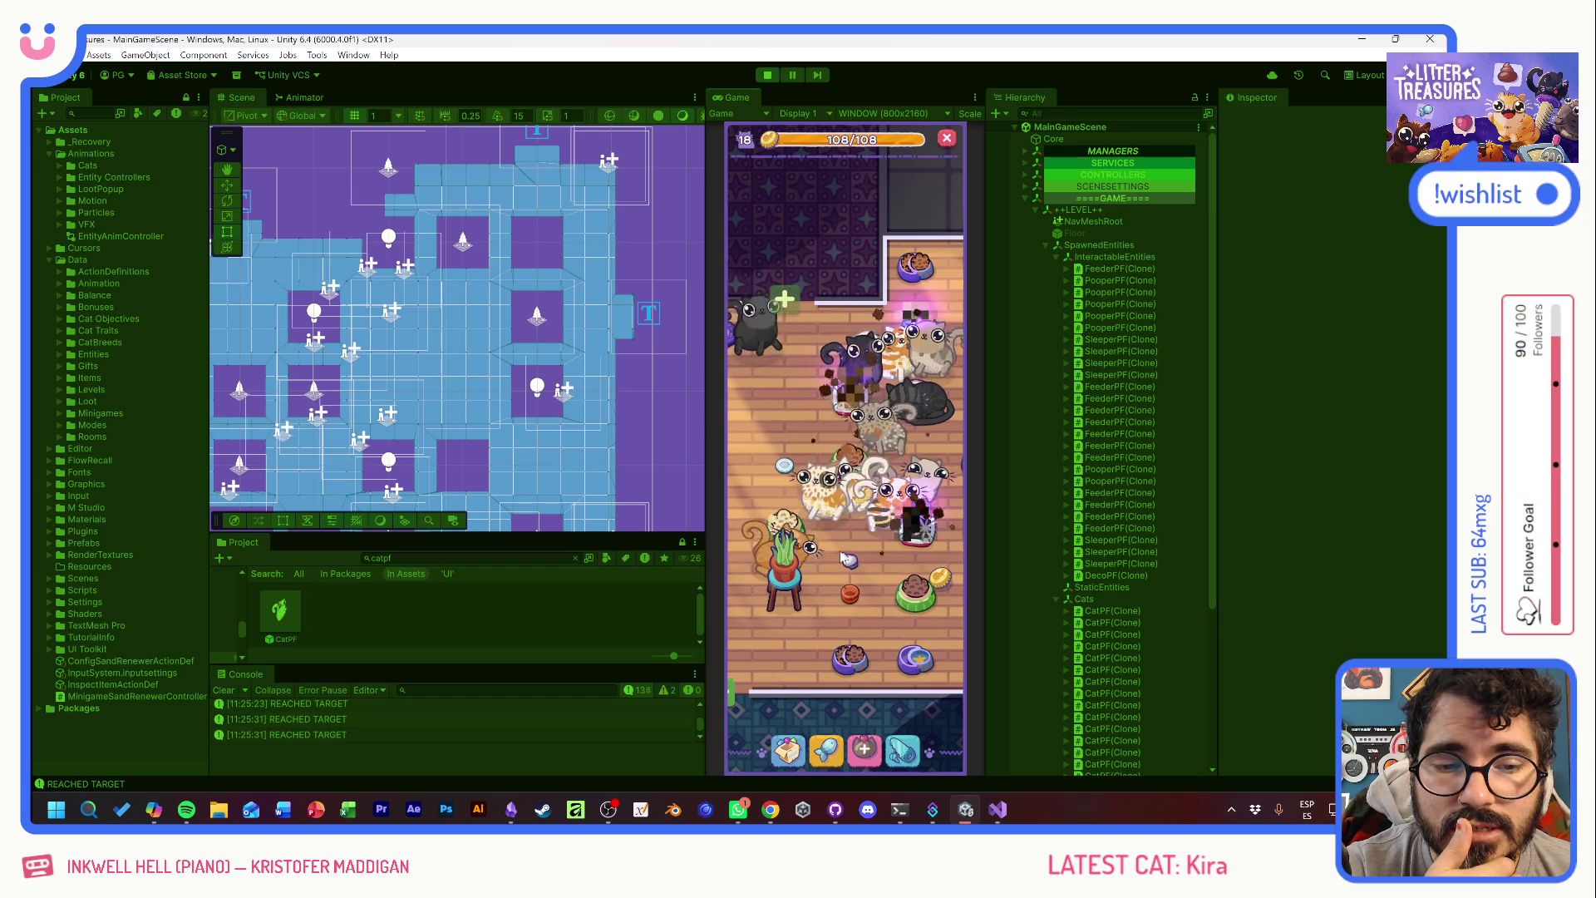
{"action": "left_click", "coordinate": [878, 501]}
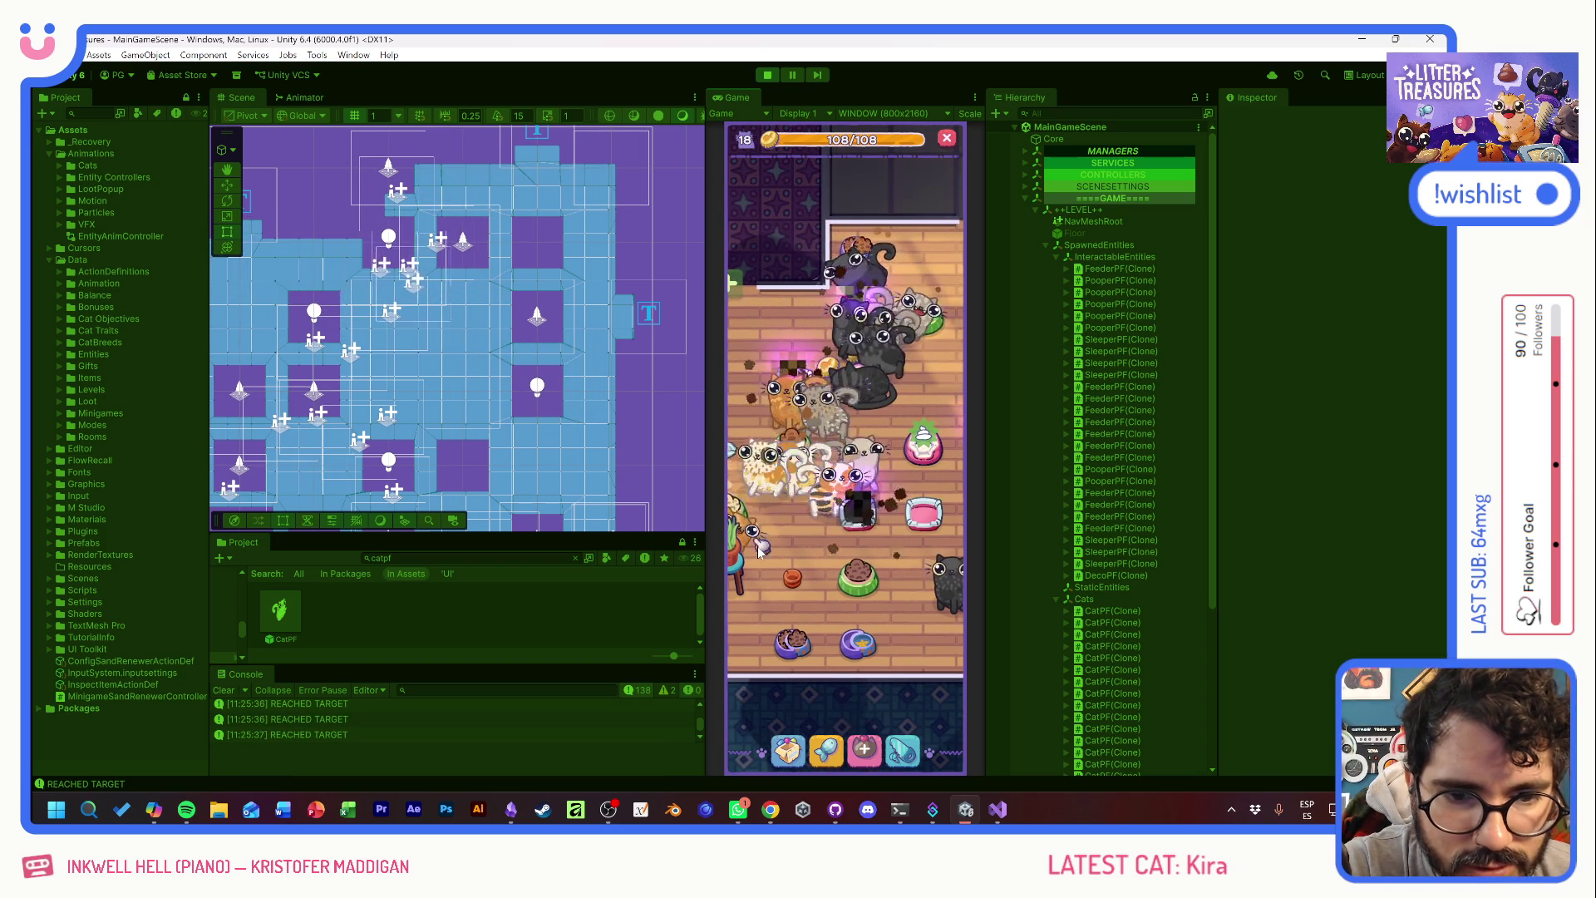
{"action": "left_click_drag", "start_coordinate": [795, 488], "coordinate": [841, 546]}
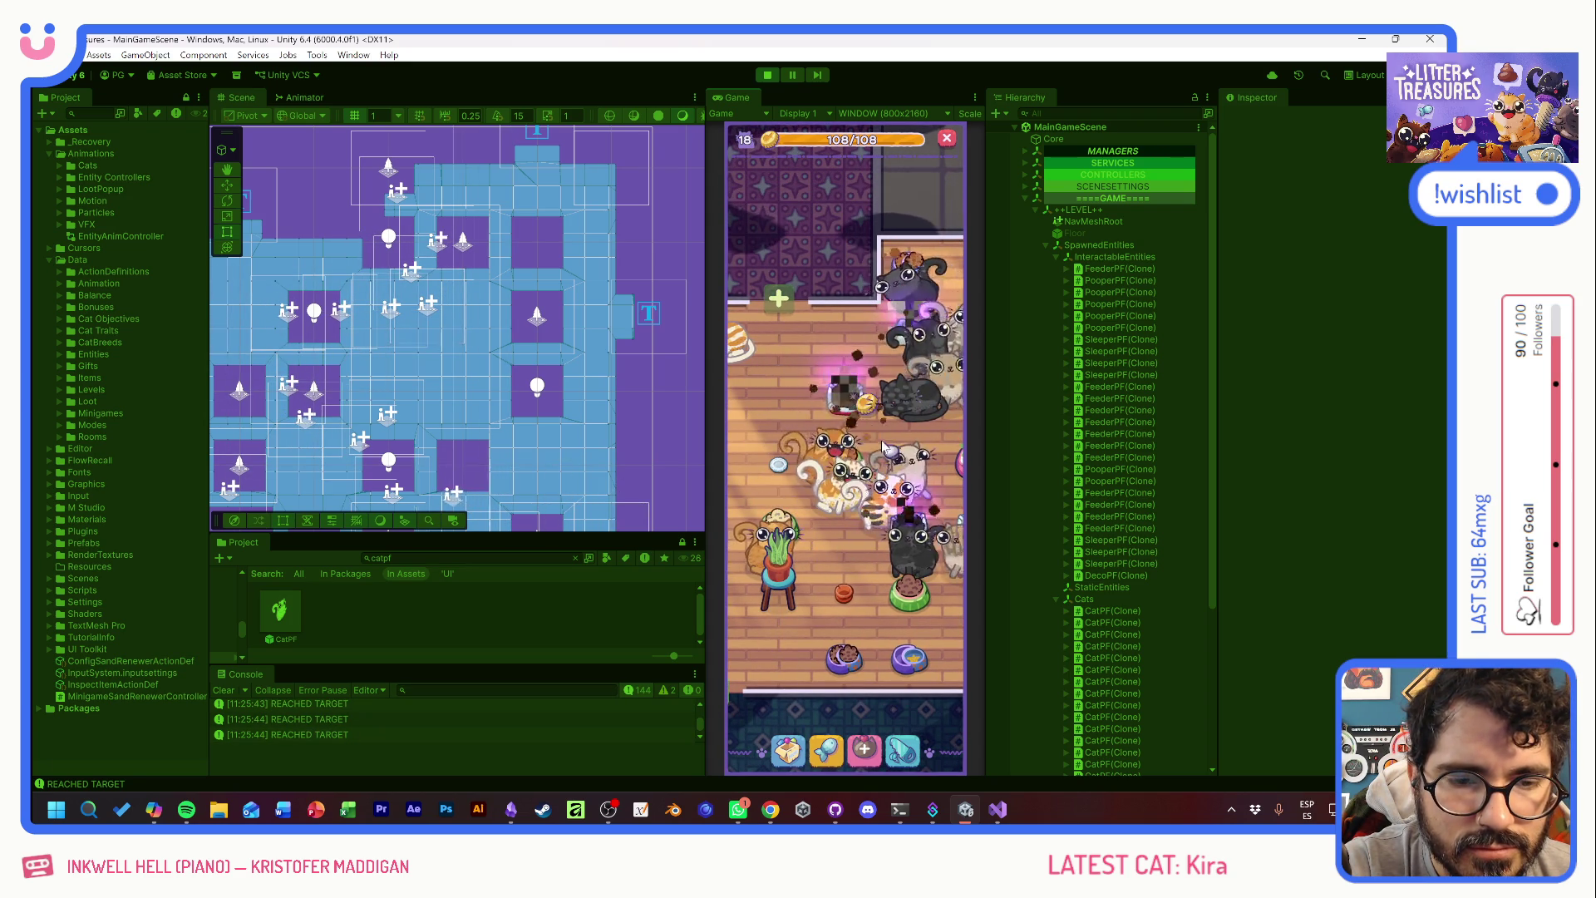
{"action": "mouse_move", "coordinate": [869, 439]}
{"action": "left_mouse_down"}
{"action": "mouse_move", "coordinate": [823, 444]}
{"action": "mouse_move", "coordinate": [838, 422]}
{"action": "left_mouse_up"}
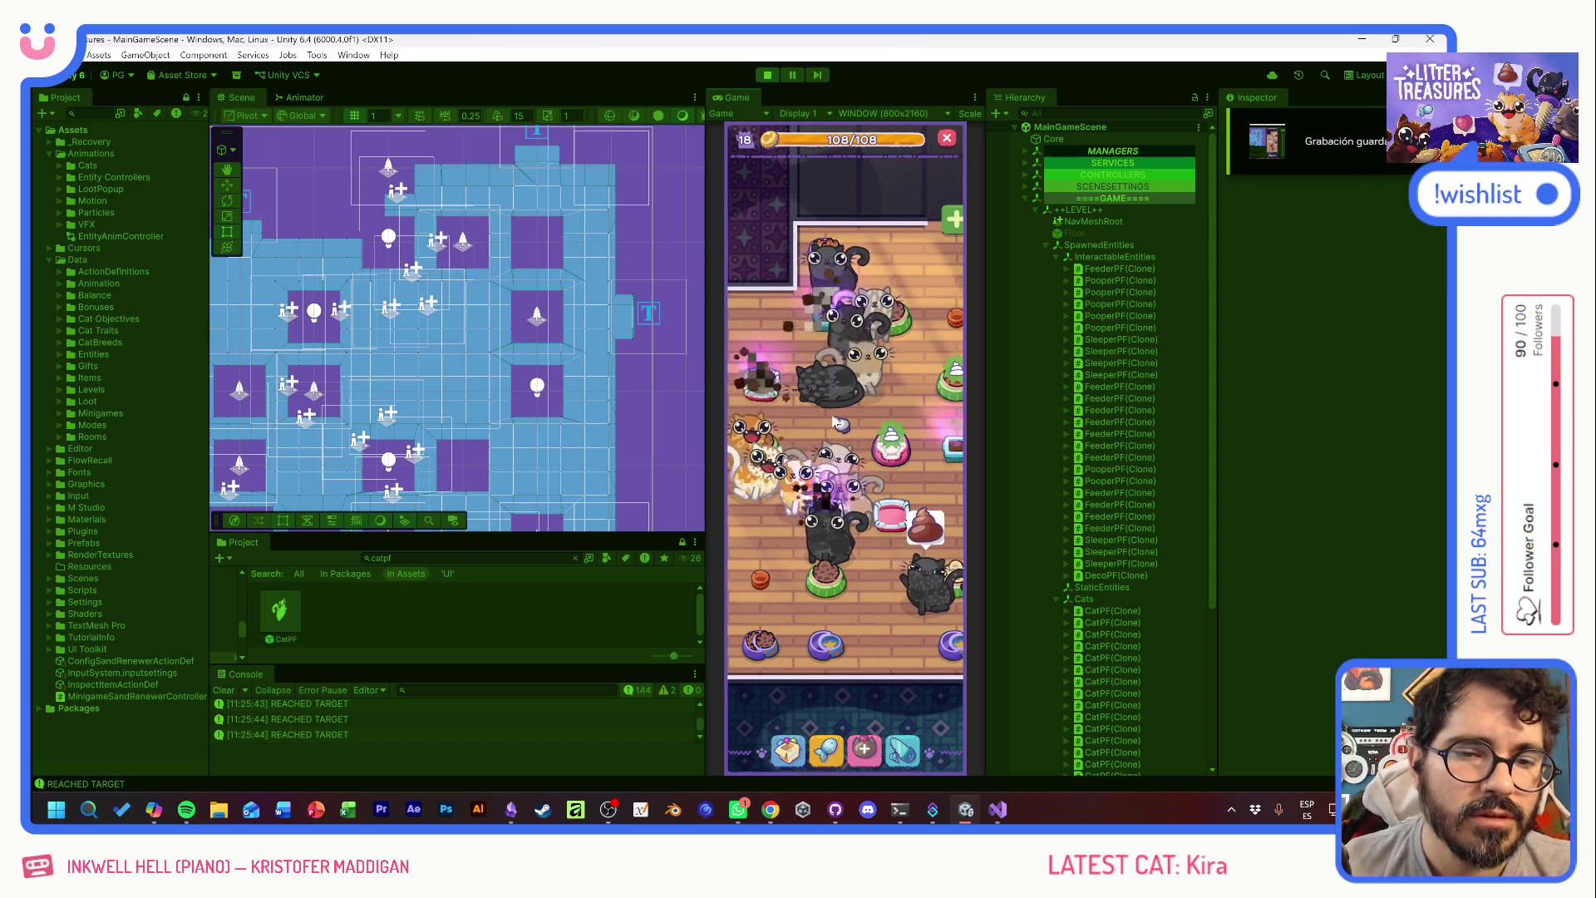
{"action": "left_click", "coordinate": [753, 384]}
{"action": "left_click", "coordinate": [777, 411]}
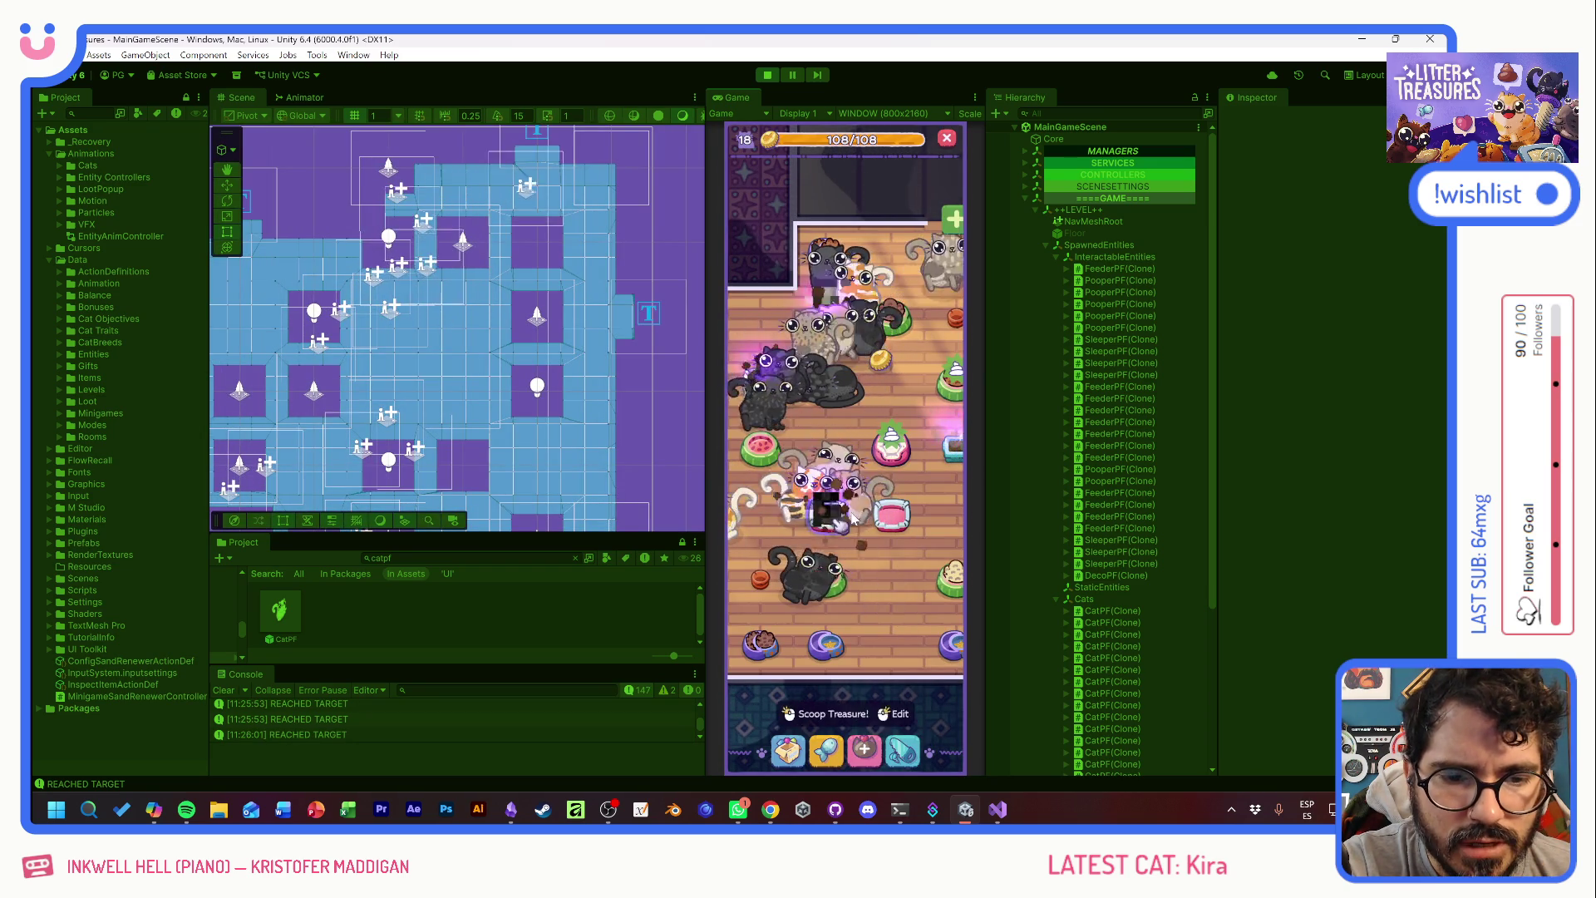
- Inspect the cat TOSTADA and a PURRRFECT 8/8 object, then stop play and open CatPF
{"action": "left_click", "coordinate": [799, 507]}
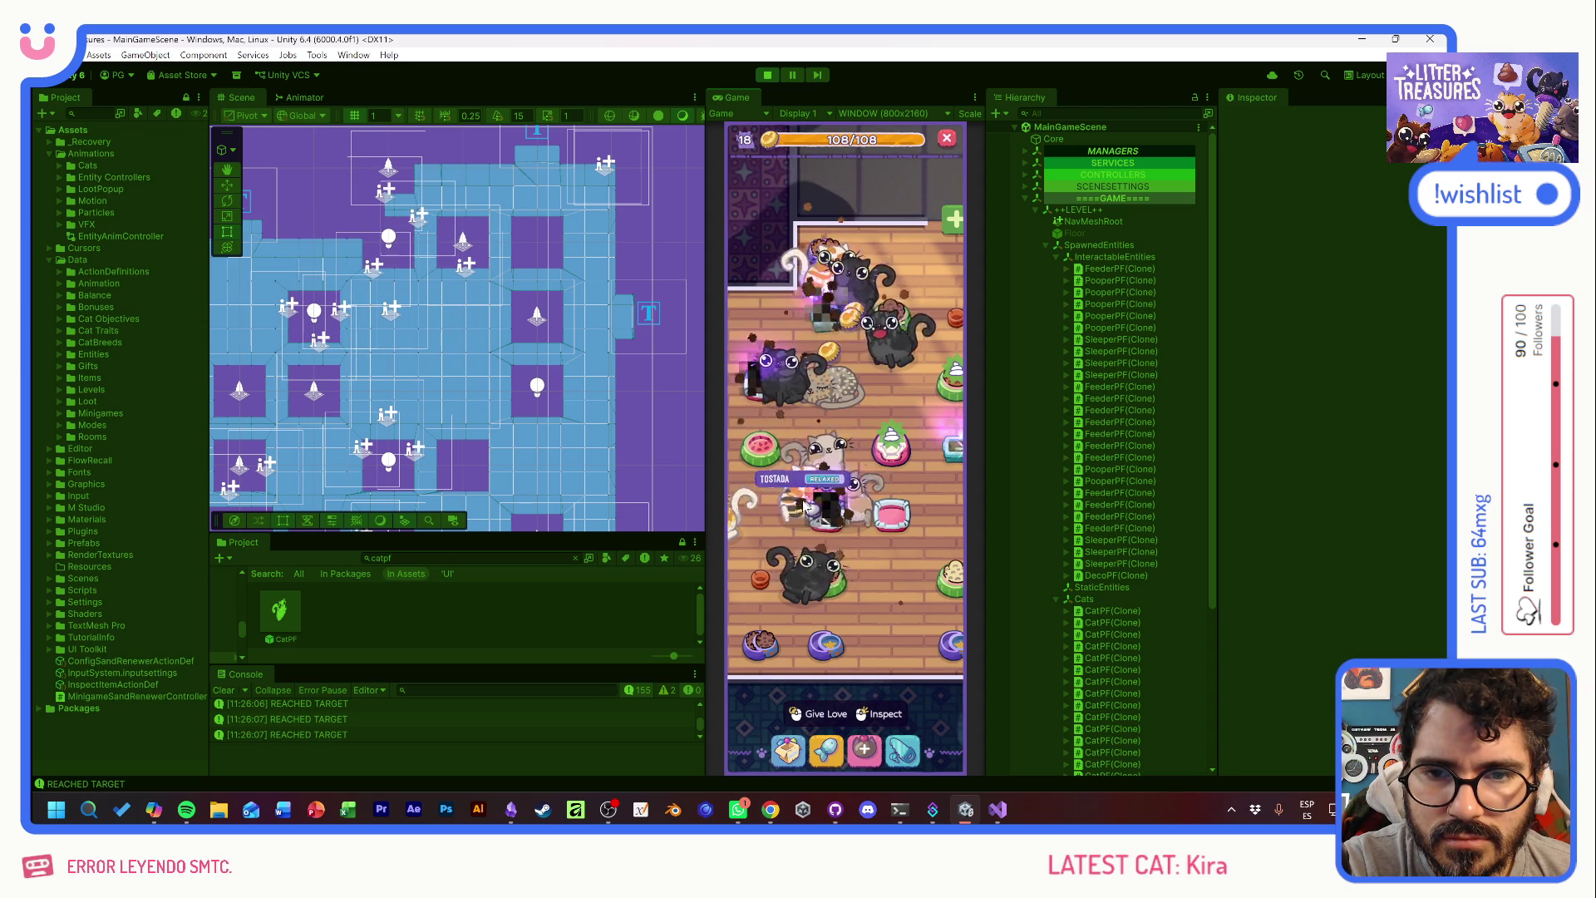
{"action": "left_click", "coordinate": [816, 421]}
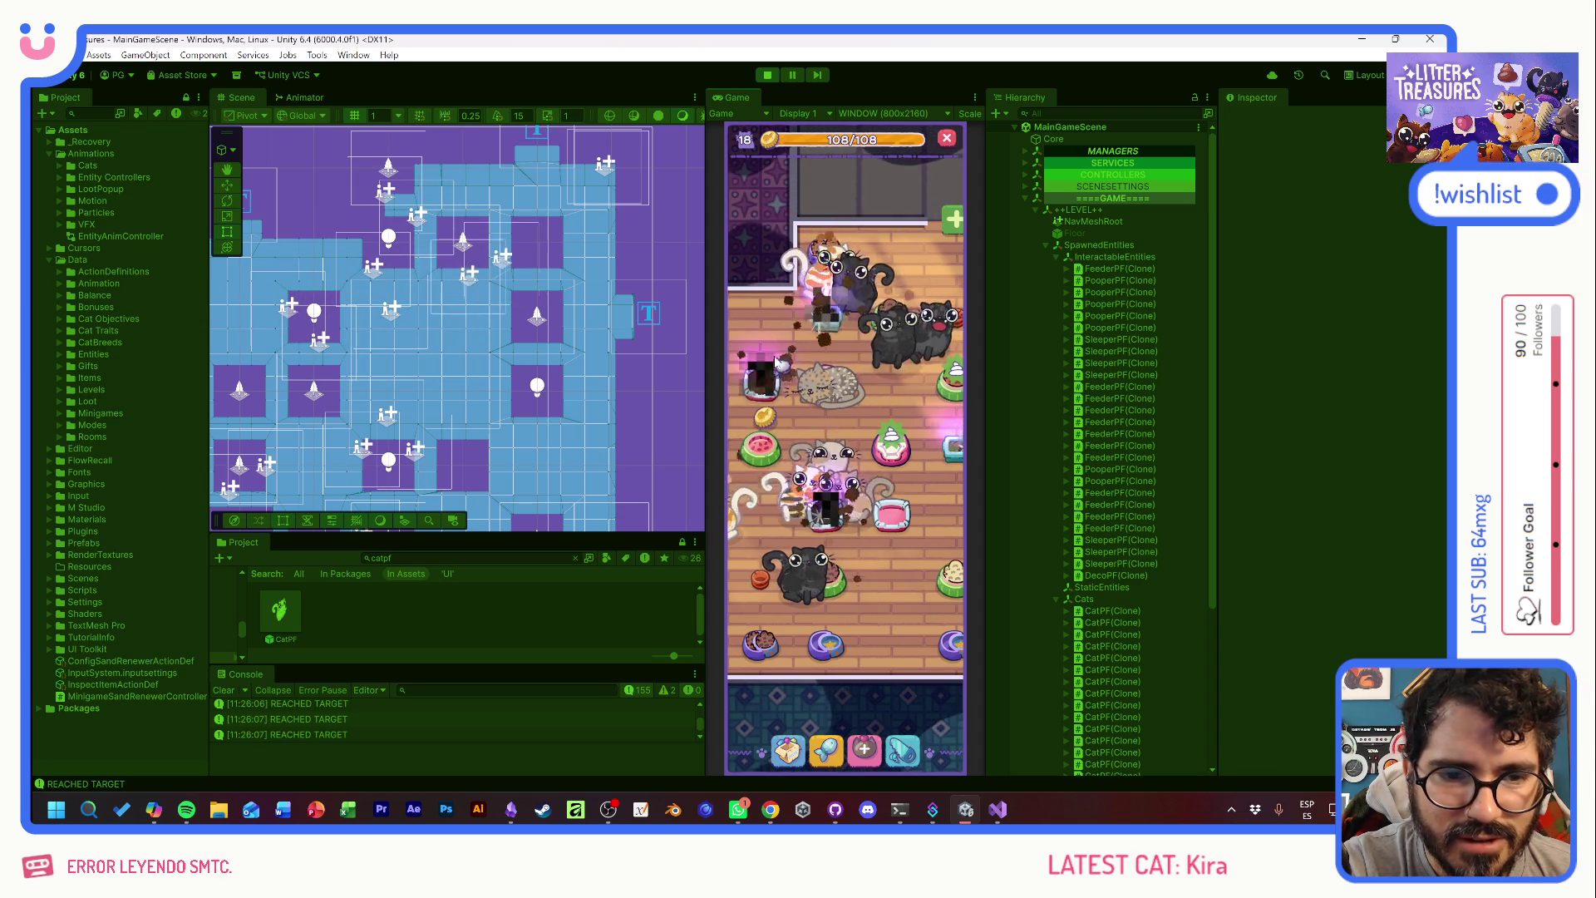
{"action": "left_click", "coordinate": [824, 416]}
{"action": "left_click", "coordinate": [836, 408]}
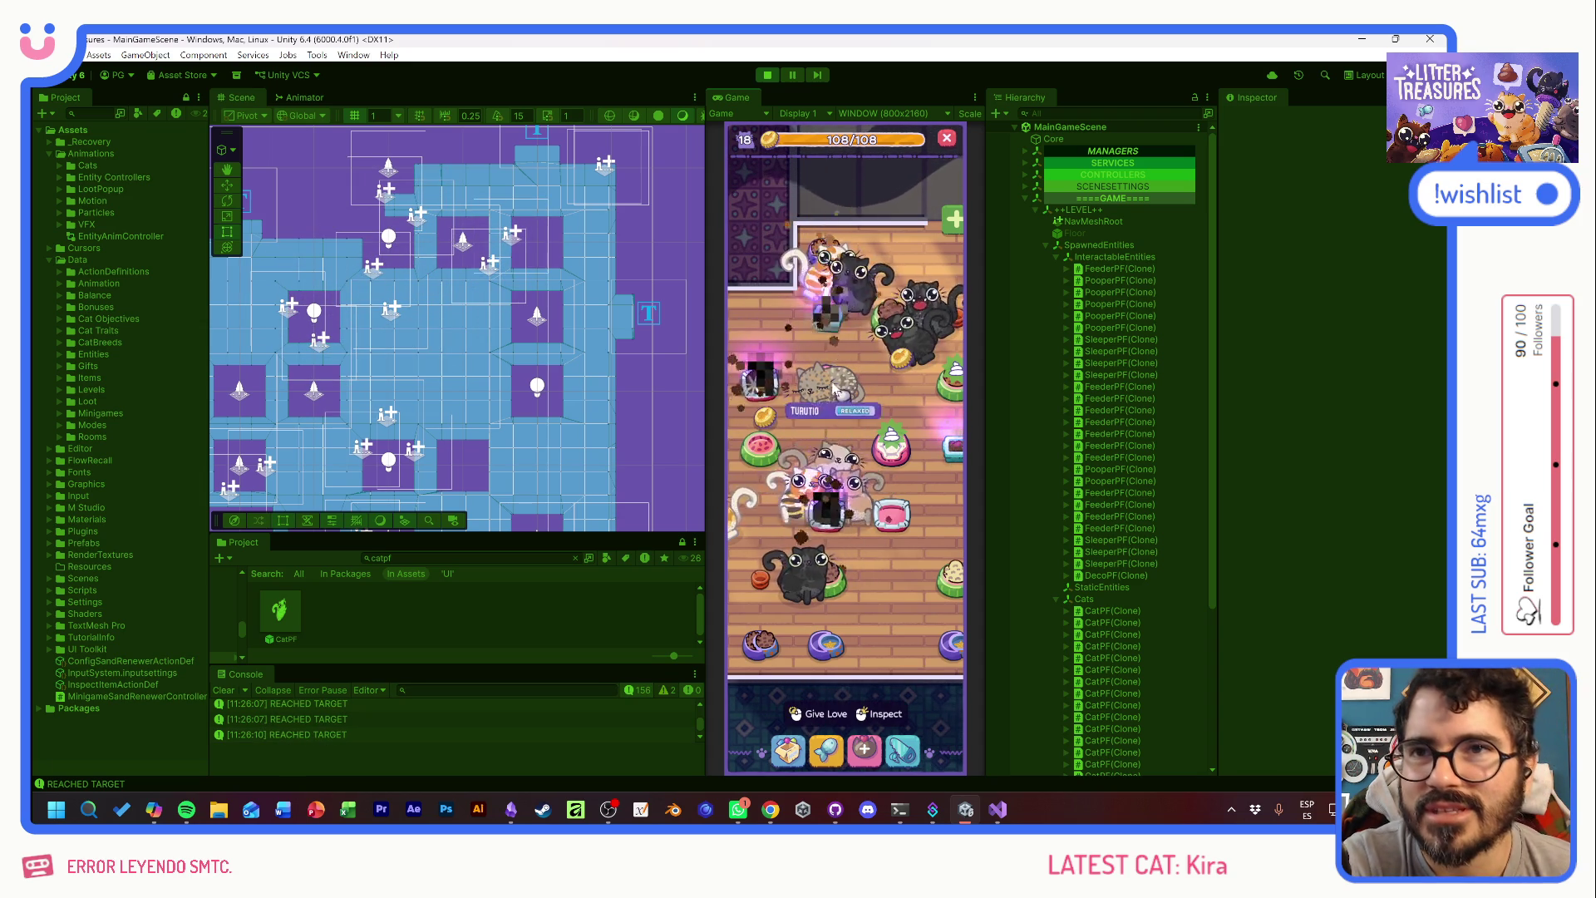
{"action": "left_click", "coordinate": [825, 295]}
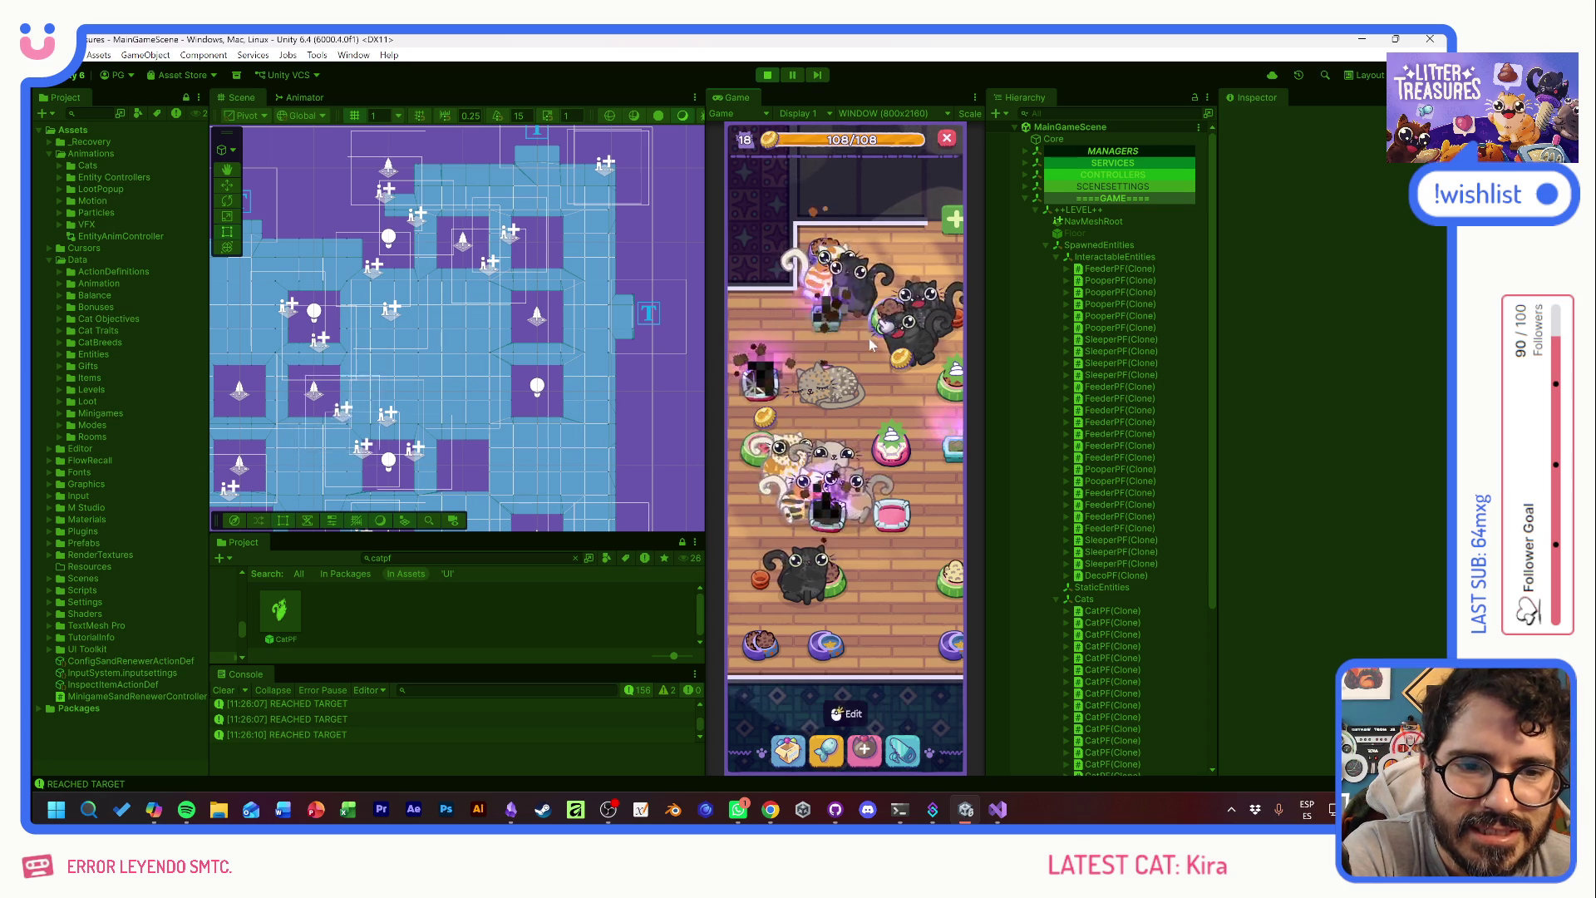
{"action": "left_click", "coordinate": [771, 73]}
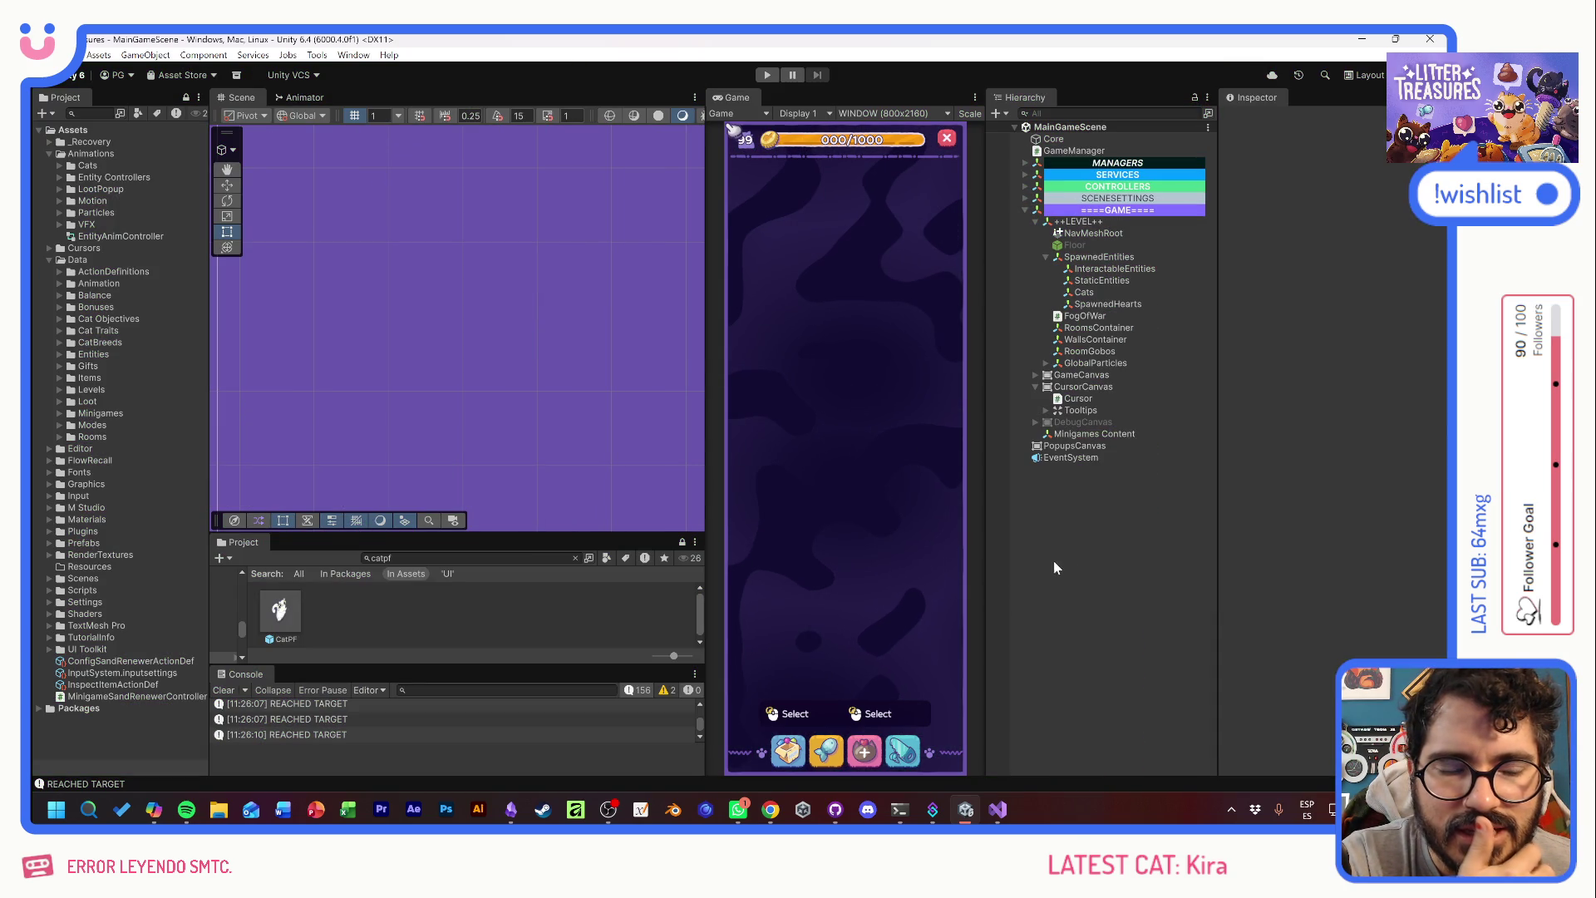
{"action": "double_click", "coordinate": [280, 632]}
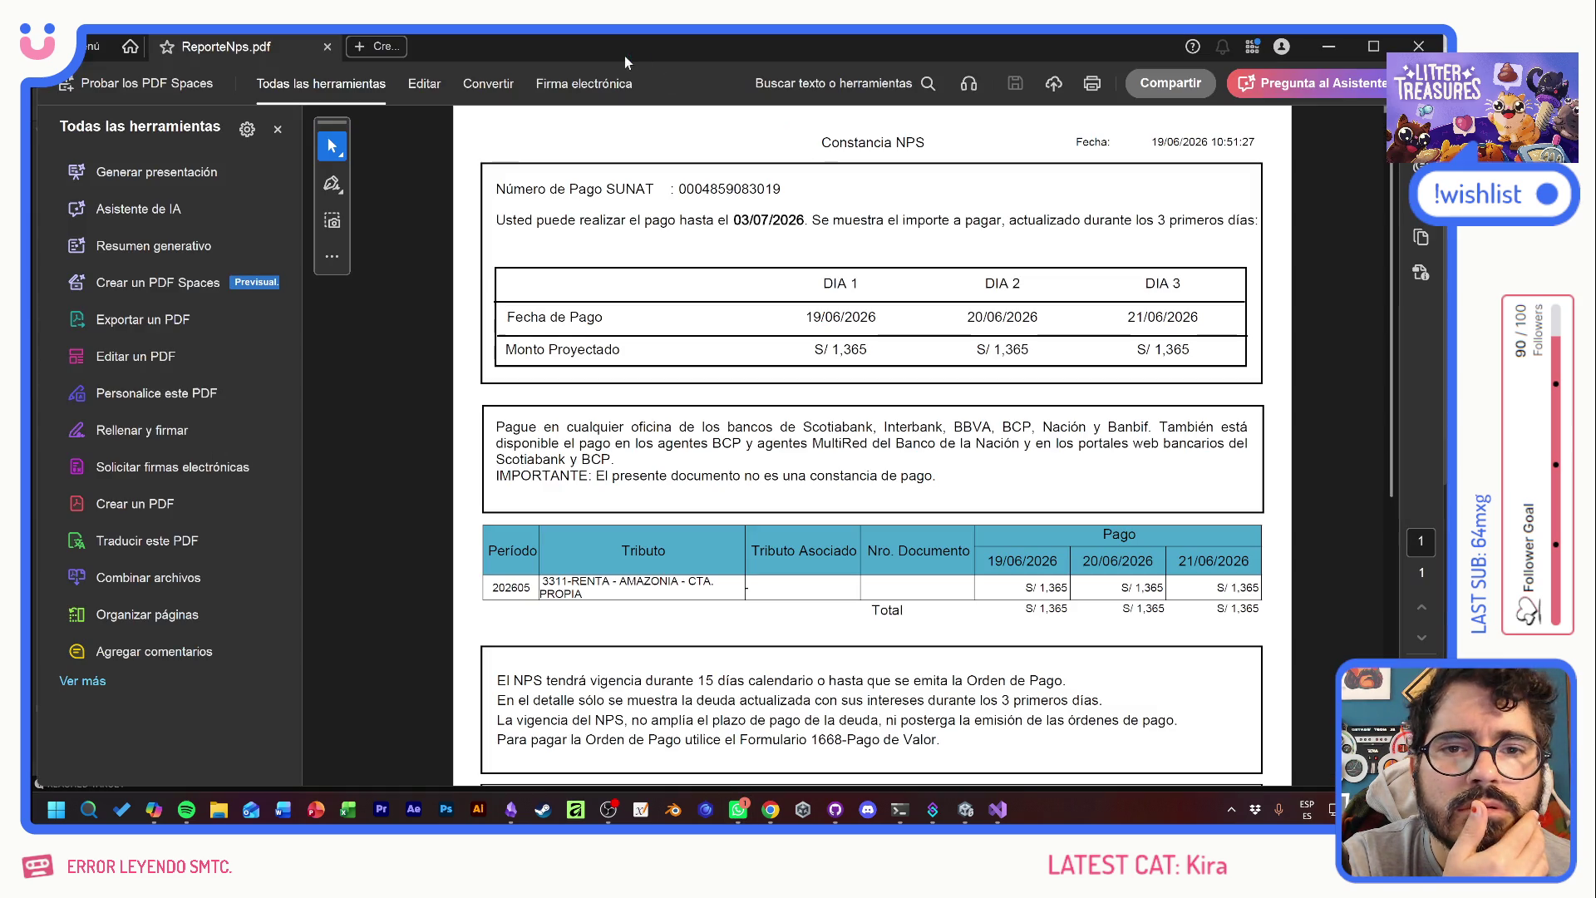
- Return to Unity and close the ReporteNps.pdf document in Acrobat
{"action": "key", "text": "alt+Tab"}
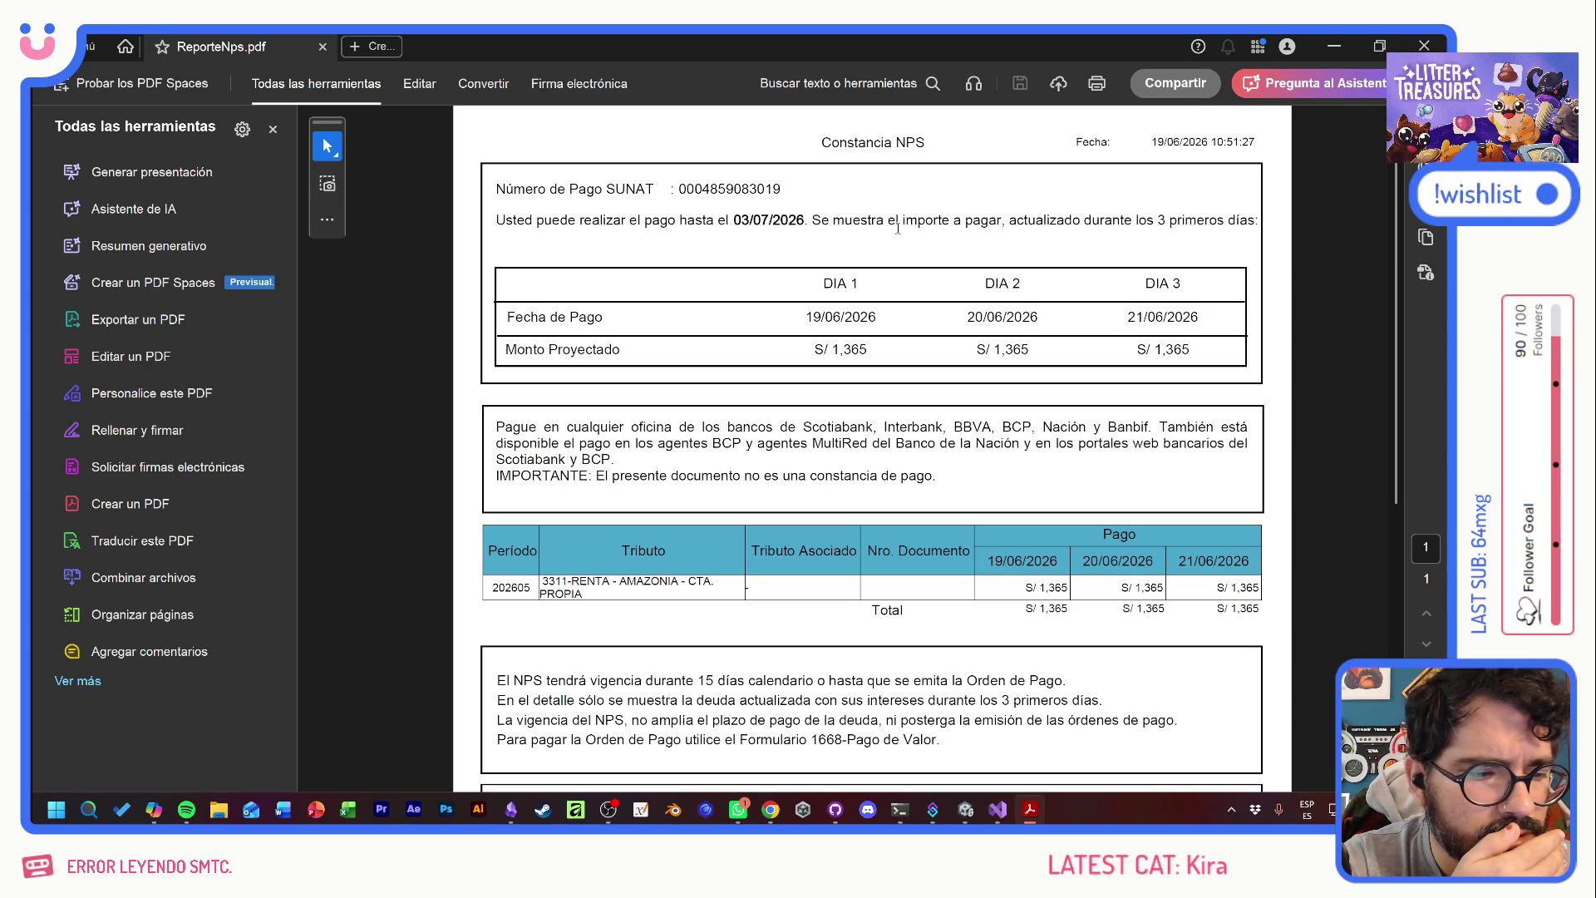
{"action": "left_click", "coordinate": [1423, 46]}
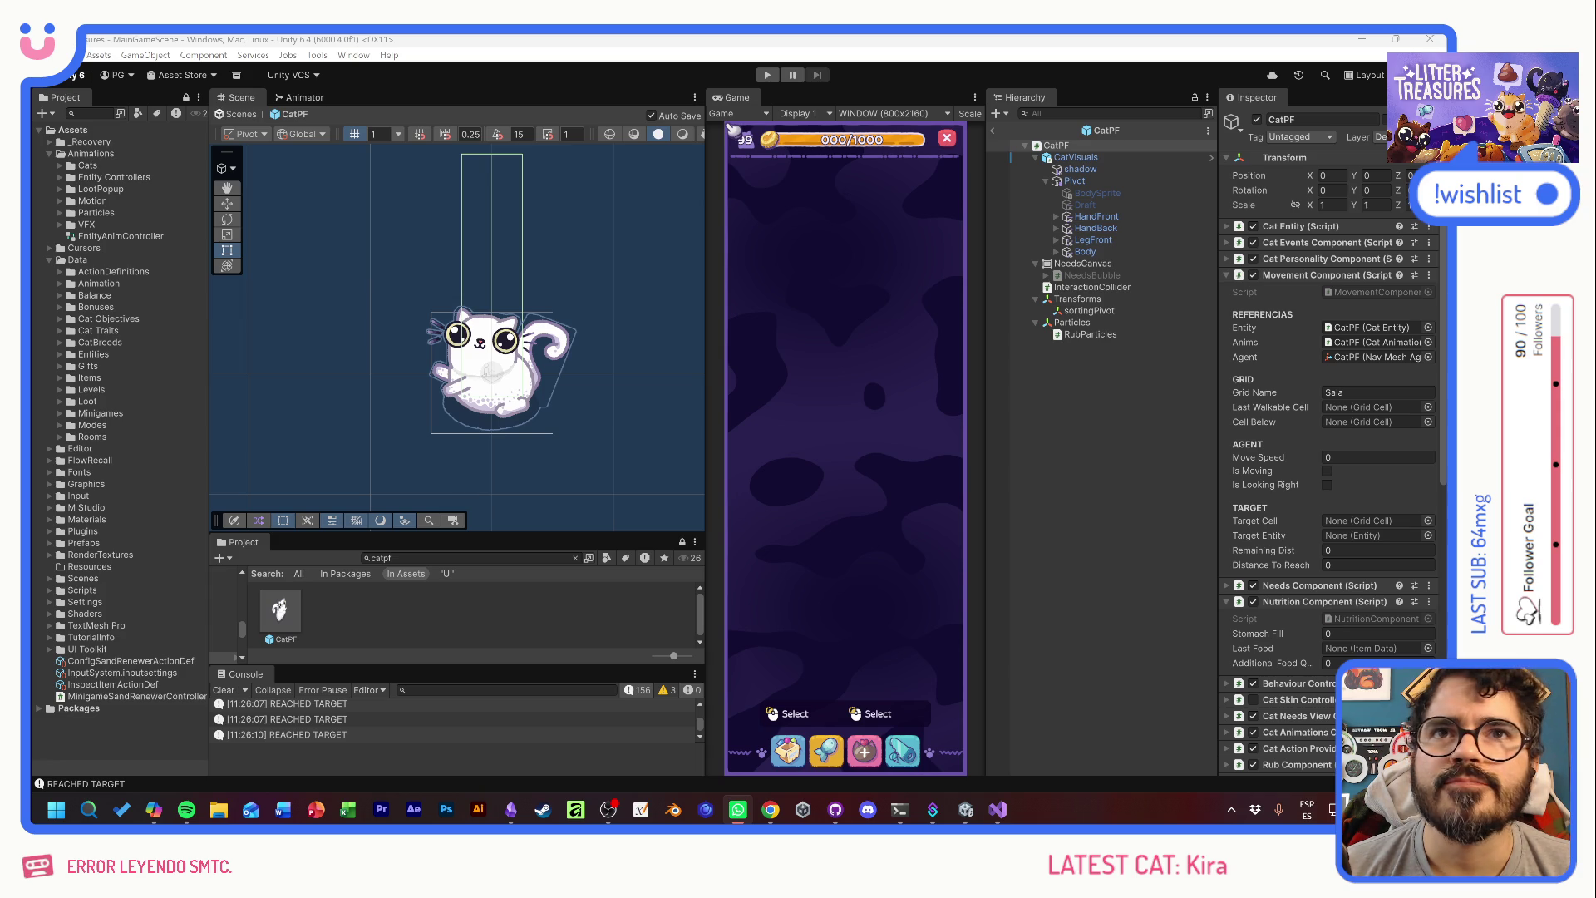
- Set CatPF's Nav Mesh Agent Base Offset to 0, enable Auto Braking, set Radius 0.1, then start Play mode
{"action": "left_click", "coordinate": [844, 324]}
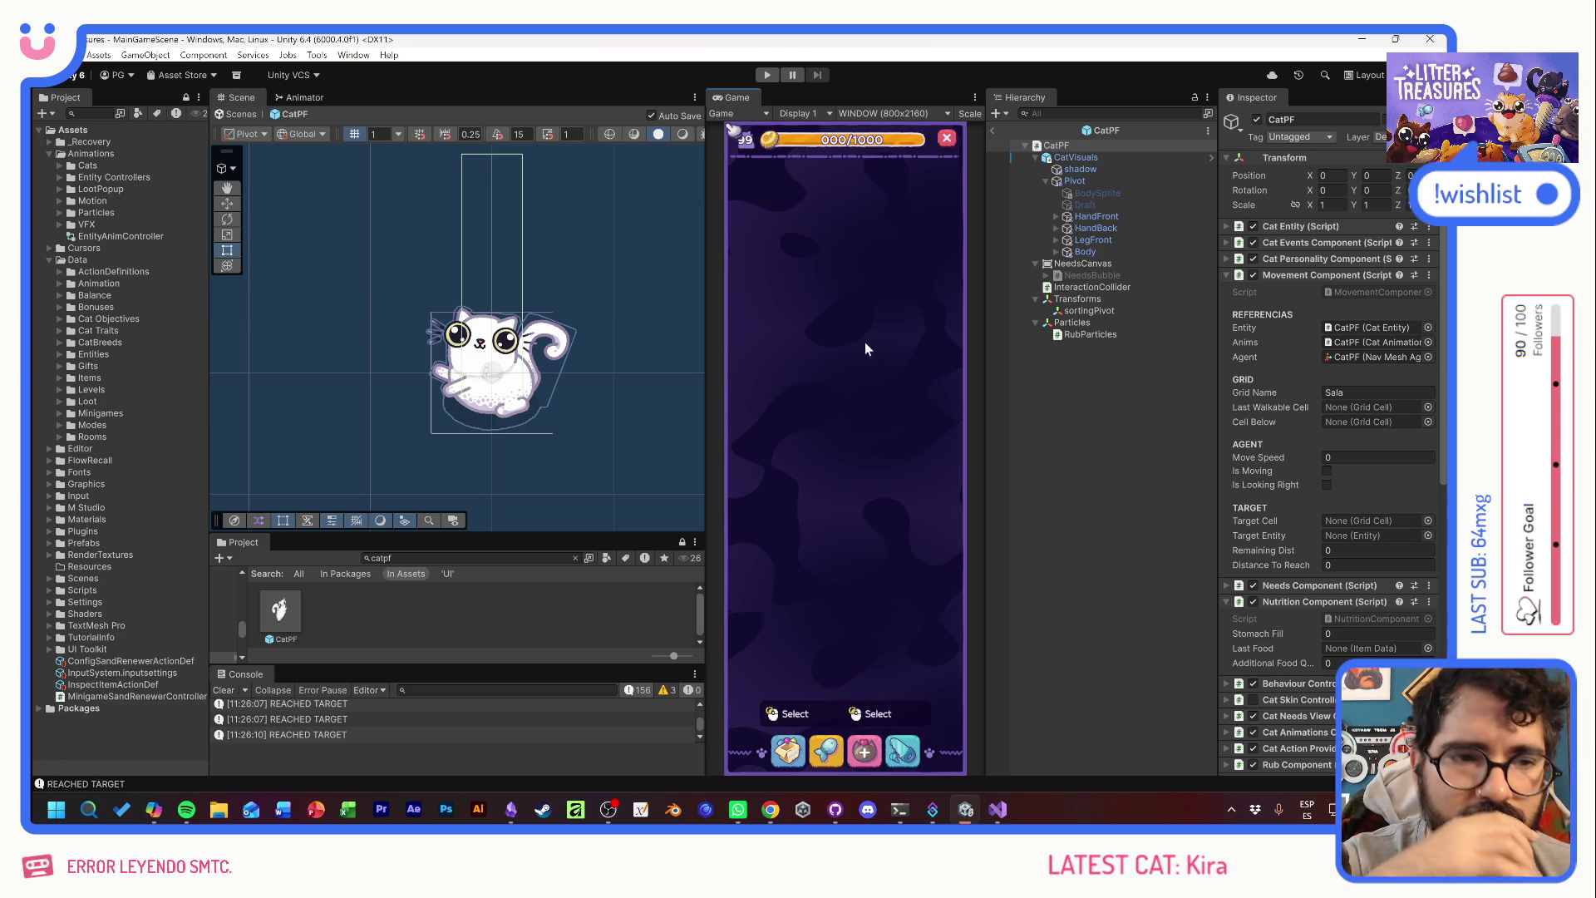
{"action": "scroll", "coordinate": [1299, 580], "scroll_direction": "down", "scroll_amount": 5}
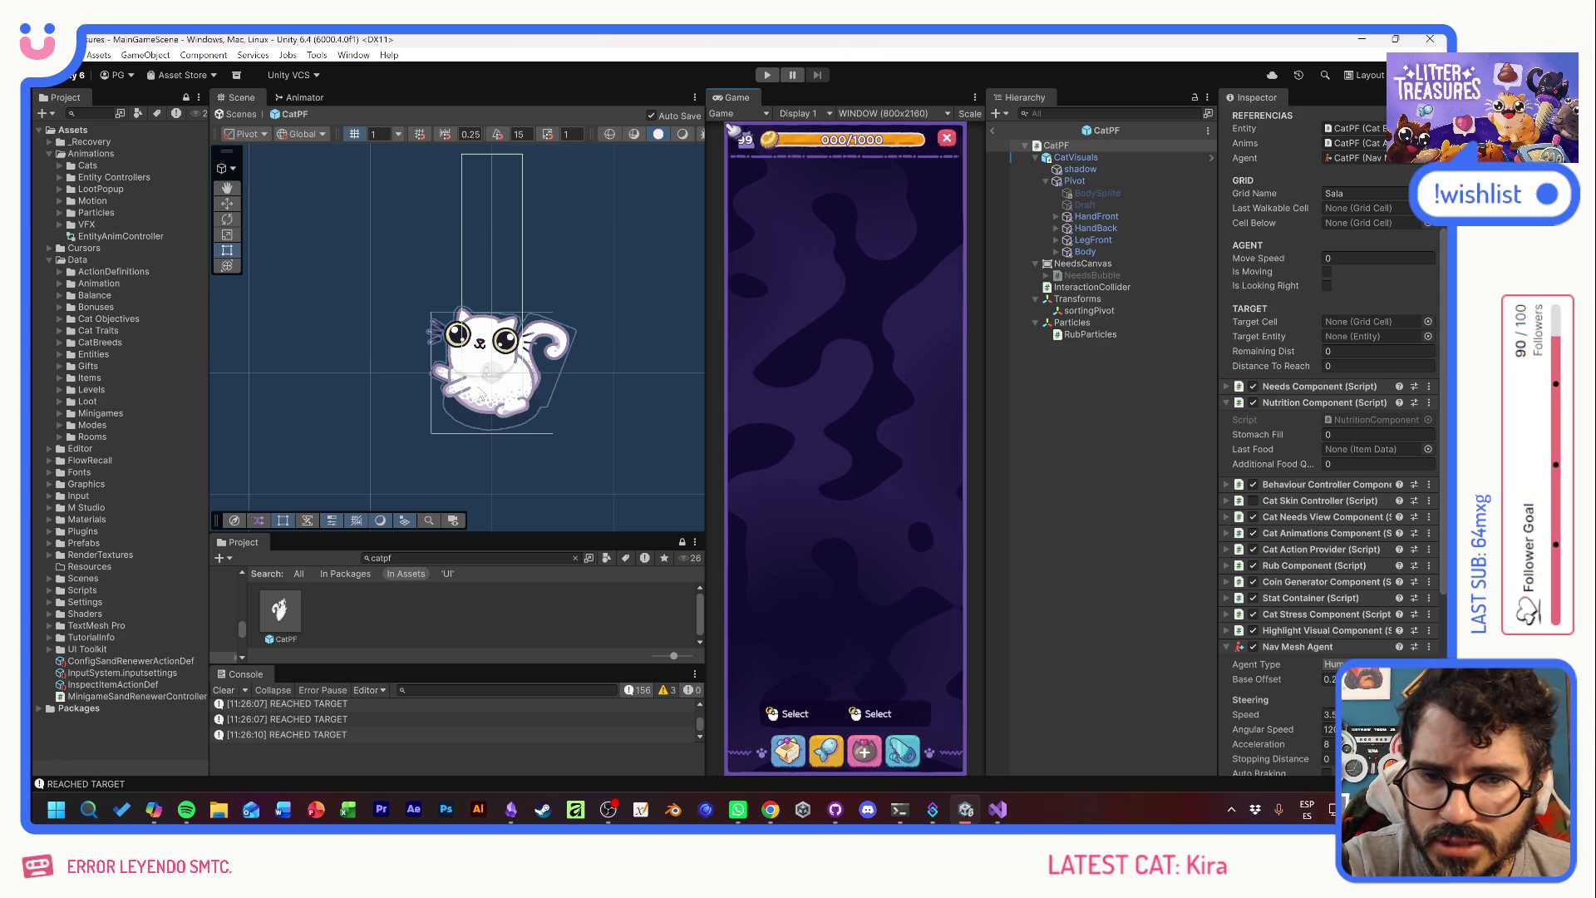
{"action": "scroll", "coordinate": [1302, 619], "scroll_direction": "down", "scroll_amount": 4}
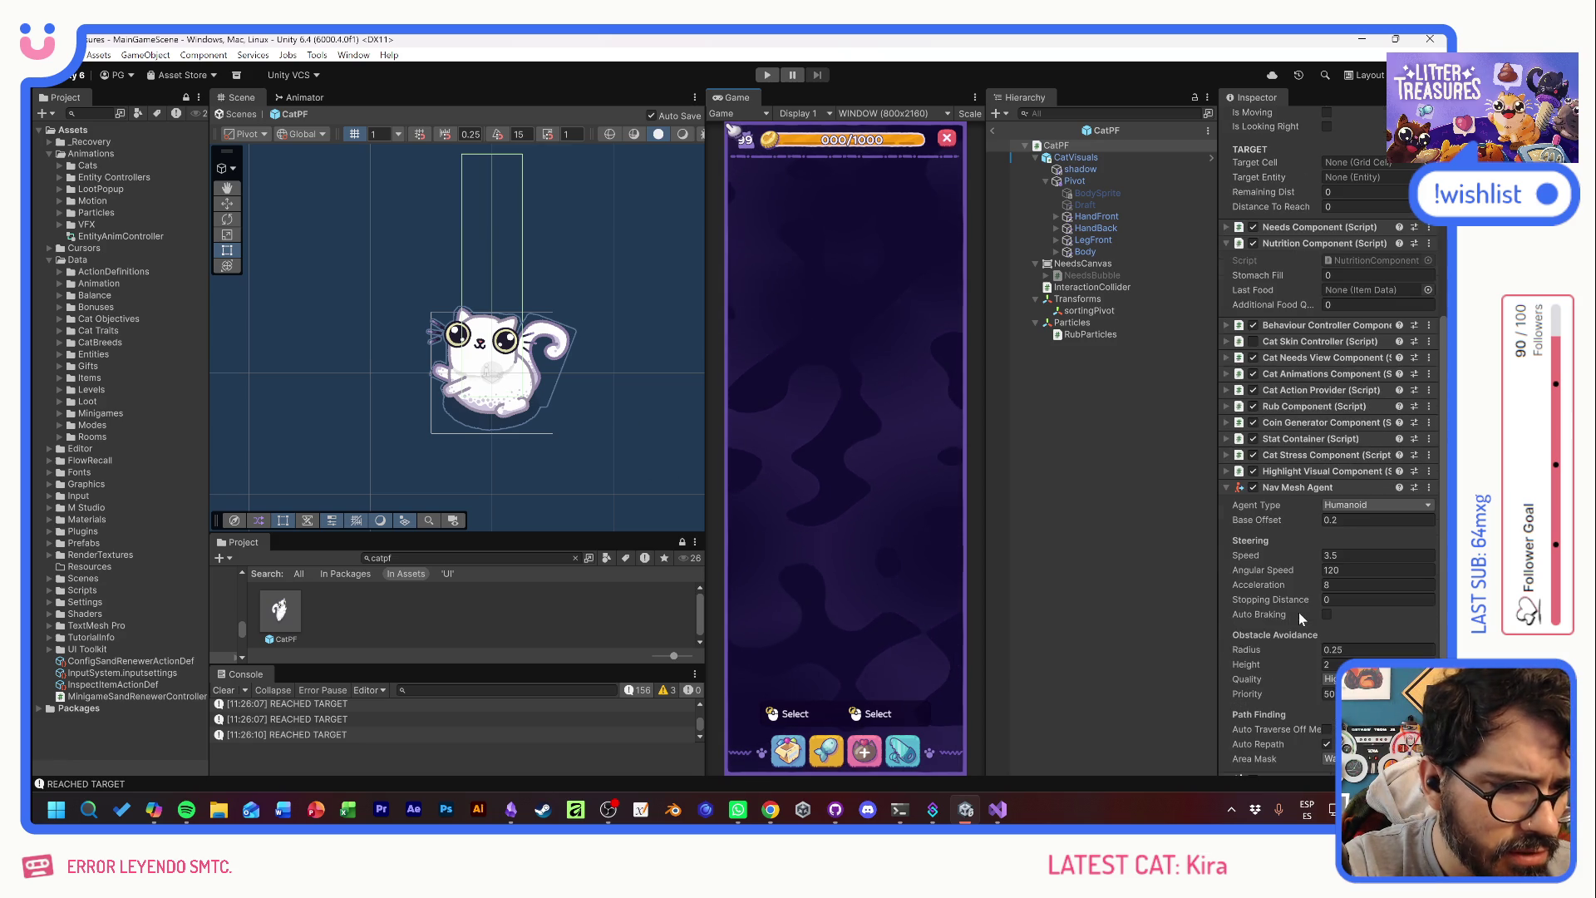
{"action": "left_click", "coordinate": [1377, 520]}
{"action": "type", "text": "0"}
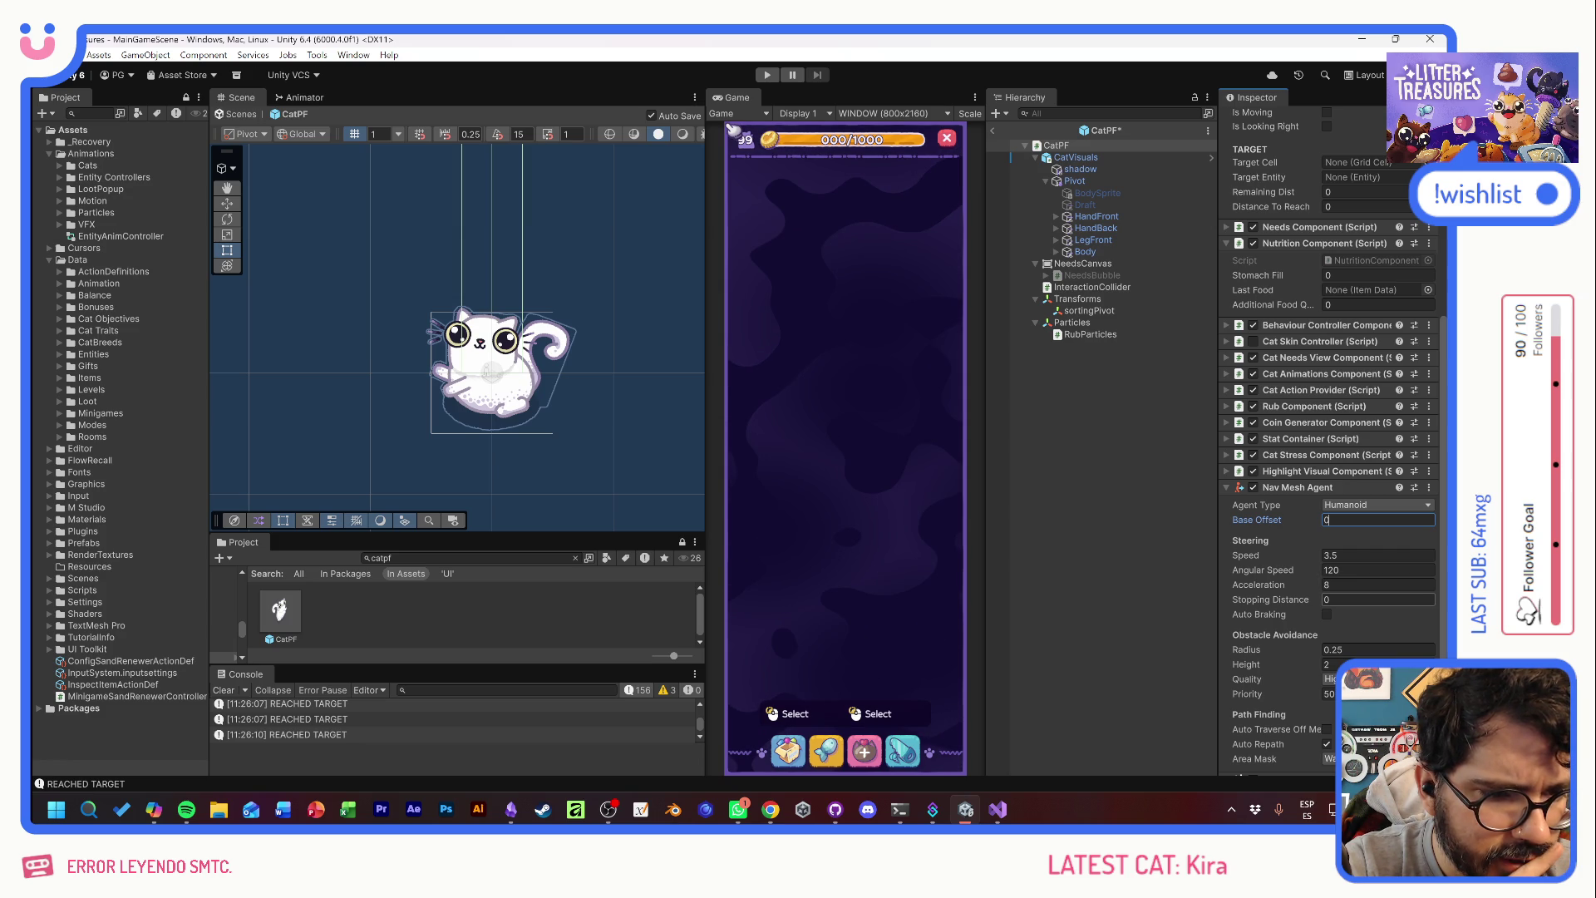
{"action": "left_click", "coordinate": [1328, 614]}
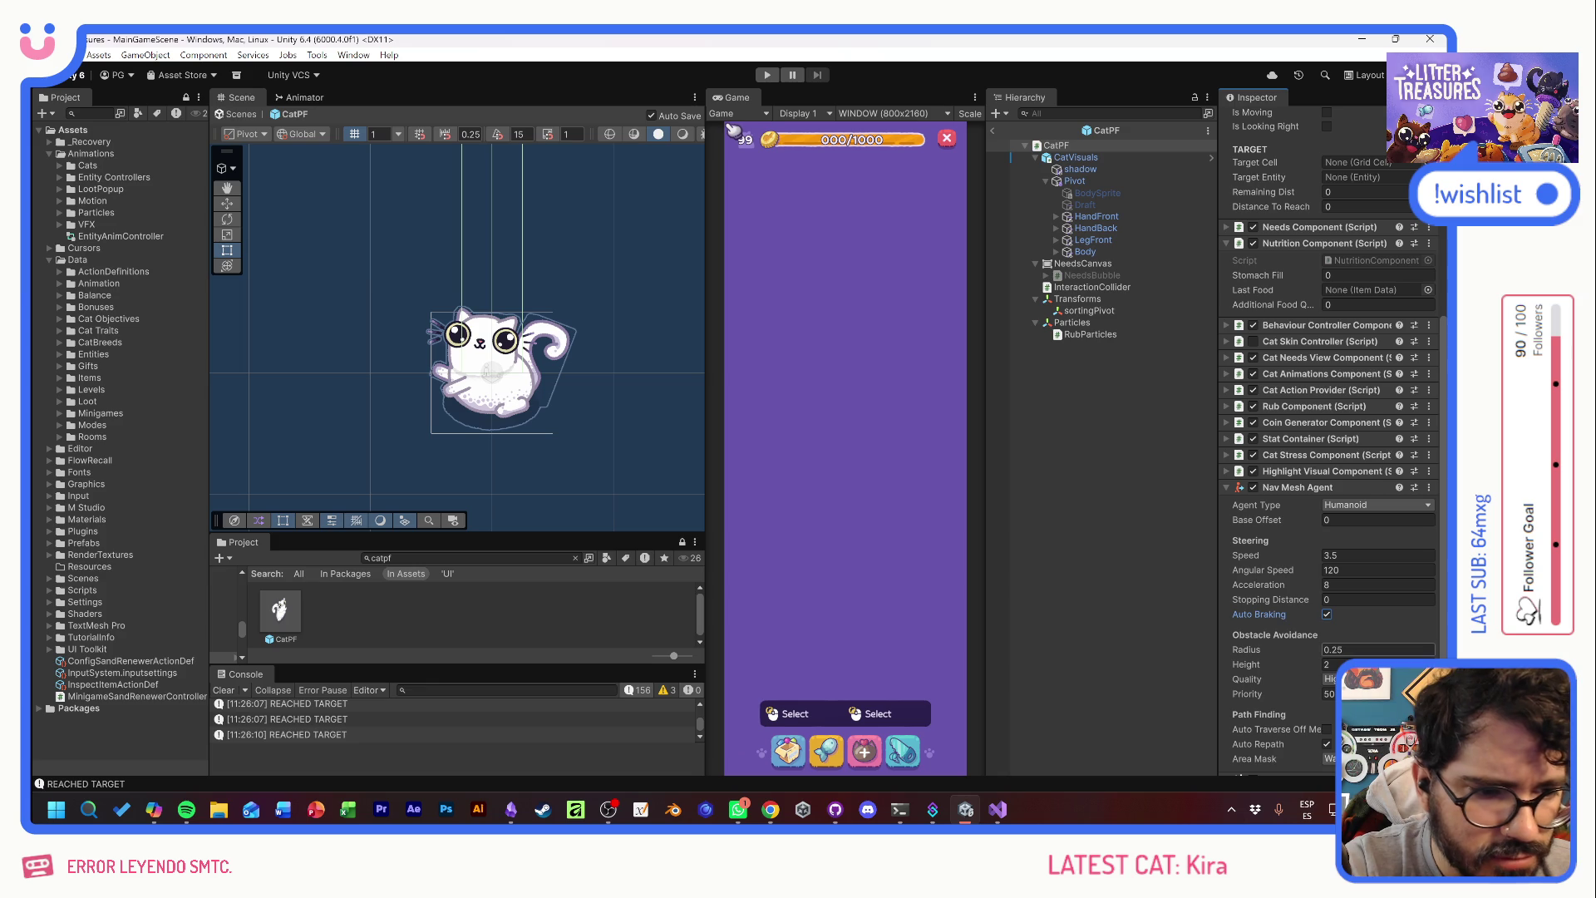
{"action": "type", "text": ".1"}
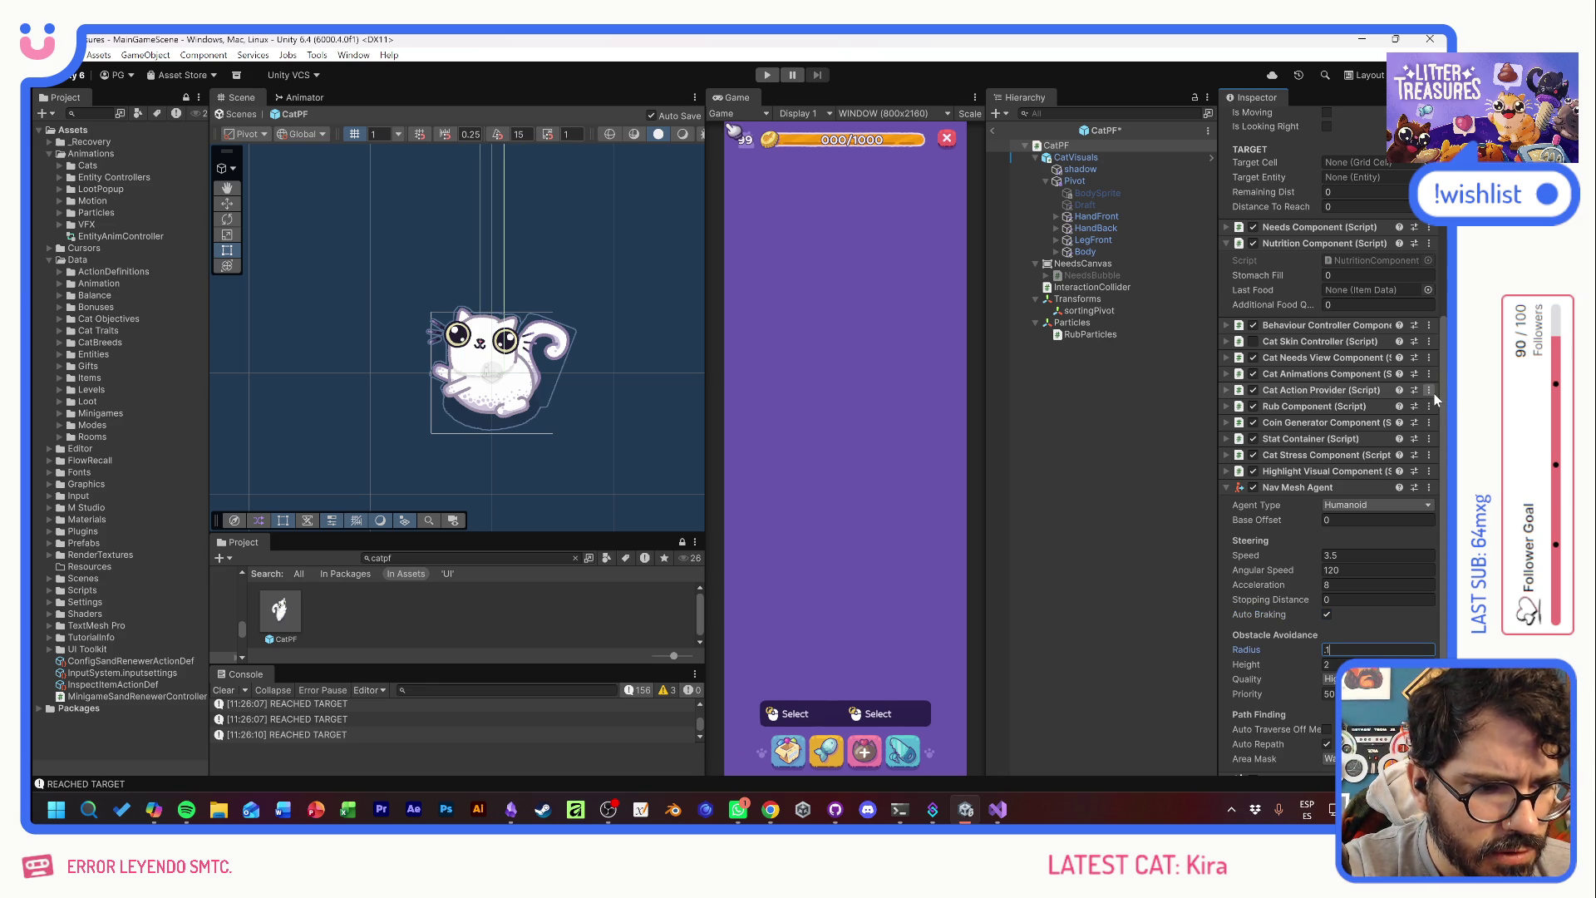
{"action": "scroll", "coordinate": [1330, 499], "scroll_direction": "down", "scroll_amount": 2}
{"action": "key", "text": "Return"}
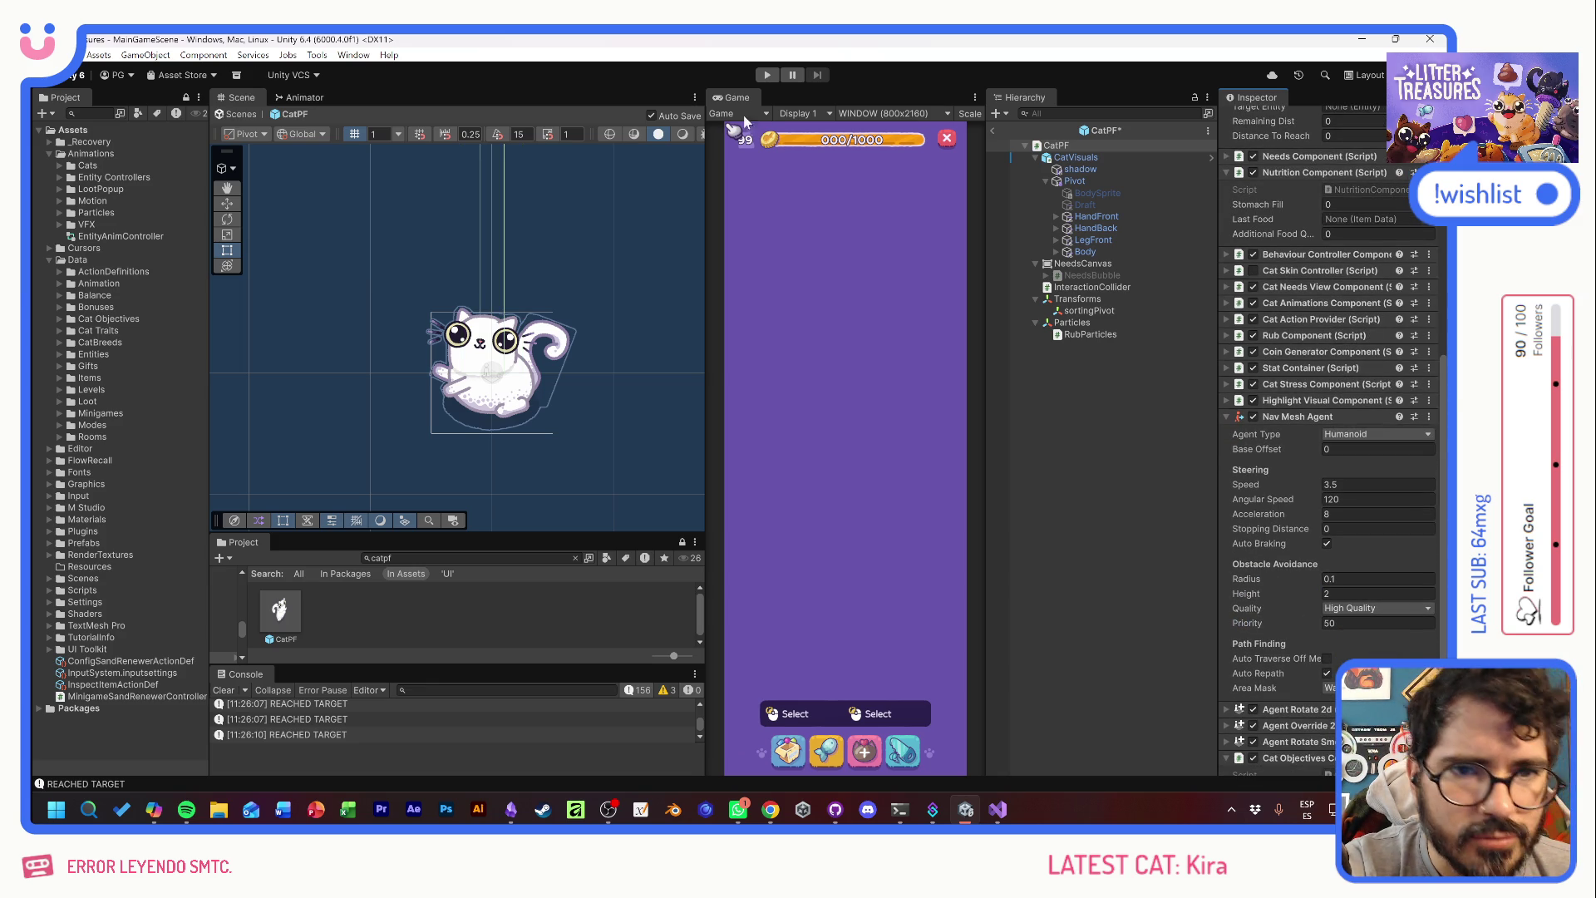
{"action": "left_click", "coordinate": [768, 75]}
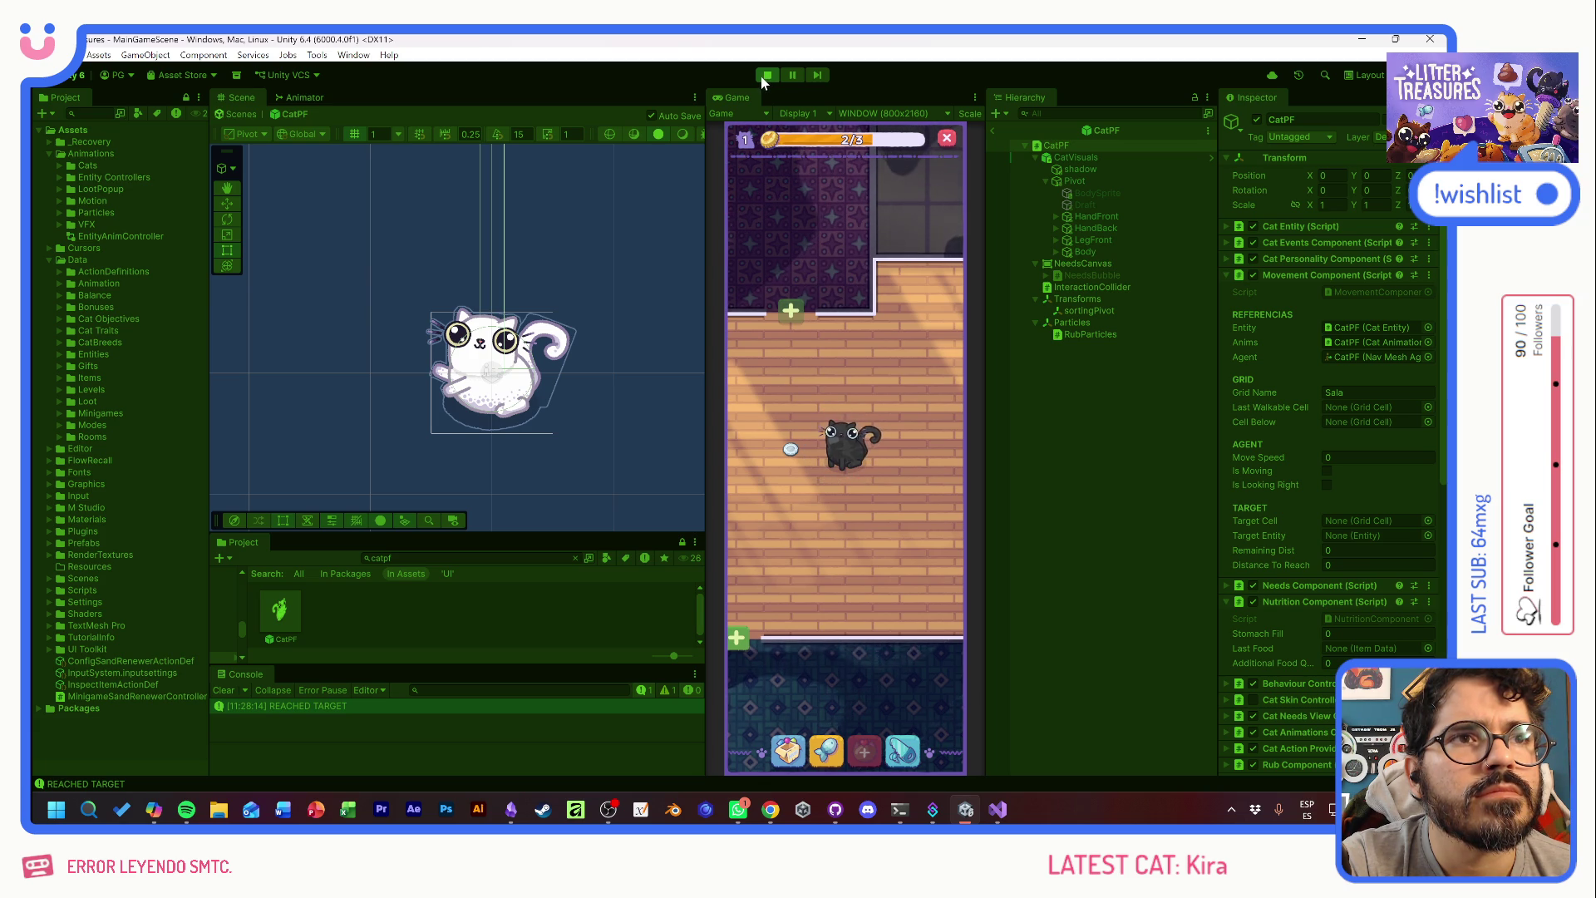
- Drop a food bowl beside the cat and spawn many extra cats from the debug cheat panel
{"action": "left_click", "coordinate": [791, 404]}
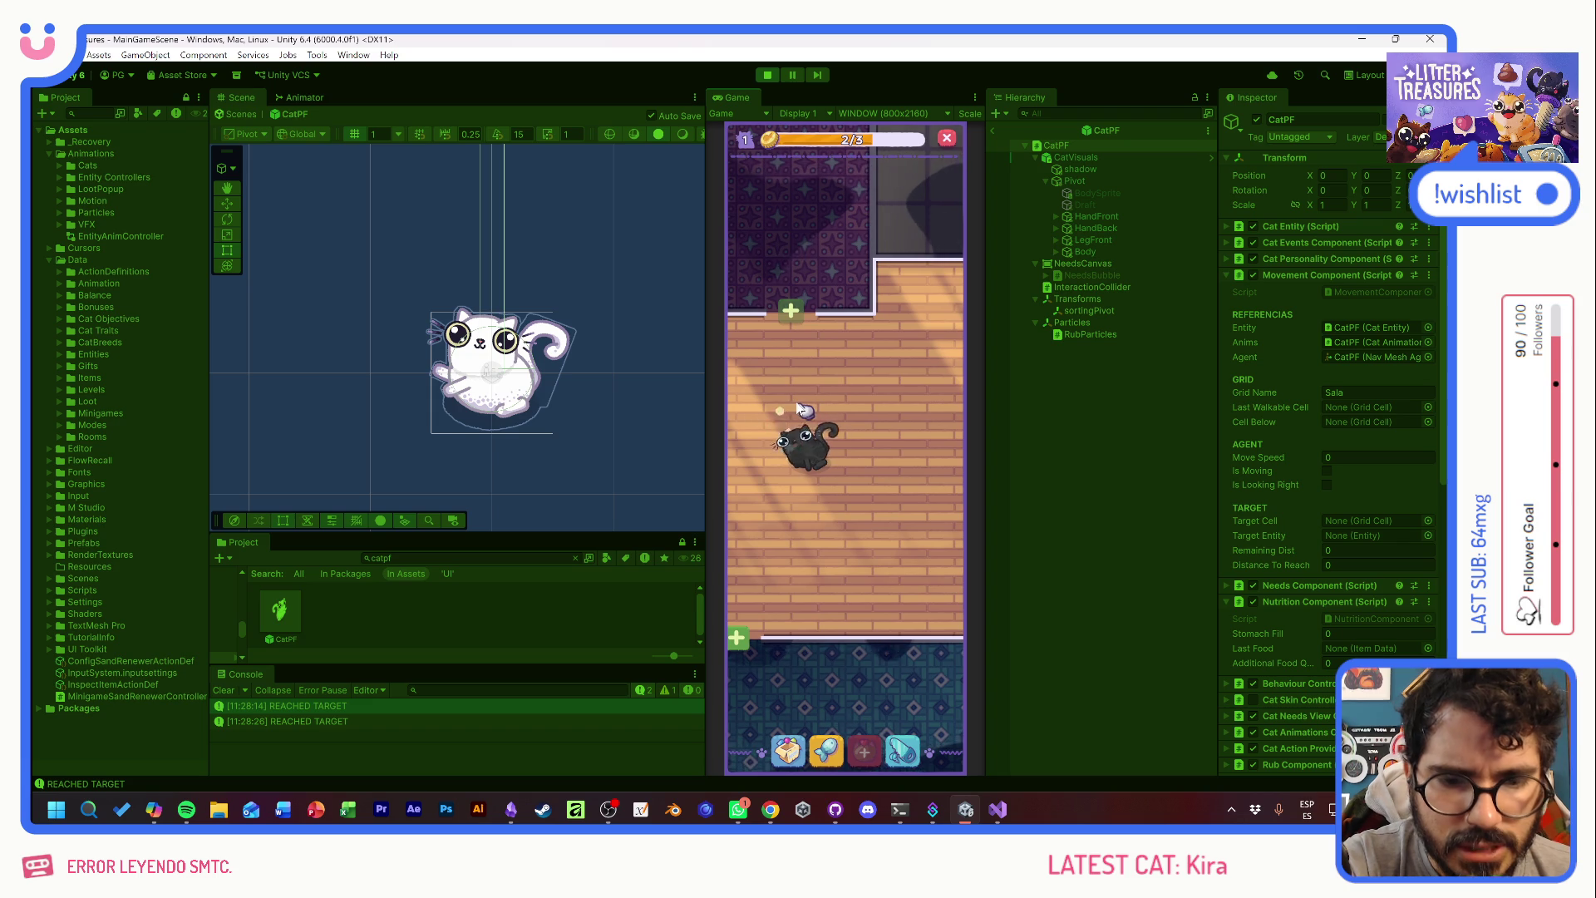
{"action": "key", "text": "F1"}
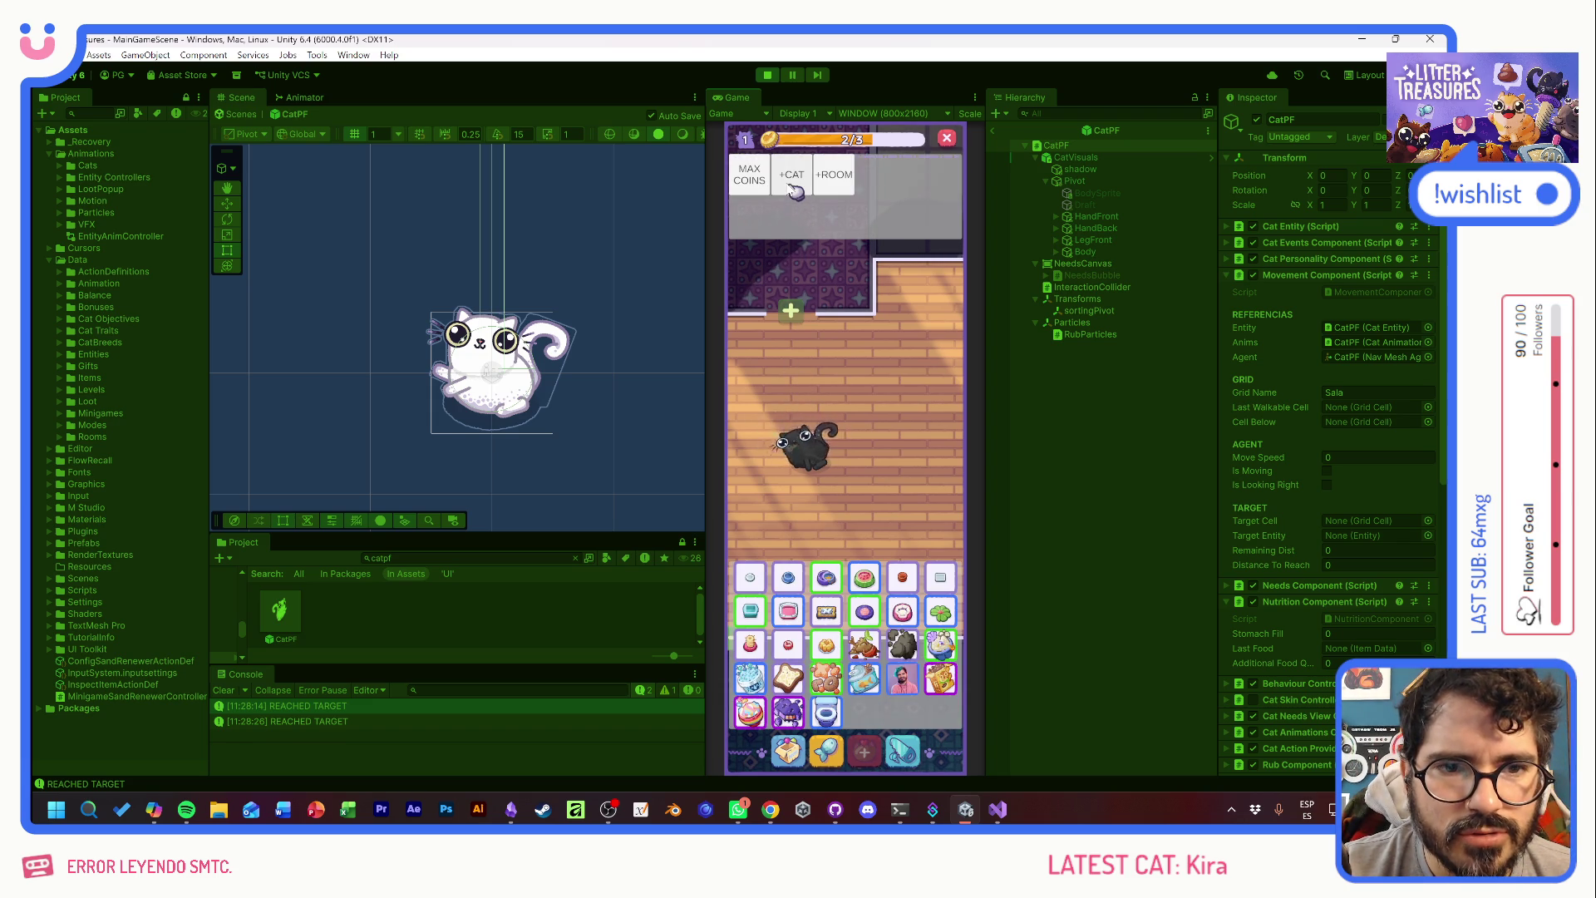
{"action": "double_click", "coordinate": [794, 191]}
{"action": "double_click", "coordinate": [794, 191]}
{"action": "double_click", "coordinate": [795, 191]}
{"action": "double_click", "coordinate": [794, 191]}
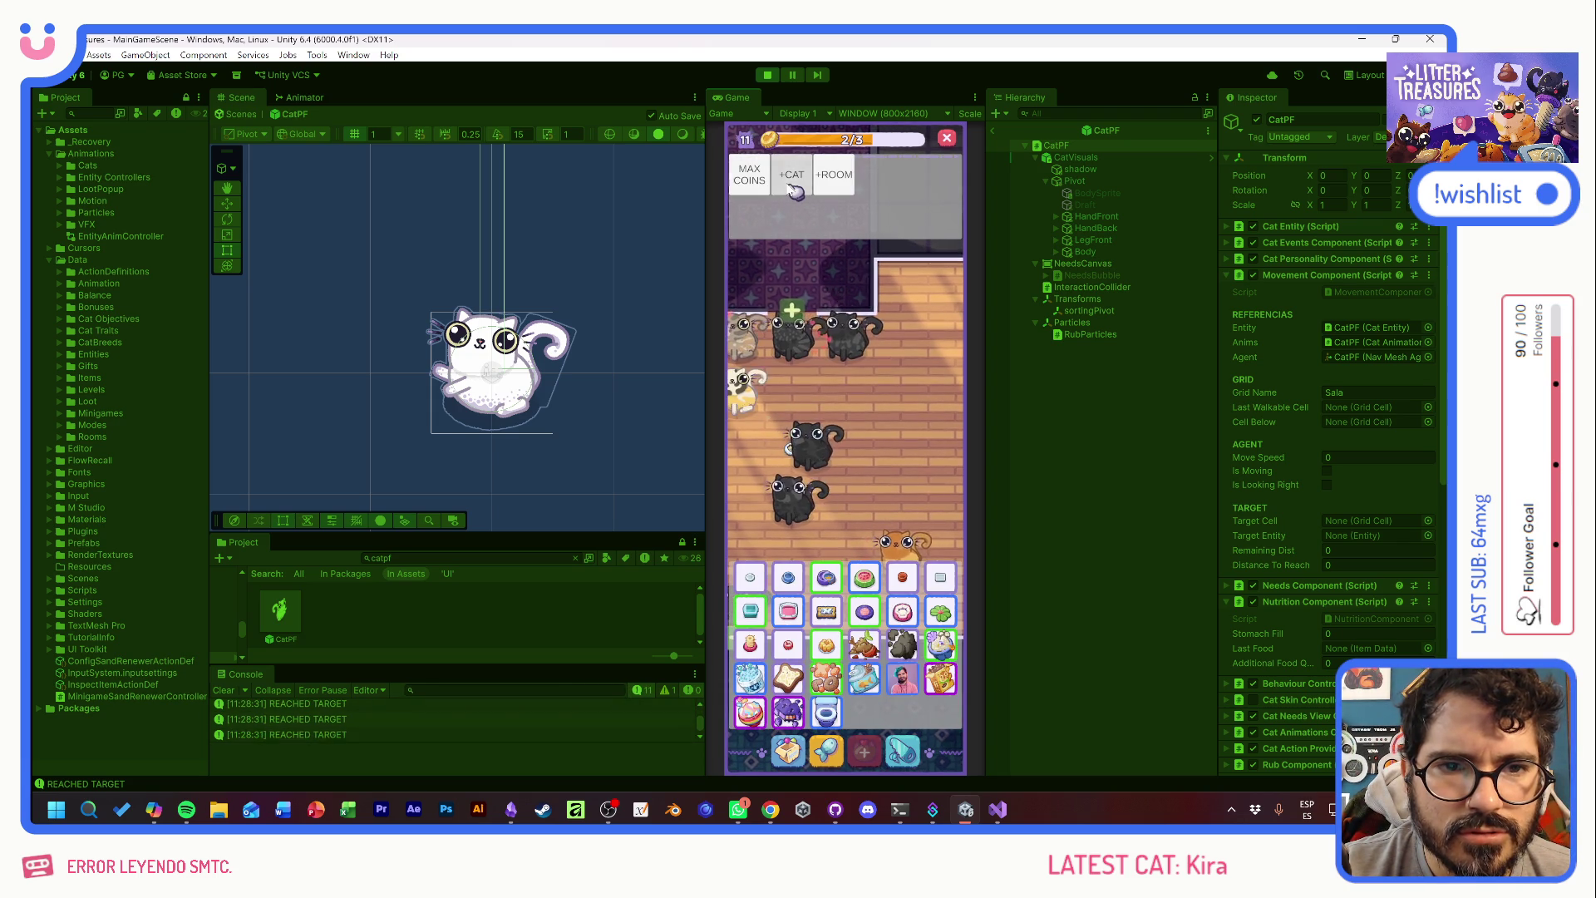
{"action": "triple_click", "coordinate": [795, 192]}
{"action": "triple_click", "coordinate": [794, 191]}
{"action": "triple_click", "coordinate": [795, 191]}
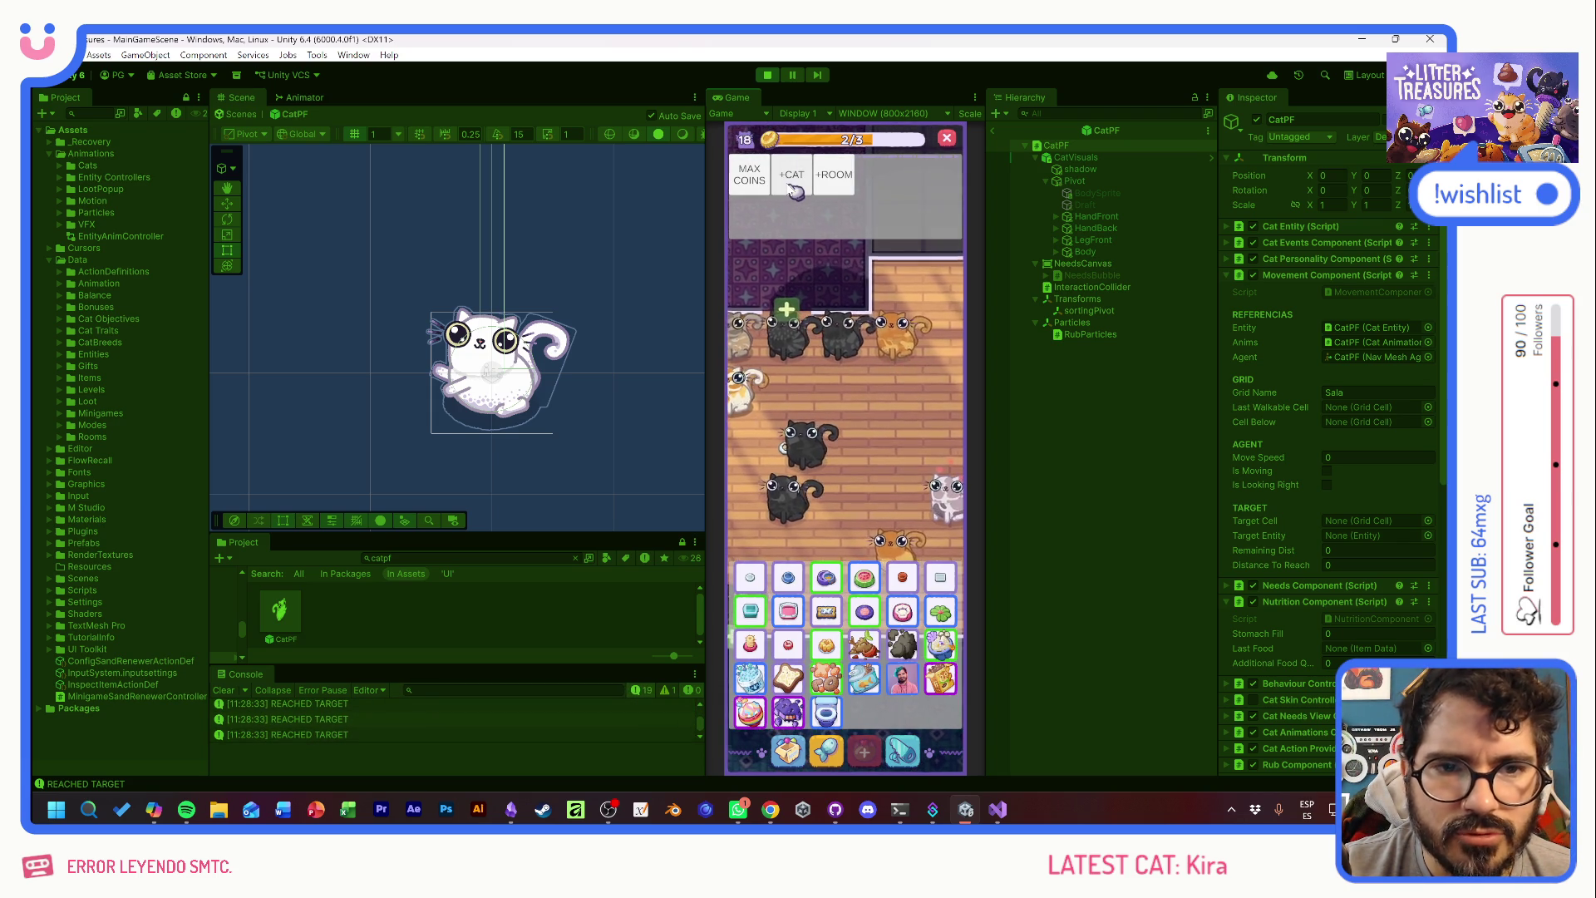
{"action": "key", "text": "F1"}
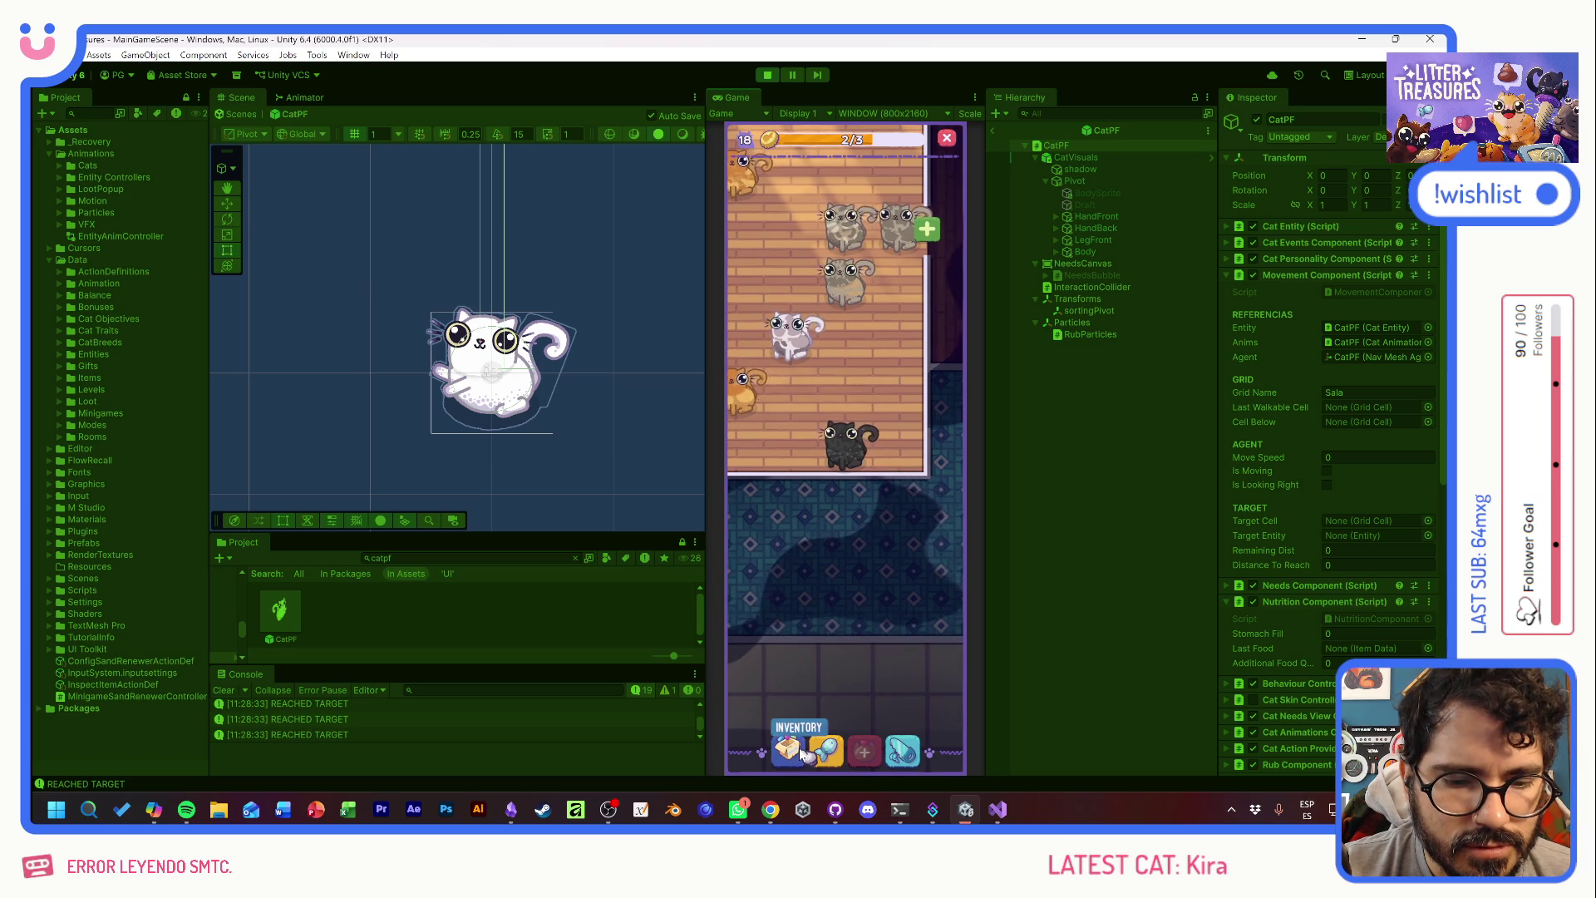
- Stock the inventory with watermelon and purple items and fill the coin bar to maximum
{"action": "left_click", "coordinate": [799, 752]}
{"action": "key", "text": "F1"}
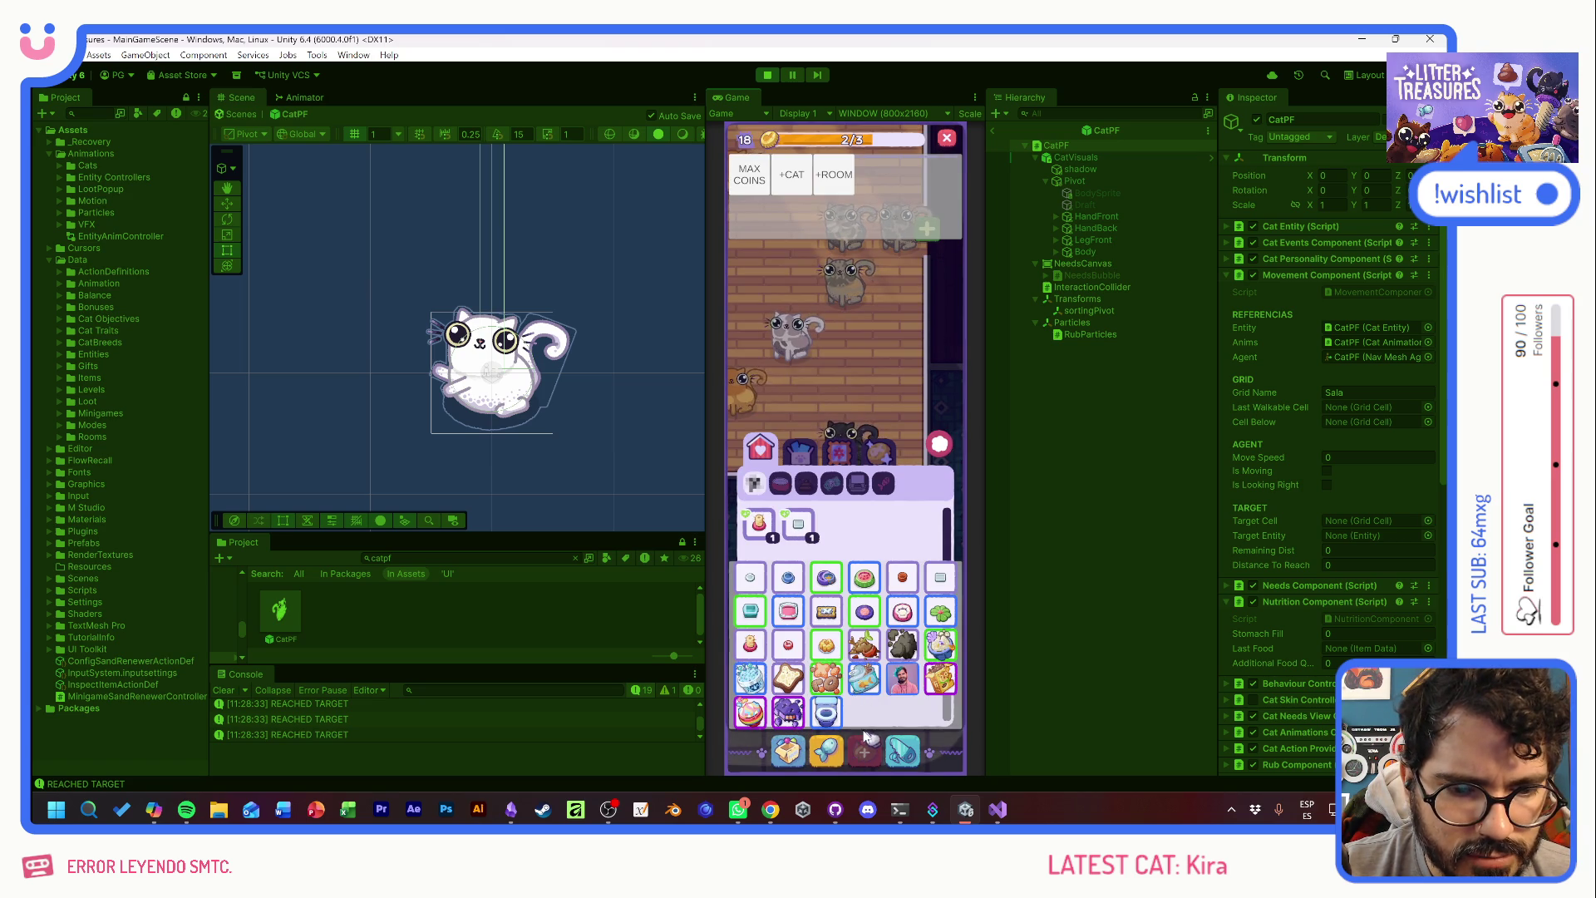
{"action": "left_click", "coordinate": [863, 580]}
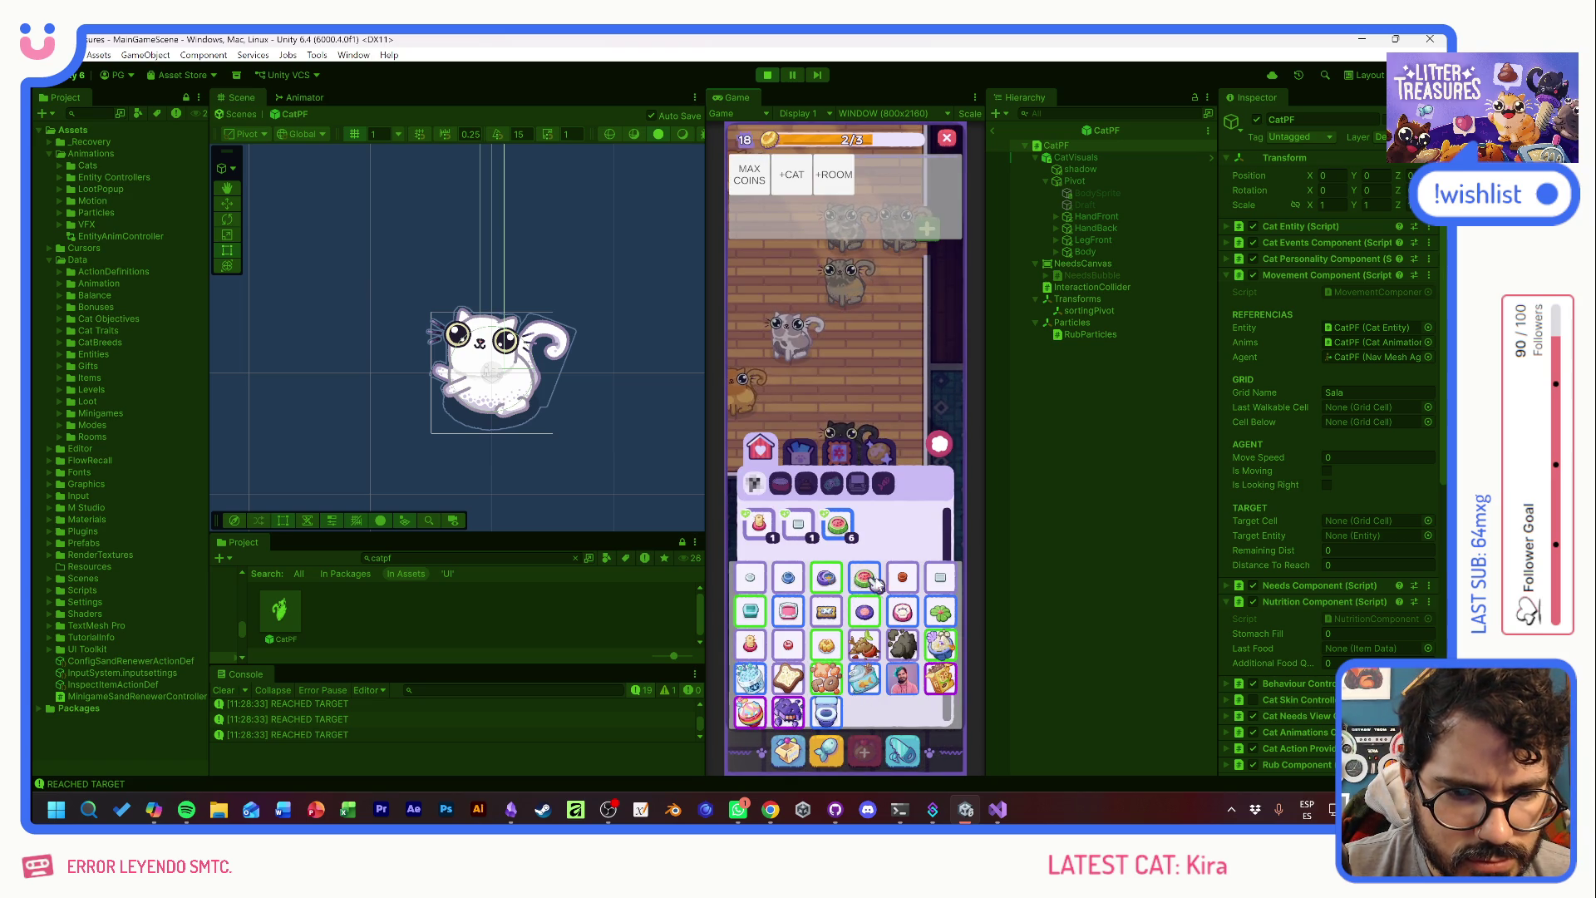
{"action": "left_click", "coordinate": [863, 580]}
{"action": "left_click", "coordinate": [788, 612]}
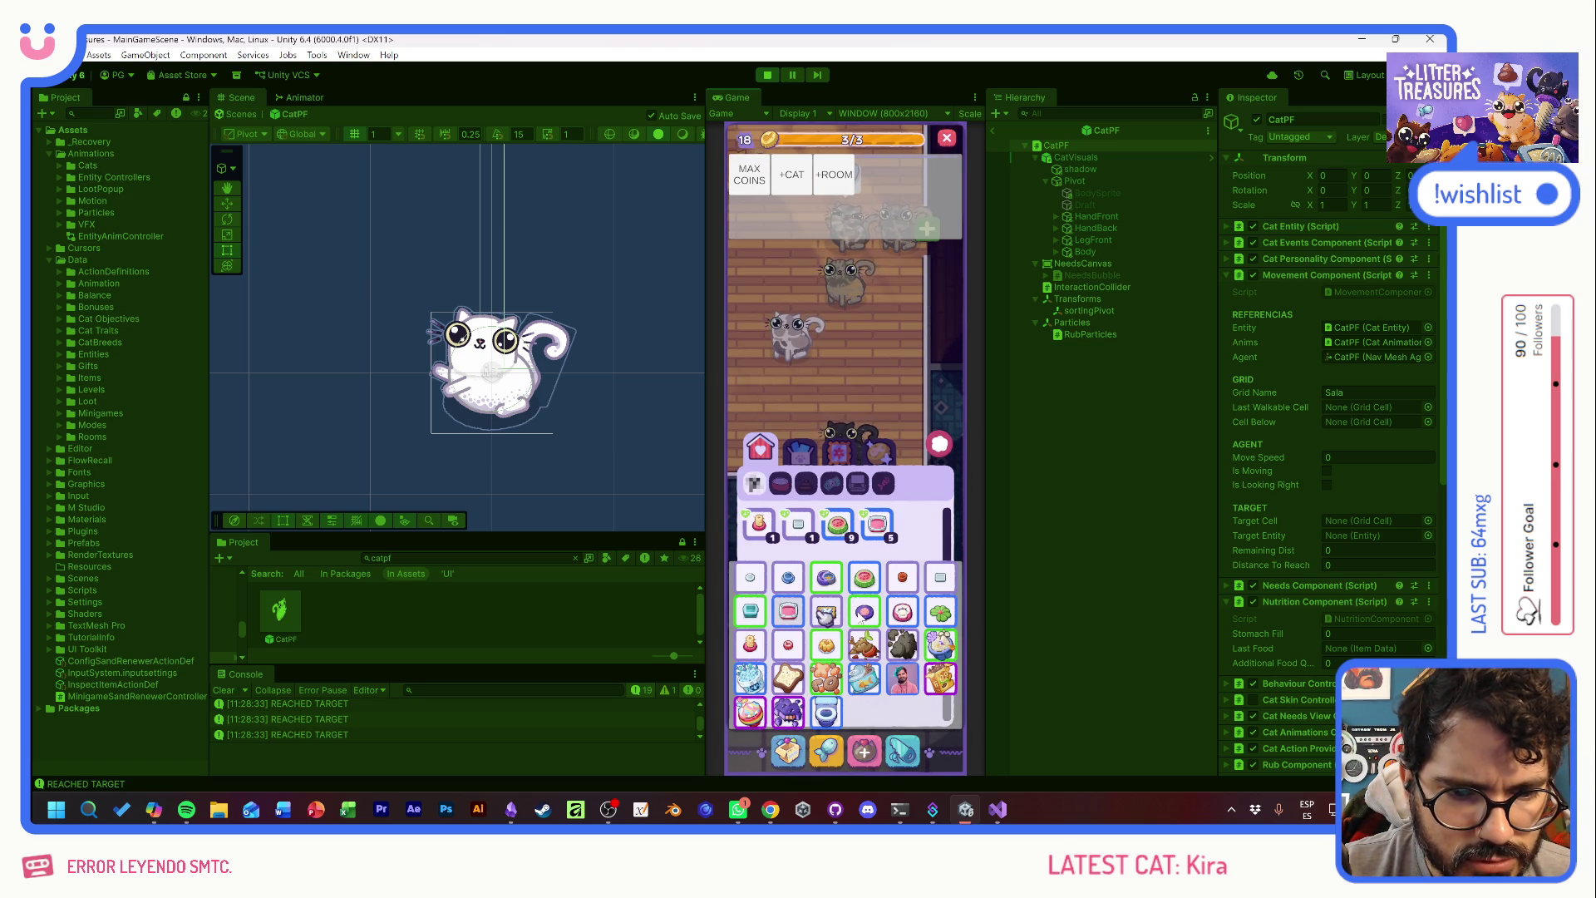
{"action": "left_click", "coordinate": [865, 613]}
{"action": "left_click", "coordinate": [864, 613]}
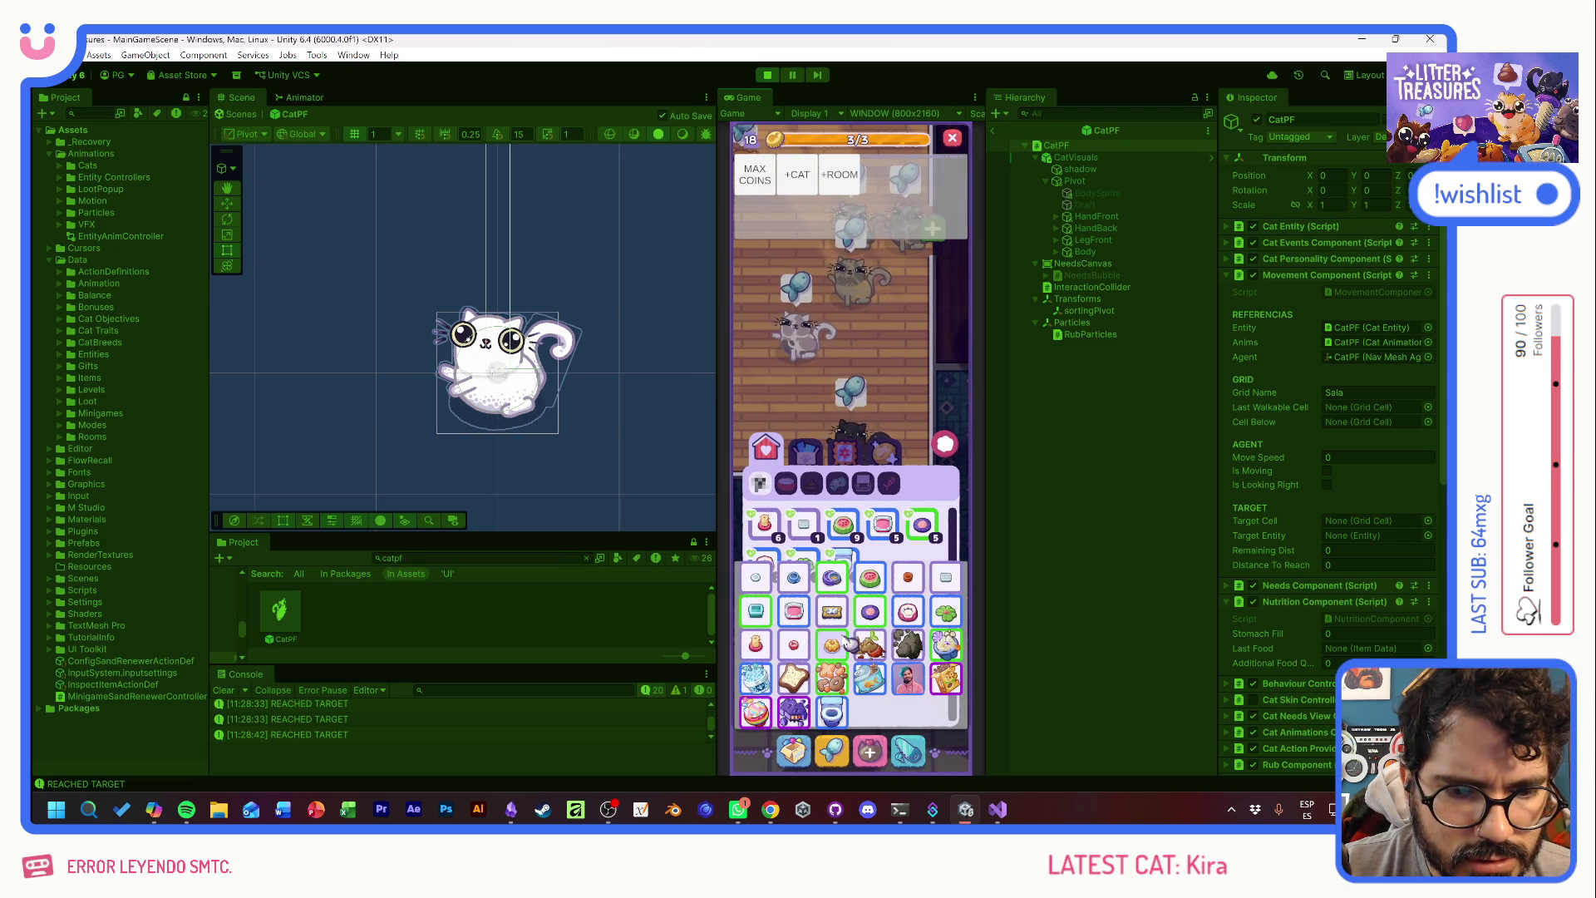
{"action": "left_click", "coordinate": [758, 653]}
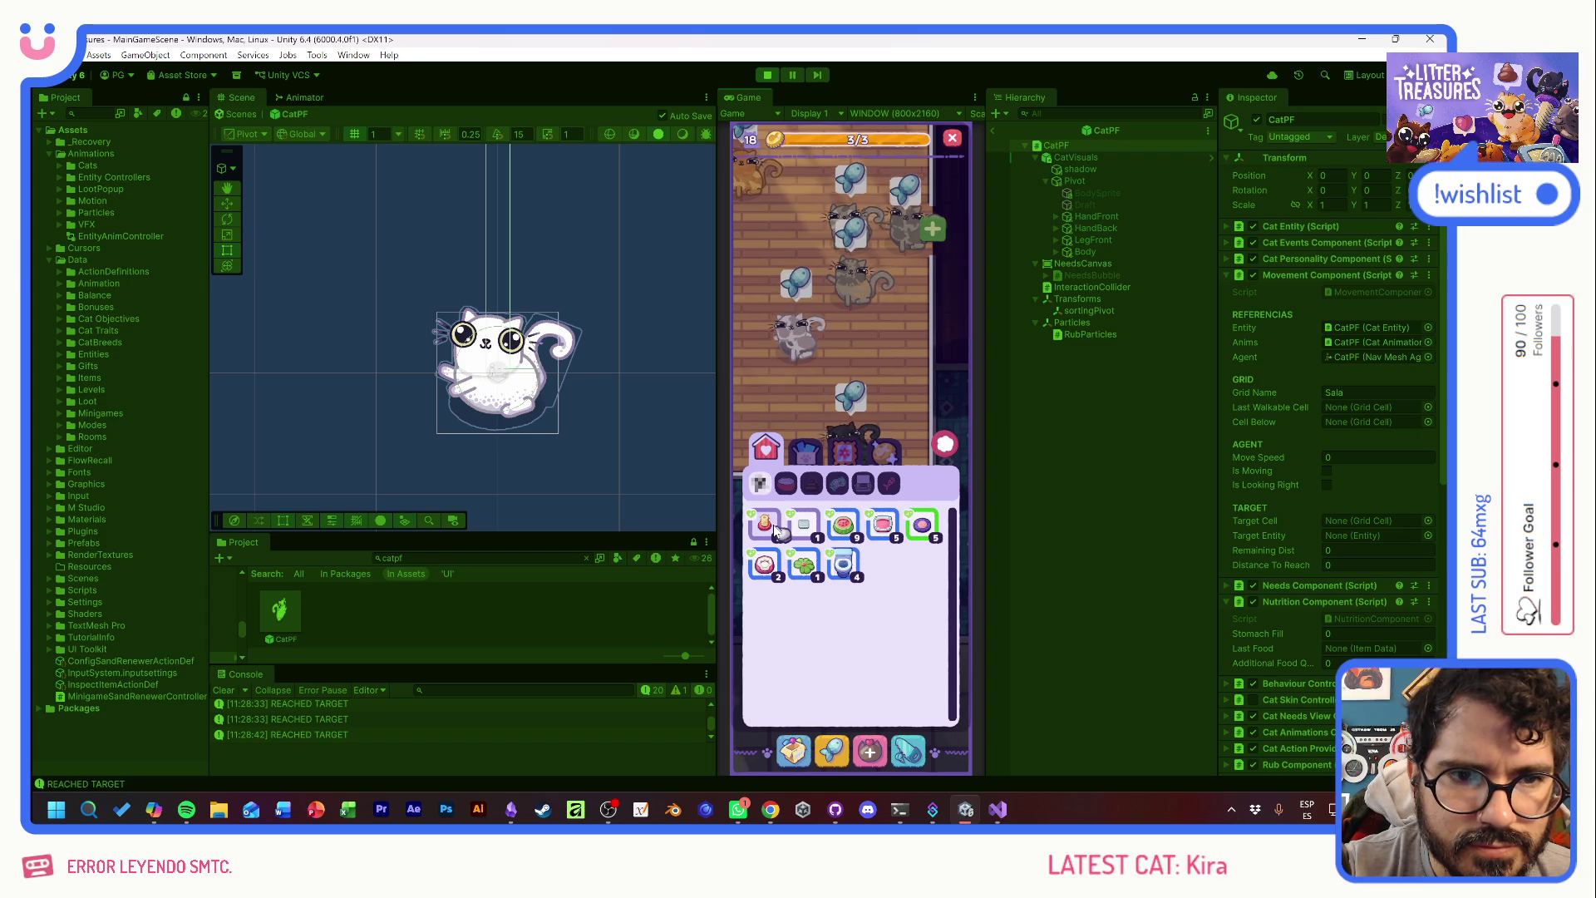
{"action": "key", "text": "grave"}
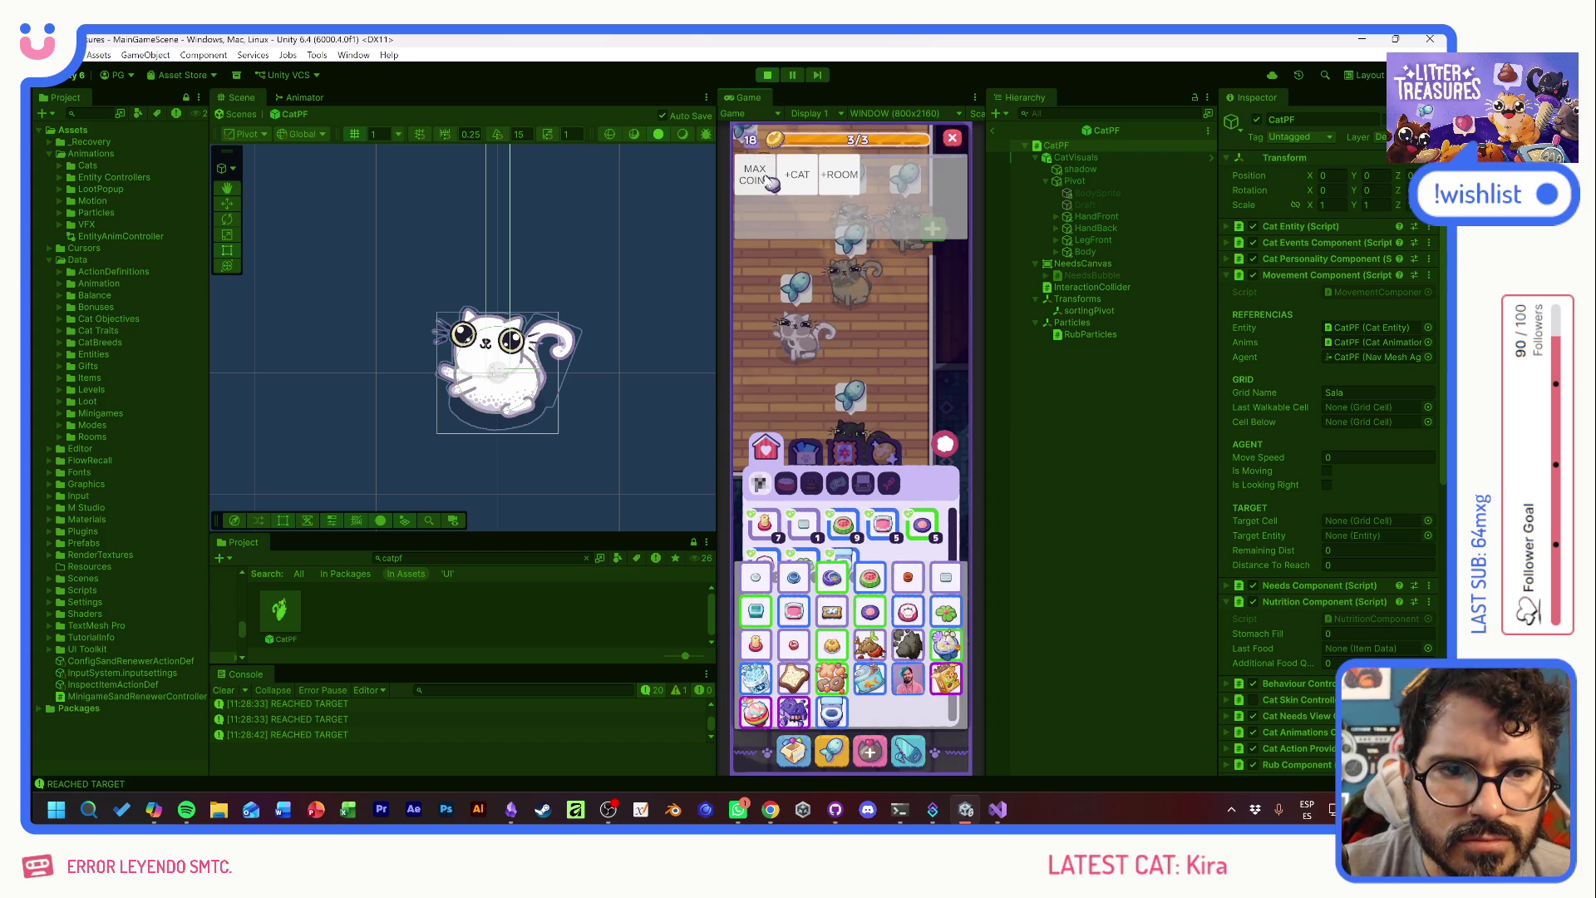
{"action": "left_click", "coordinate": [758, 179]}
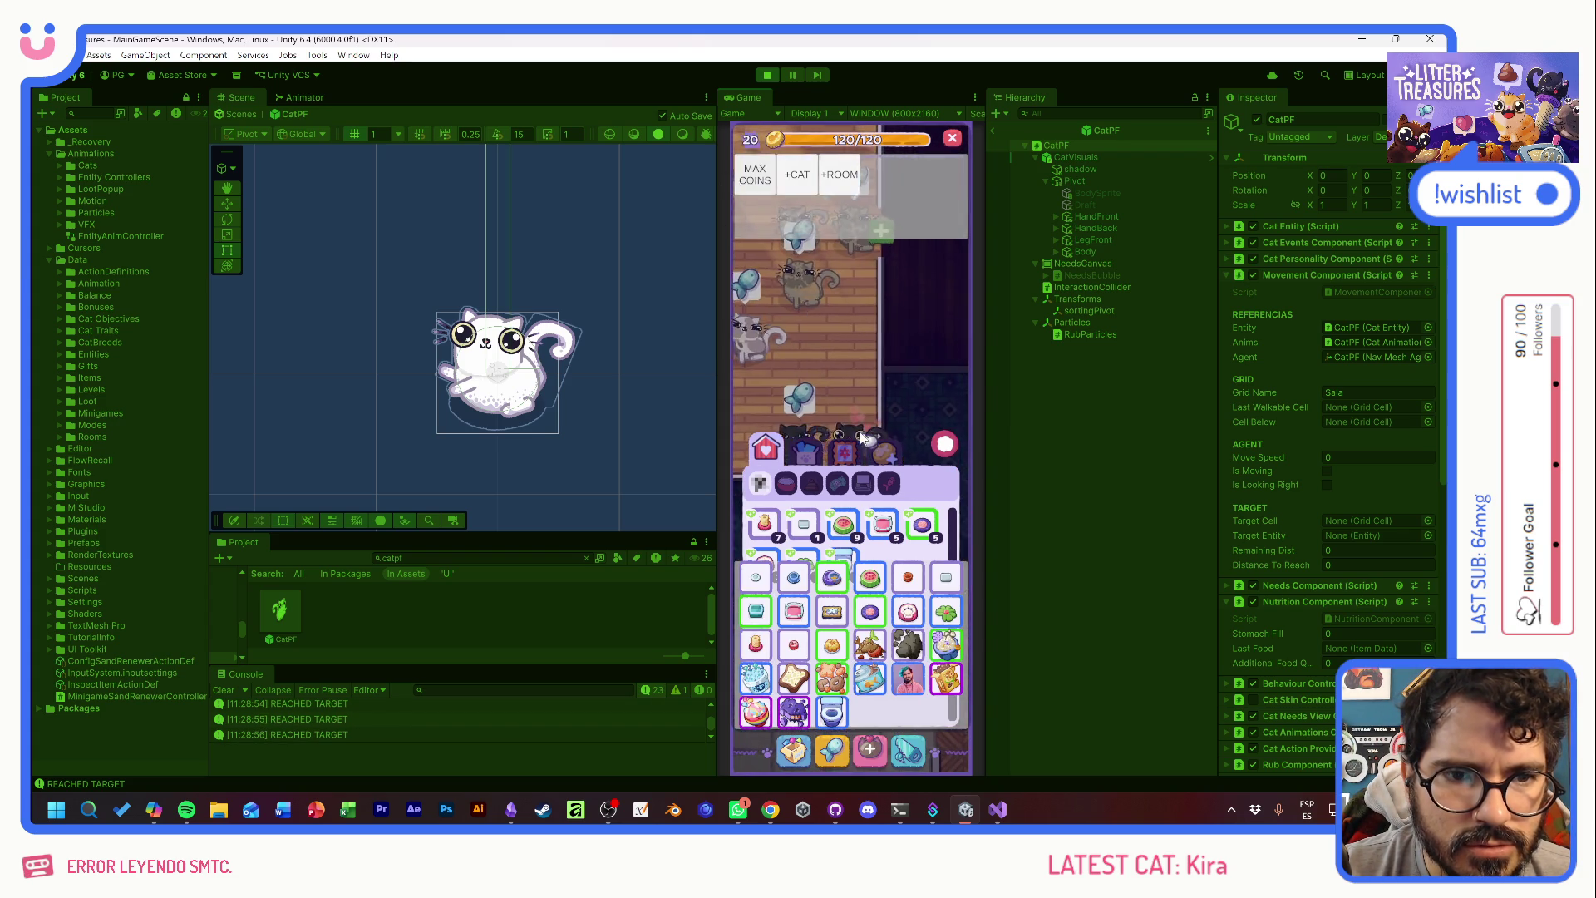
{"action": "key", "text": "grave"}
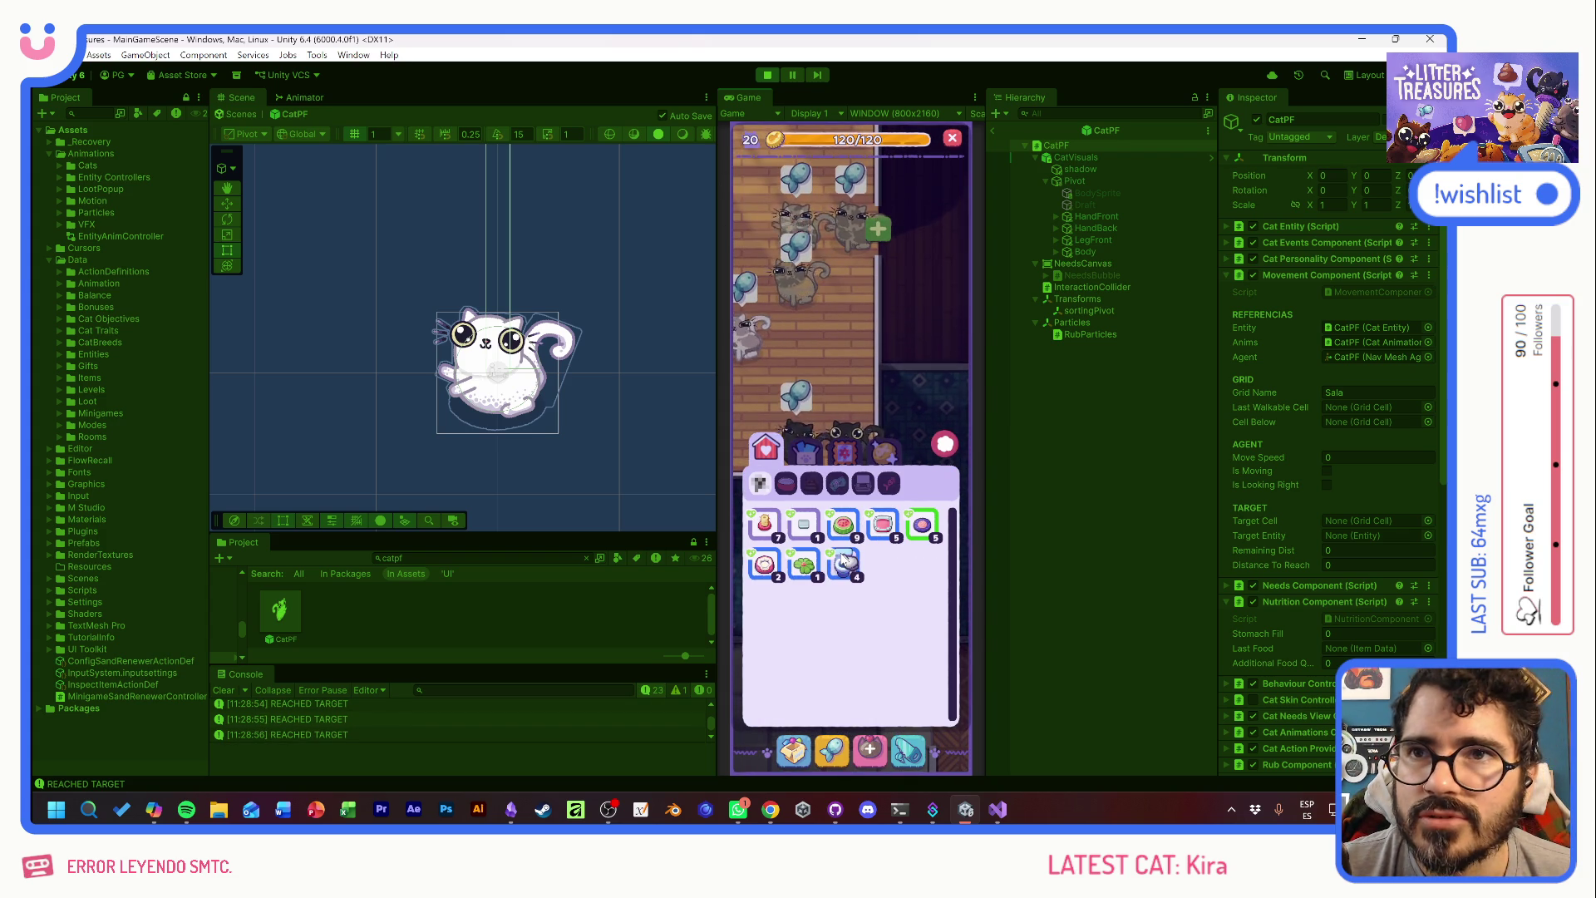
- Place the Scratch Pole and the Royal Flush toilet on free floor spots
{"action": "left_click", "coordinate": [765, 526]}
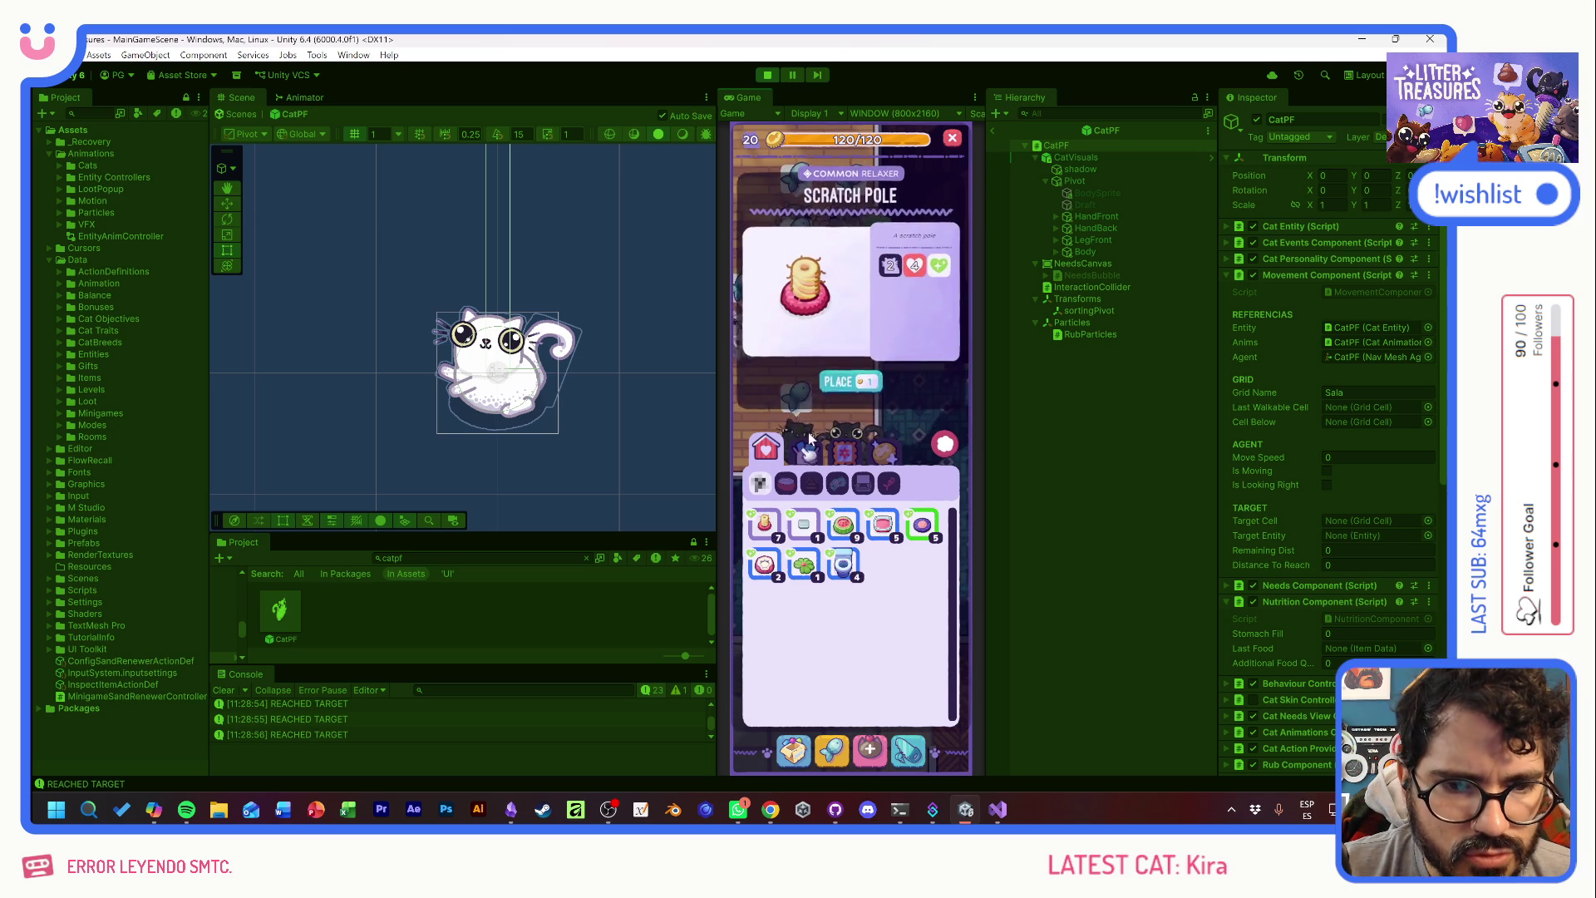
{"action": "left_click", "coordinate": [845, 382]}
{"action": "mouse_move", "coordinate": [798, 445]}
{"action": "left_mouse_down"}
{"action": "mouse_move", "coordinate": [933, 498]}
{"action": "mouse_move", "coordinate": [861, 457]}
{"action": "left_mouse_up"}
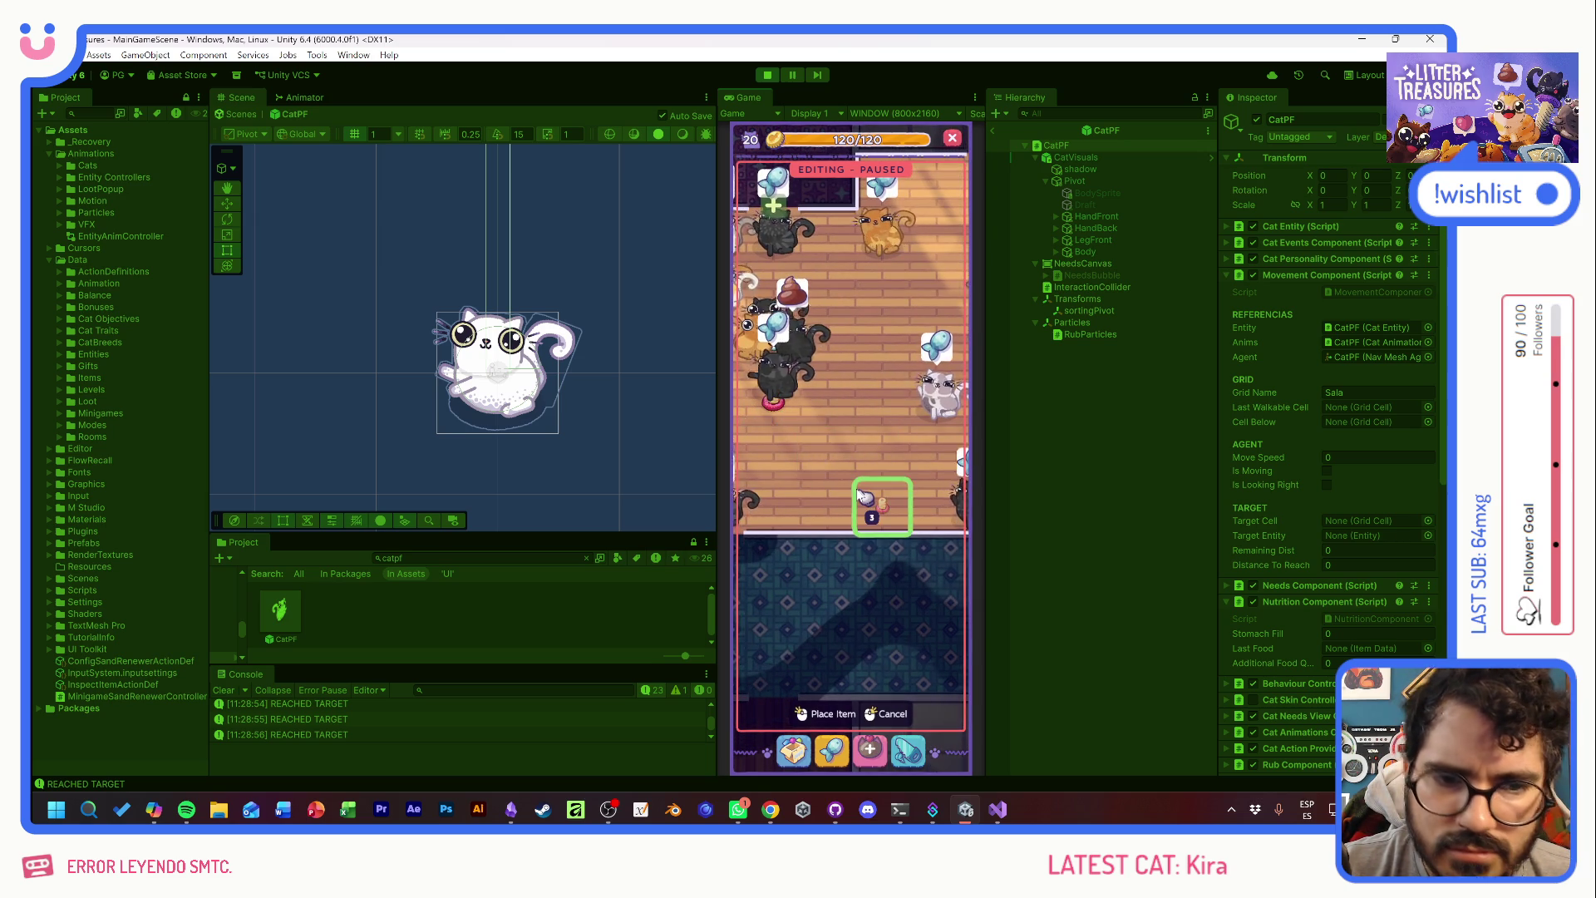
{"action": "left_click_drag", "start_coordinate": [779, 459], "coordinate": [923, 476]}
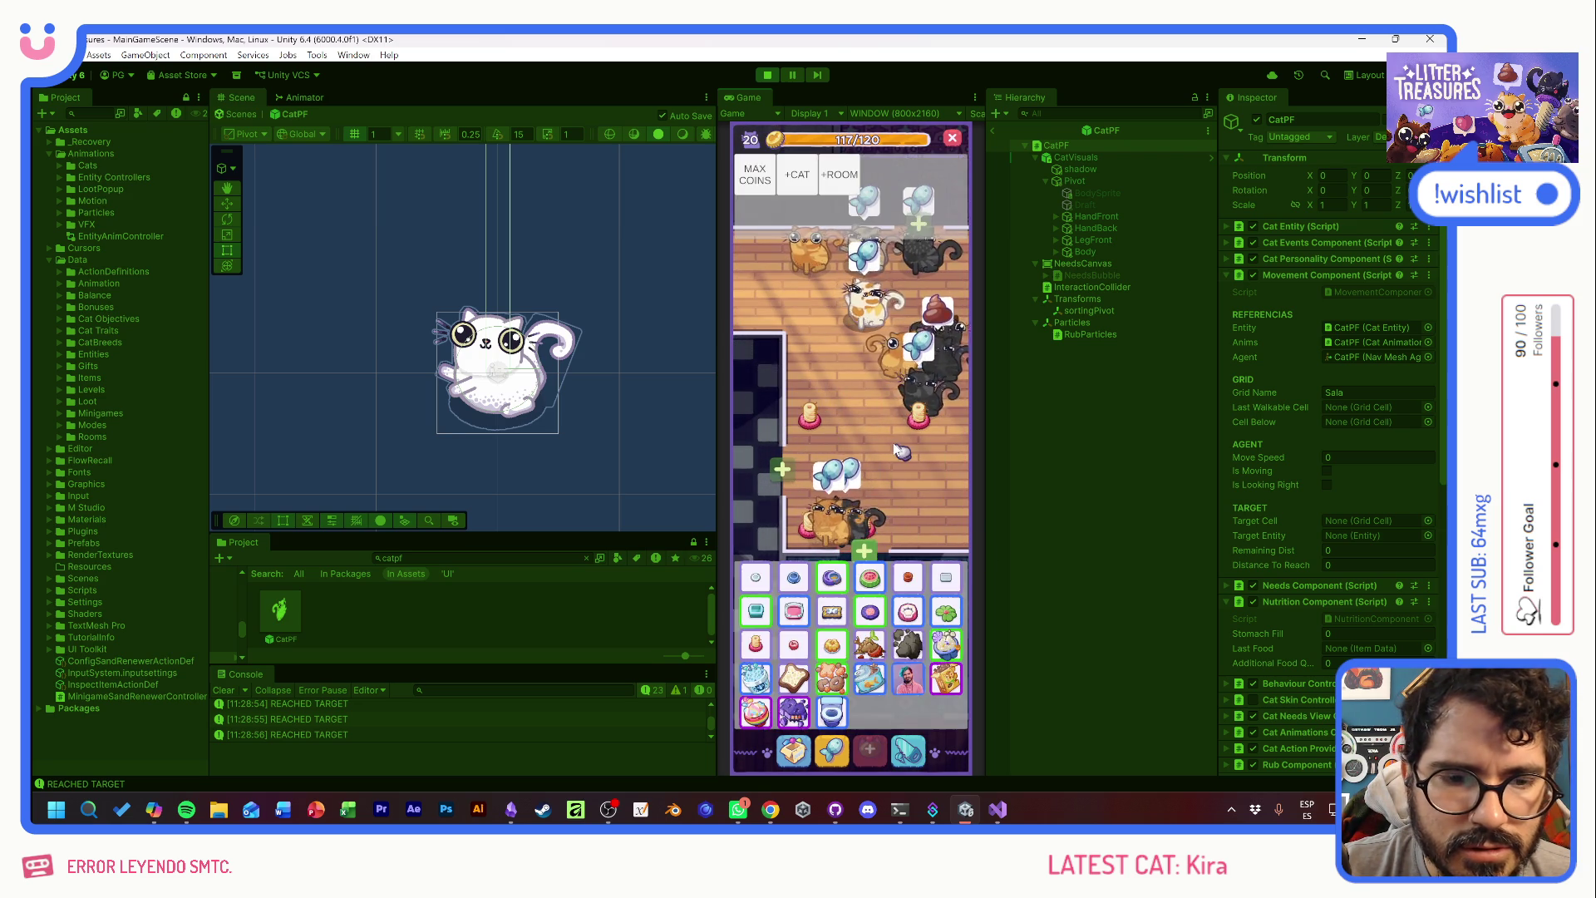
{"action": "left_click", "coordinate": [798, 748]}
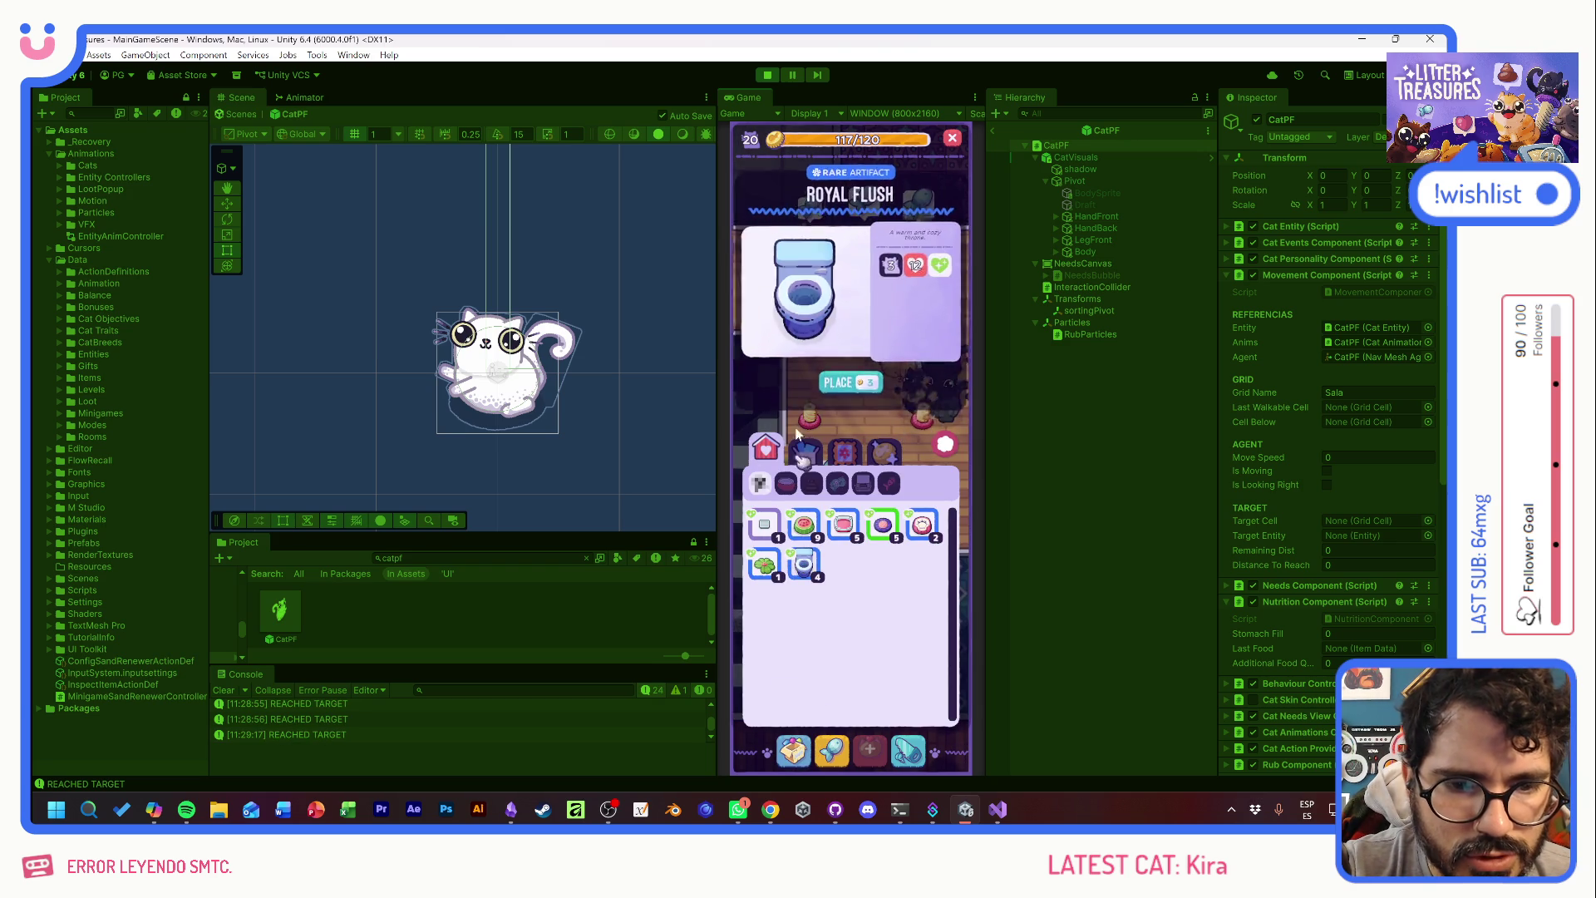
{"action": "left_click", "coordinate": [848, 380]}
{"action": "left_click_drag", "start_coordinate": [918, 449], "coordinate": [812, 498]}
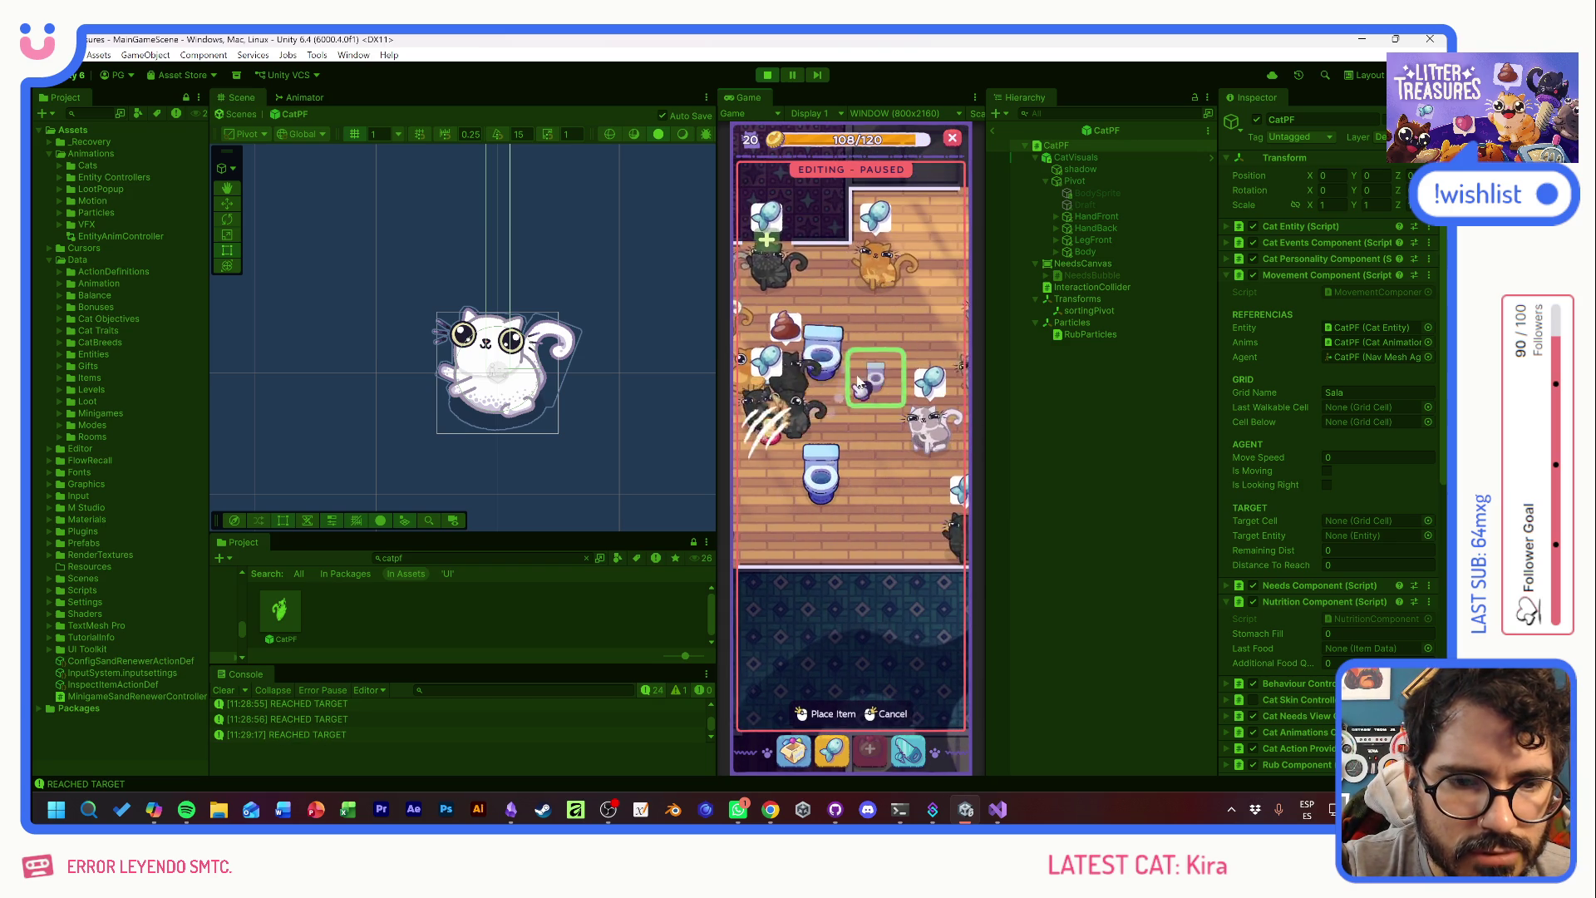
- Place the watermelon feeder and another inventory item on free floor tiles
{"action": "left_click", "coordinate": [794, 748]}
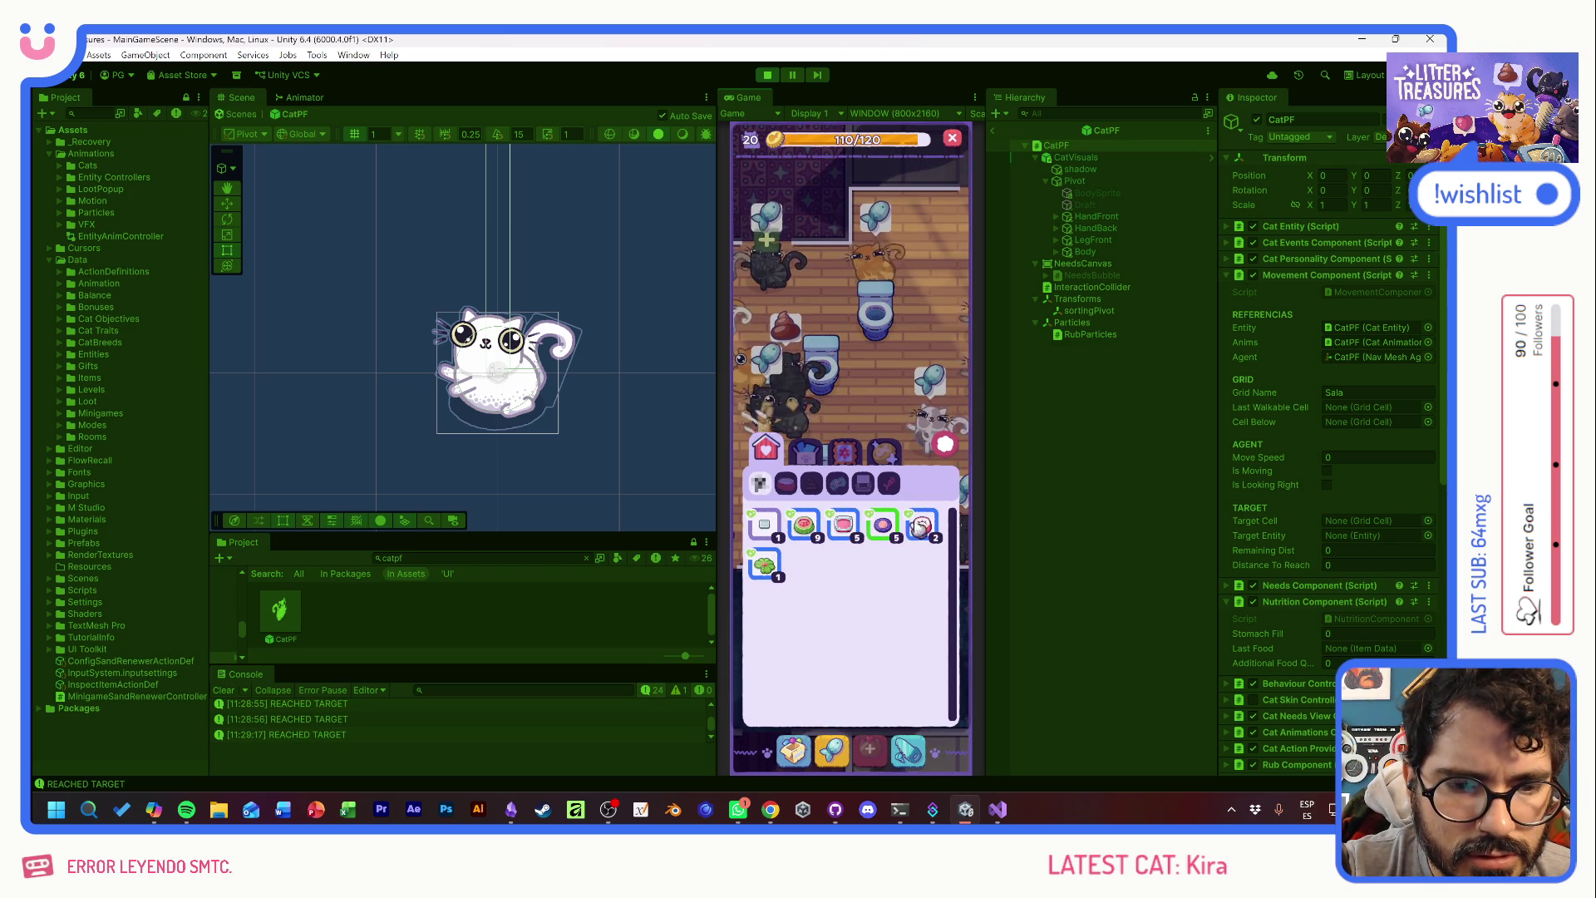
{"action": "left_click", "coordinate": [842, 380]}
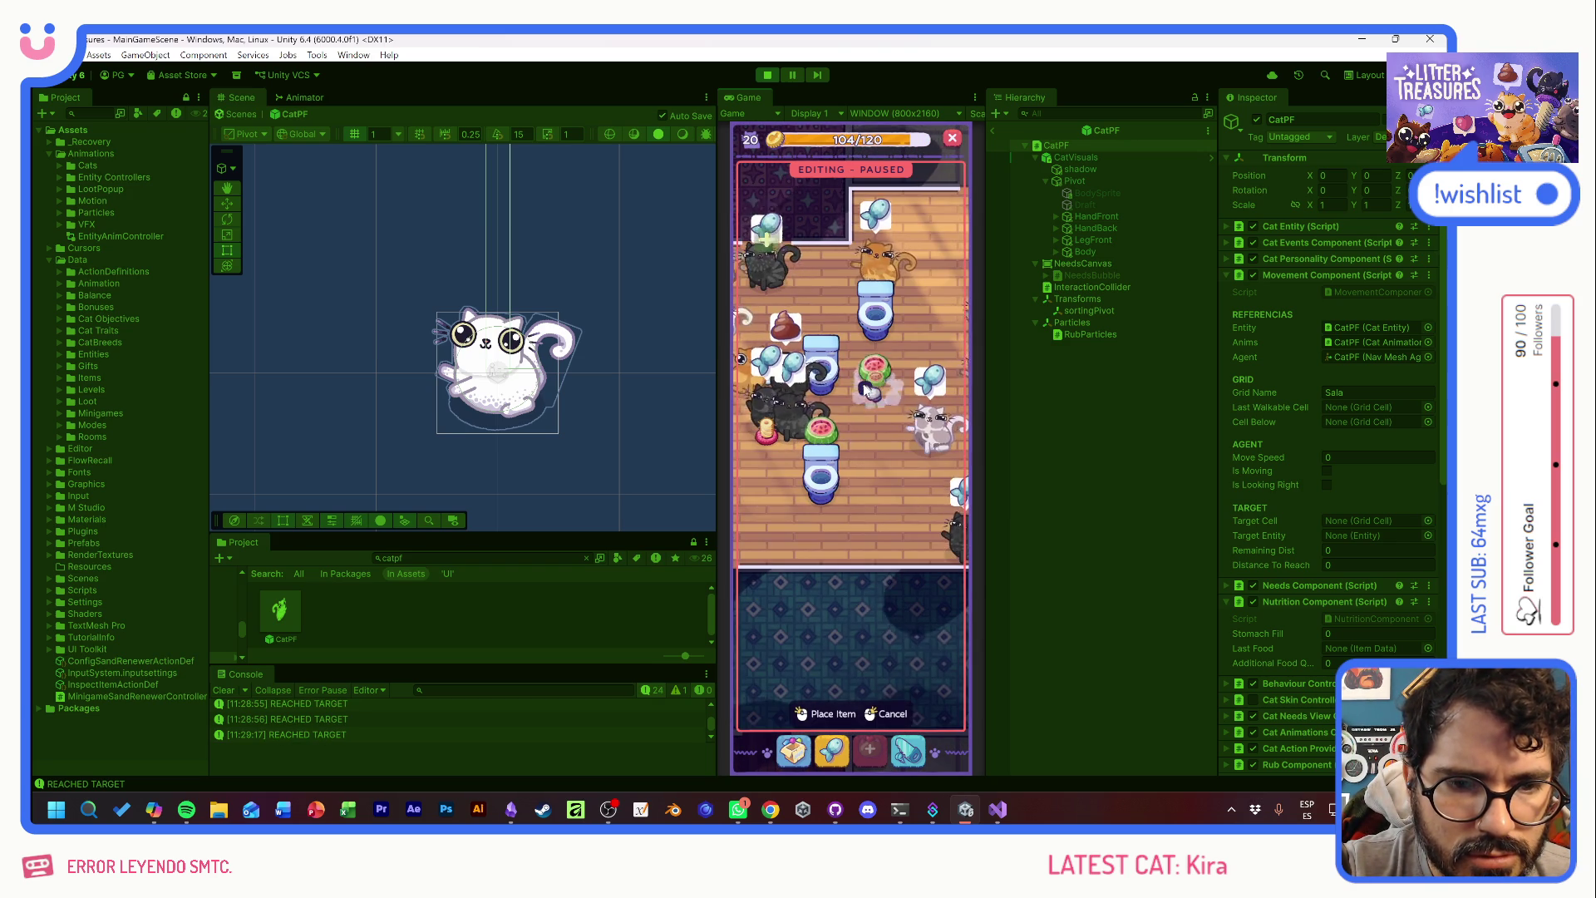
{"action": "left_click_drag", "start_coordinate": [832, 345], "coordinate": [925, 529]}
{"action": "mouse_move", "coordinate": [912, 359]}
{"action": "left_mouse_down"}
{"action": "mouse_move", "coordinate": [865, 433]}
{"action": "mouse_move", "coordinate": [886, 424]}
{"action": "mouse_move", "coordinate": [877, 453]}
{"action": "left_mouse_up"}
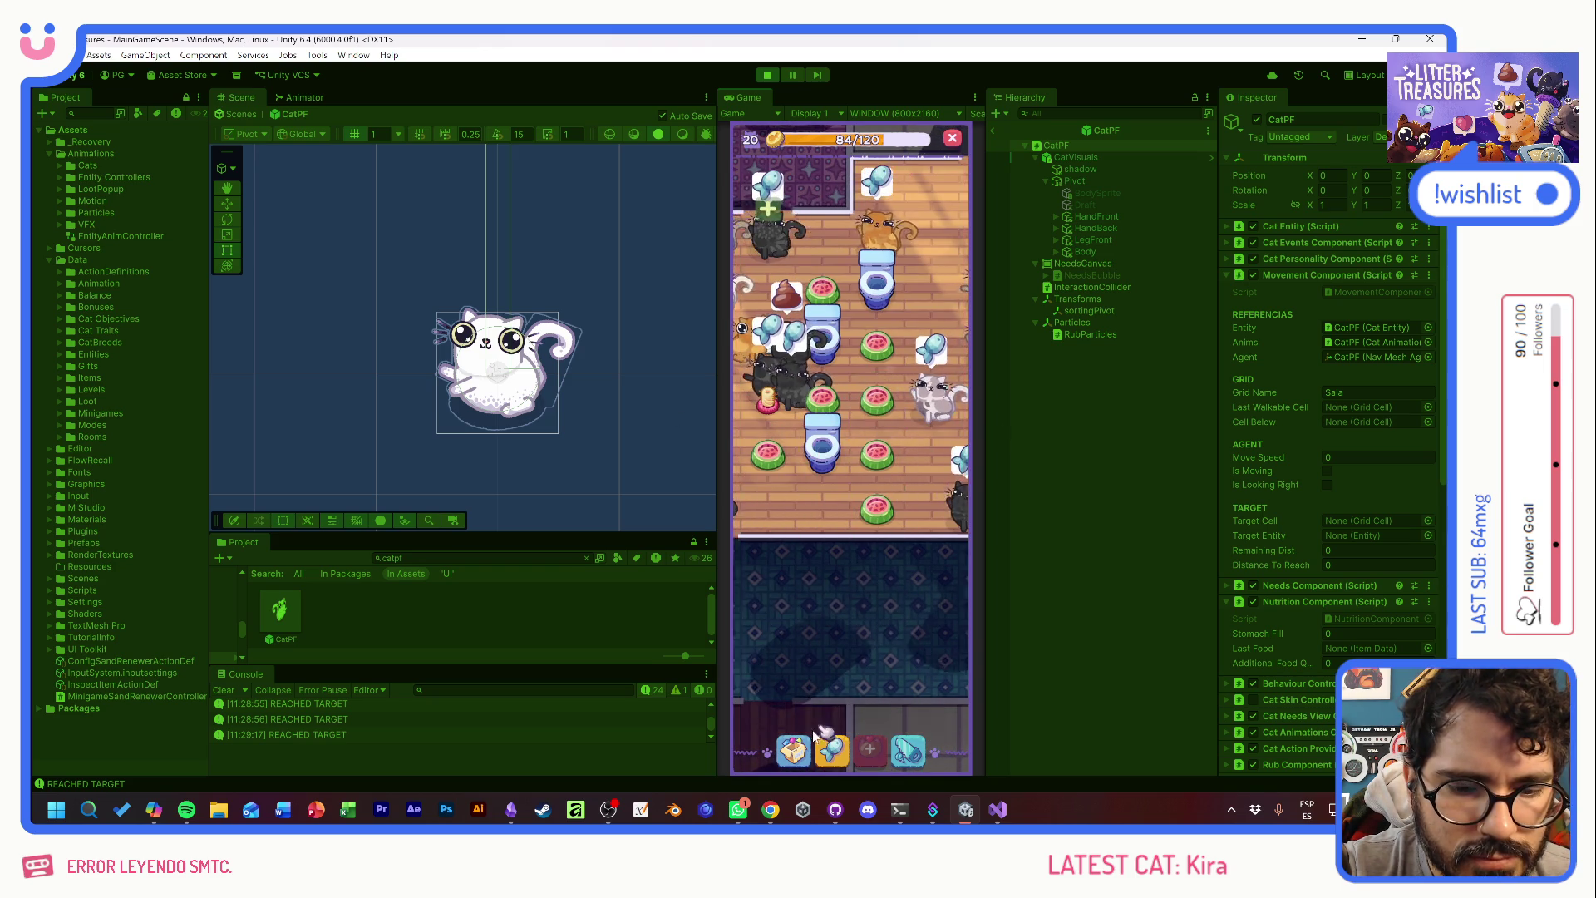
{"action": "left_click", "coordinate": [825, 732]}
{"action": "left_click", "coordinate": [842, 384]}
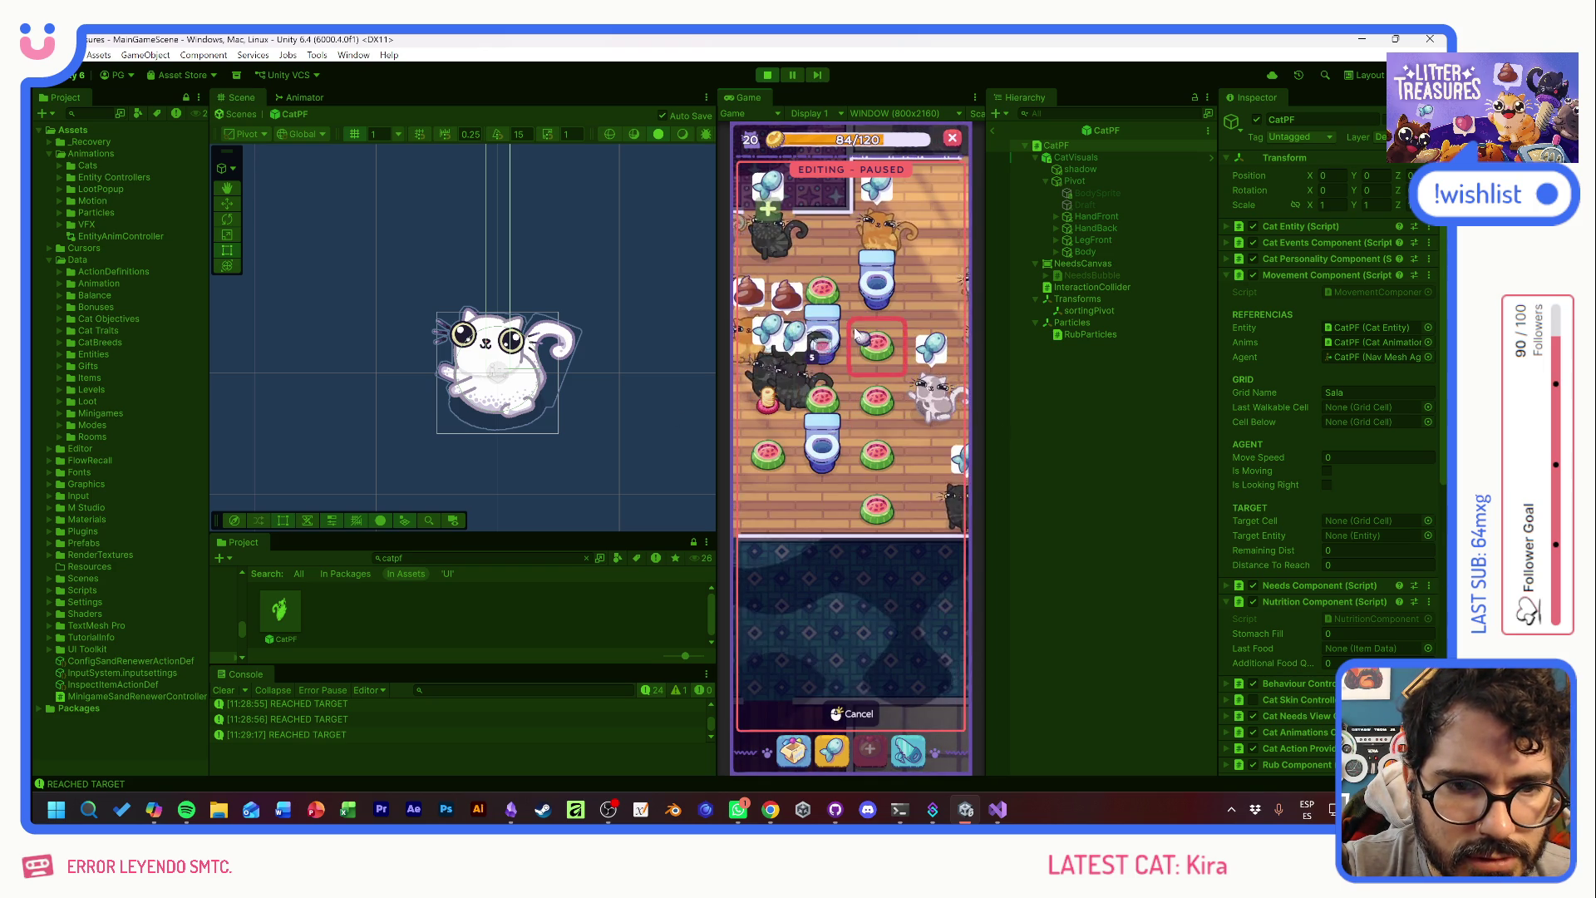
{"action": "left_click_drag", "start_coordinate": [874, 389], "coordinate": [846, 409]}
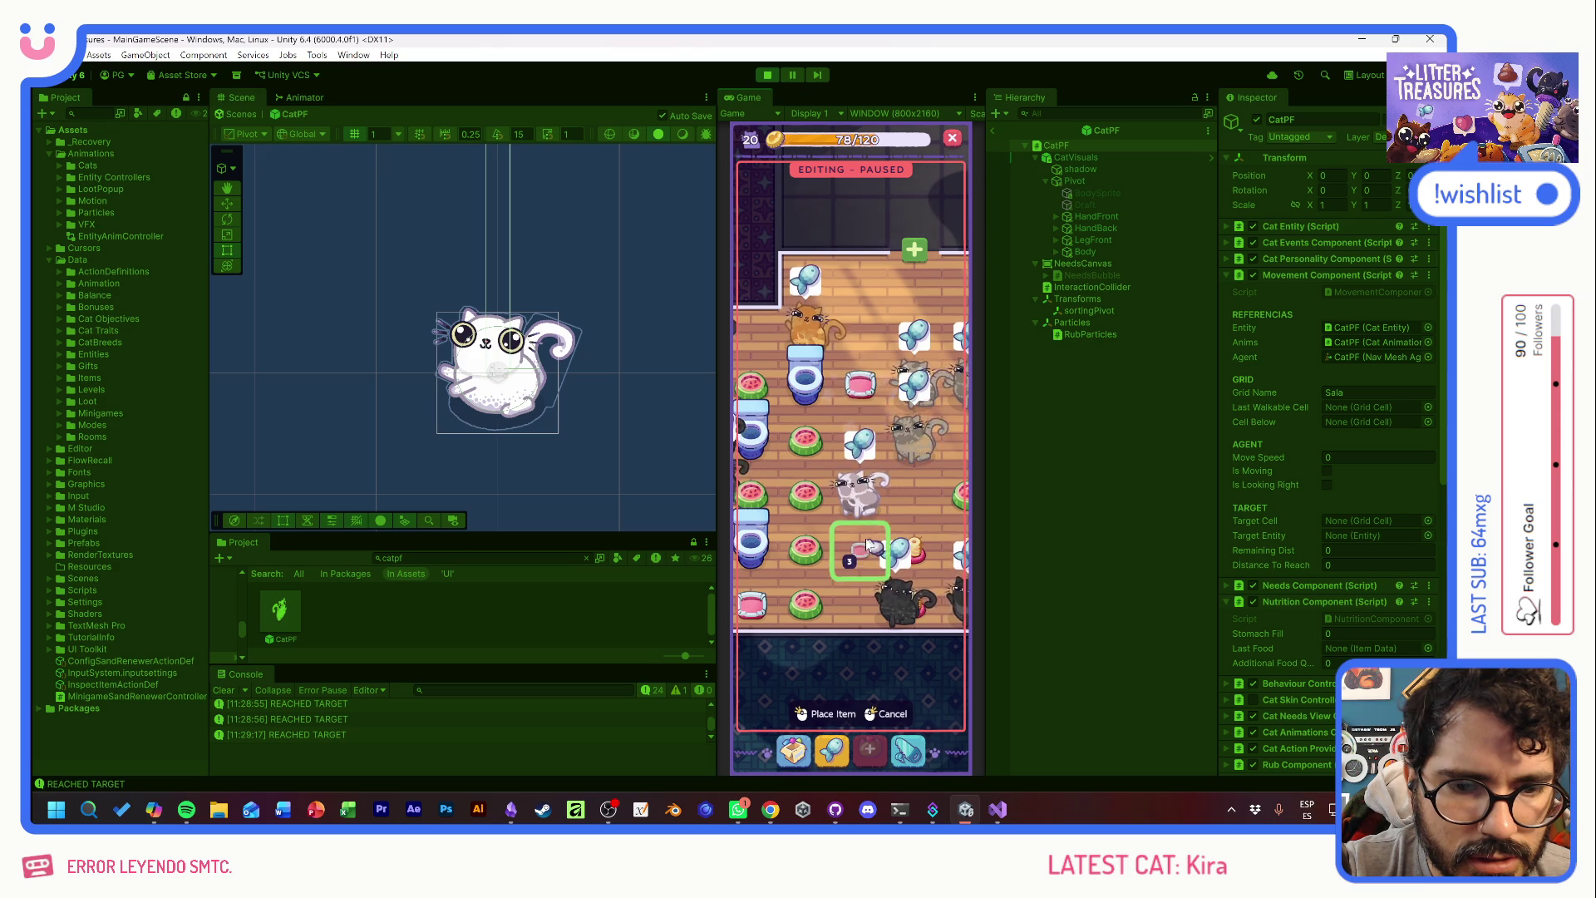
{"action": "left_click_drag", "start_coordinate": [918, 505], "coordinate": [970, 491]}
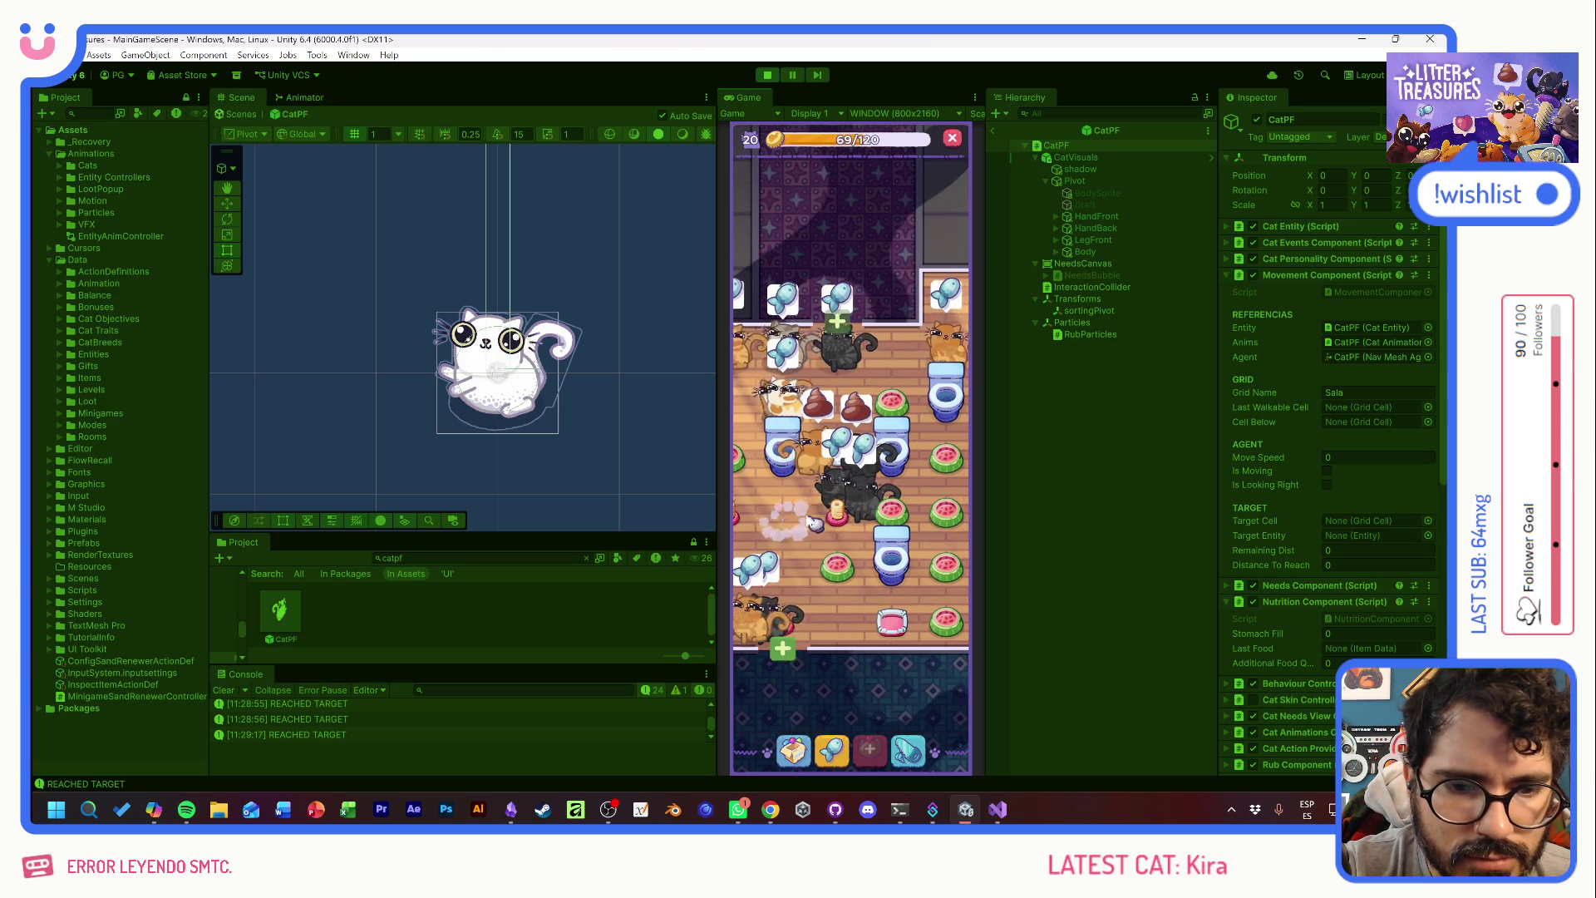
- Place a sleeper bed, the Simple Rug and one more item on the floor
{"action": "left_click", "coordinate": [794, 750]}
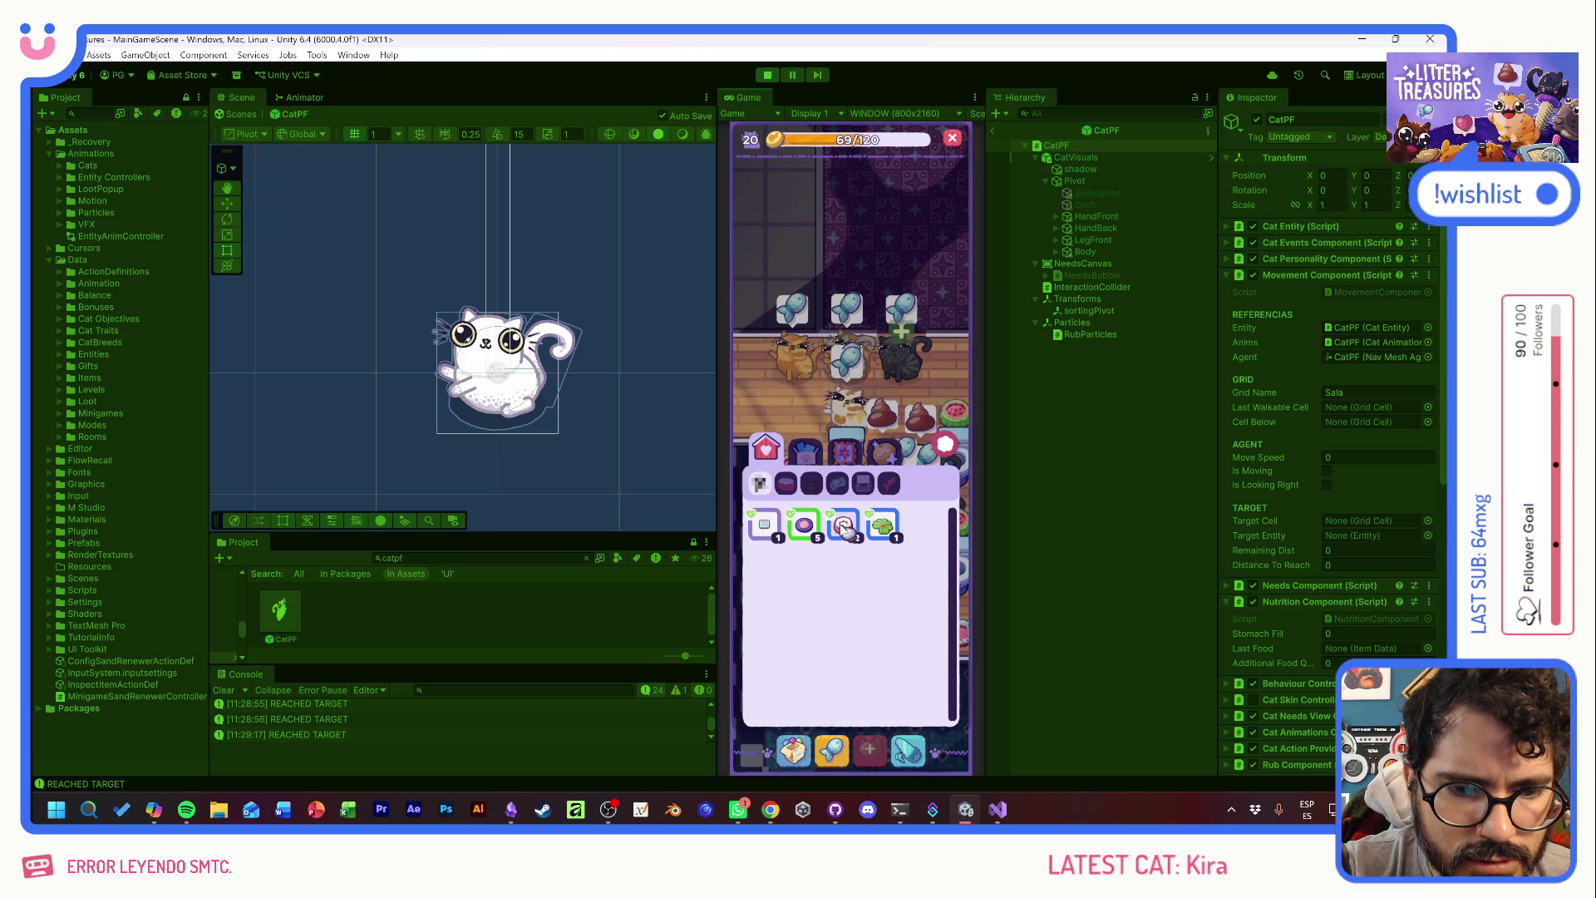
{"action": "mouse_move", "coordinate": [843, 522]}
{"action": "left_mouse_down"}
{"action": "mouse_move", "coordinate": [845, 389]}
{"action": "mouse_move", "coordinate": [789, 492]}
{"action": "left_mouse_up"}
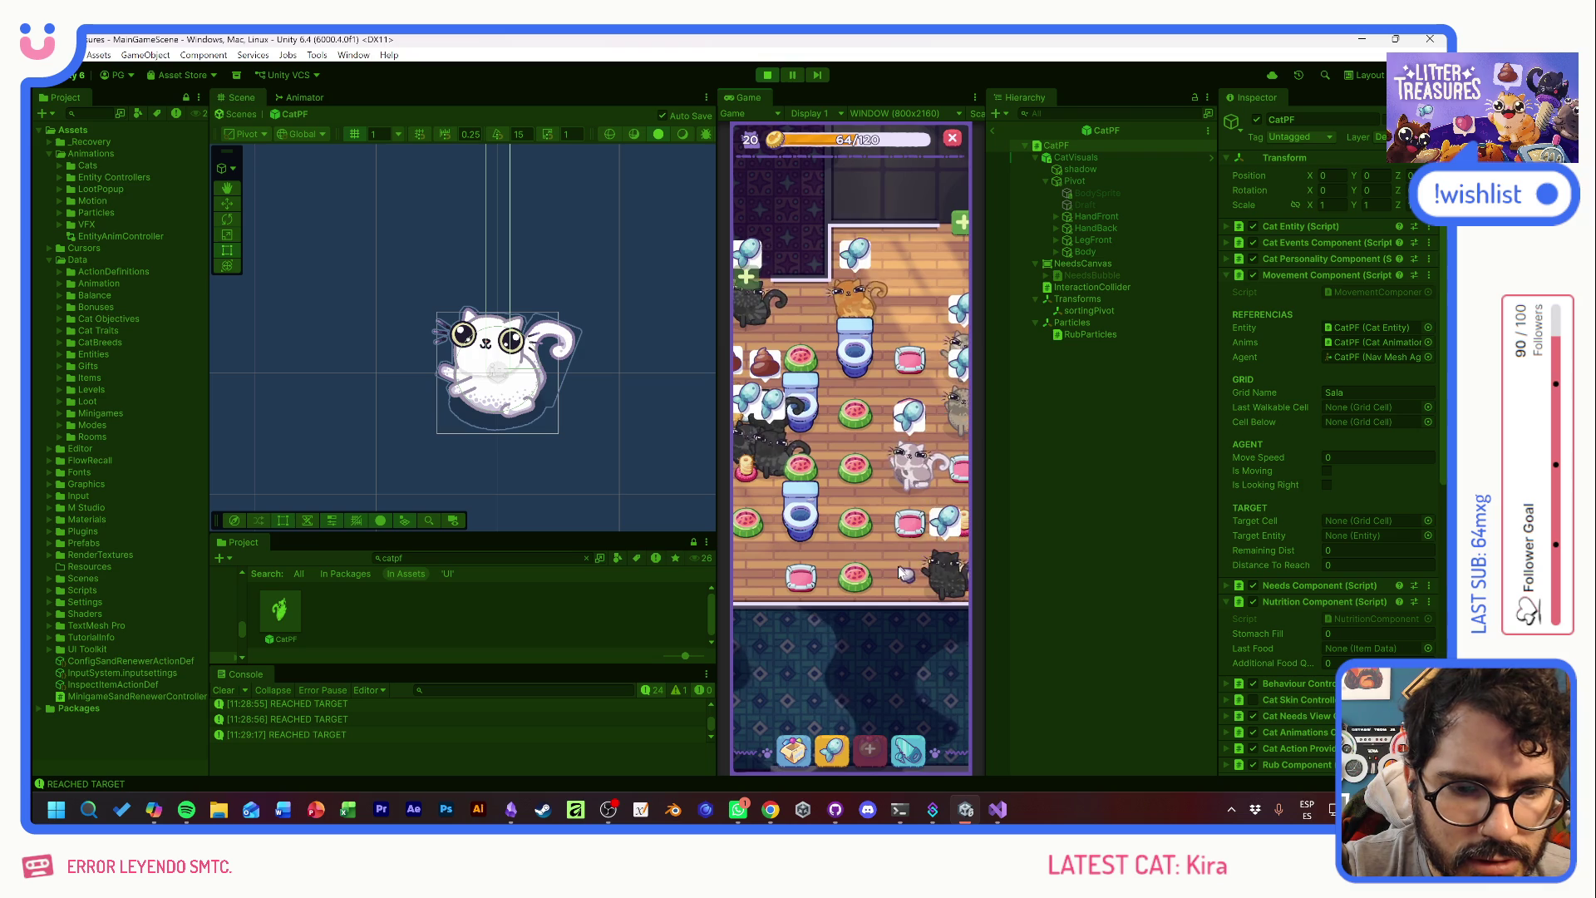
{"action": "left_click", "coordinate": [794, 748]}
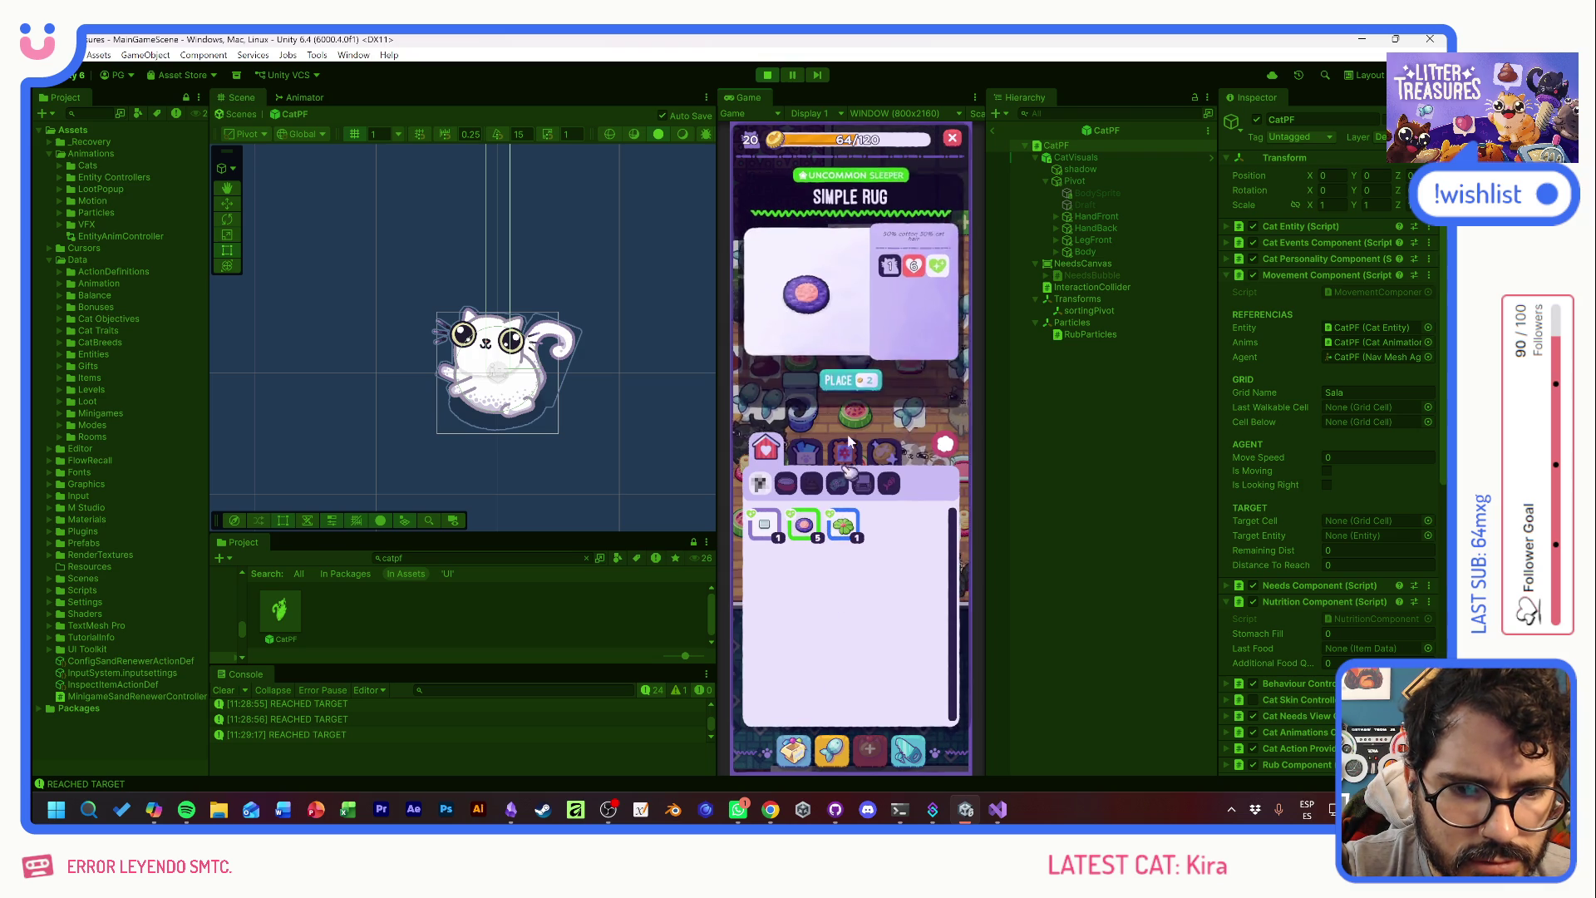
{"action": "left_click", "coordinate": [843, 461]}
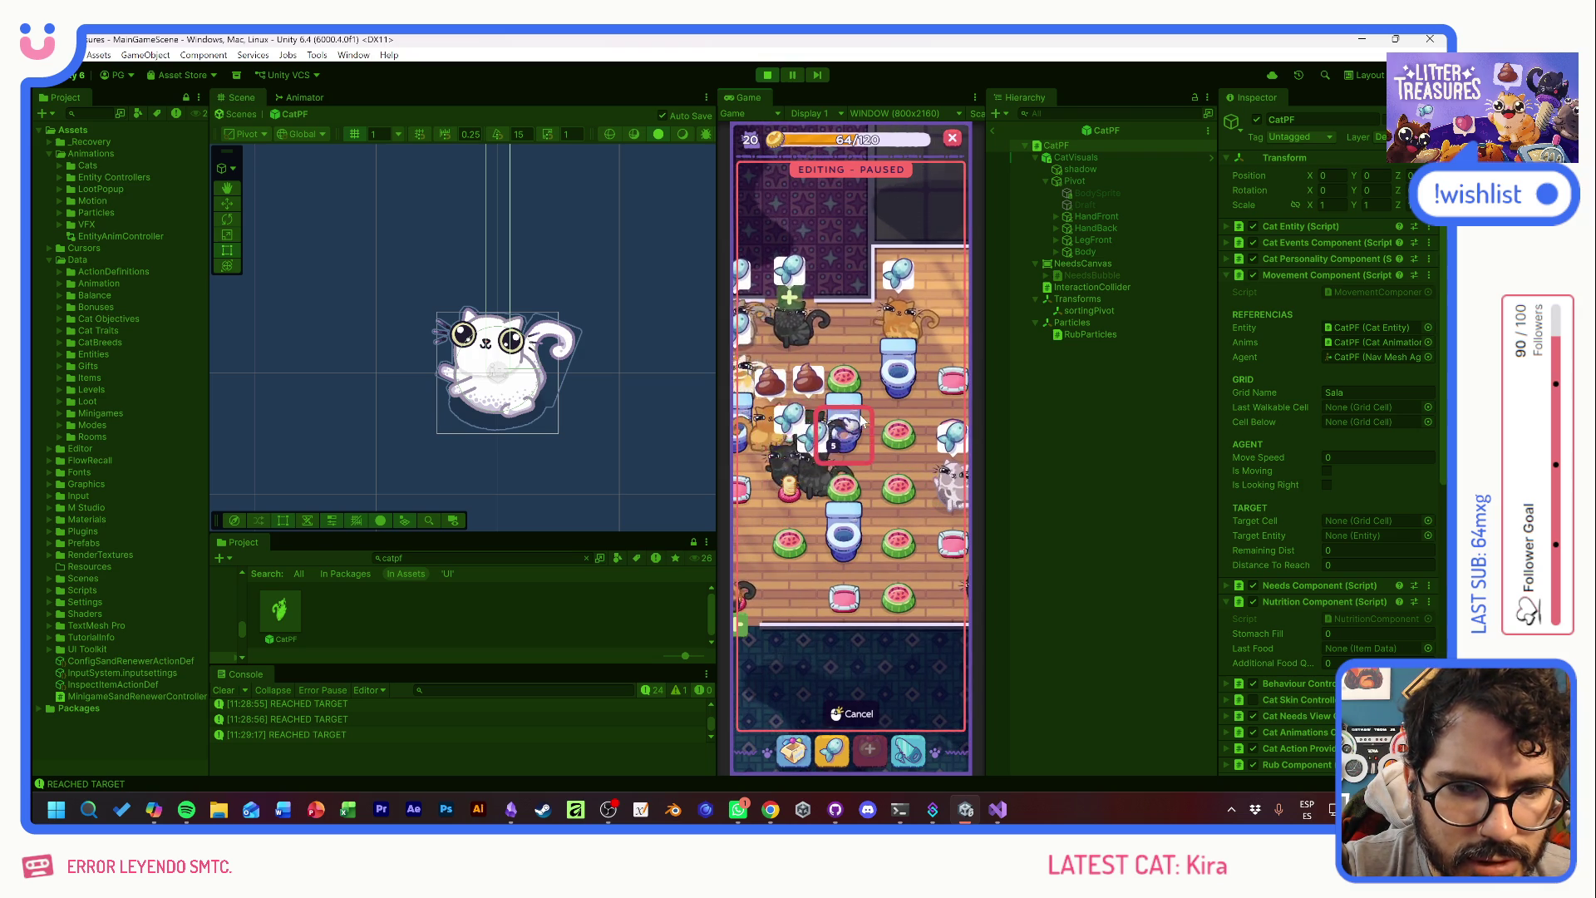
{"action": "mouse_move", "coordinate": [841, 353]}
{"action": "left_mouse_down"}
{"action": "mouse_move", "coordinate": [796, 473]}
{"action": "mouse_move", "coordinate": [856, 474]}
{"action": "left_mouse_up"}
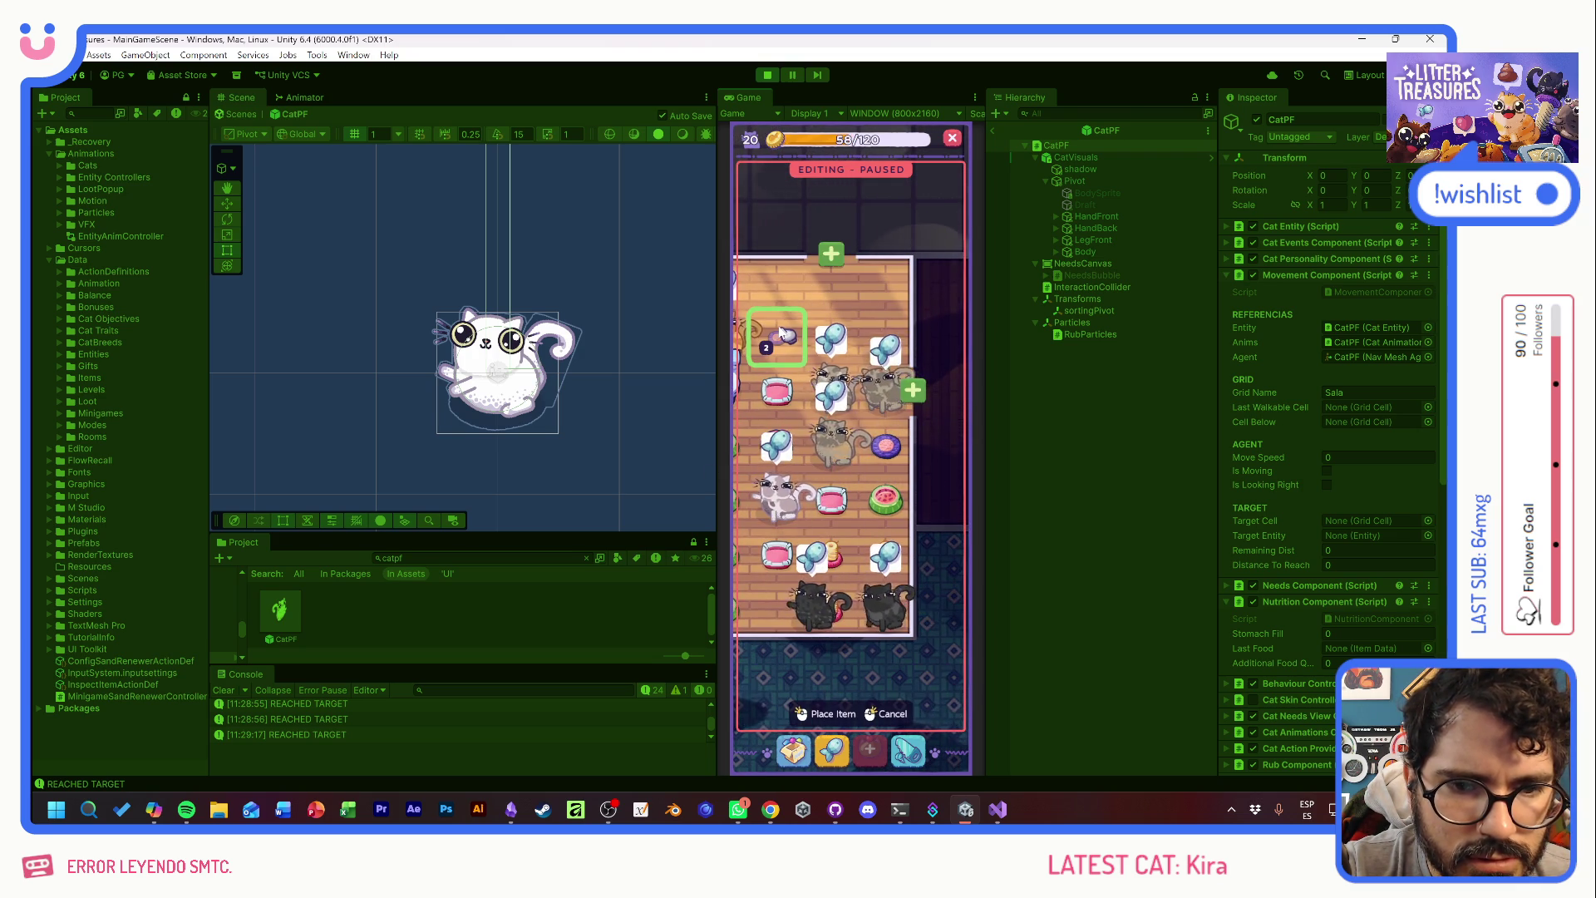
{"action": "left_click", "coordinate": [793, 748]}
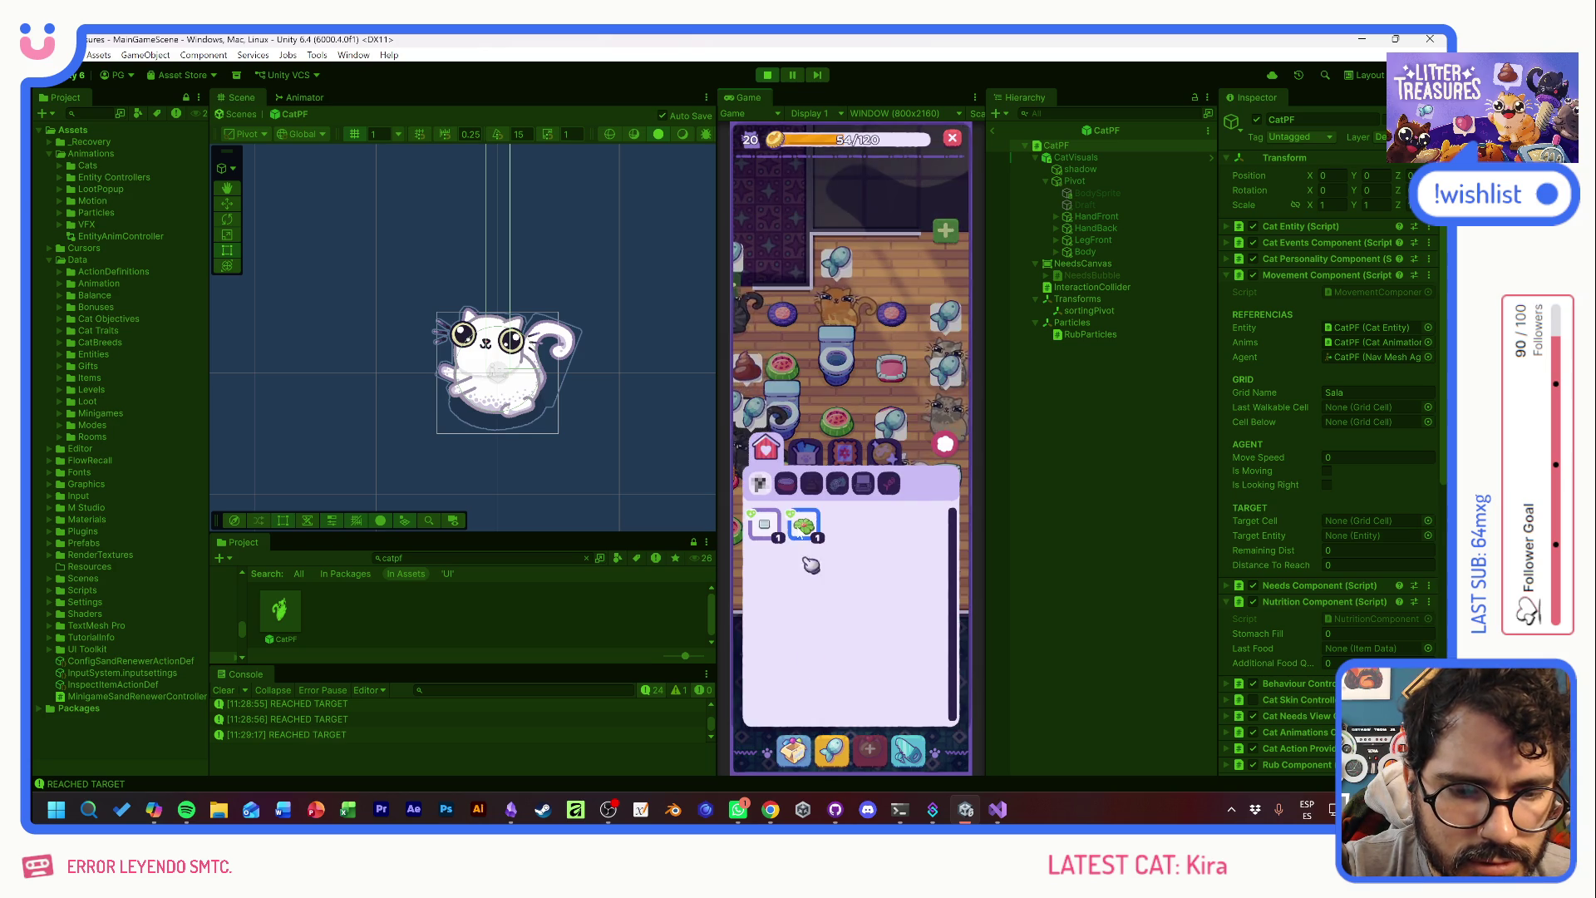
{"action": "left_click", "coordinate": [818, 522]}
{"action": "left_click", "coordinate": [819, 522]}
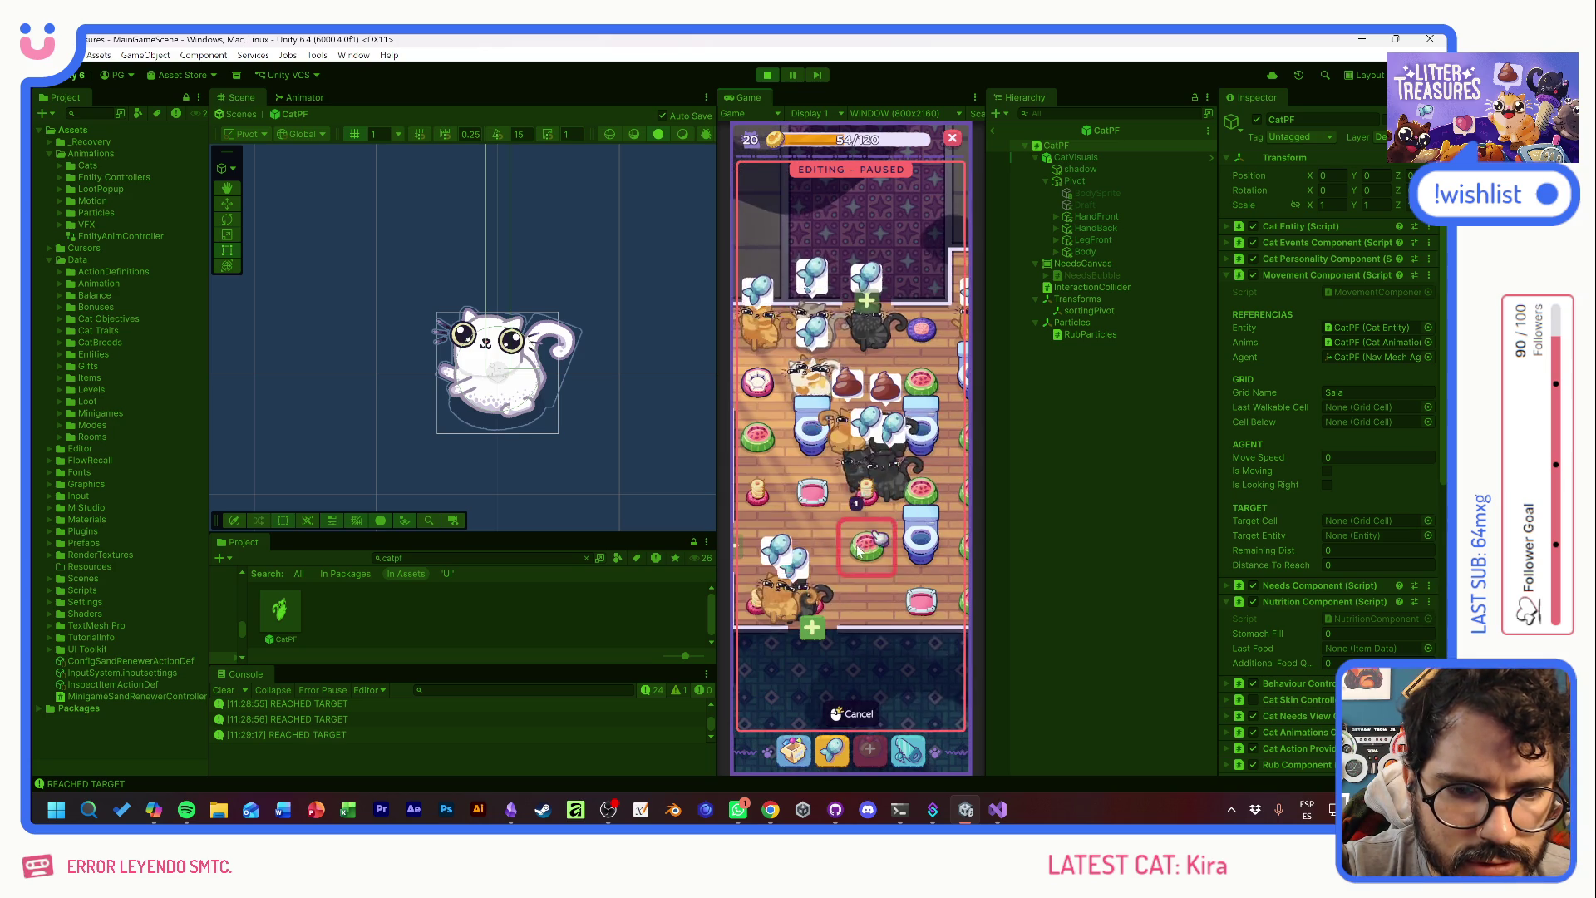
{"action": "left_click", "coordinate": [868, 589]}
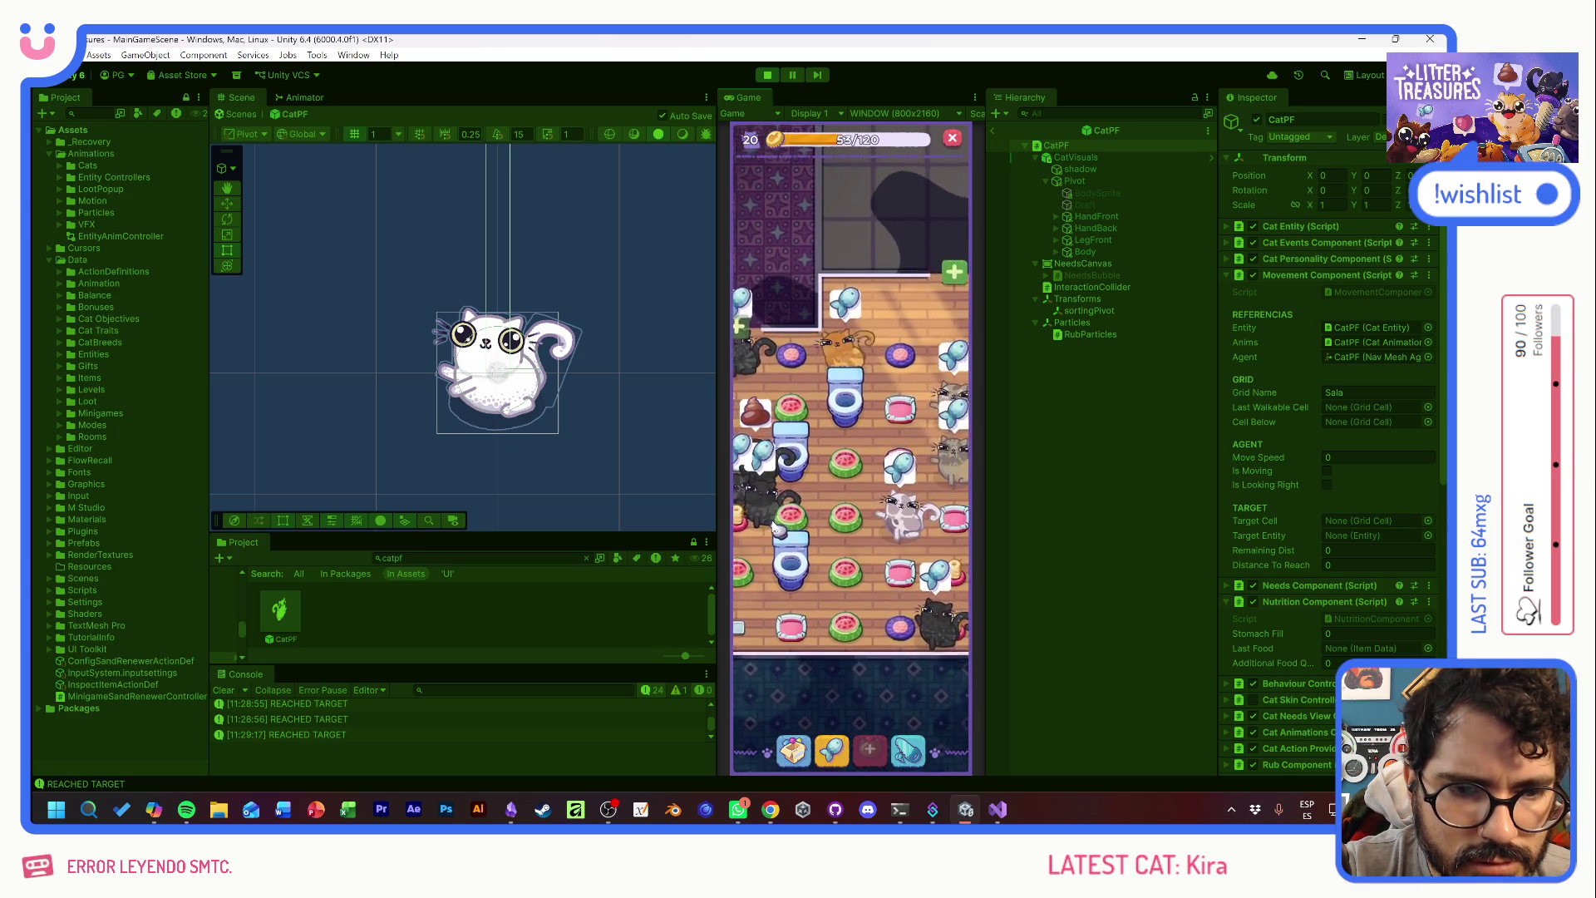
{"action": "left_click_drag", "start_coordinate": [873, 505], "coordinate": [823, 520]}
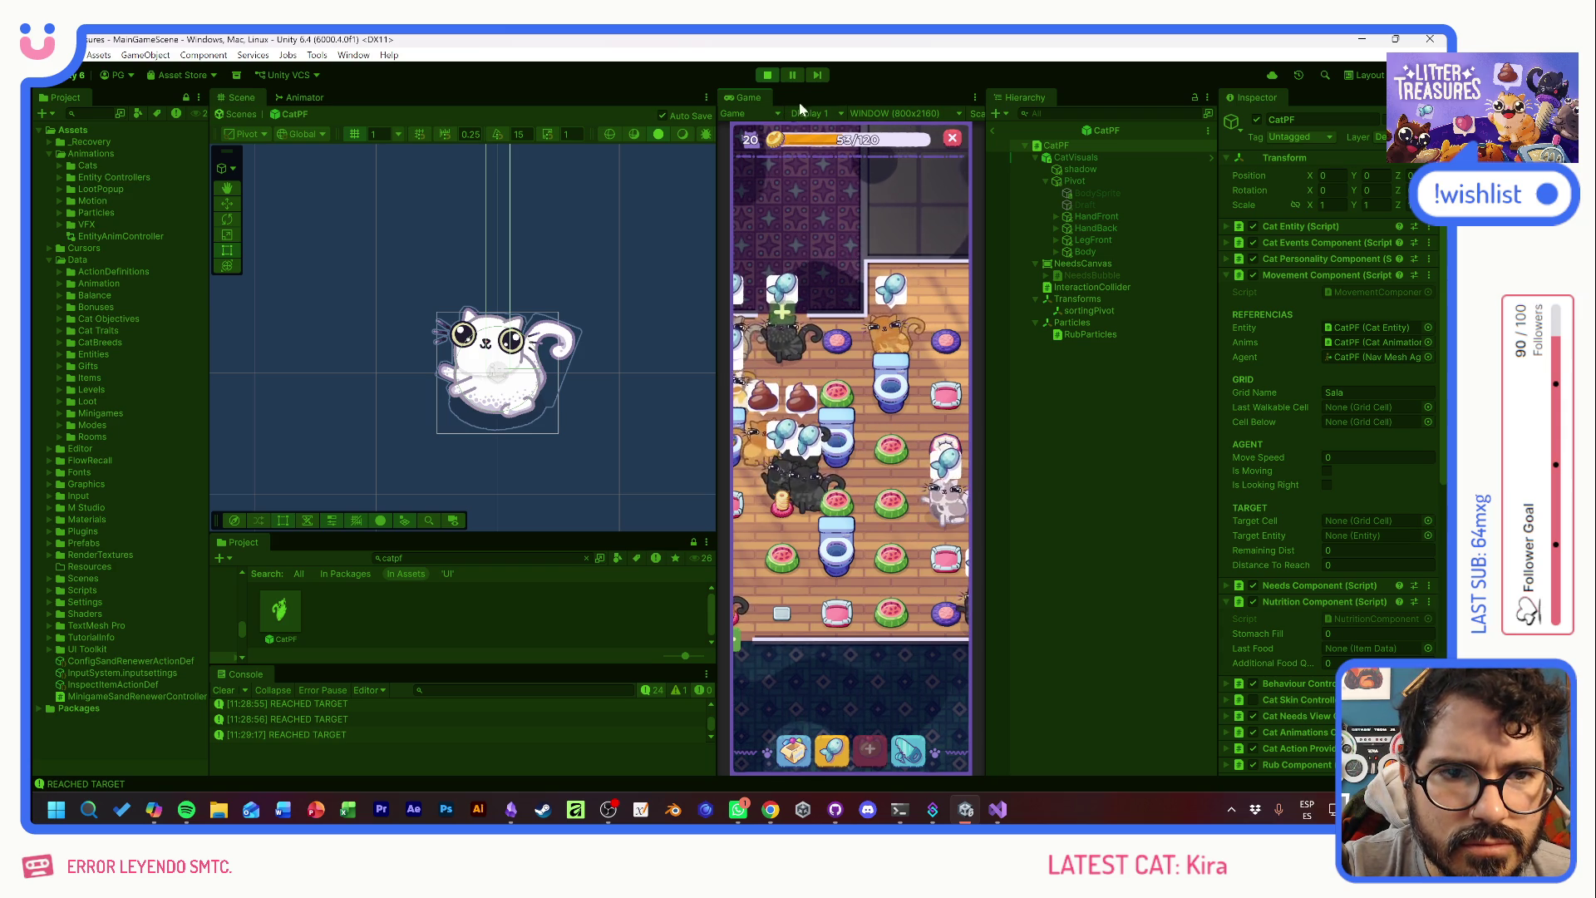
- Switch the Game view to Full HD 1920x1080, maximize it, and set Scale to 1.4x
{"action": "left_click", "coordinate": [895, 113]}
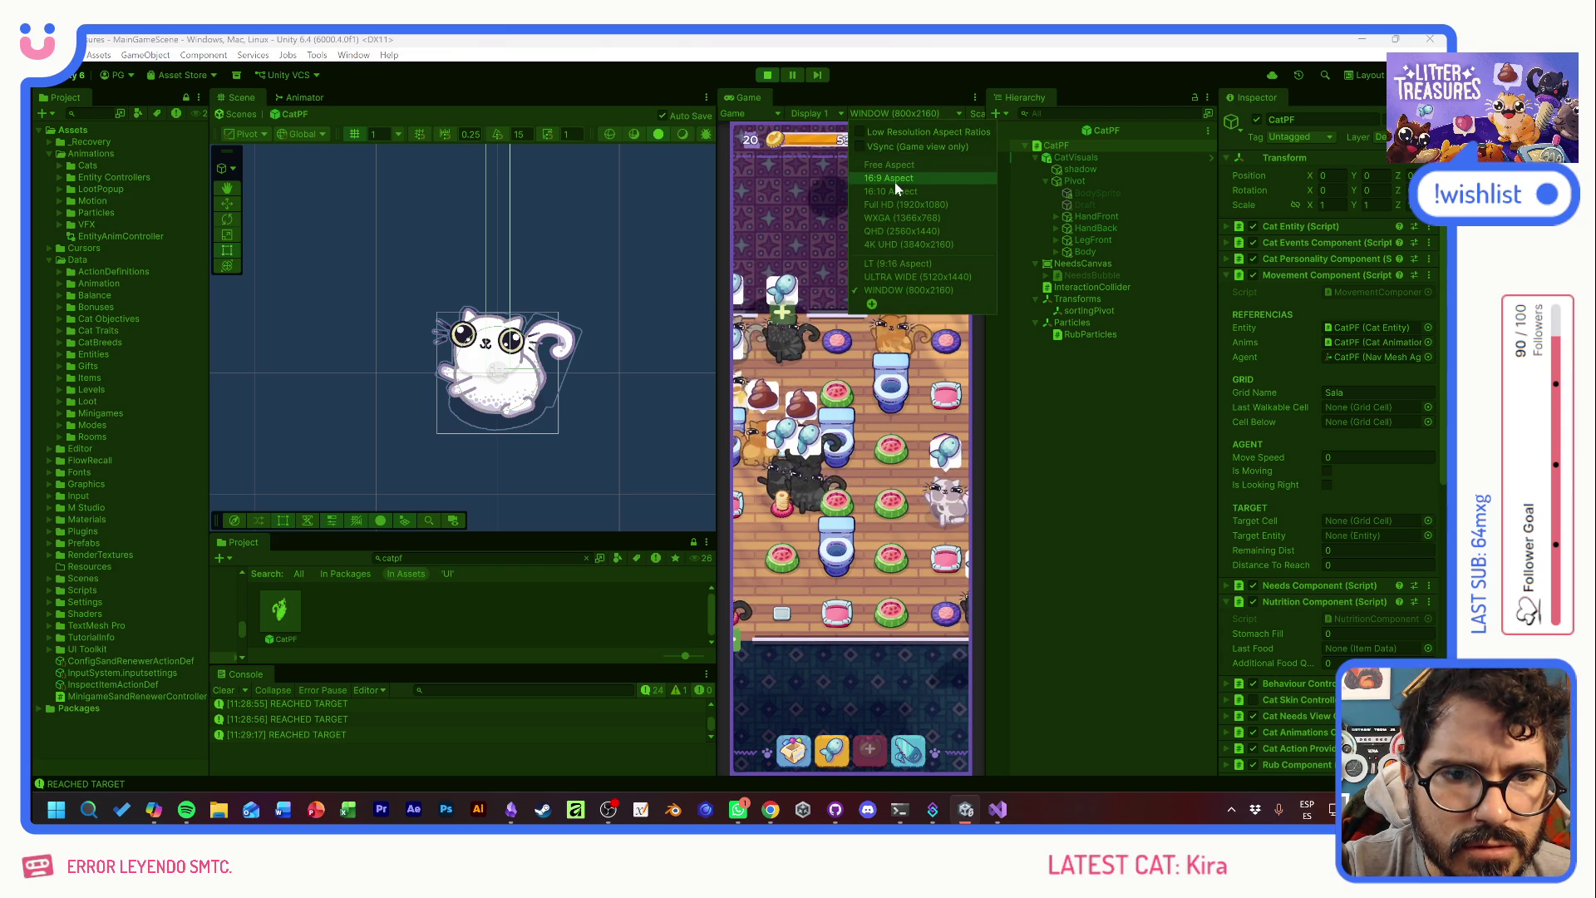
{"action": "left_click", "coordinate": [886, 203]}
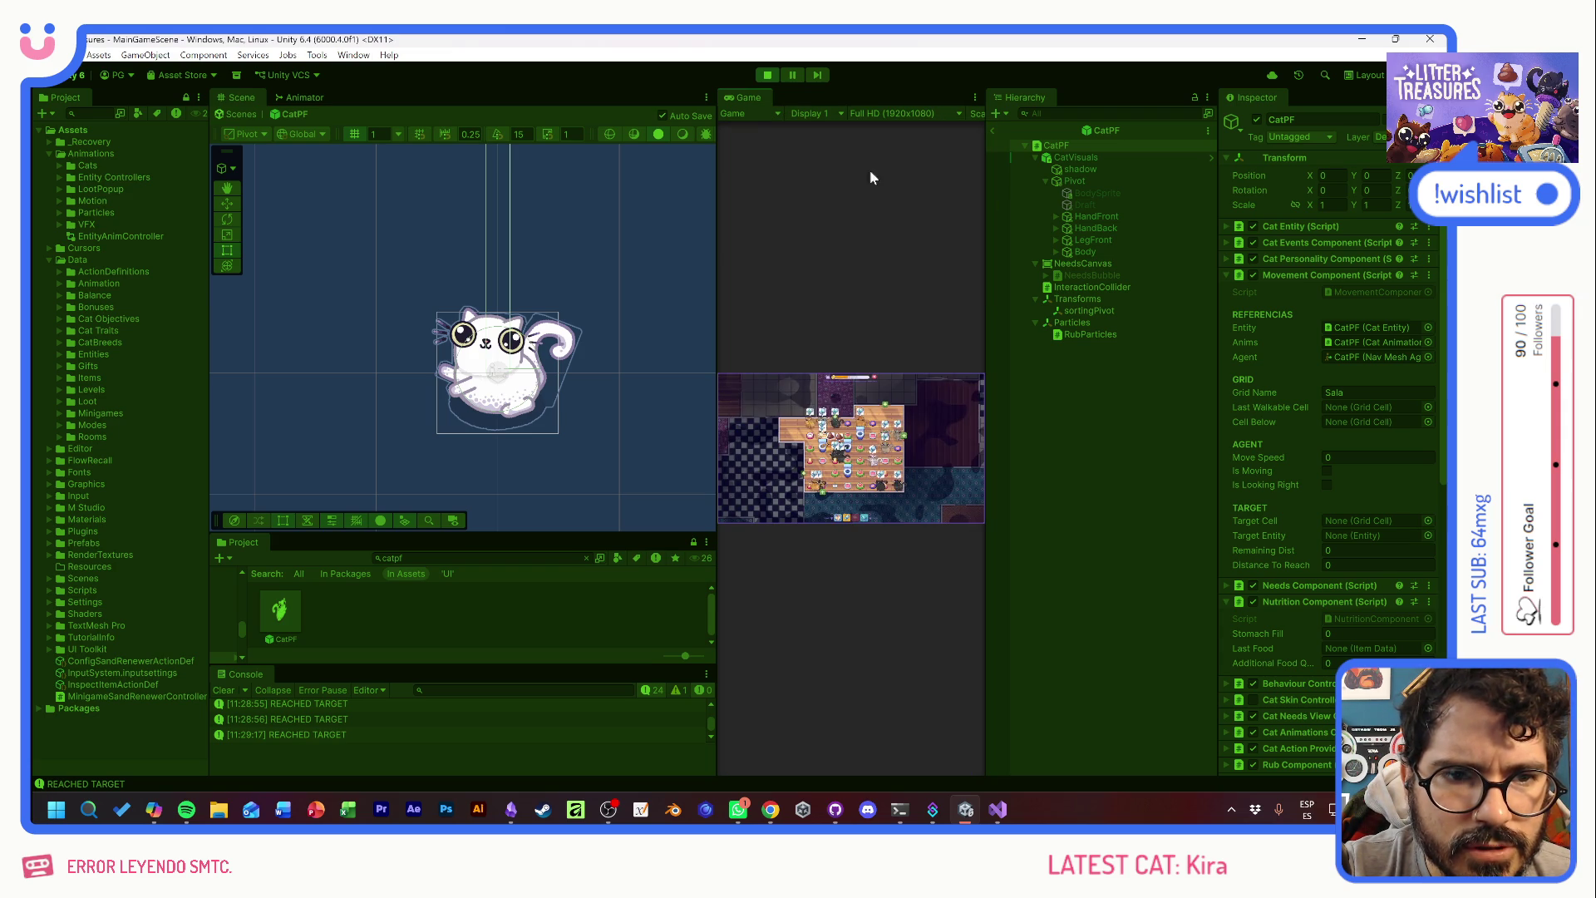
{"action": "double_click", "coordinate": [752, 98]}
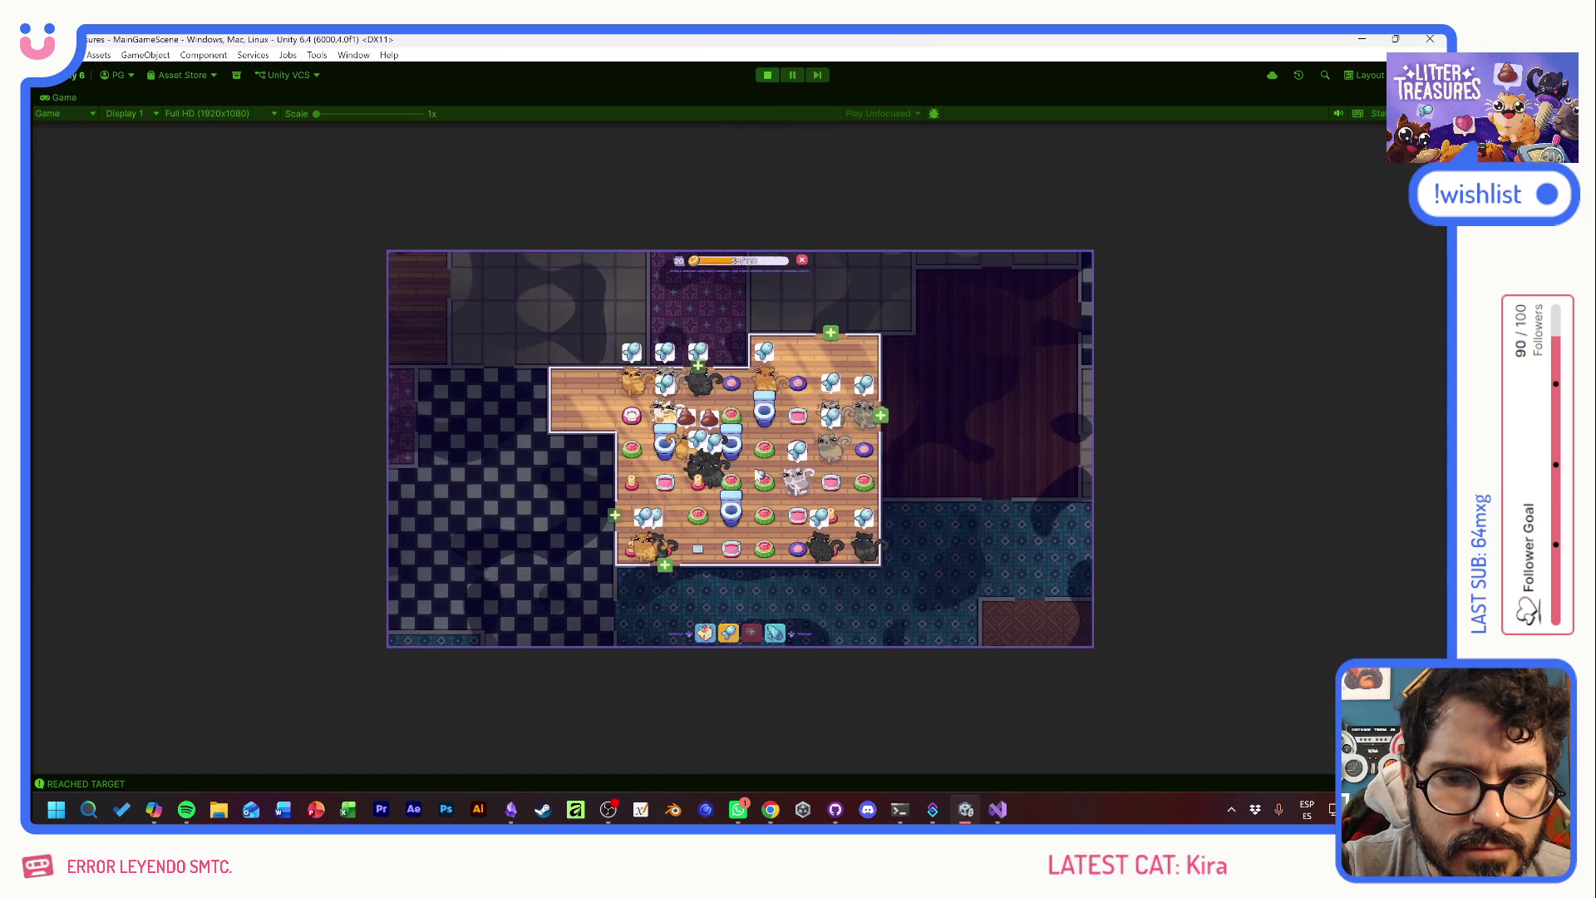
{"action": "scroll", "coordinate": [753, 462], "scroll_direction": "up", "scroll_amount": 2}
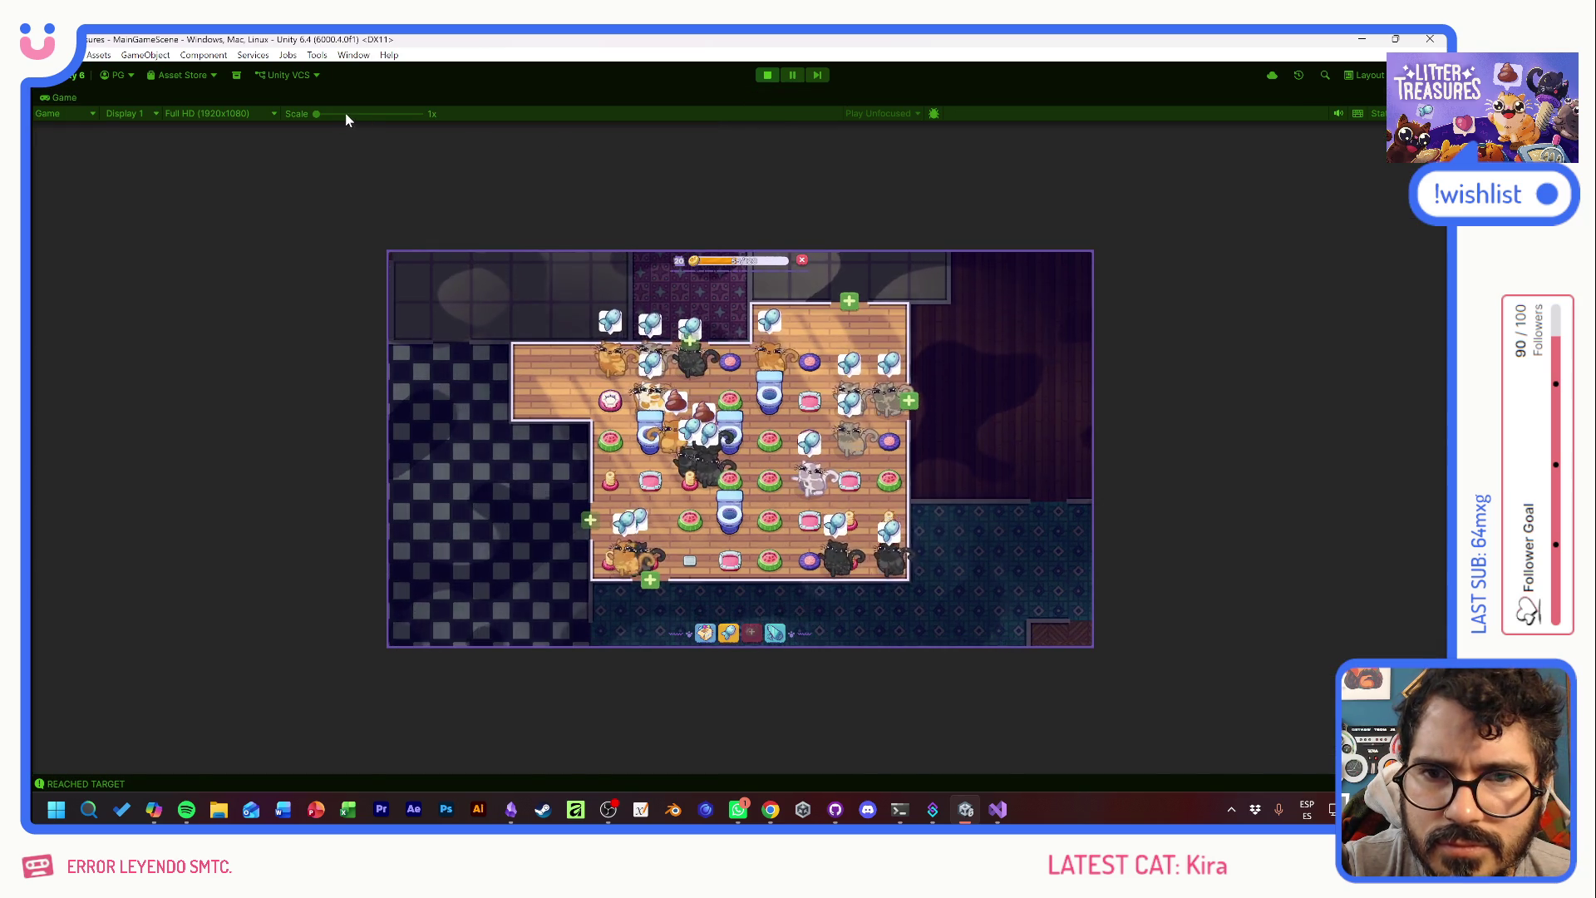
{"action": "left_click_drag", "start_coordinate": [345, 117], "coordinate": [331, 117]}
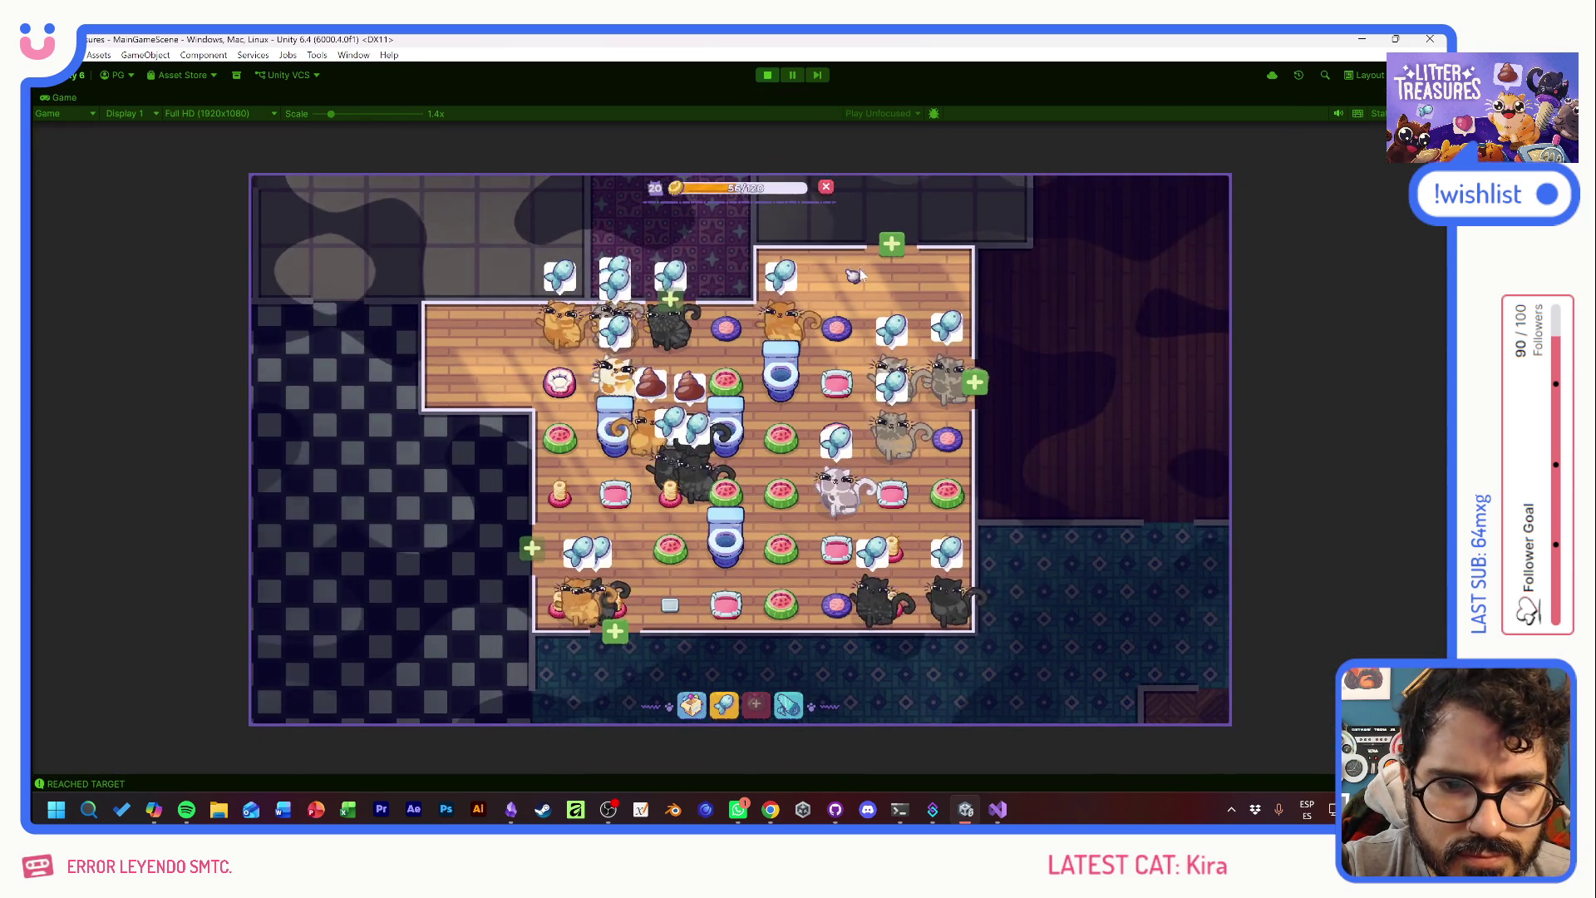
{"action": "mouse_move", "coordinate": [895, 497]}
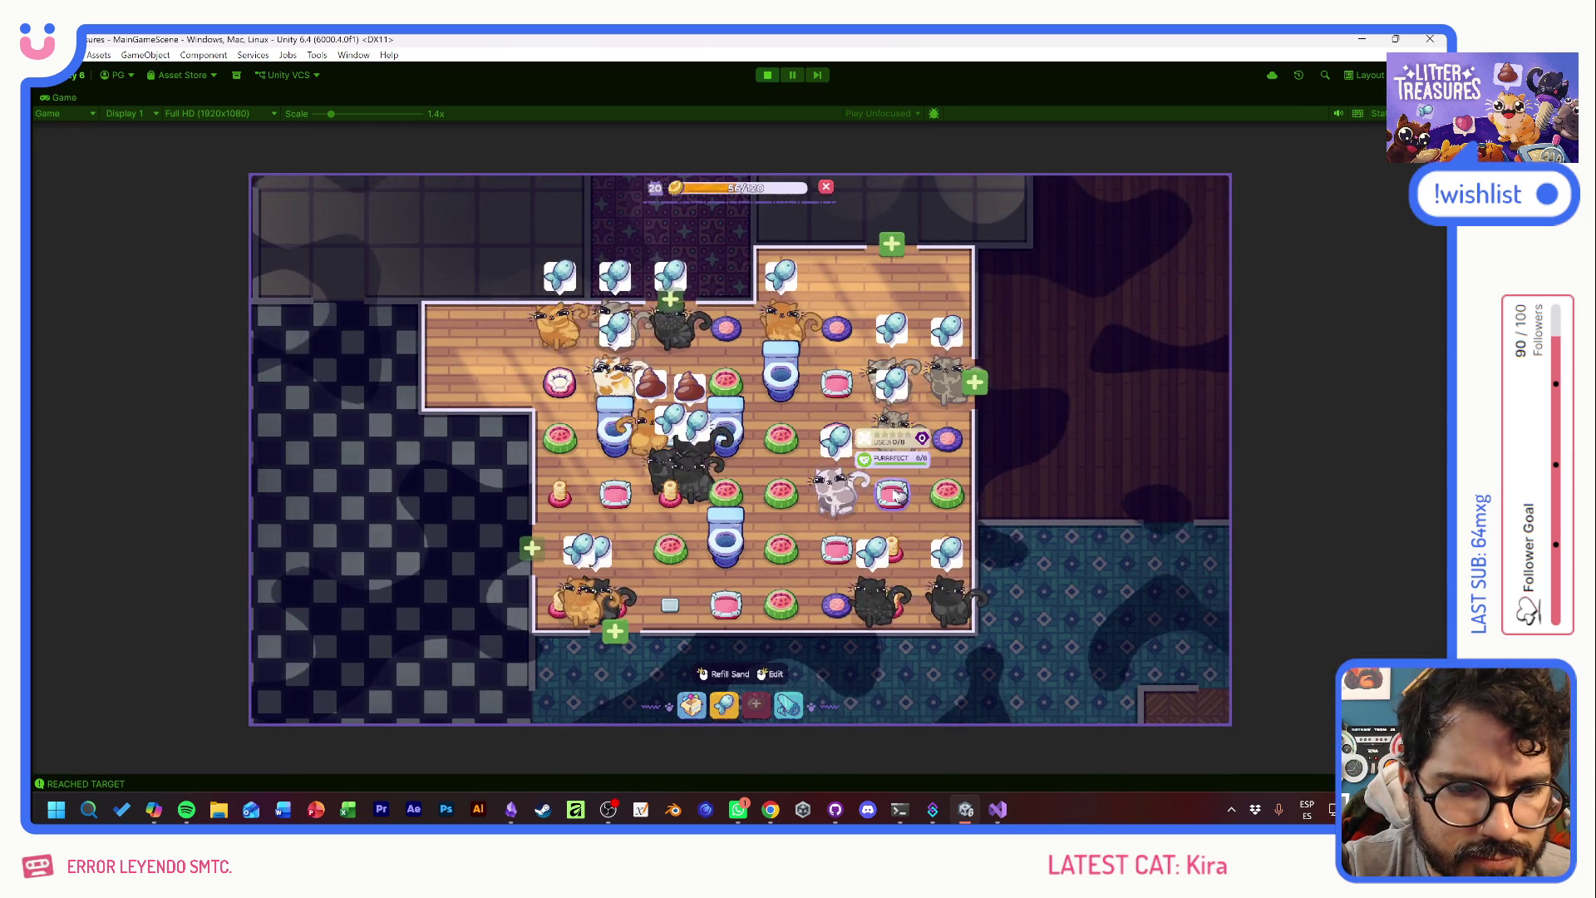
{"action": "mouse_move", "coordinate": [887, 468]}
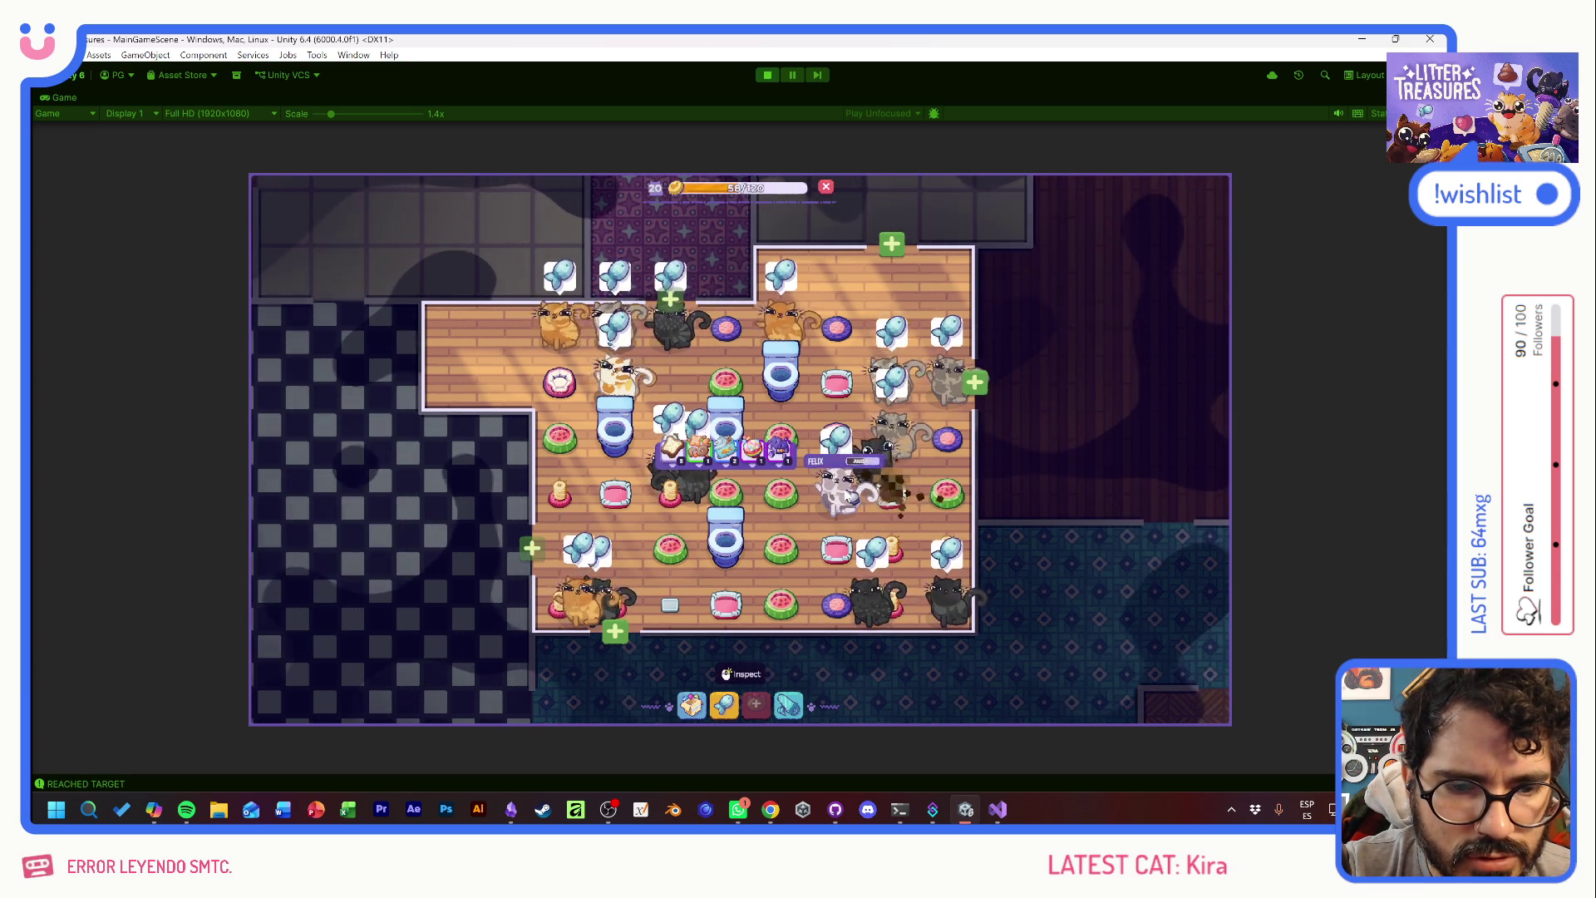
{"action": "mouse_move", "coordinate": [629, 507]}
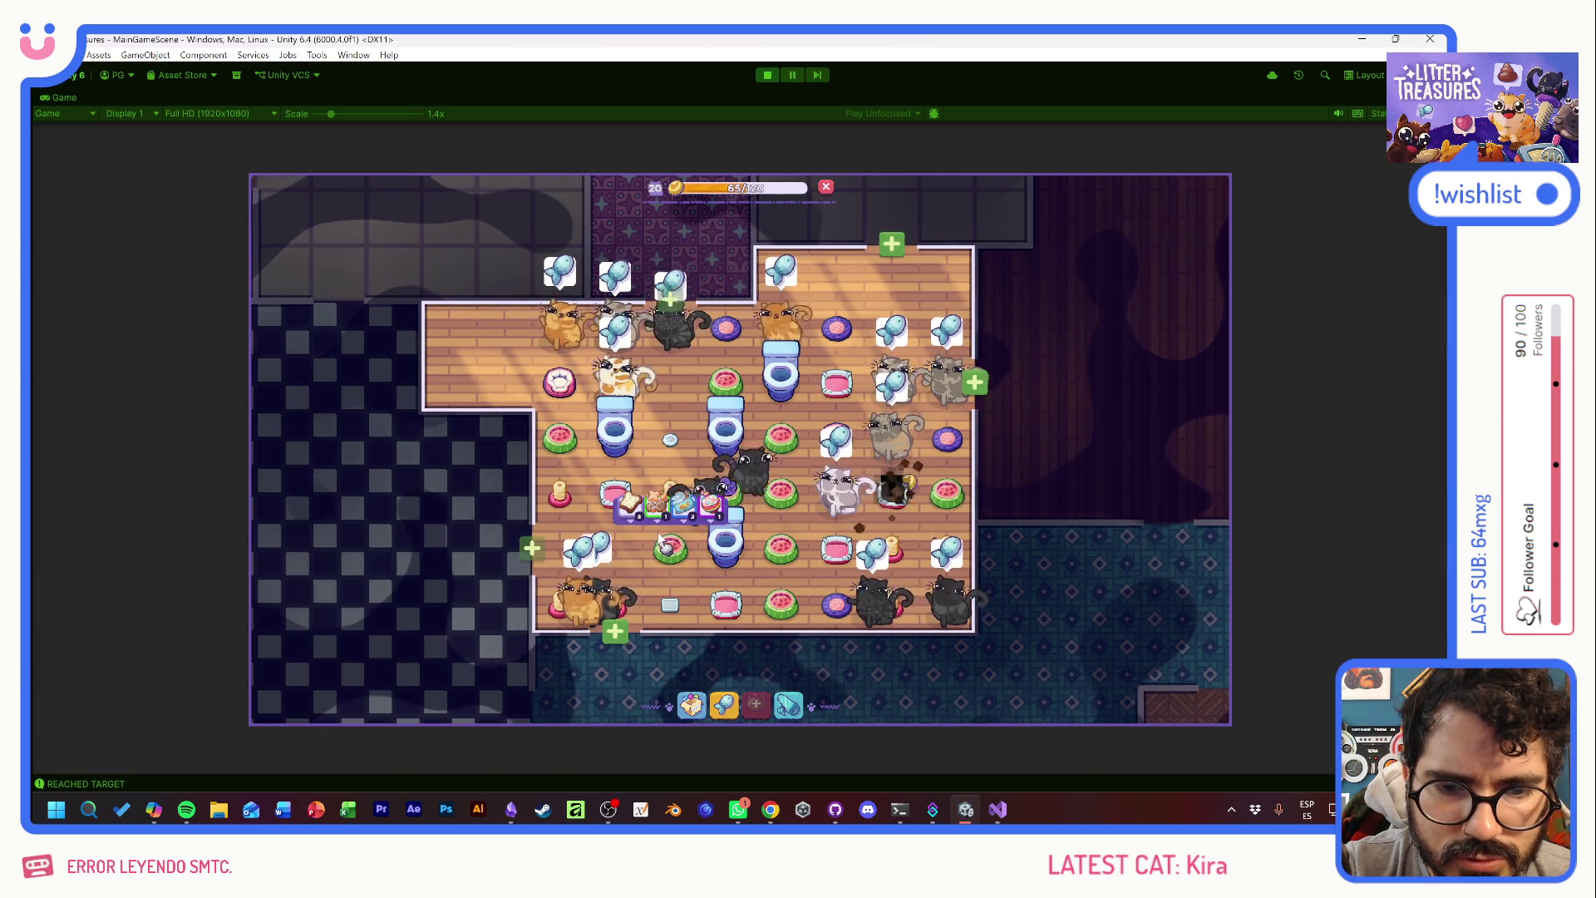
{"action": "mouse_move", "coordinate": [613, 421]}
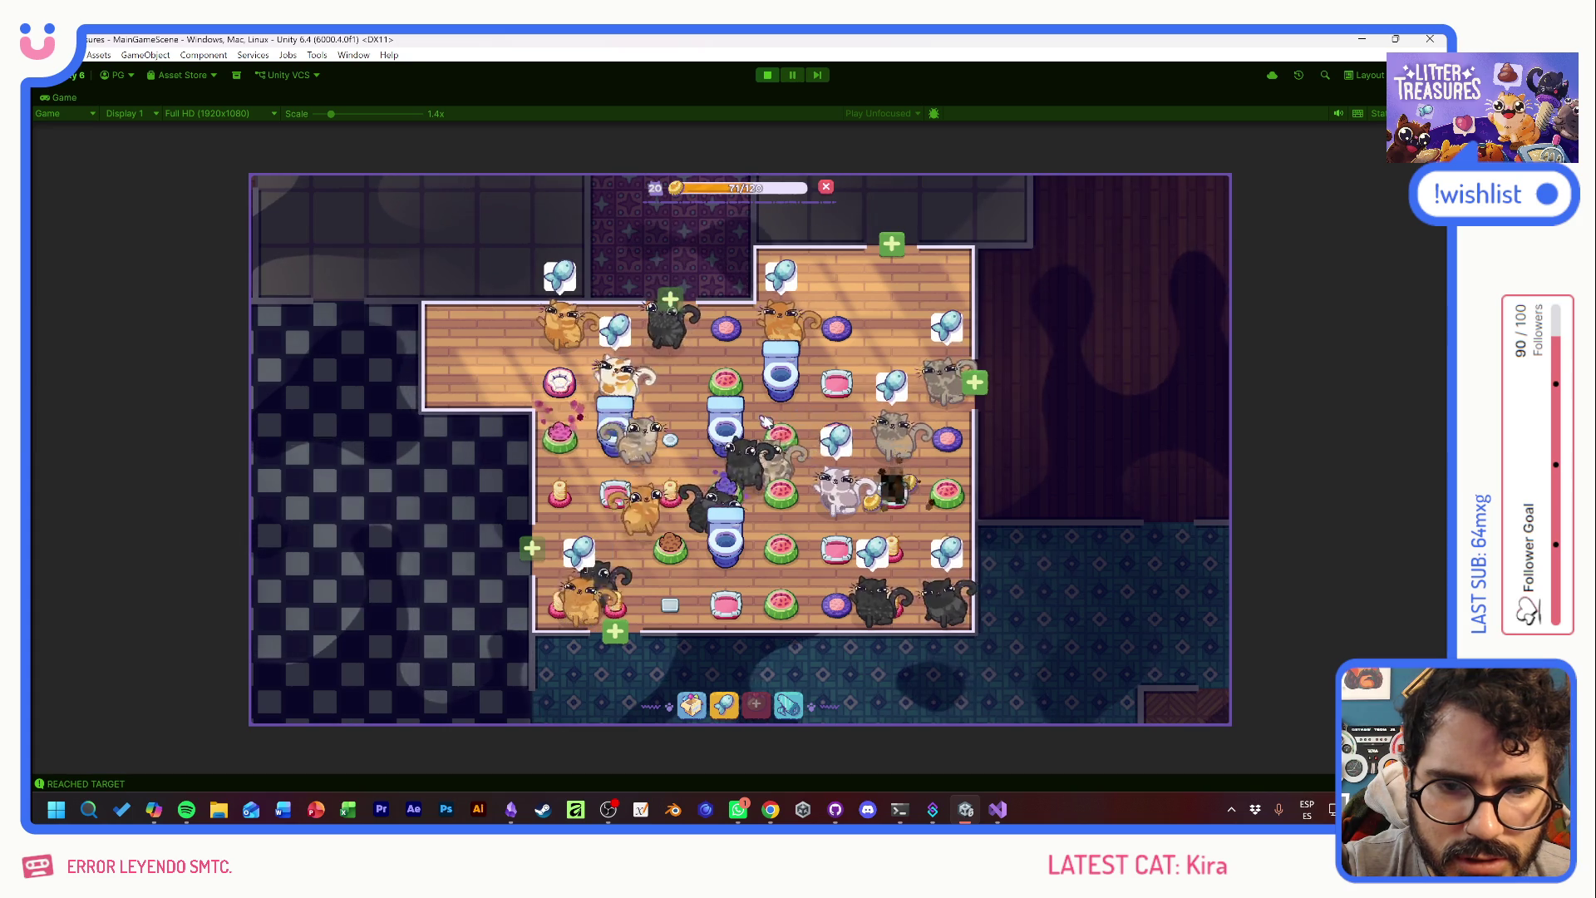
{"action": "mouse_move", "coordinate": [835, 349]}
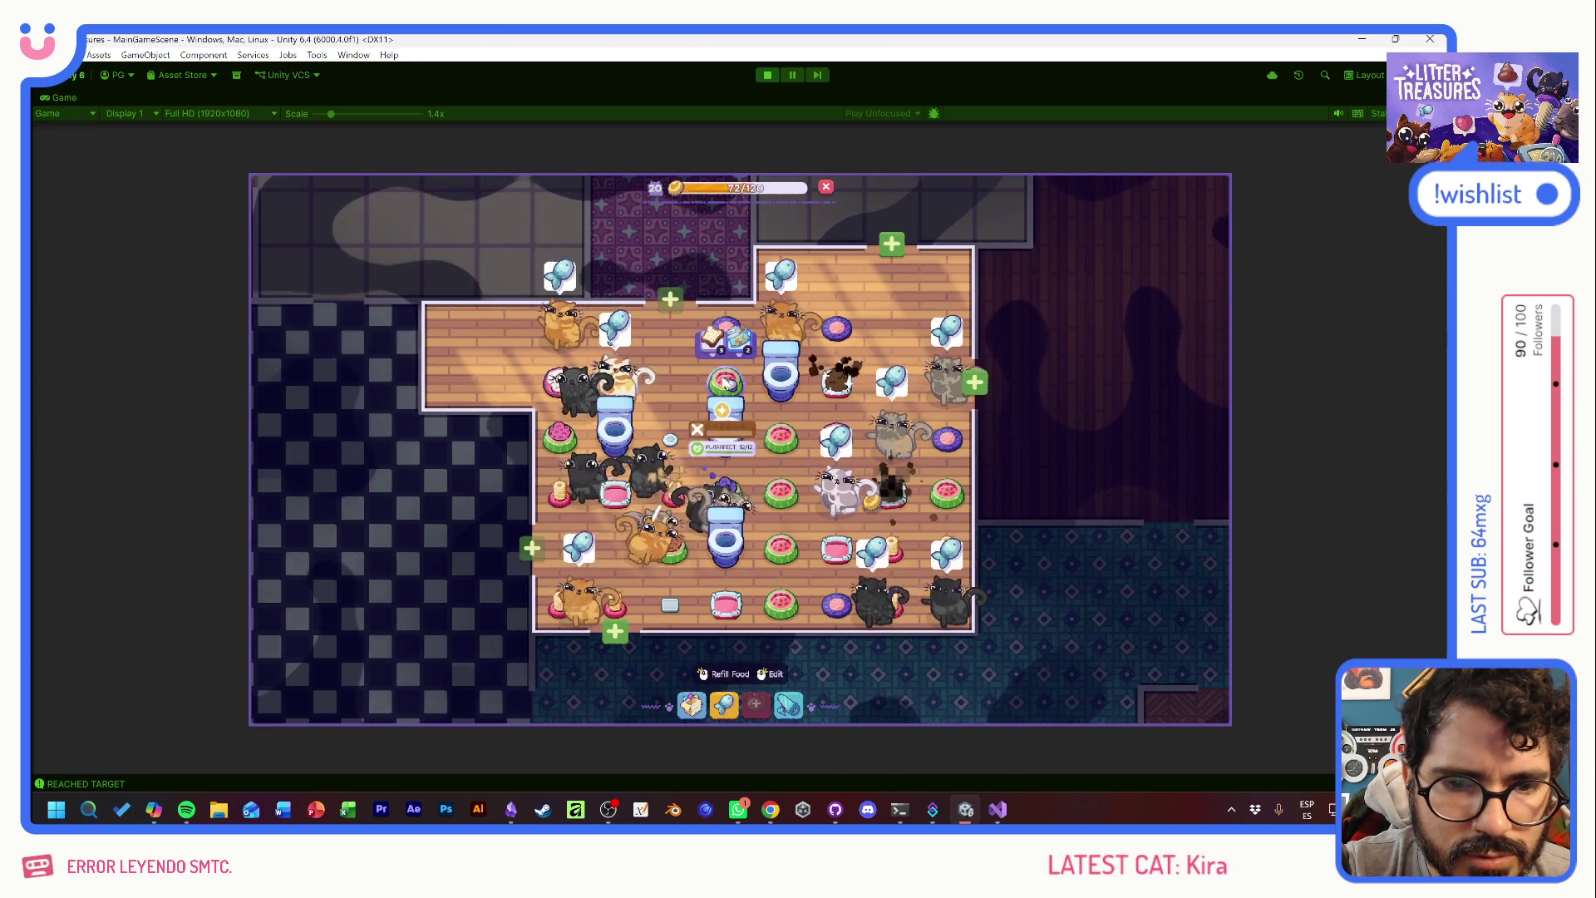
{"action": "mouse_move", "coordinate": [794, 526]}
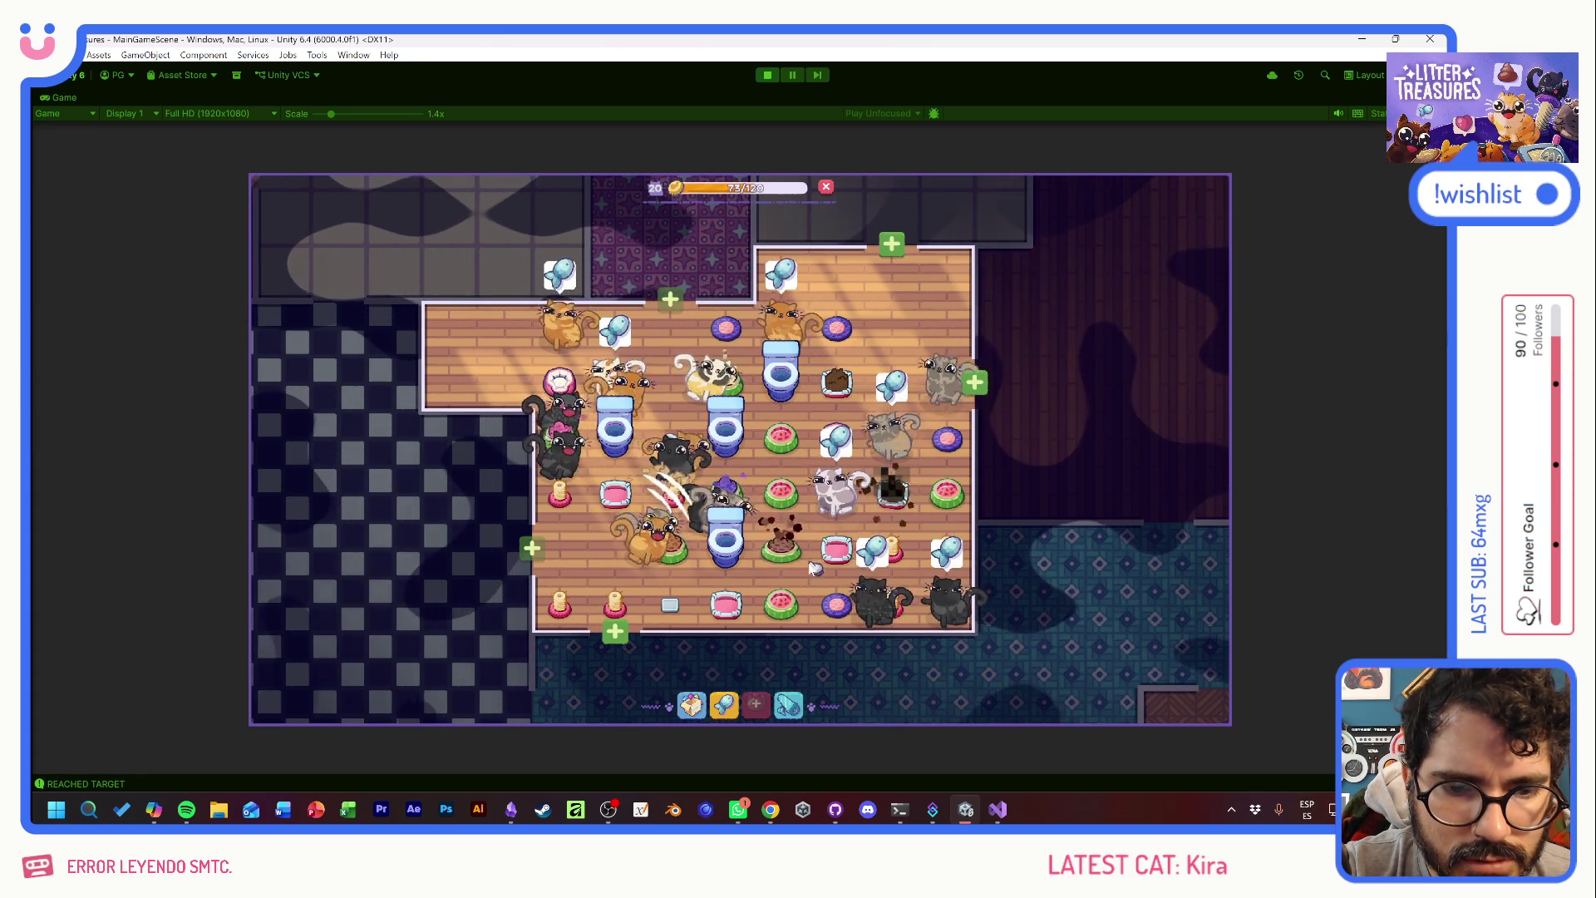
{"action": "mouse_move", "coordinate": [790, 454]}
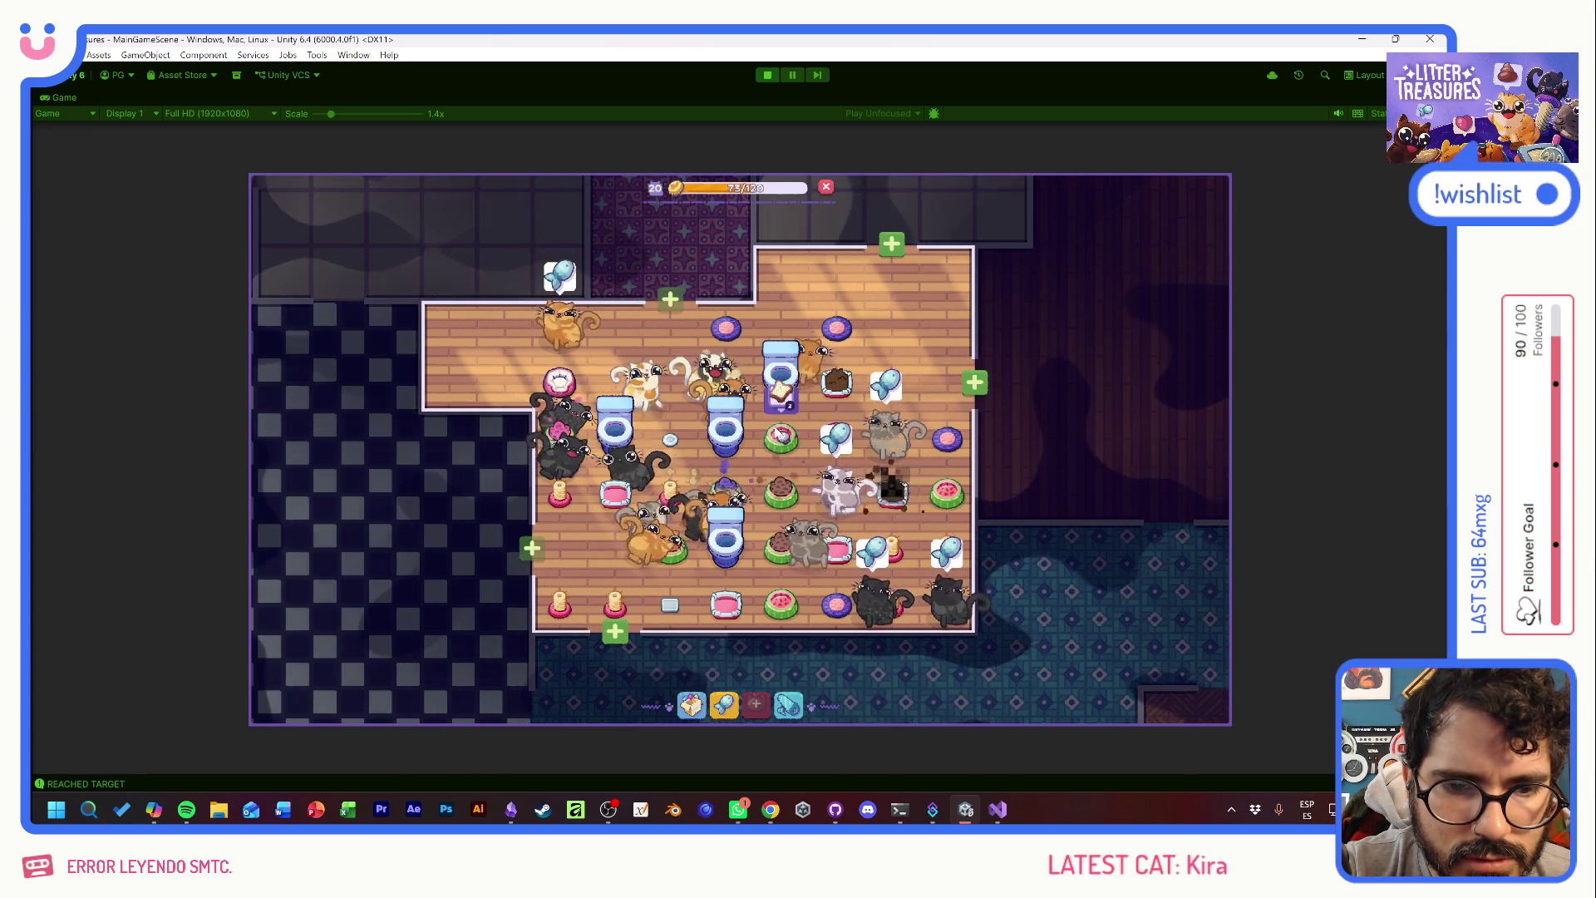
{"action": "mouse_move", "coordinate": [944, 462]}
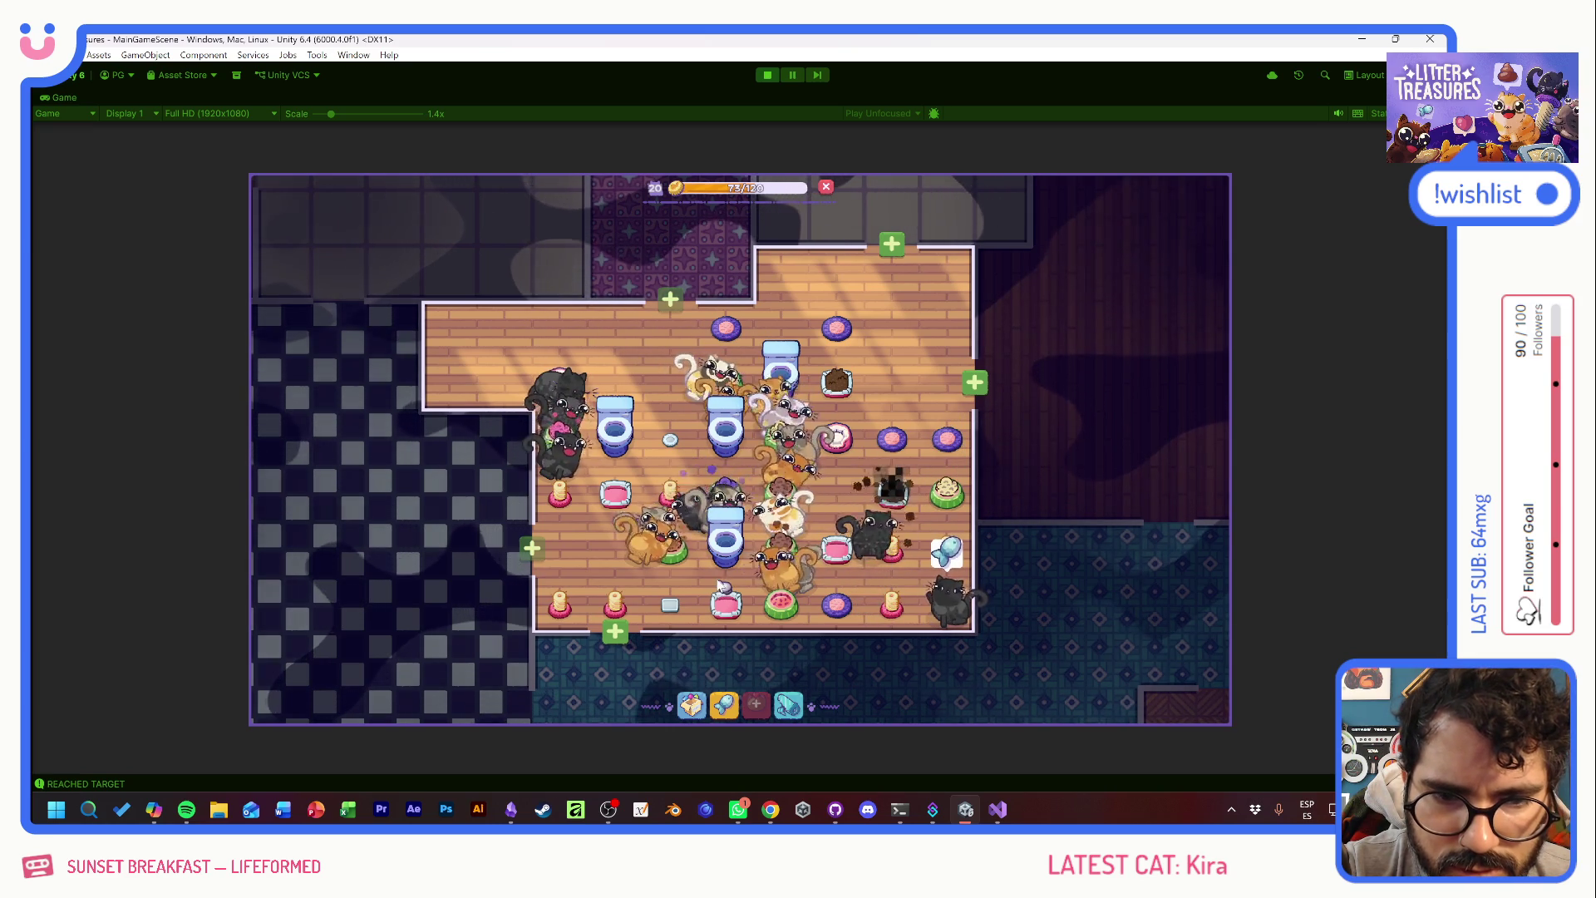
{"action": "mouse_move", "coordinate": [797, 589]}
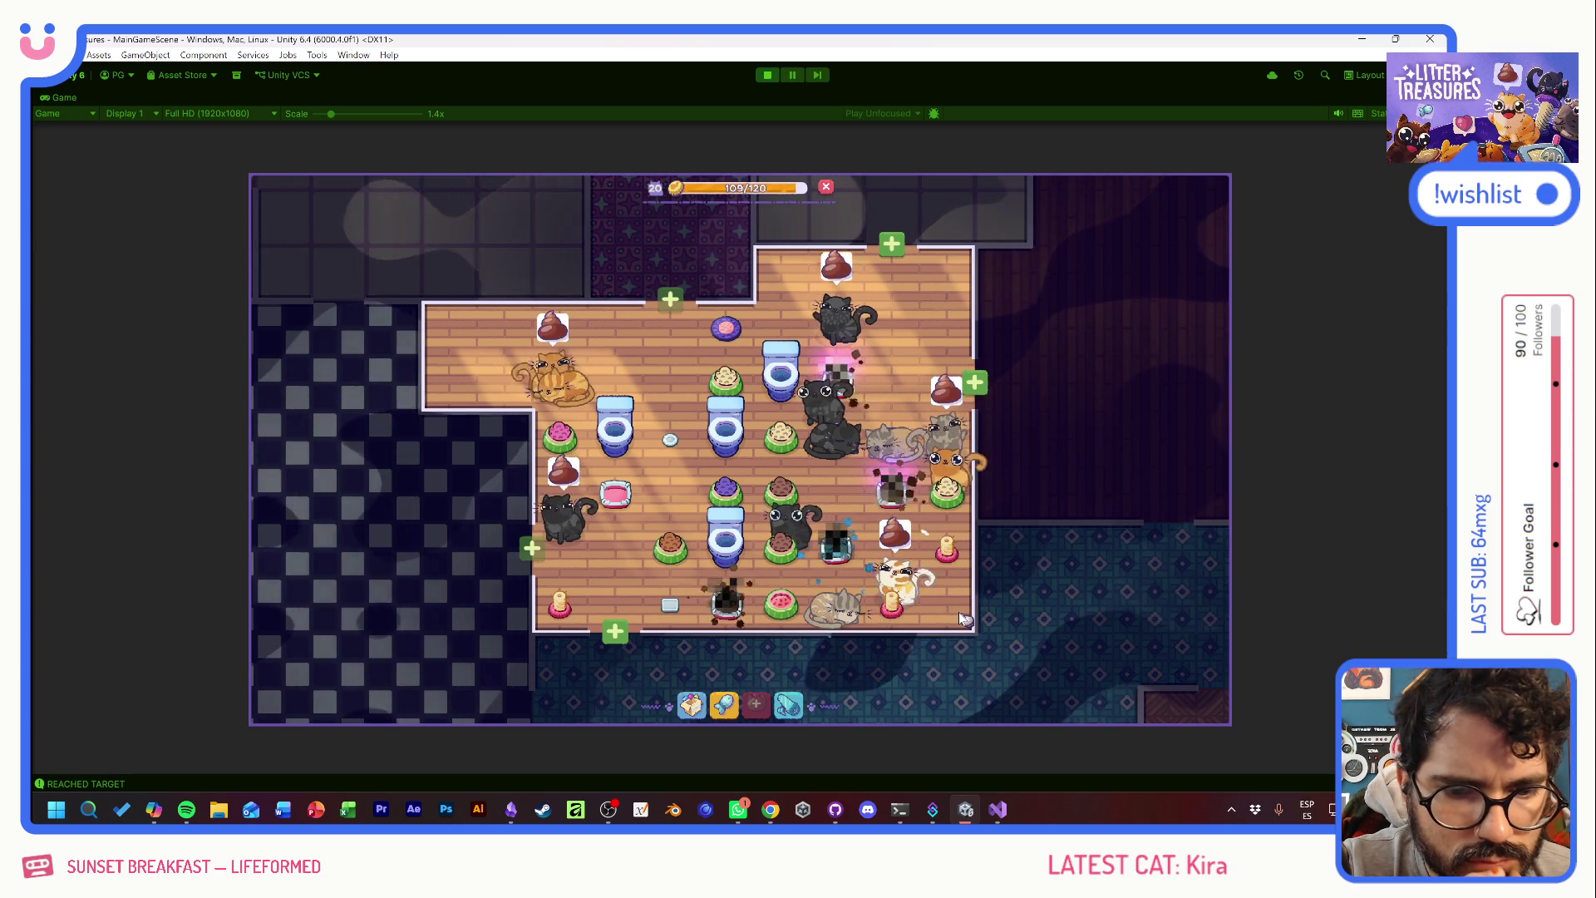
{"action": "mouse_move", "coordinate": [880, 600]}
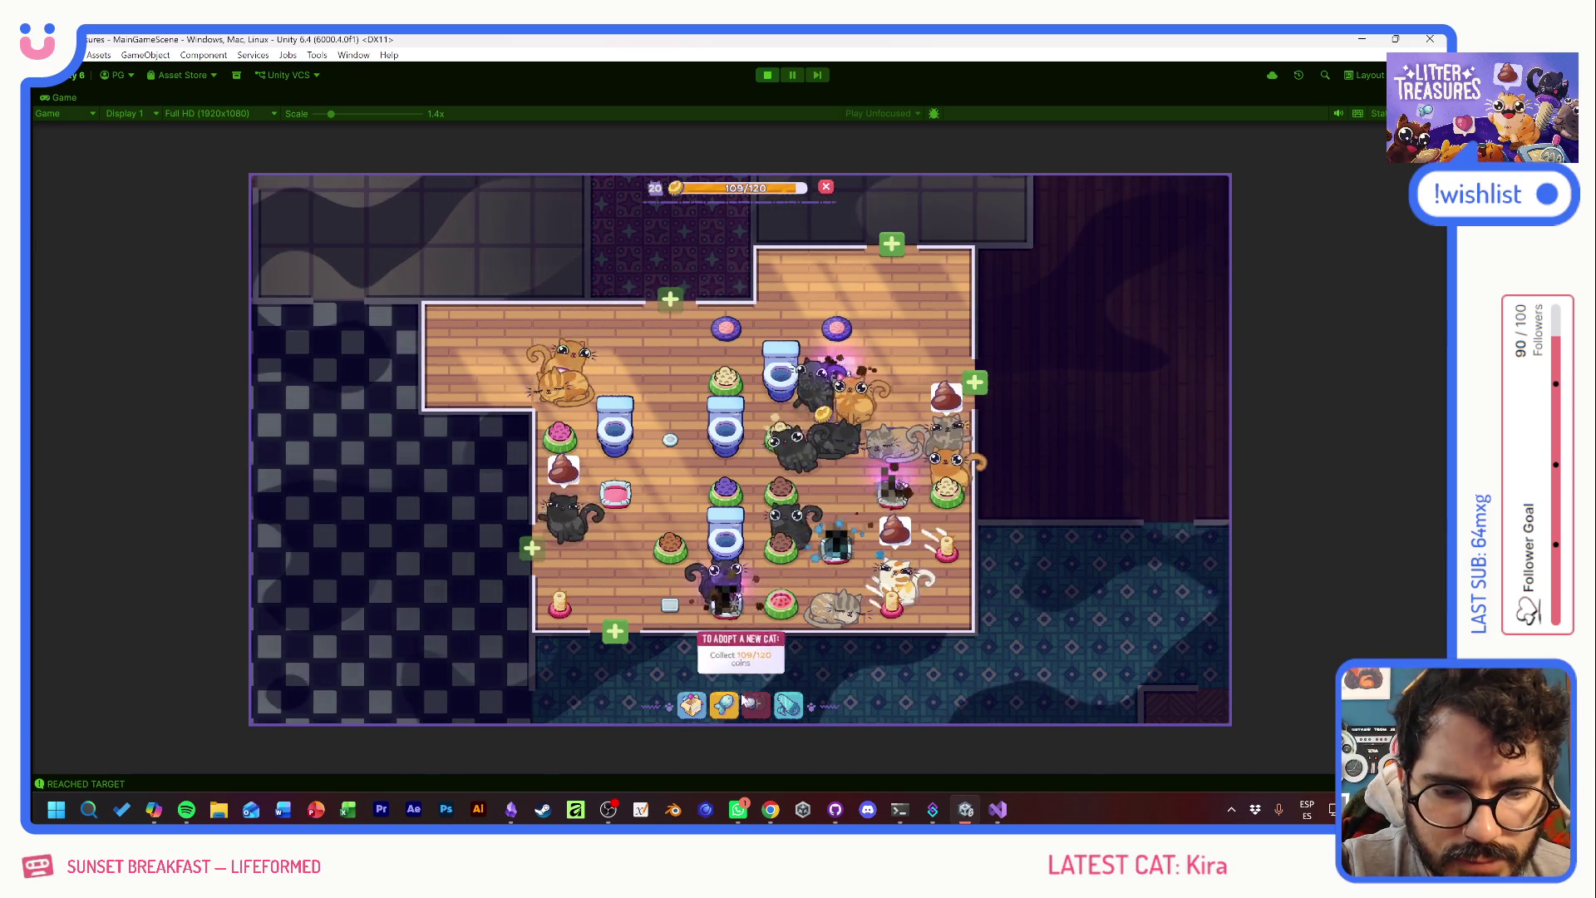
{"action": "key", "text": "F1"}
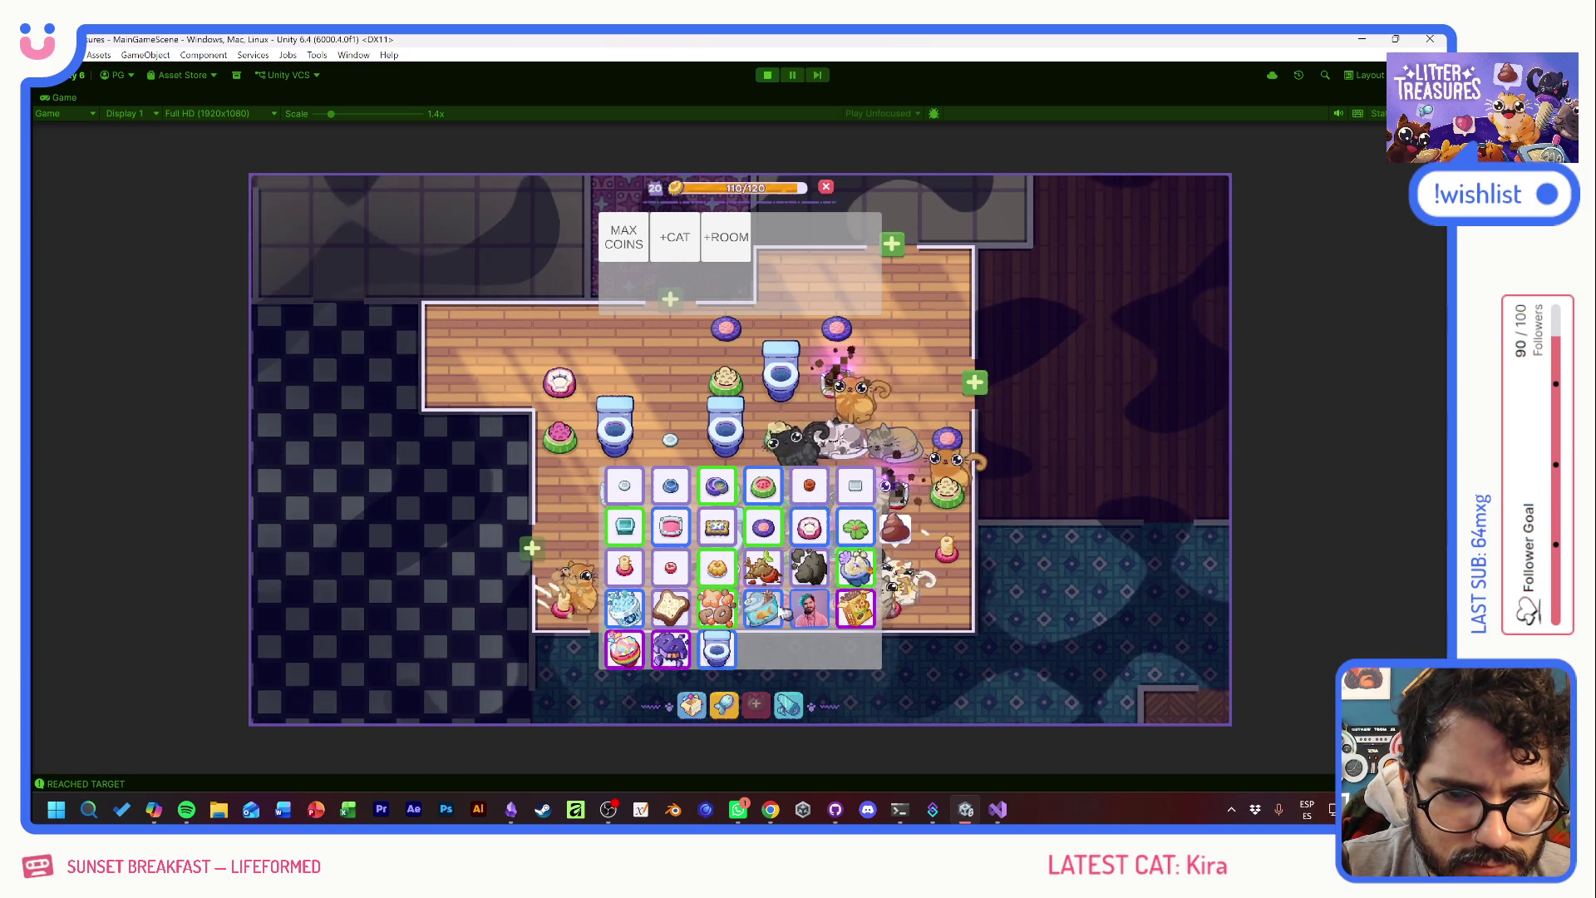
- Hide the MAX COINS/+CAT/+ROOM cheat panel with F1 to reveal the full bedroom
{"action": "key", "text": "F1"}
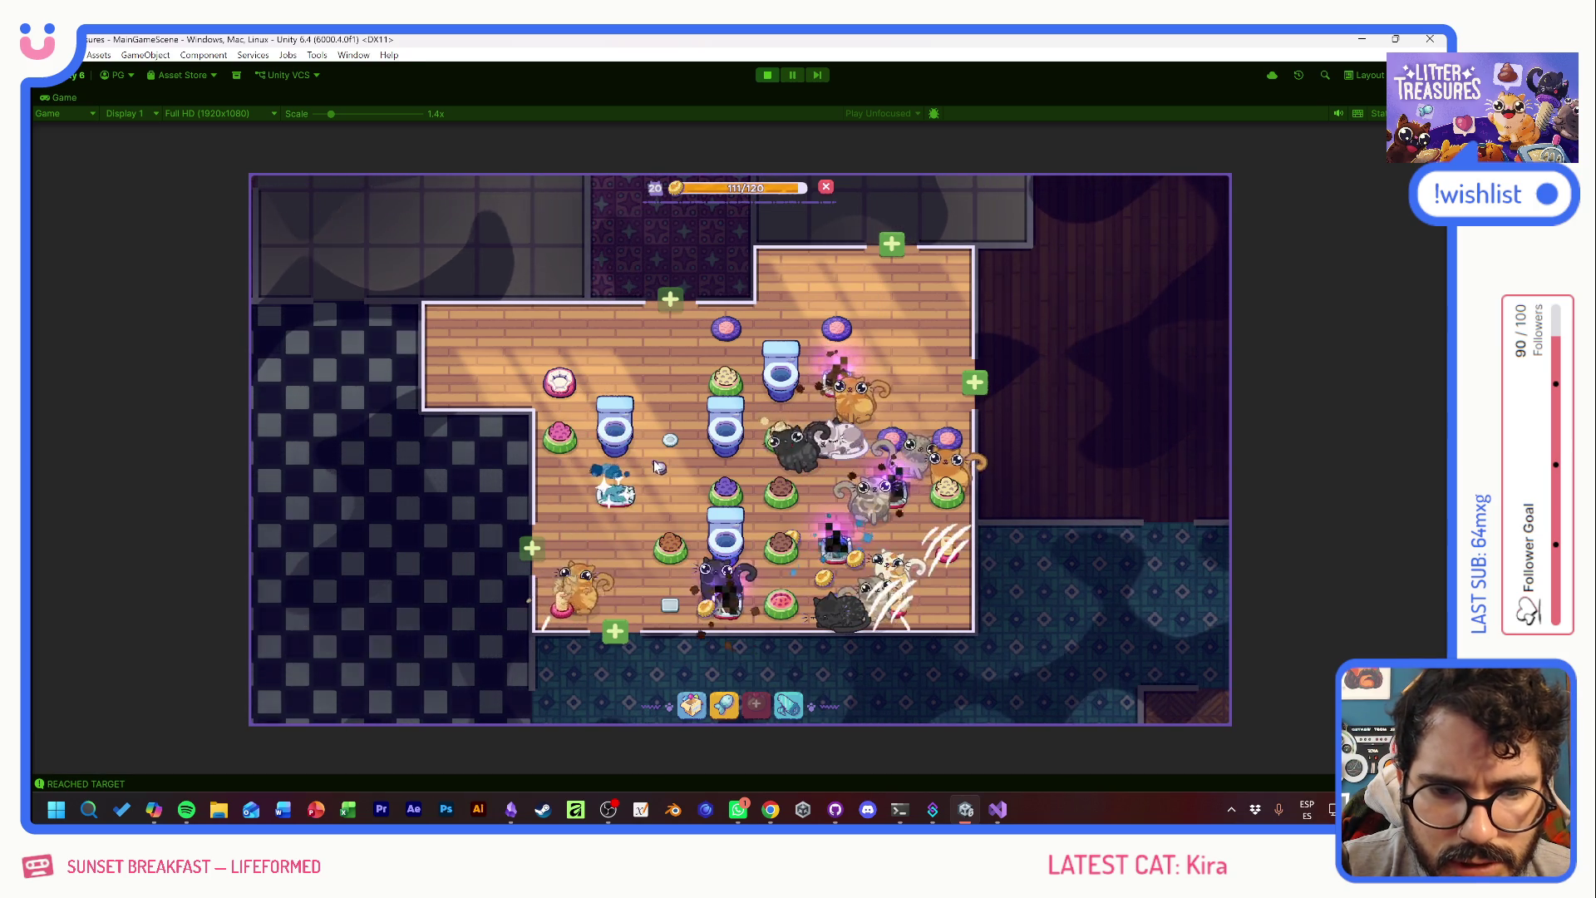
{"action": "mouse_move", "coordinate": [672, 411]}
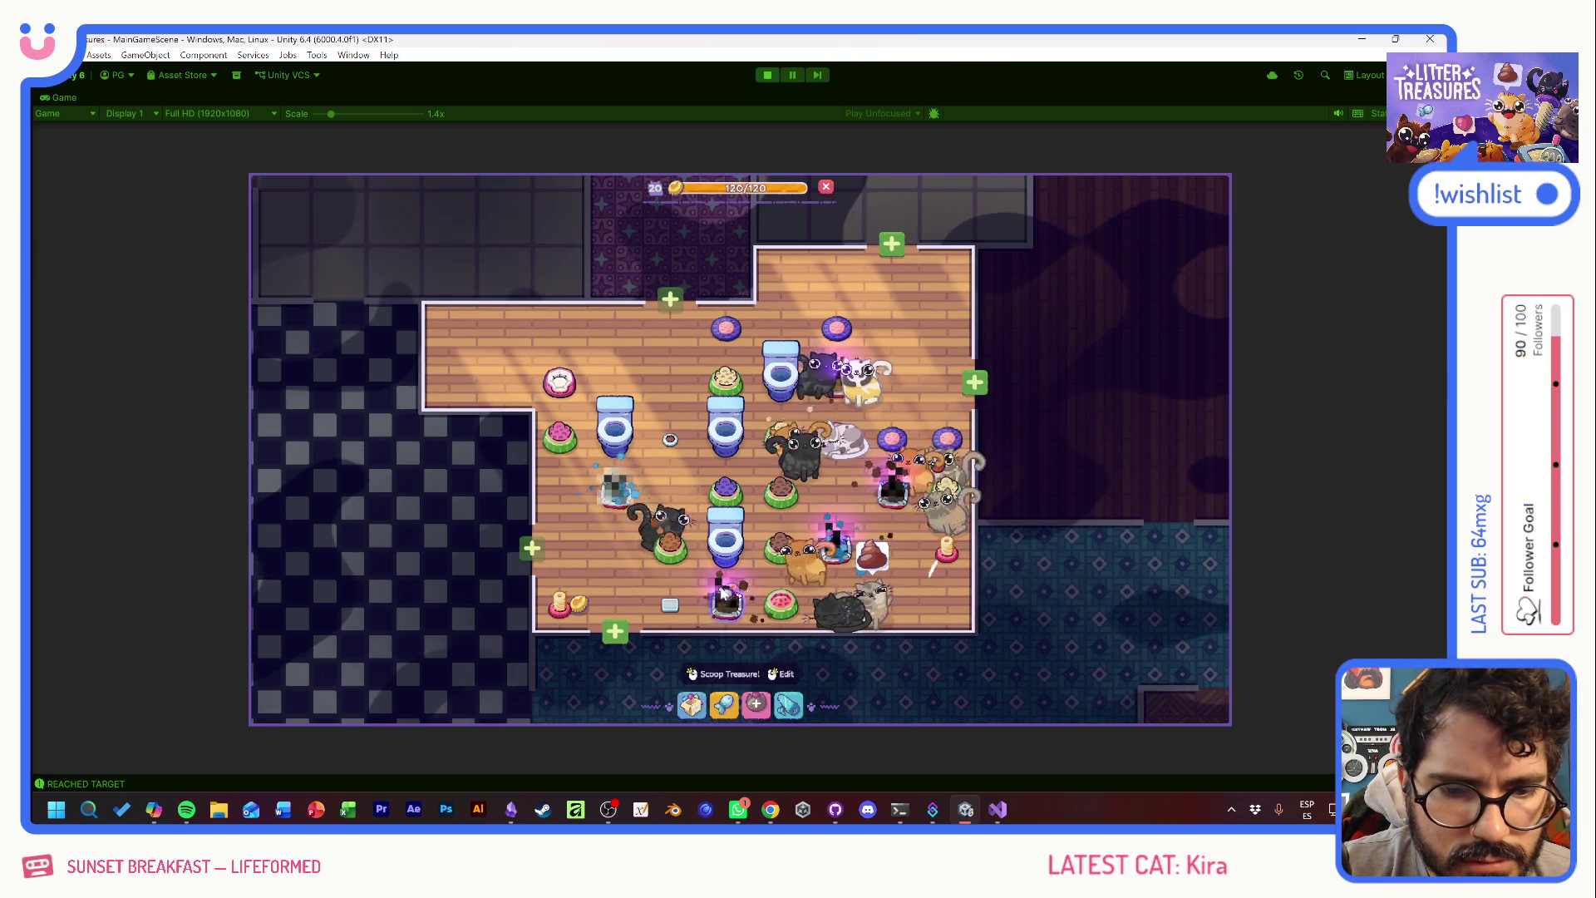
{"action": "mouse_move", "coordinate": [889, 521]}
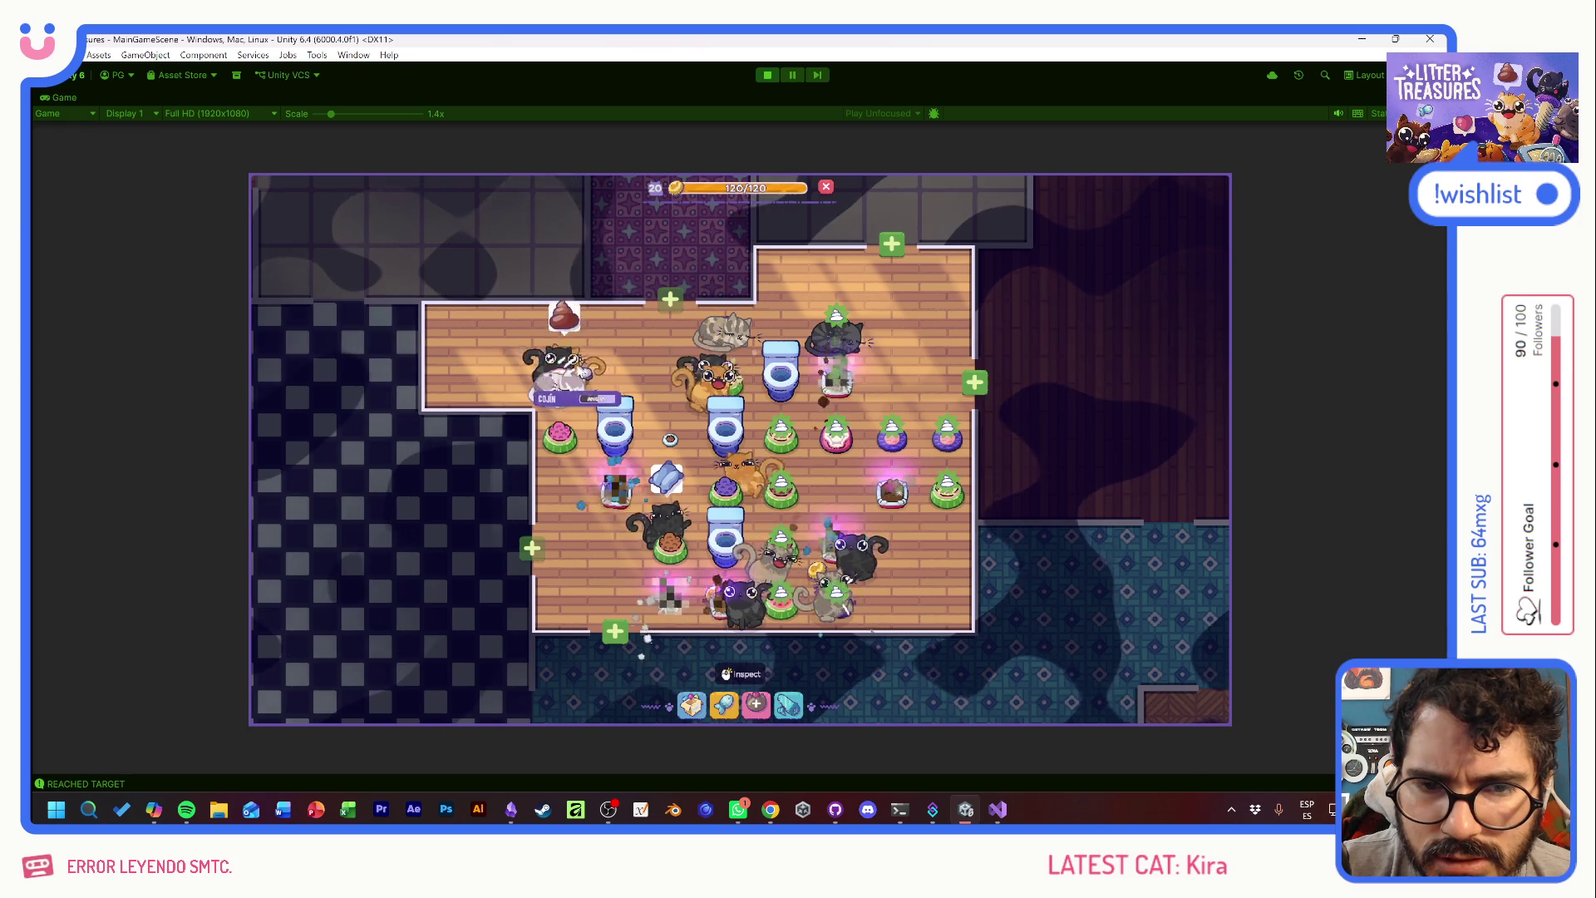
{"action": "mouse_move", "coordinate": [558, 364]}
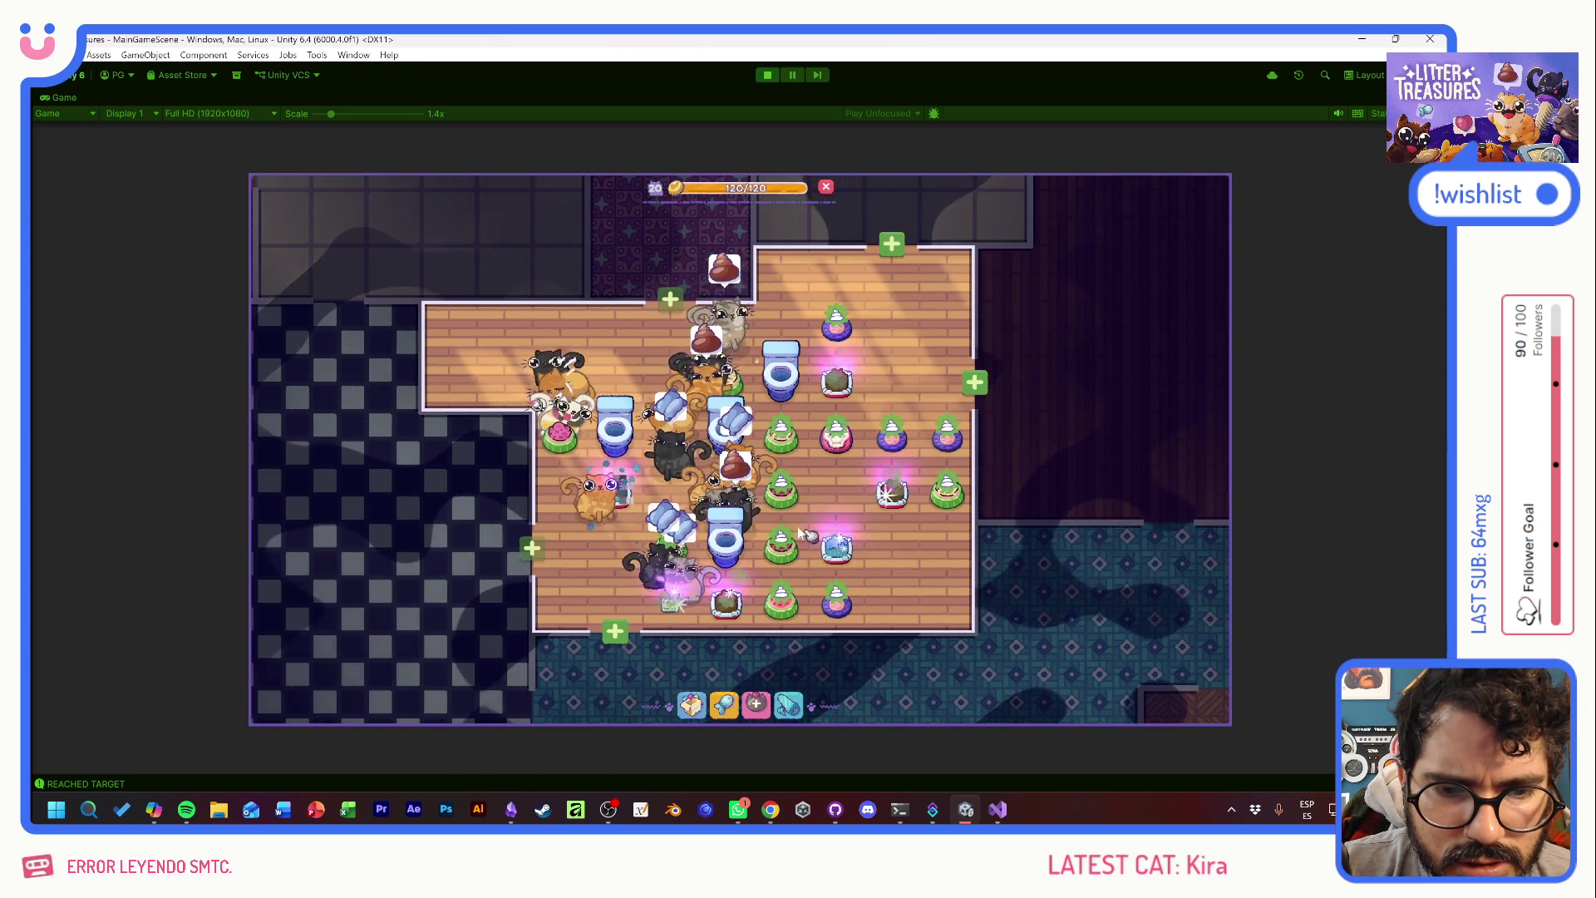
{"action": "mouse_move", "coordinate": [739, 504]}
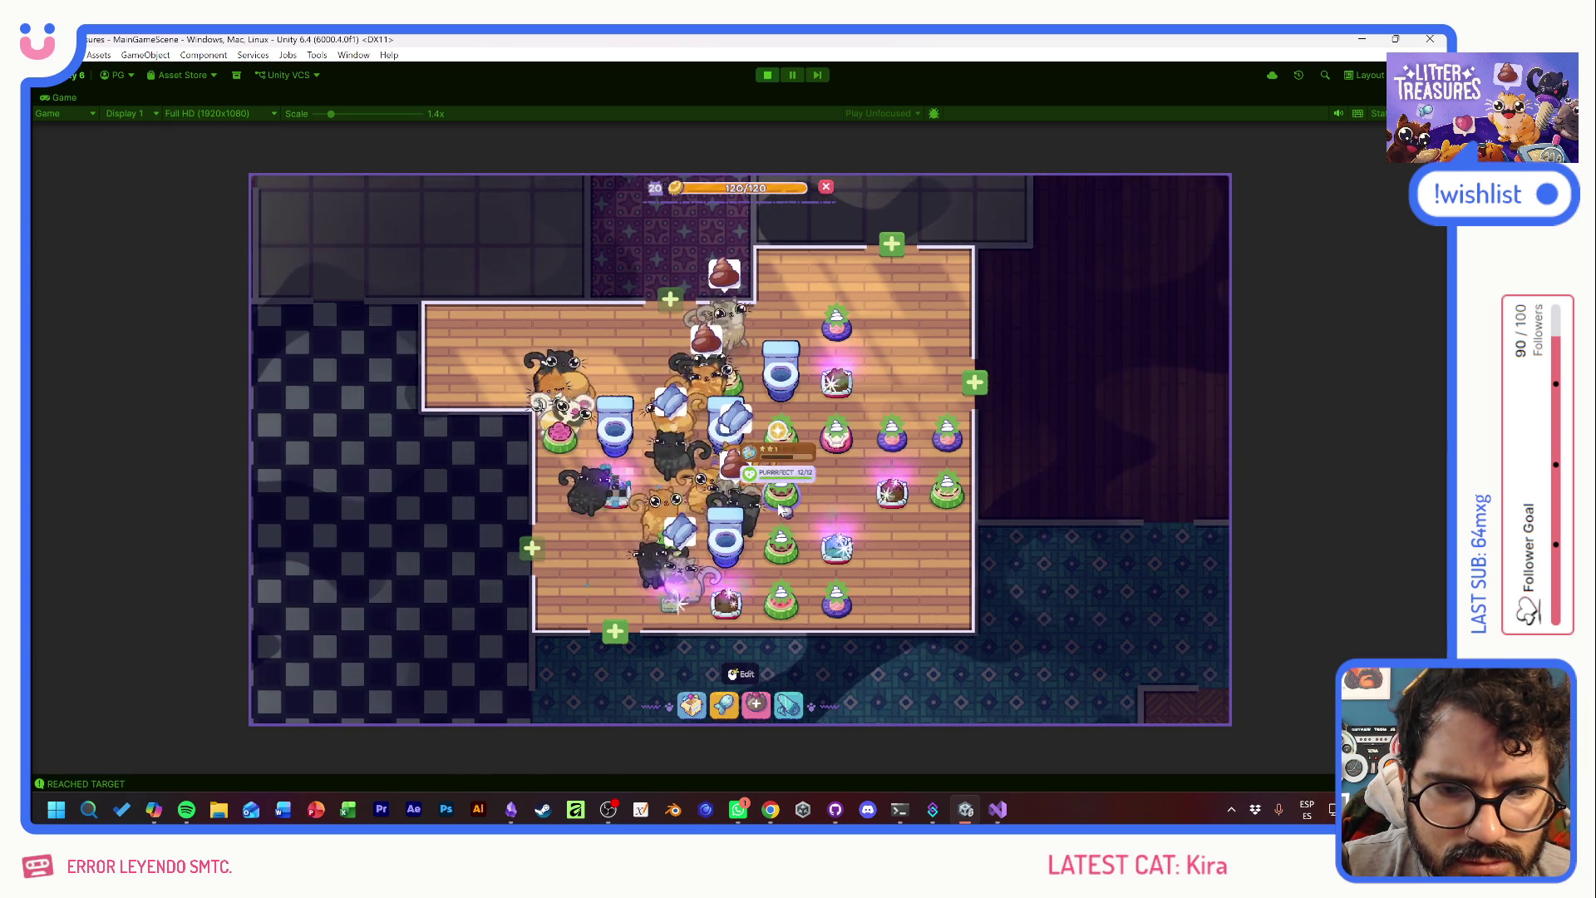
{"action": "left_click", "coordinate": [842, 542]}
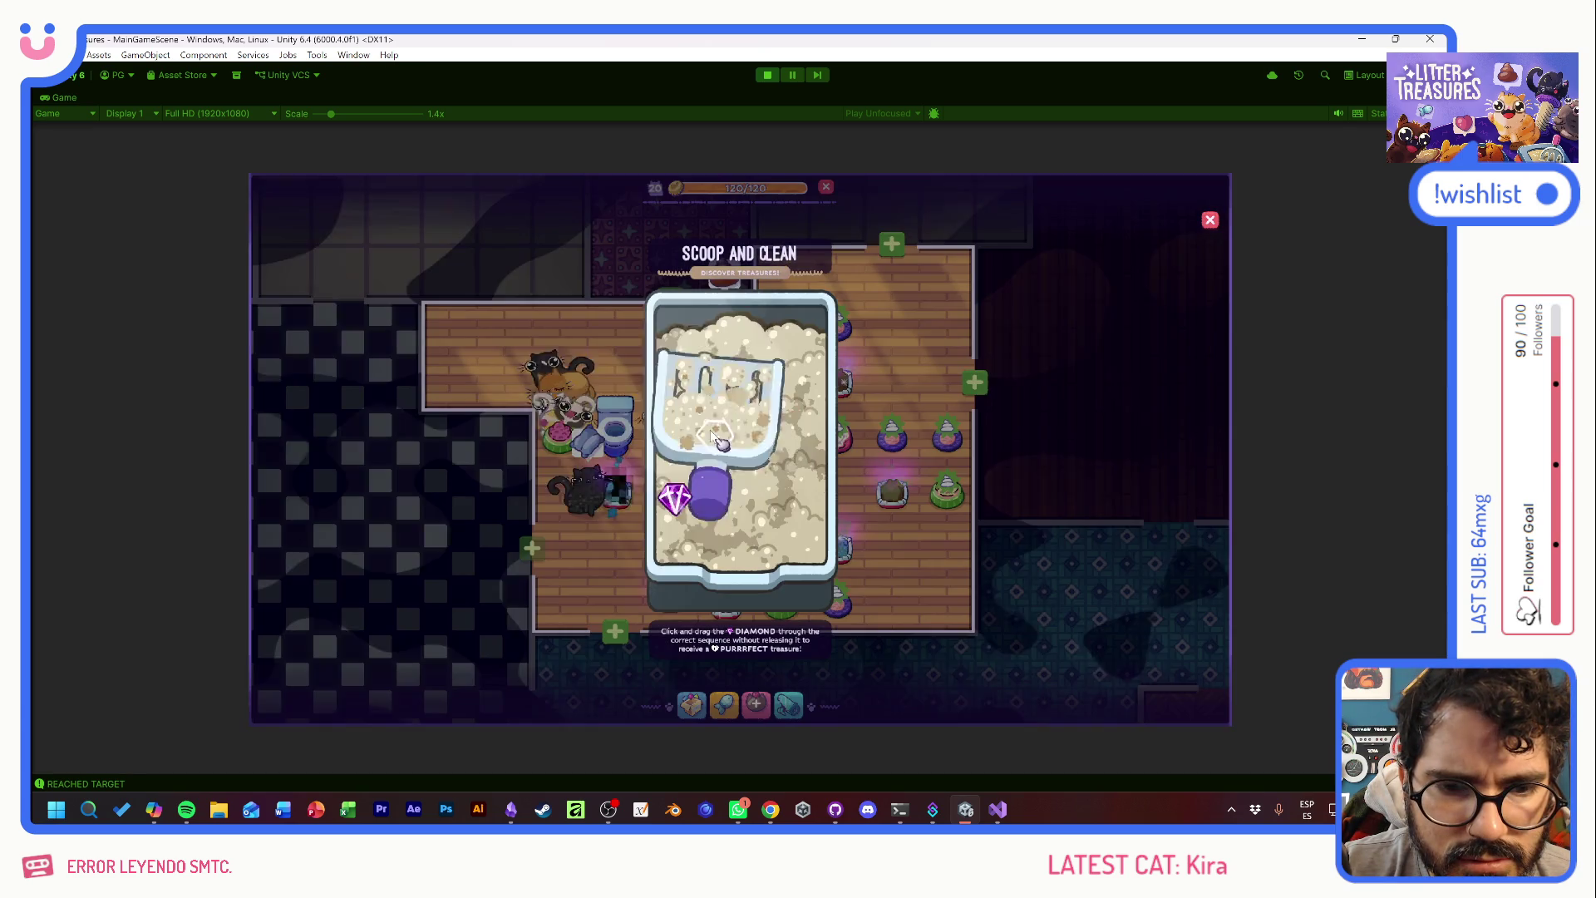
- Scoop a litter box to win a Plantpot, then guide the diamond through the numbered markers
{"action": "mouse_move", "coordinate": [675, 499]}
{"action": "left_mouse_down"}
{"action": "mouse_move", "coordinate": [676, 588]}
{"action": "mouse_move", "coordinate": [738, 445]}
{"action": "left_mouse_up"}
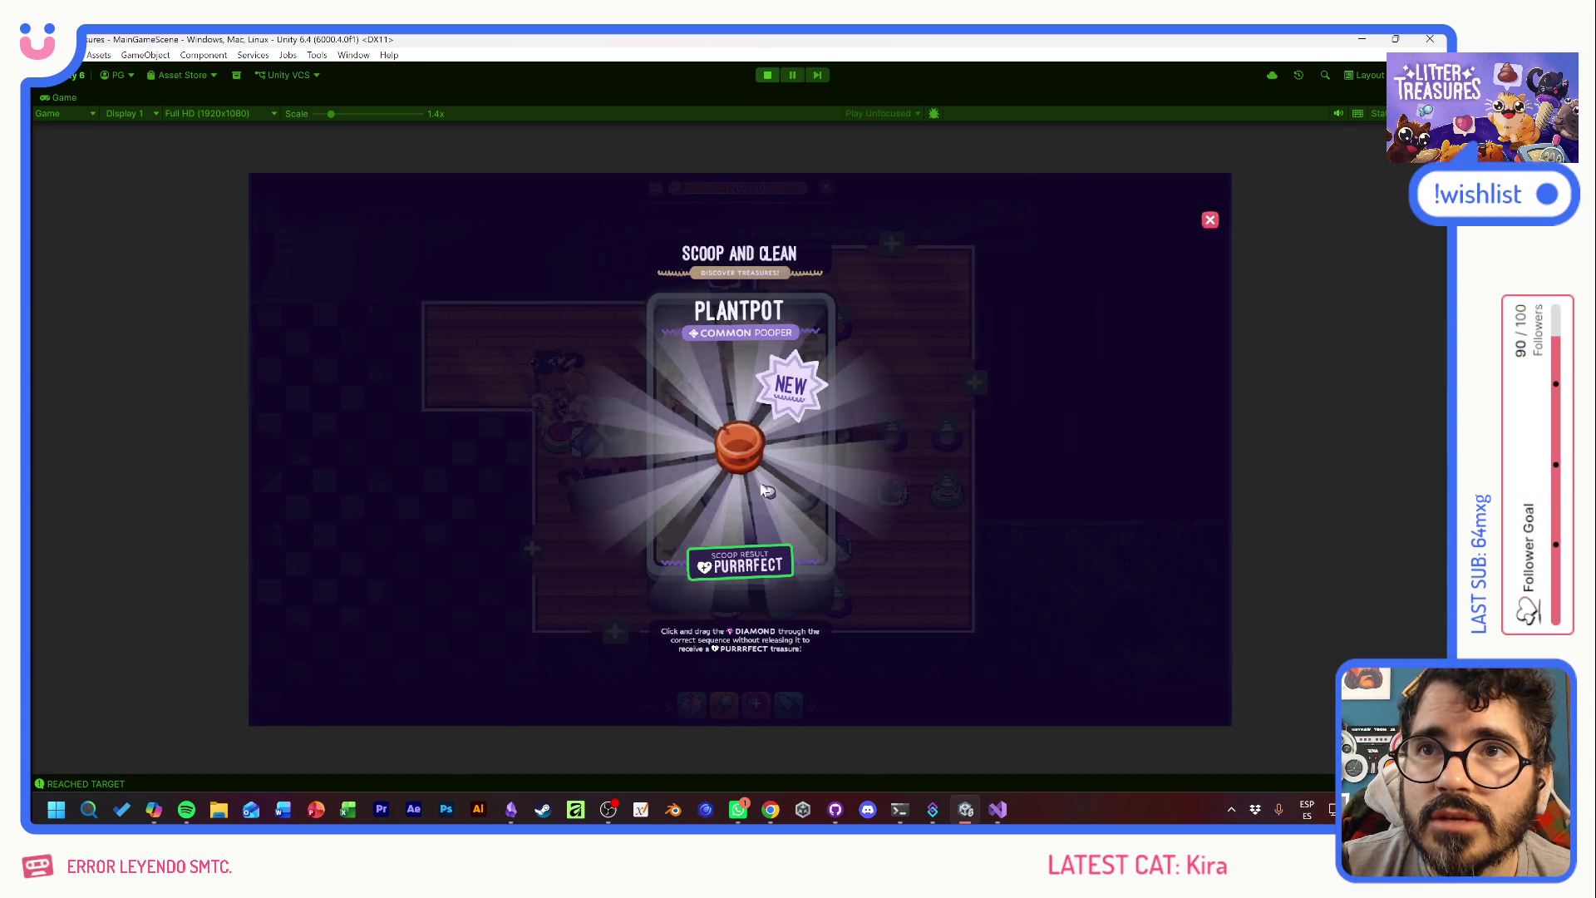
{"action": "left_click", "coordinate": [760, 482]}
{"action": "left_click_drag", "start_coordinate": [818, 427], "coordinate": [790, 524]}
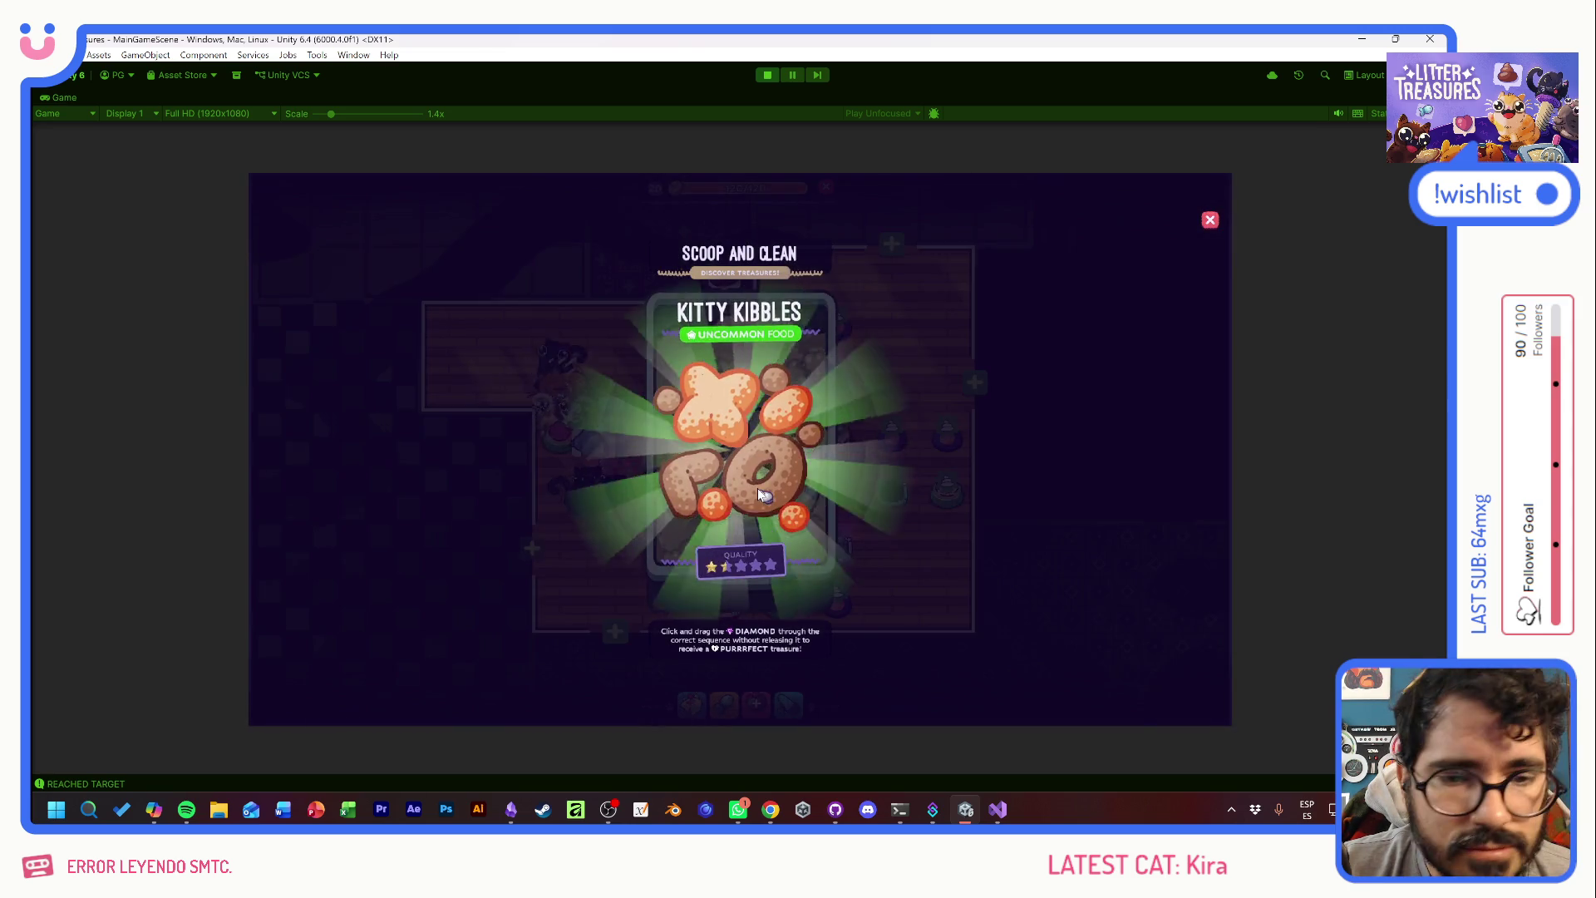
{"action": "left_click", "coordinate": [756, 487]}
{"action": "left_click_drag", "start_coordinate": [687, 462], "coordinate": [791, 517]}
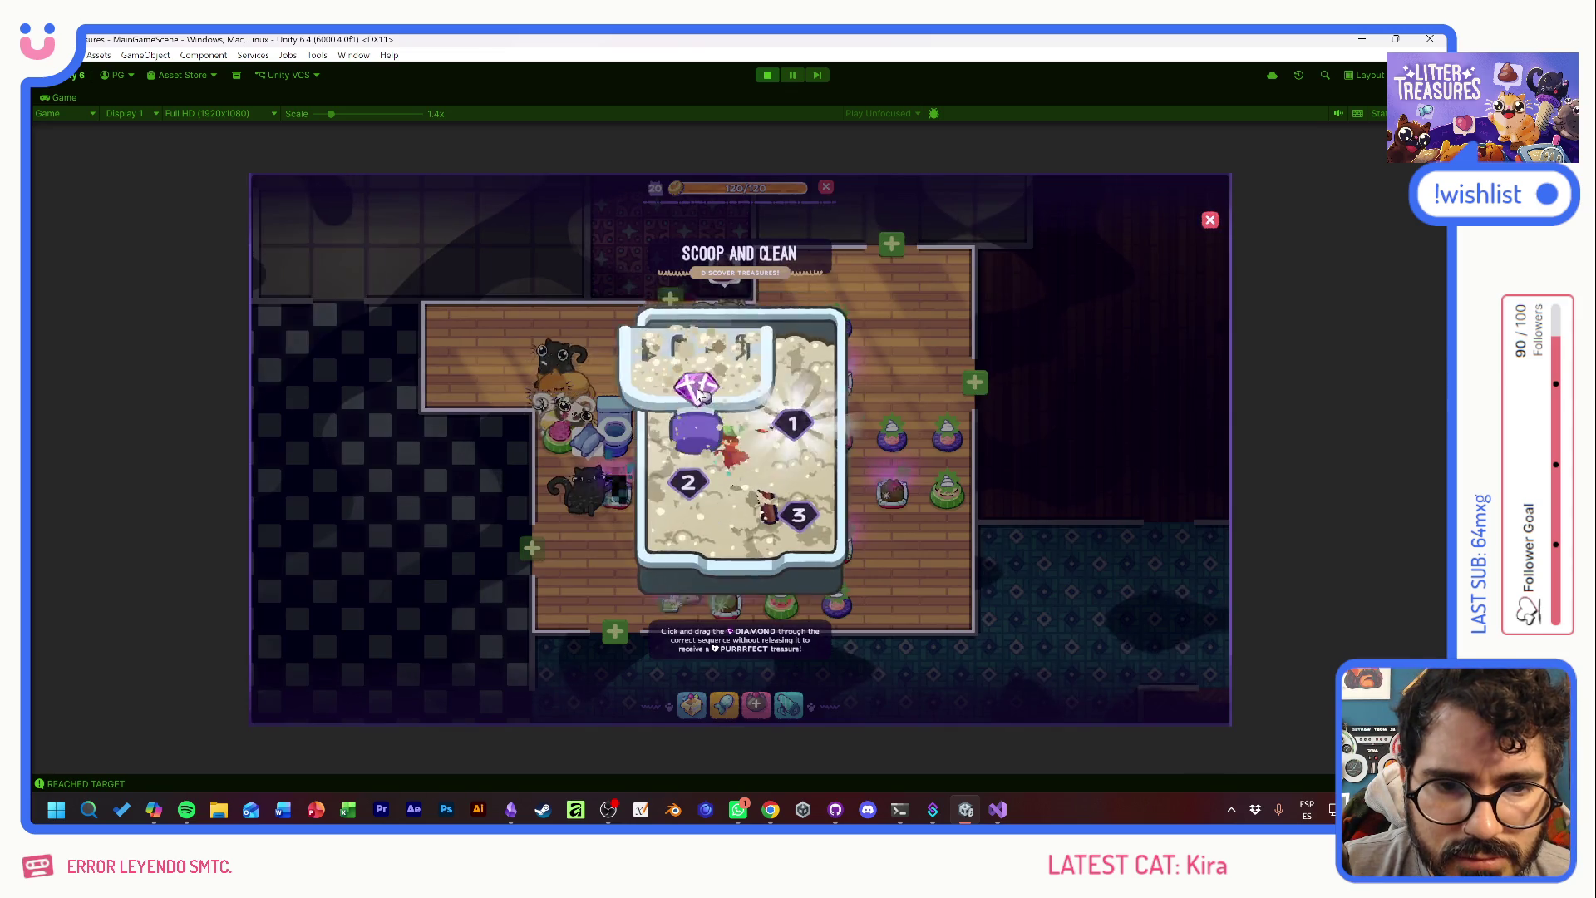
{"action": "left_click_drag", "start_coordinate": [677, 498], "coordinate": [793, 524]}
- Play the next scoop rounds, collecting the Kitty Kibbles and Striped Single Sofa rewards
{"action": "left_click", "coordinate": [756, 487]}
{"action": "mouse_move", "coordinate": [695, 385]}
{"action": "left_mouse_down"}
{"action": "mouse_move", "coordinate": [805, 413]}
{"action": "mouse_move", "coordinate": [818, 544]}
{"action": "left_mouse_up"}
{"action": "mouse_move", "coordinate": [676, 499]}
{"action": "left_mouse_down"}
{"action": "mouse_move", "coordinate": [678, 475]}
{"action": "mouse_move", "coordinate": [781, 532]}
{"action": "left_mouse_up"}
{"action": "left_click", "coordinate": [761, 484]}
{"action": "left_click_drag", "start_coordinate": [660, 474], "coordinate": [752, 395]}
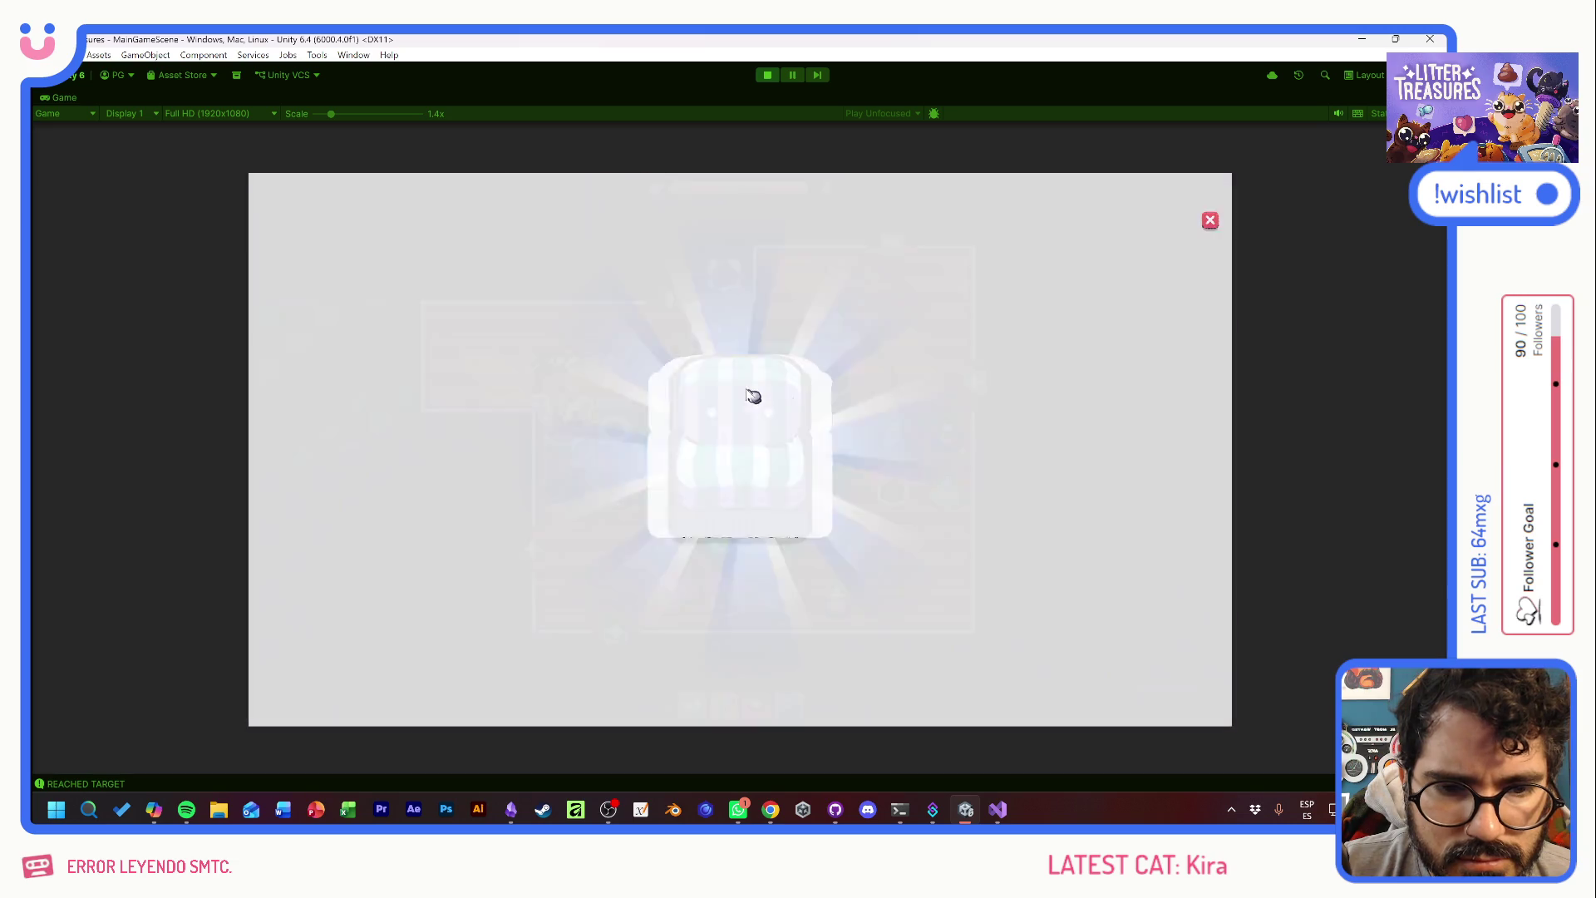
{"action": "left_click", "coordinate": [737, 481]}
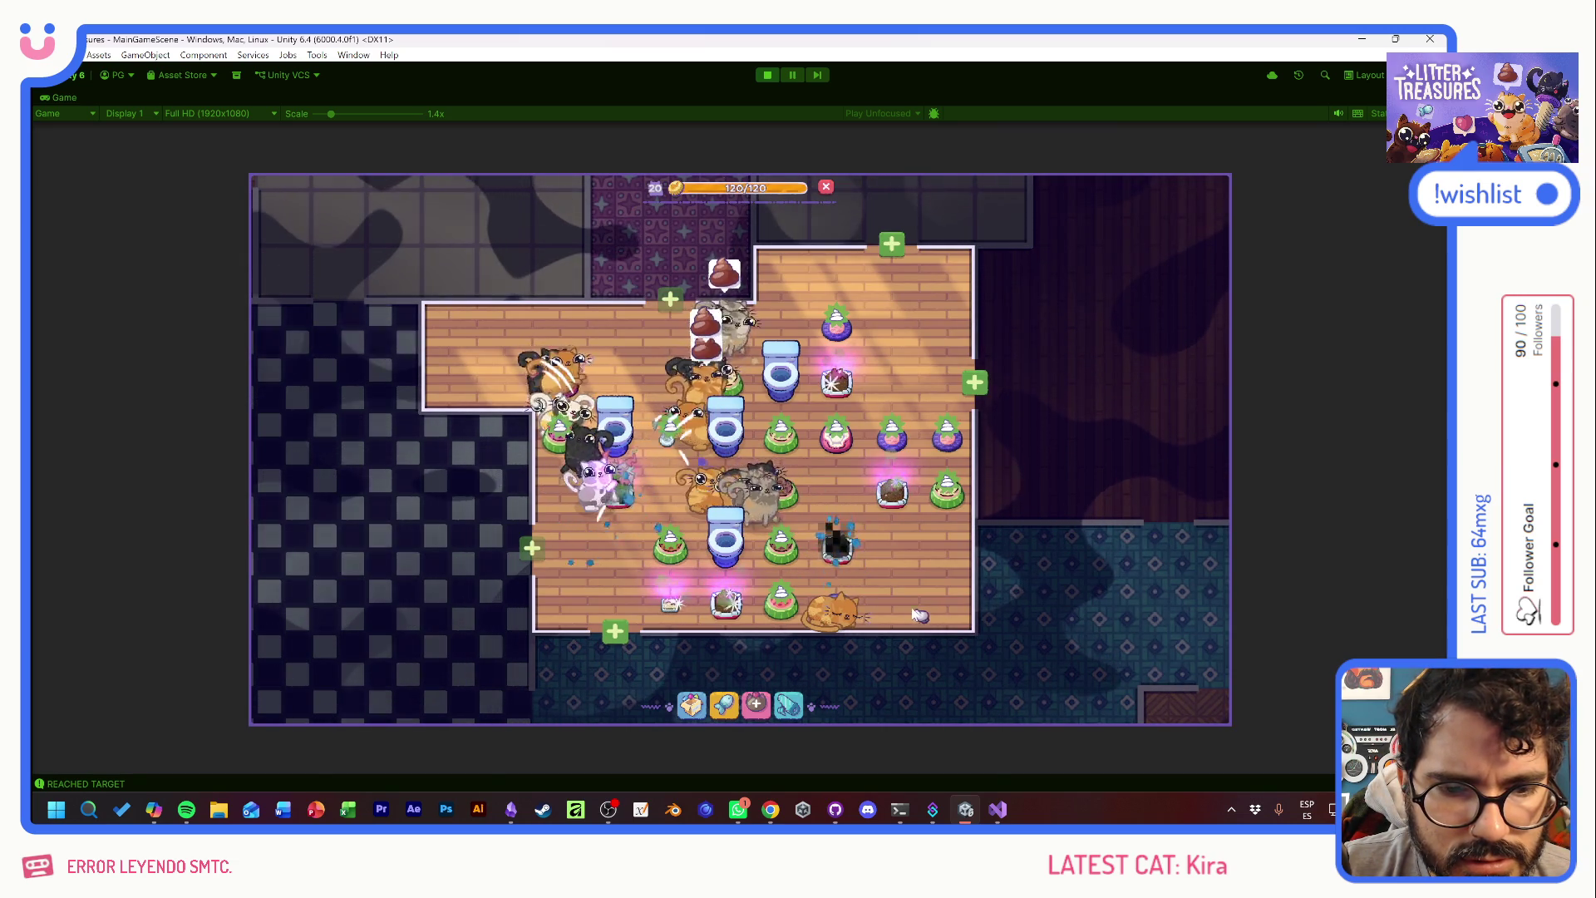
{"action": "left_click", "coordinate": [835, 544]}
- Scoop another litter box, leading the diamond through the numbered targets, and view its treasure card
{"action": "mouse_move", "coordinate": [785, 450]}
{"action": "left_mouse_down"}
{"action": "mouse_move", "coordinate": [769, 496]}
{"action": "mouse_move", "coordinate": [677, 498]}
{"action": "mouse_move", "coordinate": [775, 512]}
{"action": "mouse_move", "coordinate": [676, 512]}
{"action": "mouse_move", "coordinate": [731, 410]}
{"action": "mouse_move", "coordinate": [713, 481]}
{"action": "mouse_move", "coordinate": [740, 420]}
{"action": "mouse_move", "coordinate": [750, 462]}
{"action": "left_mouse_up"}
{"action": "left_click", "coordinate": [750, 462]}
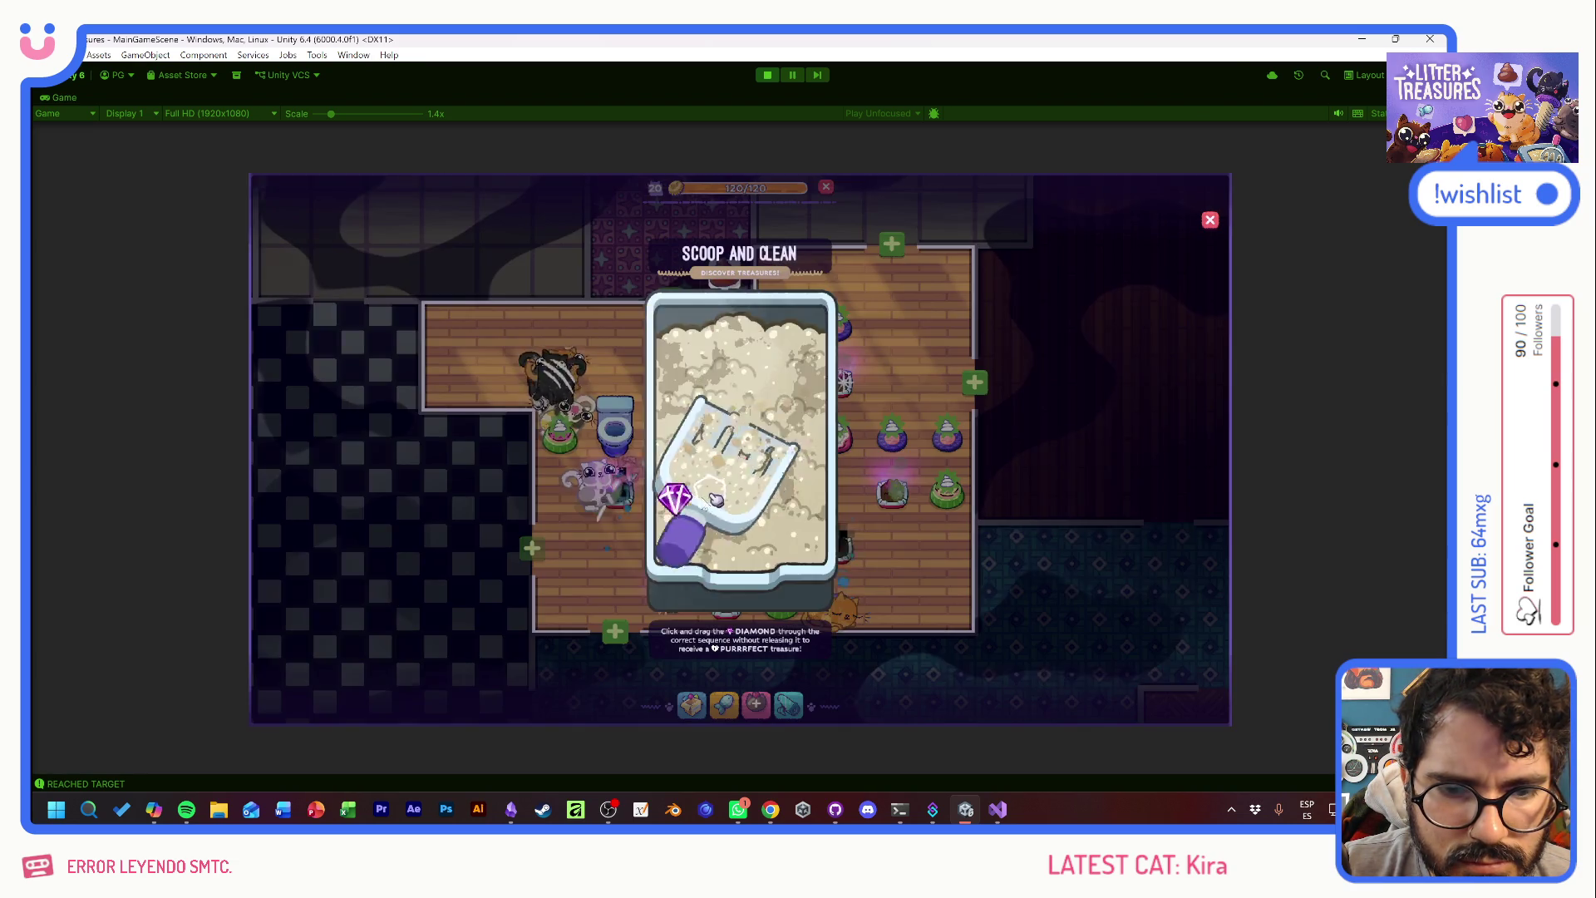
{"action": "mouse_move", "coordinate": [715, 499]}
{"action": "left_mouse_down"}
{"action": "mouse_move", "coordinate": [755, 474]}
{"action": "mouse_move", "coordinate": [696, 397]}
{"action": "left_mouse_up"}
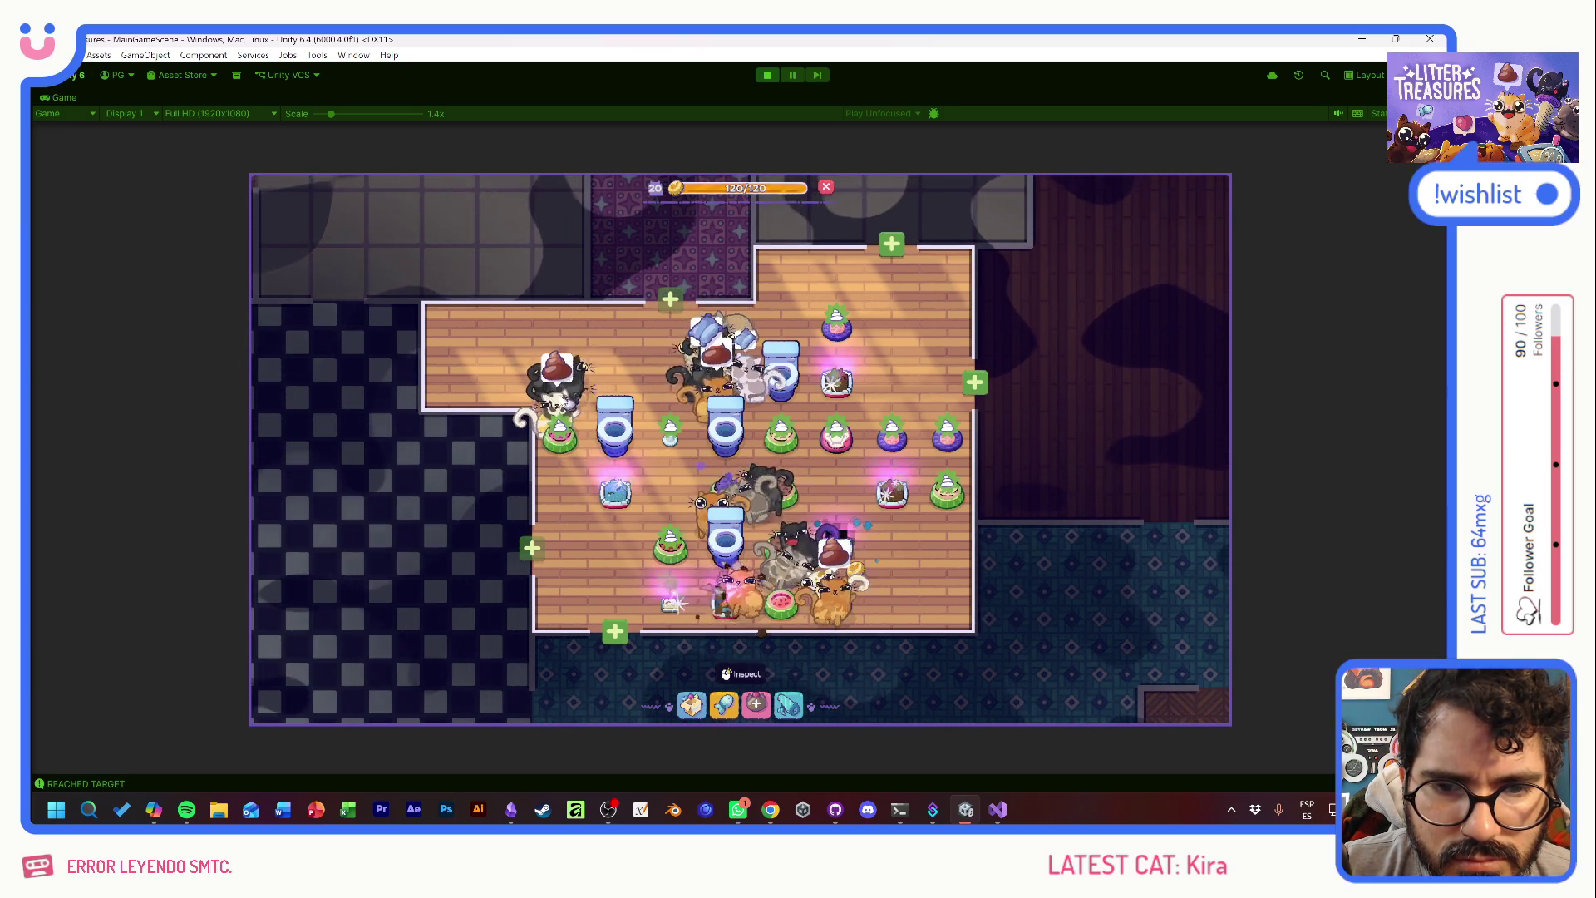
{"action": "left_click", "coordinate": [562, 444]}
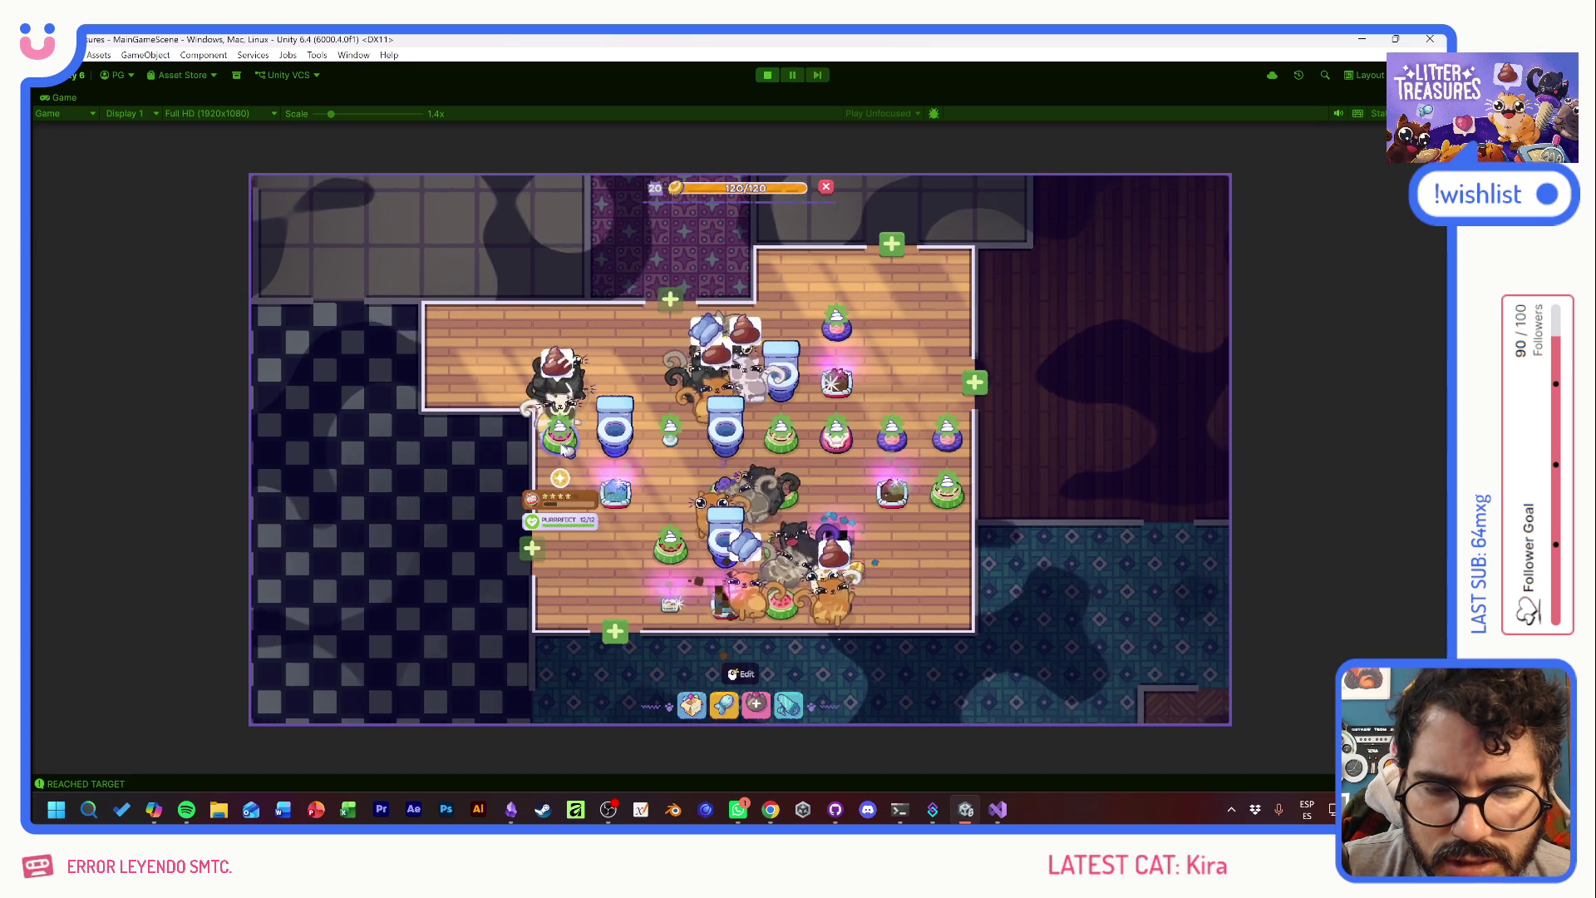
- Scoop a litter box through markers 1–3 to earn the Lava Lamp
{"action": "left_click", "coordinate": [562, 447]}
{"action": "mouse_move", "coordinate": [622, 504]}
{"action": "left_mouse_down"}
{"action": "mouse_move", "coordinate": [690, 465]}
{"action": "mouse_move", "coordinate": [764, 515]}
{"action": "mouse_move", "coordinate": [748, 466]}
{"action": "mouse_move", "coordinate": [769, 434]}
{"action": "mouse_move", "coordinate": [701, 471]}
{"action": "mouse_move", "coordinate": [766, 410]}
{"action": "mouse_move", "coordinate": [677, 478]}
{"action": "mouse_move", "coordinate": [801, 534]}
{"action": "left_mouse_up"}
{"action": "mouse_move", "coordinate": [690, 382]}
{"action": "left_mouse_down"}
{"action": "mouse_move", "coordinate": [802, 399]}
{"action": "mouse_move", "coordinate": [796, 520]}
{"action": "left_mouse_up"}
{"action": "mouse_move", "coordinate": [704, 390]}
{"action": "left_mouse_down"}
{"action": "mouse_move", "coordinate": [769, 441]}
{"action": "mouse_move", "coordinate": [707, 478]}
{"action": "mouse_move", "coordinate": [774, 471]}
{"action": "left_mouse_up"}
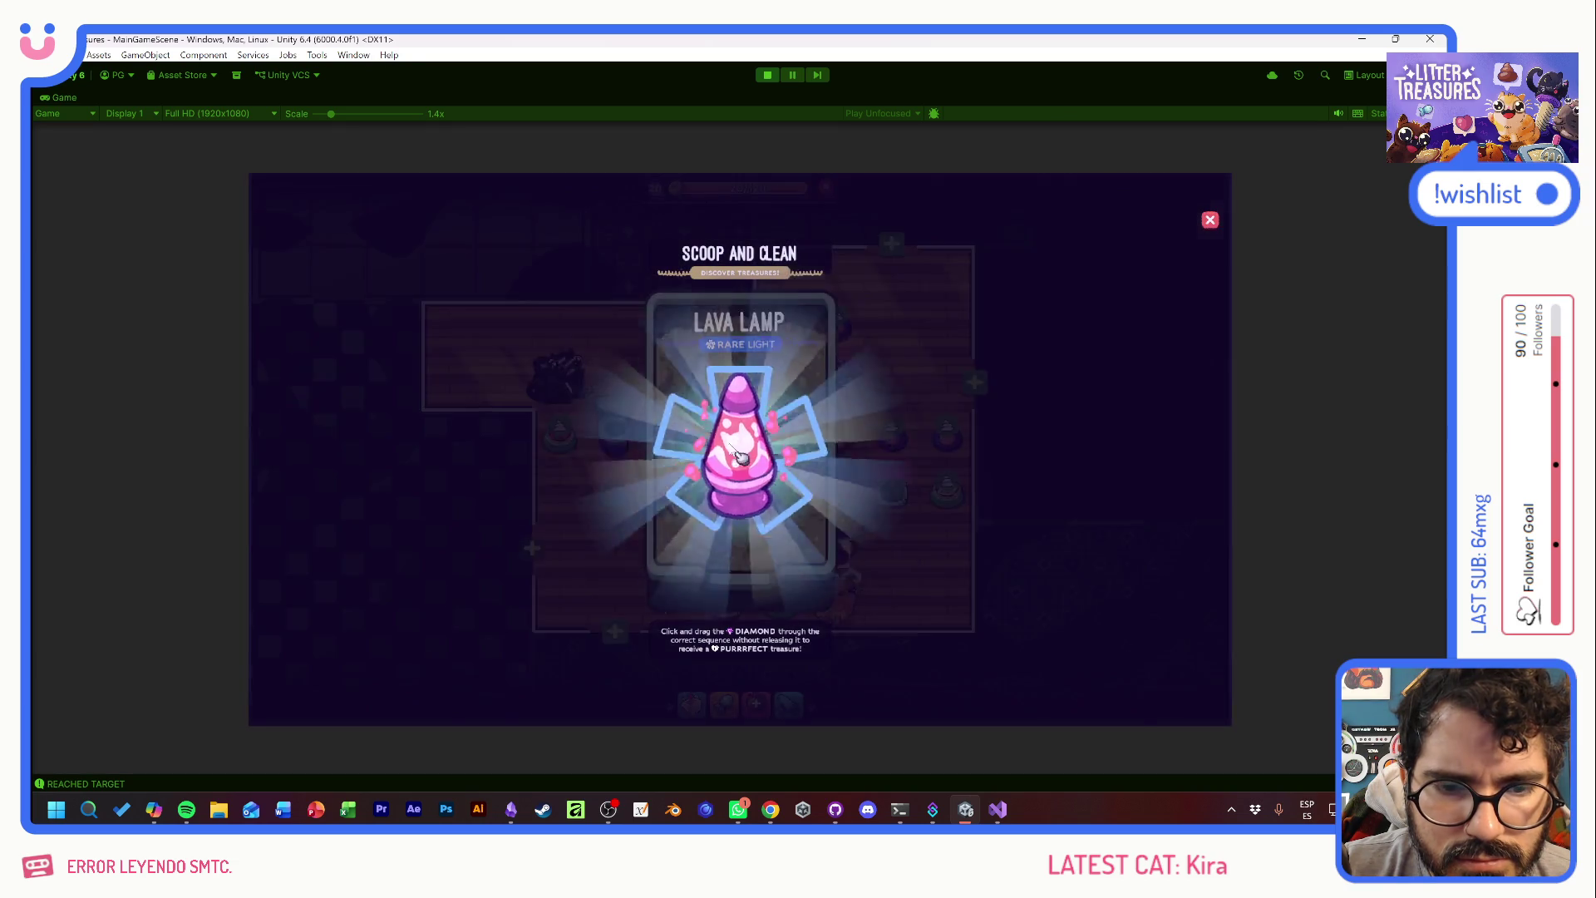
{"action": "mouse_move", "coordinate": [677, 487]}
{"action": "left_mouse_down"}
{"action": "mouse_move", "coordinate": [737, 446]}
{"action": "mouse_move", "coordinate": [676, 461]}
{"action": "mouse_move", "coordinate": [692, 406]}
{"action": "left_mouse_up"}
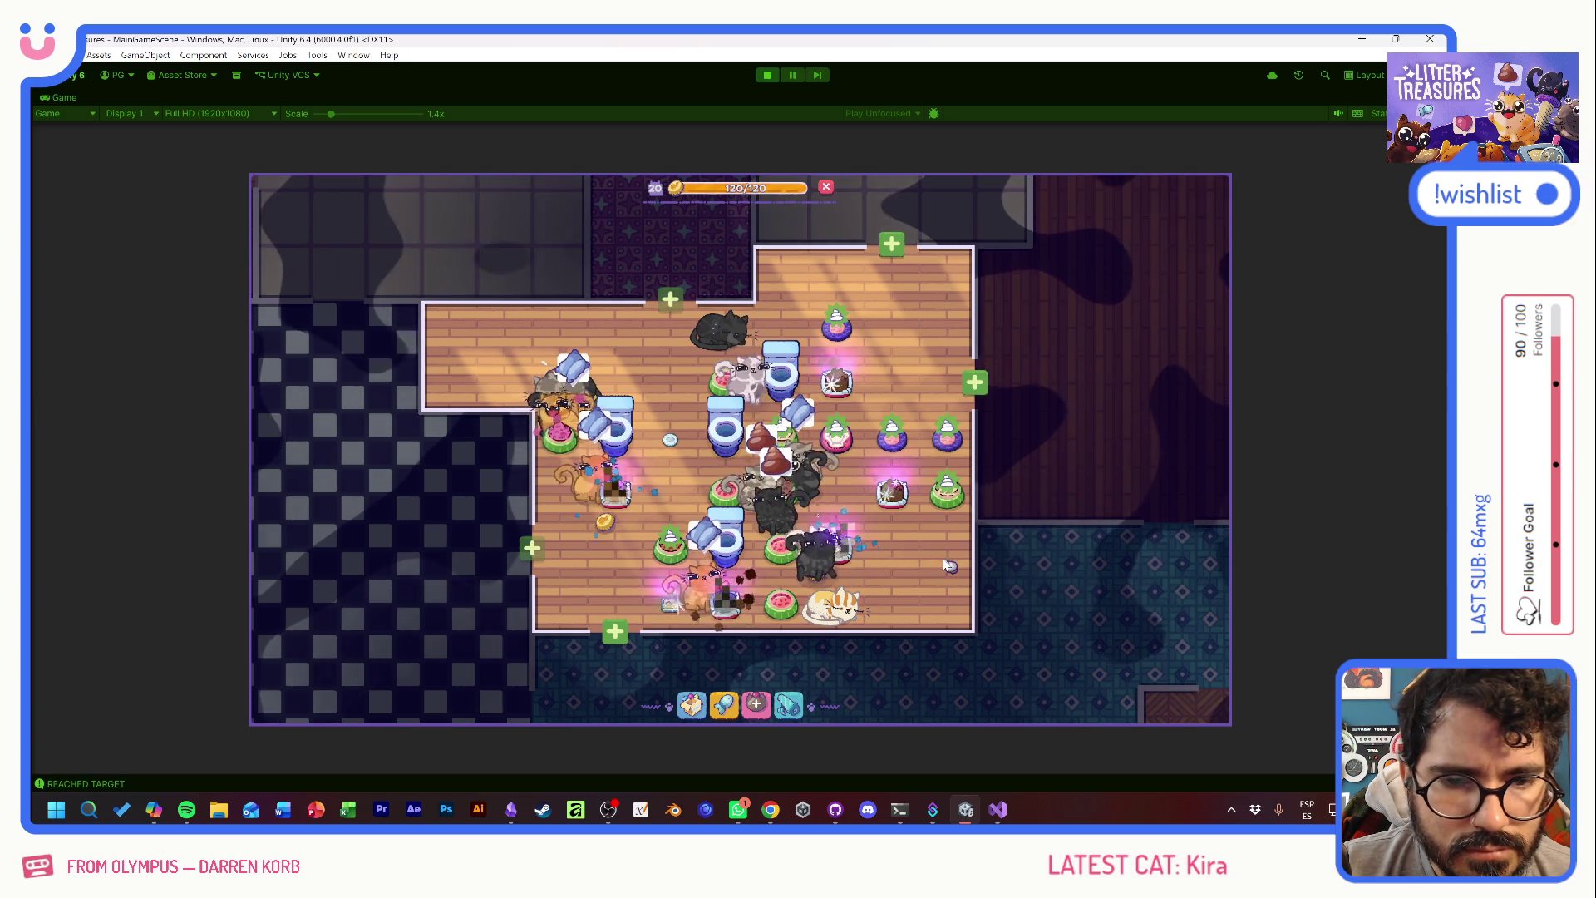
- Scoop the glowing litter box and collect the Patched Pillow reward
{"action": "left_click", "coordinate": [904, 504]}
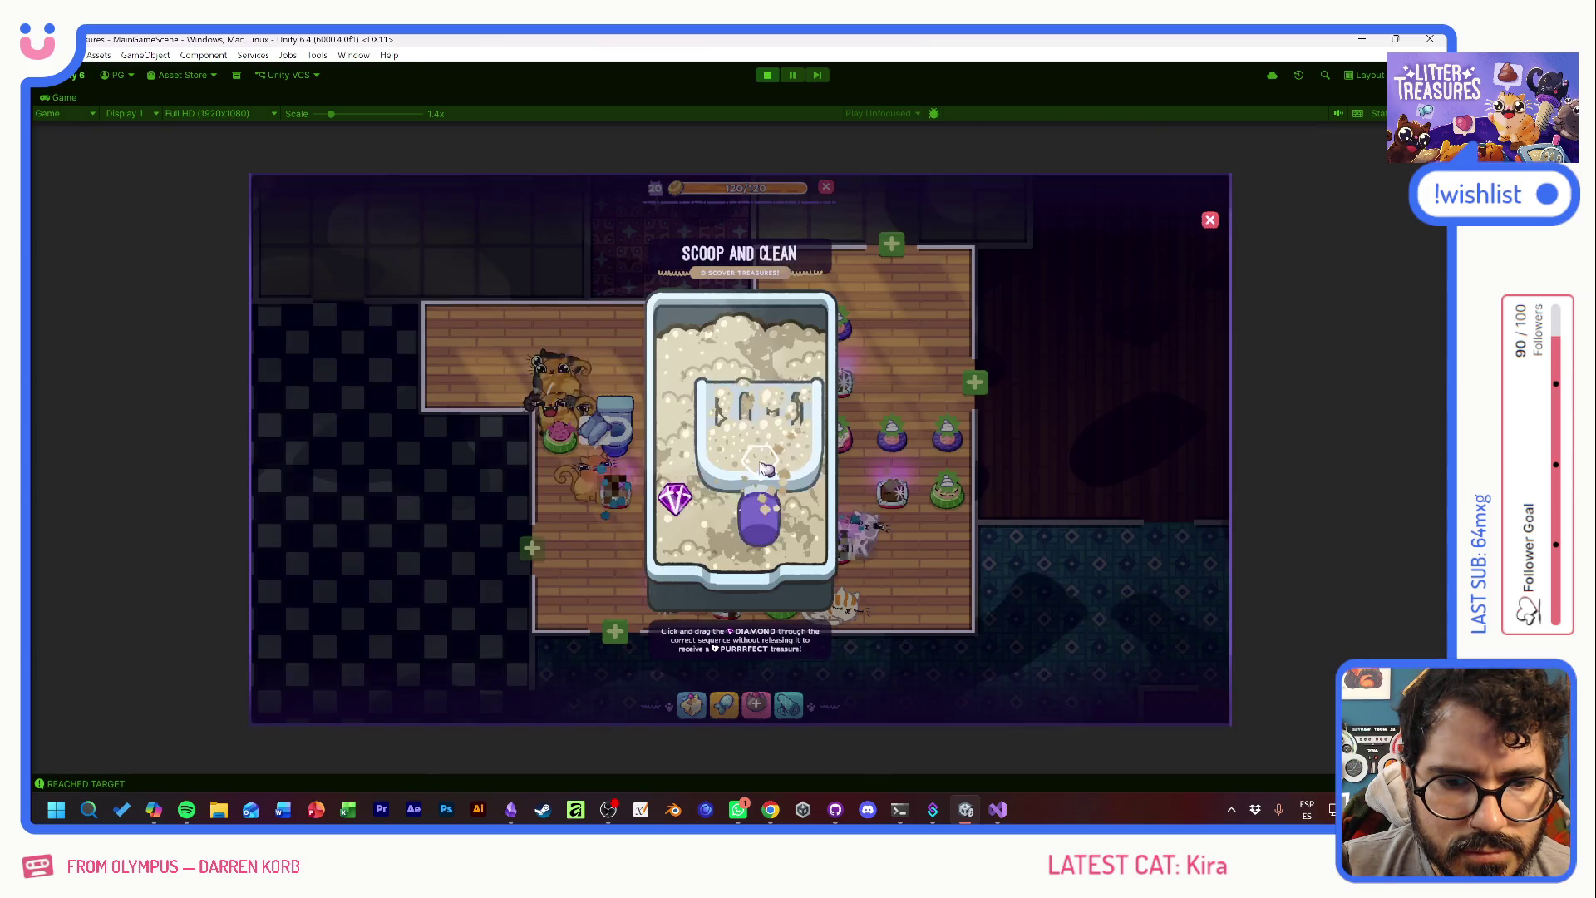
{"action": "left_click_drag", "start_coordinate": [670, 492], "coordinate": [748, 385]}
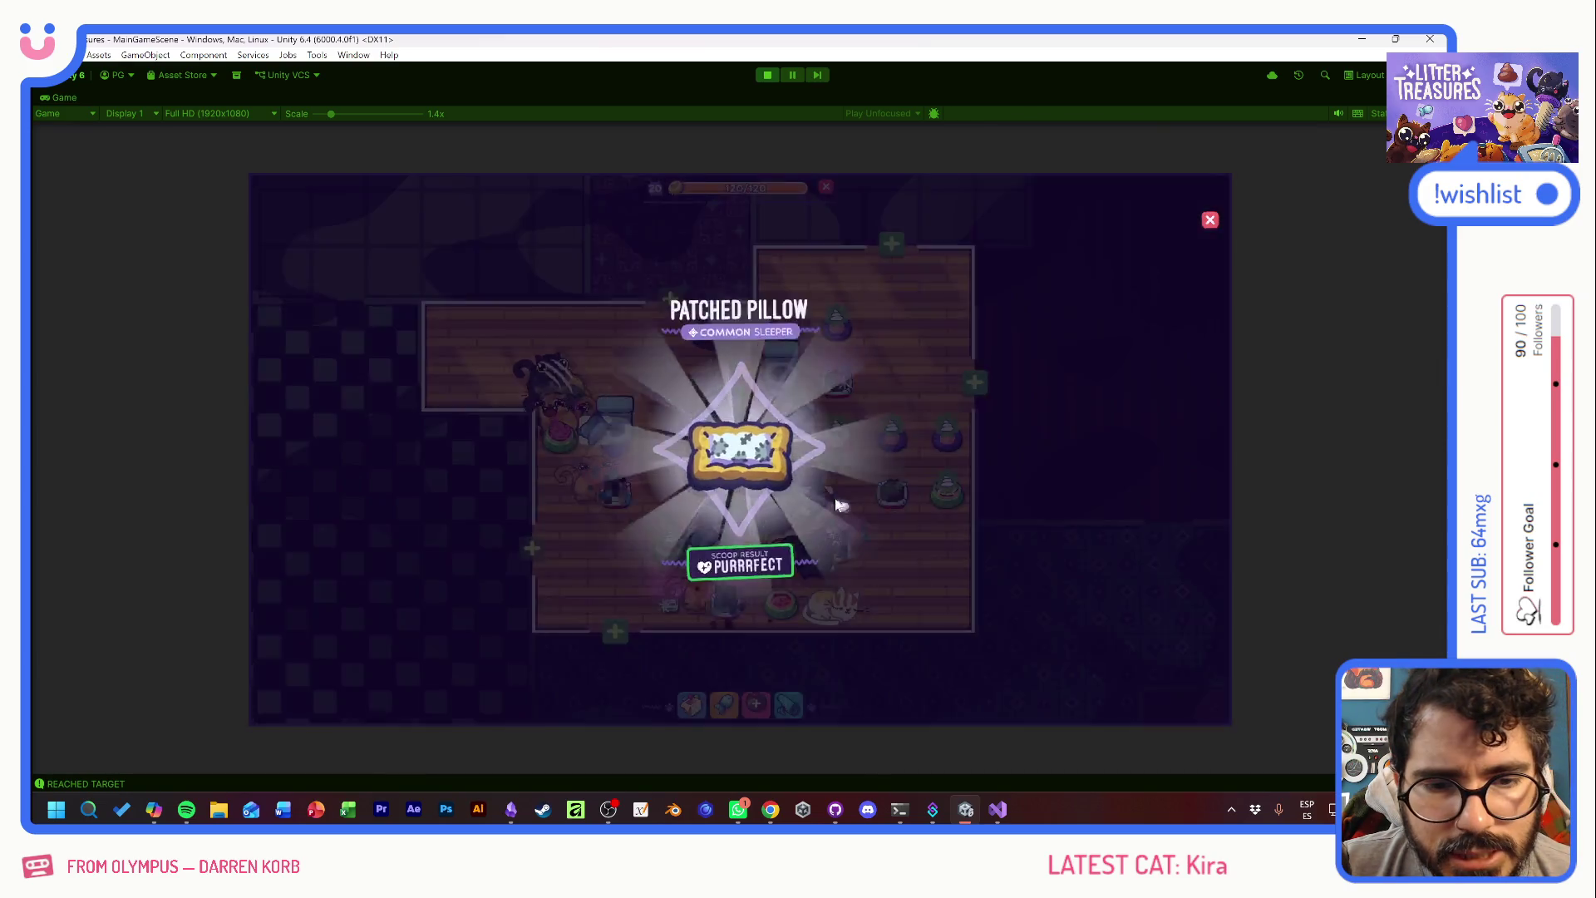
{"action": "left_click", "coordinate": [737, 559]}
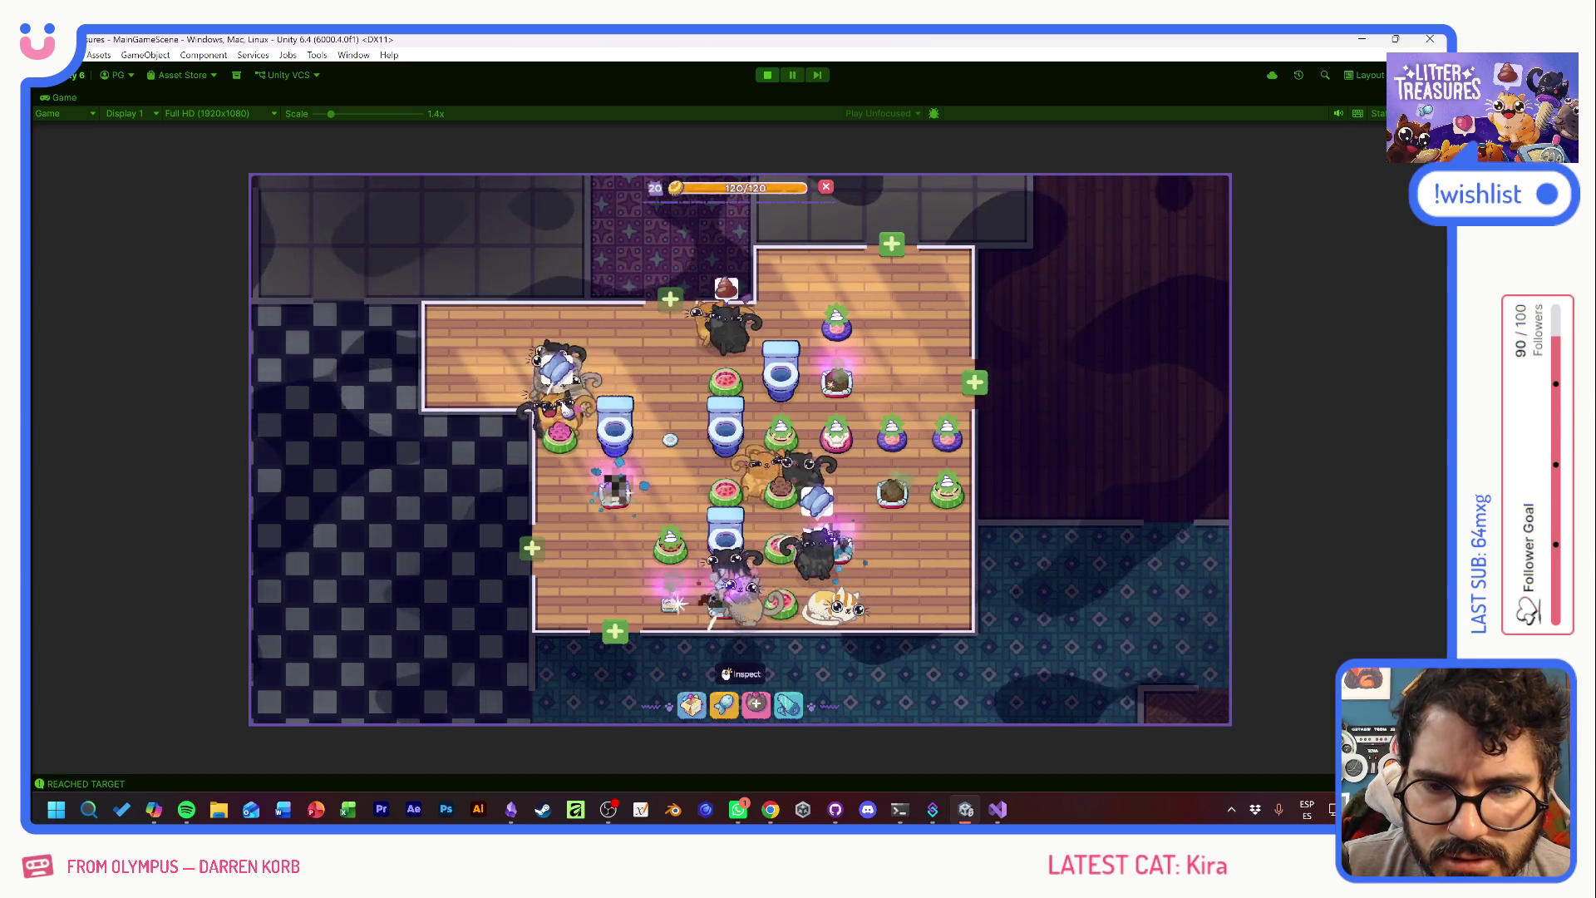
{"action": "left_click", "coordinate": [584, 403]}
{"action": "left_click", "coordinate": [581, 411]}
{"action": "left_click", "coordinate": [577, 420]}
{"action": "left_click", "coordinate": [578, 419]}
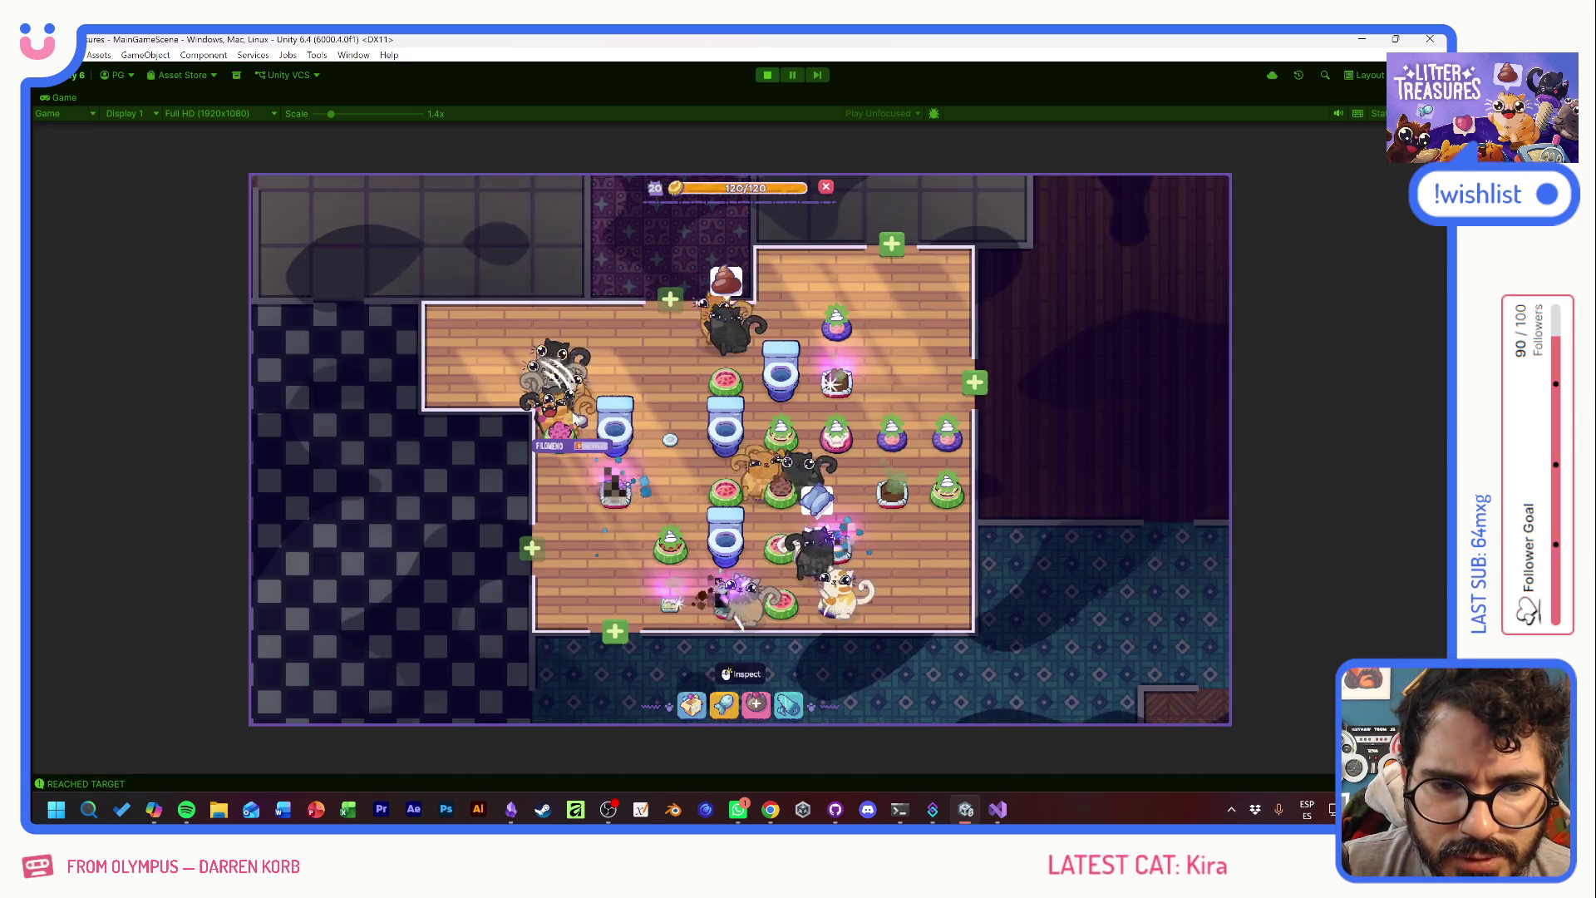
{"action": "left_click", "coordinate": [574, 407]}
{"action": "left_click", "coordinate": [581, 499]}
{"action": "left_click", "coordinate": [815, 492]}
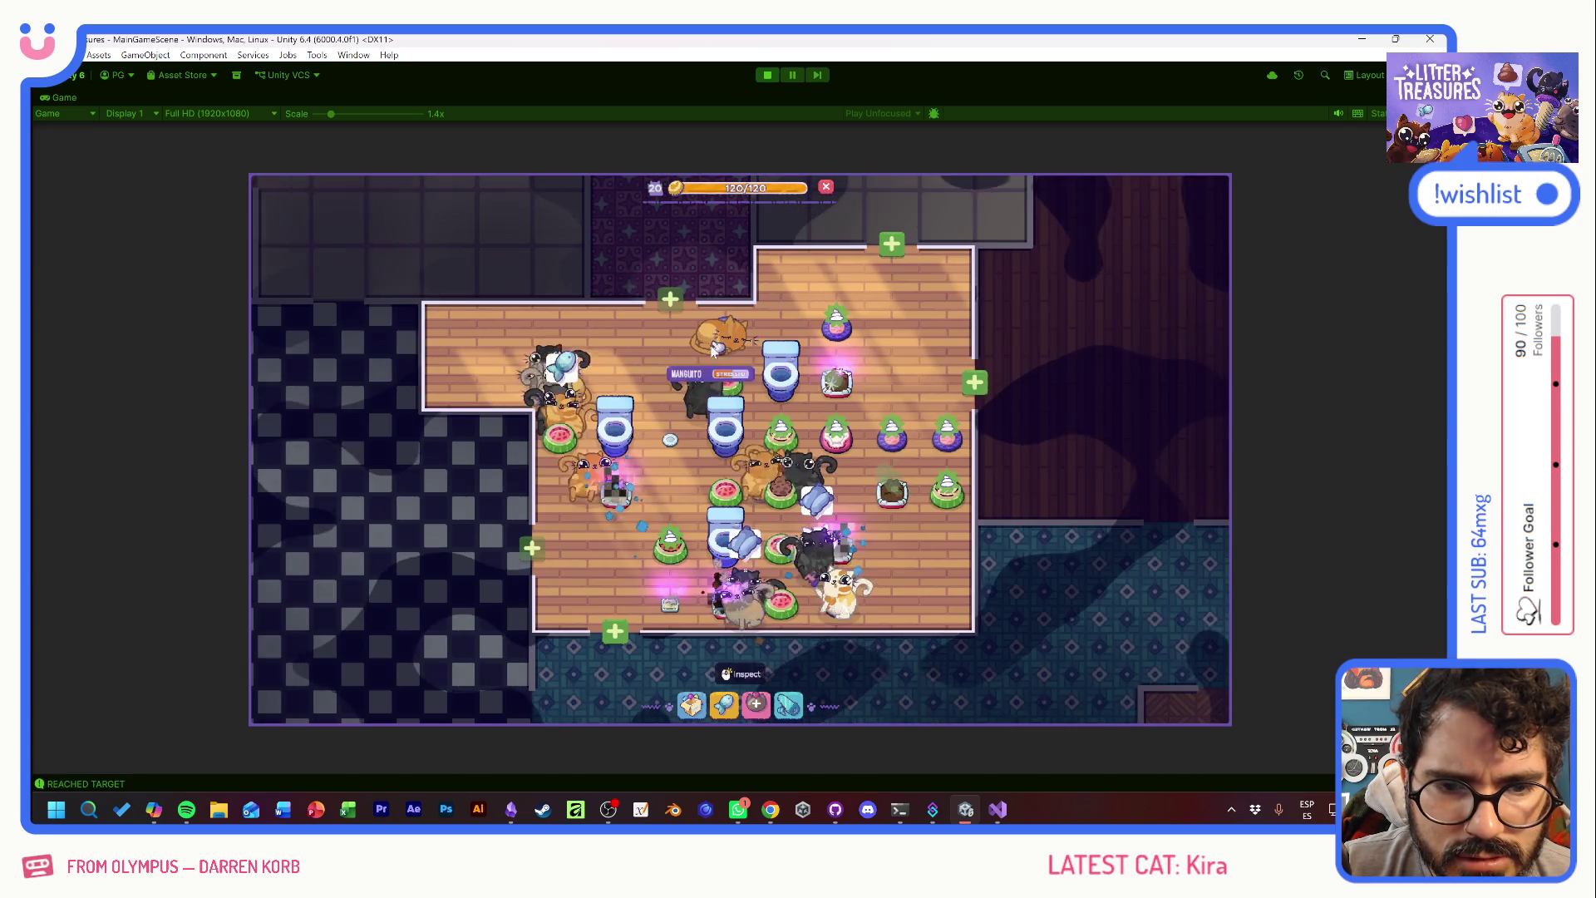
{"action": "left_click", "coordinate": [815, 492]}
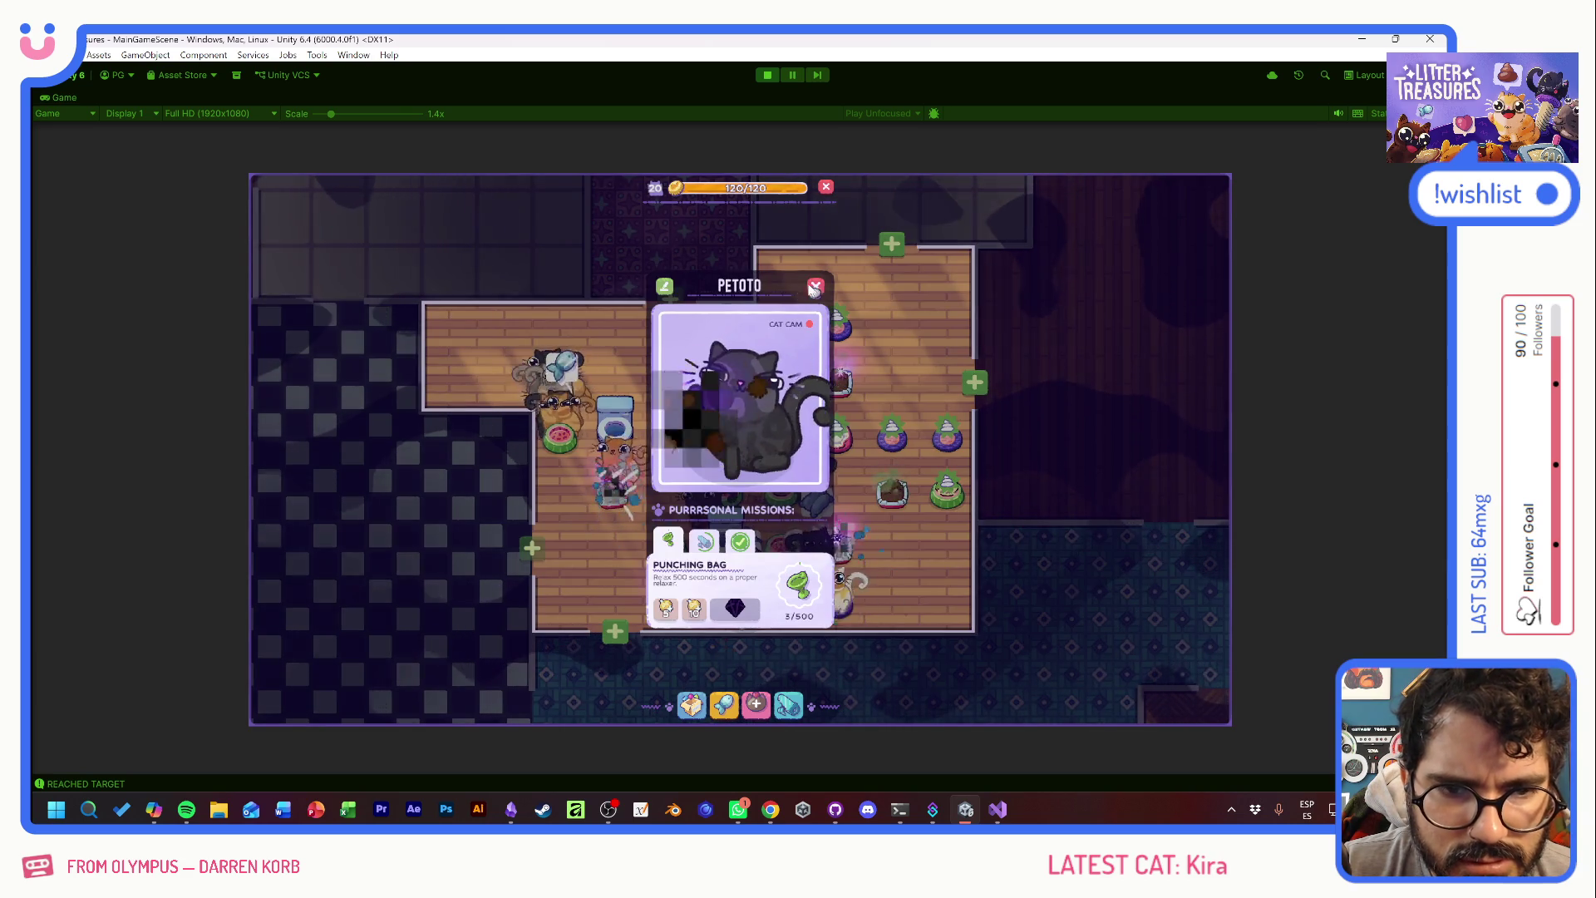
{"action": "left_click", "coordinate": [856, 591]}
{"action": "left_click", "coordinate": [823, 572]}
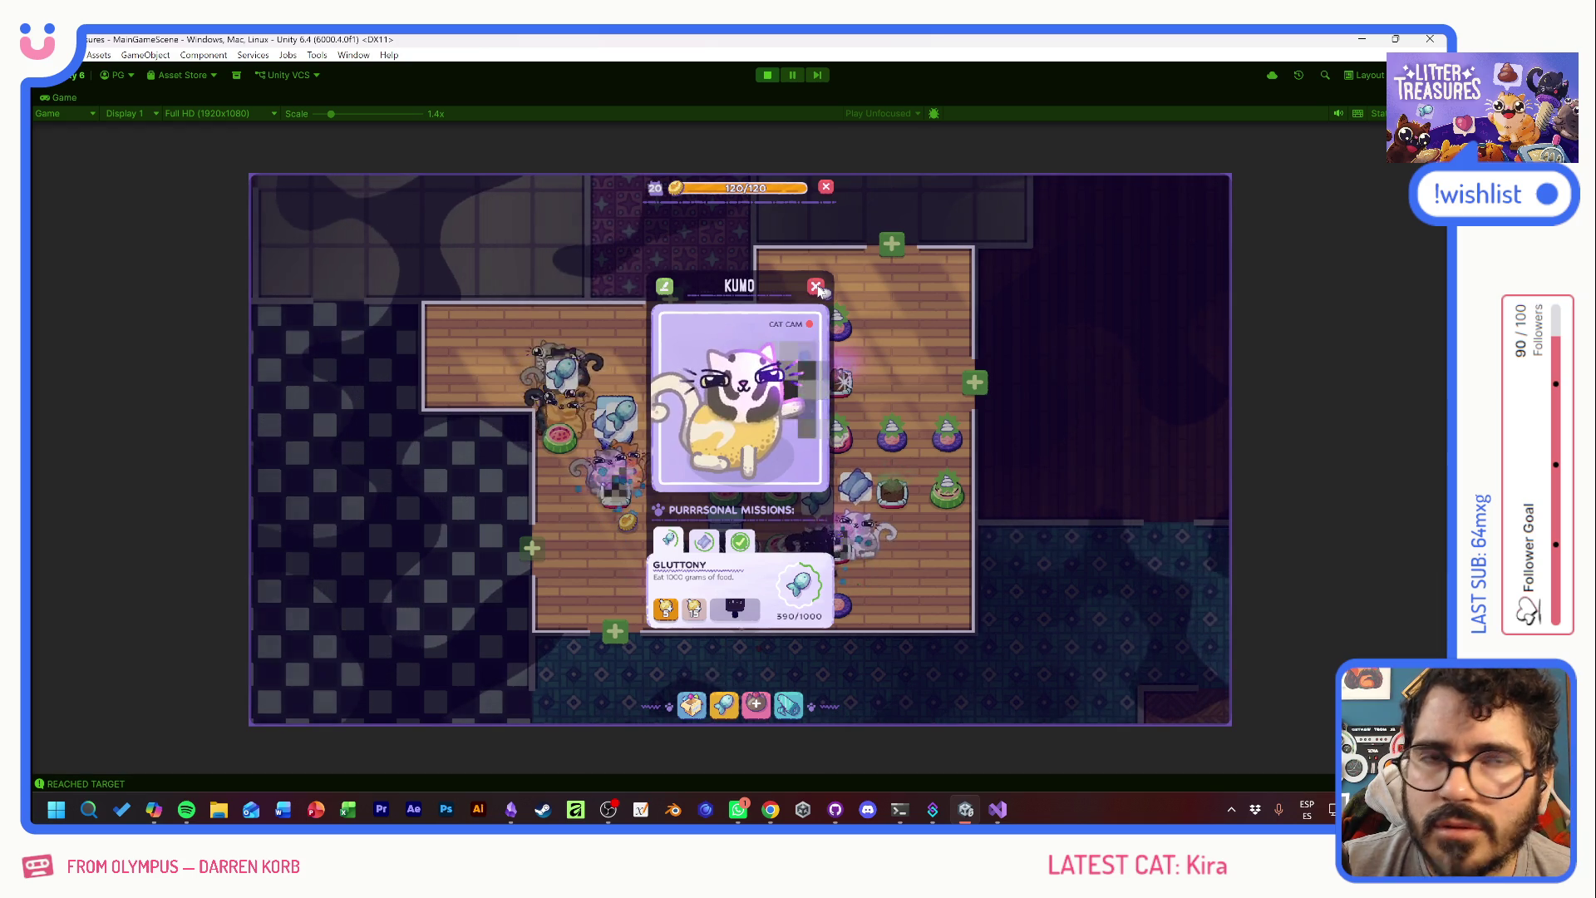
{"action": "left_click", "coordinate": [816, 286]}
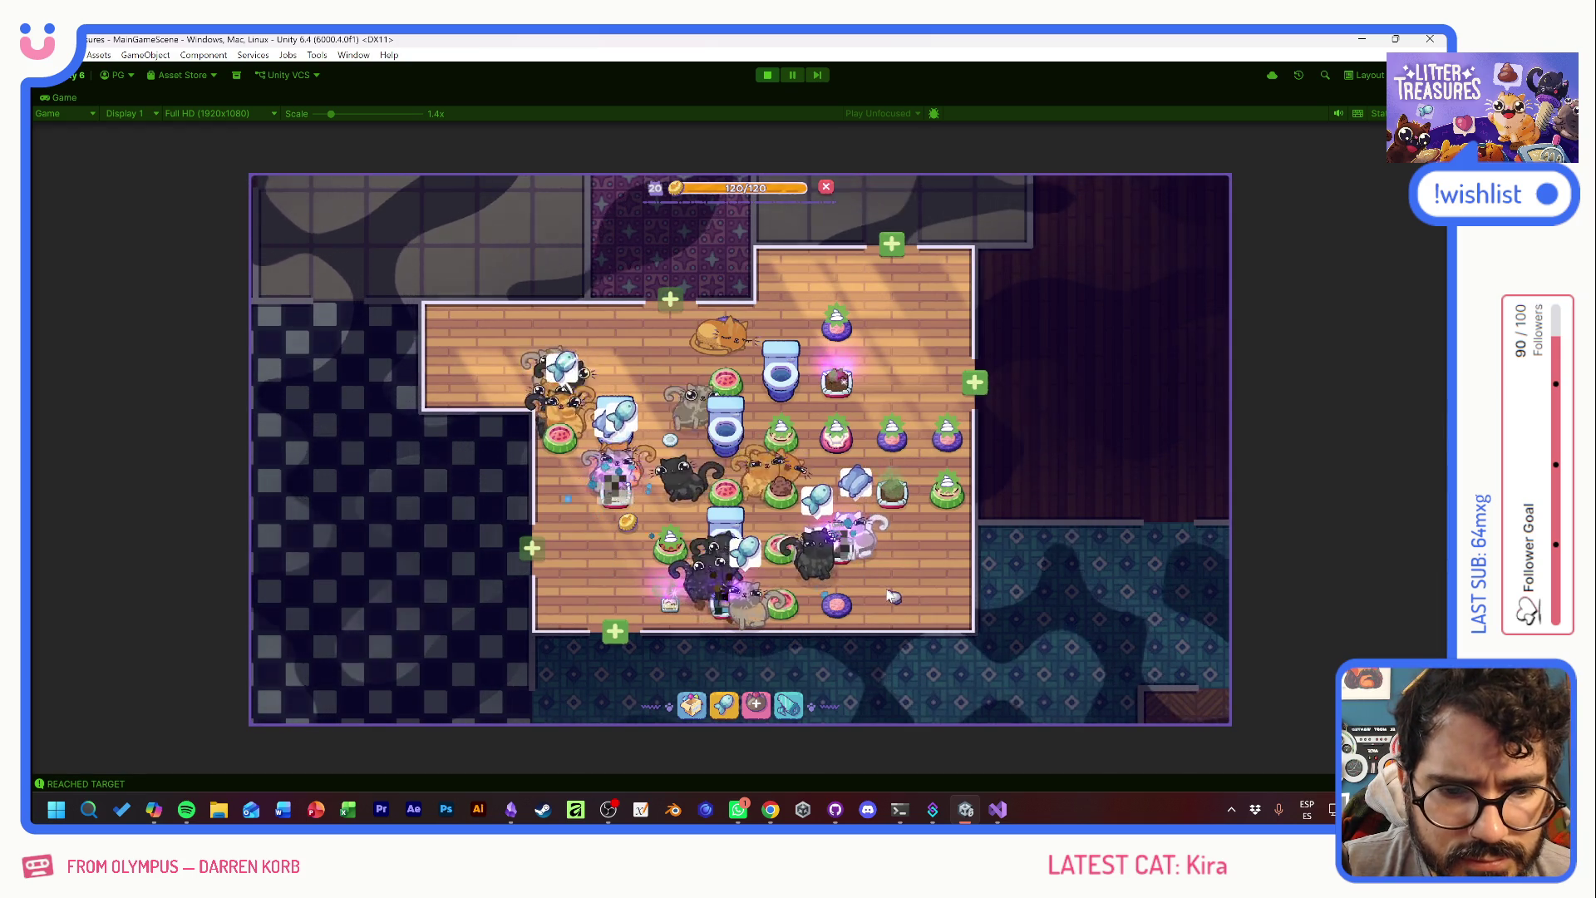
{"action": "left_click", "coordinate": [872, 550]}
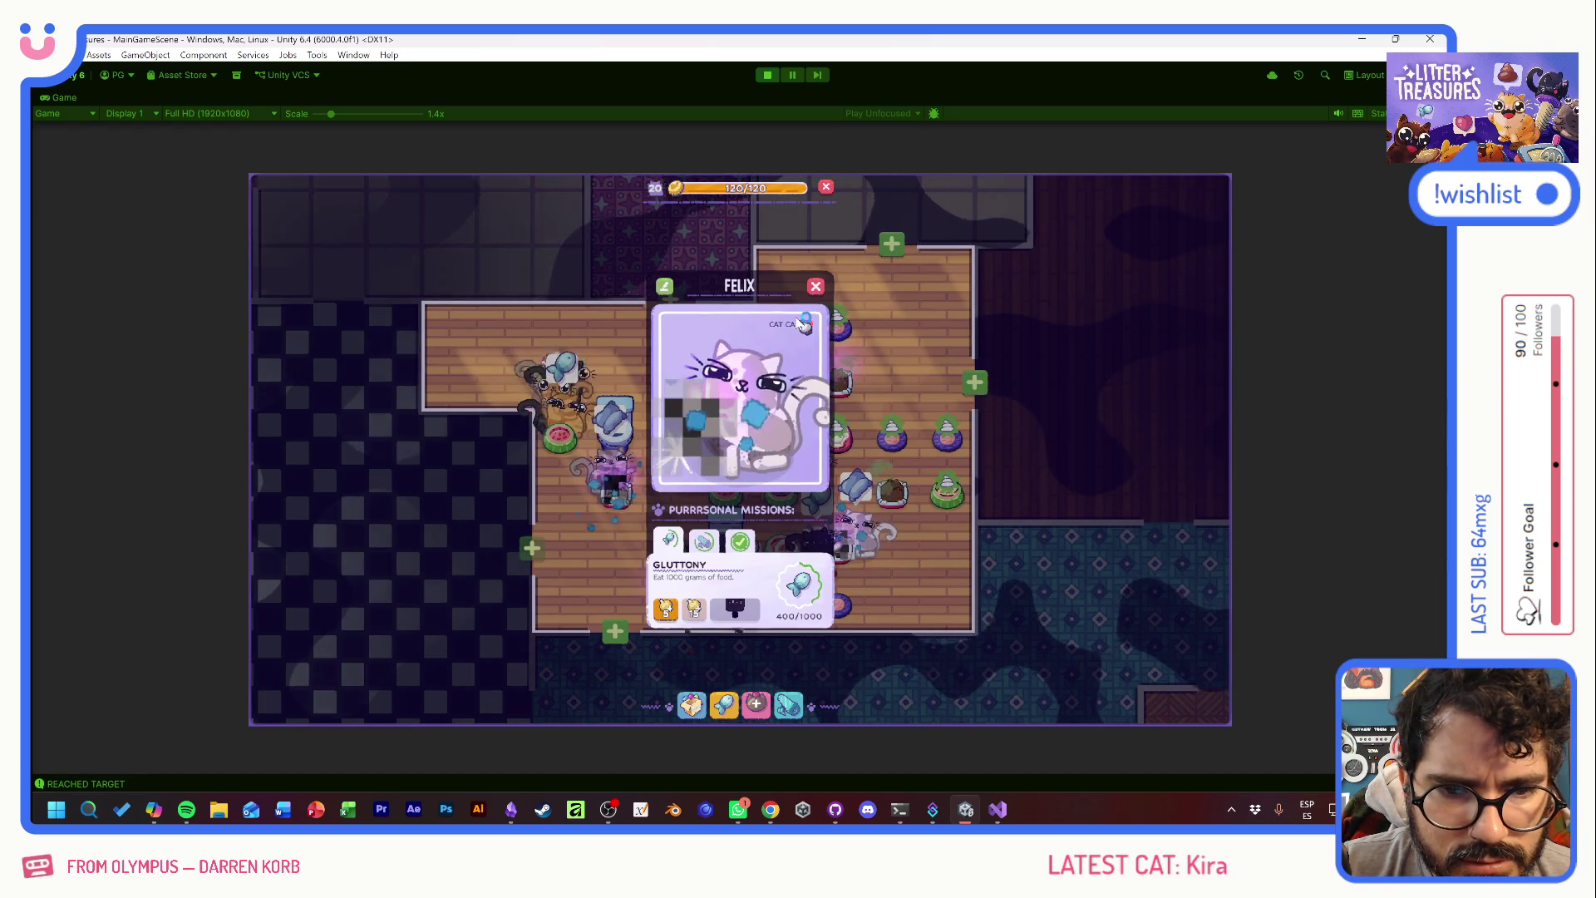
{"action": "left_click", "coordinate": [808, 289]}
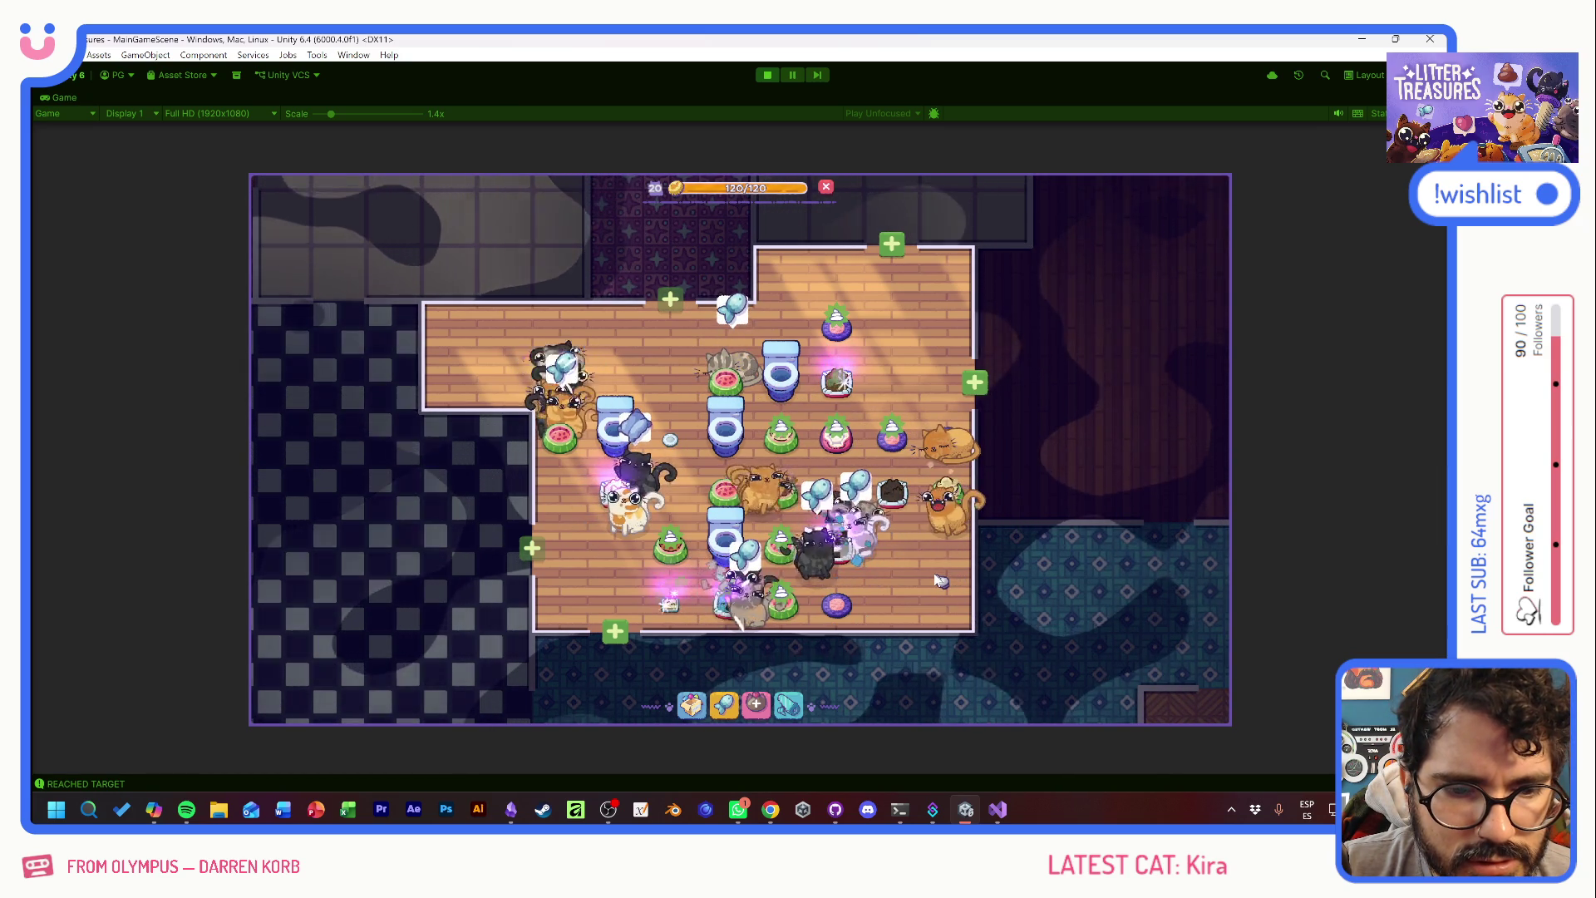
- Clean the used litter box by guiding the diamond through the markers and dismiss the reward
{"action": "mouse_move", "coordinate": [864, 540]}
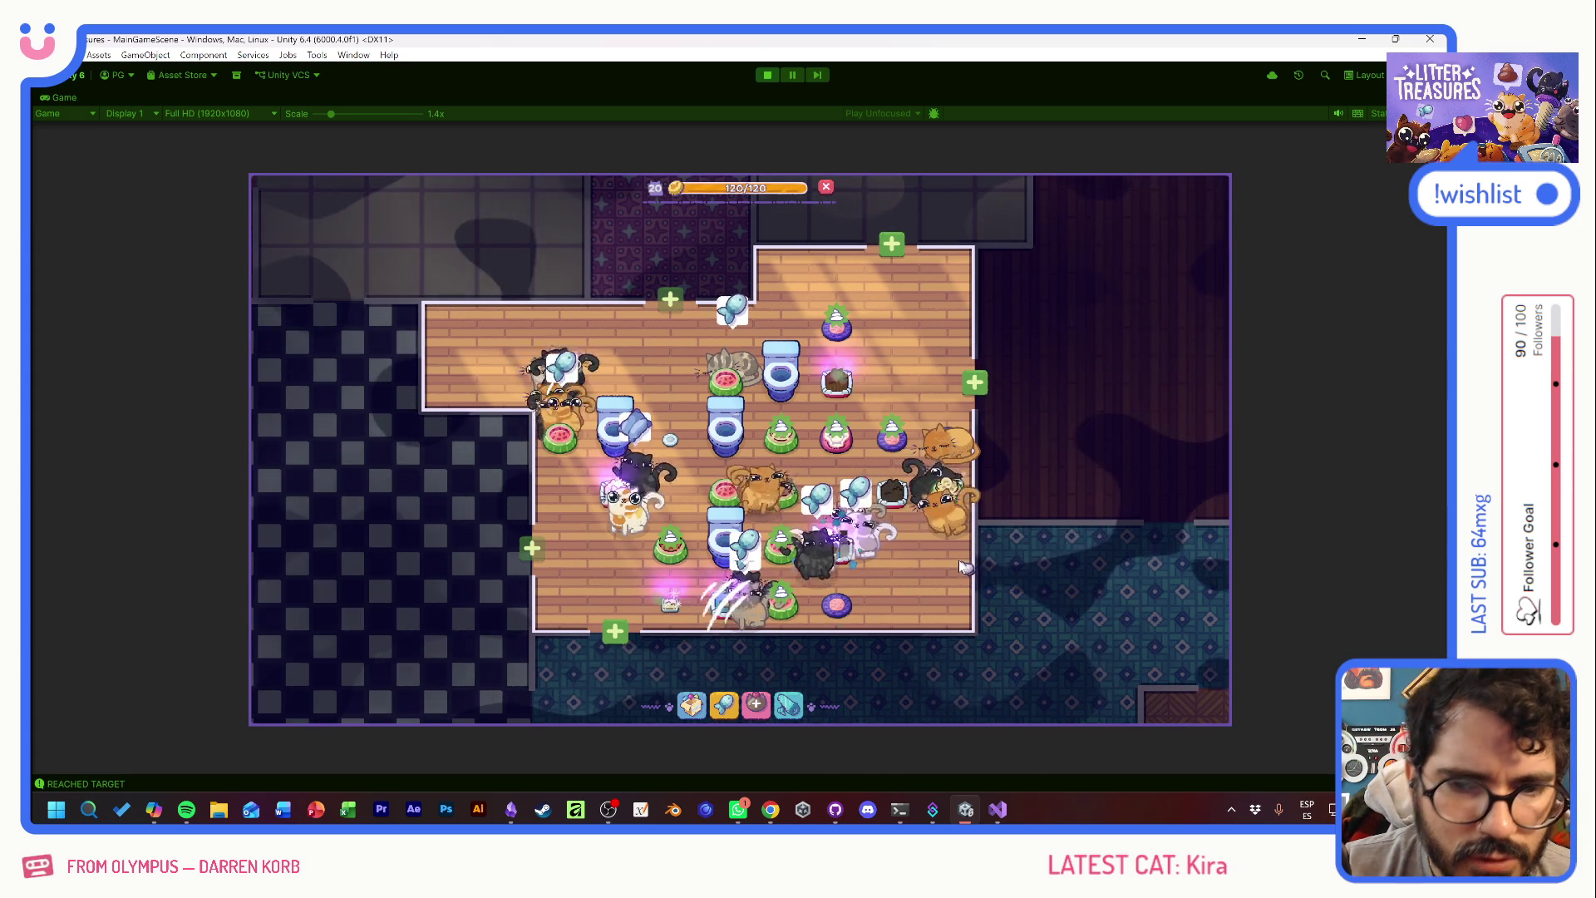
{"action": "left_click", "coordinate": [725, 536]}
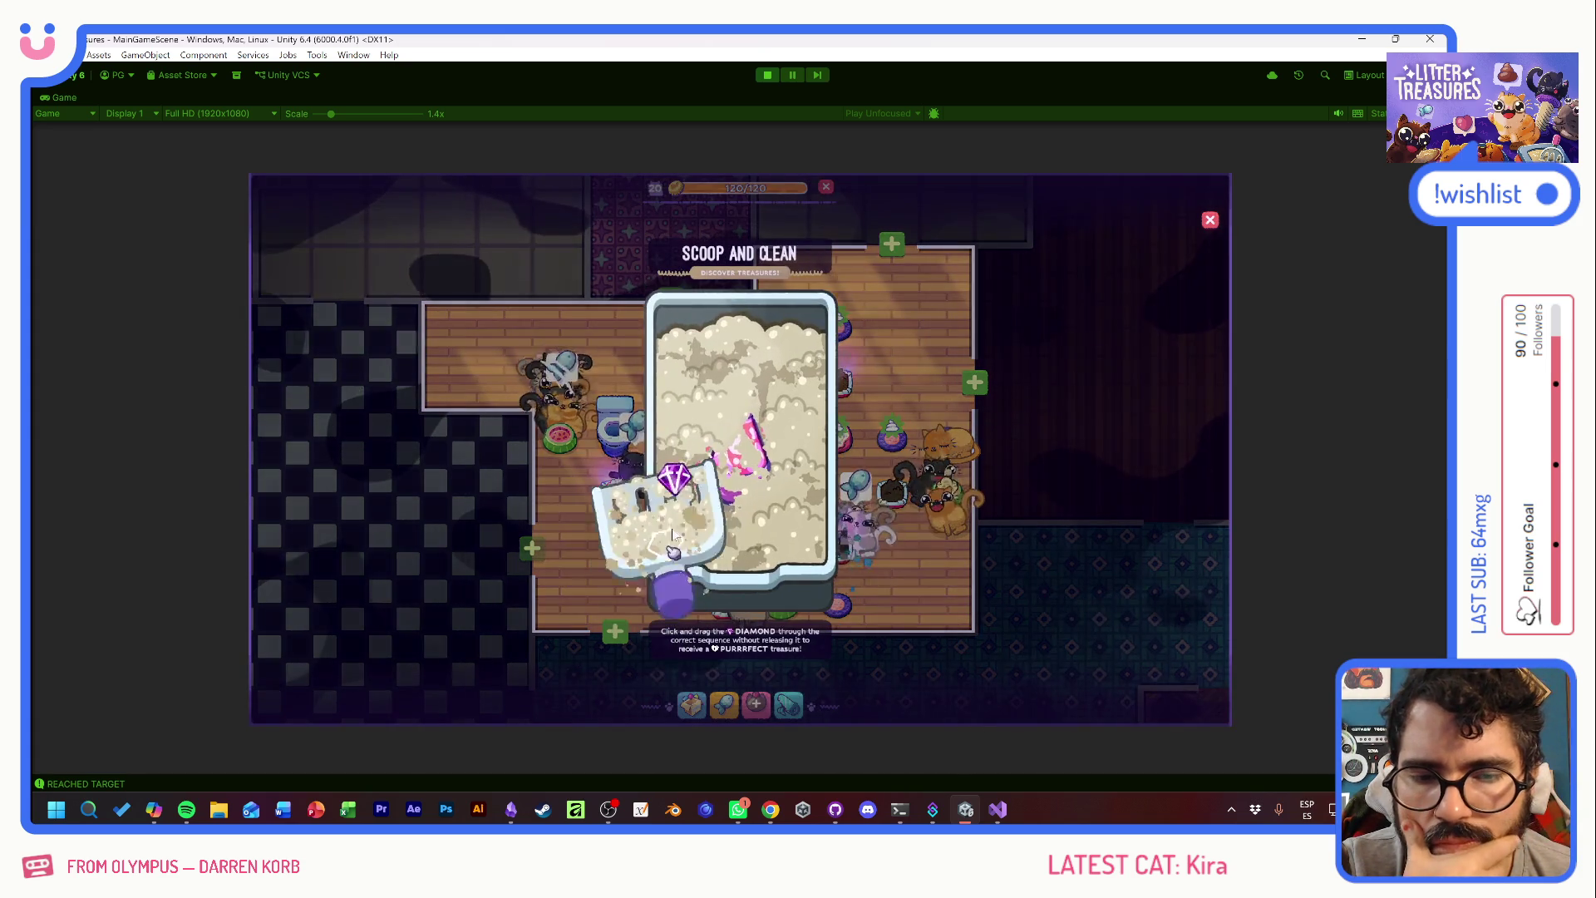
{"action": "left_click_drag", "start_coordinate": [710, 396], "coordinate": [740, 391]}
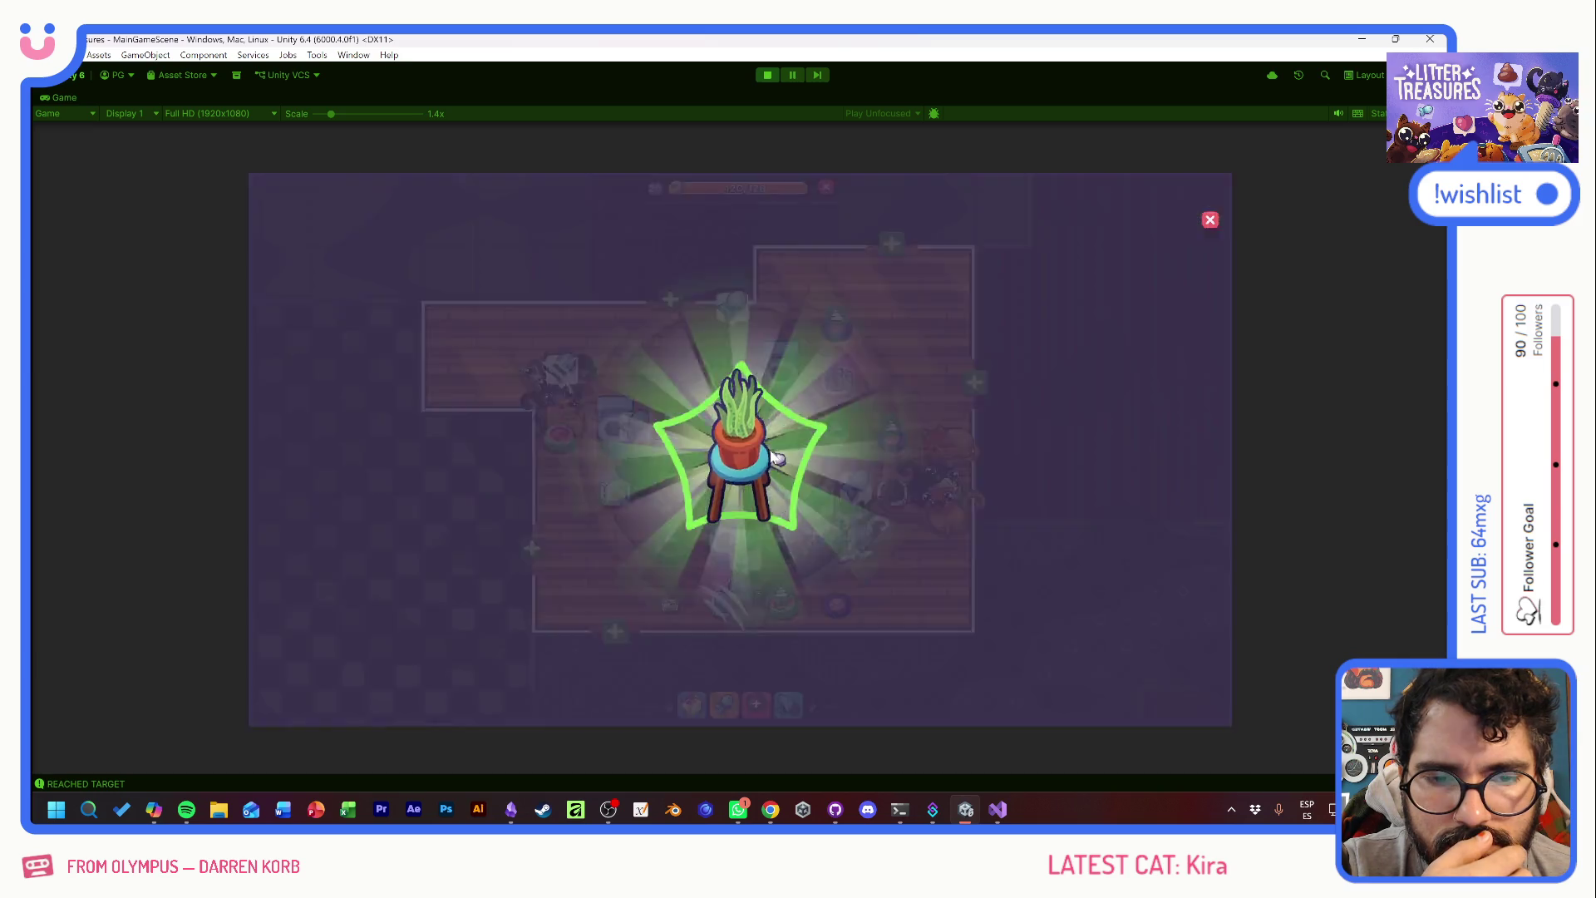
{"action": "left_click", "coordinate": [773, 458]}
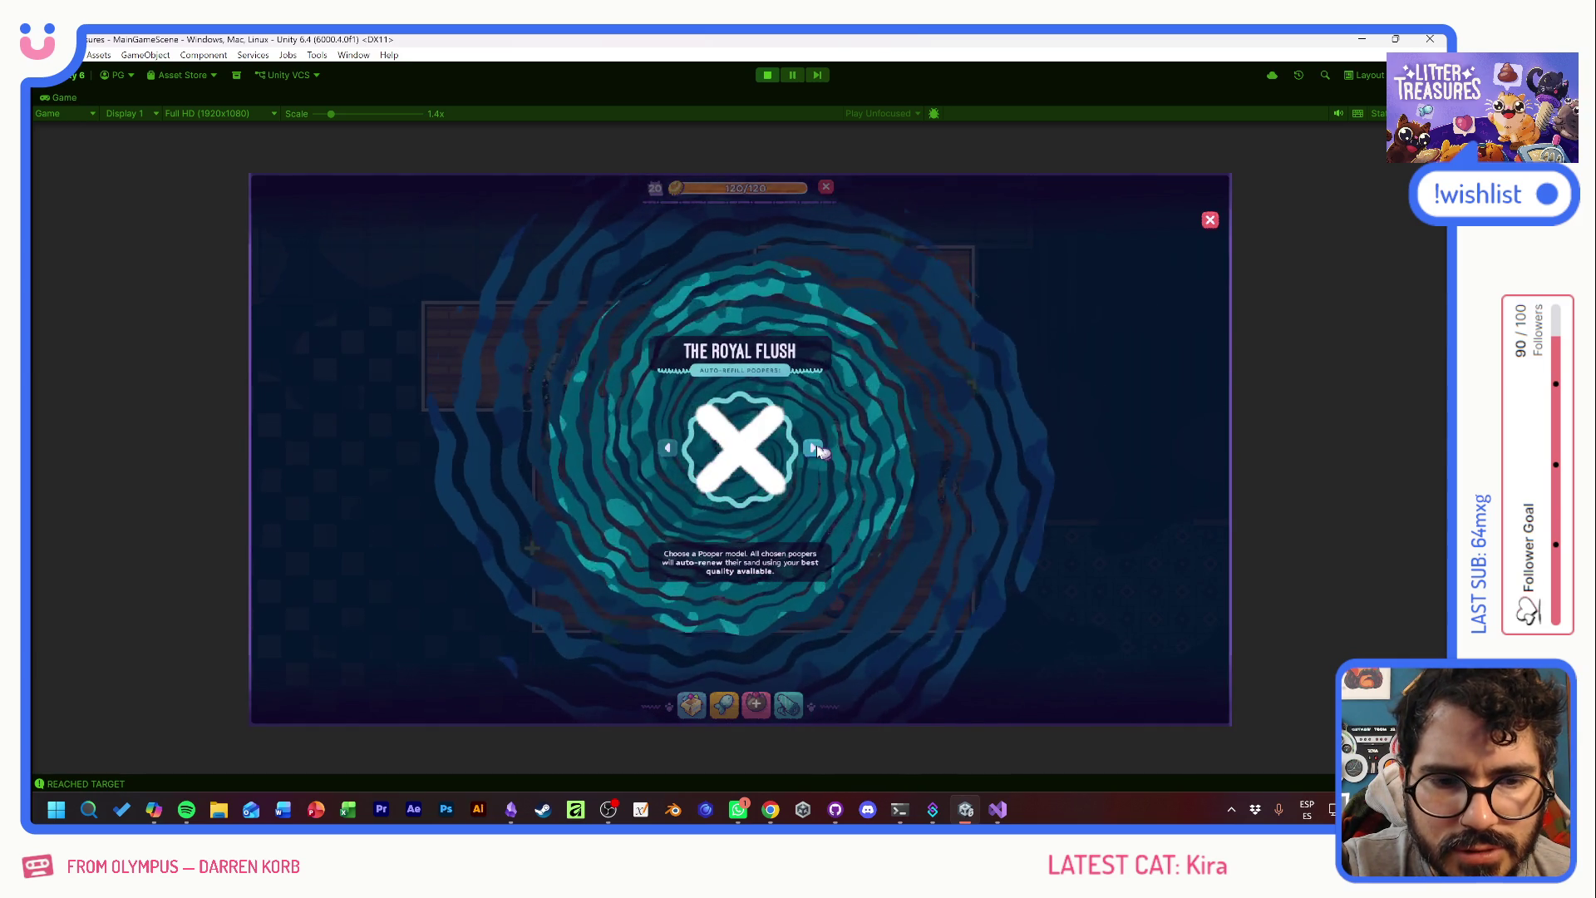
- Choose Slick Box (Medium) as the Royal Flush pooper model and close the overlay
{"action": "left_click", "coordinate": [814, 450]}
{"action": "left_click", "coordinate": [814, 449]}
{"action": "left_click", "coordinate": [815, 450]}
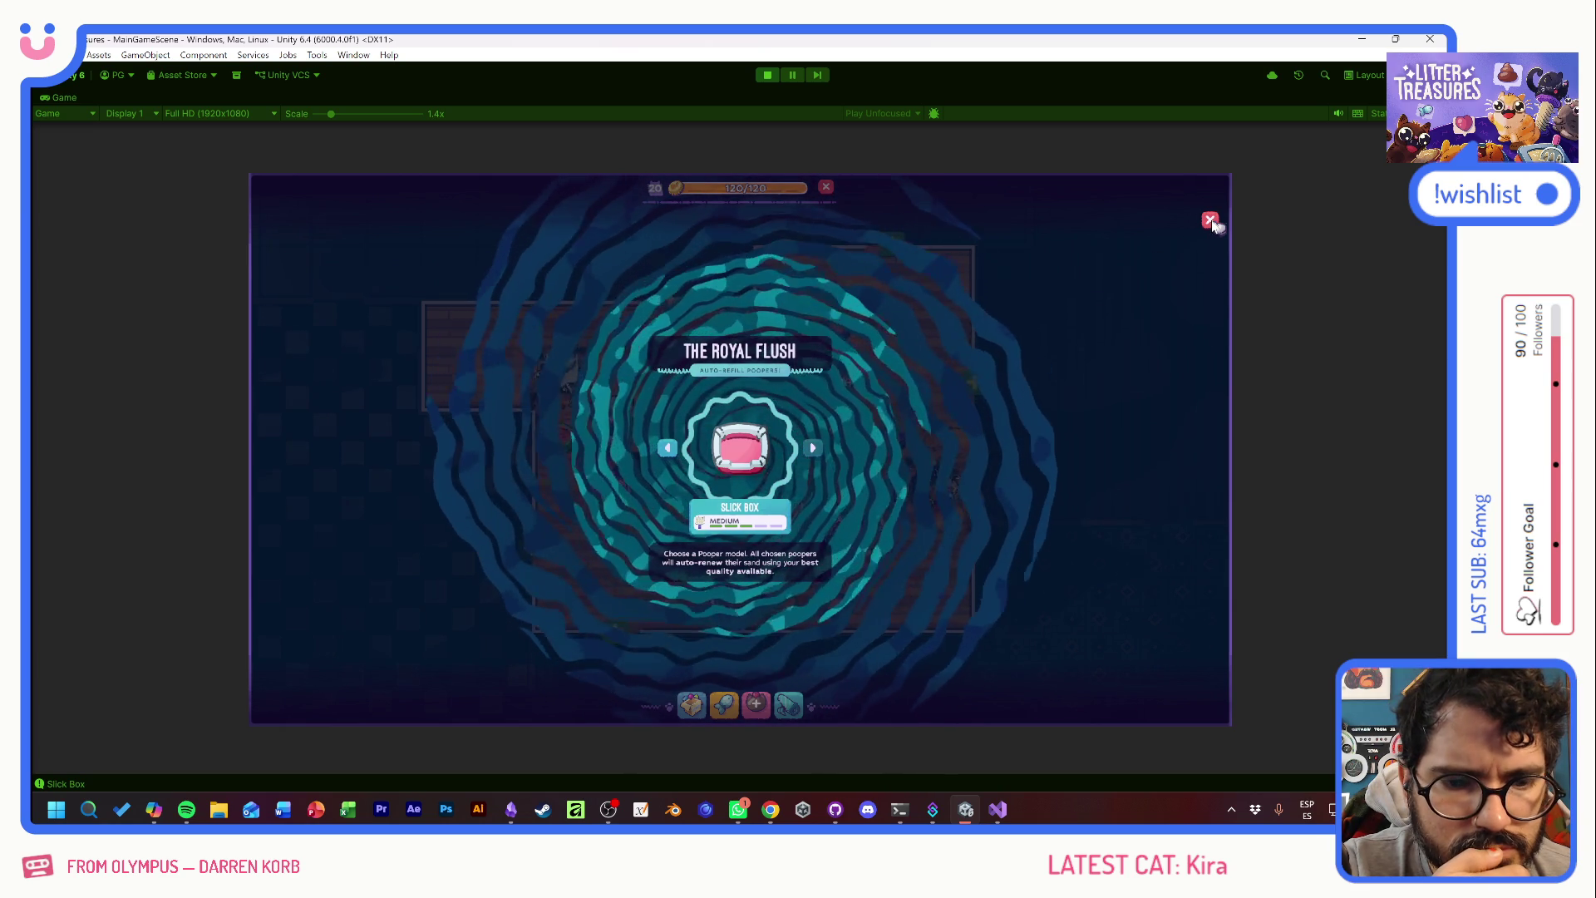
{"action": "left_click", "coordinate": [1210, 221]}
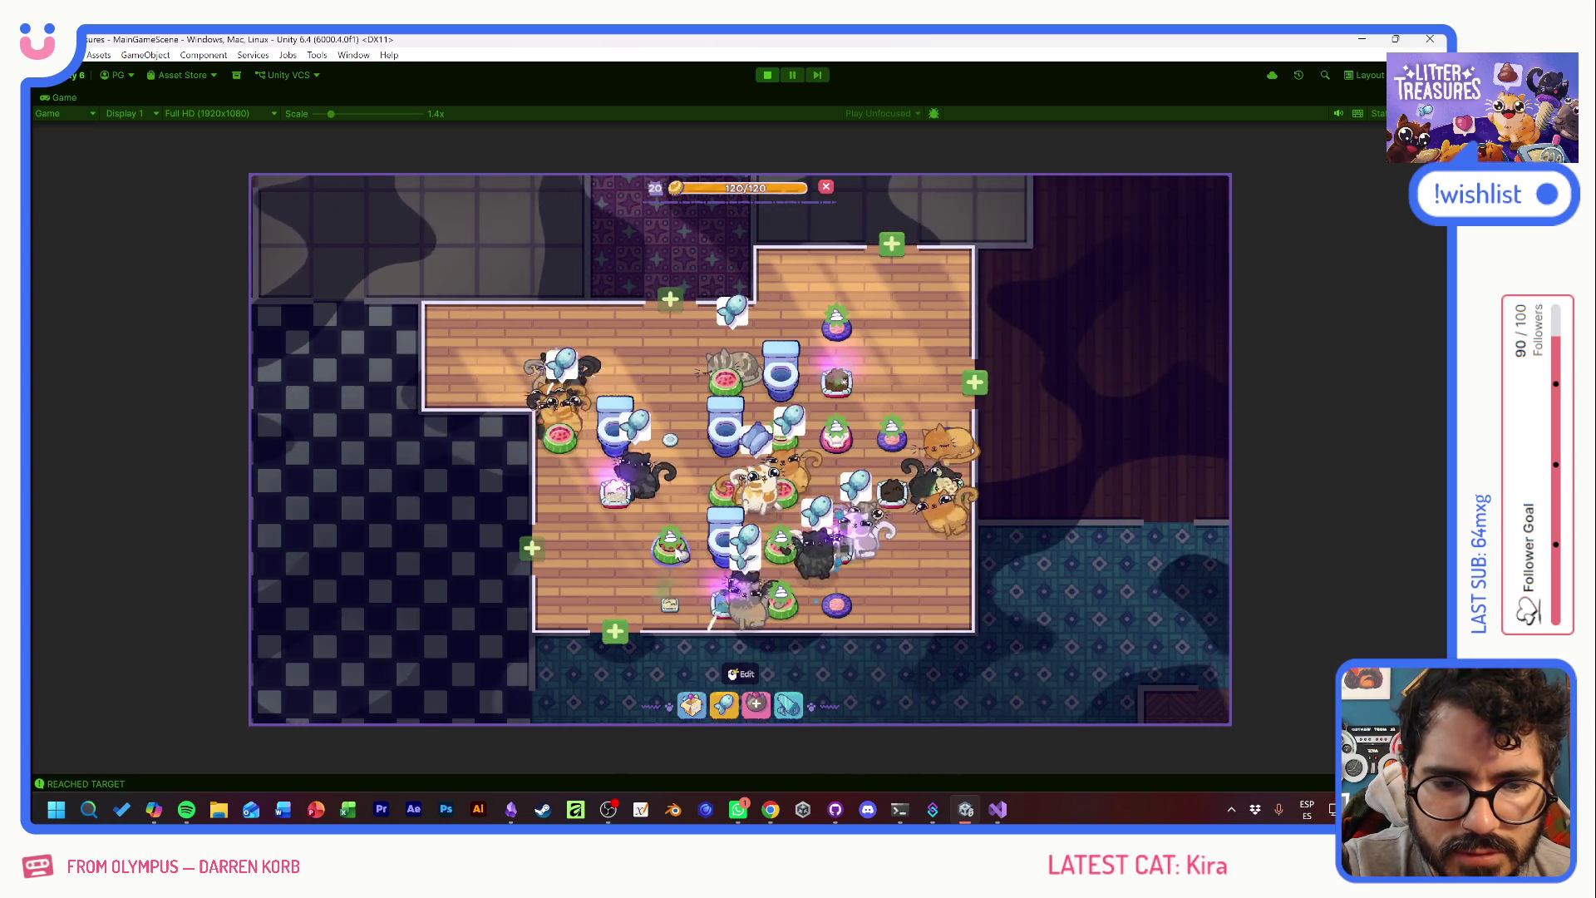
- Play several diamond-checkpoint scoop rounds on a litter box, earning a Plain Single Sofa and Old Bread
{"action": "mouse_move", "coordinate": [674, 613]}
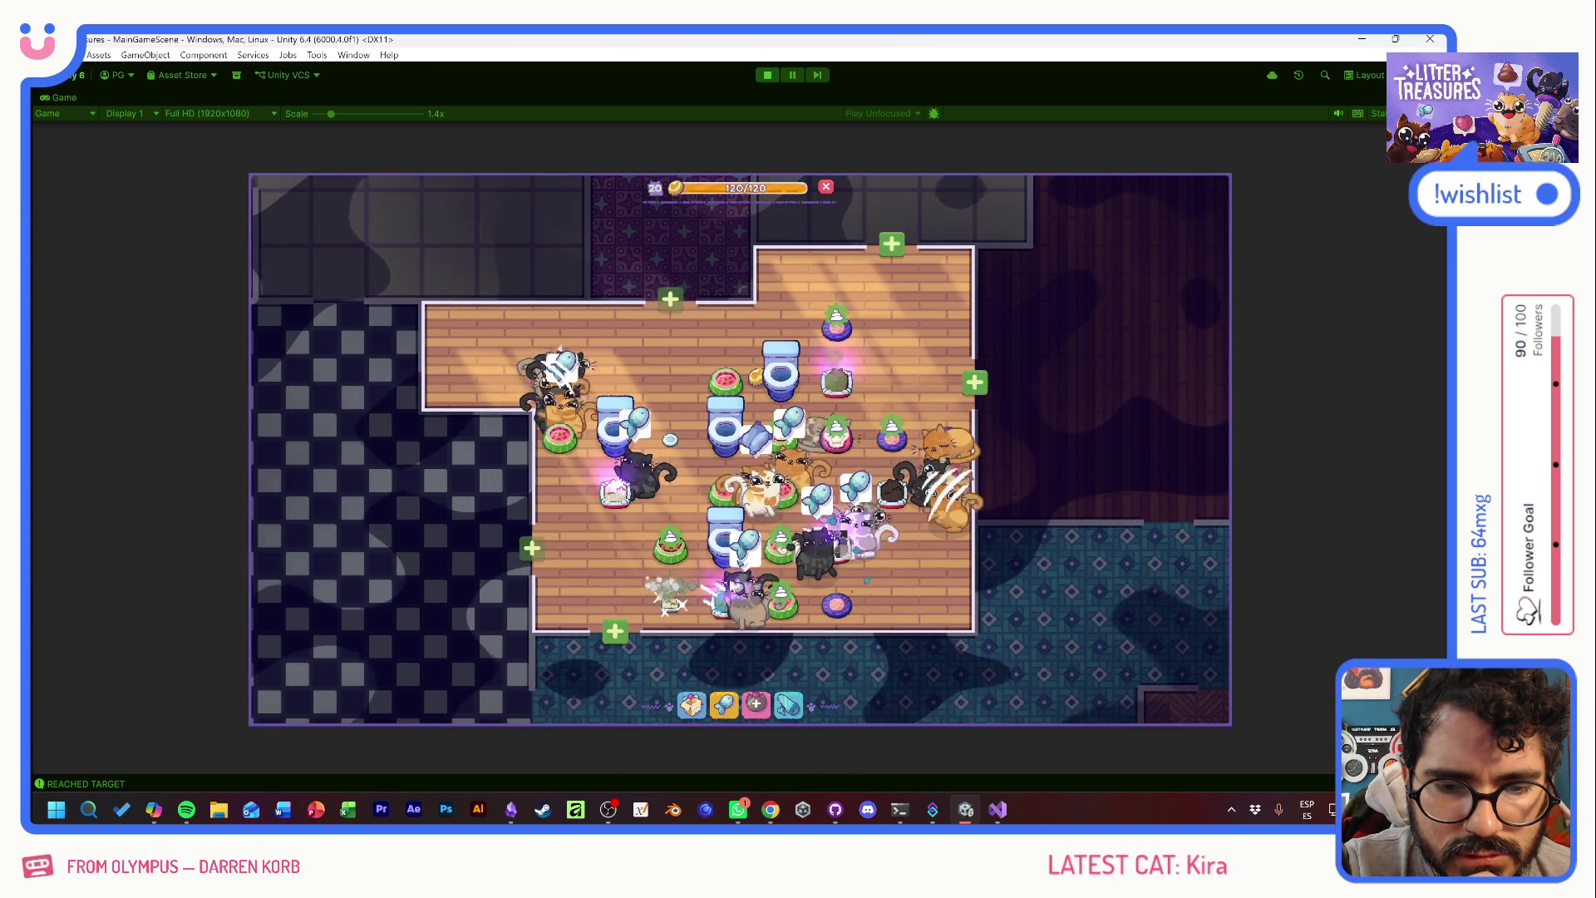
{"action": "left_click", "coordinate": [725, 610]}
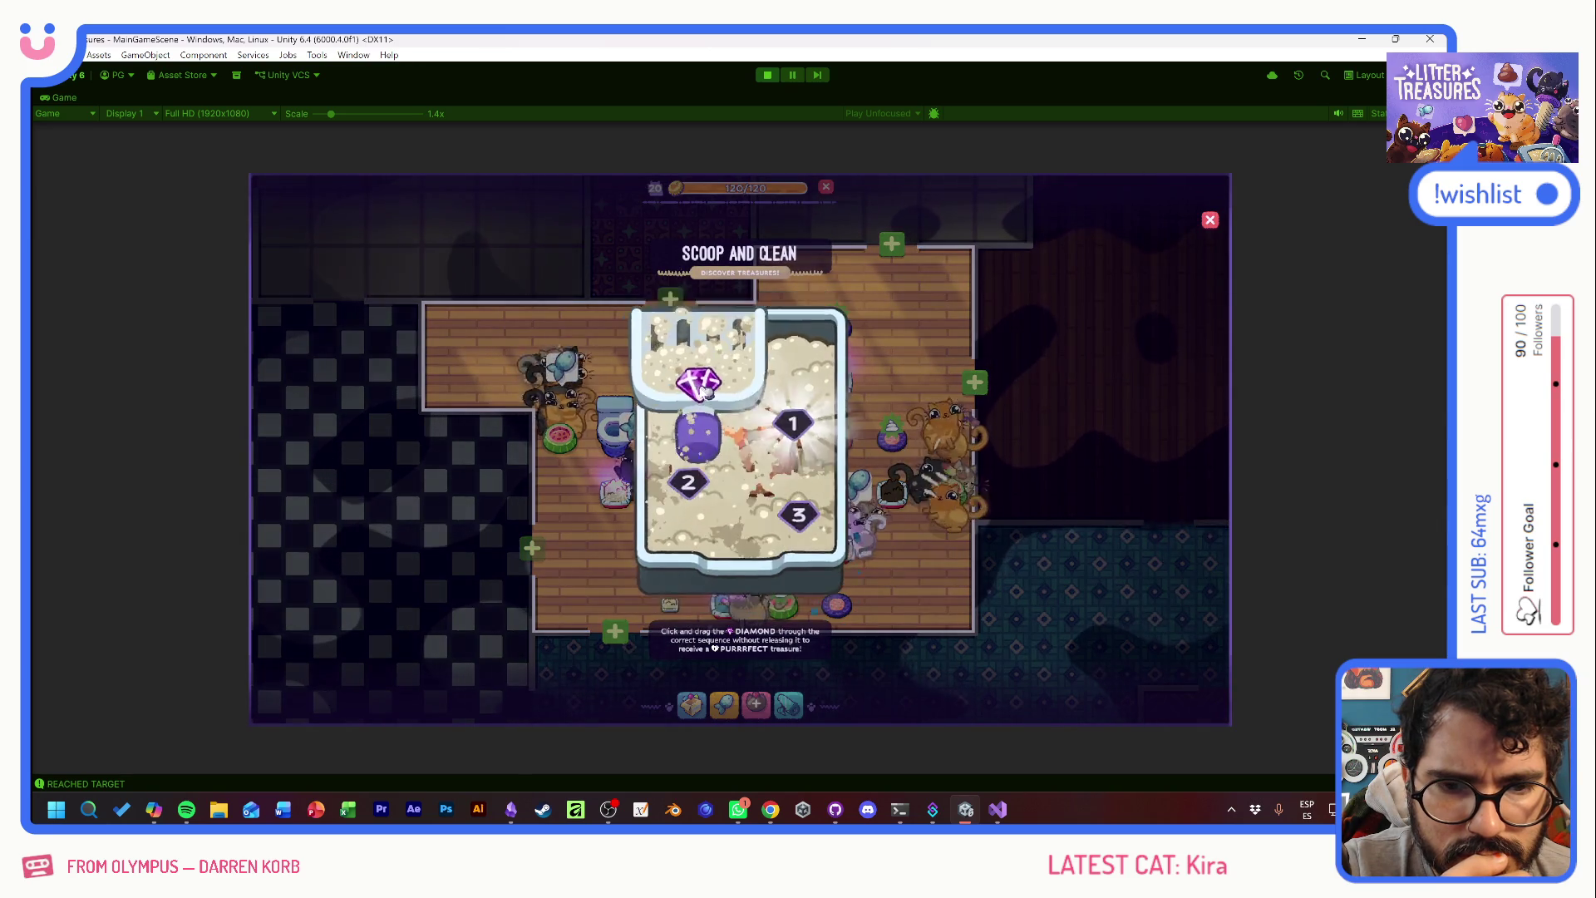
{"action": "left_click", "coordinate": [736, 449]}
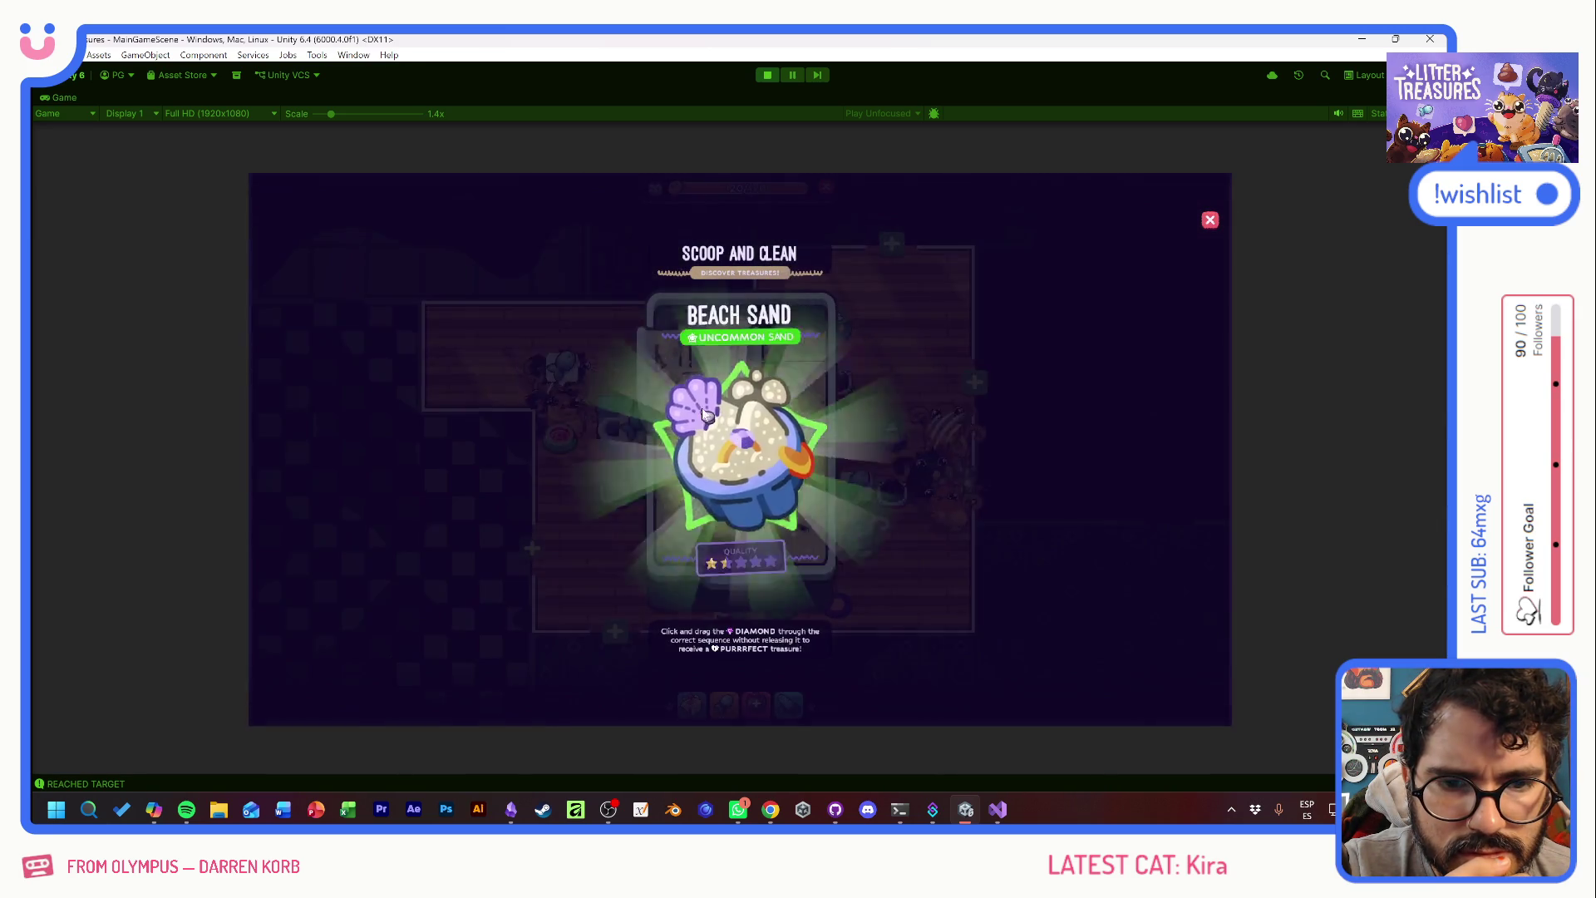
{"action": "mouse_move", "coordinate": [690, 391]}
{"action": "left_mouse_down"}
{"action": "mouse_move", "coordinate": [788, 421]}
{"action": "mouse_move", "coordinate": [792, 522]}
{"action": "left_mouse_up"}
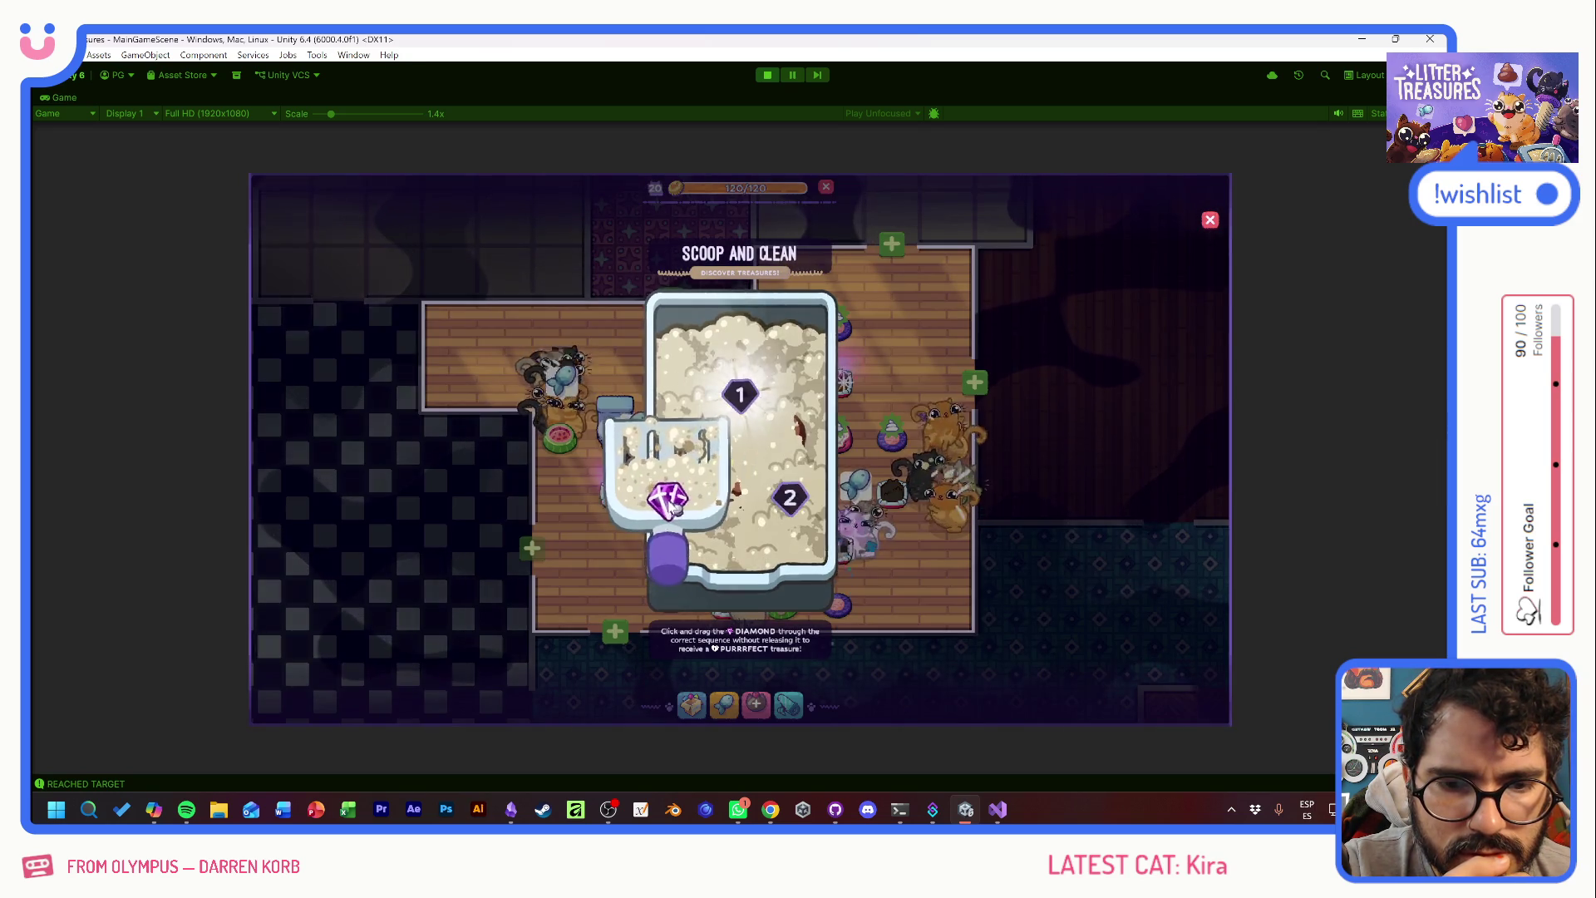
{"action": "left_click_drag", "start_coordinate": [671, 504], "coordinate": [790, 497]}
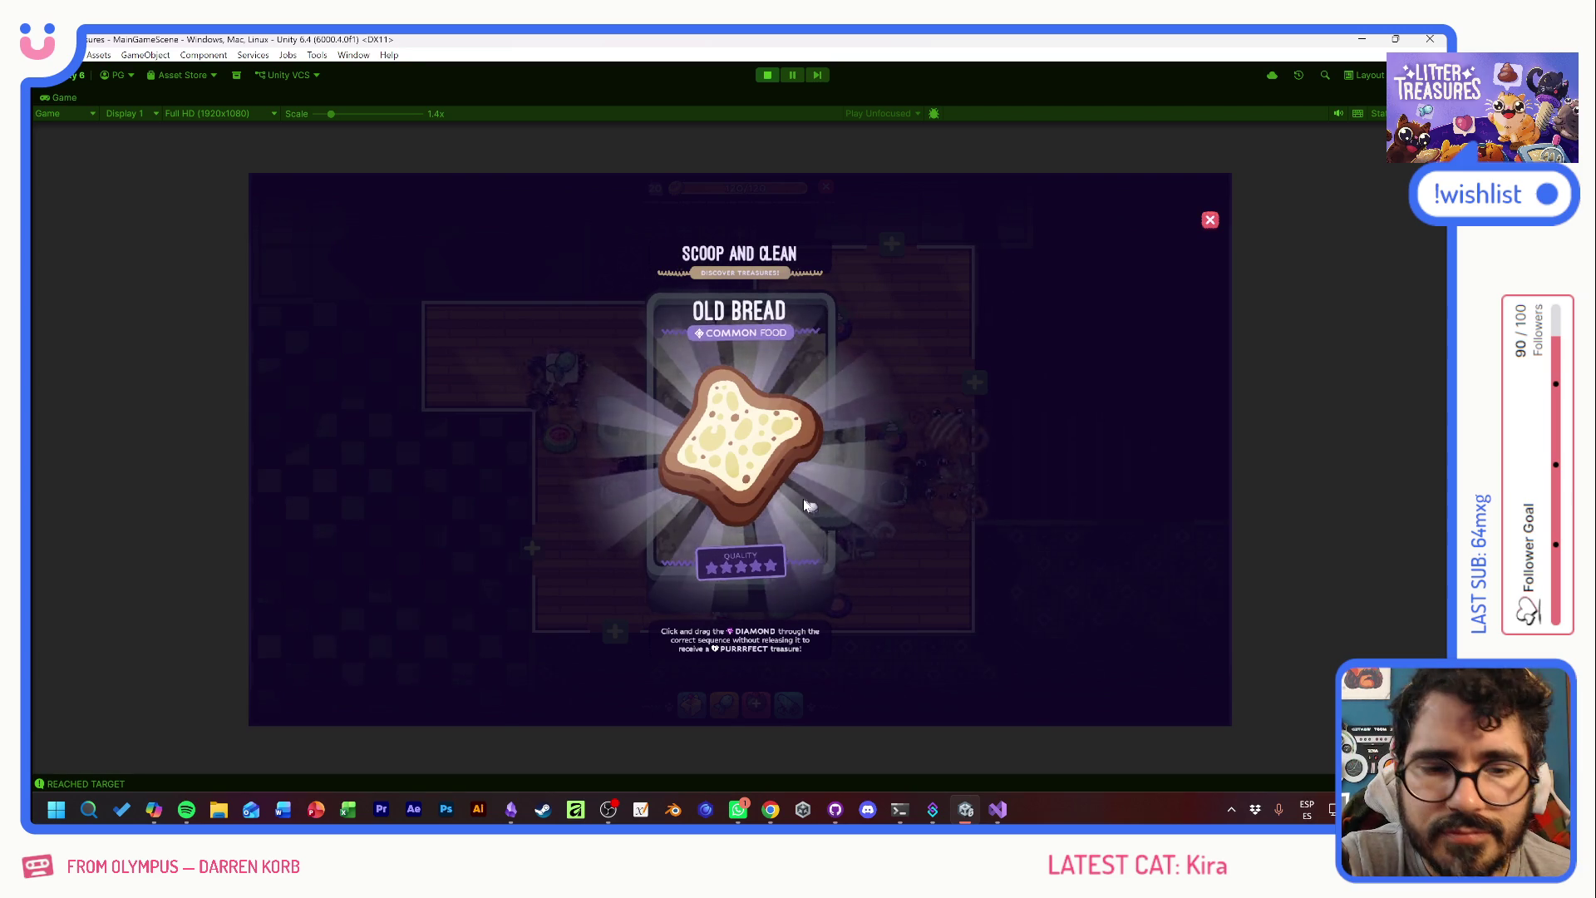
{"action": "left_click_drag", "start_coordinate": [671, 507], "coordinate": [790, 532]}
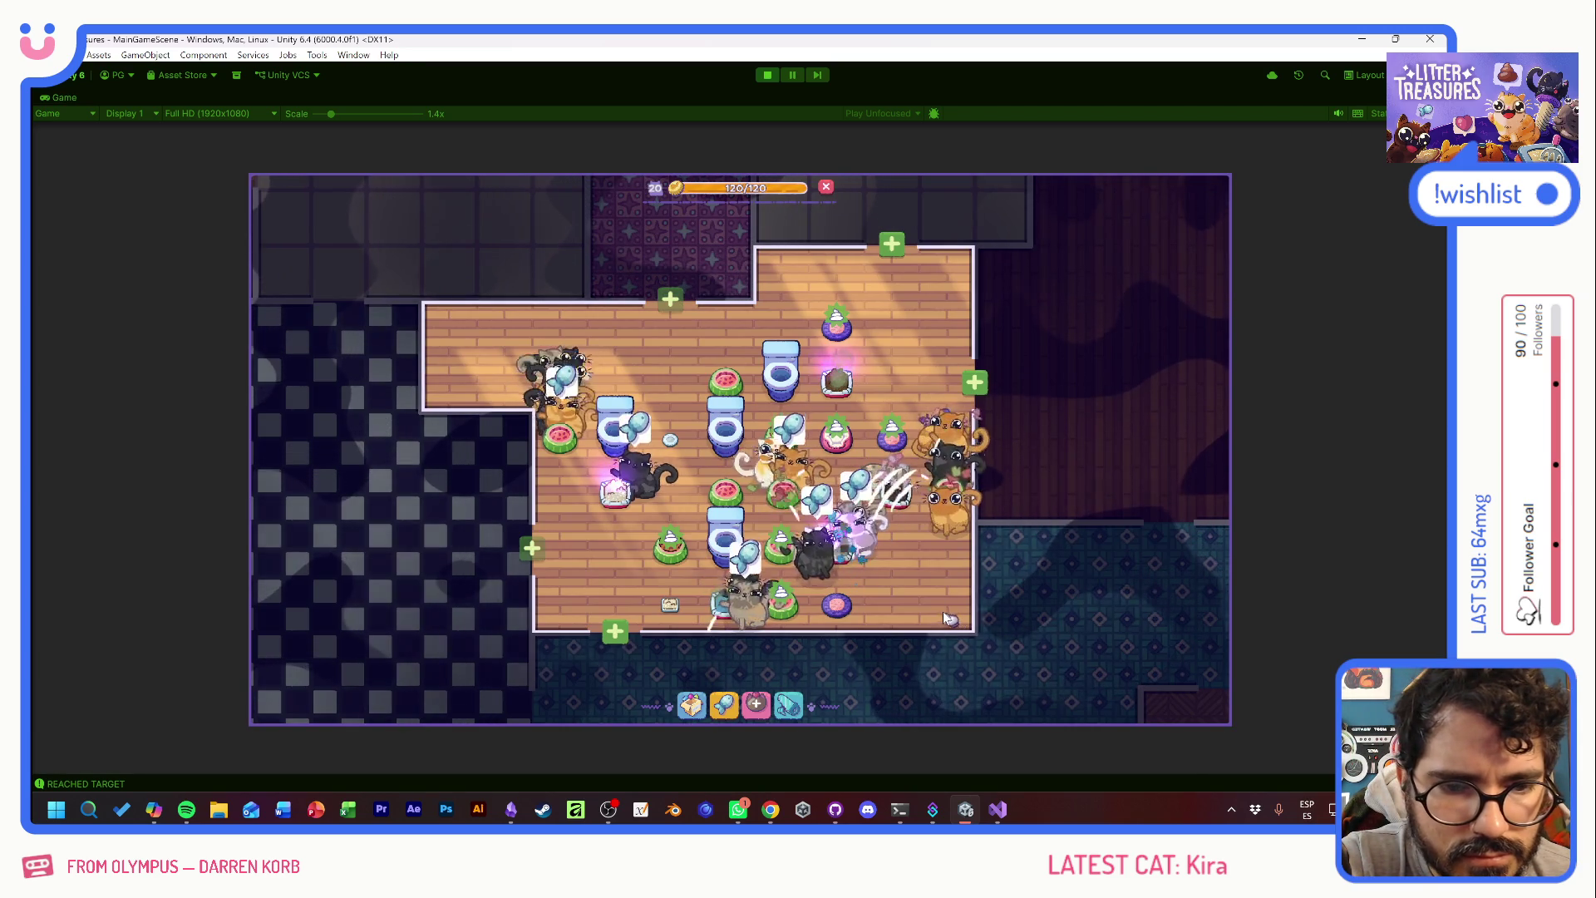
{"action": "left_click", "coordinate": [837, 380]}
- Finish the scoop round and unlock the hallway room
{"action": "mouse_move", "coordinate": [697, 482]}
{"action": "left_mouse_down"}
{"action": "mouse_move", "coordinate": [760, 440]}
{"action": "mouse_move", "coordinate": [752, 428]}
{"action": "mouse_move", "coordinate": [766, 516]}
{"action": "mouse_move", "coordinate": [683, 407]}
{"action": "mouse_move", "coordinate": [677, 487]}
{"action": "mouse_move", "coordinate": [731, 482]}
{"action": "mouse_move", "coordinate": [670, 519]}
{"action": "mouse_move", "coordinate": [789, 536]}
{"action": "mouse_move", "coordinate": [677, 499]}
{"action": "mouse_move", "coordinate": [732, 440]}
{"action": "mouse_move", "coordinate": [740, 384]}
{"action": "mouse_move", "coordinate": [707, 466]}
{"action": "mouse_move", "coordinate": [785, 511]}
{"action": "mouse_move", "coordinate": [750, 498]}
{"action": "mouse_move", "coordinate": [731, 465]}
{"action": "mouse_move", "coordinate": [760, 441]}
{"action": "mouse_move", "coordinate": [764, 532]}
{"action": "mouse_move", "coordinate": [737, 487]}
{"action": "mouse_move", "coordinate": [731, 378]}
{"action": "mouse_move", "coordinate": [781, 531]}
{"action": "left_mouse_up"}
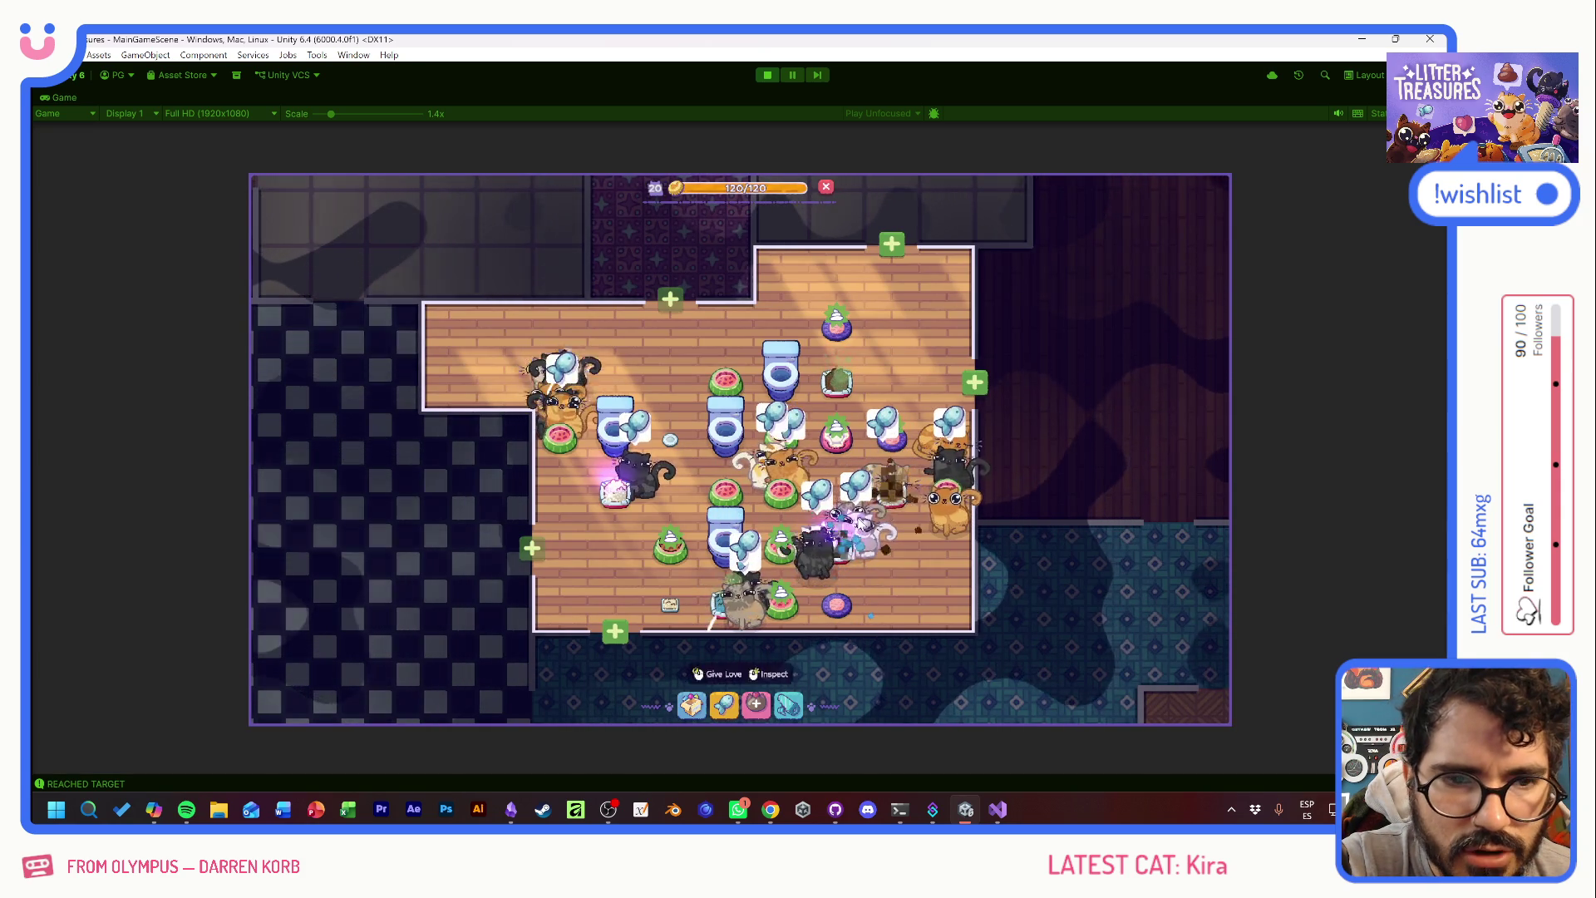
{"action": "left_click", "coordinate": [615, 632]}
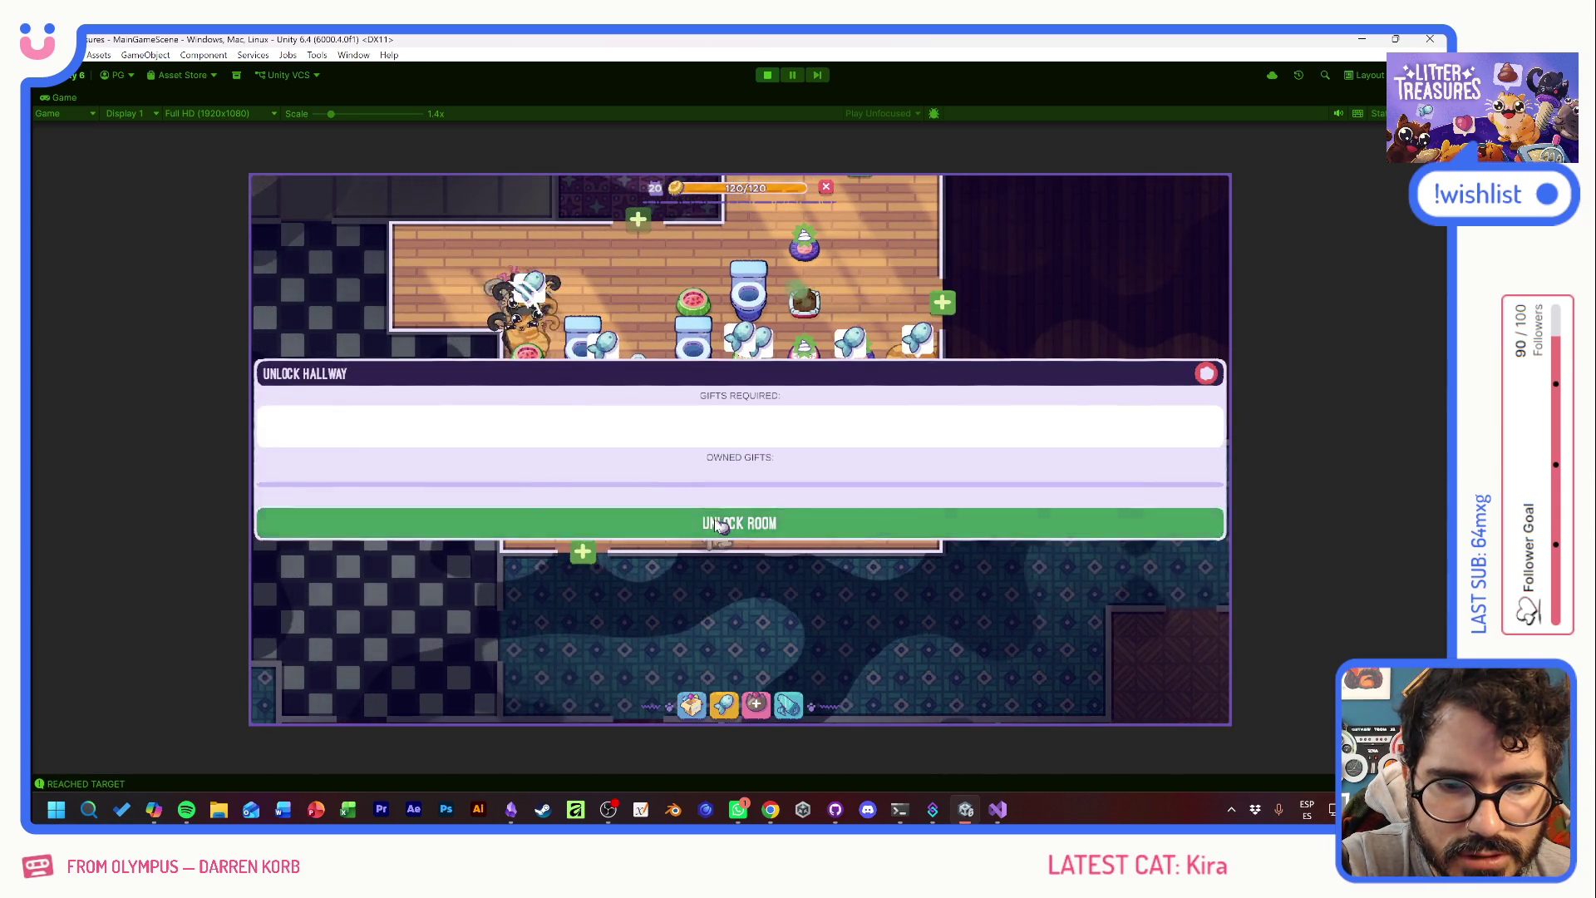
{"action": "left_click", "coordinate": [719, 525]}
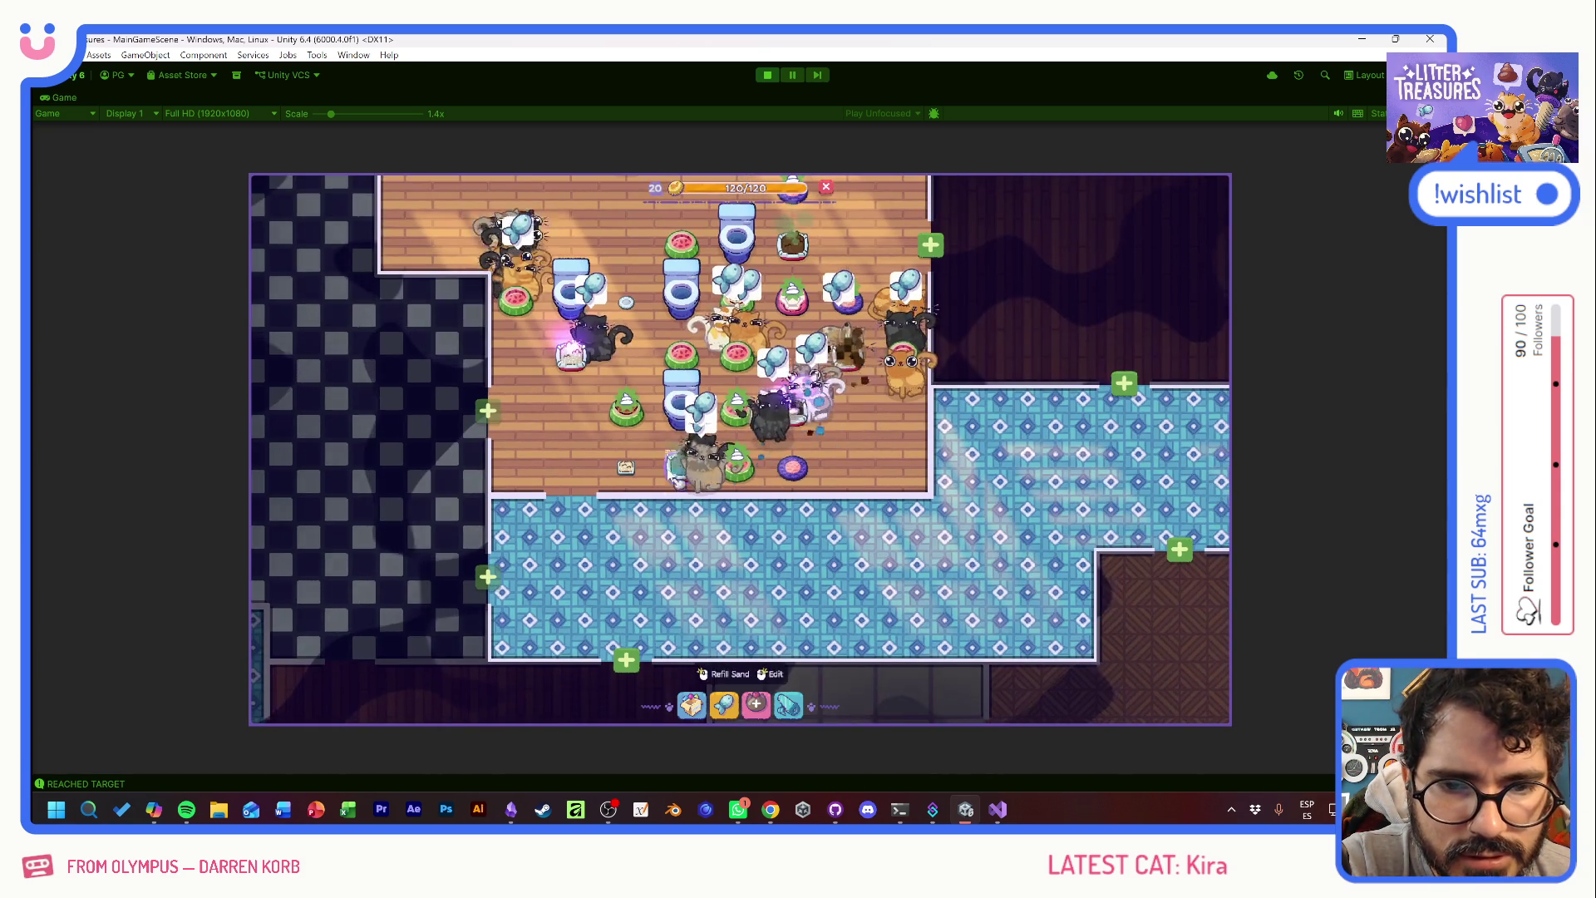
- Move the cupcake bowl and the watermelon bowl onto the hallway's blue tiled floor
{"action": "right_click", "coordinate": [675, 484]}
{"action": "left_click", "coordinate": [598, 378]}
{"action": "left_click", "coordinate": [848, 573]}
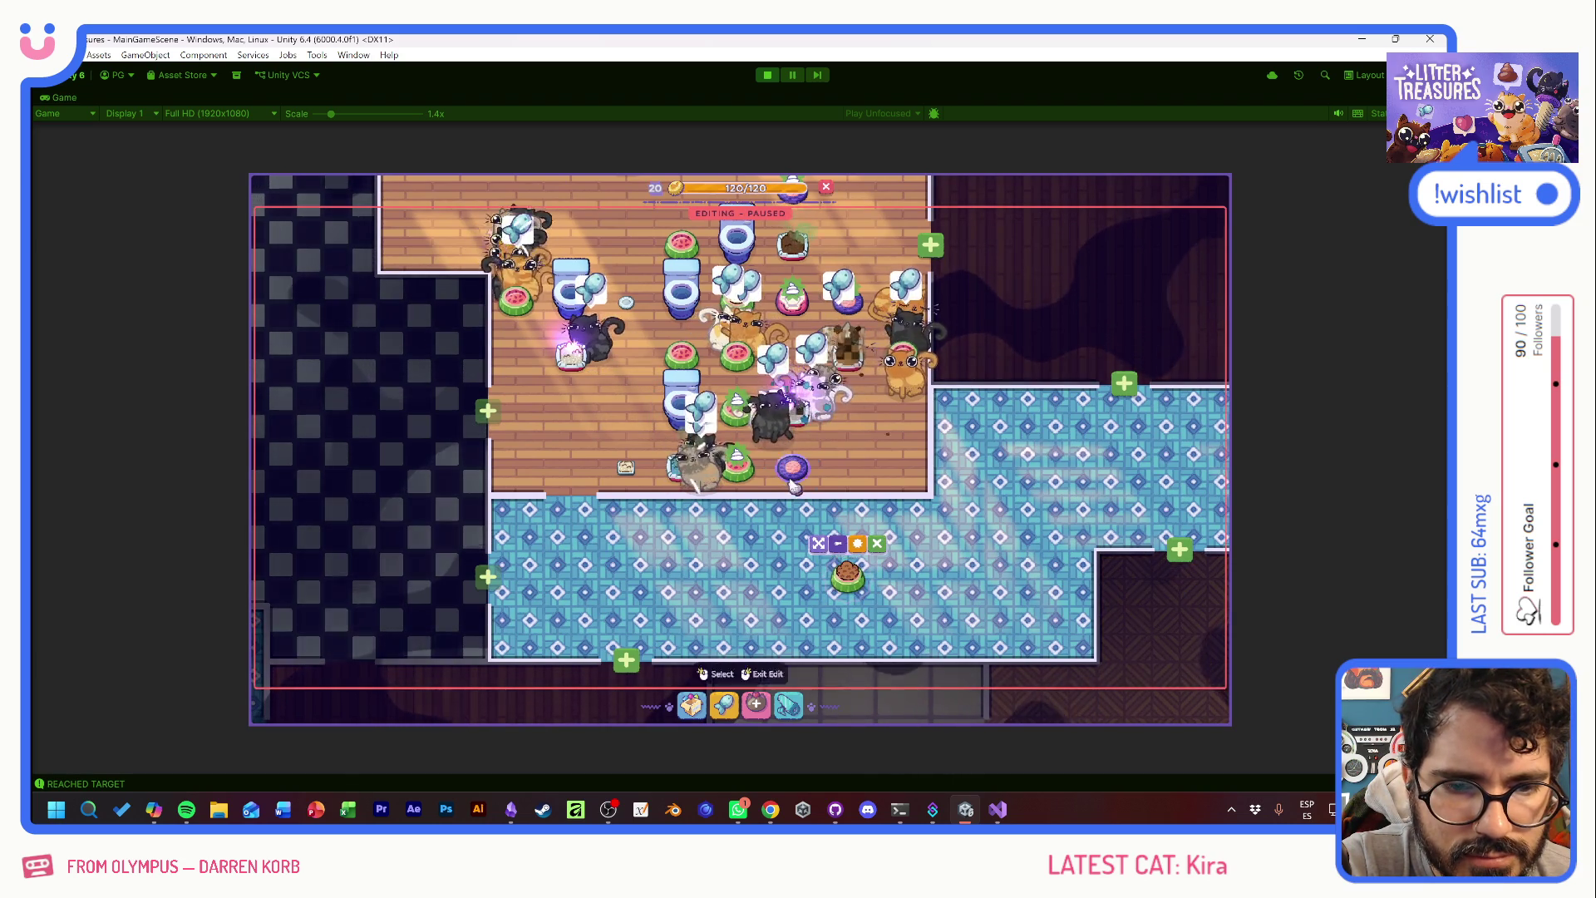
{"action": "right_click", "coordinate": [744, 527]}
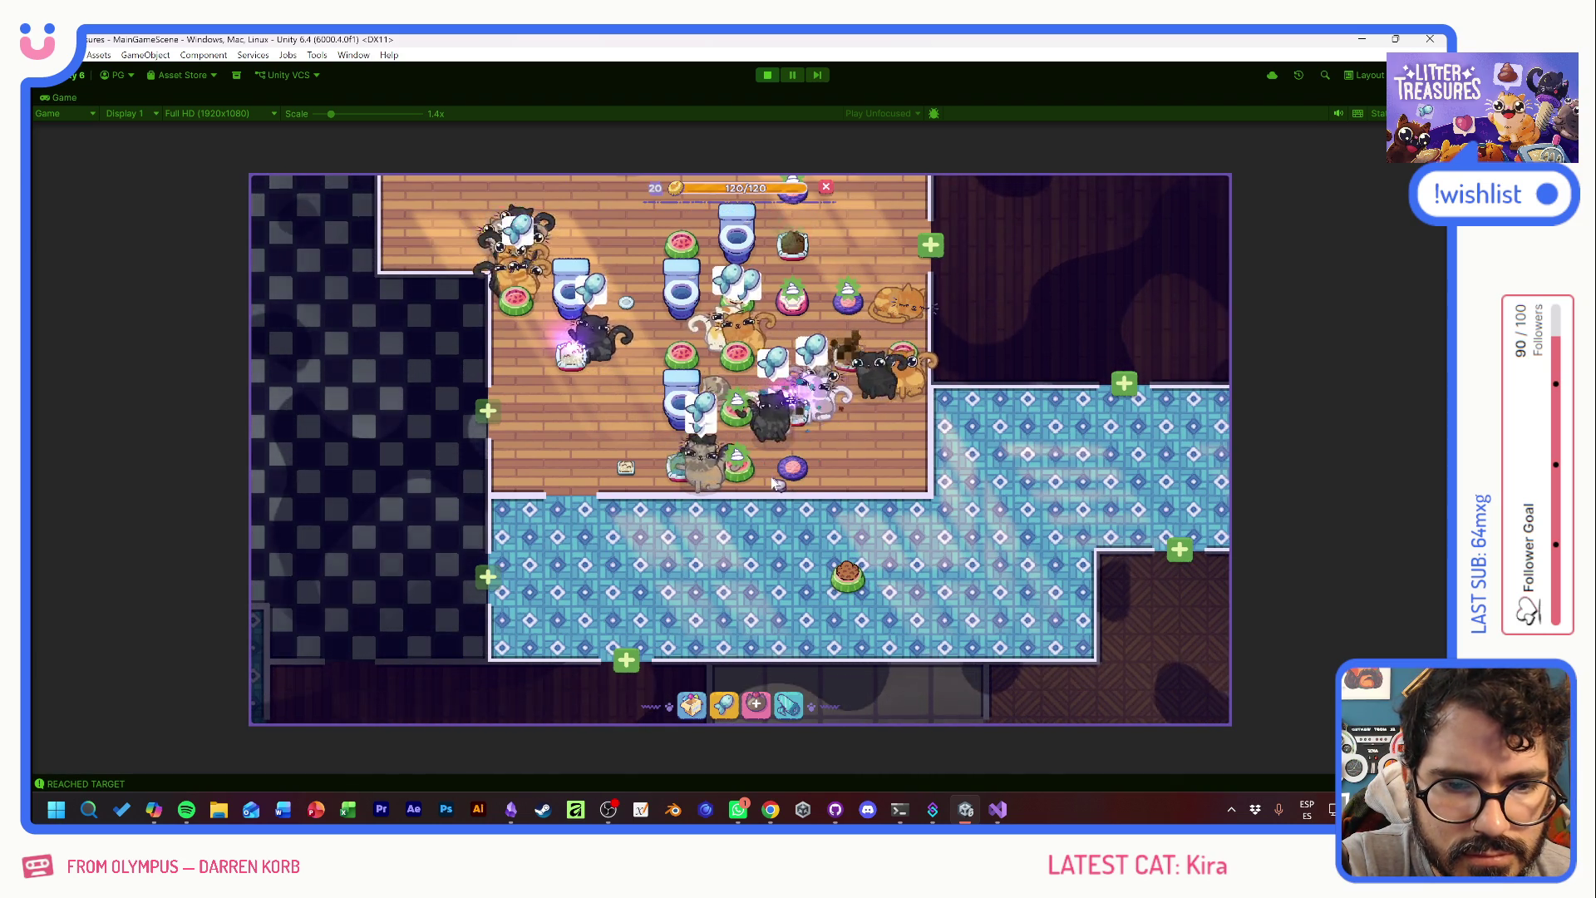
{"action": "right_click", "coordinate": [716, 442]}
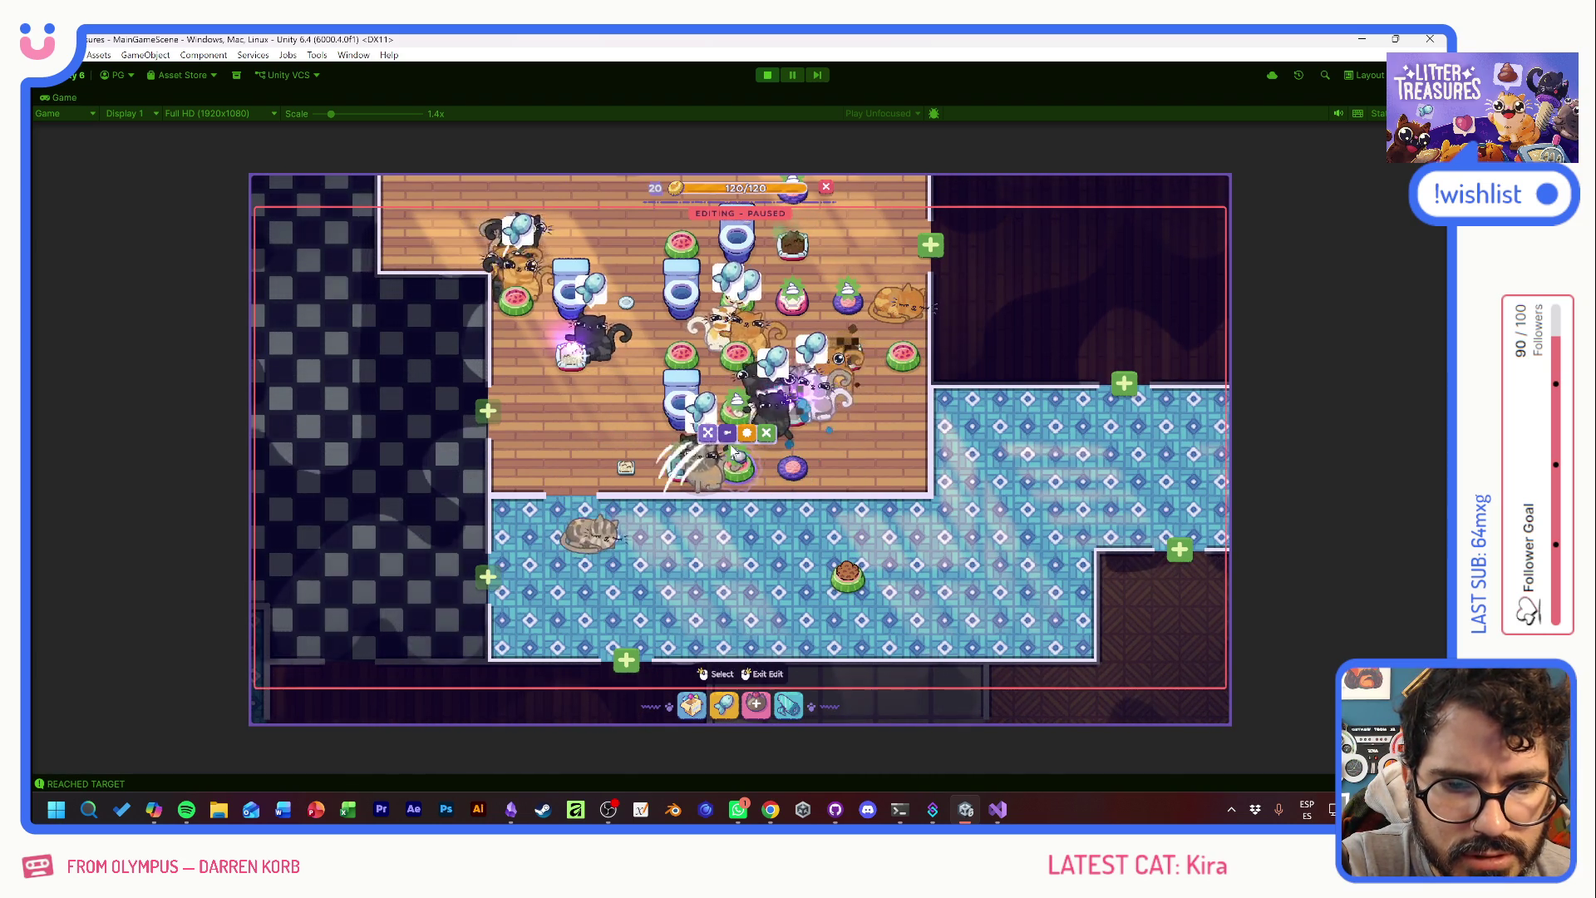
{"action": "left_click", "coordinate": [716, 442]}
{"action": "left_click", "coordinate": [626, 574]}
{"action": "right_click", "coordinate": [784, 622]}
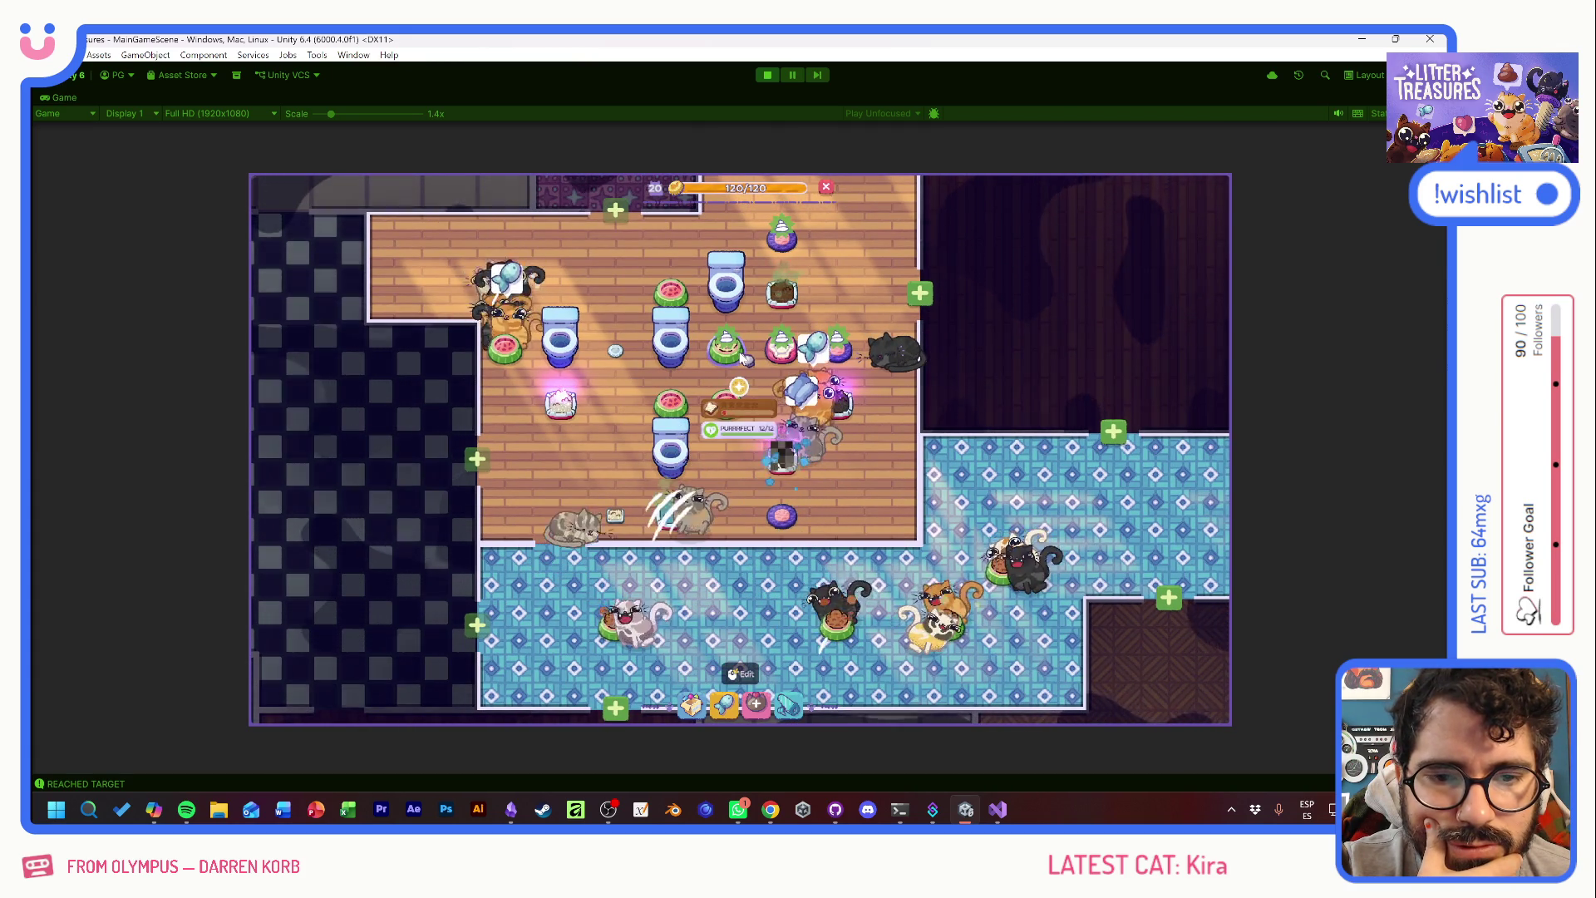
- Leave the cat bed where it is and move a toilet to a new spot
{"action": "left_click", "coordinate": [777, 293]}
{"action": "right_click", "coordinate": [1128, 511]}
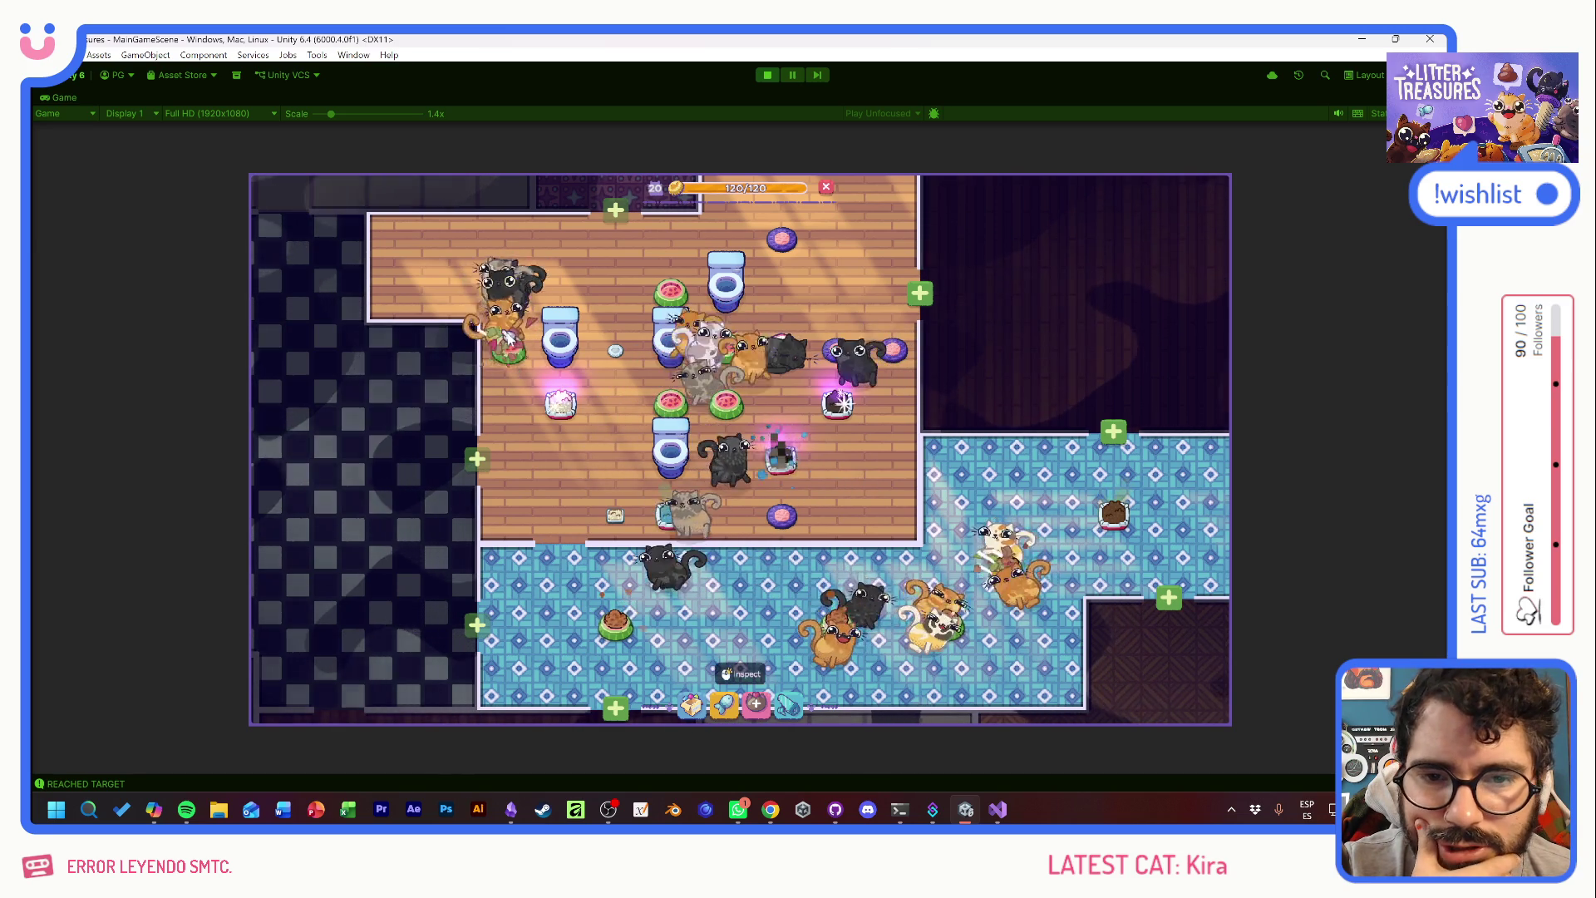
{"action": "right_click", "coordinate": [509, 360]}
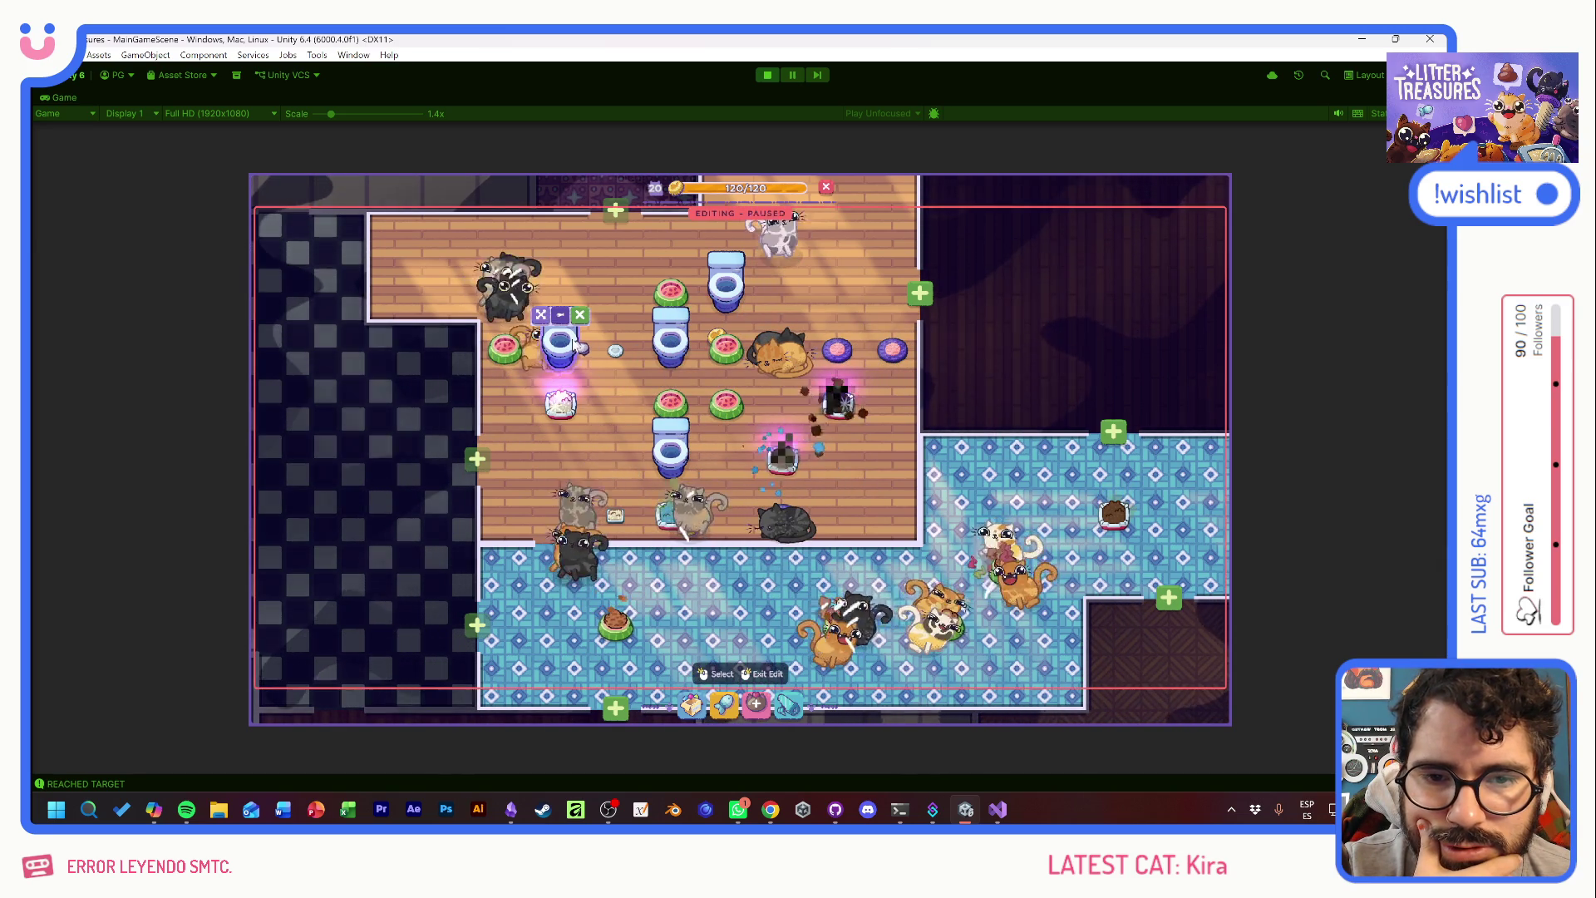
{"action": "left_click", "coordinate": [619, 272]}
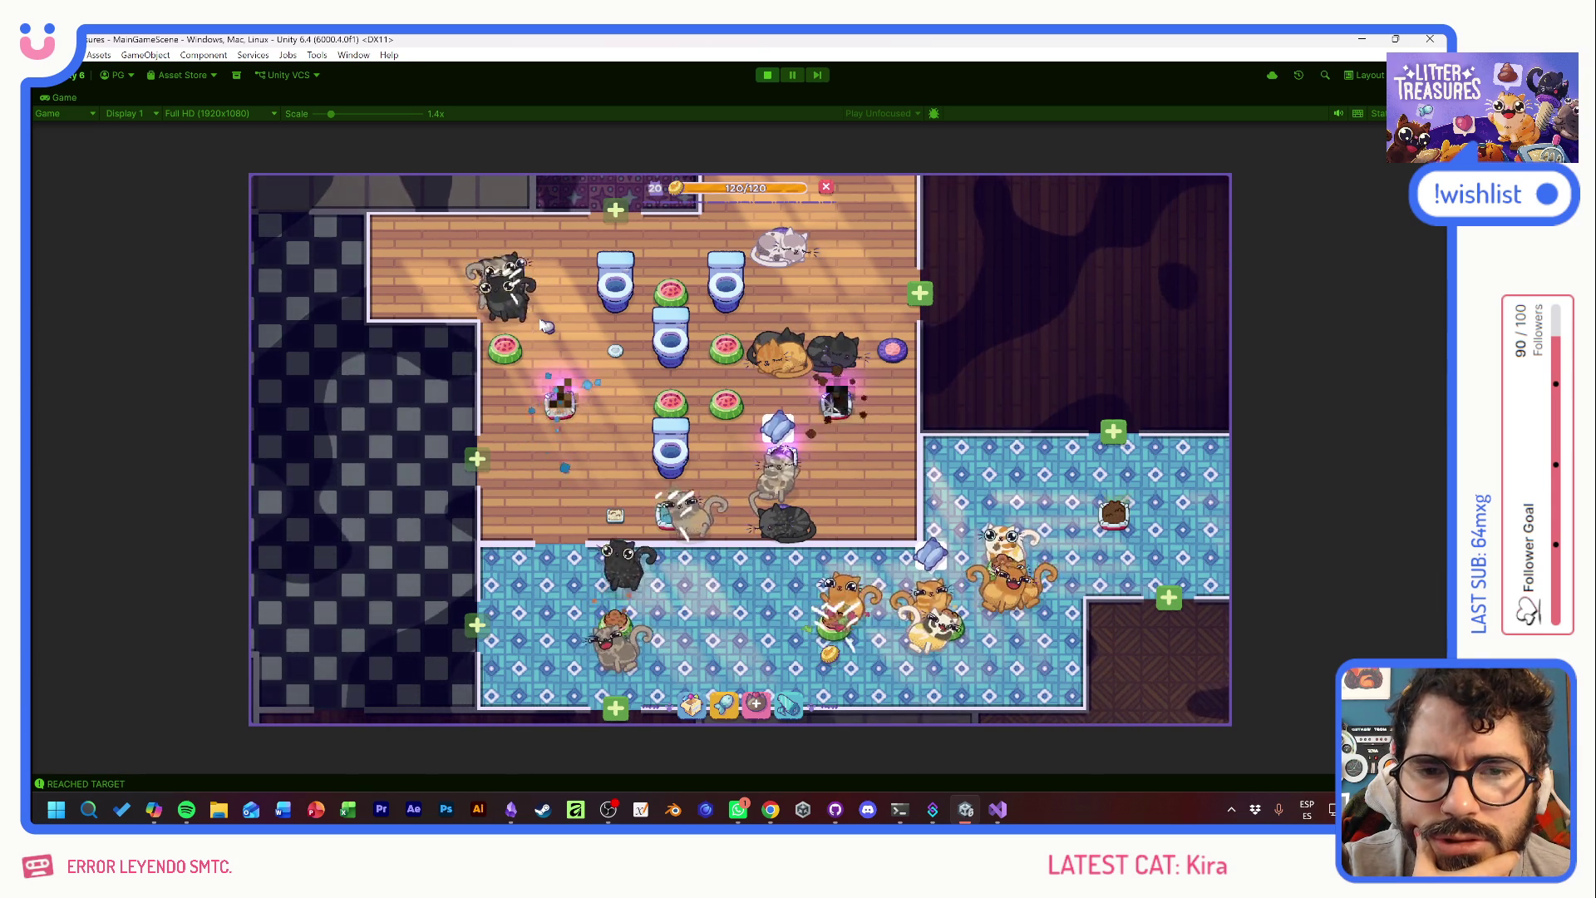
- Play another Scoop and Clean round, then open Filomeno's cat card
{"action": "left_click", "coordinate": [559, 399]}
{"action": "left_click_drag", "start_coordinate": [682, 499], "coordinate": [732, 451]}
{"action": "mouse_move", "coordinate": [829, 405]}
{"action": "left_mouse_down"}
{"action": "mouse_move", "coordinate": [794, 512]}
{"action": "mouse_move", "coordinate": [724, 495]}
{"action": "left_mouse_up"}
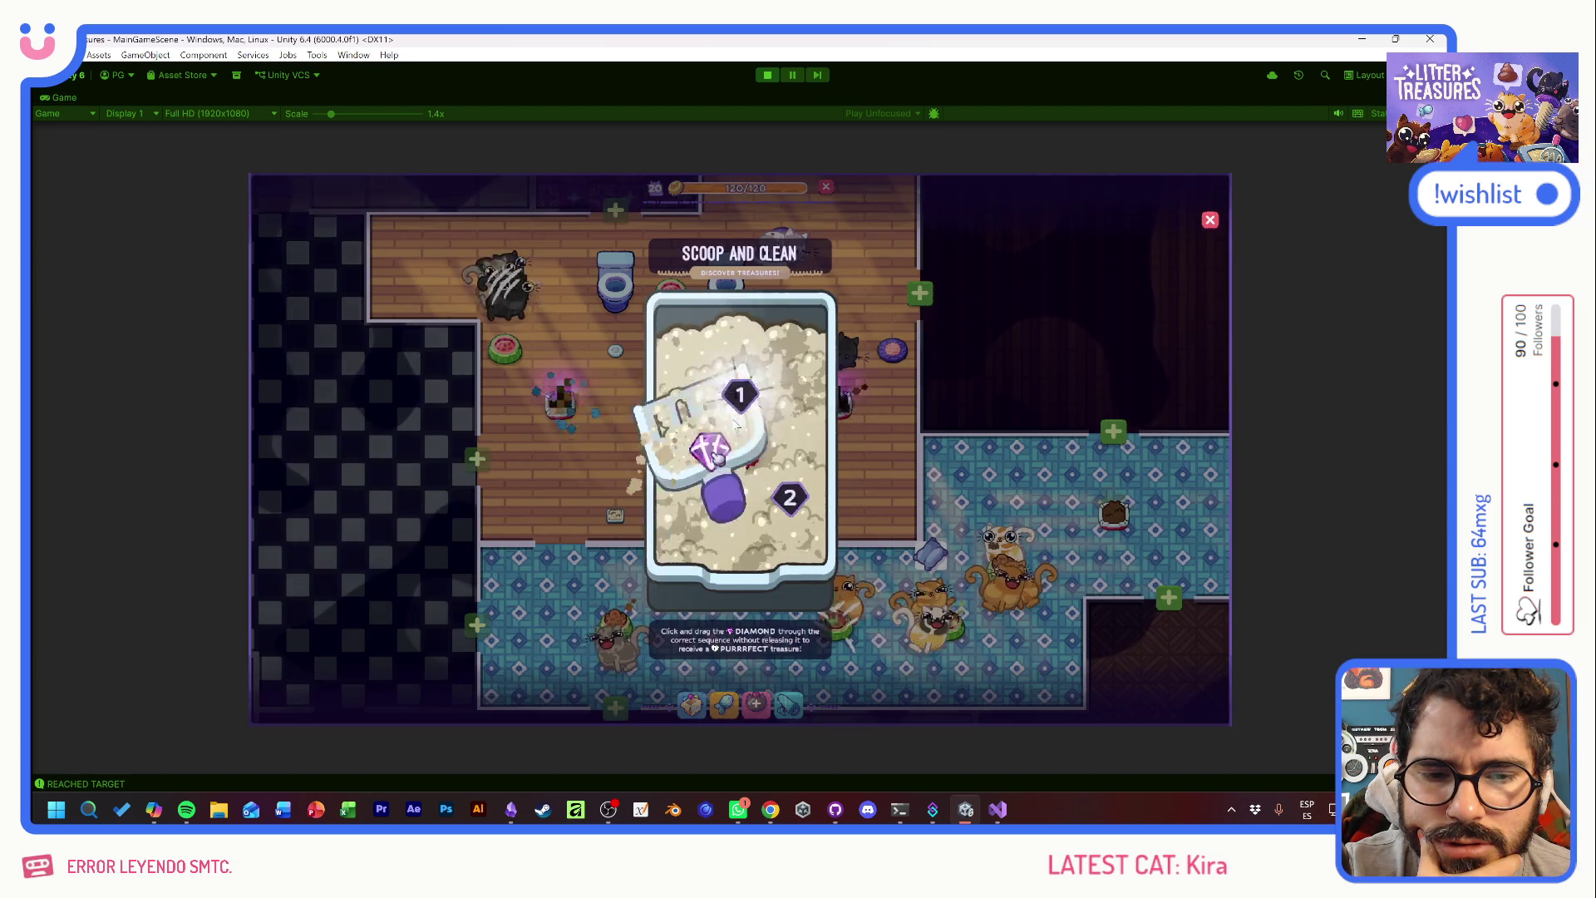
{"action": "mouse_move", "coordinate": [717, 457]}
{"action": "left_mouse_down"}
{"action": "mouse_move", "coordinate": [731, 444]}
{"action": "mouse_move", "coordinate": [700, 492]}
{"action": "left_mouse_up"}
{"action": "left_click_drag", "start_coordinate": [766, 439], "coordinate": [788, 496]}
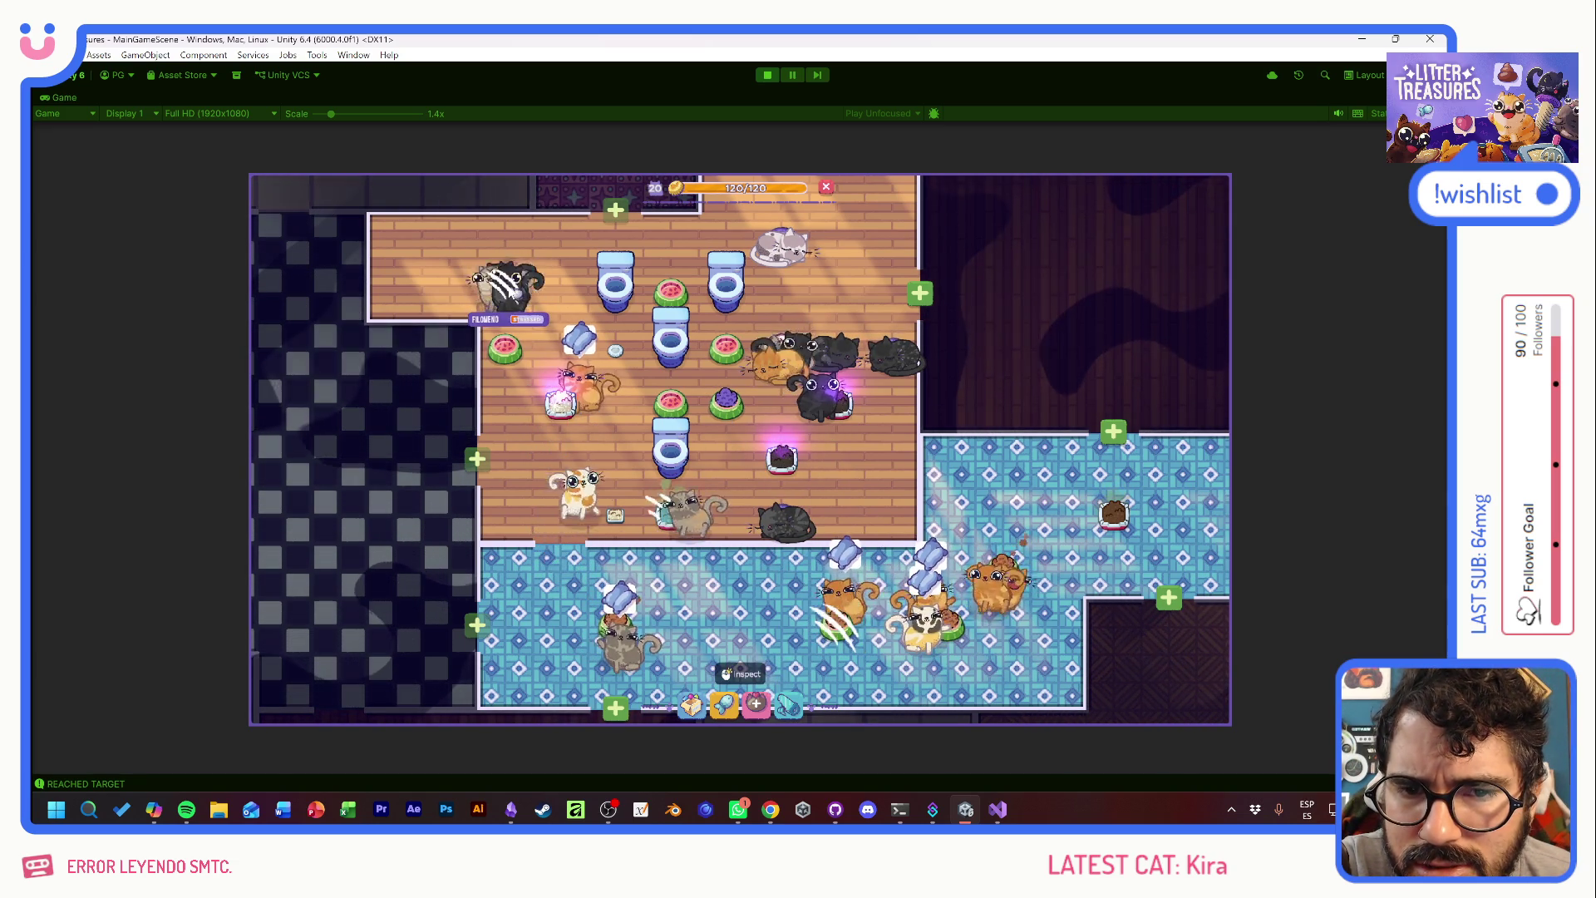
{"action": "left_click", "coordinate": [513, 293]}
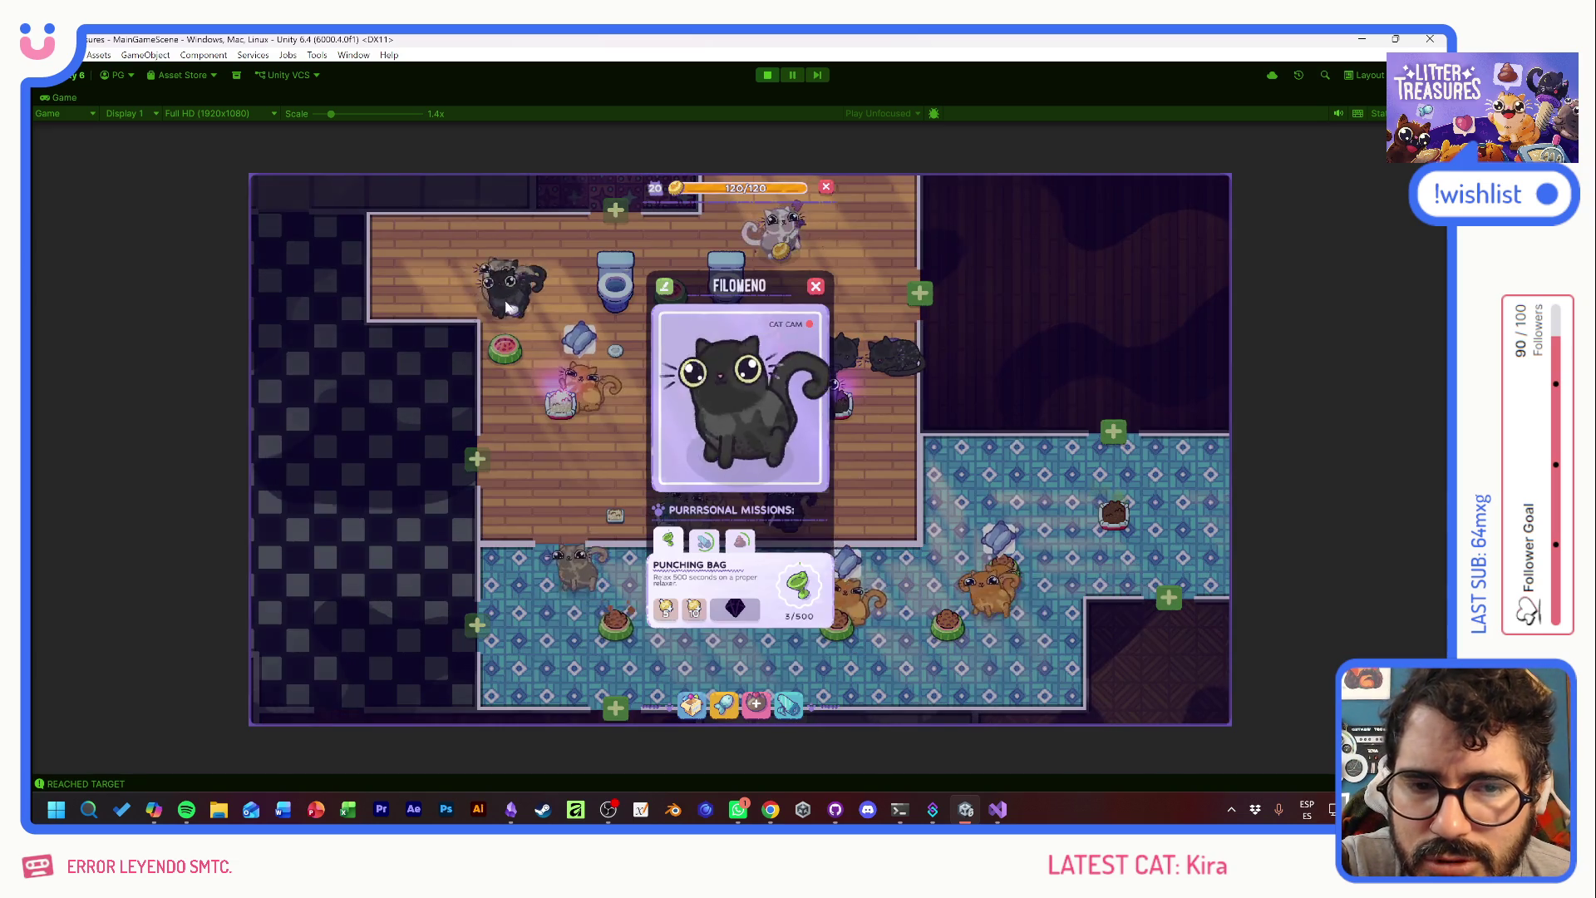
- Close Filomeno's card and unlock the Main Bedroom beside the cat room
{"action": "left_click", "coordinate": [619, 307]}
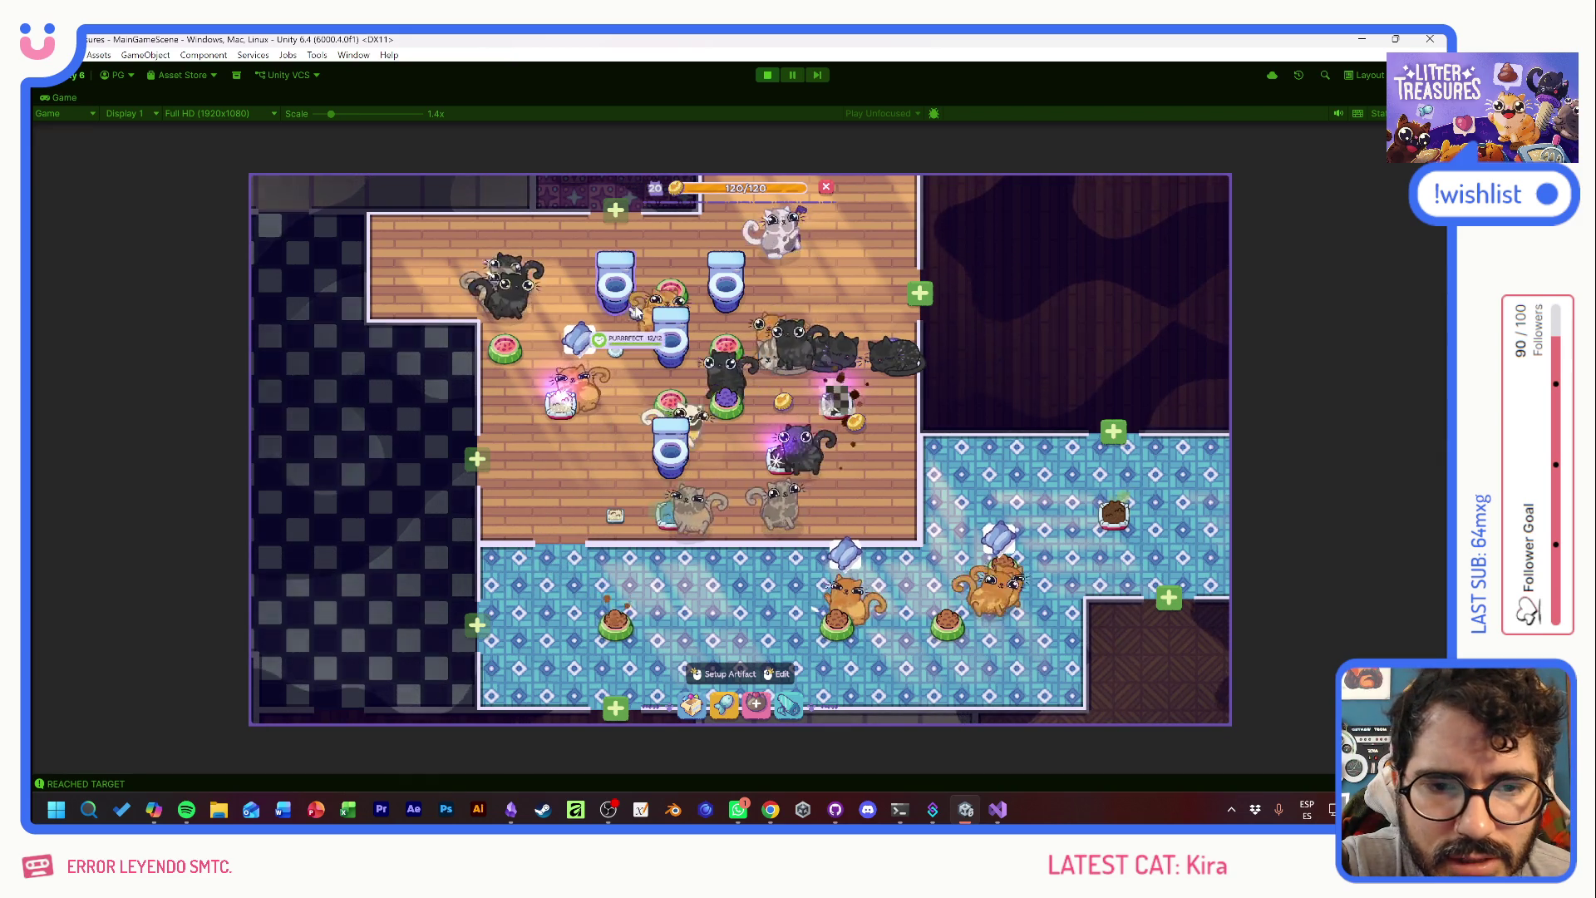
{"action": "left_click_drag", "start_coordinate": [891, 449], "coordinate": [818, 507]}
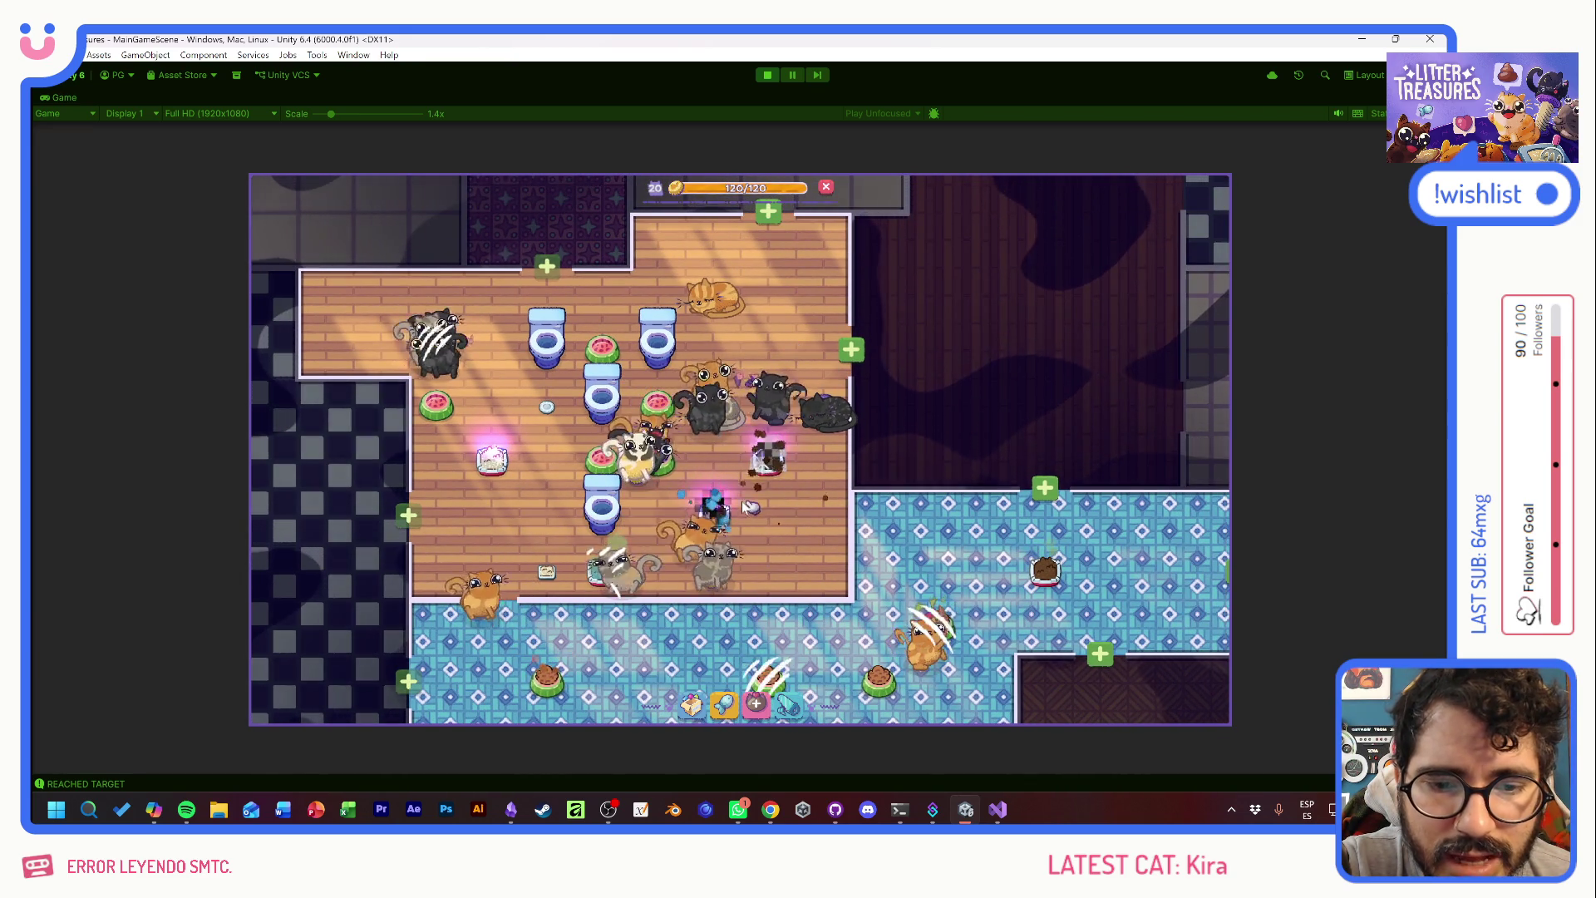
{"action": "mouse_move", "coordinate": [720, 514]}
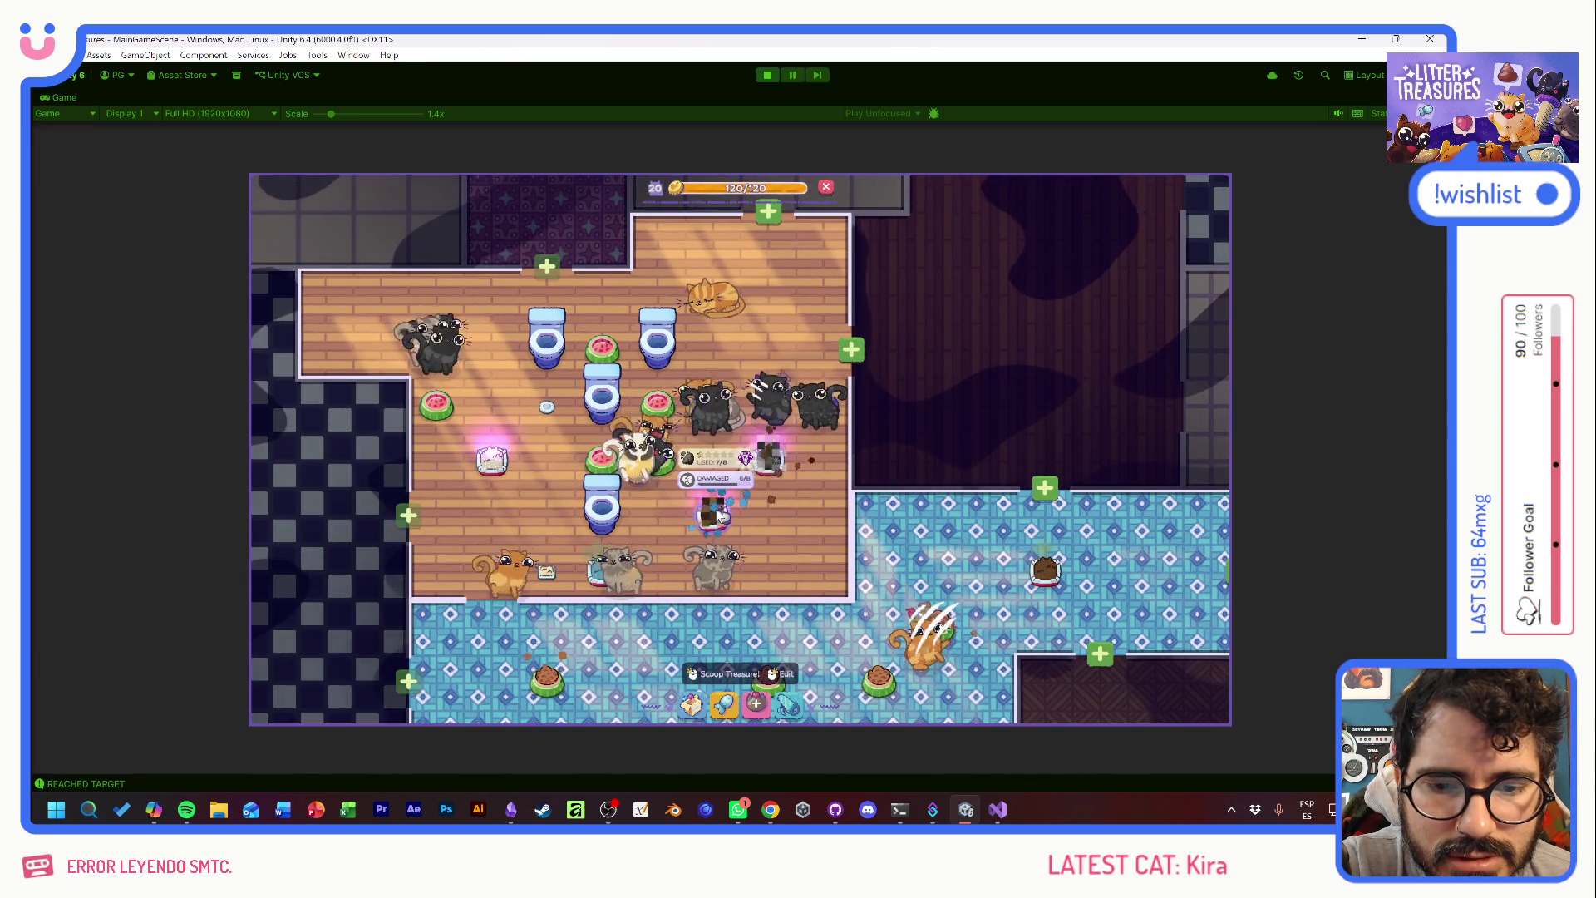
{"action": "left_click", "coordinate": [852, 350]}
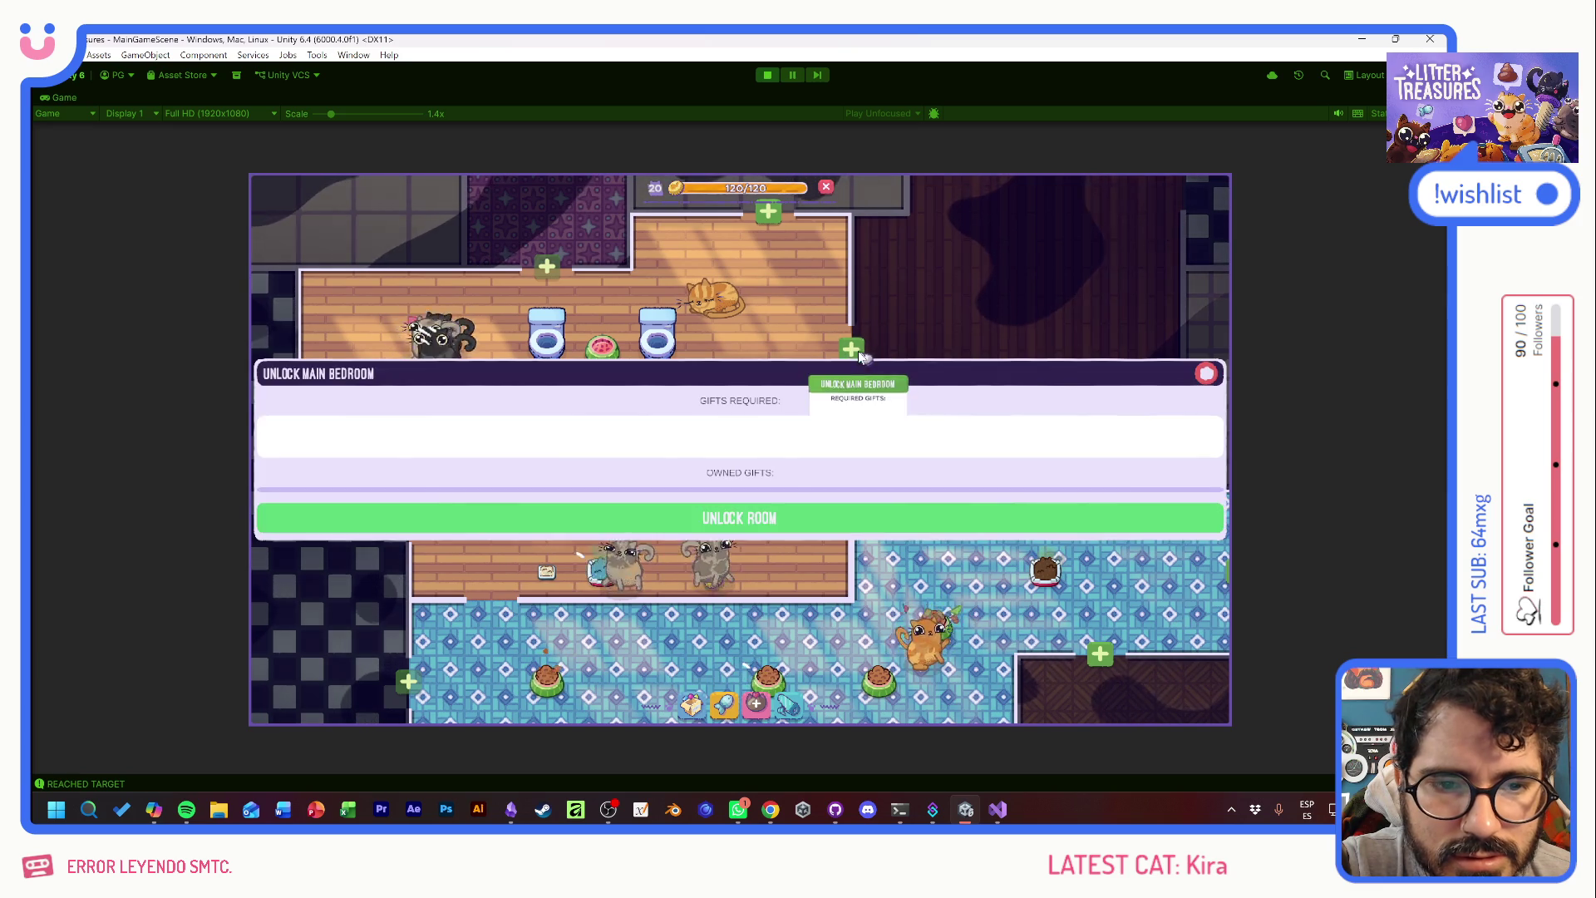
{"action": "left_click", "coordinate": [752, 521]}
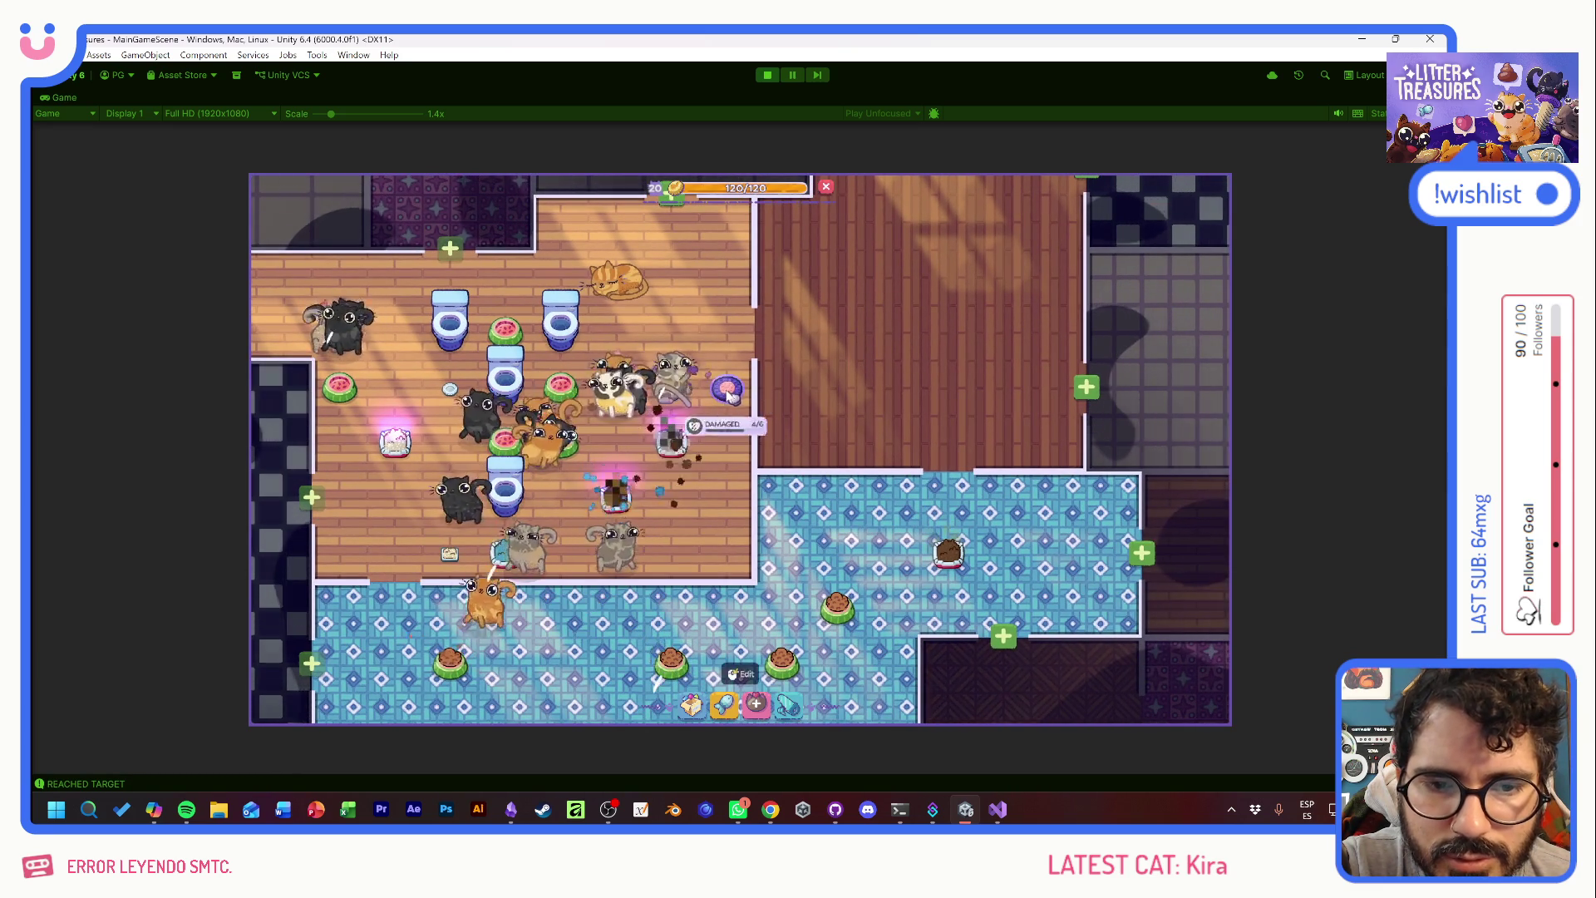
- Move the purple cat bed and two toilets into the main bedroom
{"action": "left_click", "coordinate": [715, 387]}
{"action": "left_click", "coordinate": [817, 307]}
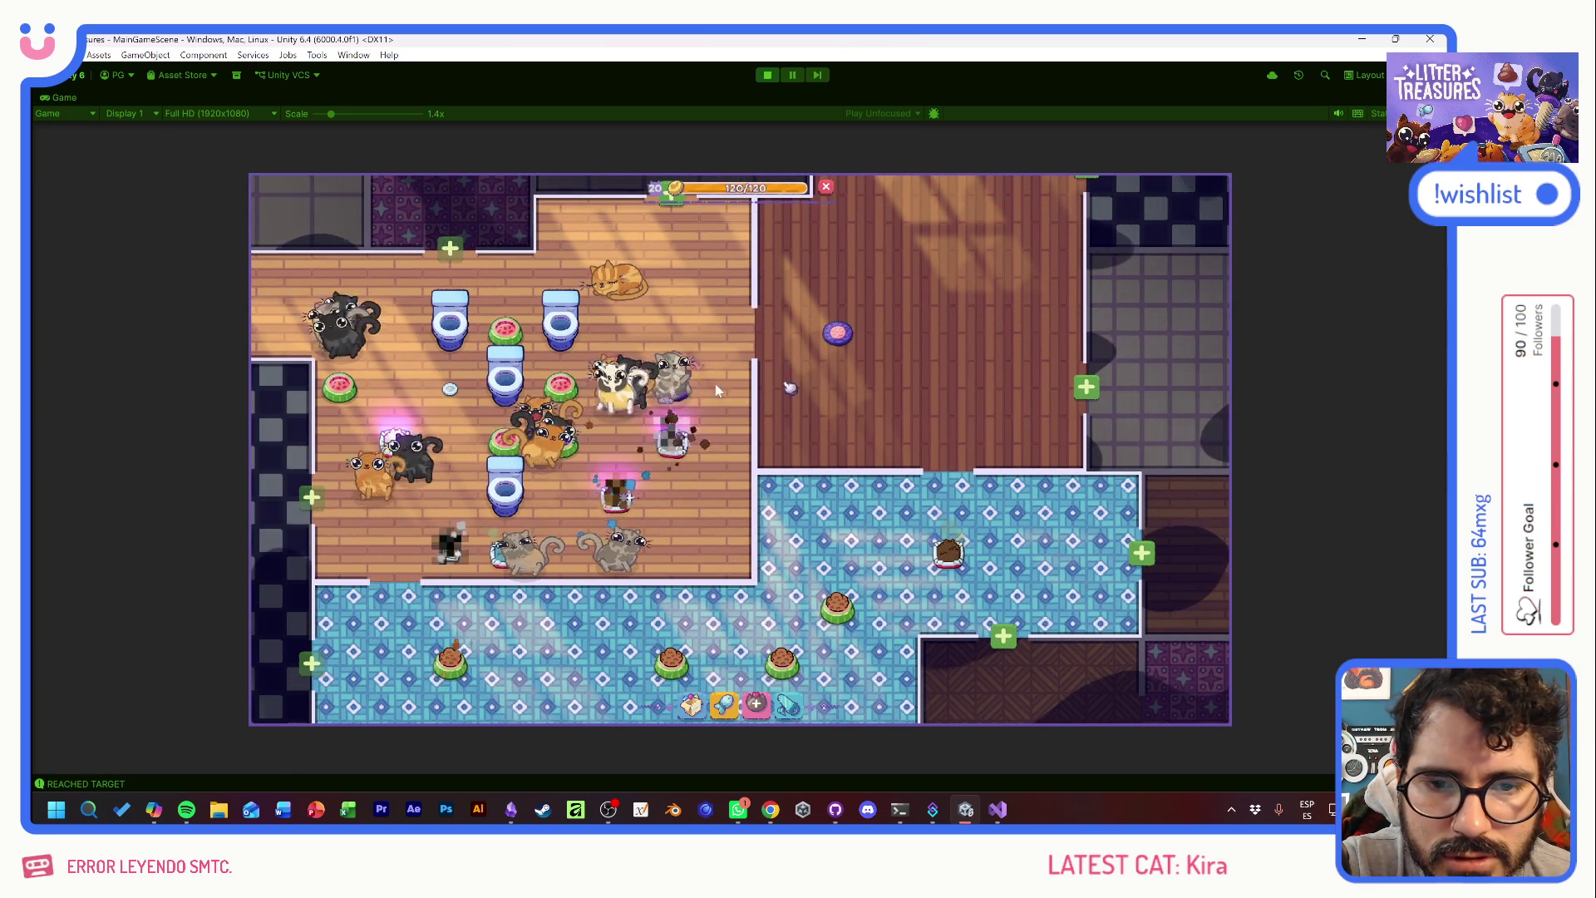
{"action": "left_click", "coordinate": [500, 374]}
{"action": "left_click", "coordinate": [487, 354]}
{"action": "left_click", "coordinate": [827, 357]}
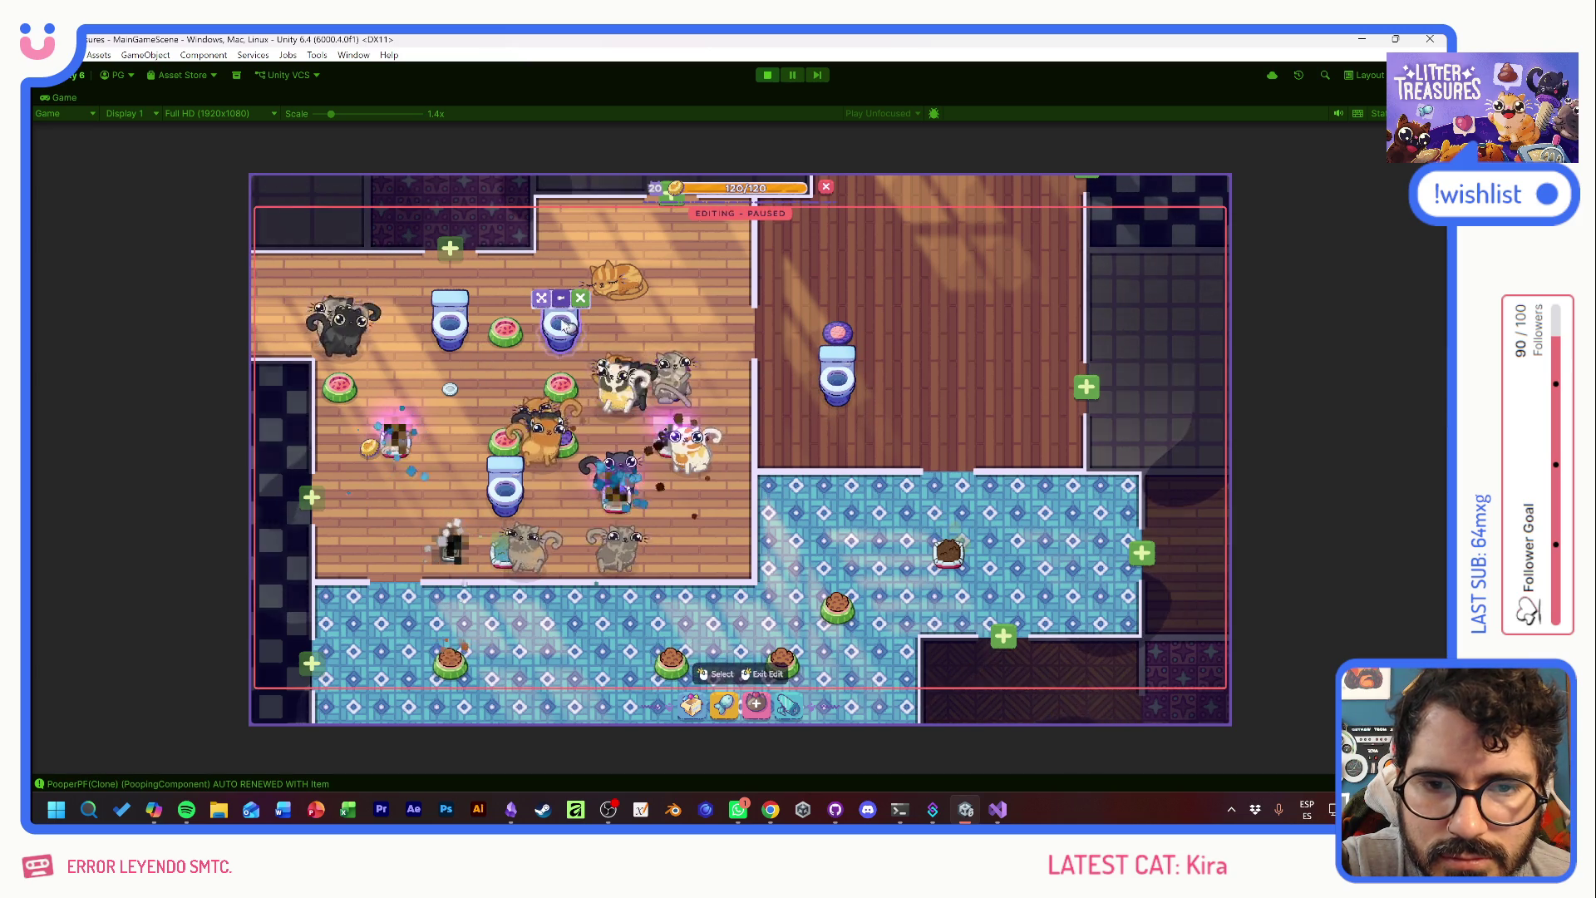
{"action": "left_click", "coordinate": [881, 245]}
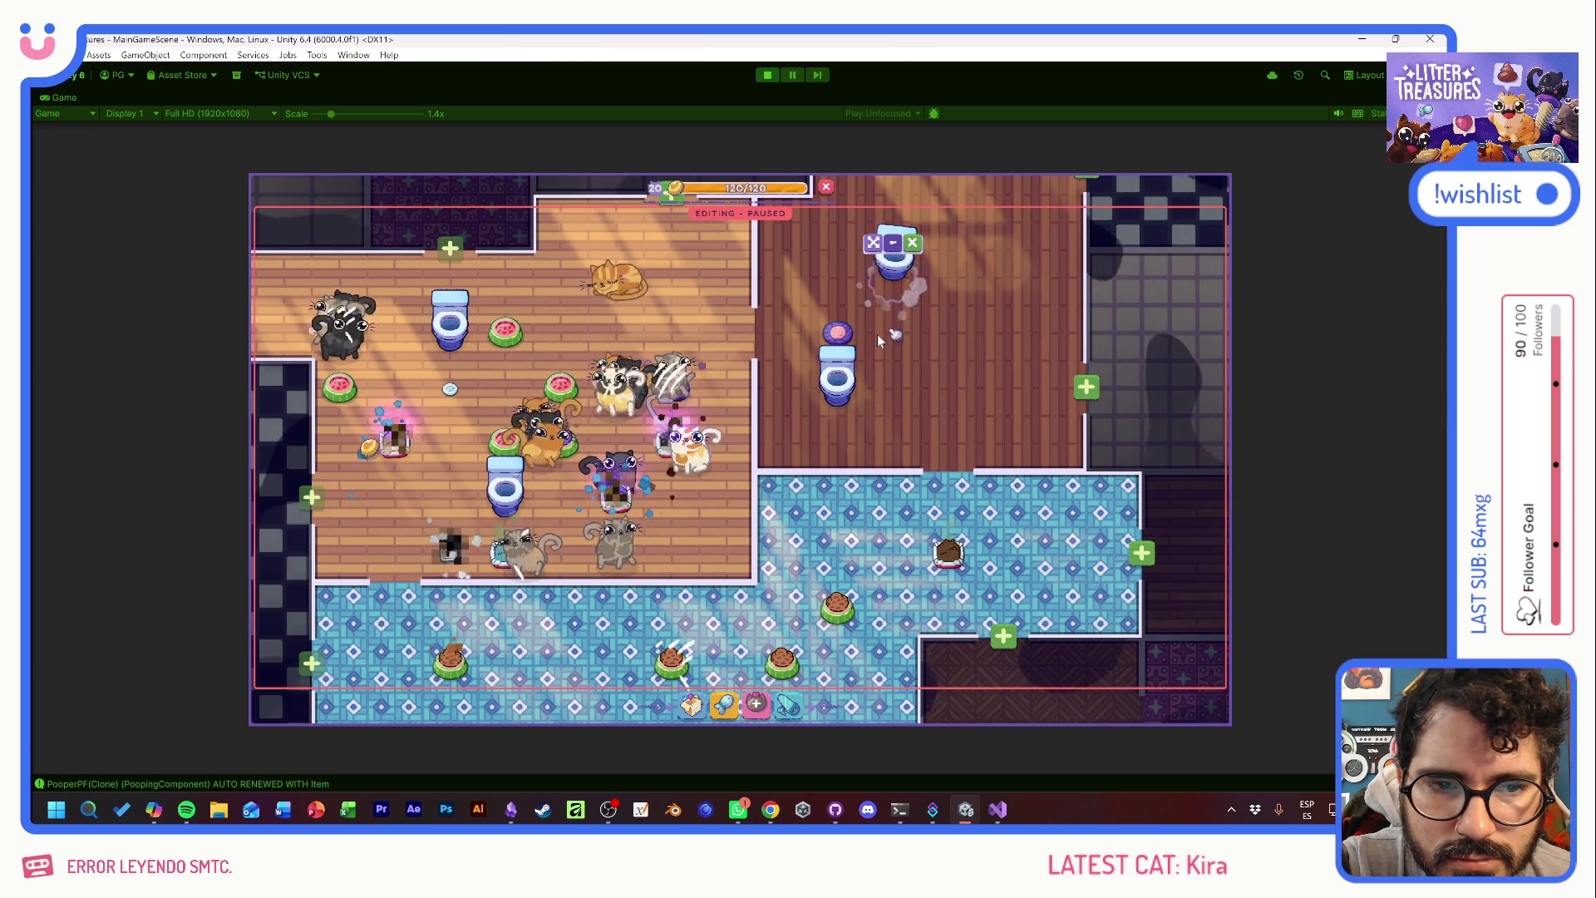
{"action": "left_click", "coordinate": [536, 374]}
- Move the watermelon bowls and small bowl into the right room and refill one bowl's food
{"action": "left_click", "coordinate": [532, 353]}
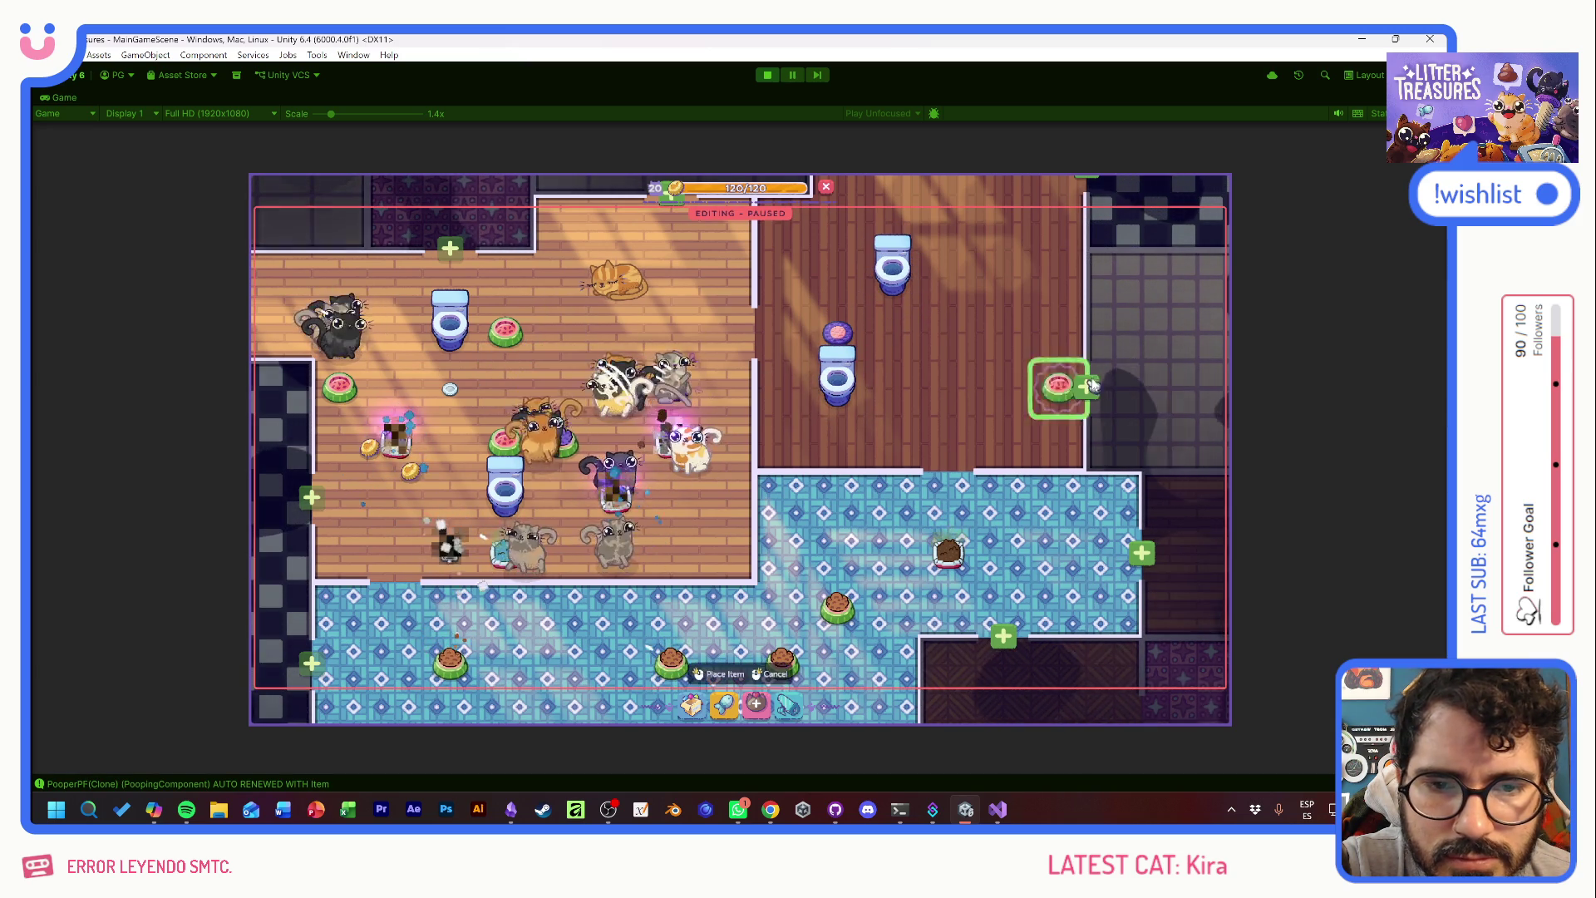
{"action": "left_click", "coordinate": [1002, 386]}
{"action": "left_click", "coordinate": [502, 442]}
{"action": "left_click", "coordinate": [535, 409]}
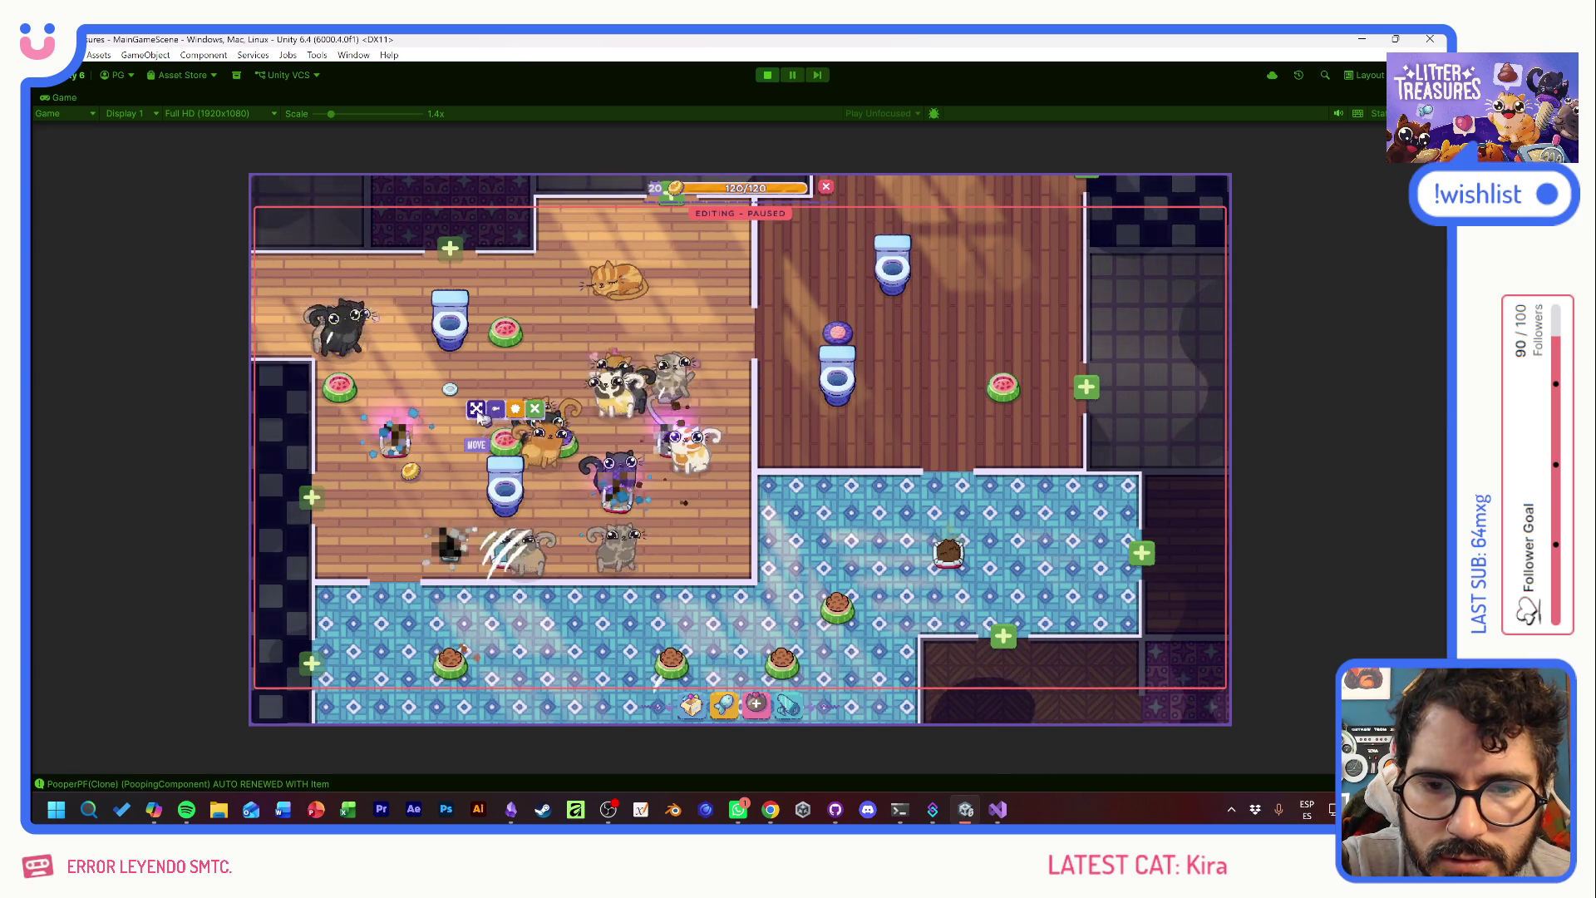
{"action": "left_click", "coordinate": [892, 441]}
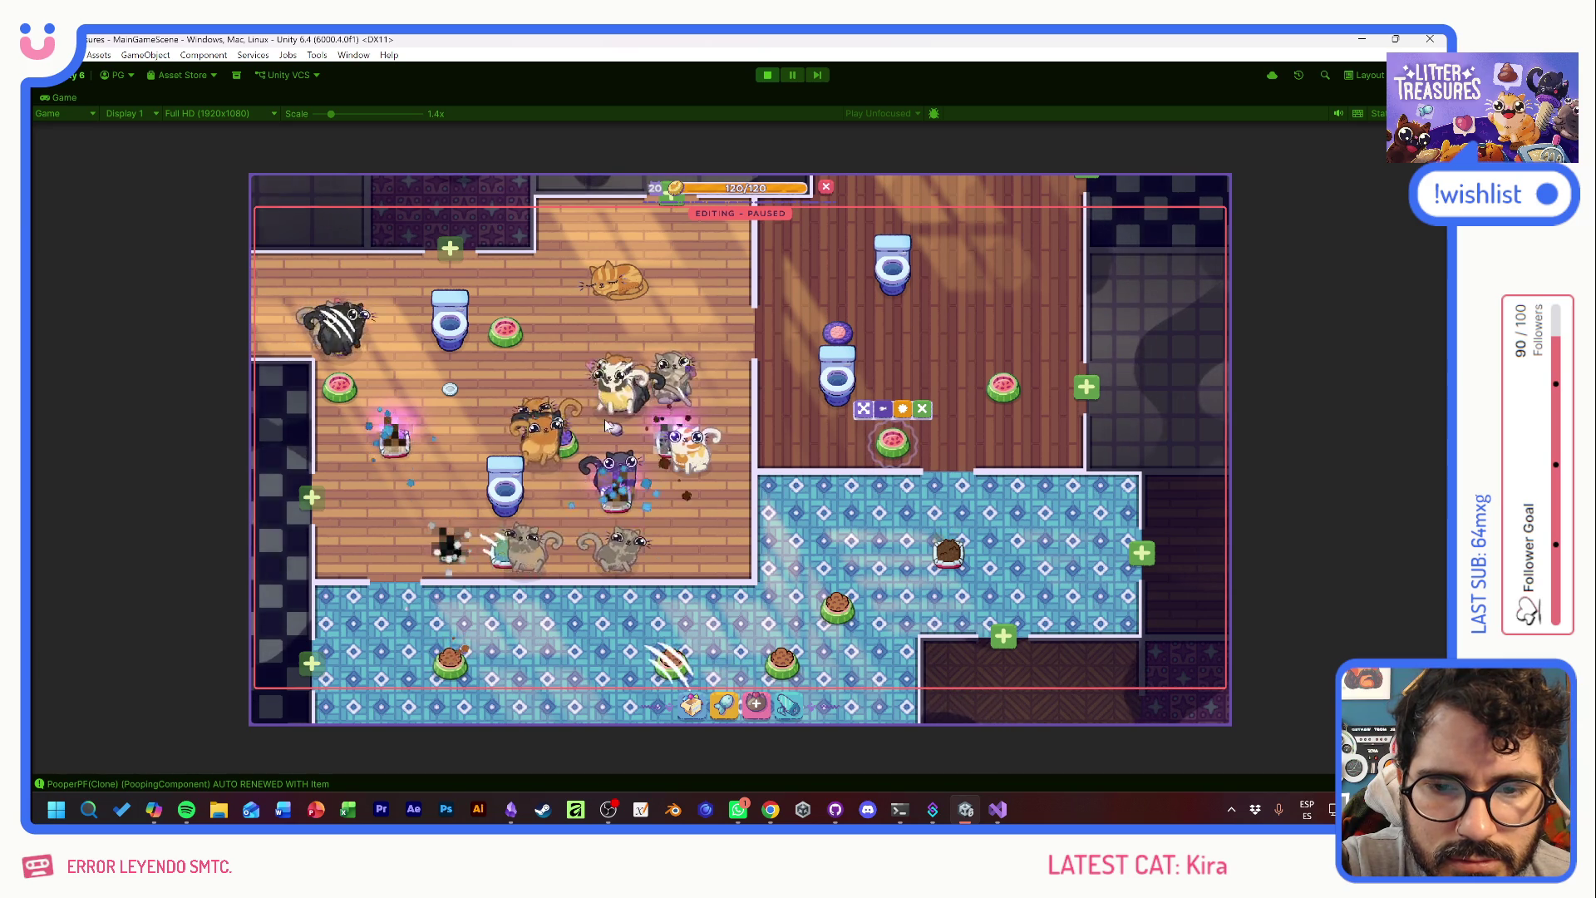
{"action": "left_click", "coordinate": [449, 388]}
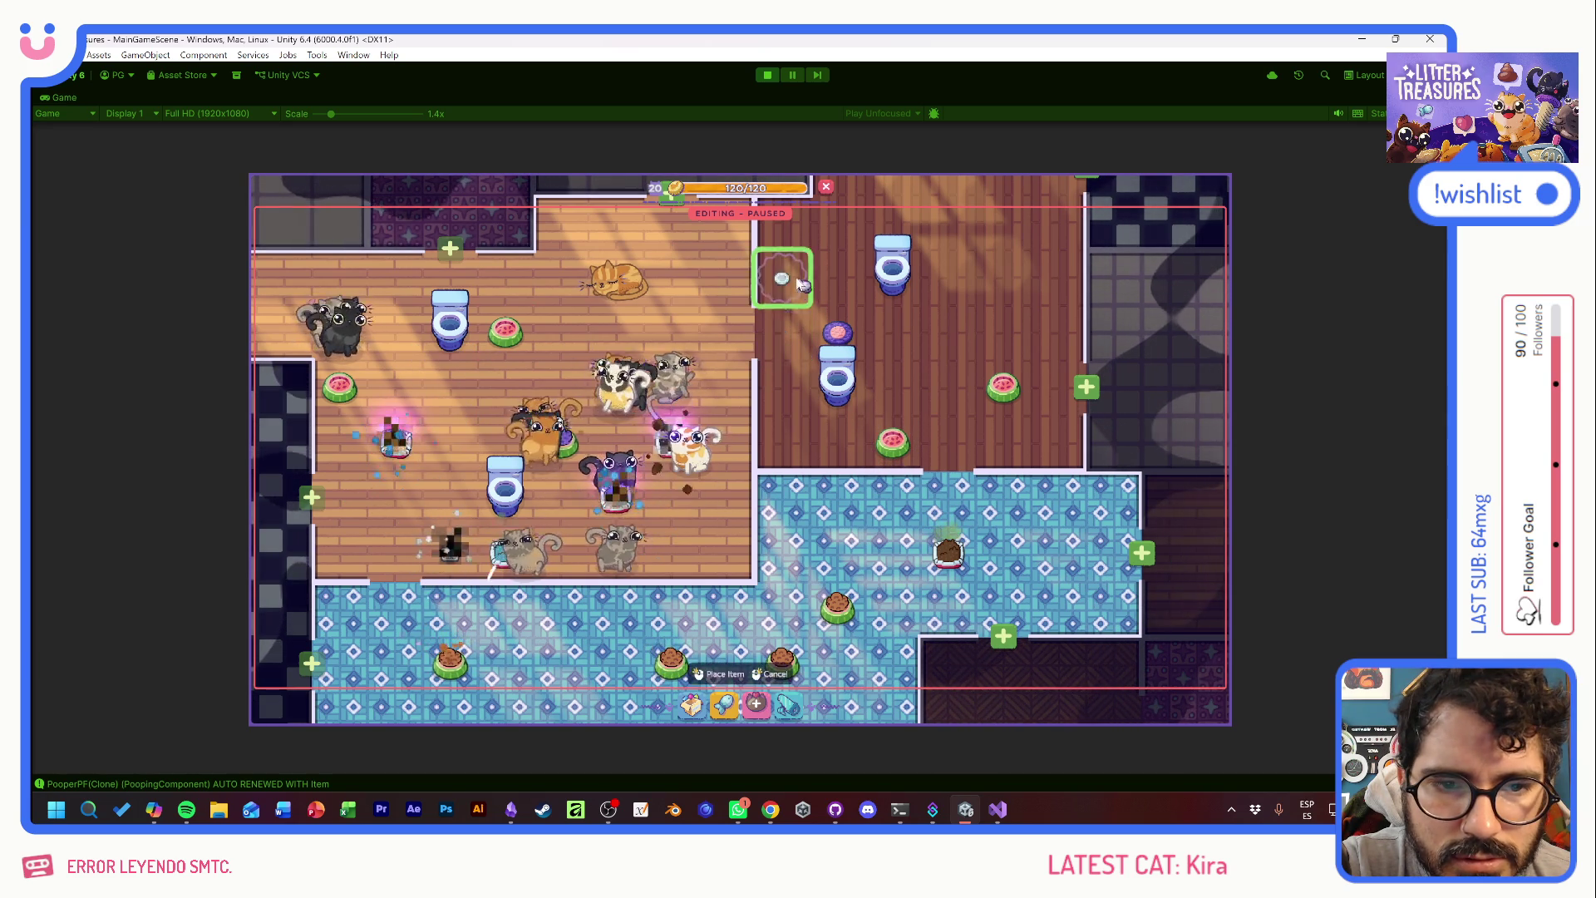
{"action": "left_click", "coordinate": [782, 276]}
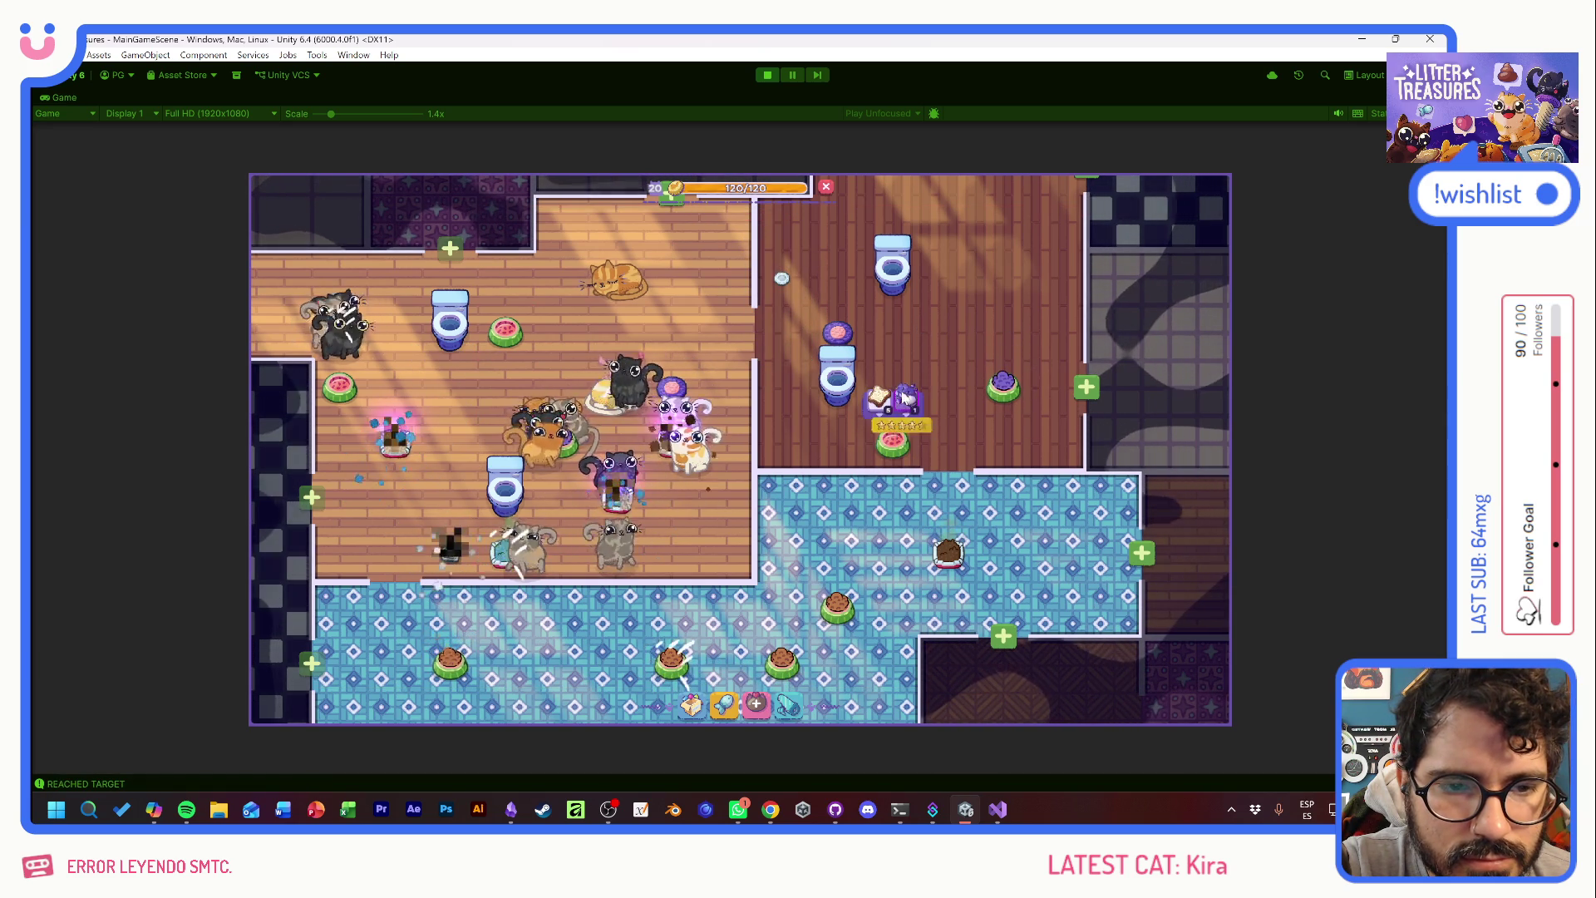
{"action": "left_click", "coordinate": [911, 434]}
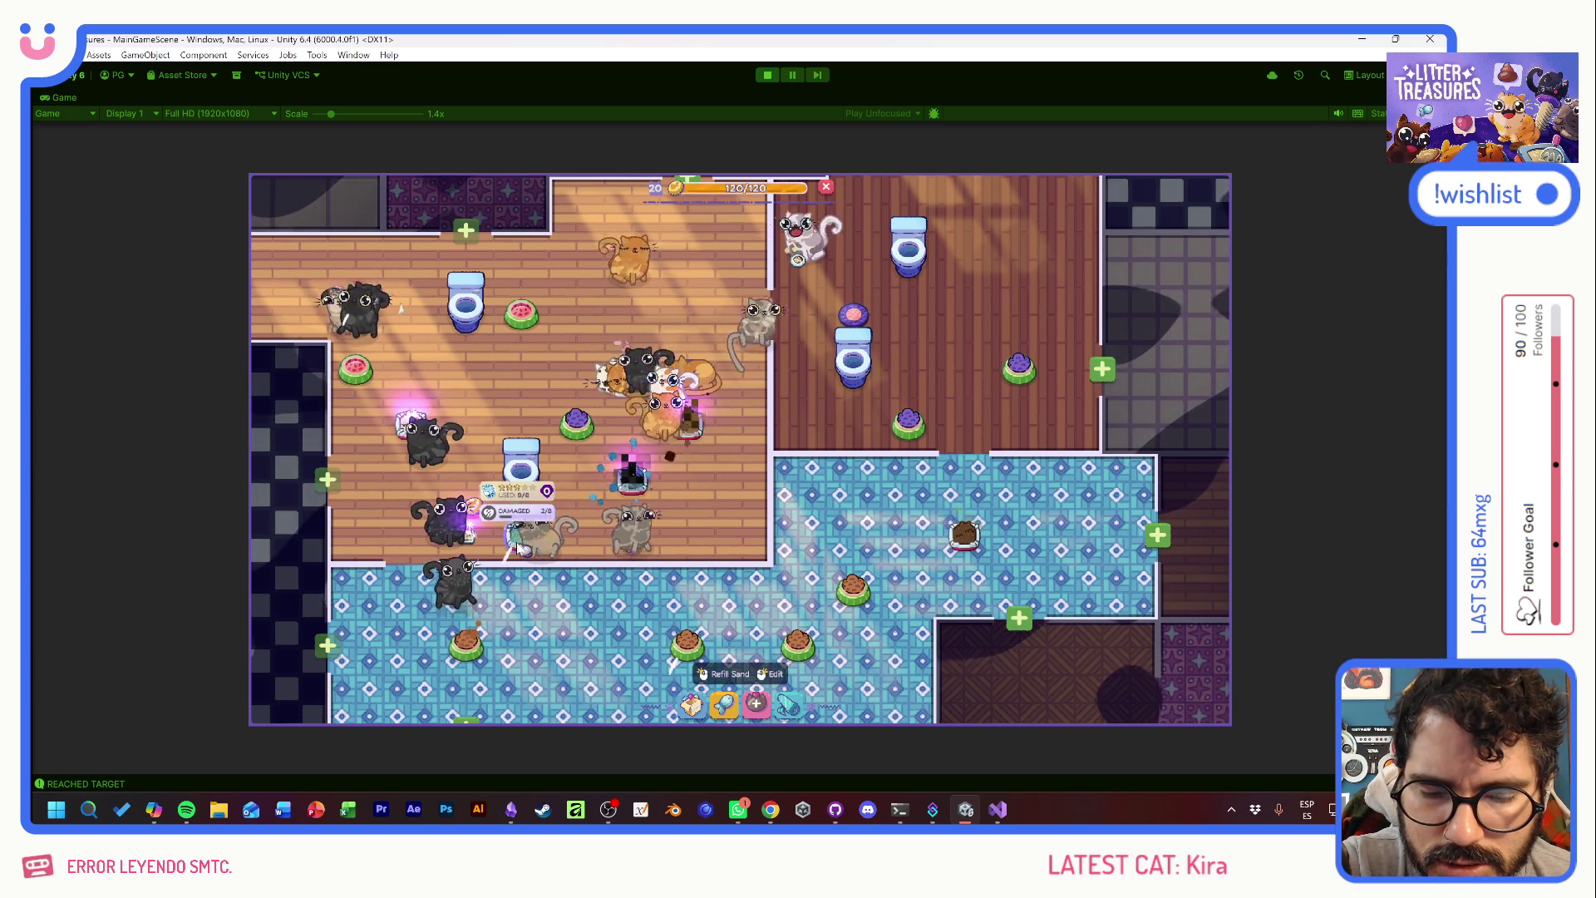
{"action": "left_click", "coordinate": [536, 548]}
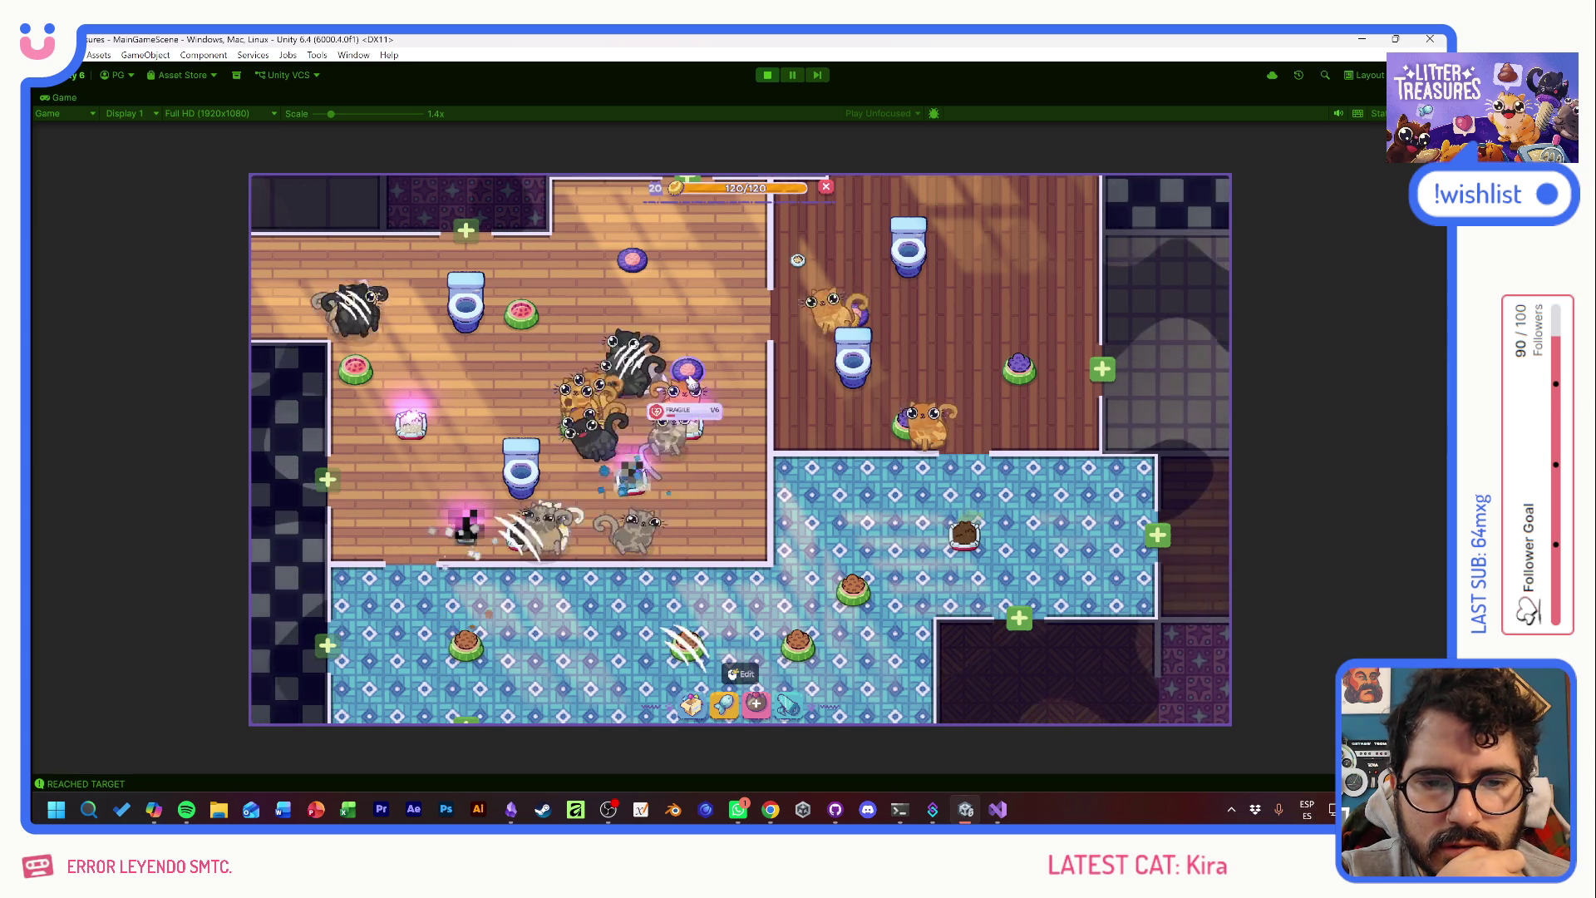
{"action": "left_click", "coordinate": [698, 377]}
{"action": "left_click", "coordinate": [686, 367]}
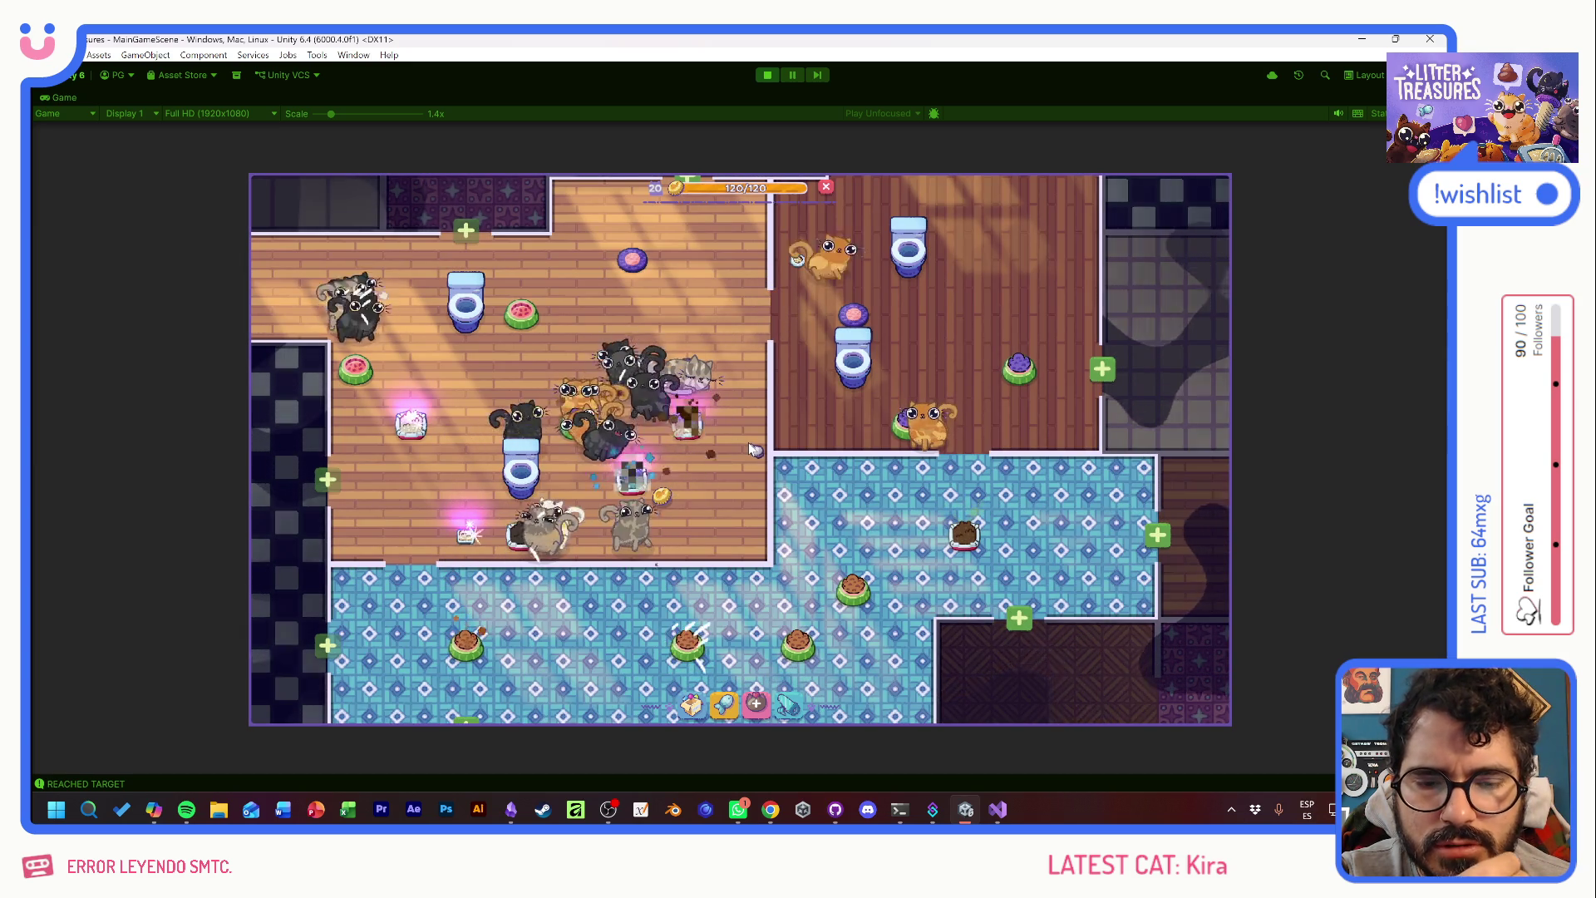
{"action": "left_click", "coordinate": [639, 270]}
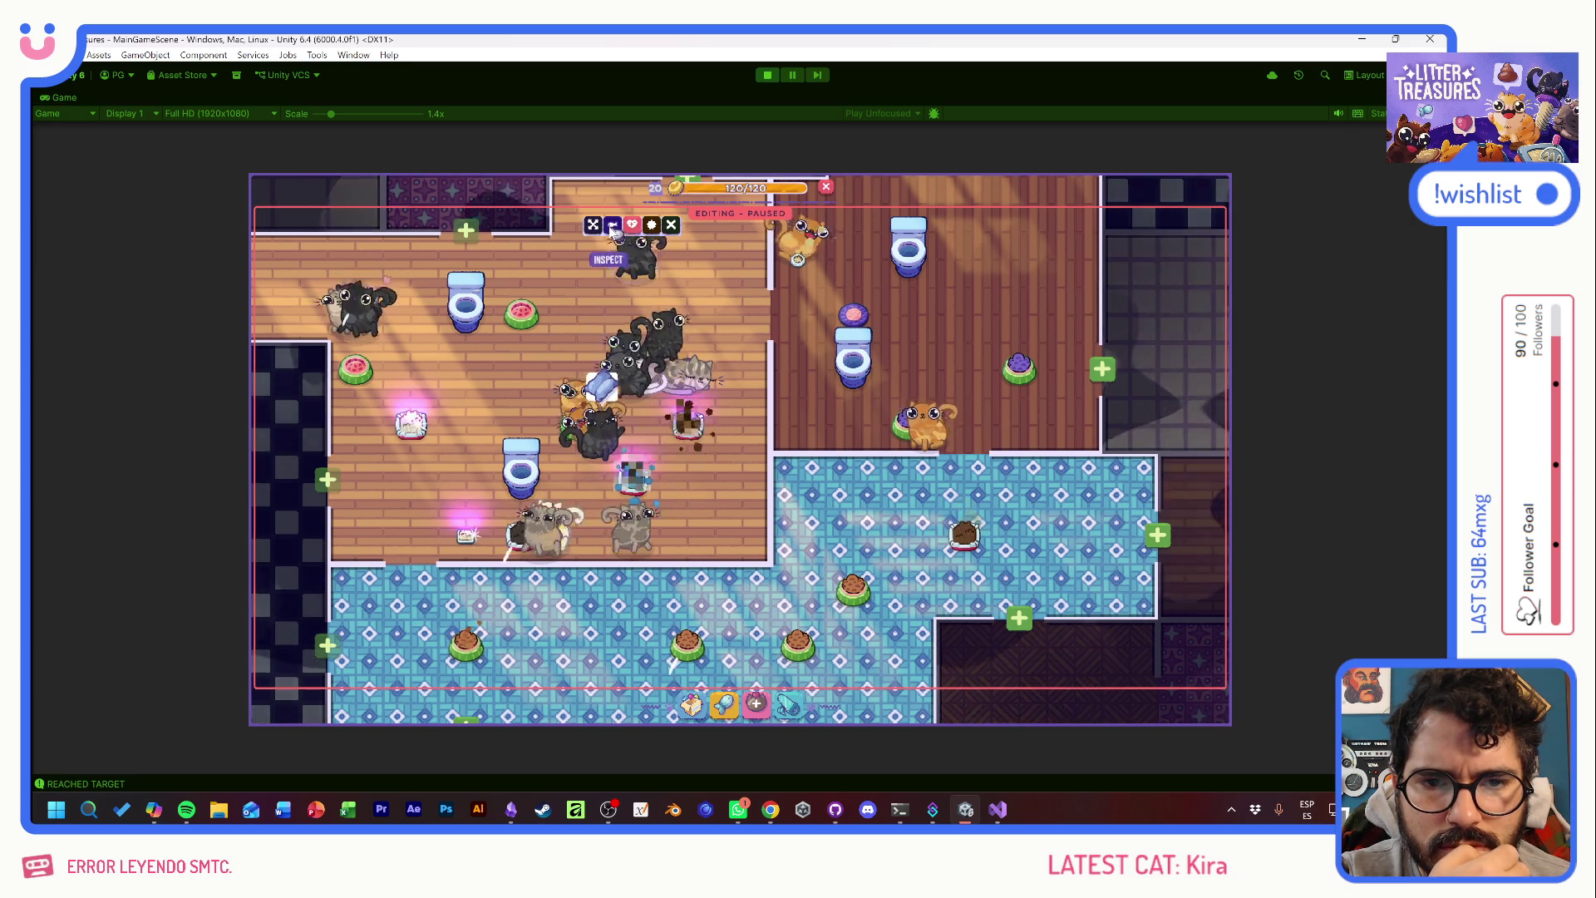
{"action": "left_click", "coordinate": [754, 413]}
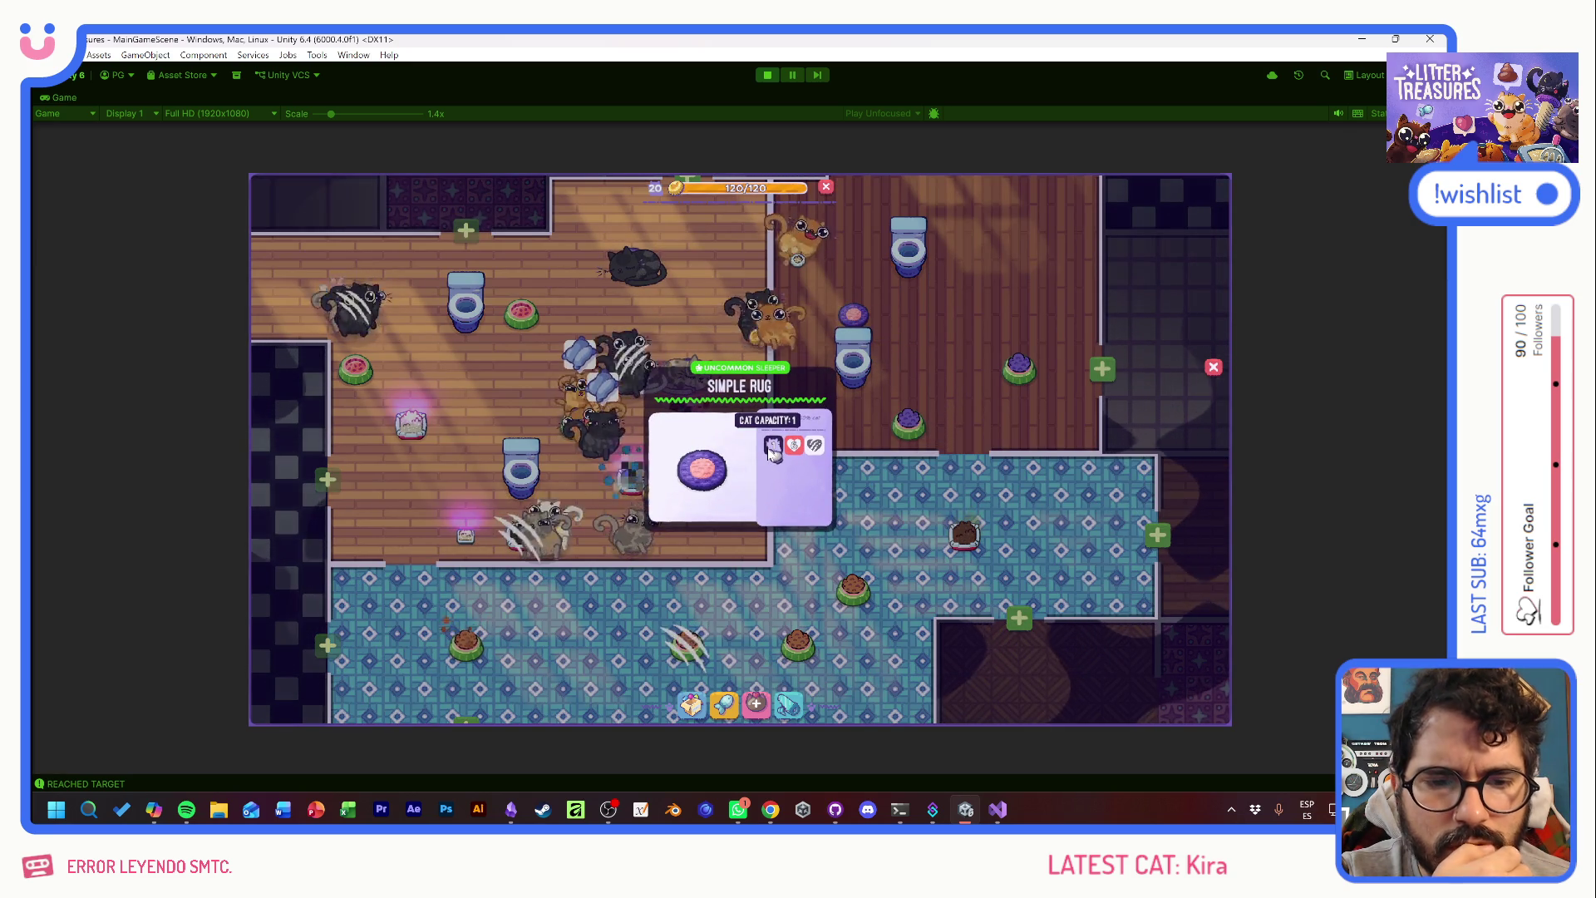
{"action": "left_click", "coordinate": [725, 492]}
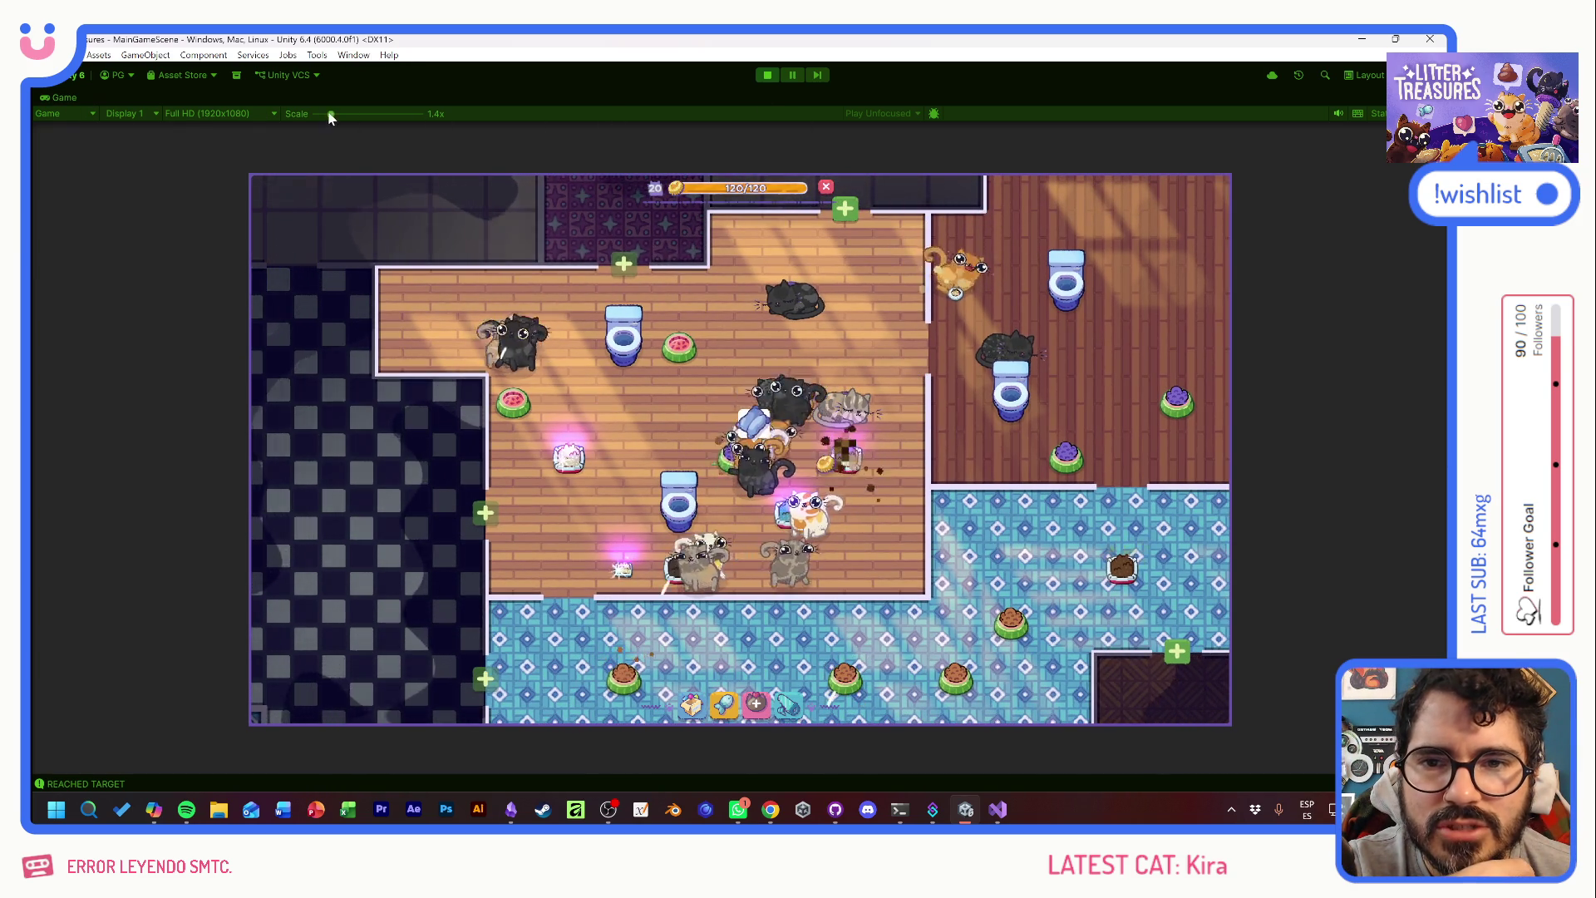
- Set the Game view to 1x scale and WINDOW (800x2160) portrait resolution
{"action": "left_click_drag", "start_coordinate": [330, 113], "coordinate": [297, 118]}
{"action": "left_click", "coordinate": [220, 114]}
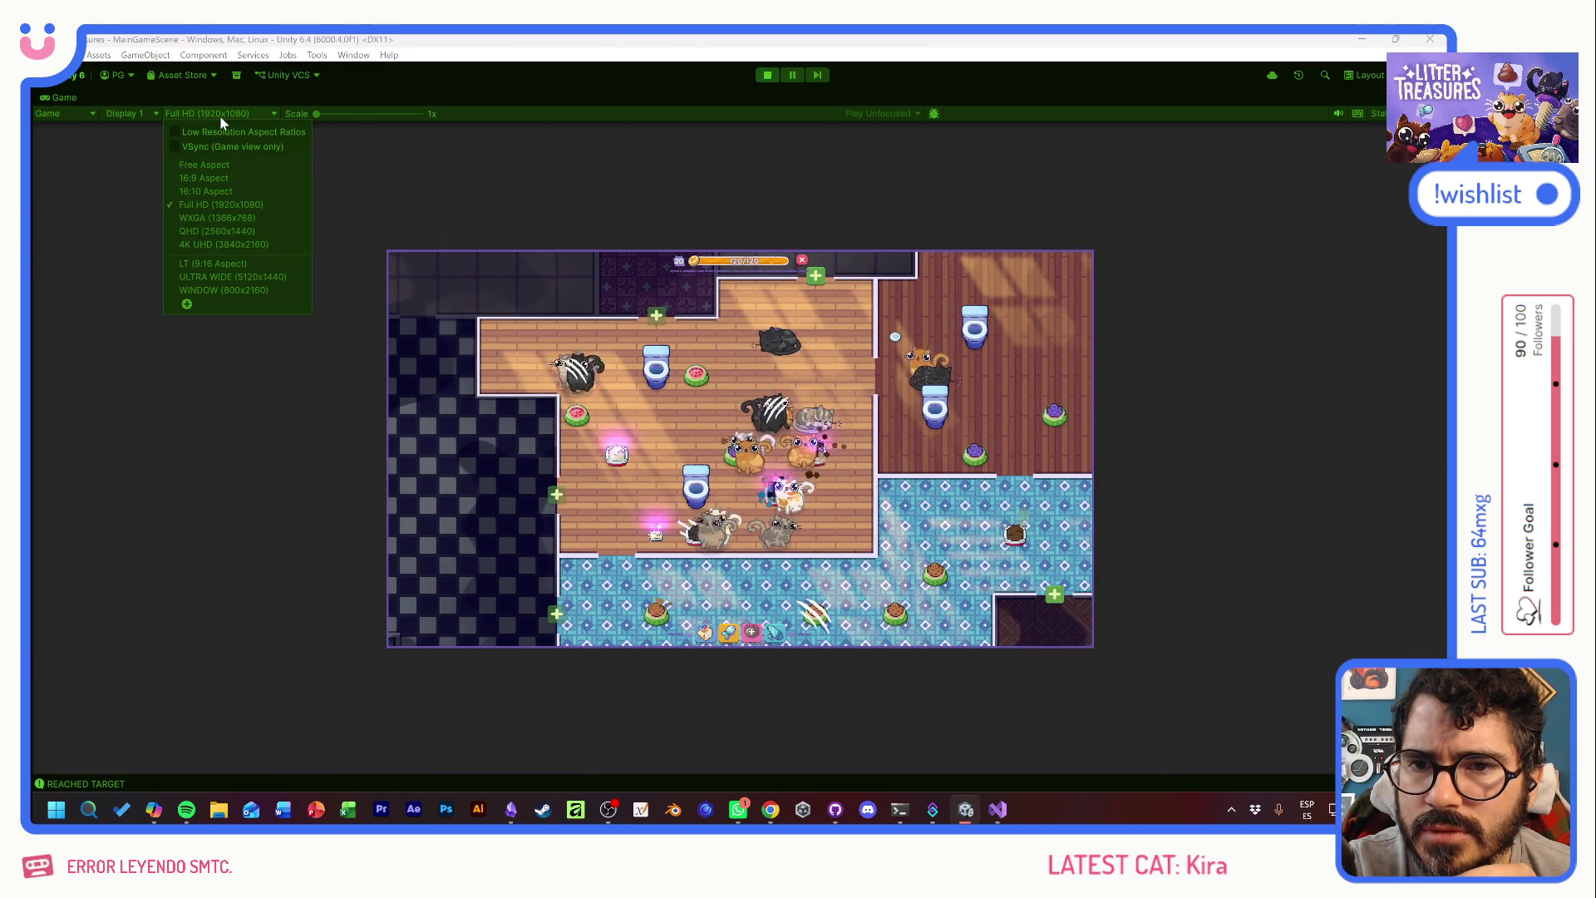
{"action": "left_click", "coordinate": [221, 291]}
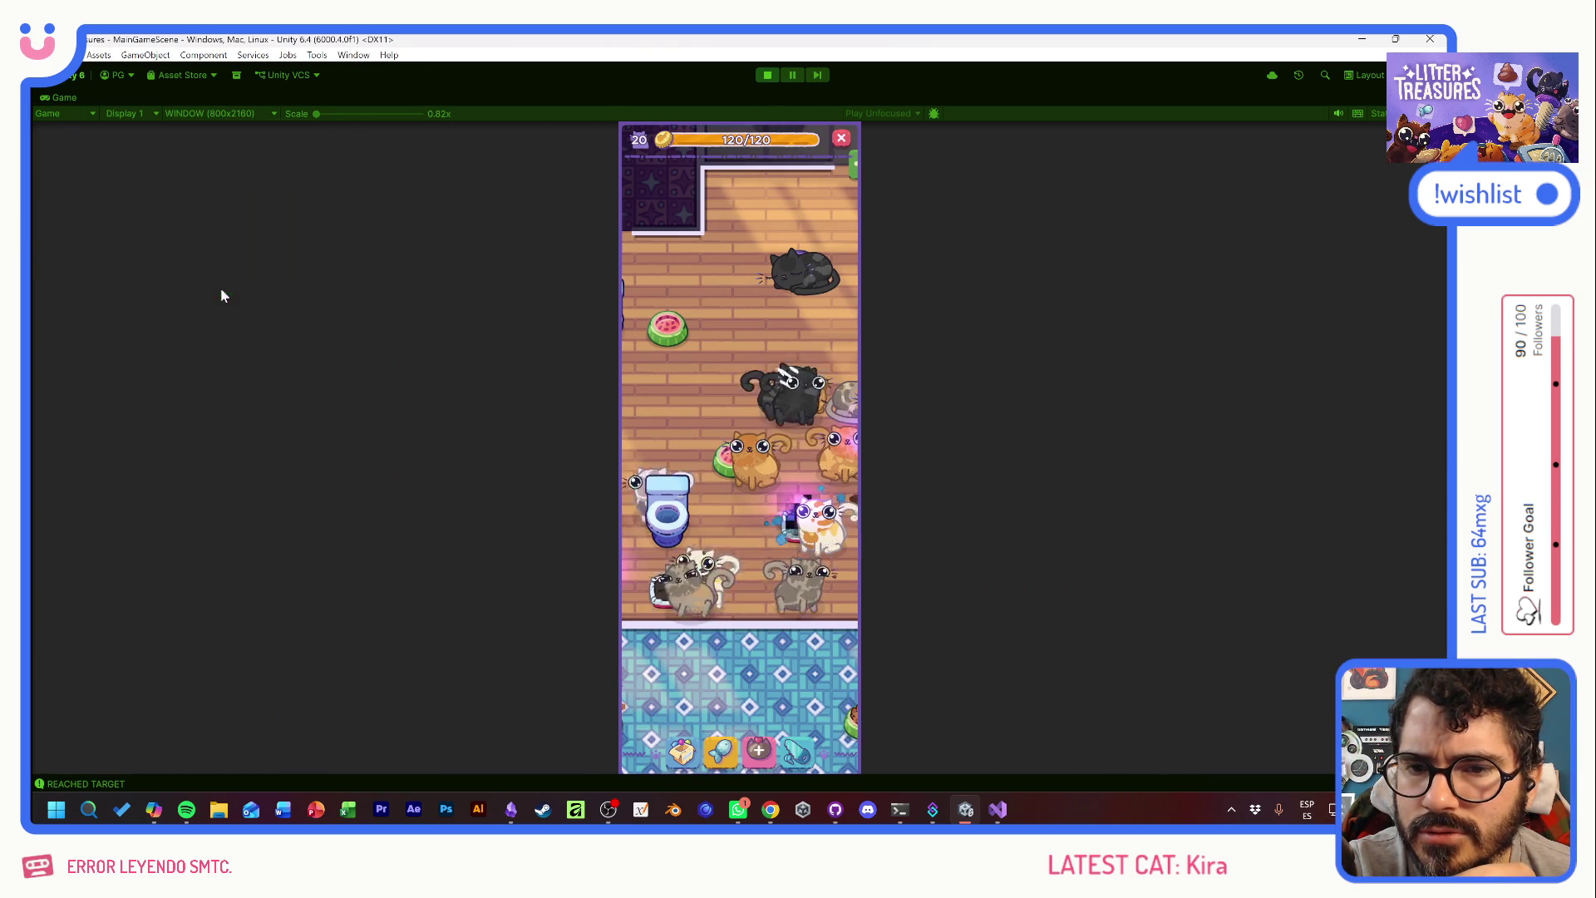
- Restore the full editor layout and return from the CatPF prefab to the scene
{"action": "double_click", "coordinate": [70, 100]}
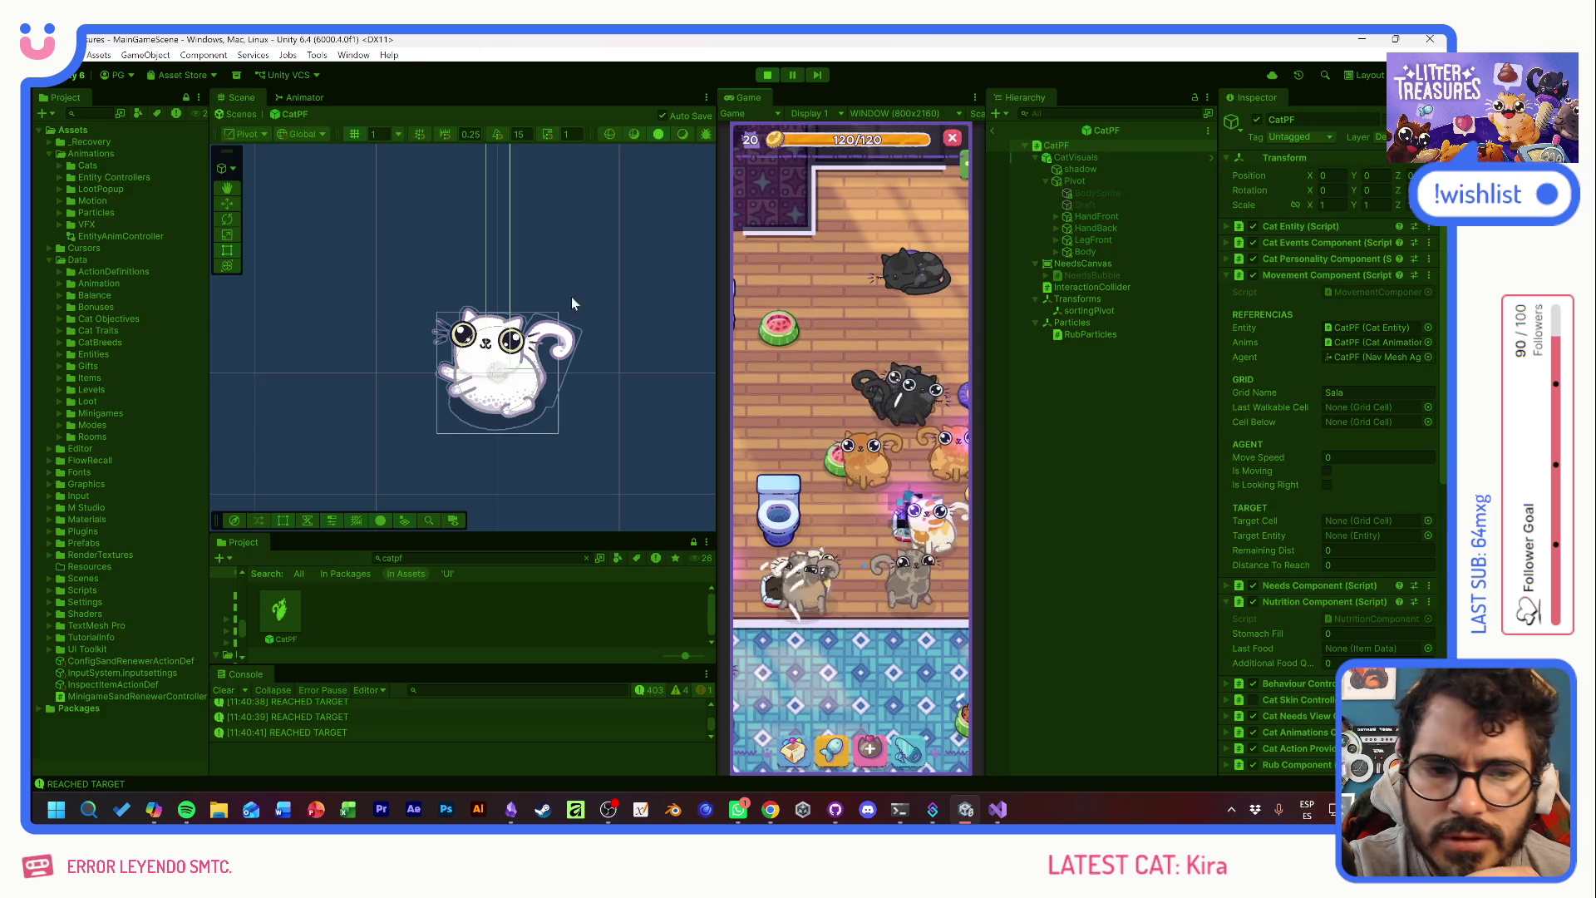
{"action": "left_click_drag", "start_coordinate": [786, 266], "coordinate": [789, 363]}
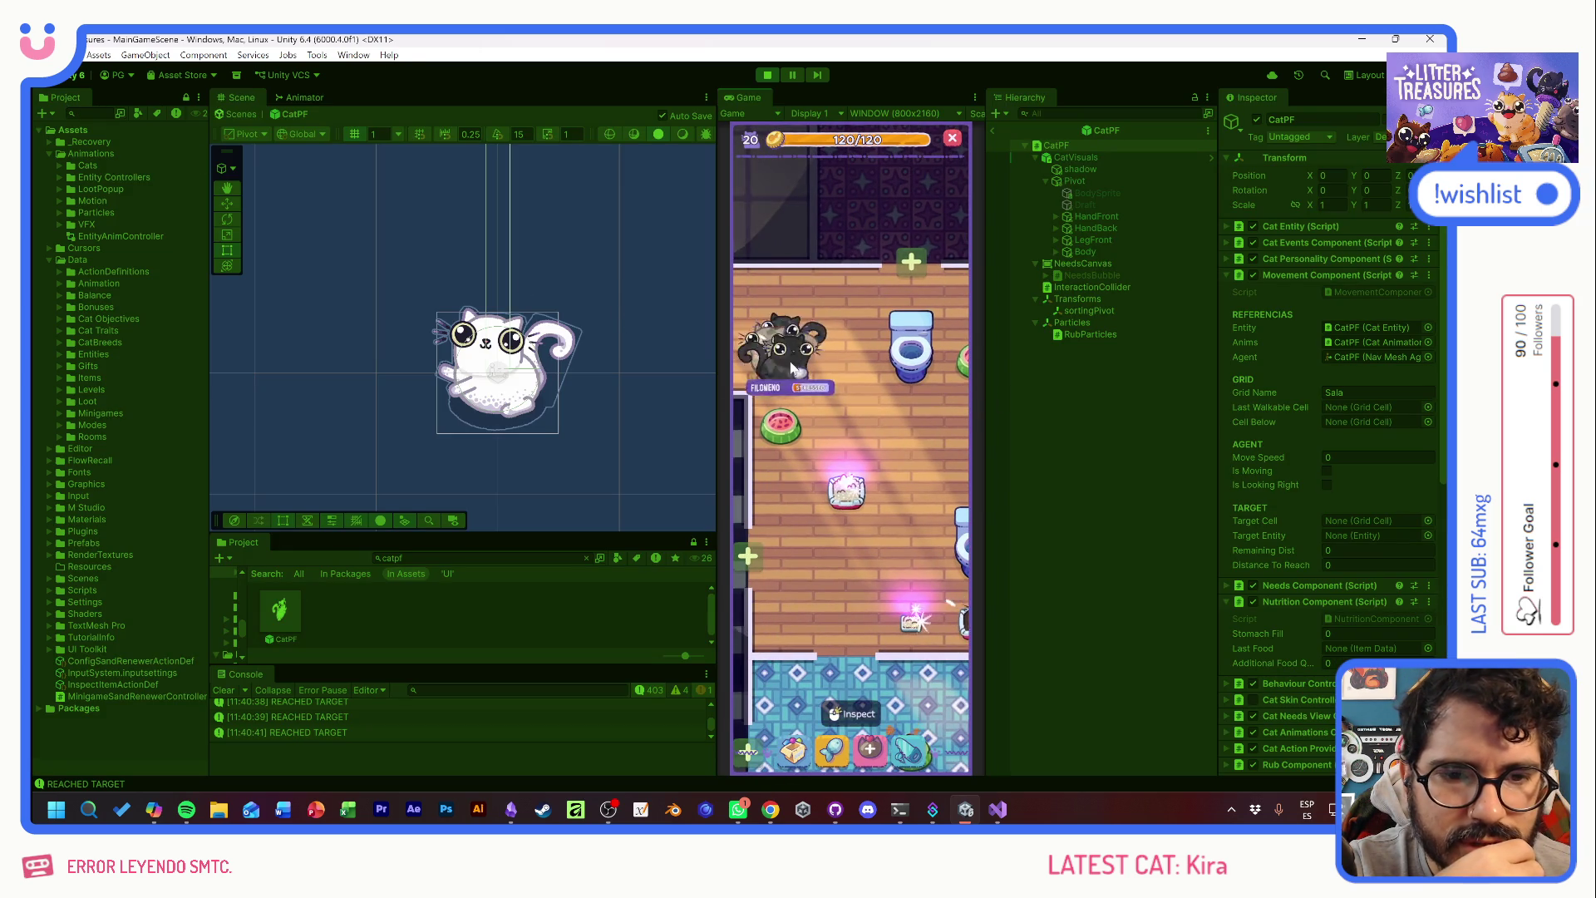
{"action": "left_click", "coordinate": [993, 130]}
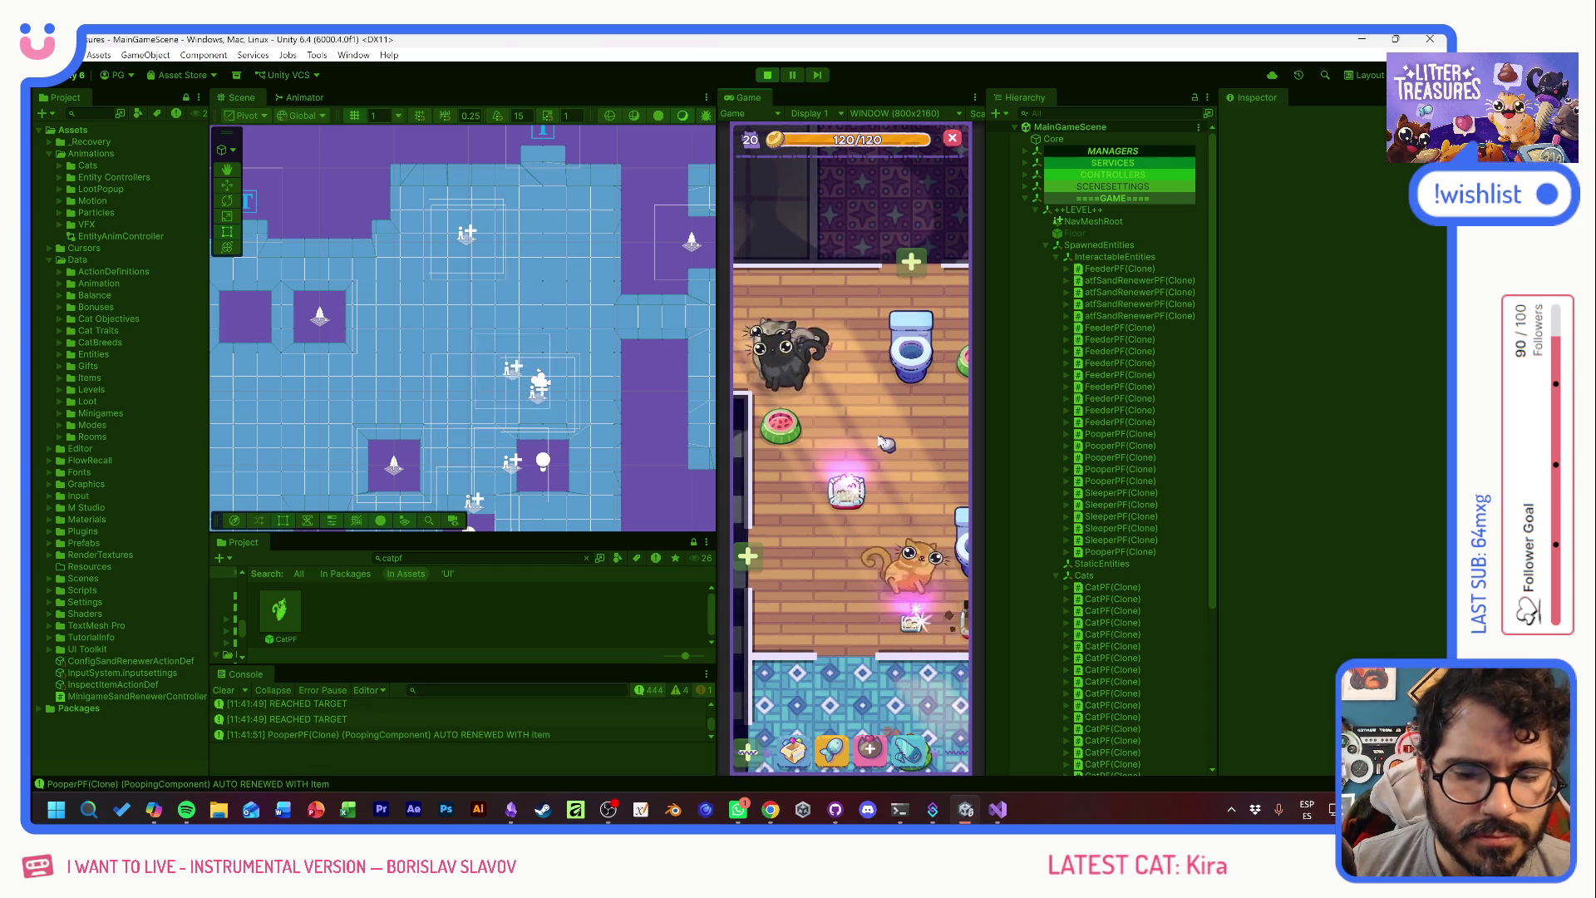
- Deactivate GameCanvas to hide the game HUD
{"action": "scroll", "coordinate": [402, 339], "scroll_direction": "up", "scroll_amount": 3}
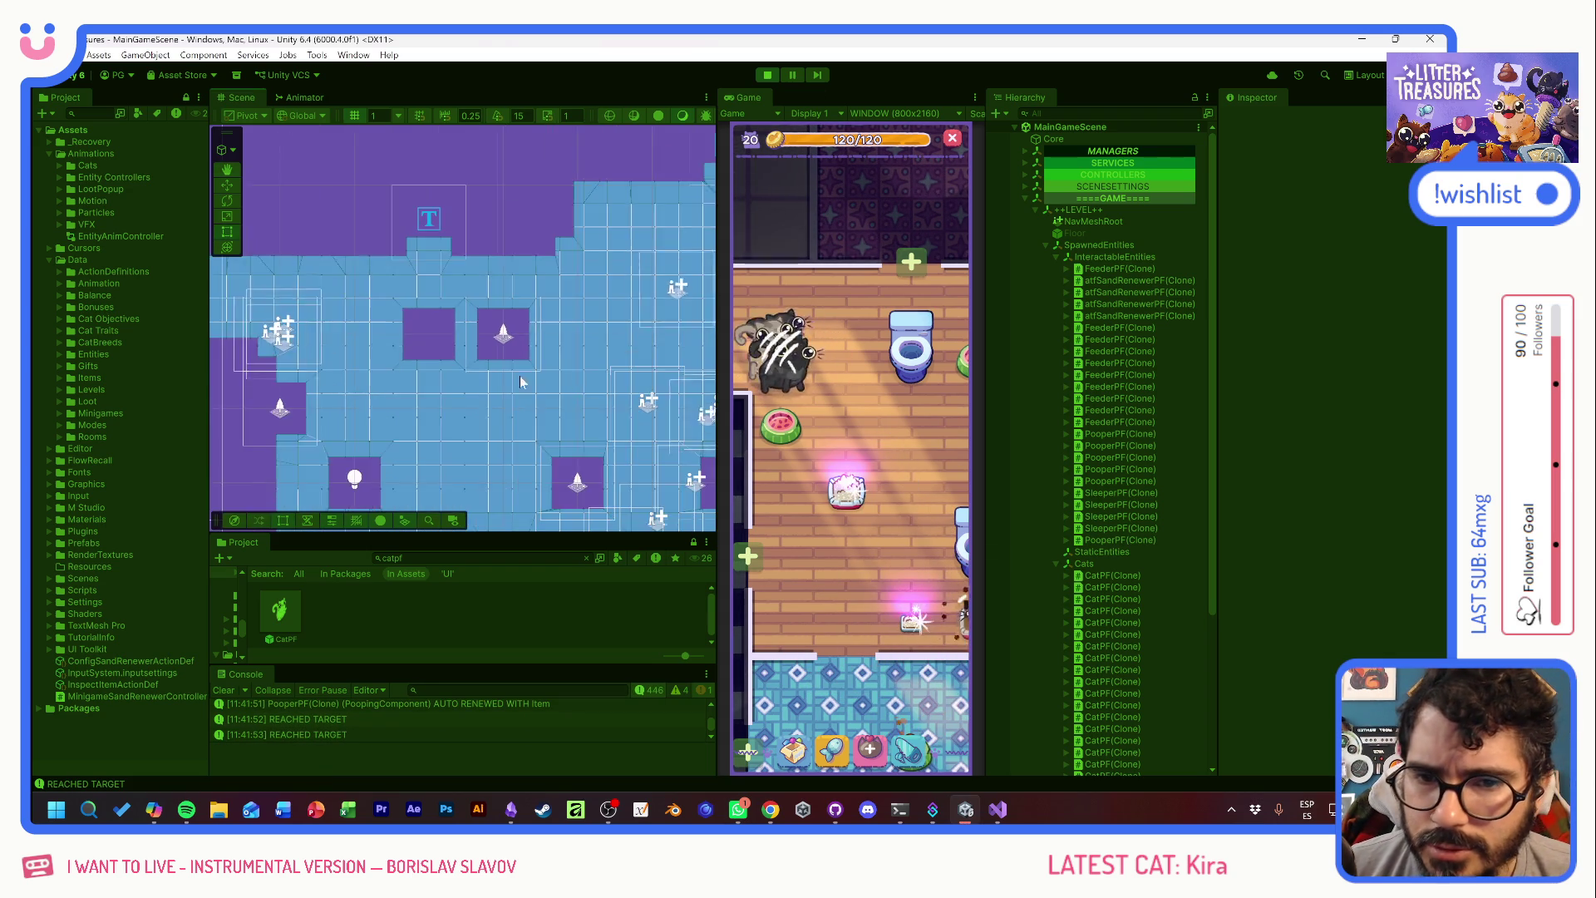
{"action": "left_click", "coordinate": [399, 337]}
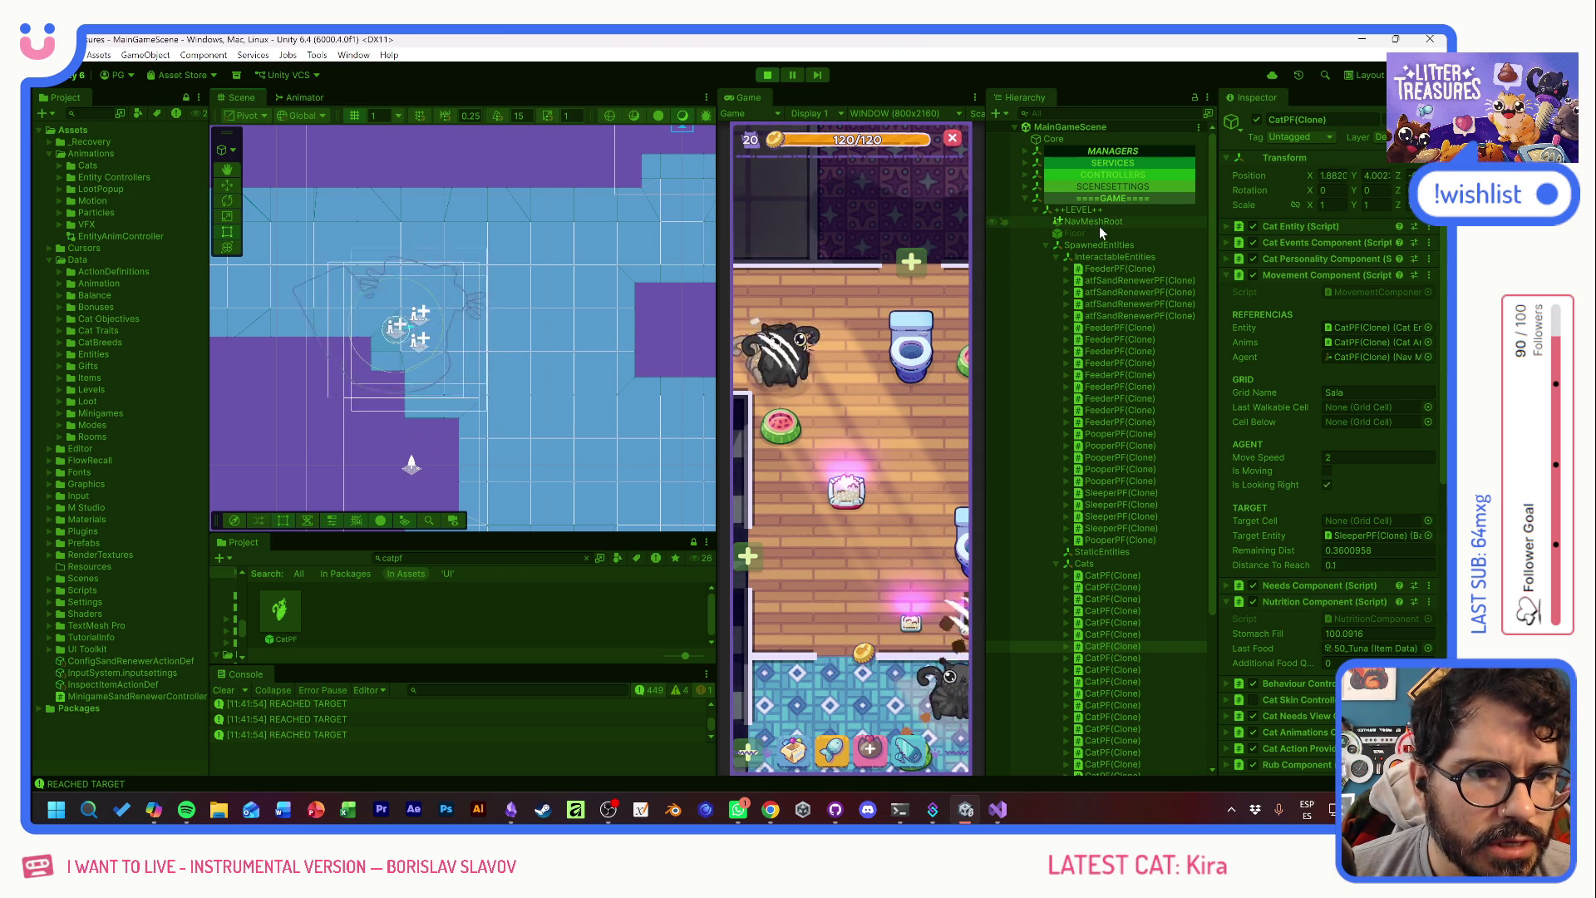
{"action": "scroll", "coordinate": [1139, 496], "scroll_direction": "down", "scroll_amount": 5}
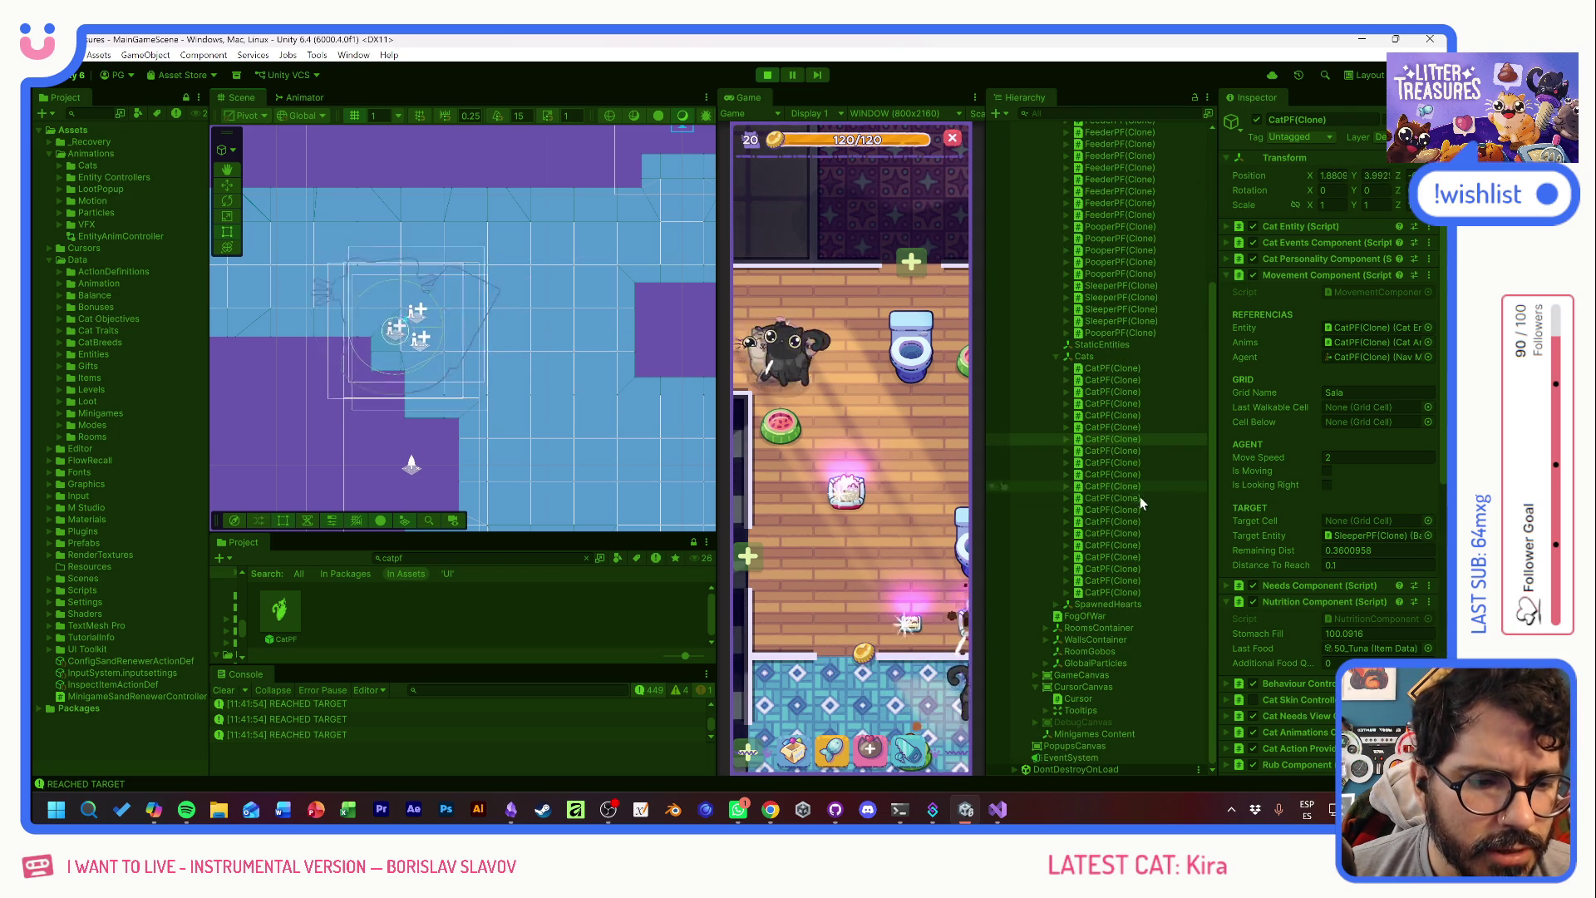
{"action": "left_click", "coordinate": [1046, 675]}
{"action": "left_click", "coordinate": [1258, 120]}
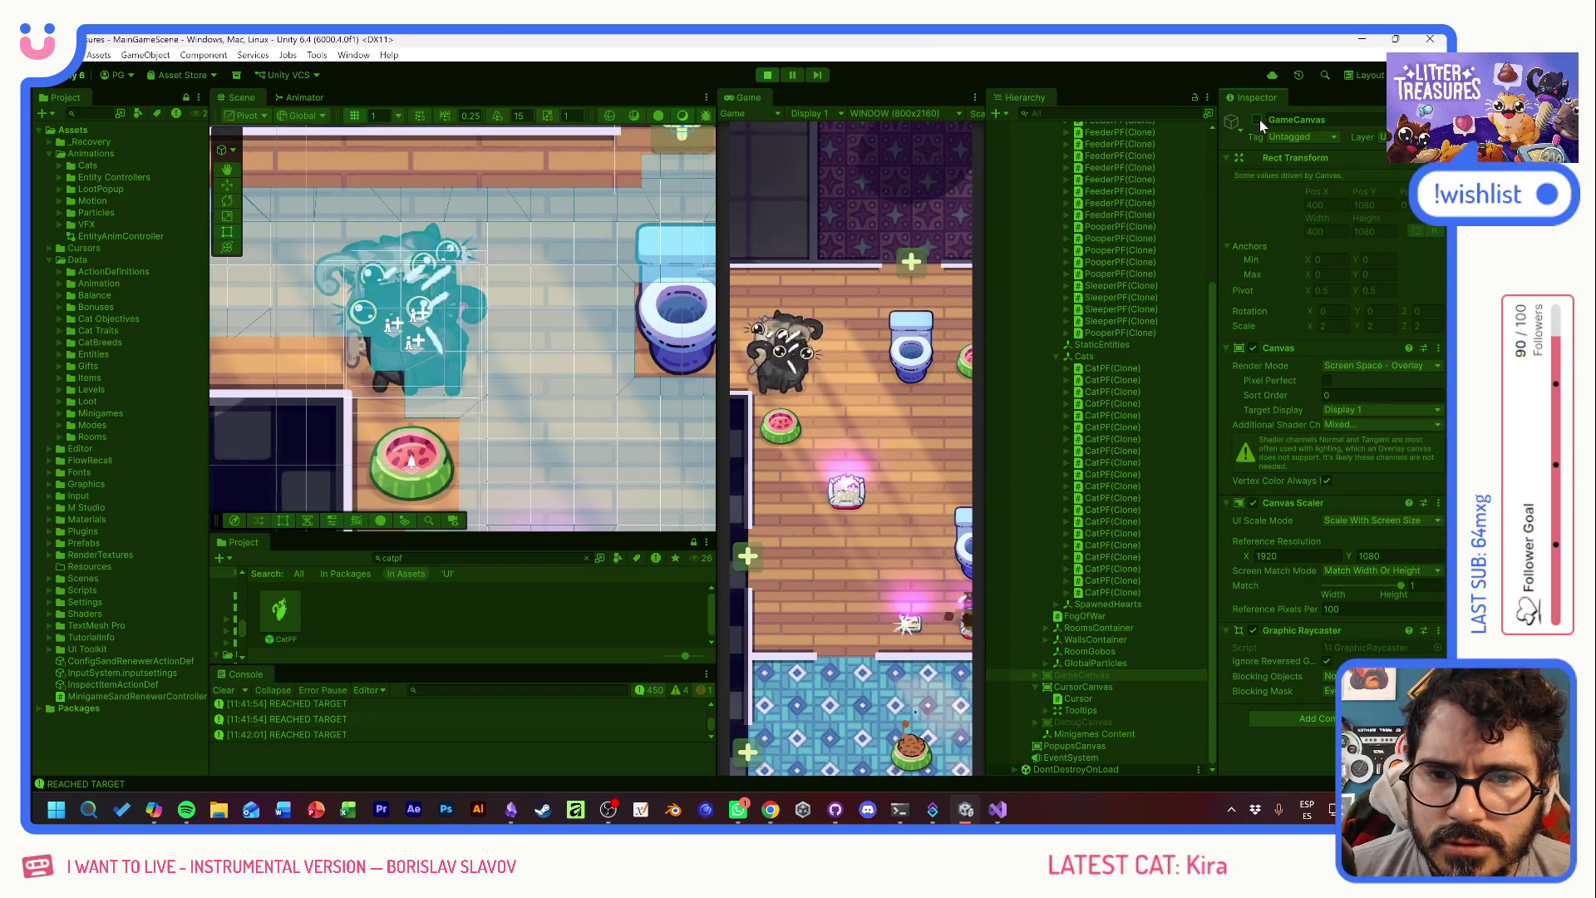
- Deactivate the black CatPF(Clone) cat
{"action": "left_click", "coordinate": [399, 320]}
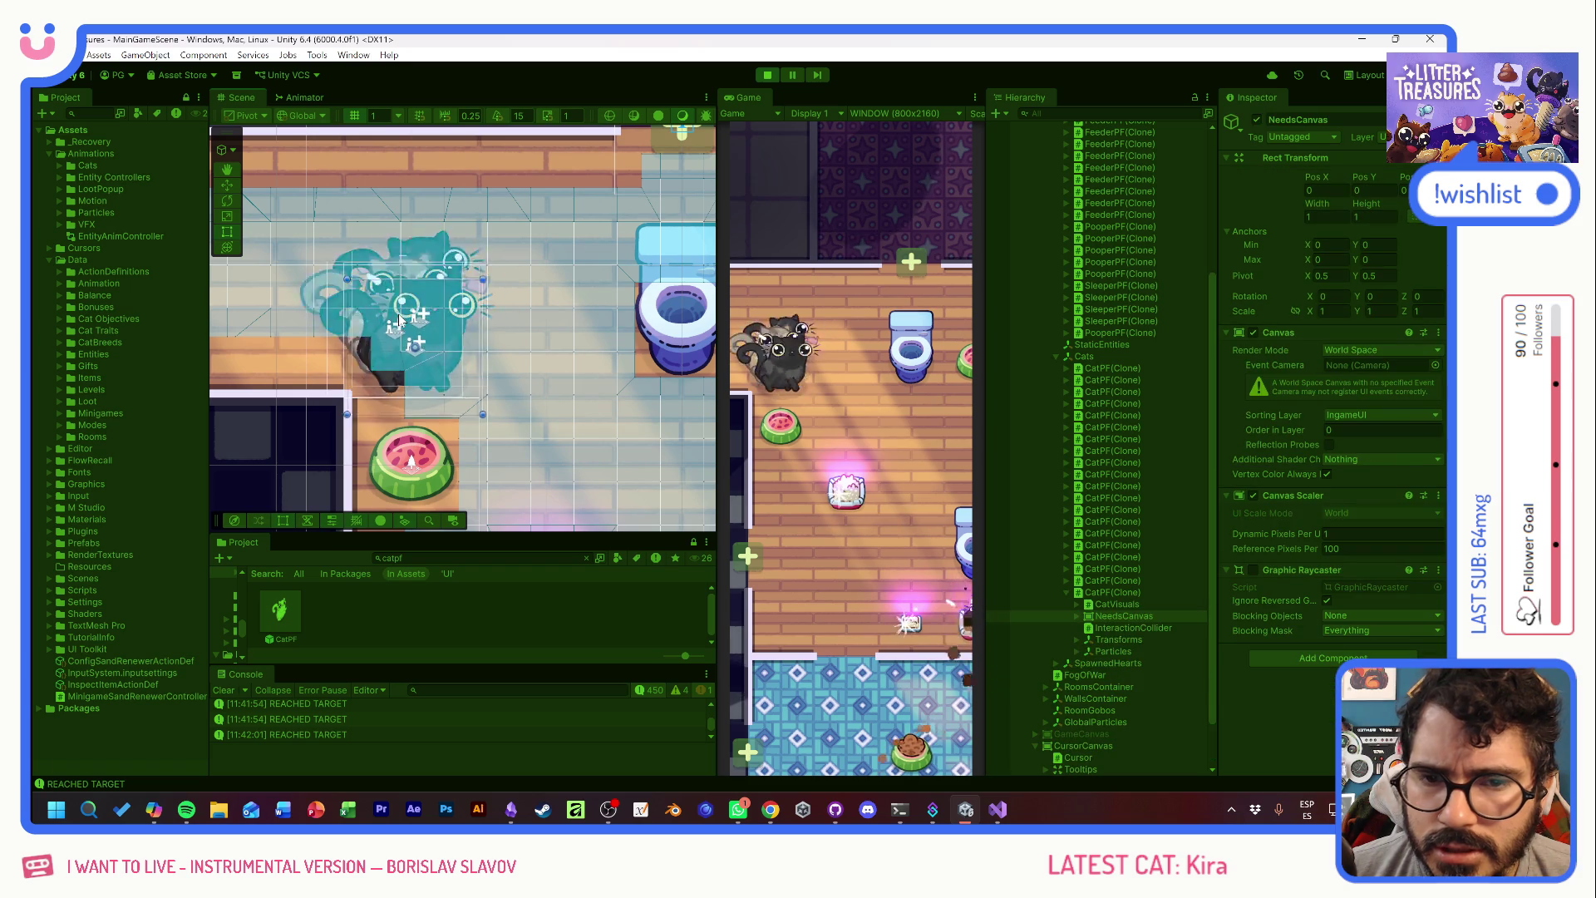
{"action": "left_click", "coordinate": [1112, 593]}
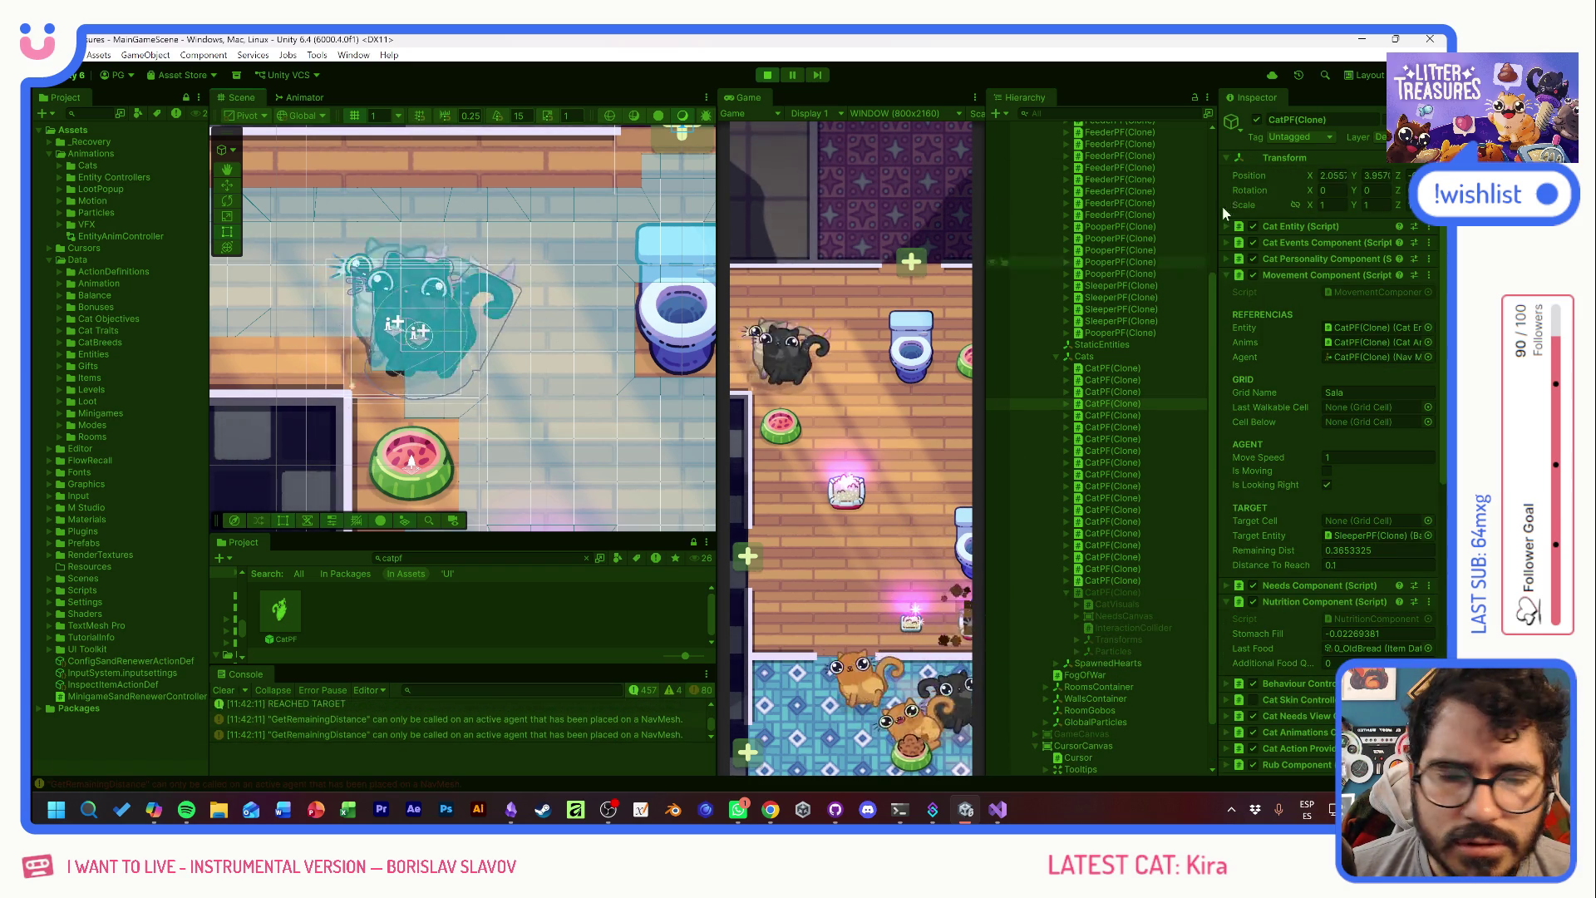
{"action": "left_click", "coordinate": [1255, 120]}
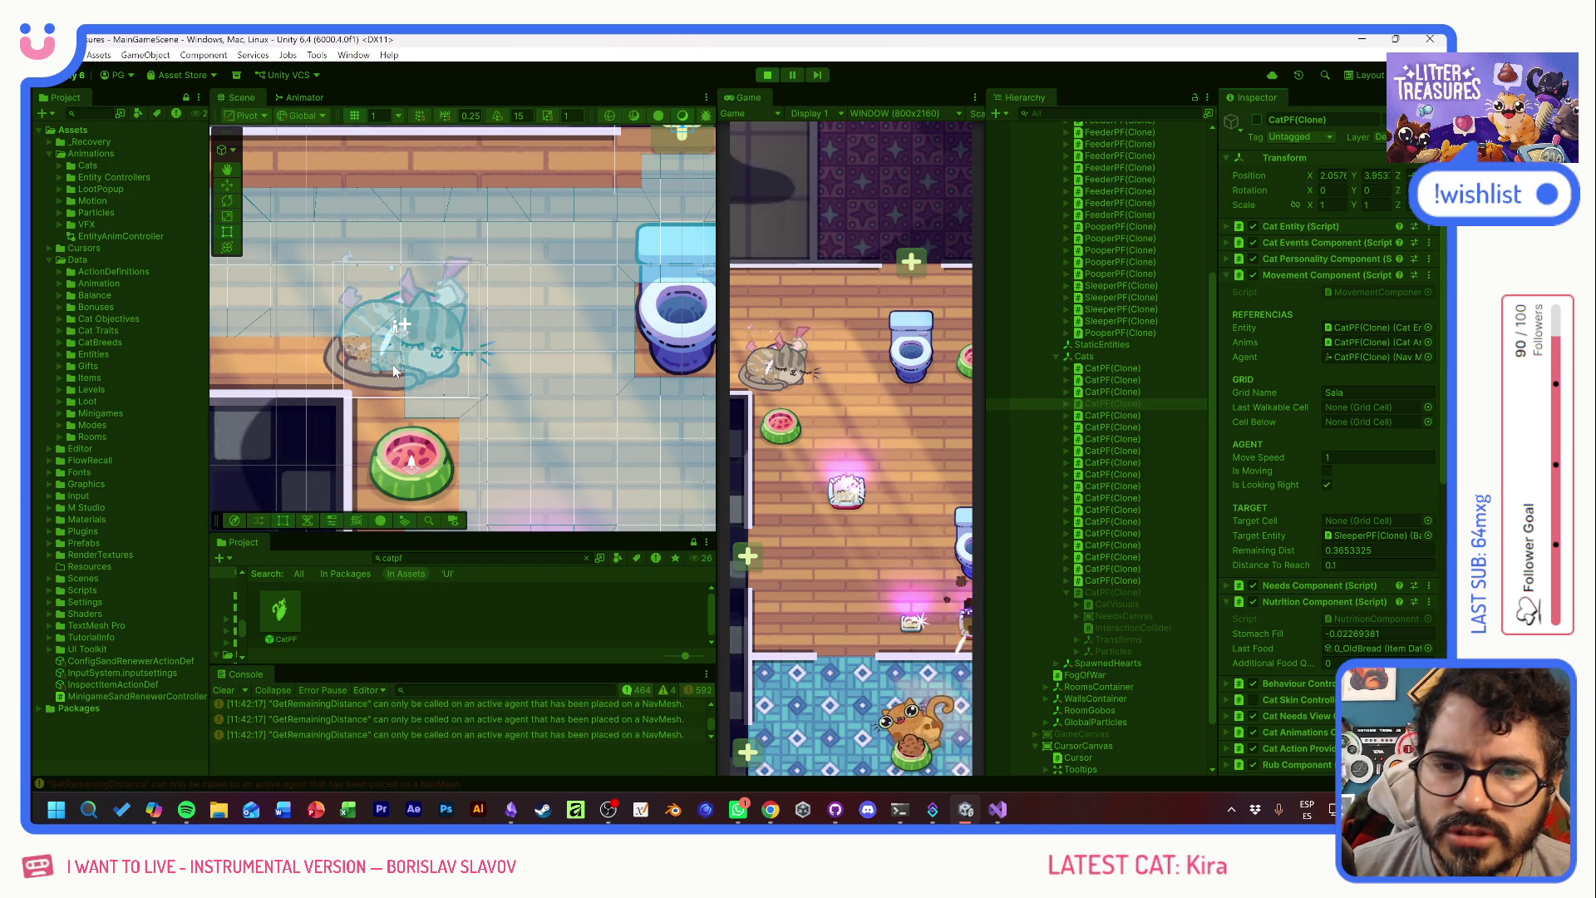
- Deactivate a second cat clone, close the DAMAGED item panel, and stop Play mode
{"action": "left_click", "coordinate": [393, 362]}
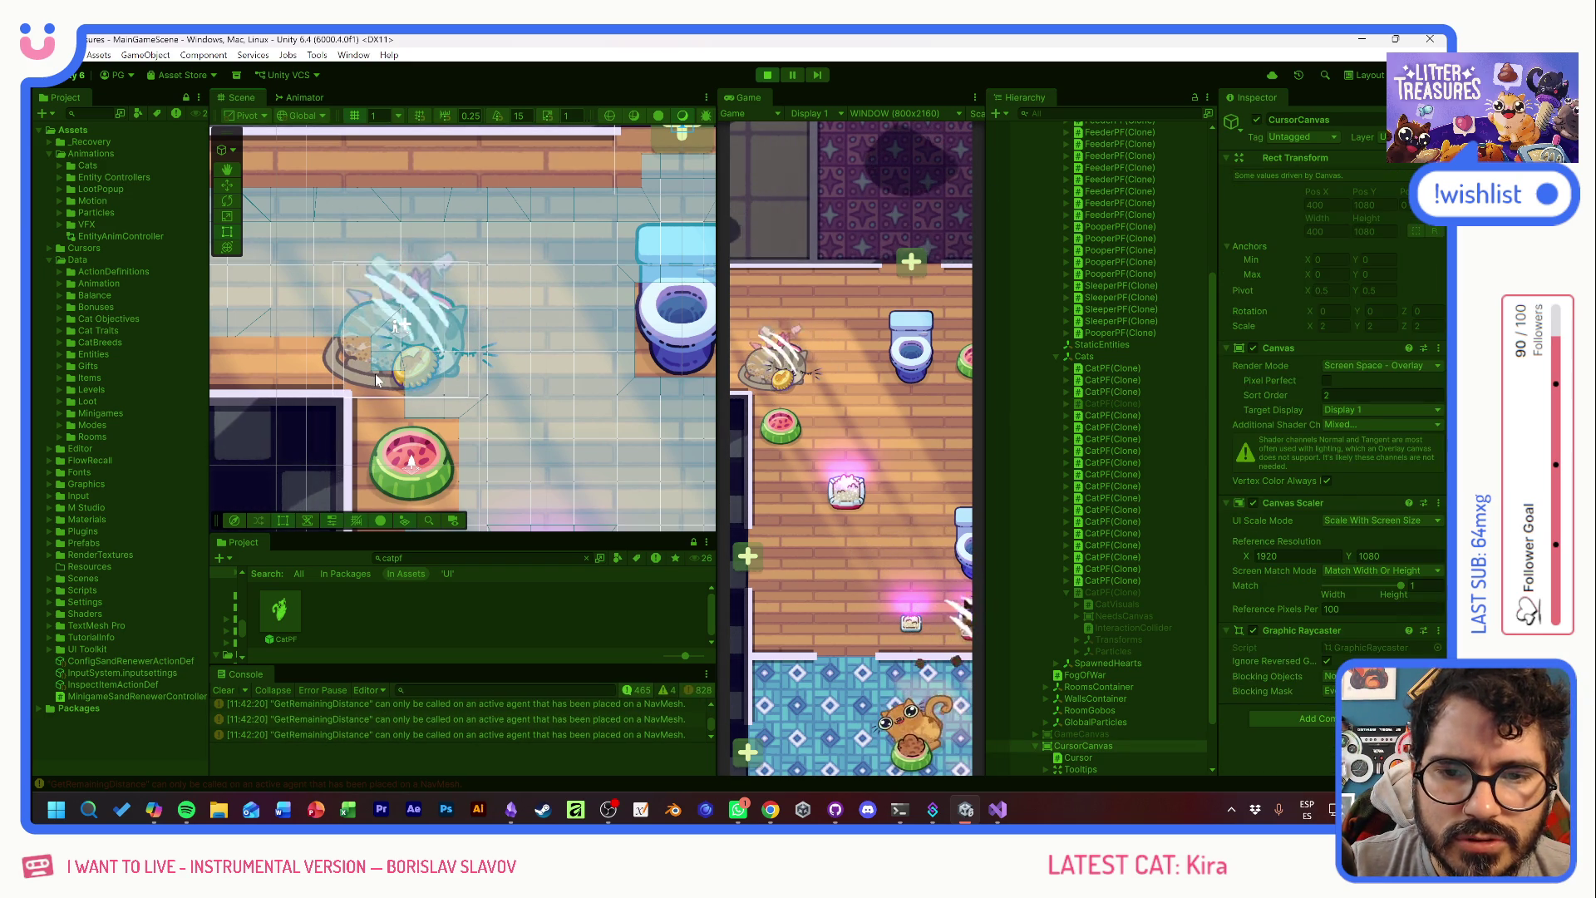
{"action": "left_click", "coordinate": [393, 362]}
{"action": "left_click", "coordinate": [1111, 439]}
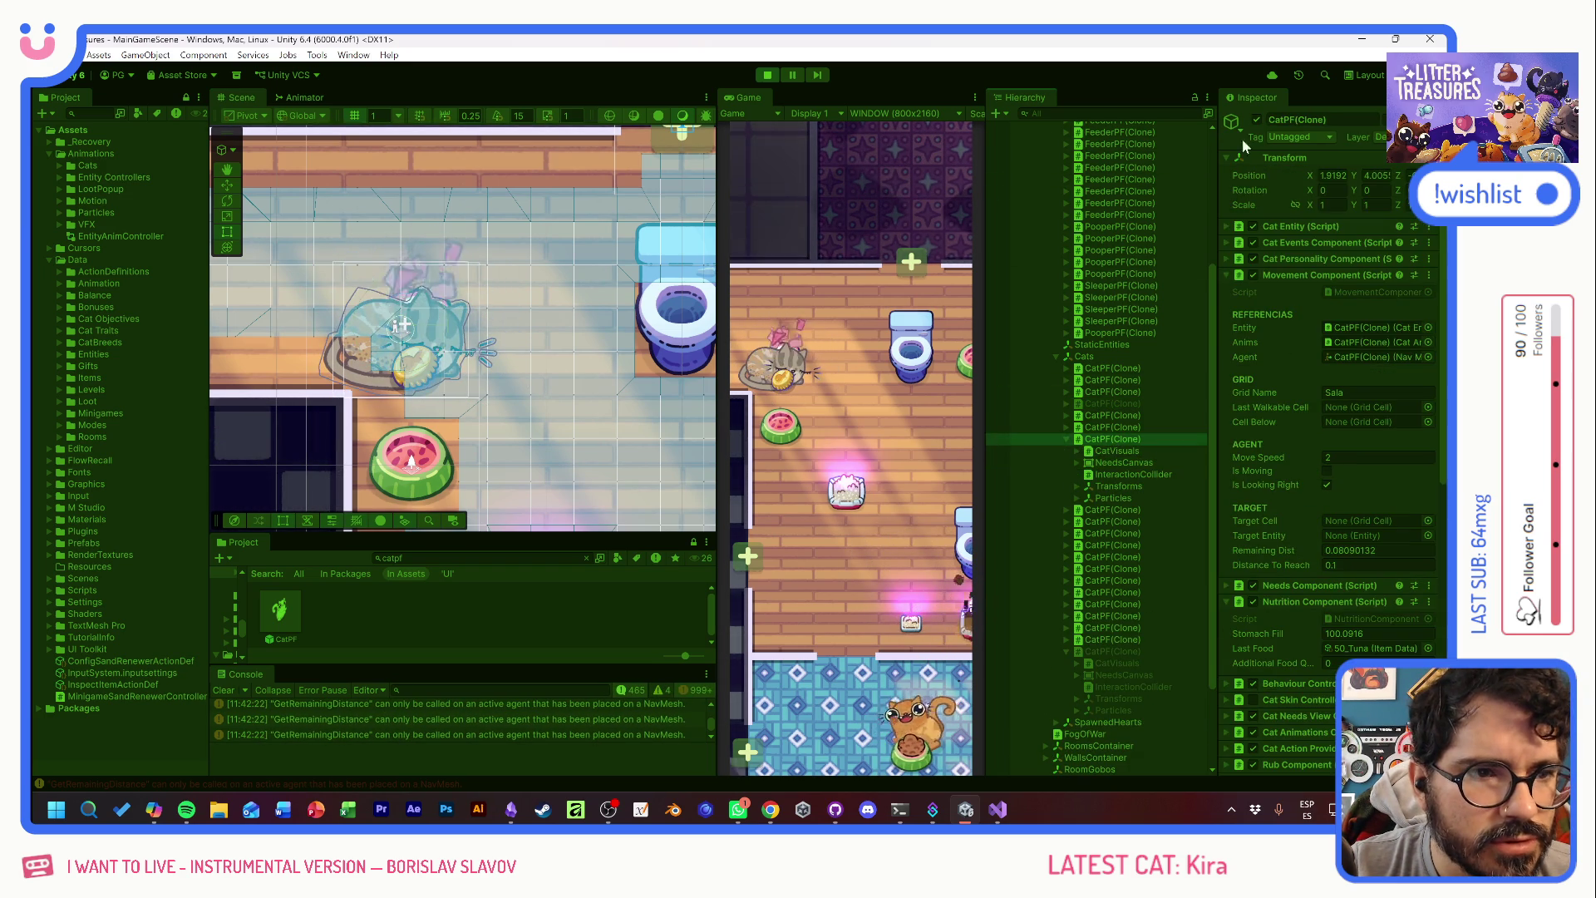
{"action": "left_click", "coordinate": [1257, 120]}
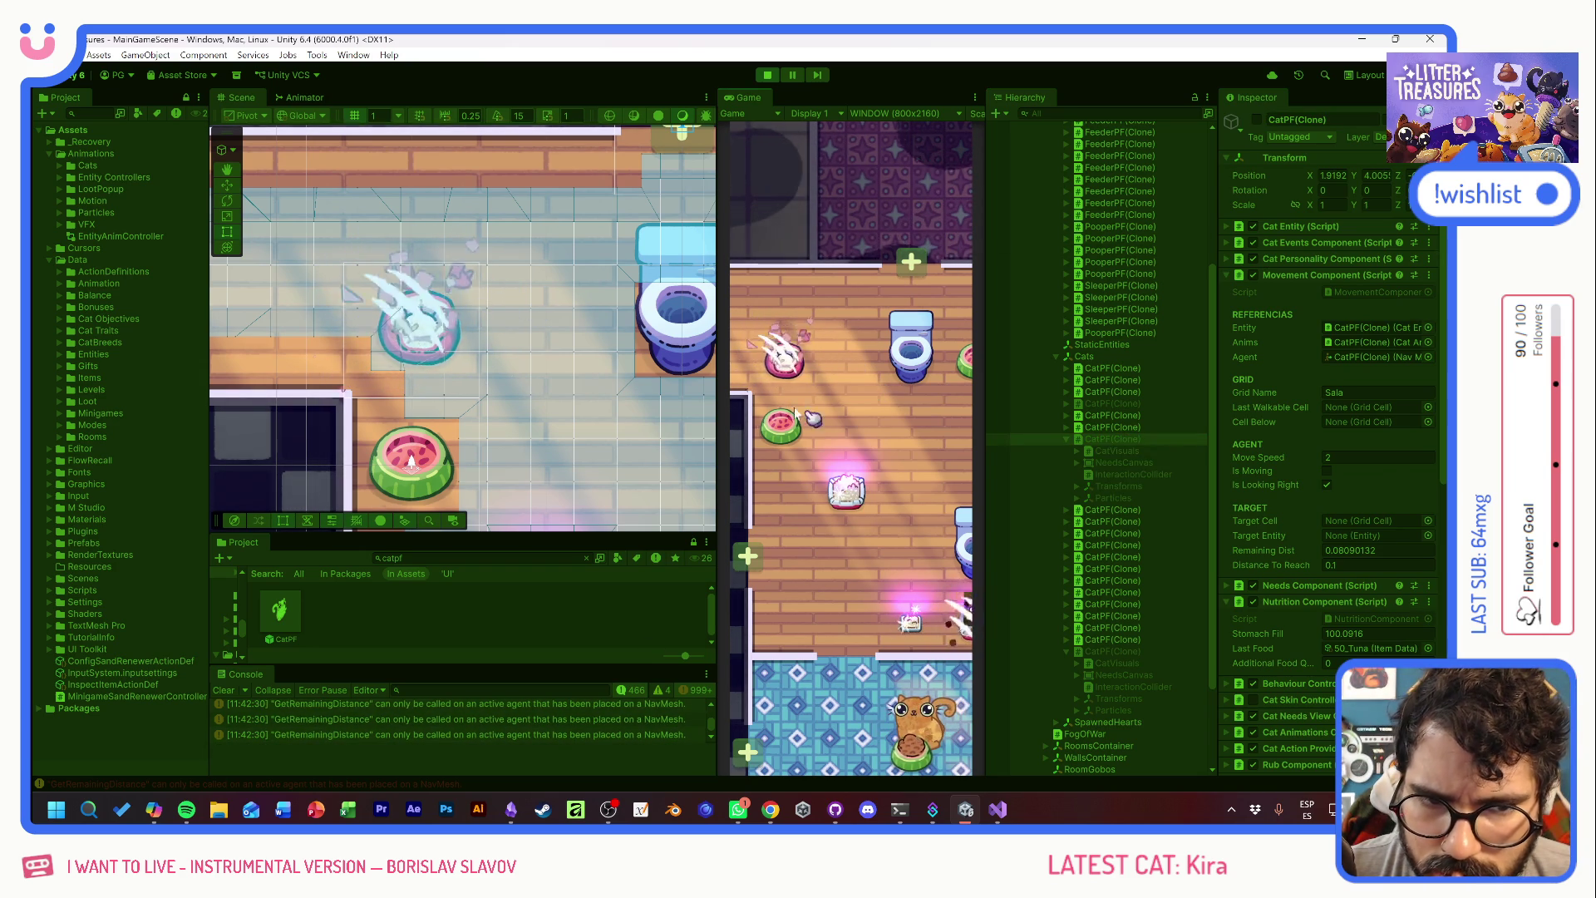
{"action": "left_click", "coordinate": [857, 497]}
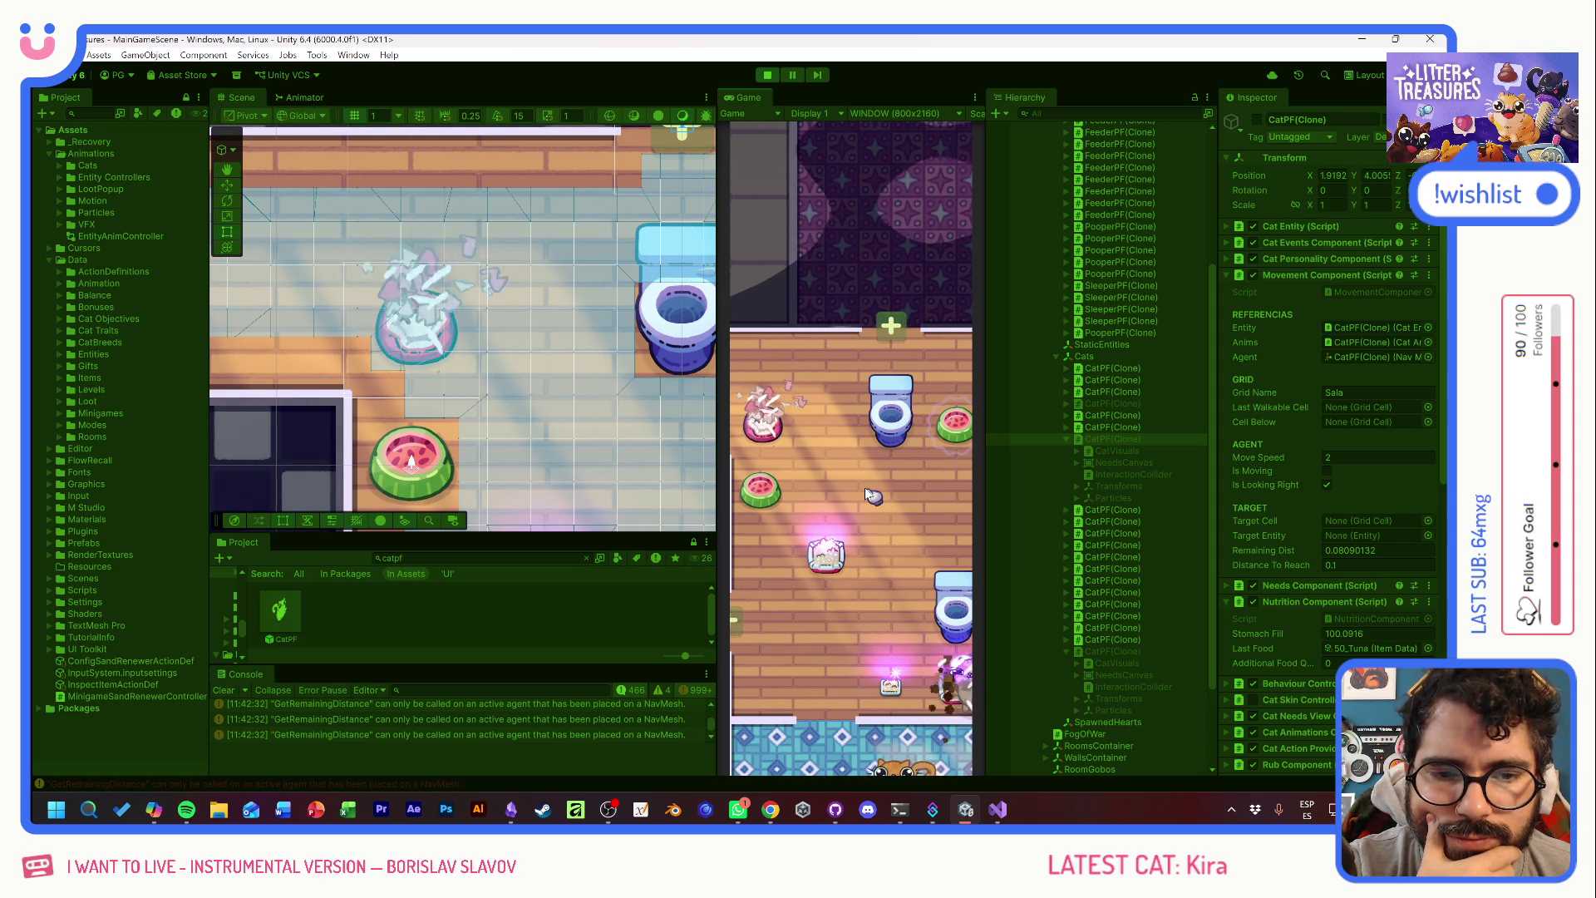
{"action": "key", "text": "ctrl+p"}
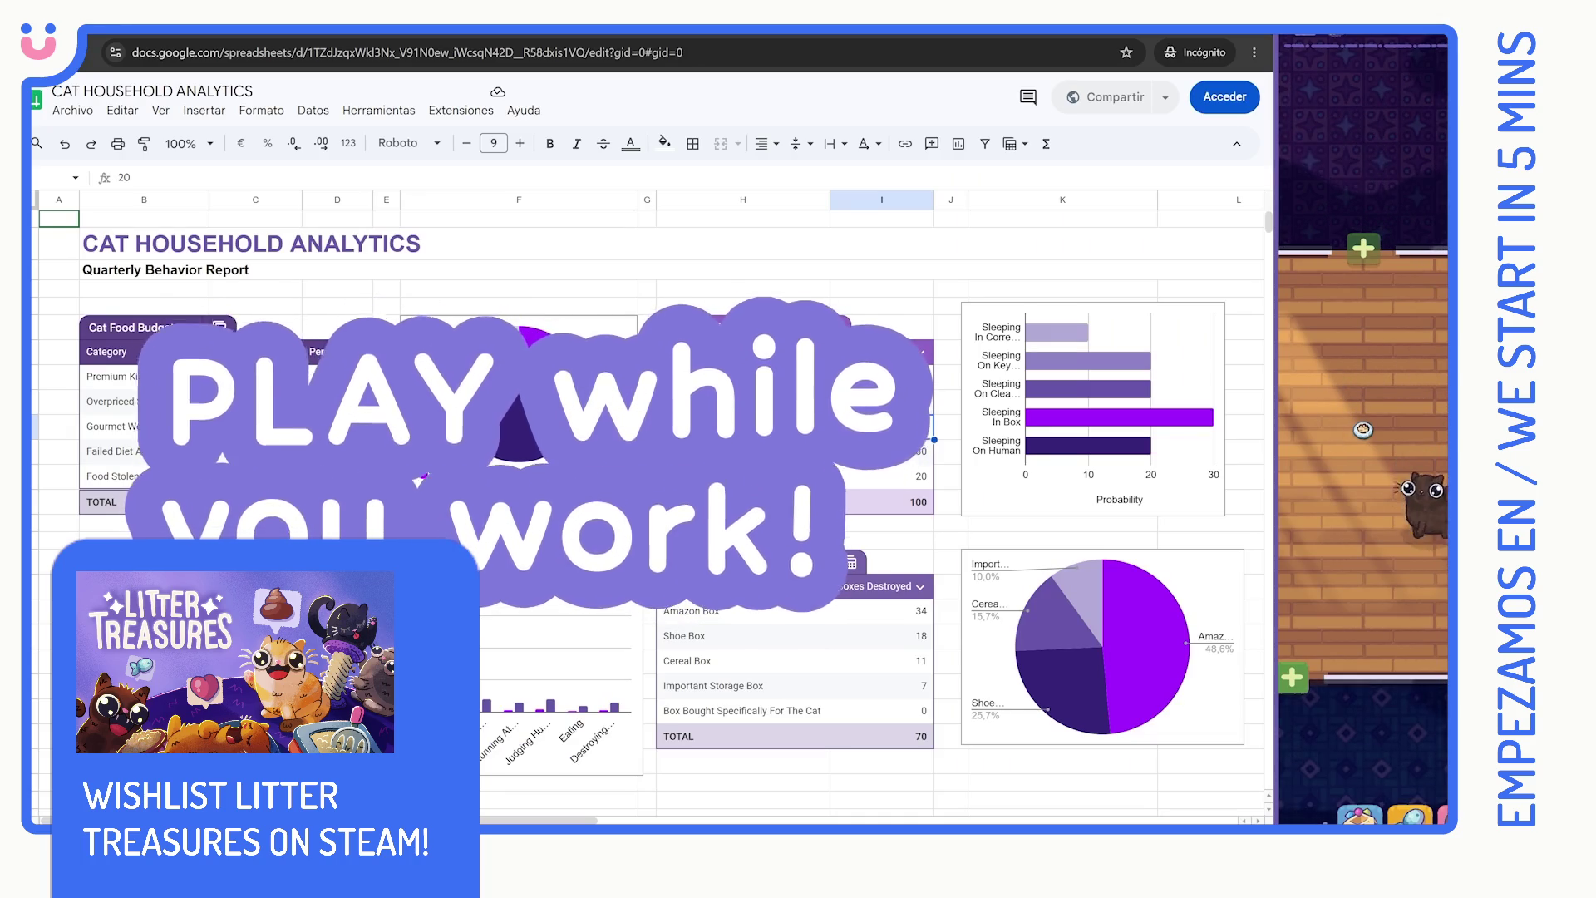
{"action": "left_click", "coordinate": [1348, 510]}
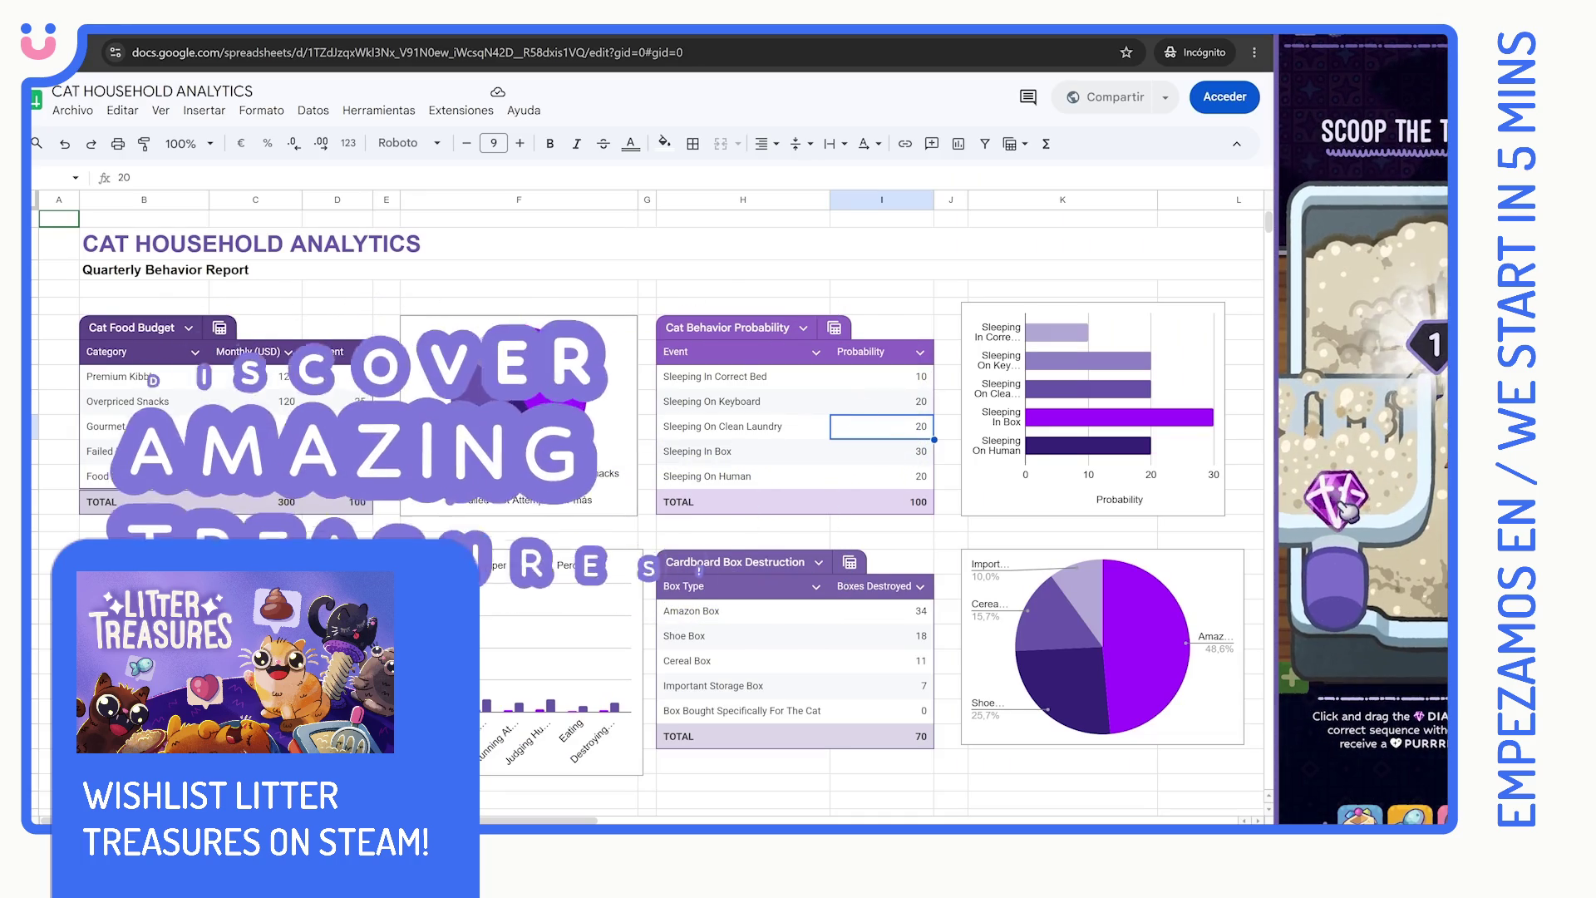
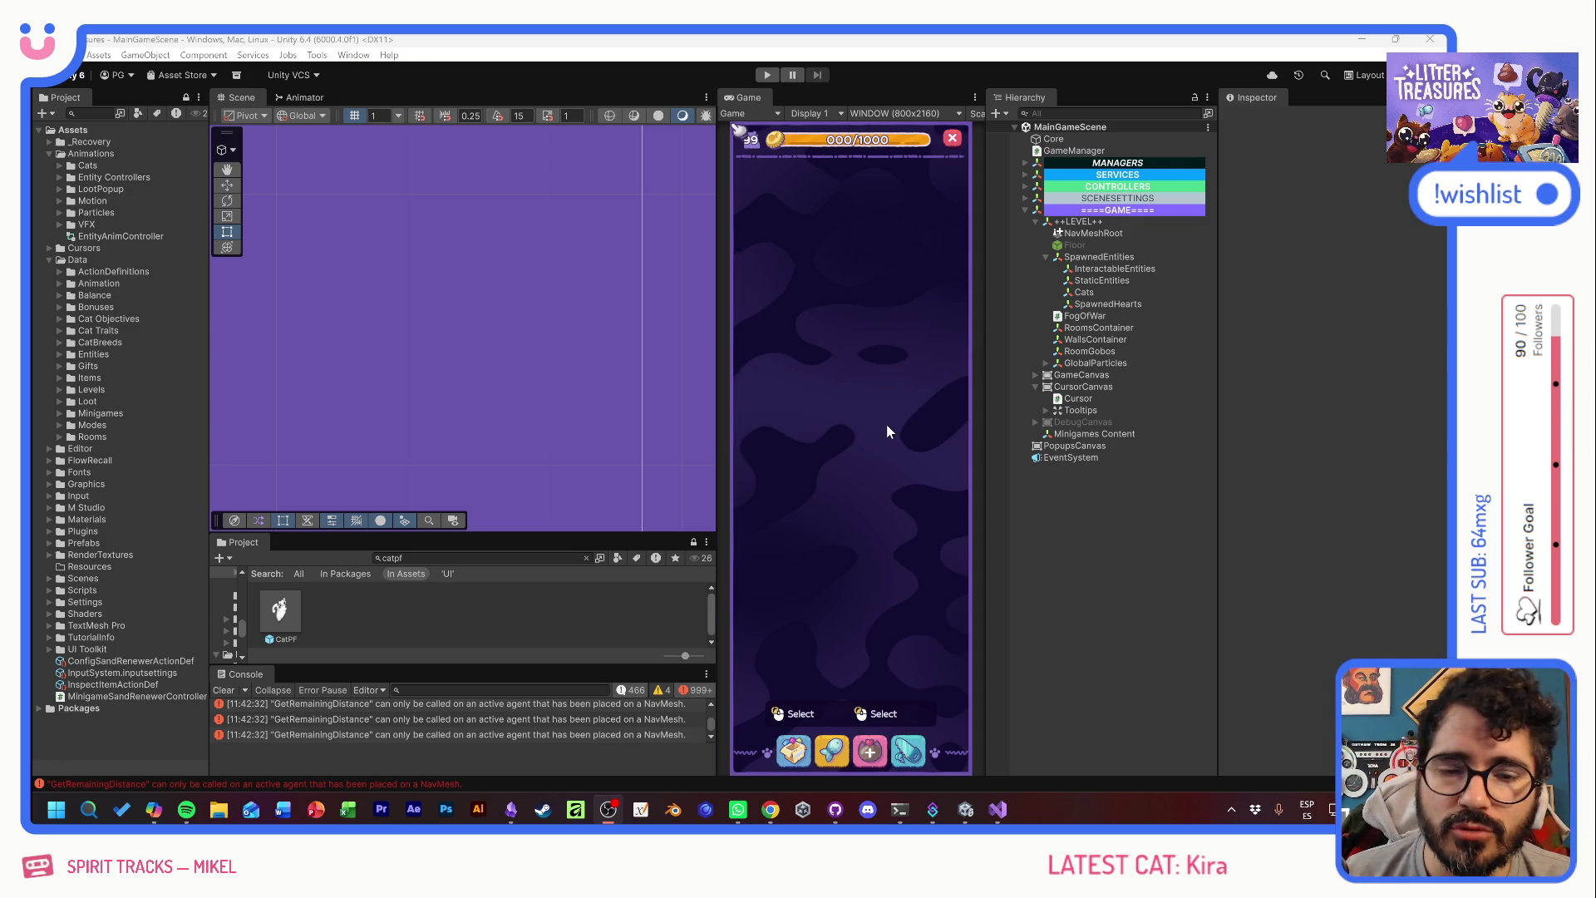
- Switch from Unity's running game to the Visual Studio window showing MovementComponent.cs
{"action": "key", "text": "alt+Tab"}
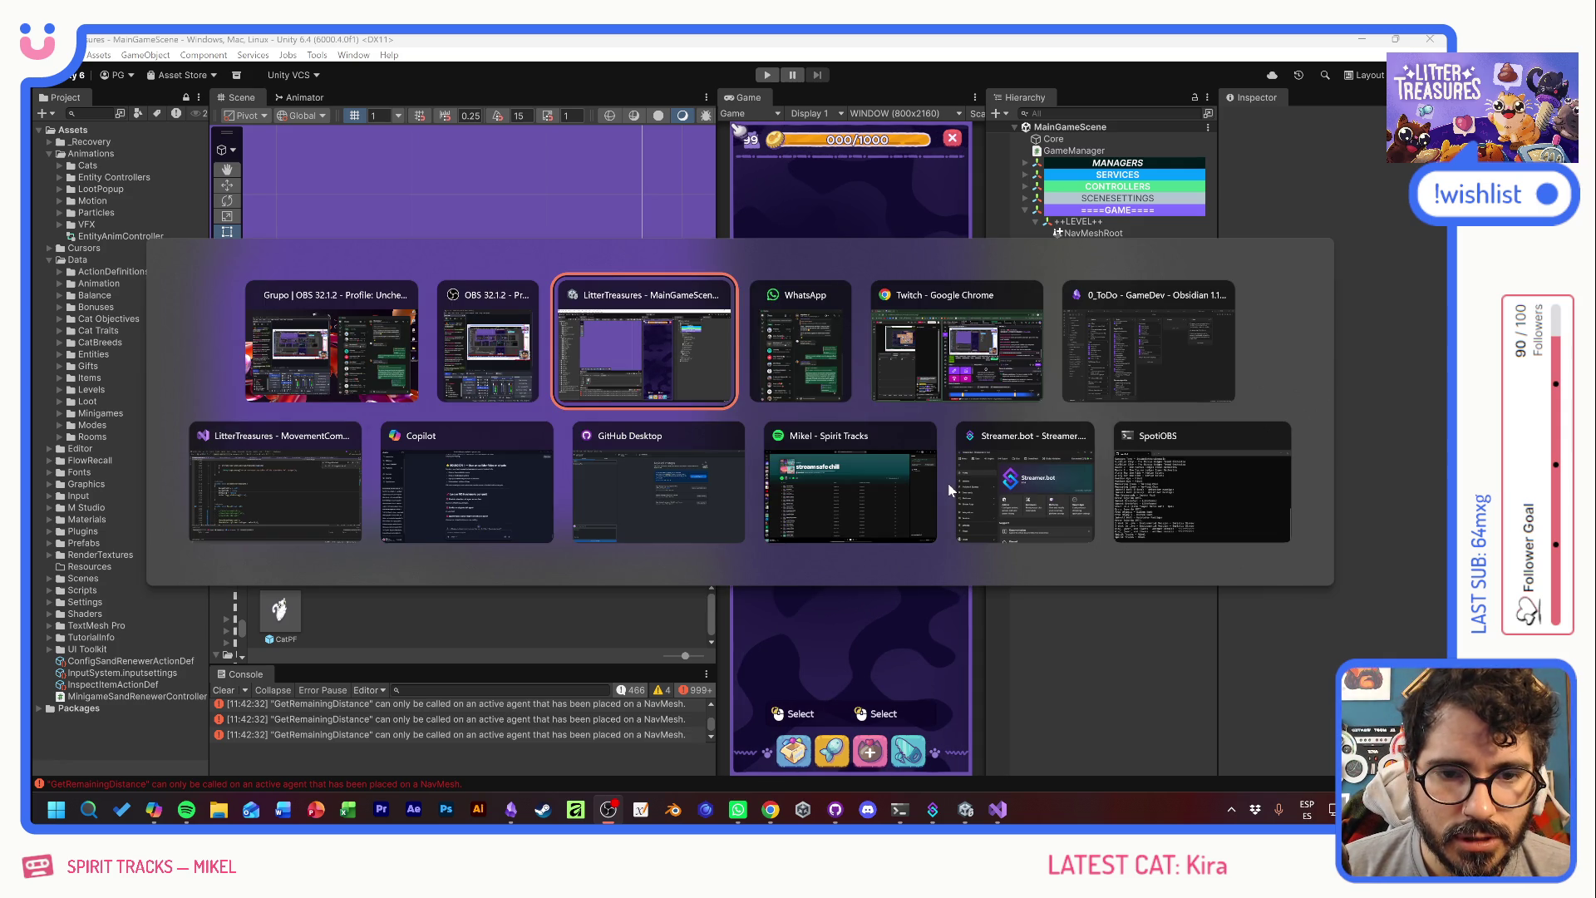
{"action": "left_click", "coordinate": [315, 511]}
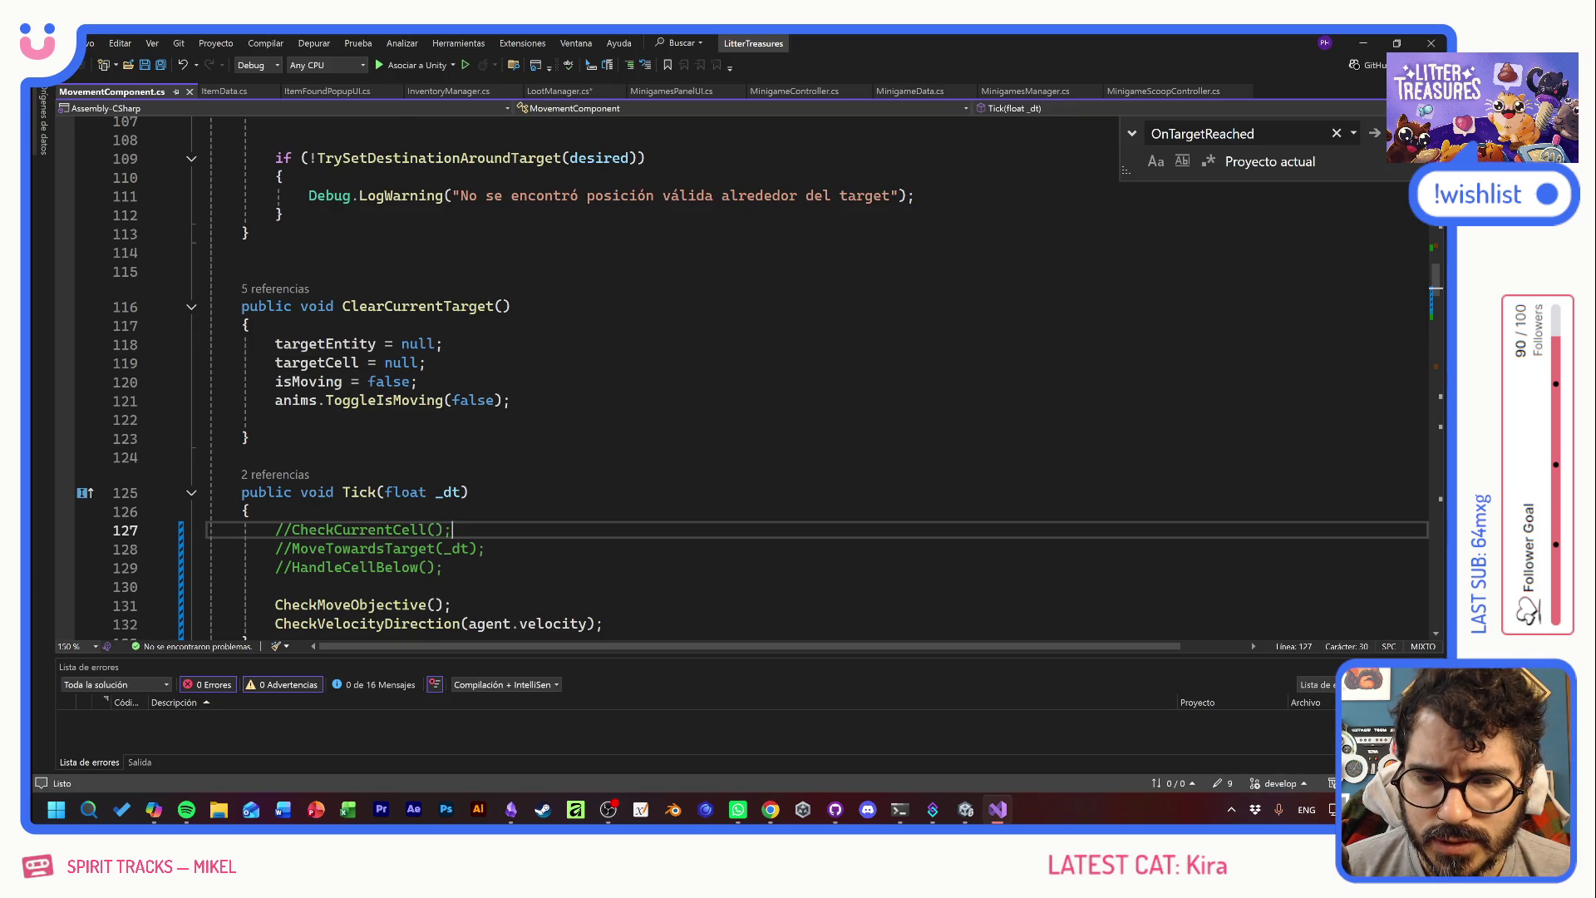
- Go to CheckVelocityDirection and lower its threshold from 0.001f to 0.01f on line 332
{"action": "left_click", "coordinate": [358, 624], "text": "ctrl"}
{"action": "left_click", "coordinate": [342, 566]}
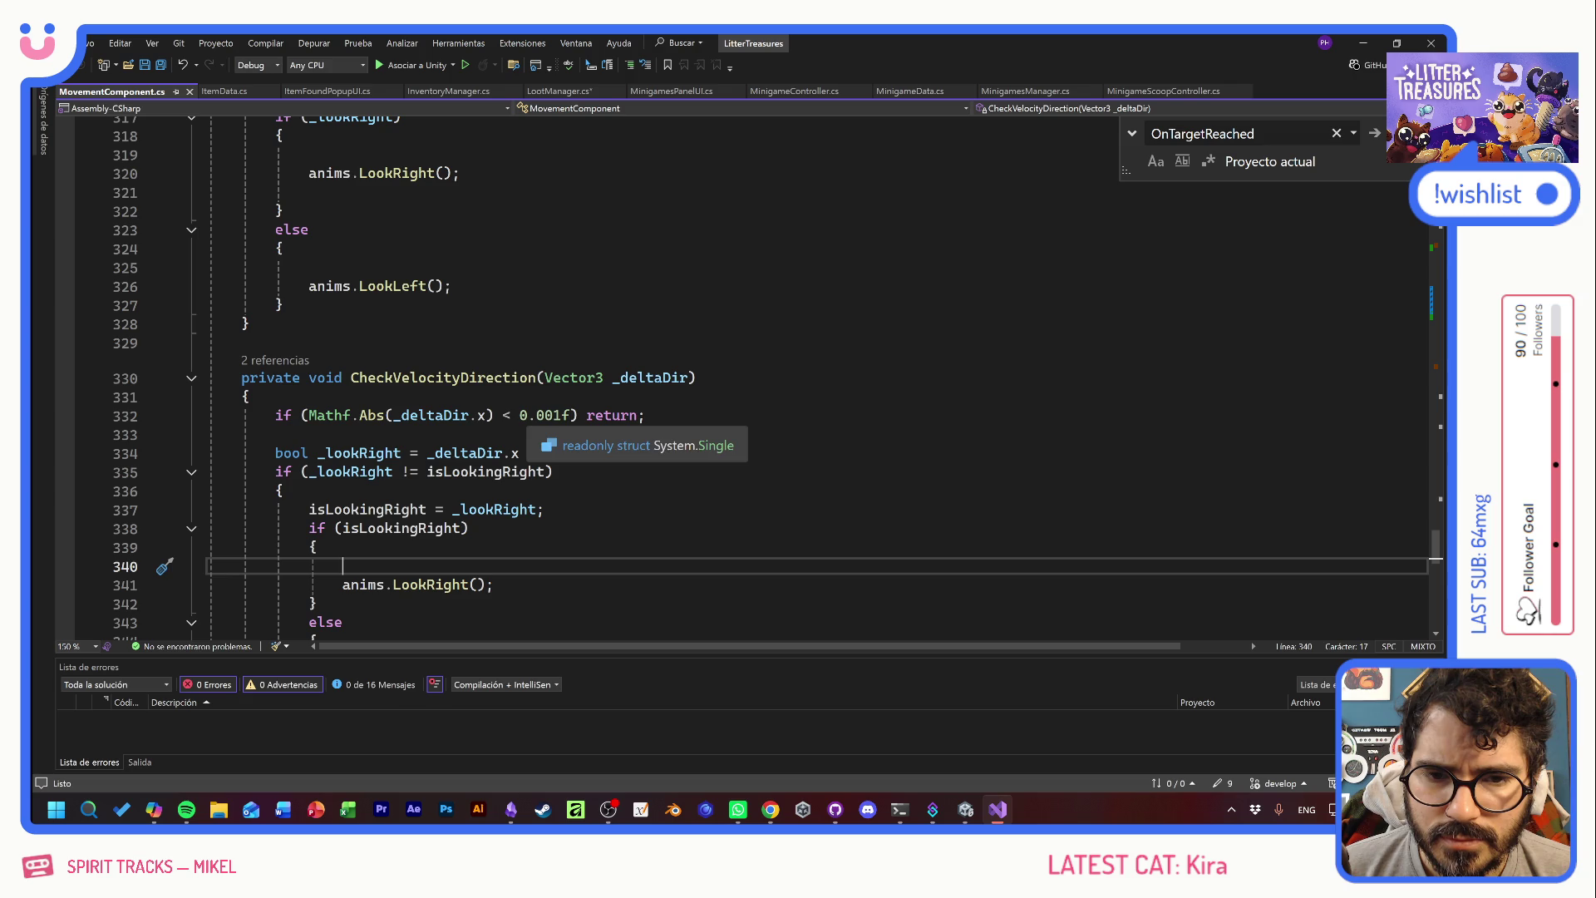
{"action": "left_click", "coordinate": [561, 415]}
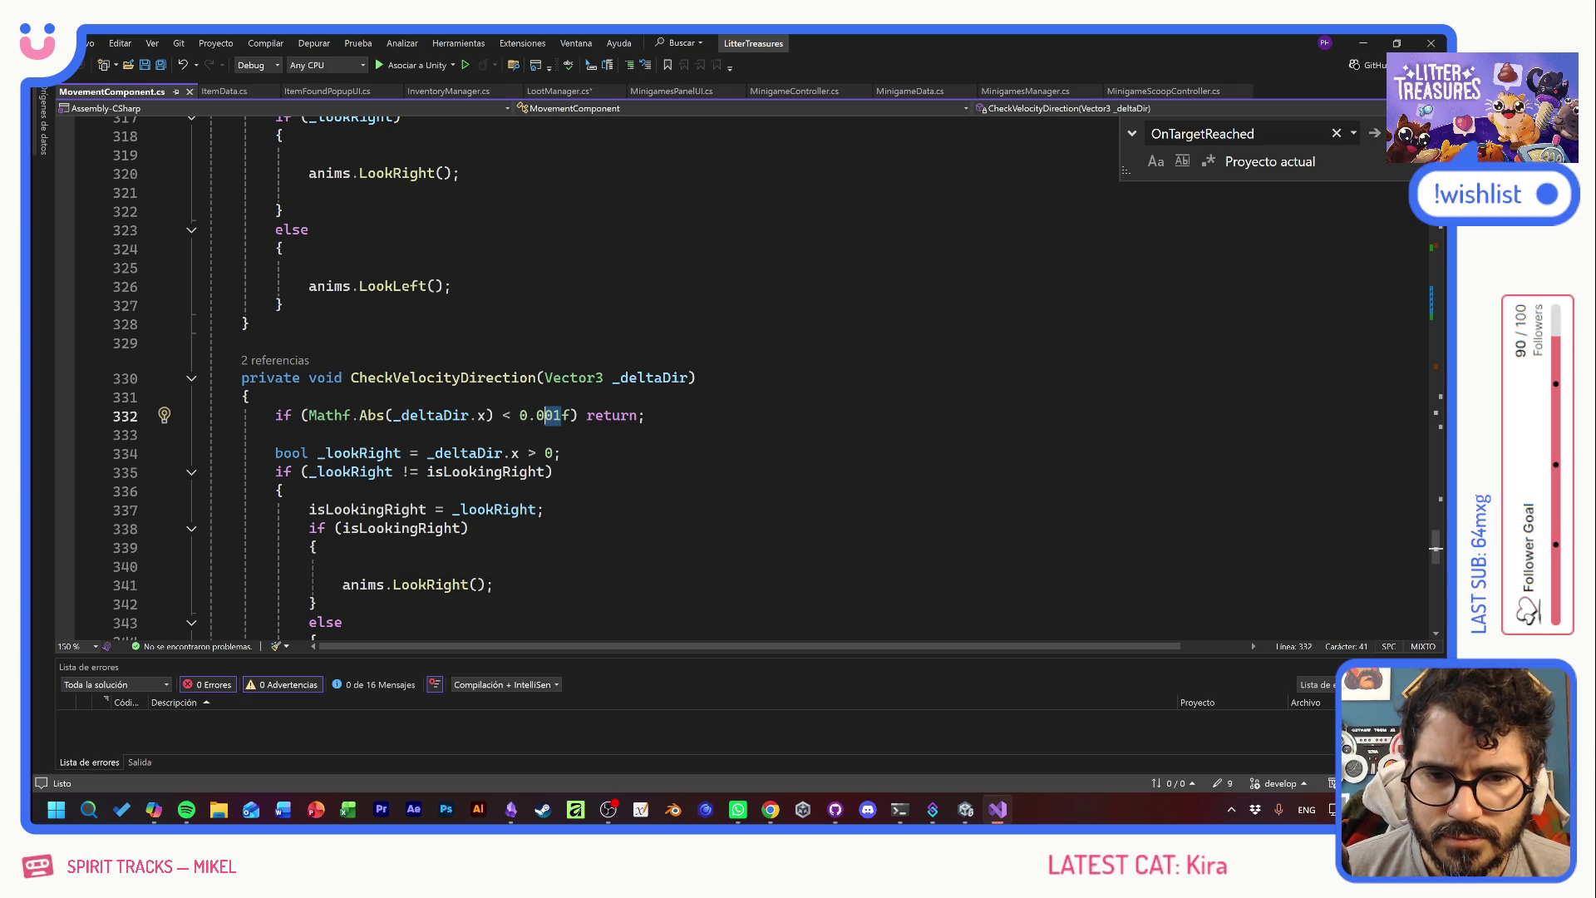
{"action": "key", "text": "BackSpace"}
{"action": "left_click", "coordinate": [284, 490]}
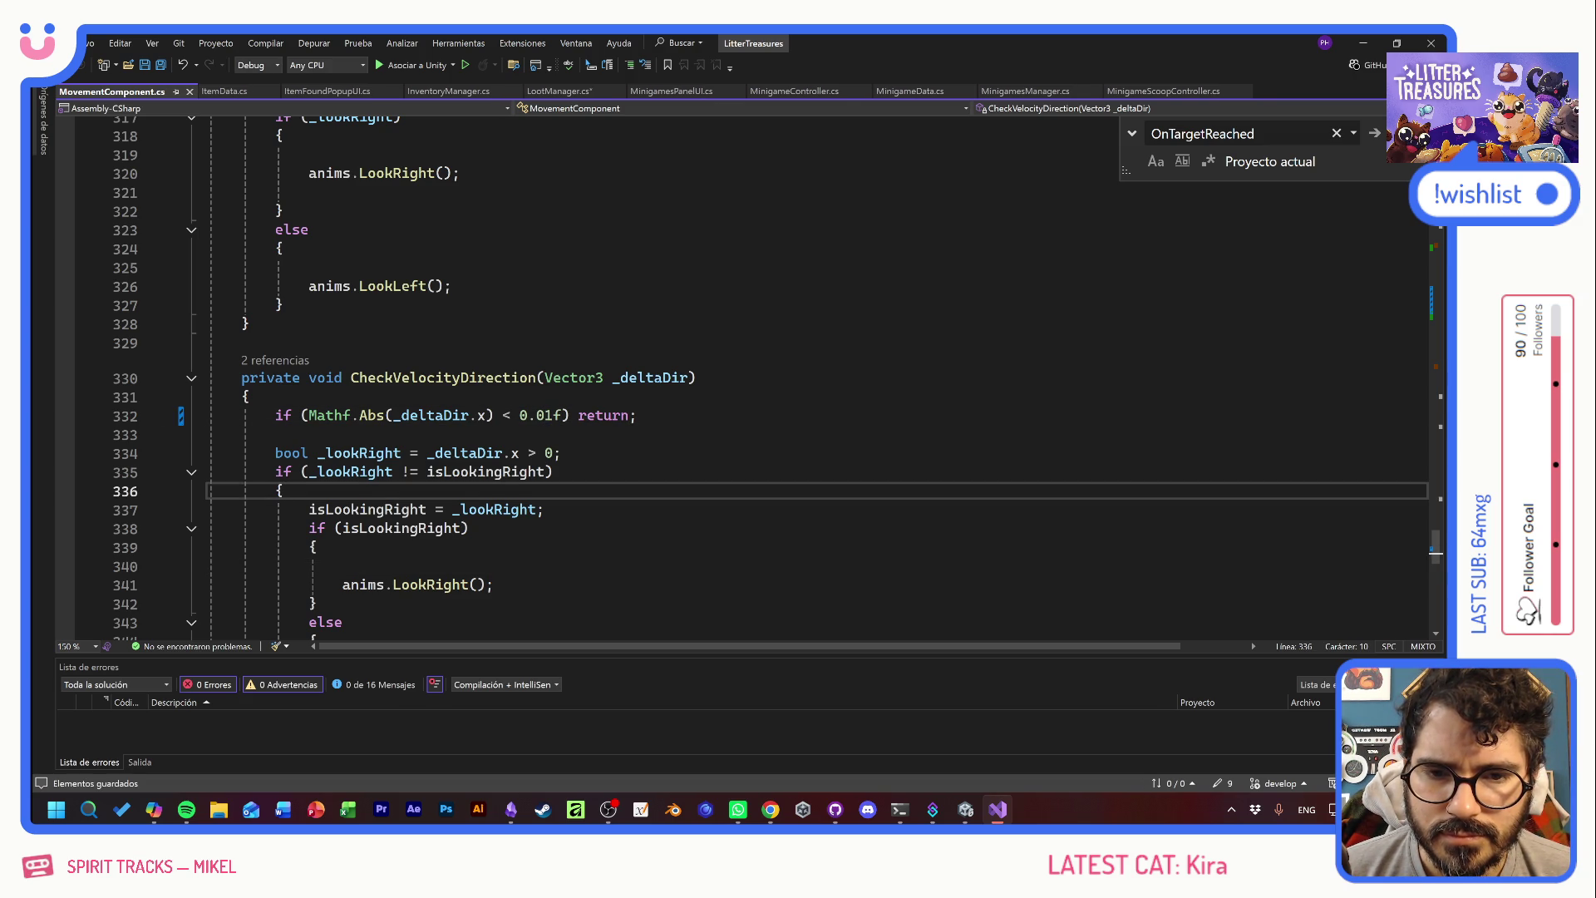
{"action": "left_click", "coordinate": [275, 434]}
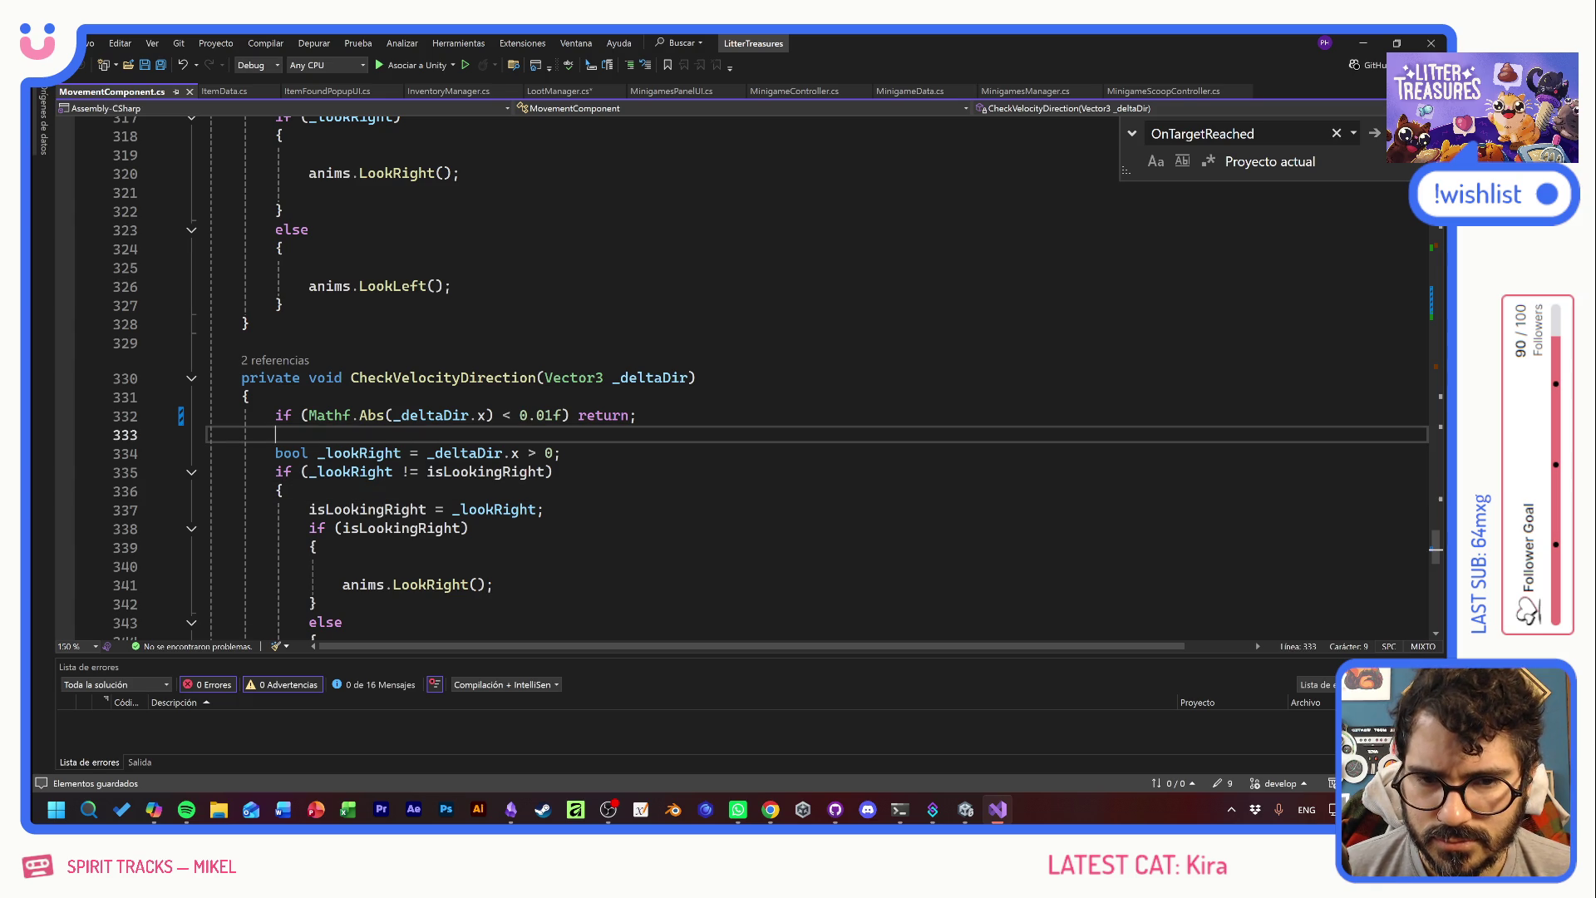
- Scroll back up through MovementComponent.cs to review the movement code
{"action": "scroll", "coordinate": [748, 378], "scroll_direction": "down", "scroll_amount": 6}
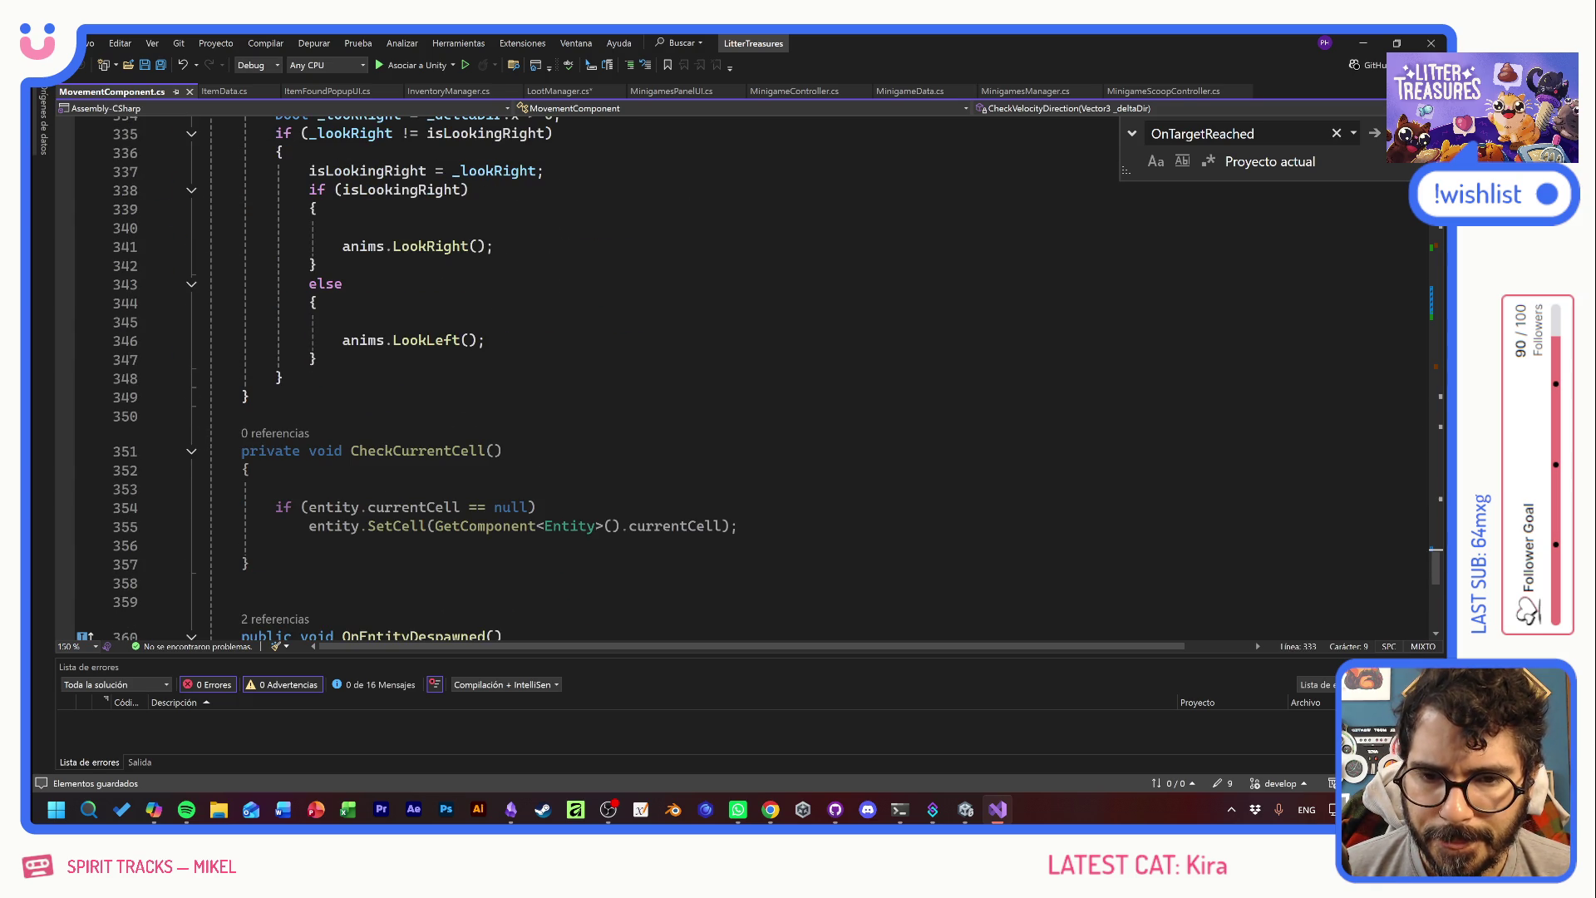
{"action": "scroll", "coordinate": [748, 379], "scroll_direction": "up", "scroll_amount": 8}
{"action": "scroll", "coordinate": [748, 378], "scroll_direction": "up", "scroll_amount": 4}
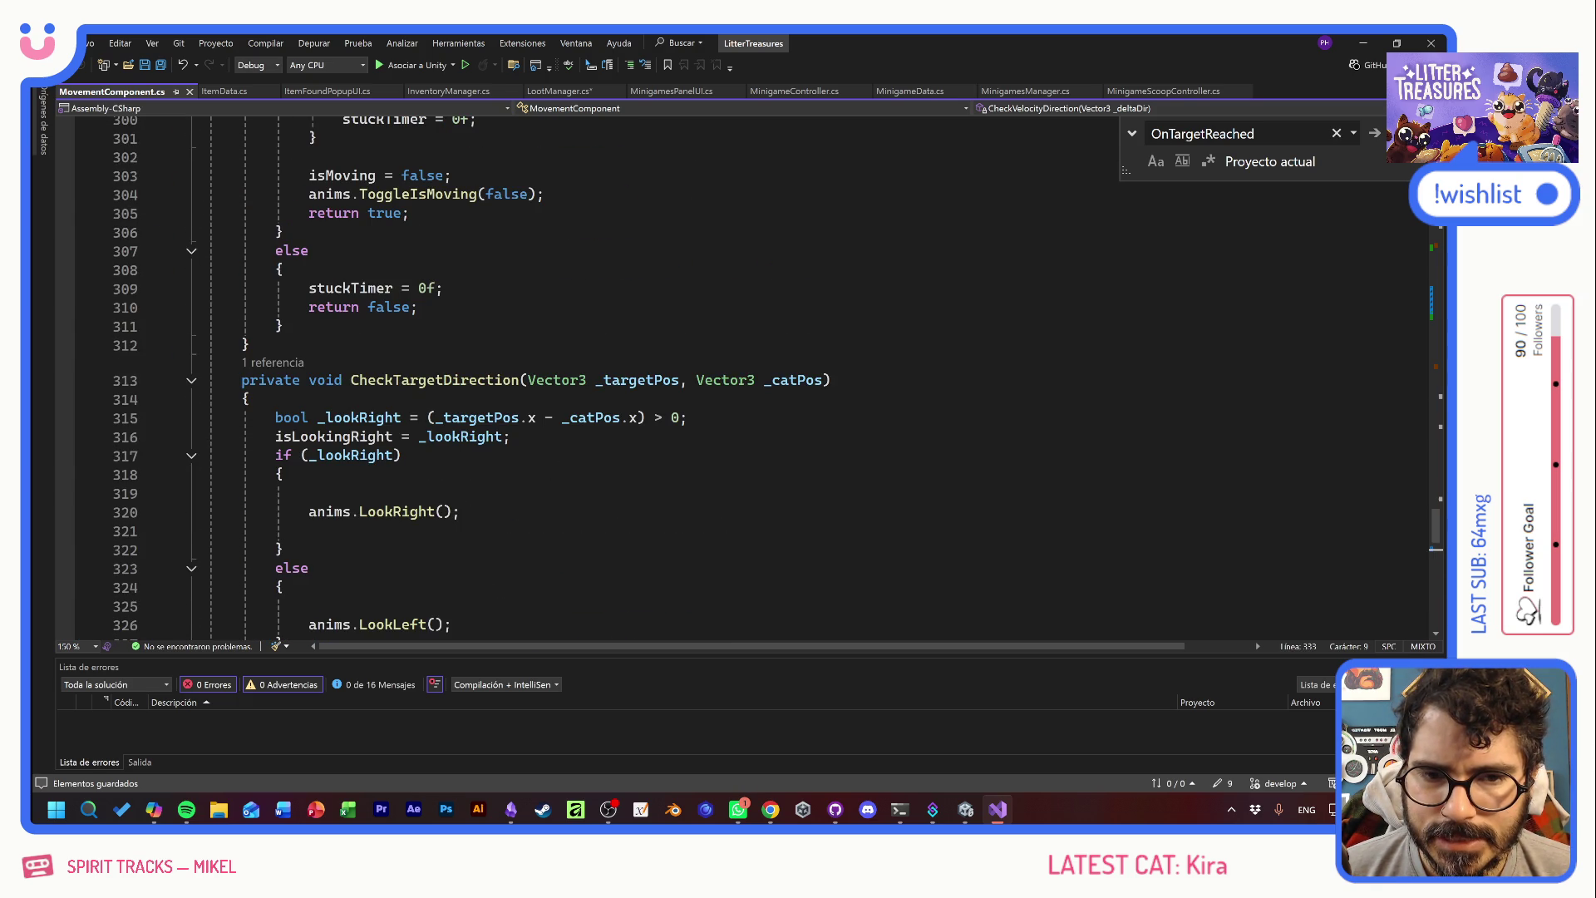
{"action": "scroll", "coordinate": [748, 378], "scroll_direction": "up", "scroll_amount": 10}
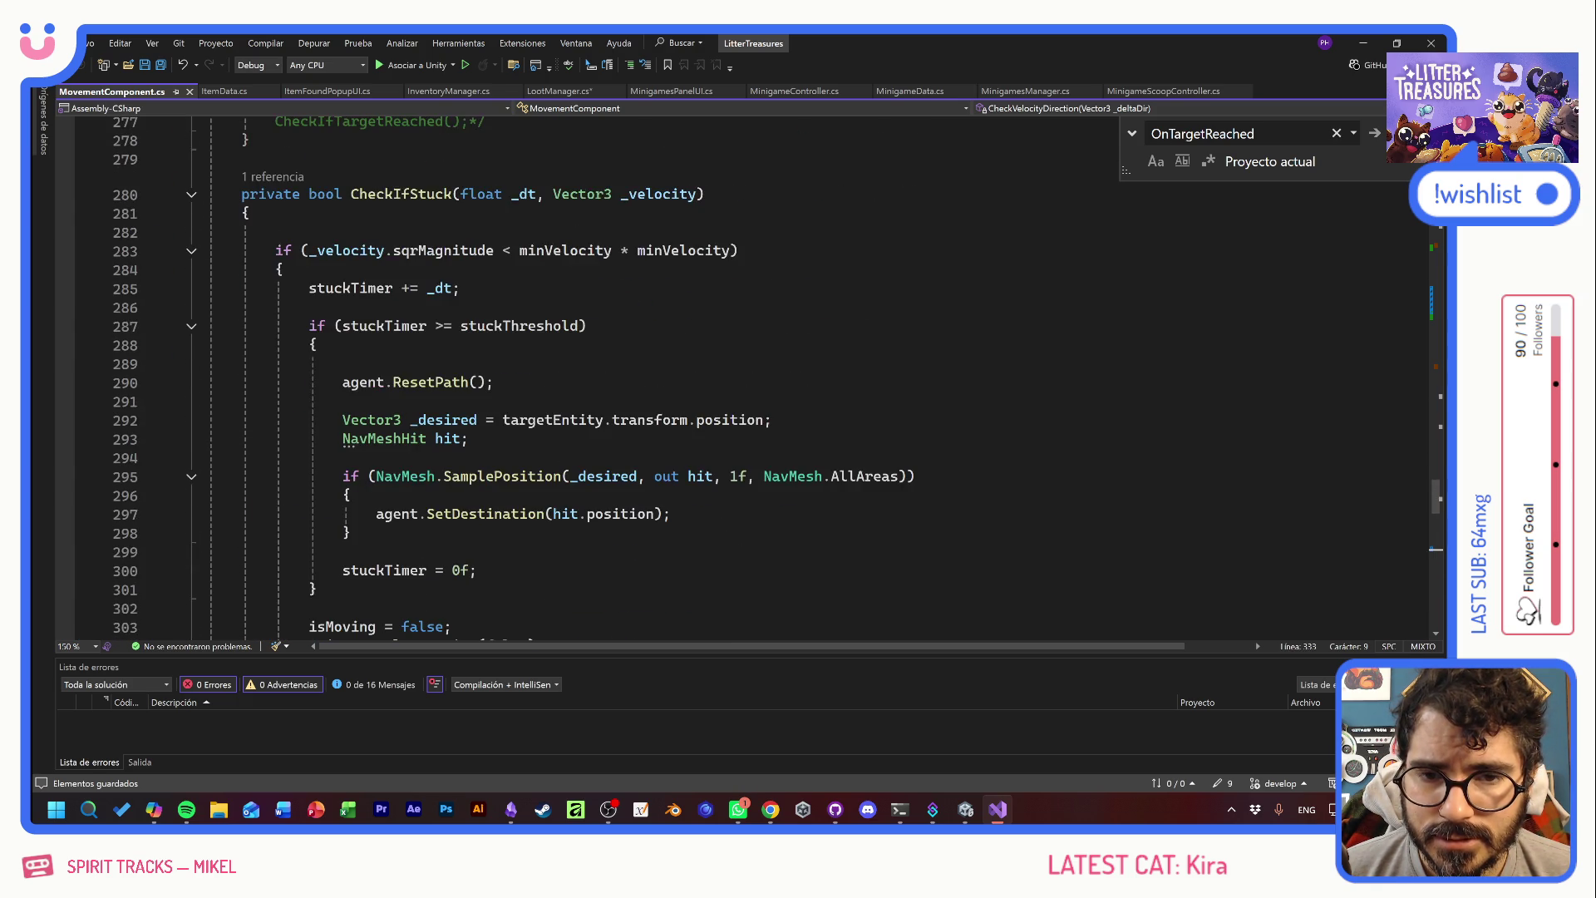
{"action": "scroll", "coordinate": [748, 378], "scroll_direction": "up", "scroll_amount": 4}
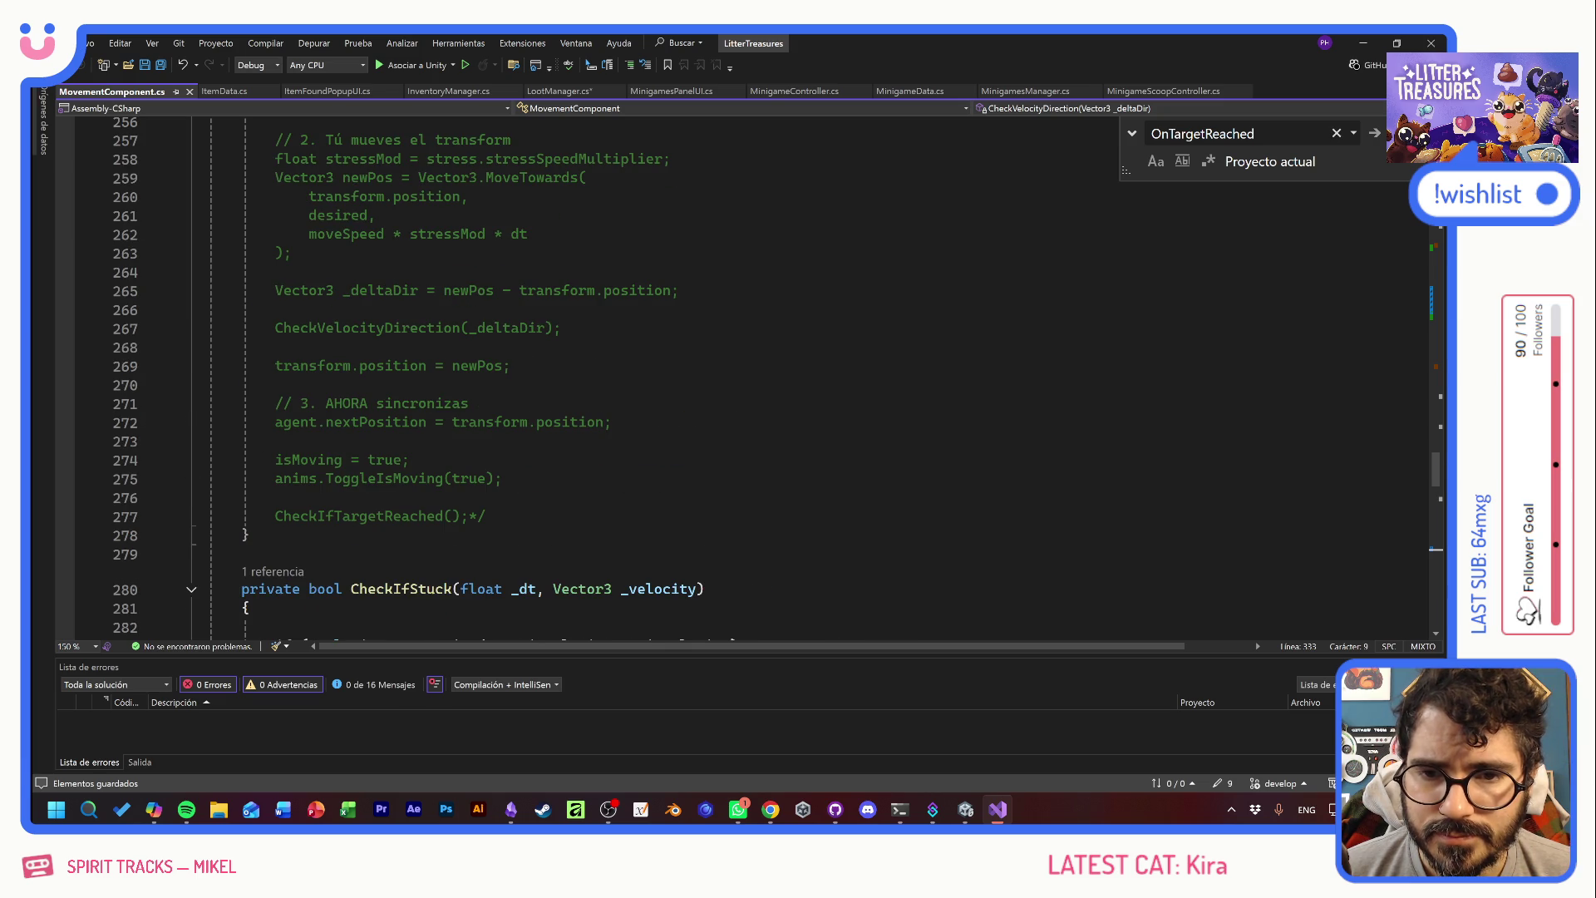
{"action": "scroll", "coordinate": [749, 378], "scroll_direction": "up", "scroll_amount": 8}
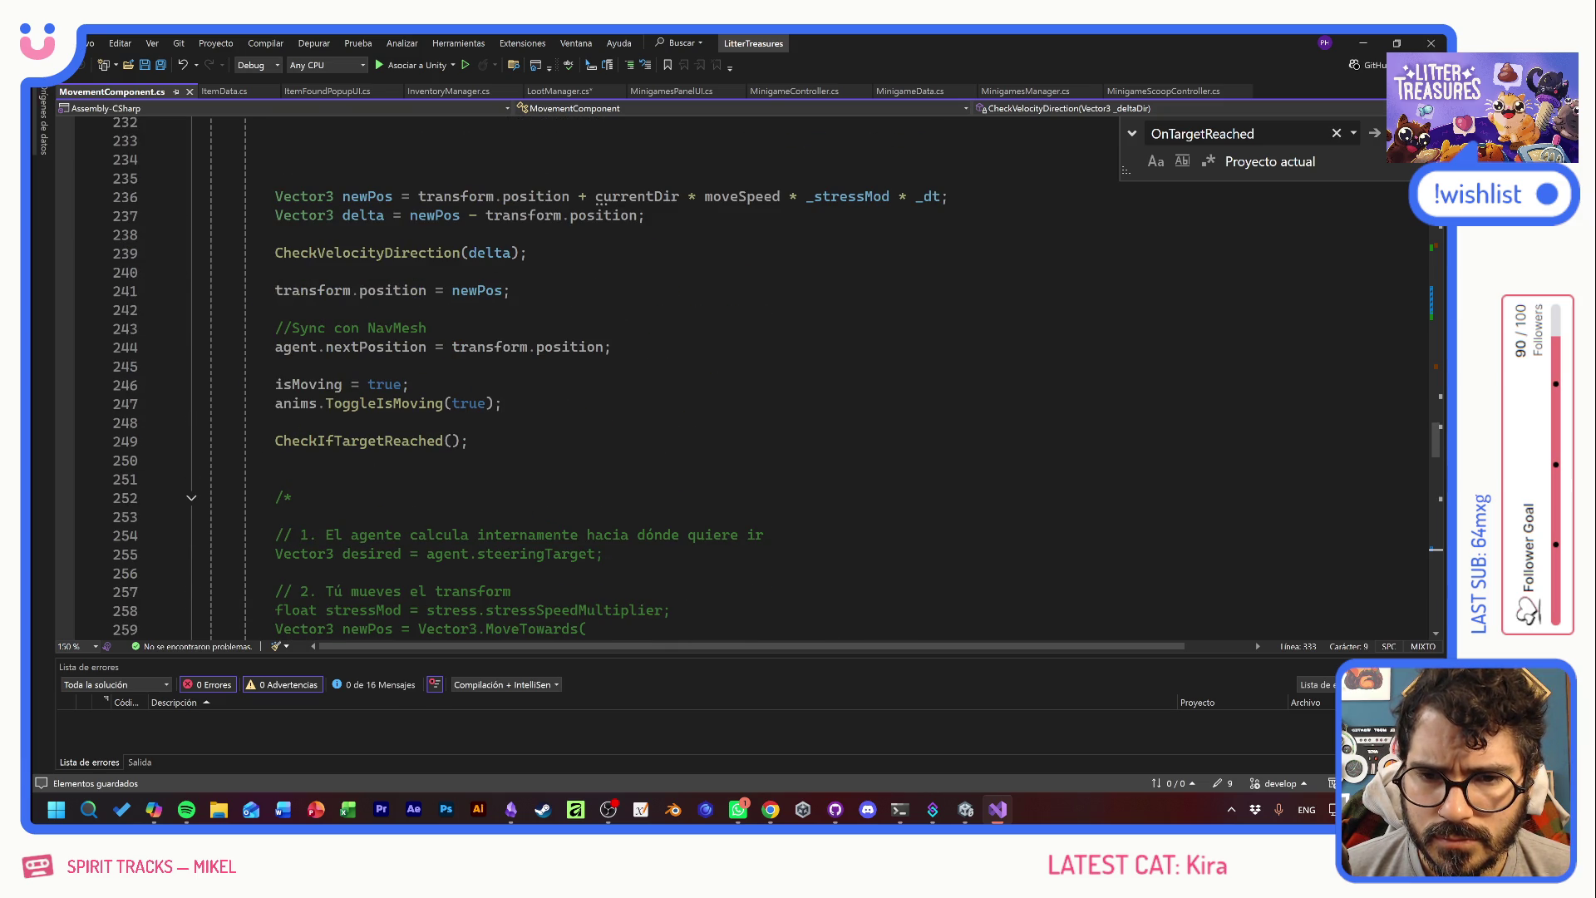
{"action": "scroll", "coordinate": [748, 378], "scroll_direction": "up", "scroll_amount": 3}
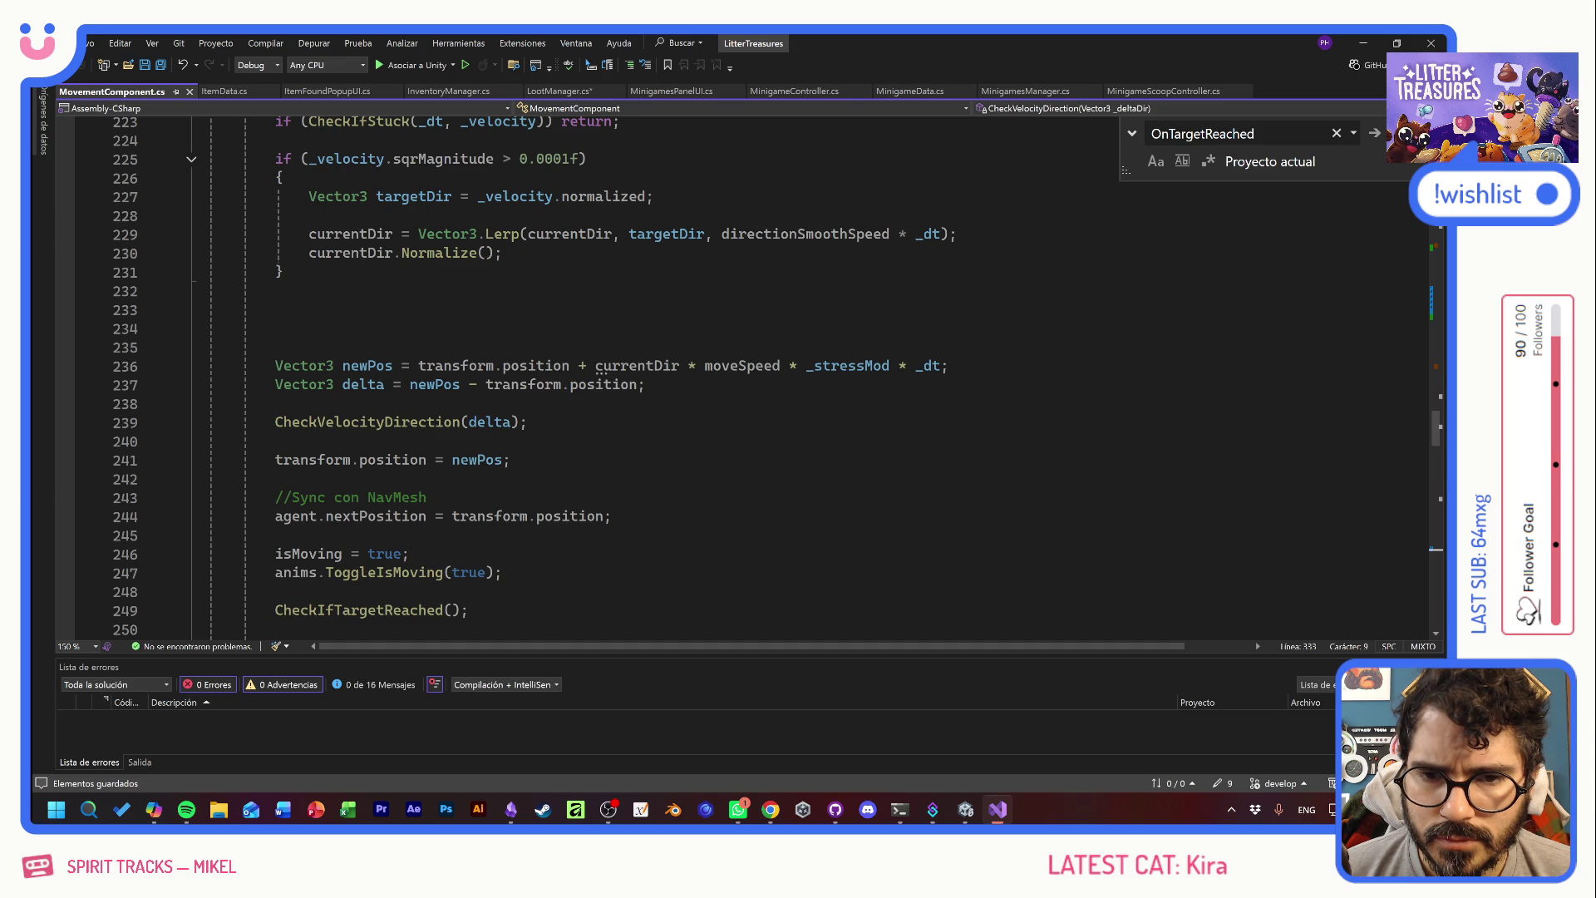
{"action": "scroll", "coordinate": [534, 376], "scroll_direction": "up", "scroll_amount": 1}
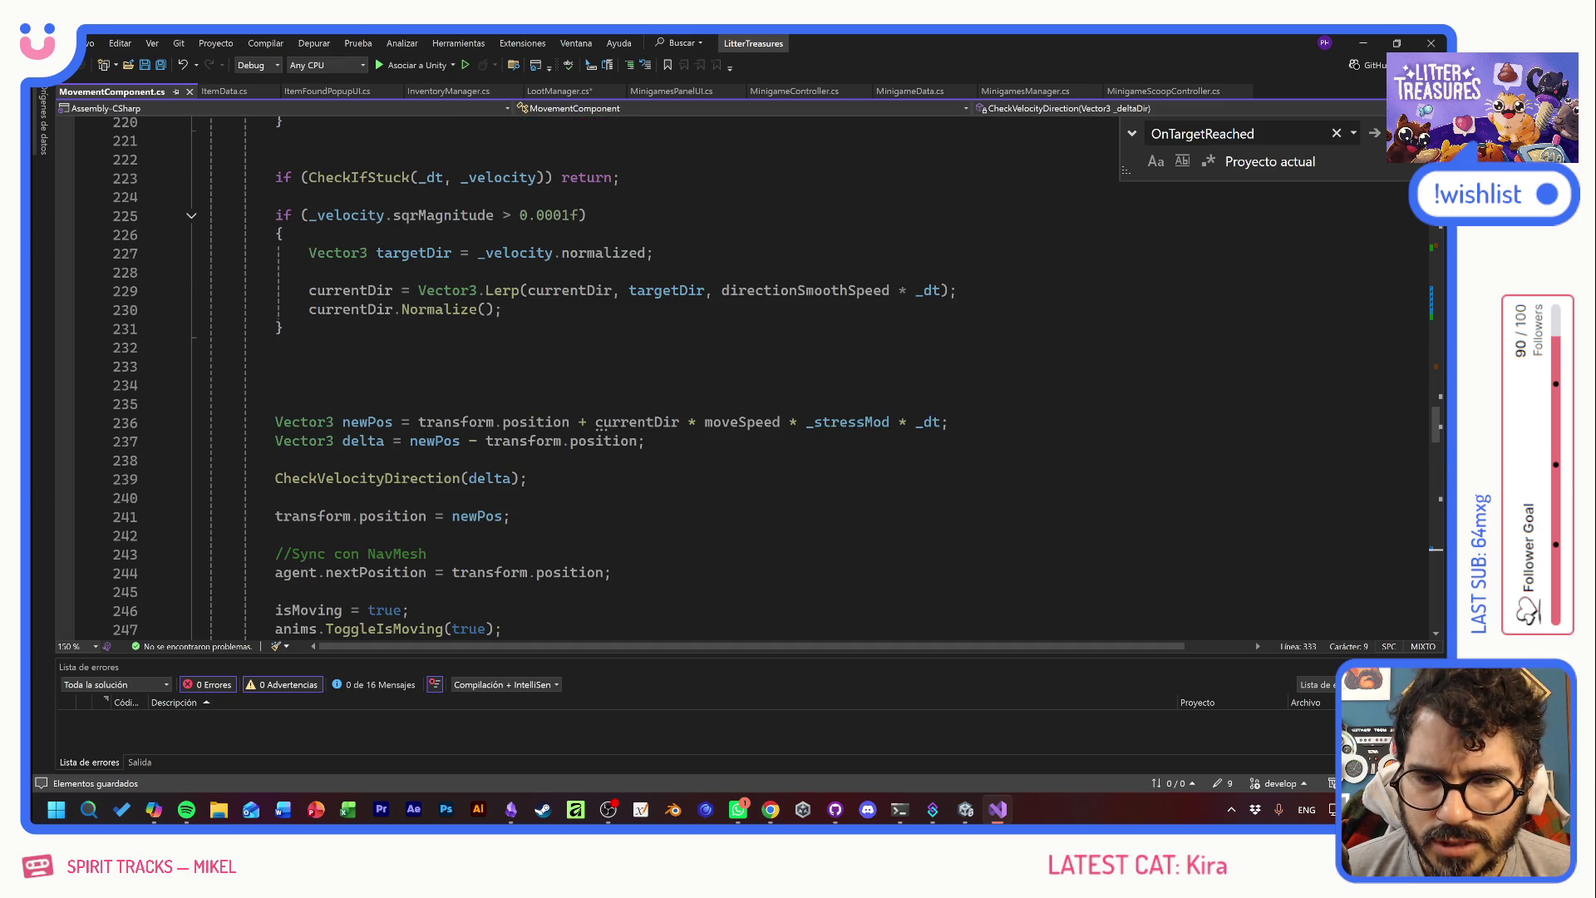
- Delete the MoveTowardsTarget block spanning lines 194–278
{"action": "left_click_drag", "start_coordinate": [419, 422], "coordinate": [780, 423]}
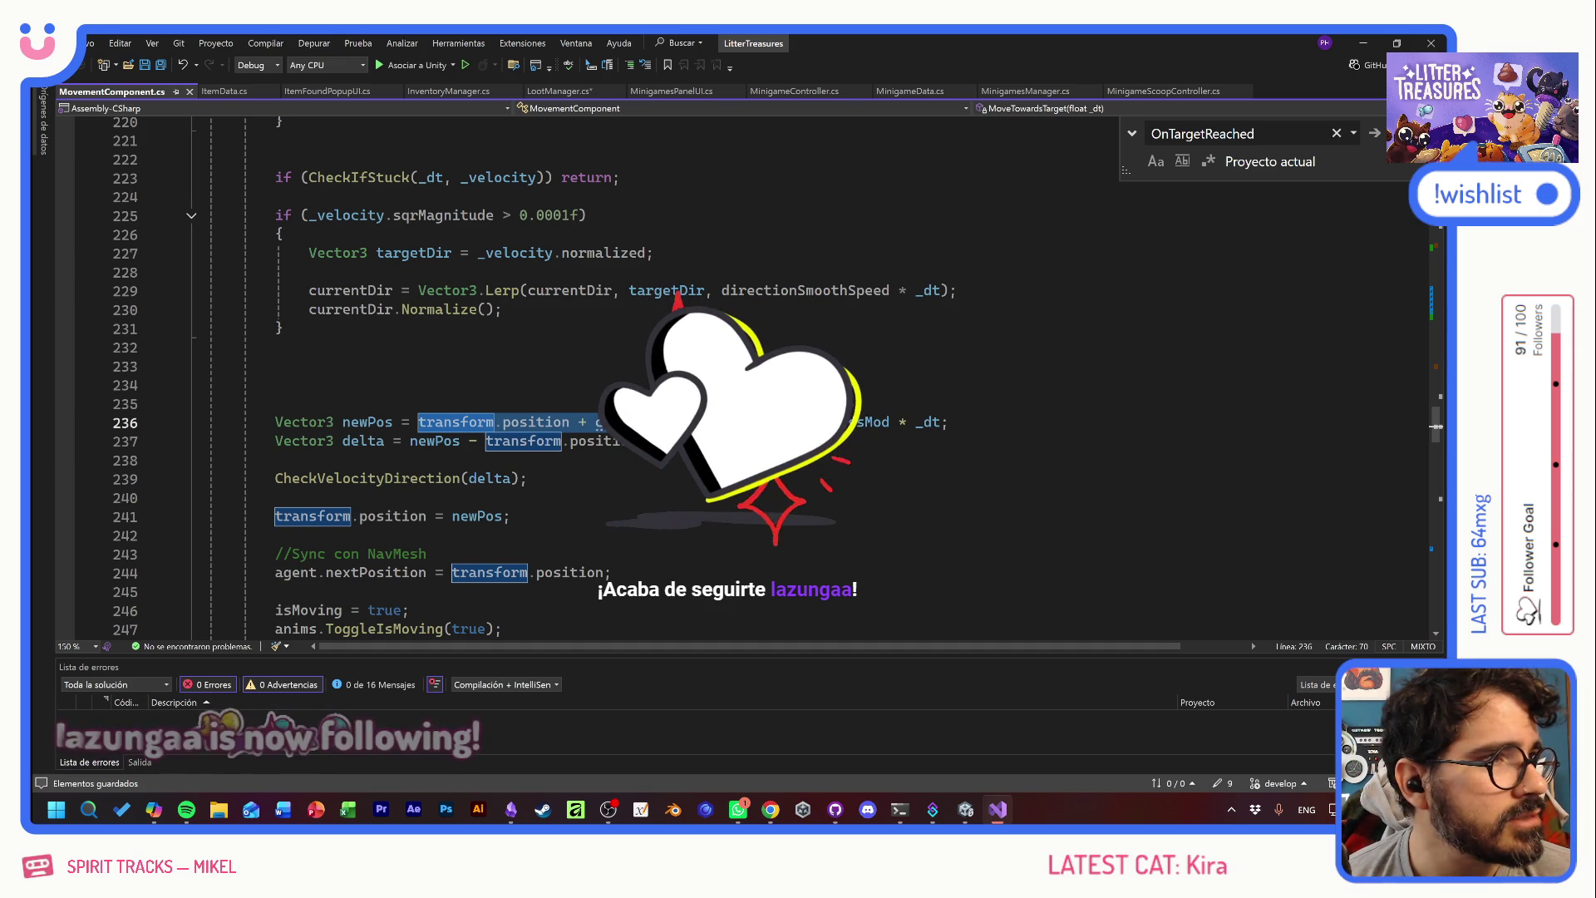
{"action": "left_click", "coordinate": [509, 515]}
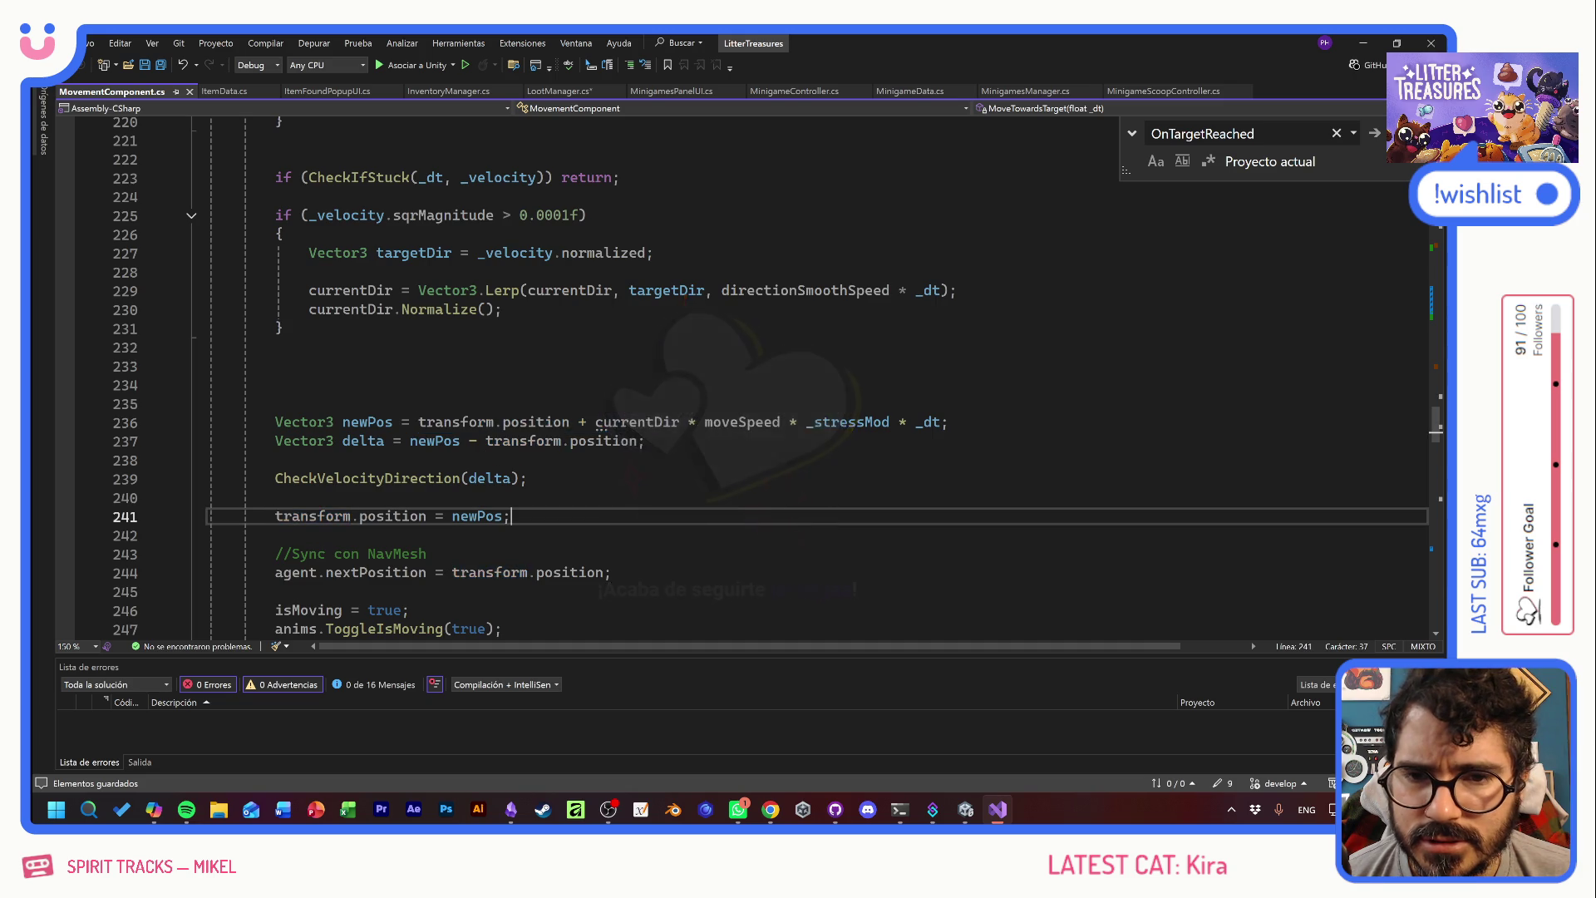
{"action": "scroll", "coordinate": [624, 374], "scroll_direction": "up", "scroll_amount": 6}
{"action": "scroll", "coordinate": [623, 374], "scroll_direction": "down", "scroll_amount": 2}
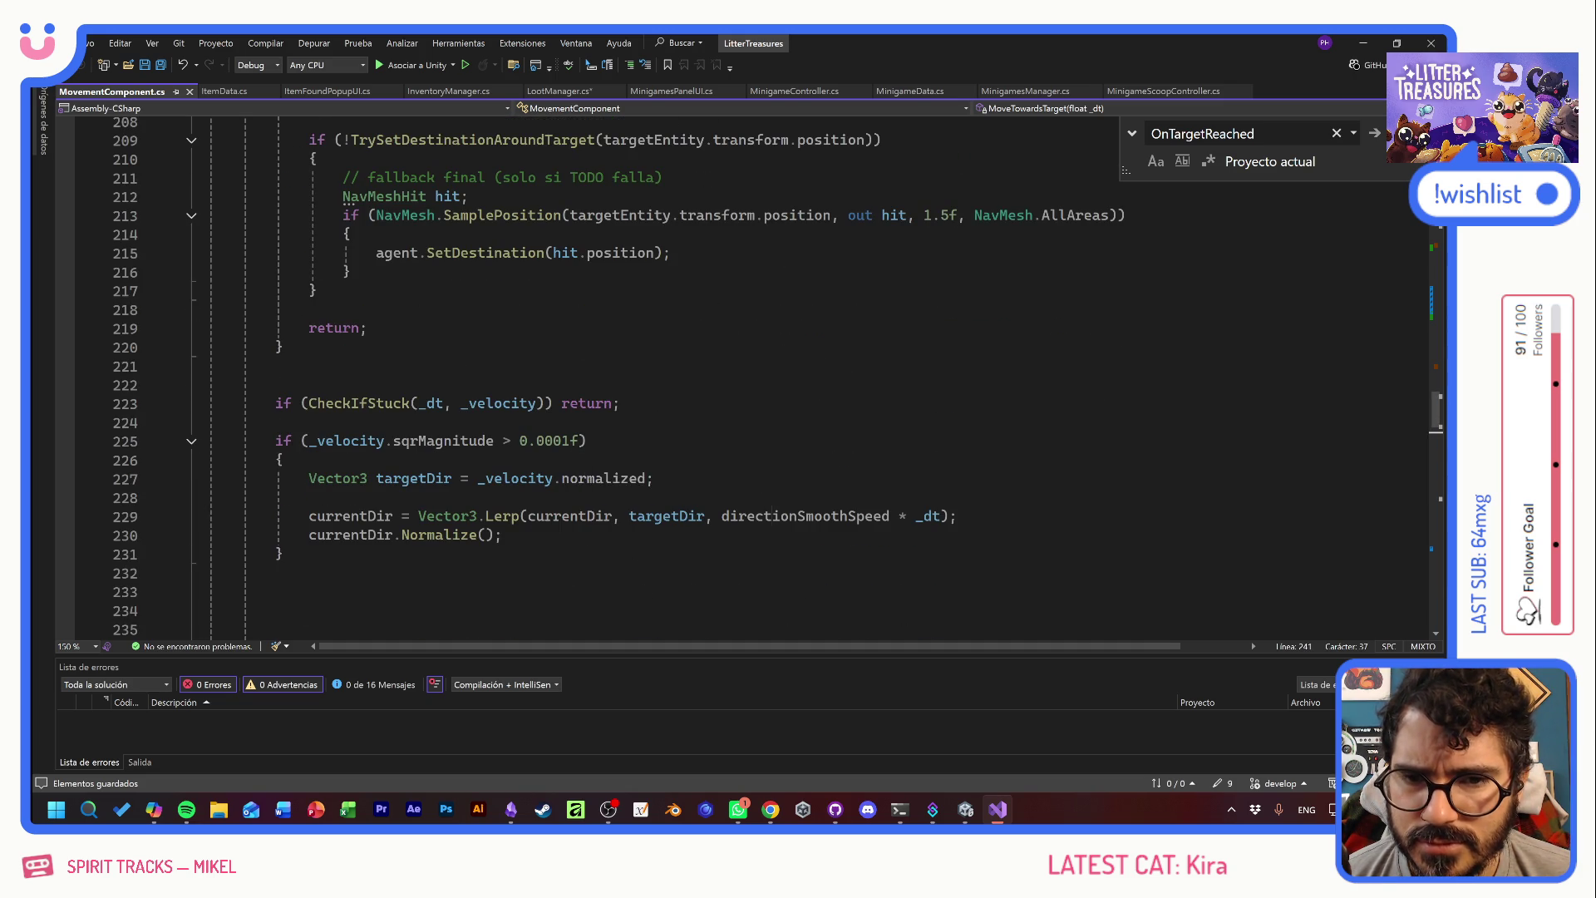
{"action": "scroll", "coordinate": [603, 447], "scroll_direction": "up", "scroll_amount": 7}
{"action": "scroll", "coordinate": [602, 447], "scroll_direction": "up", "scroll_amount": 1}
{"action": "left_click", "coordinate": [241, 292]}
{"action": "scroll", "coordinate": [748, 374], "scroll_direction": "down", "scroll_amount": 20}
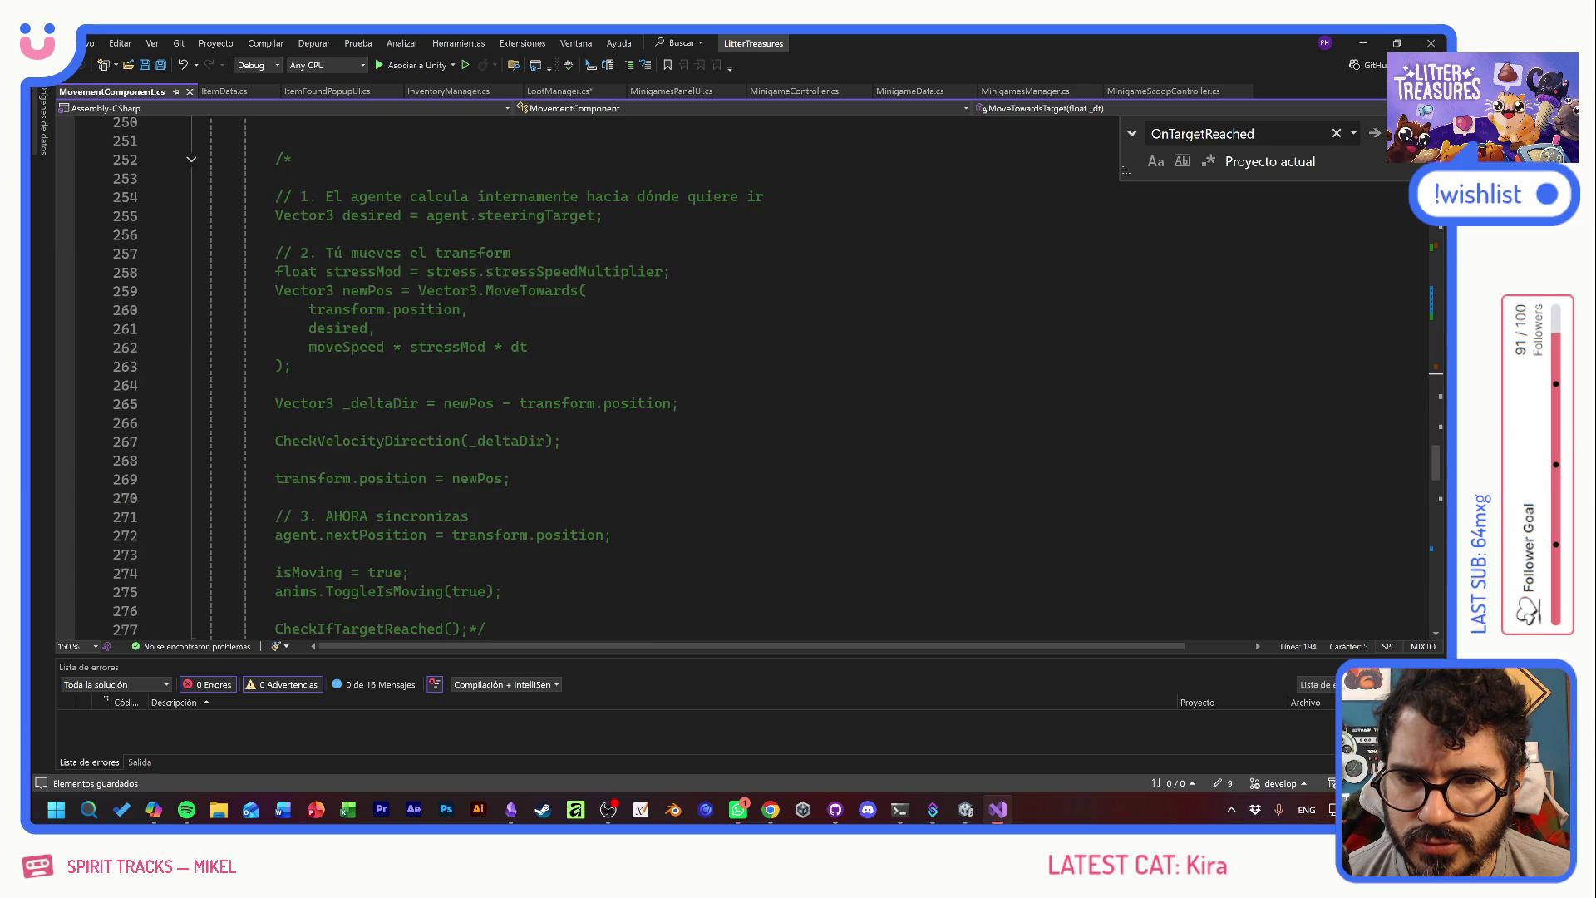
{"action": "scroll", "coordinate": [748, 374], "scroll_direction": "down", "scroll_amount": 4}
{"action": "left_click", "coordinate": [249, 423], "text": "shift"}
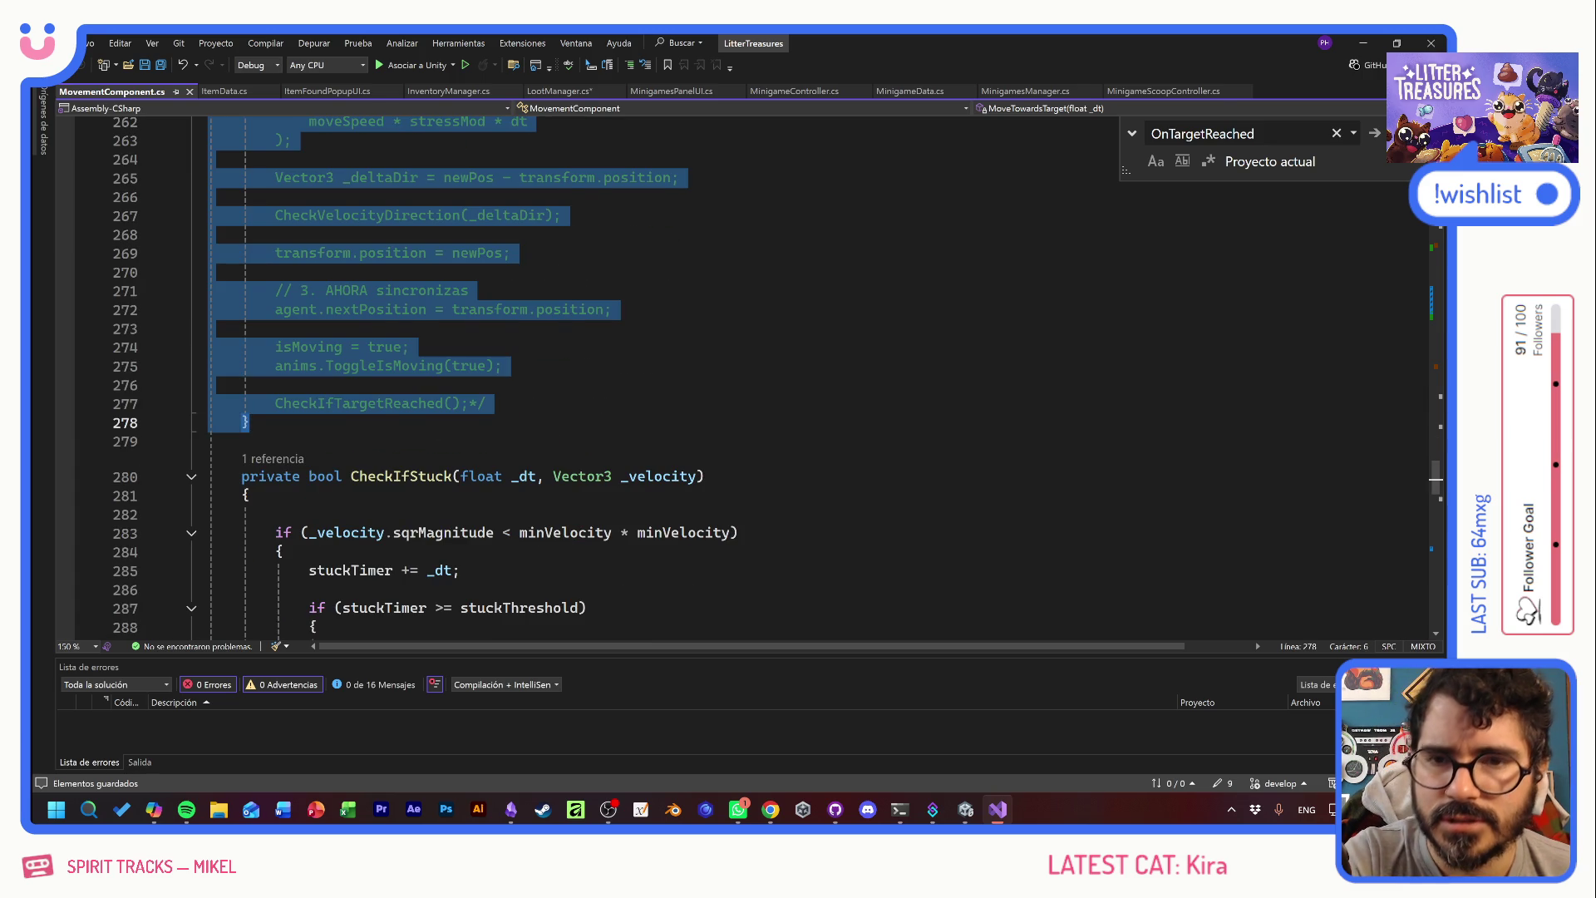
{"action": "key", "text": "Delete"}
- Delete the entire HandleCellBelow method
{"action": "scroll", "coordinate": [748, 374], "scroll_direction": "up", "scroll_amount": 4}
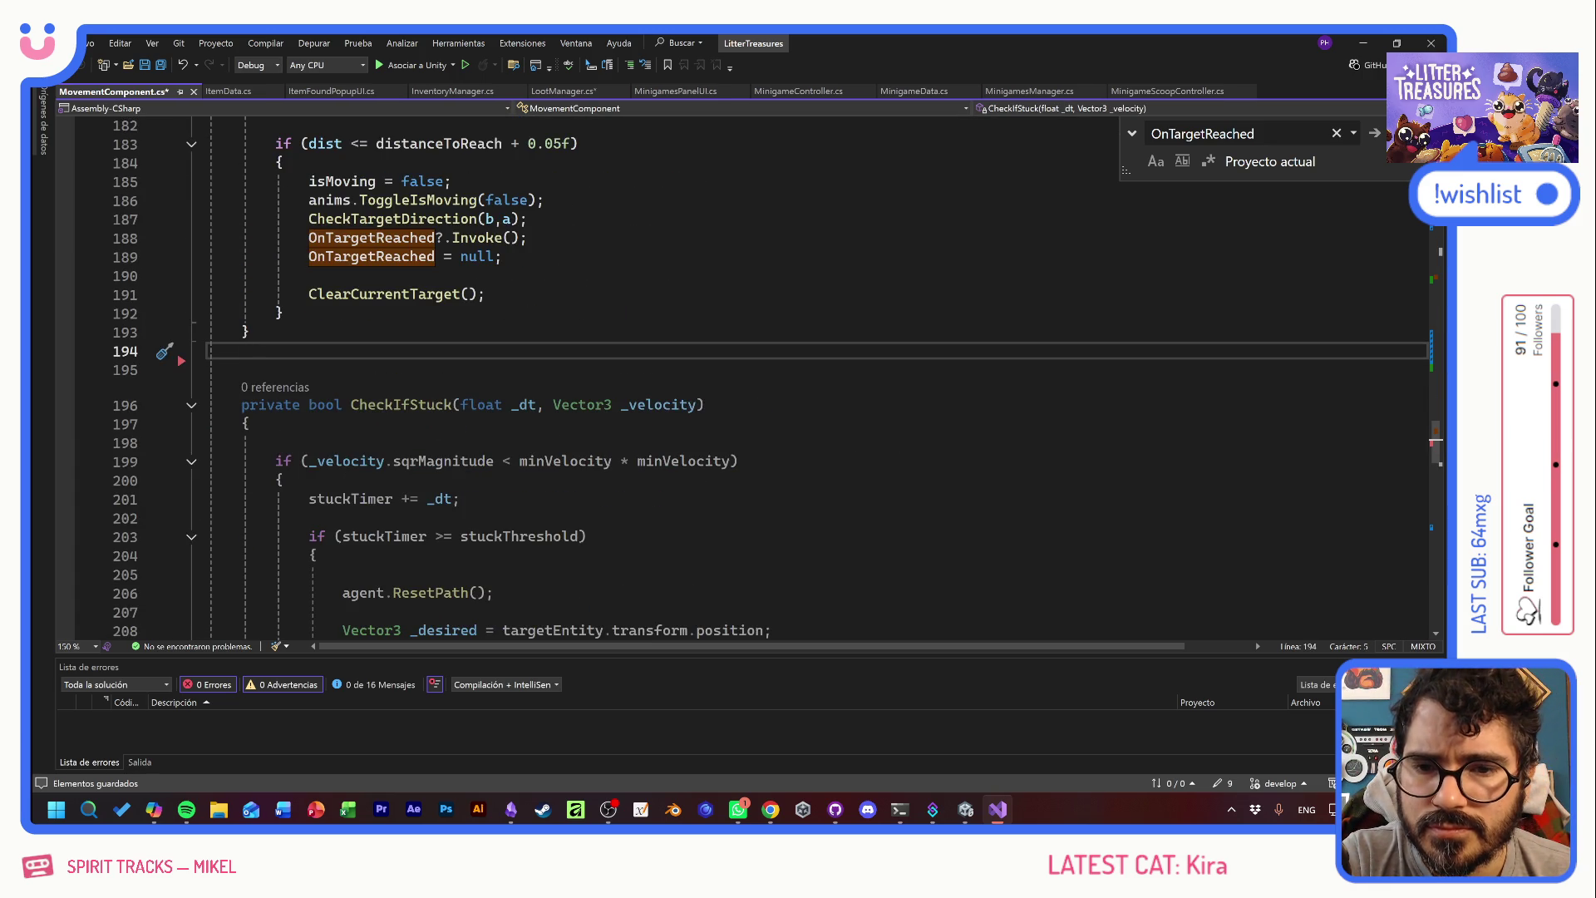
{"action": "scroll", "coordinate": [748, 374], "scroll_direction": "up", "scroll_amount": 11}
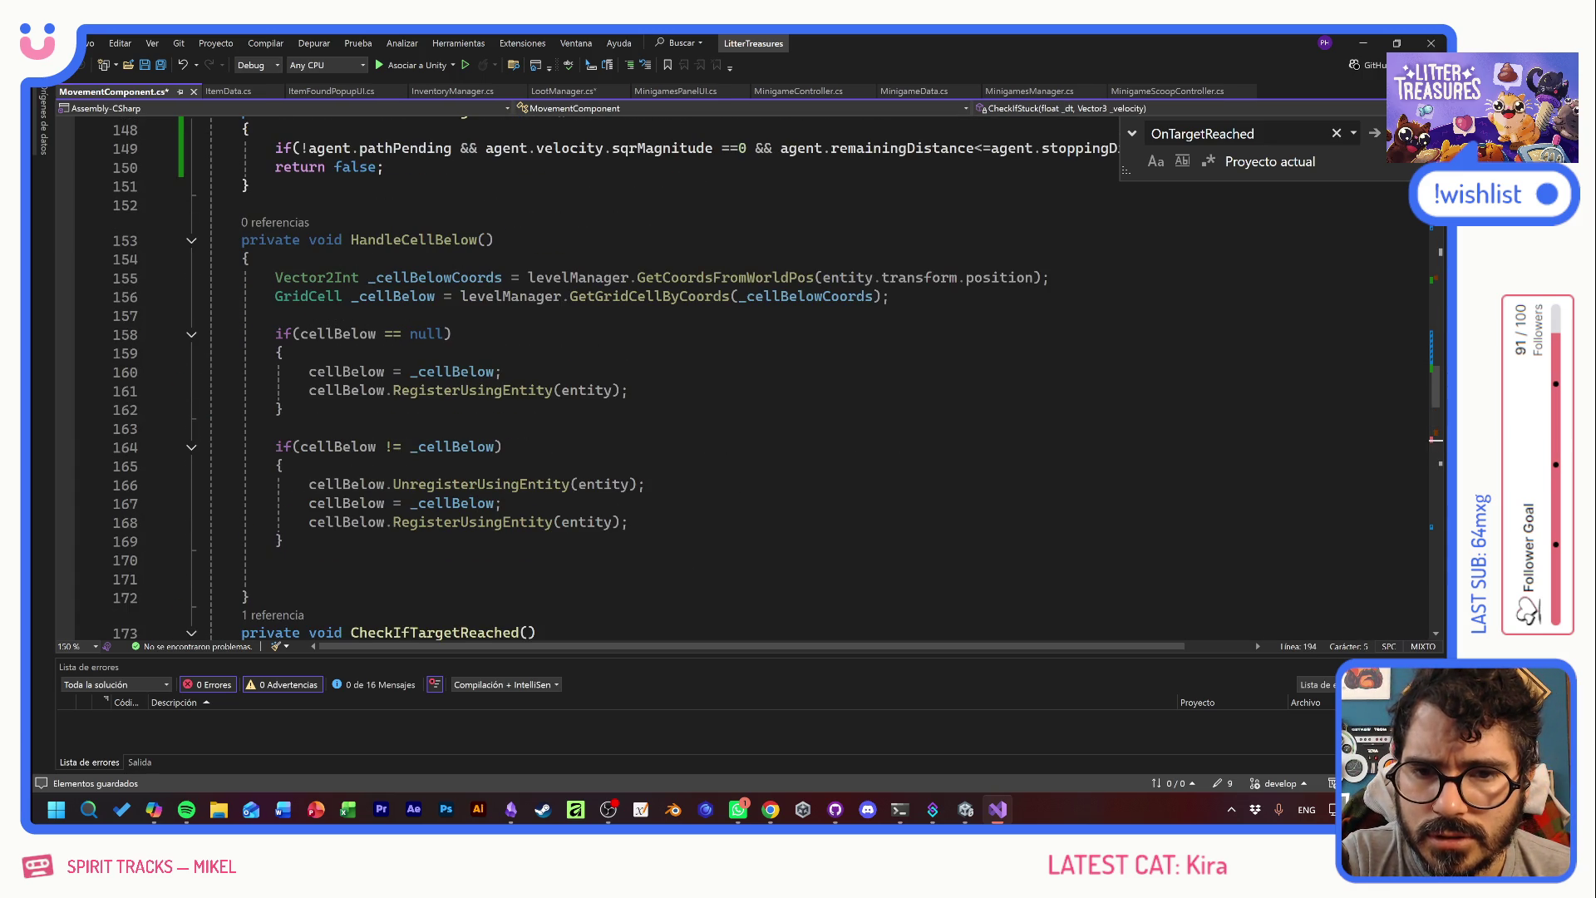
{"action": "left_click_drag", "start_coordinate": [246, 204], "coordinate": [249, 596]}
{"action": "key", "text": "Delete"}
- Remove the commented-out calls inside Tick
{"action": "scroll", "coordinate": [748, 374], "scroll_direction": "up", "scroll_amount": 7}
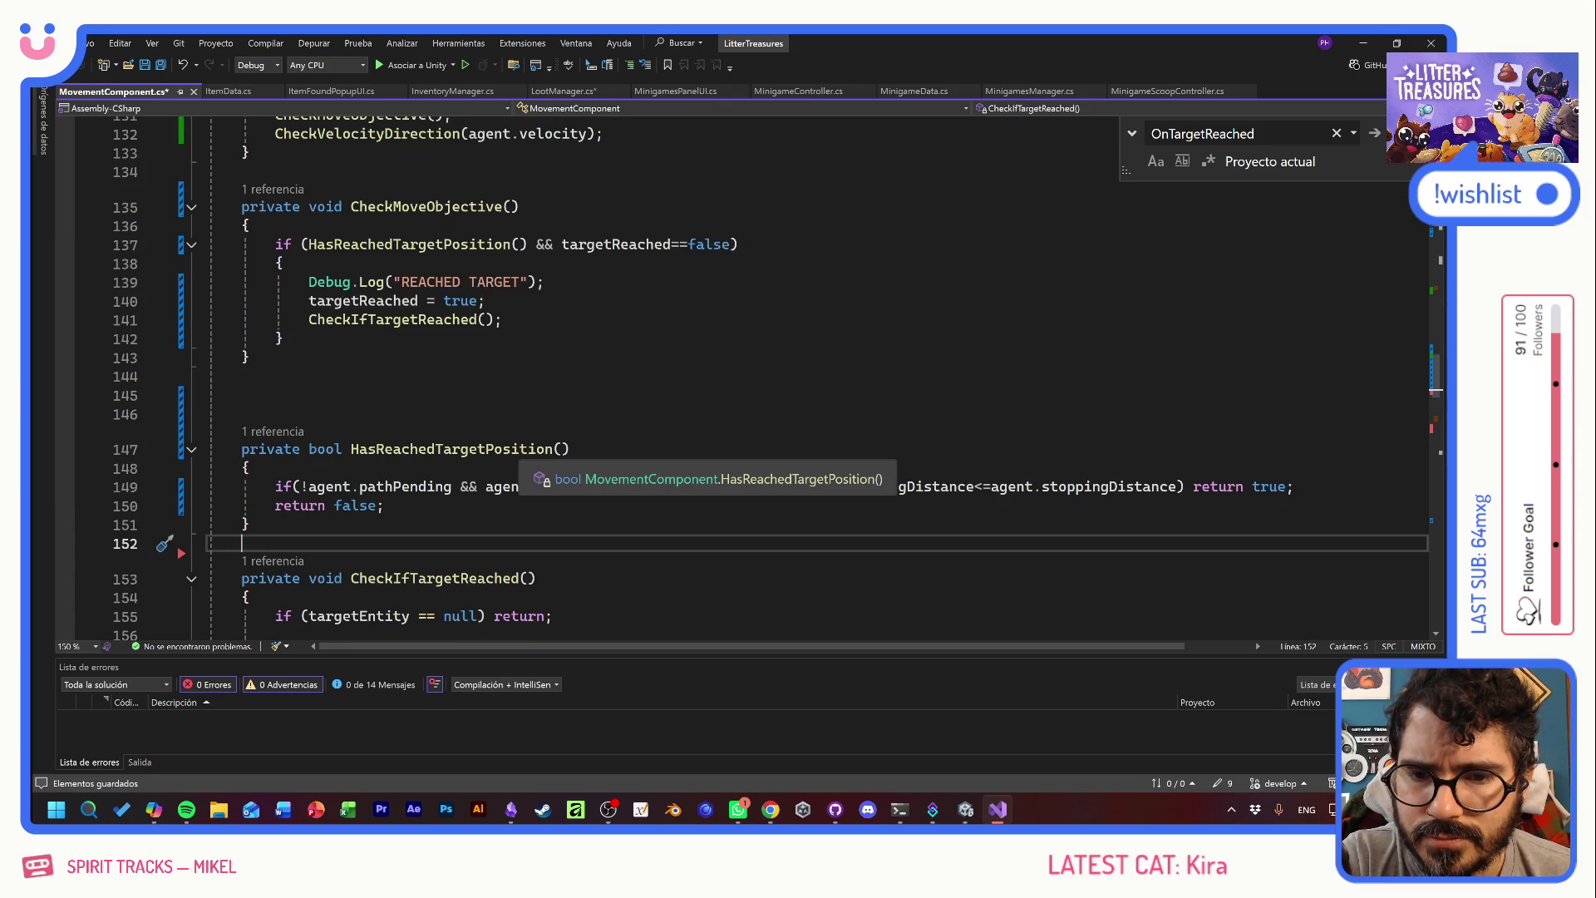
{"action": "scroll", "coordinate": [748, 374], "scroll_direction": "up", "scroll_amount": 3}
{"action": "left_click_drag", "start_coordinate": [445, 416], "coordinate": [208, 379]}
{"action": "key", "text": "Delete"}
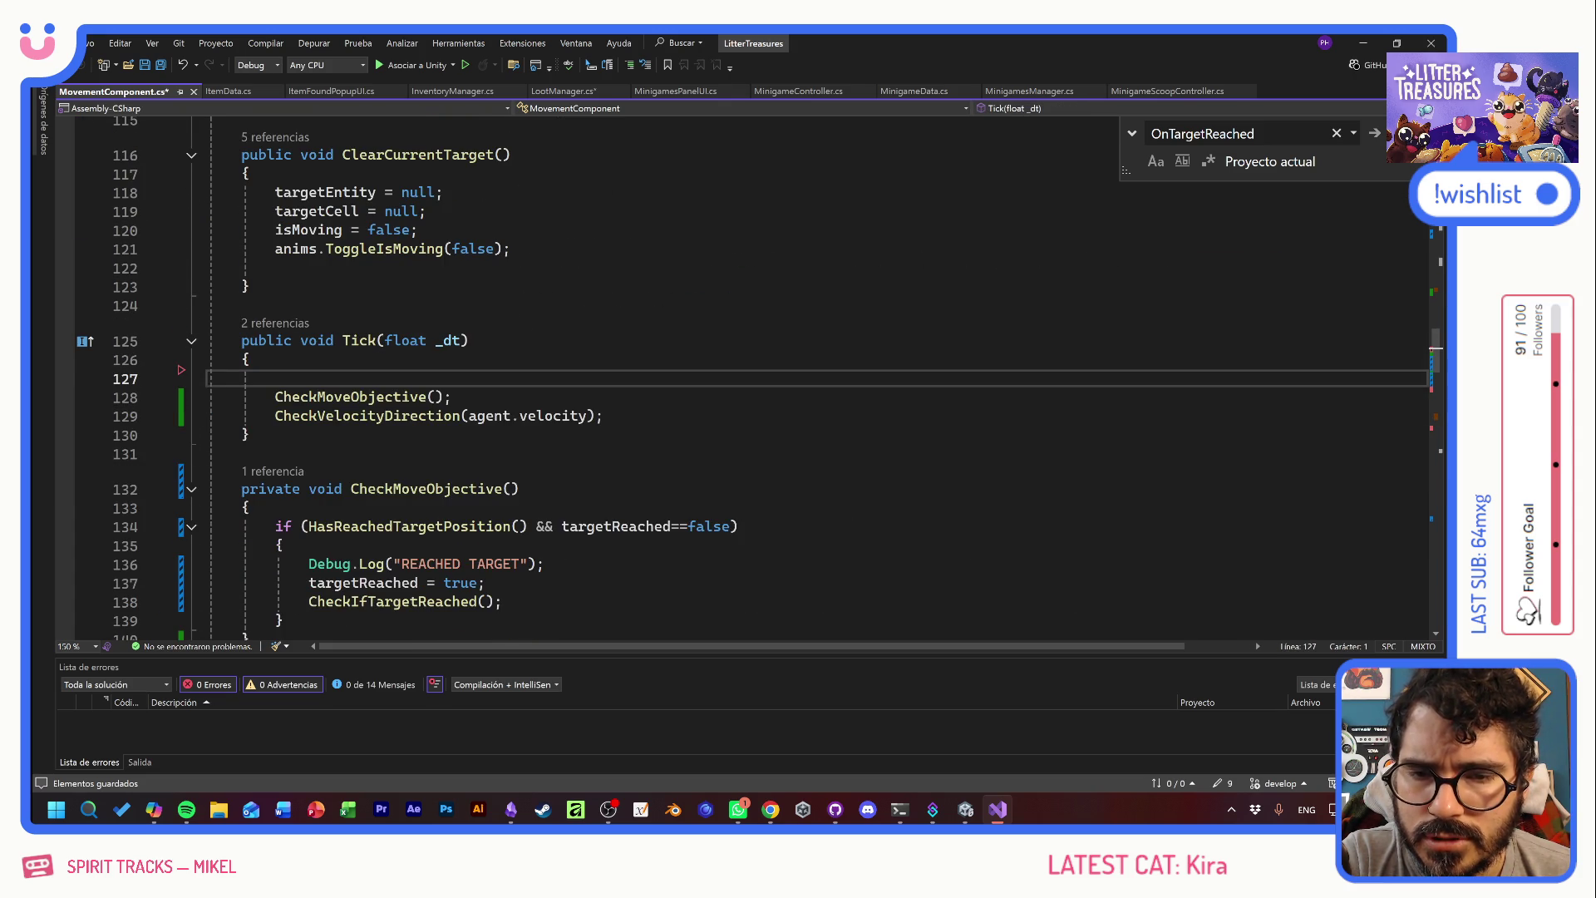
{"action": "scroll", "coordinate": [748, 374], "scroll_direction": "up", "scroll_amount": 4}
{"action": "scroll", "coordinate": [748, 374], "scroll_direction": "up", "scroll_amount": 1}
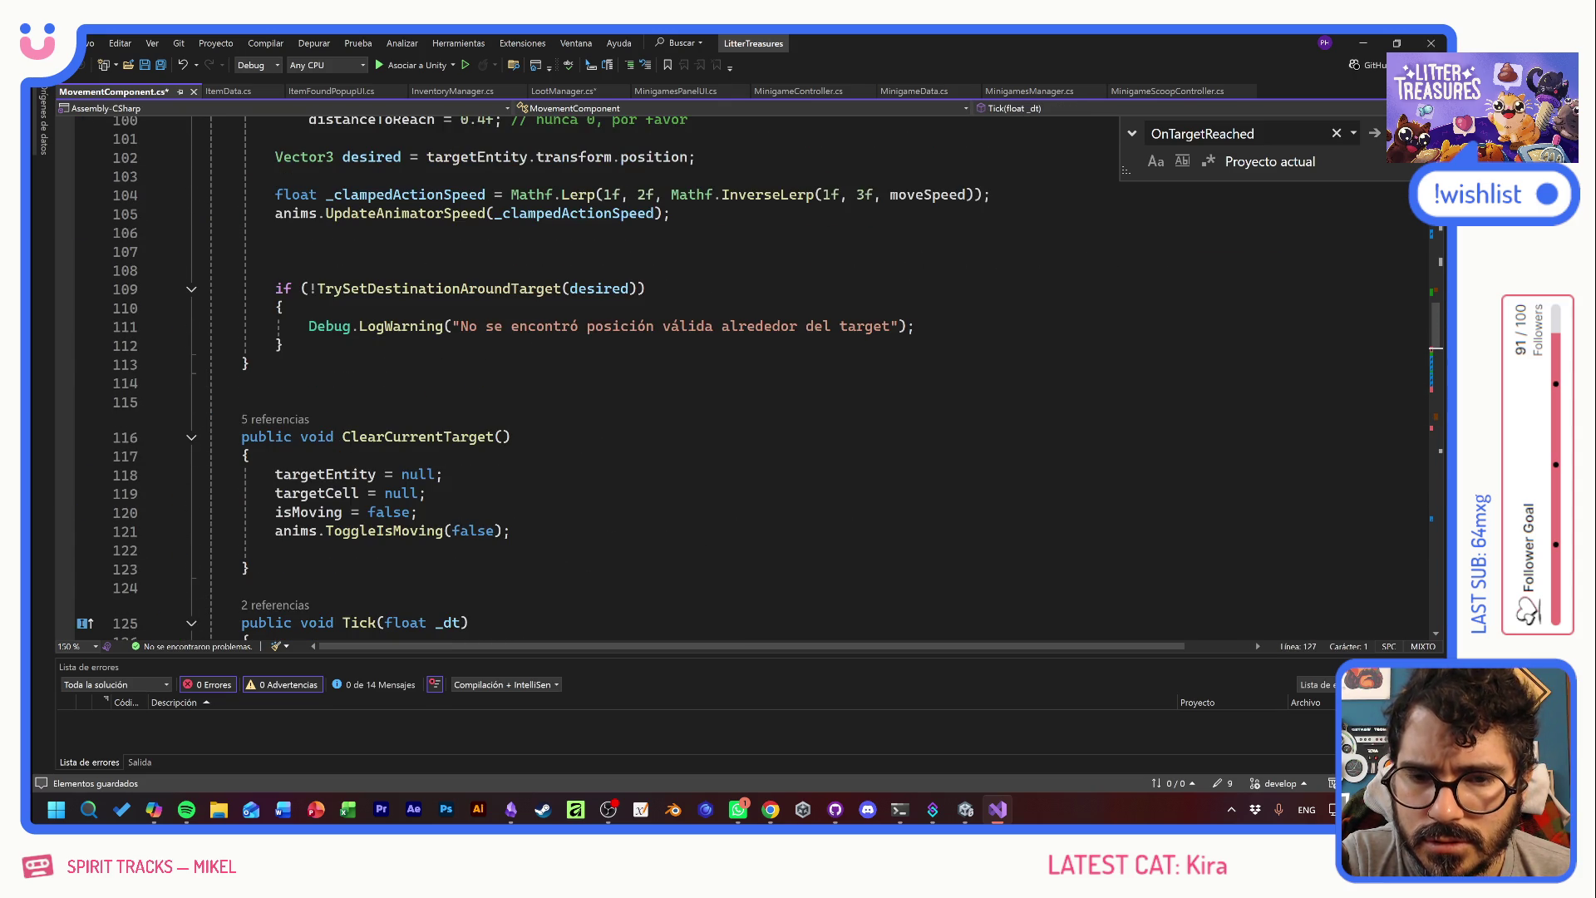
- Delete the currentDir and directionSmoothSpeed field declarations on lines 28–29
{"action": "scroll", "coordinate": [748, 374], "scroll_direction": "up", "scroll_amount": 4}
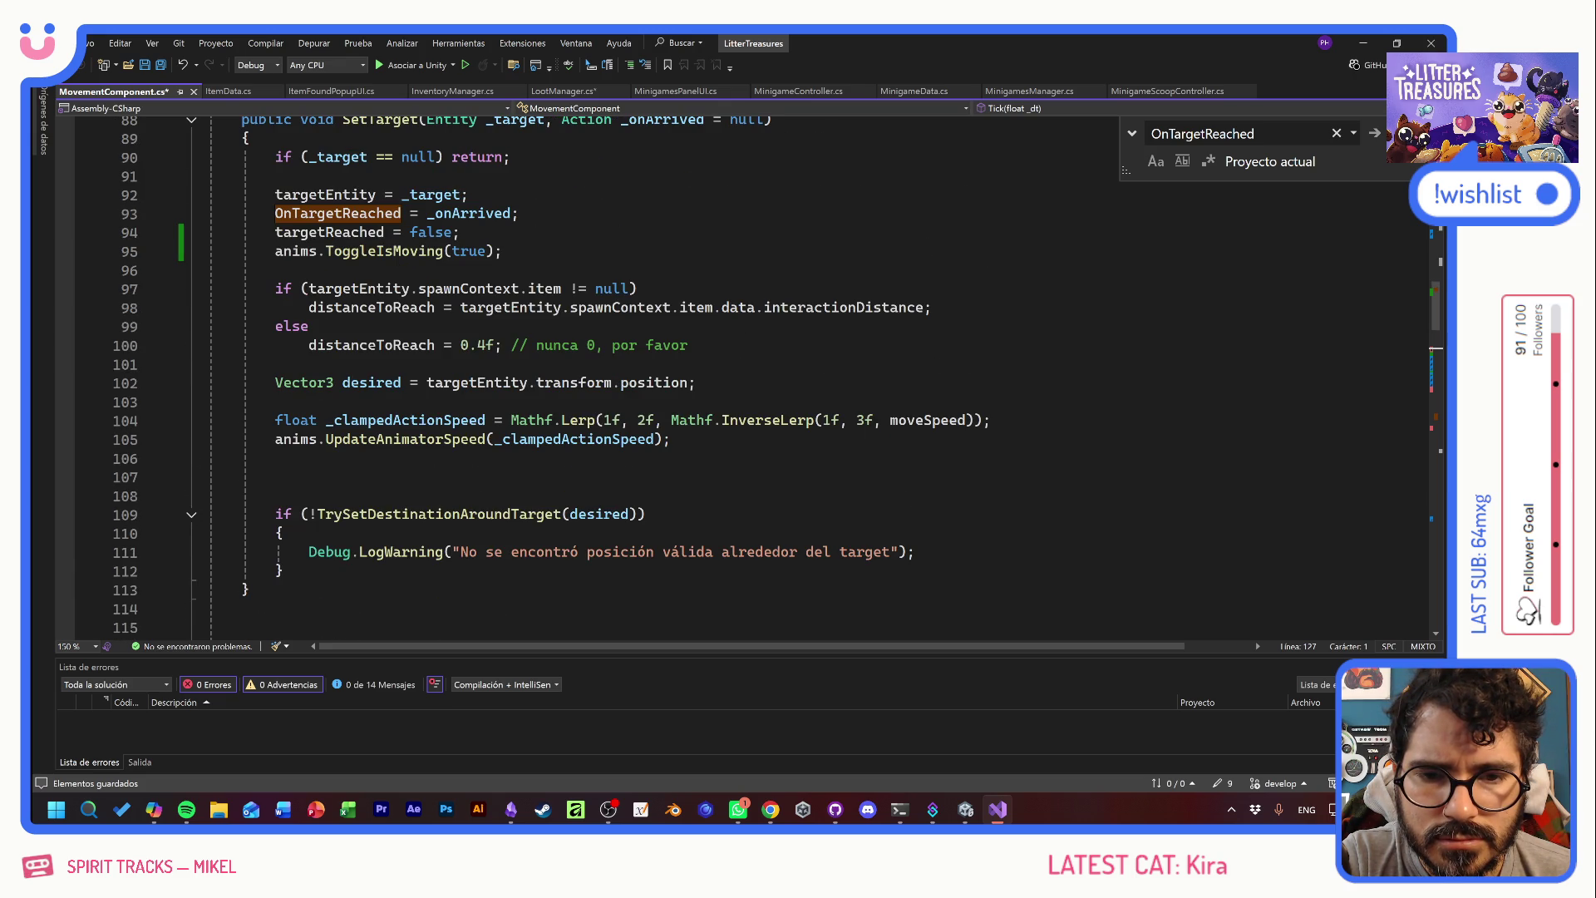
{"action": "scroll", "coordinate": [748, 374], "scroll_direction": "up", "scroll_amount": 7}
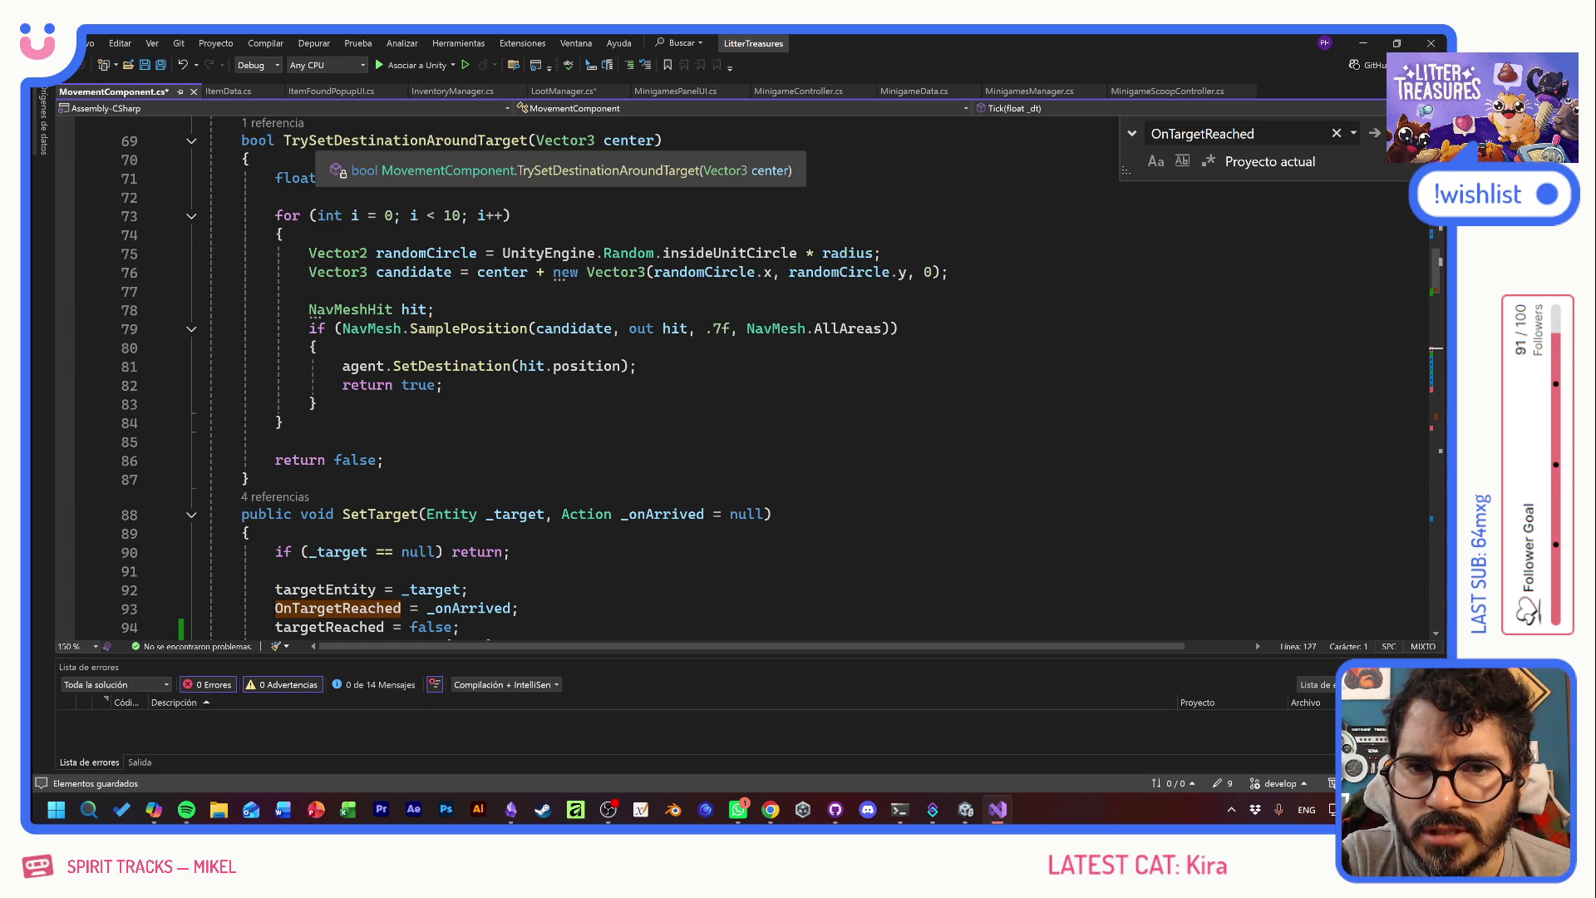
{"action": "scroll", "coordinate": [532, 378], "scroll_direction": "down", "scroll_amount": 5}
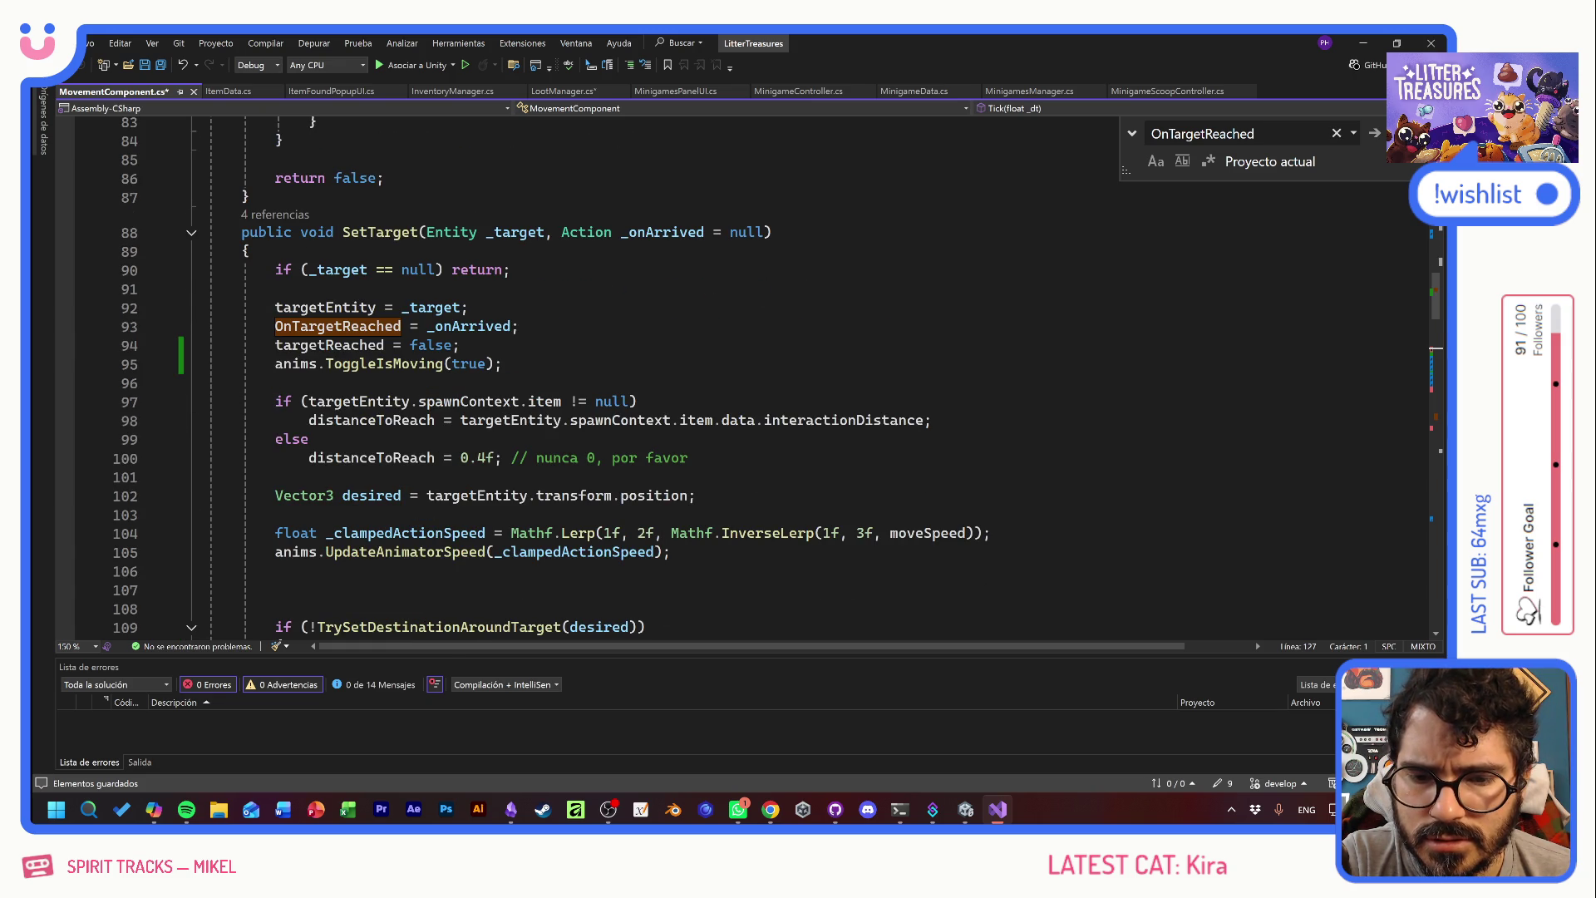
{"action": "scroll", "coordinate": [532, 416], "scroll_direction": "down", "scroll_amount": 2}
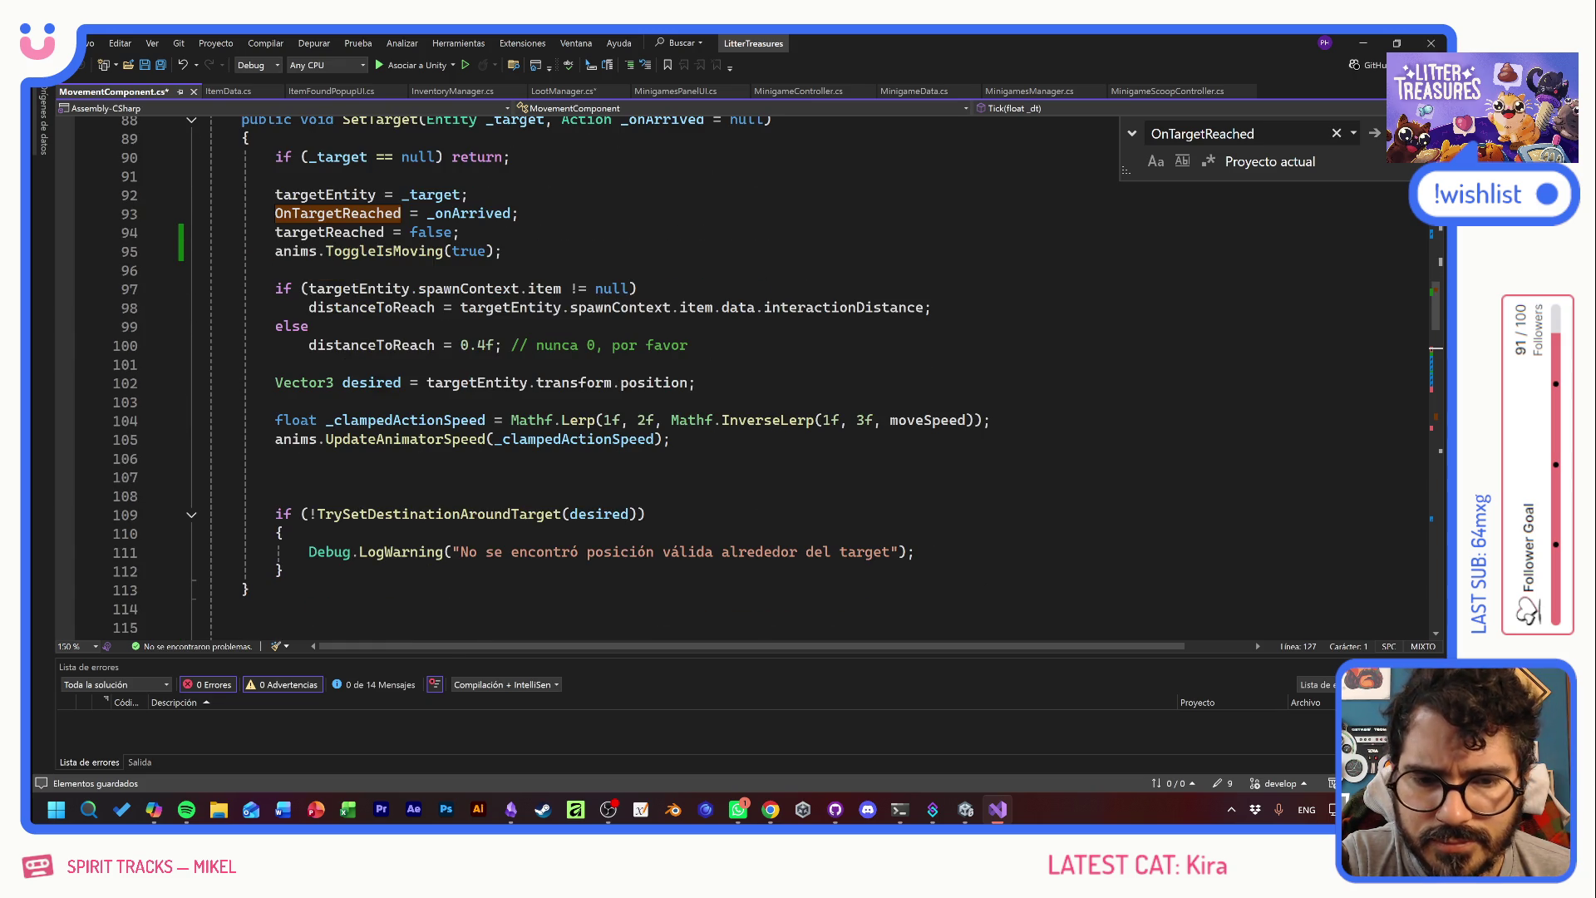
{"action": "scroll", "coordinate": [598, 553], "scroll_direction": "up", "scroll_amount": 11}
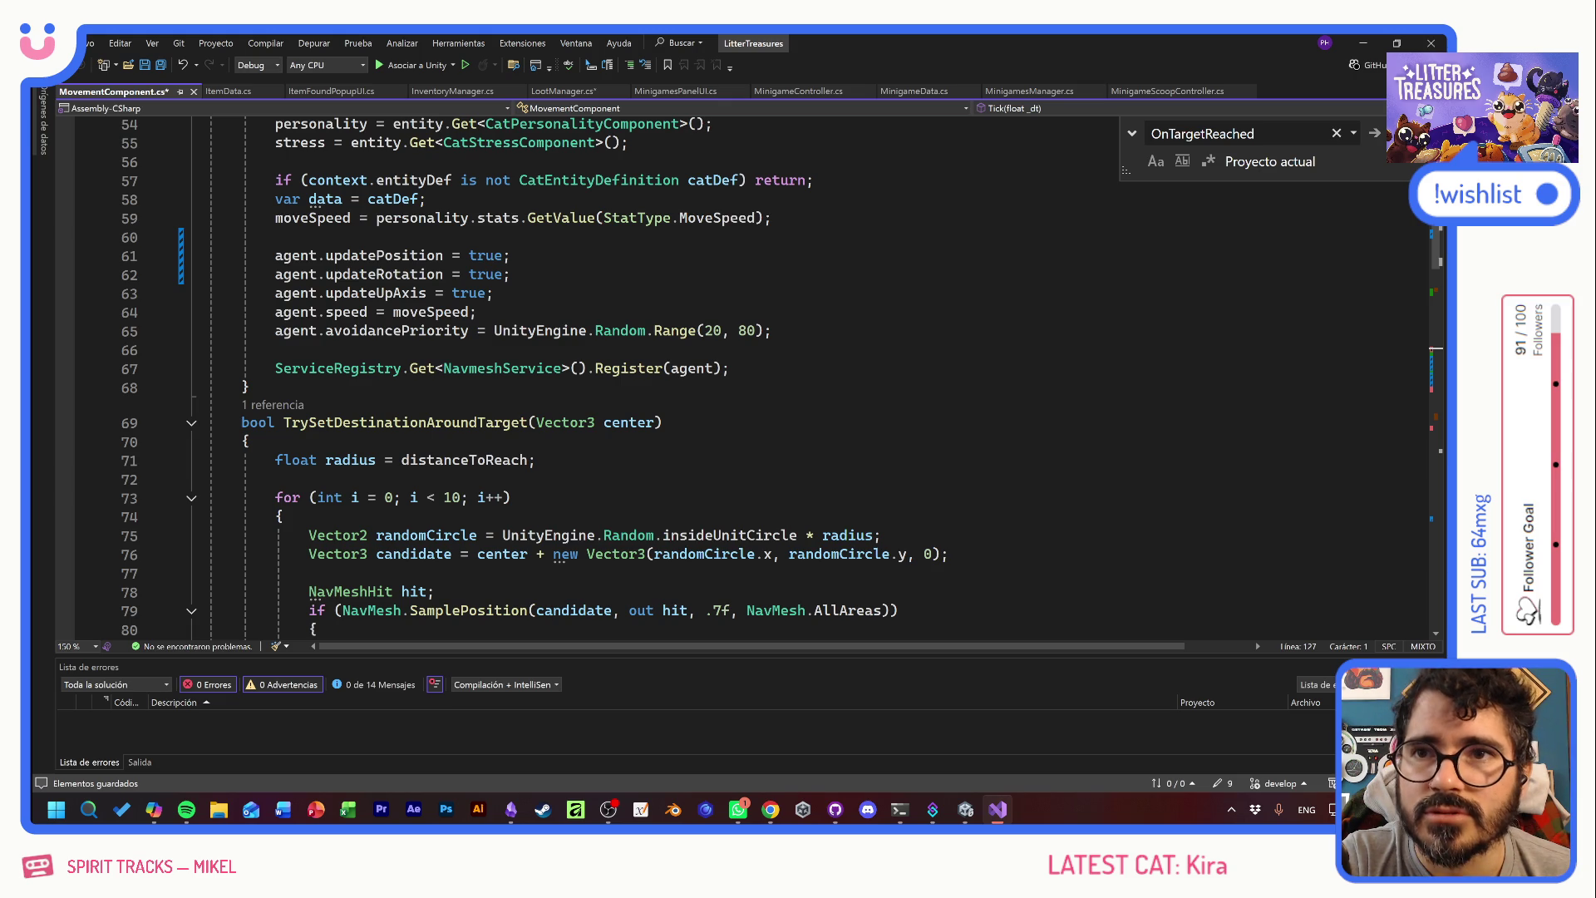
{"action": "scroll", "coordinate": [532, 378], "scroll_direction": "down", "scroll_amount": 3}
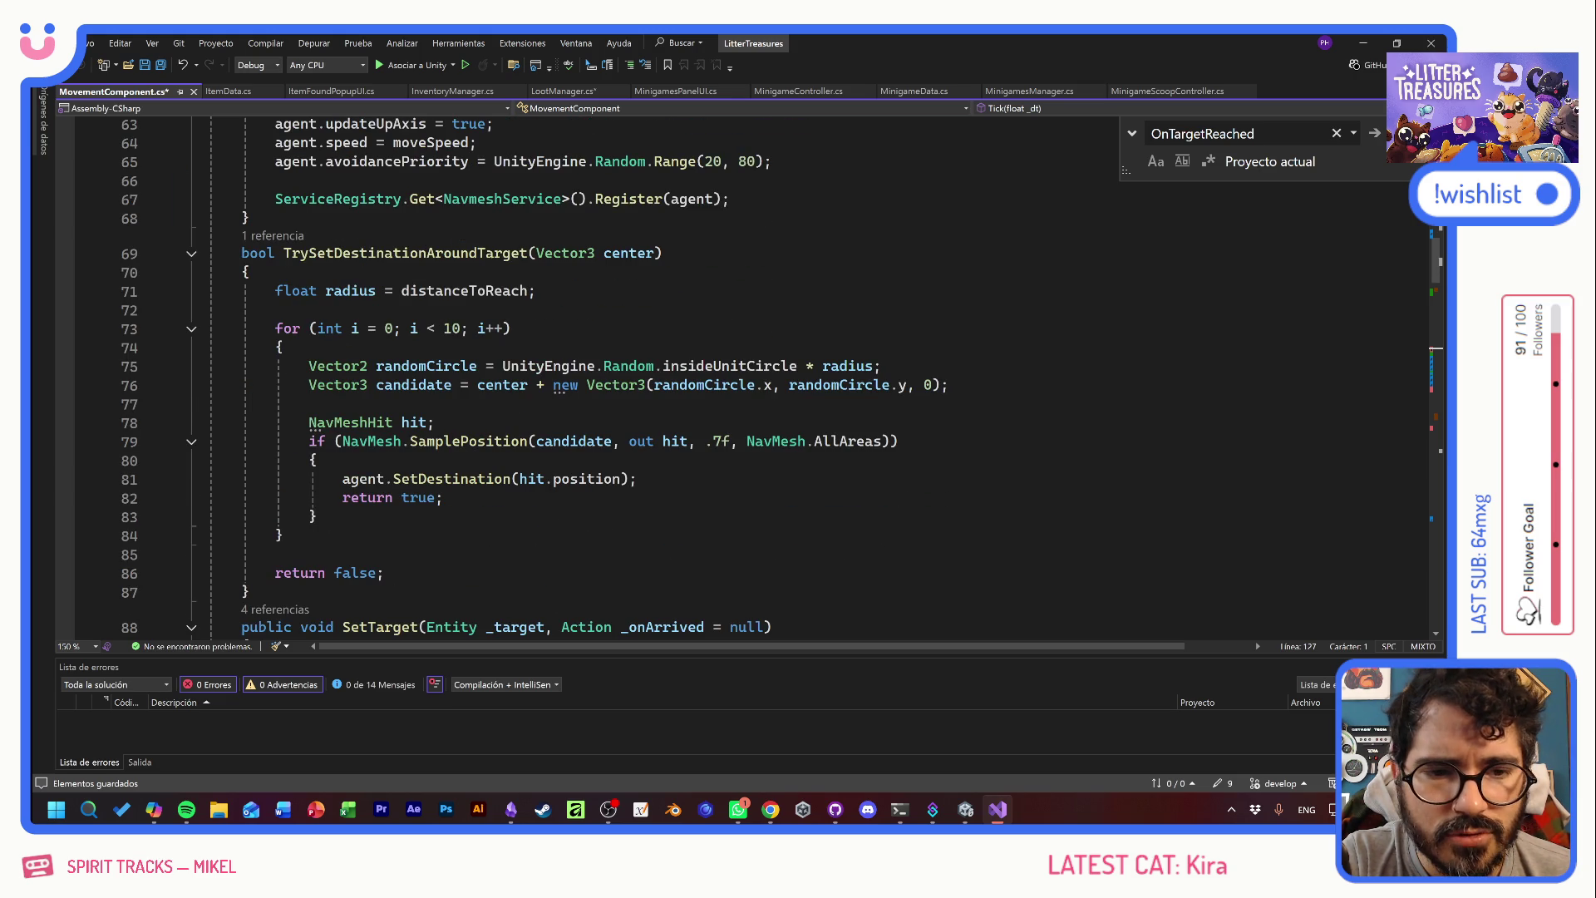
{"action": "key", "text": "ctrl+z"}
{"action": "key", "text": "Delete"}
- Select the whole RoomManager levelManager declaration line
{"action": "scroll", "coordinate": [138, 359], "scroll_direction": "up", "scroll_amount": 4}
{"action": "left_click", "coordinate": [453, 369]}
{"action": "key", "text": "shift+Home"}
{"action": "key", "text": "shift+Home"}
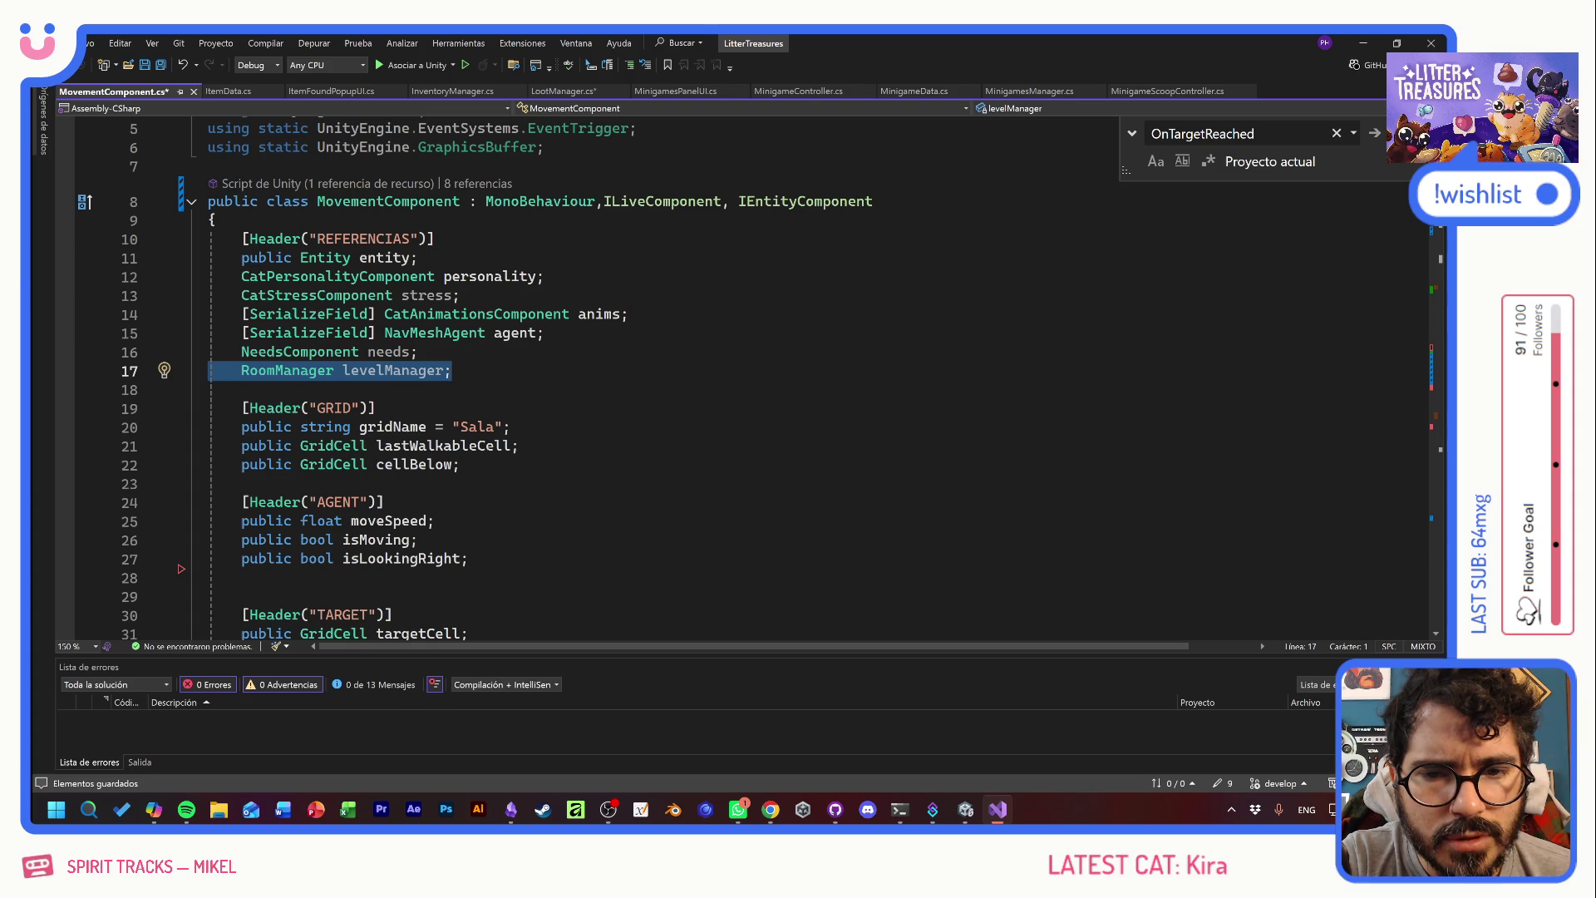
{"action": "key", "text": "shift+Up"}
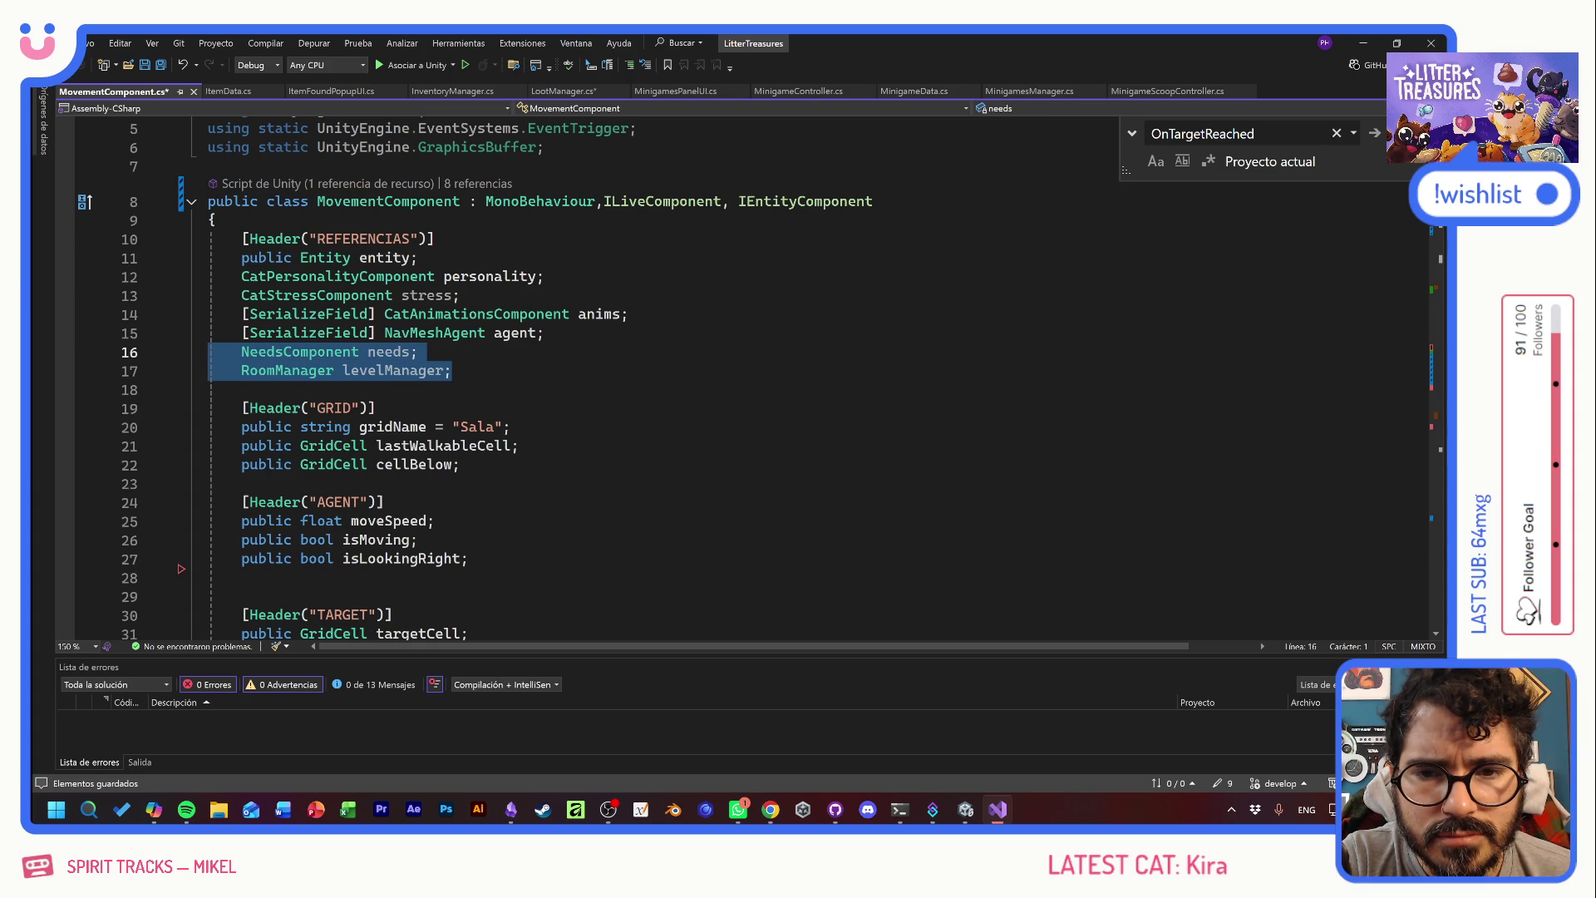
{"action": "key", "text": "Right"}
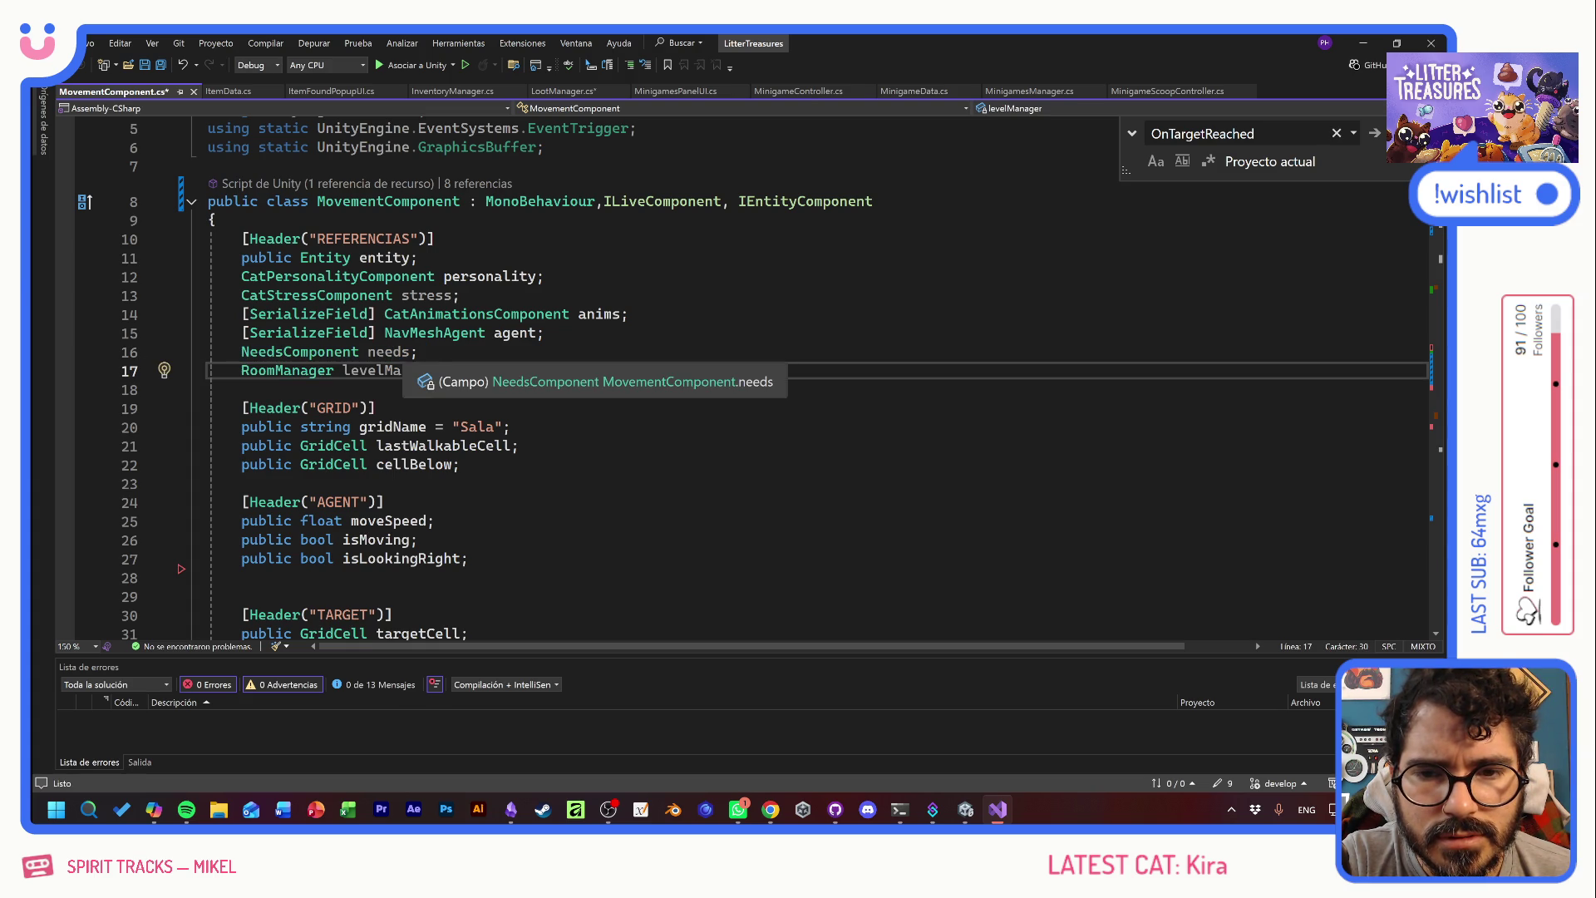
{"action": "key", "text": "Down"}
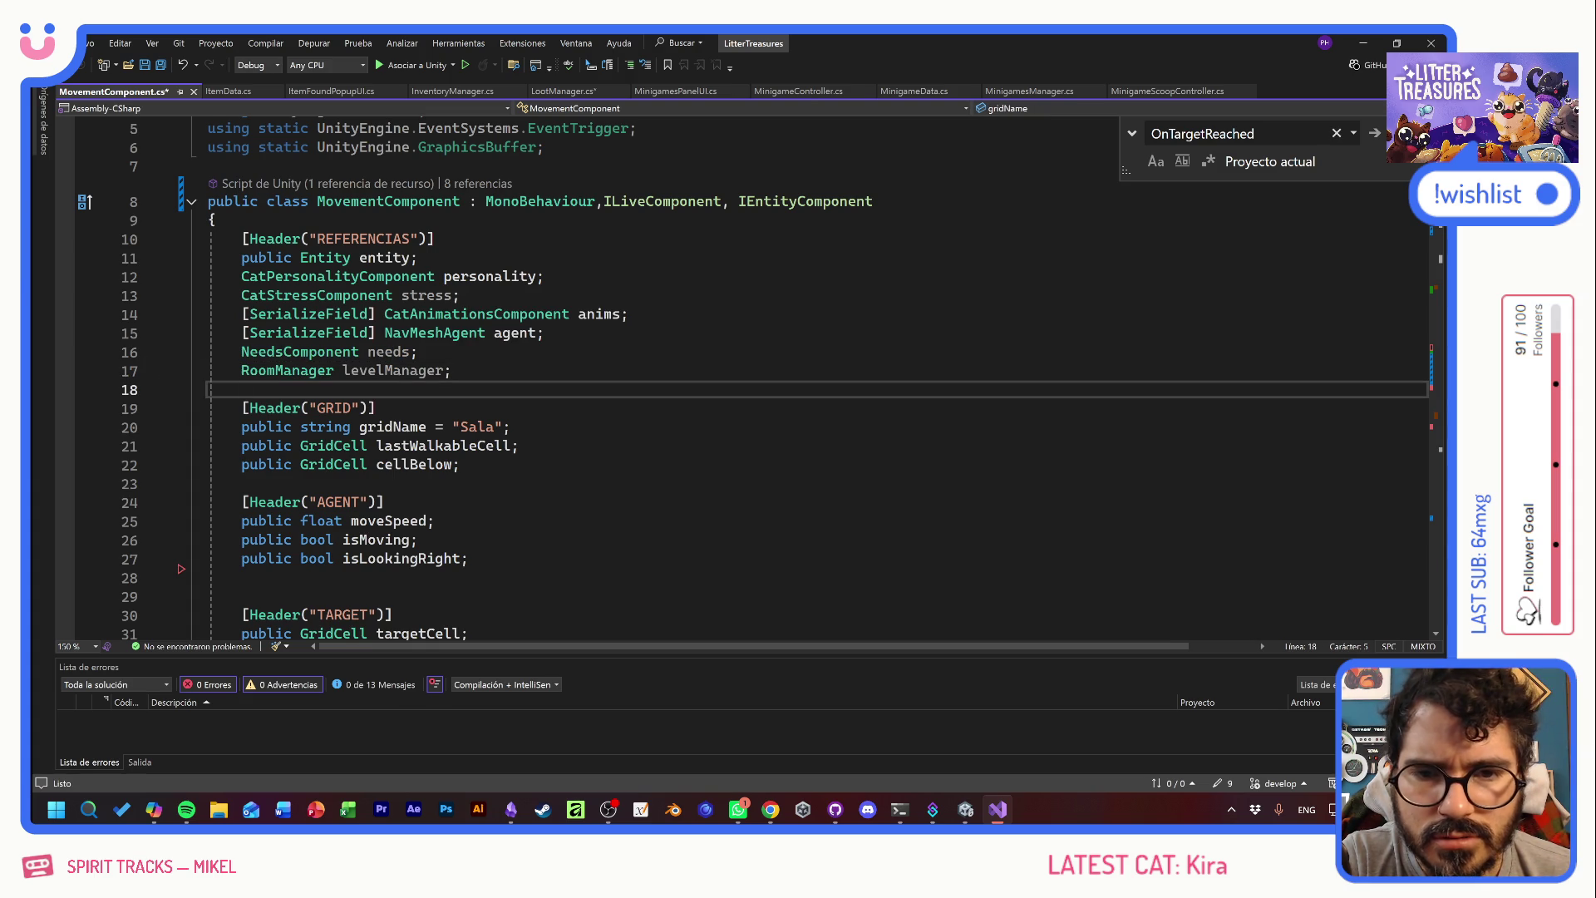
{"action": "scroll", "coordinate": [548, 378], "scroll_direction": "down", "scroll_amount": 12}
{"action": "scroll", "coordinate": [548, 378], "scroll_direction": "down", "scroll_amount": 10}
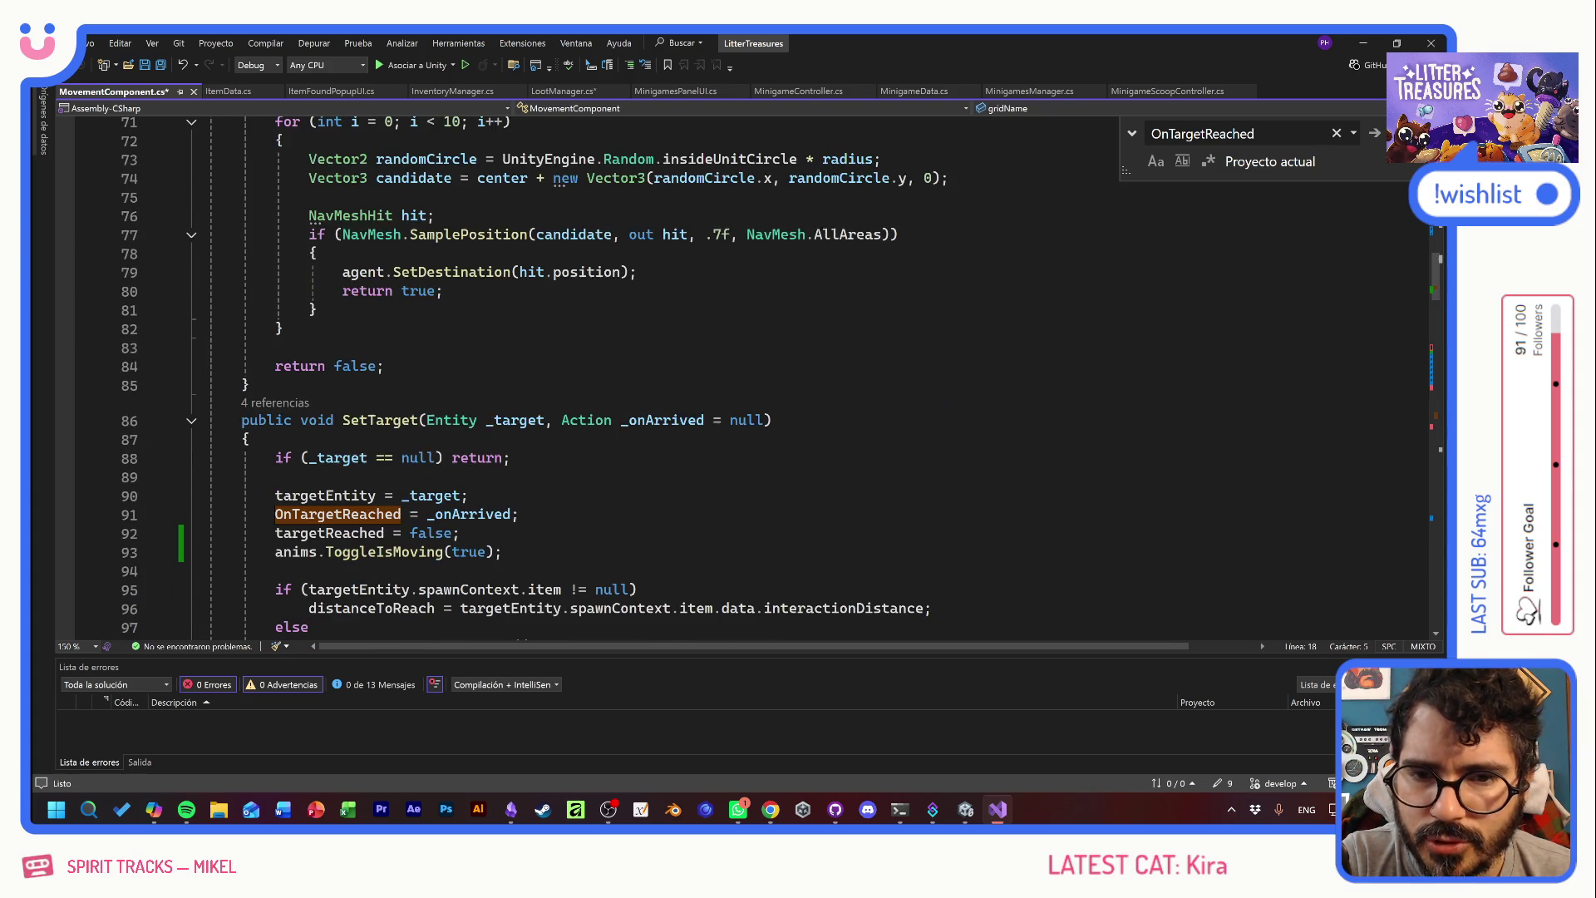
{"action": "scroll", "coordinate": [549, 378], "scroll_direction": "up", "scroll_amount": 4}
{"action": "scroll", "coordinate": [549, 379], "scroll_direction": "down", "scroll_amount": 9}
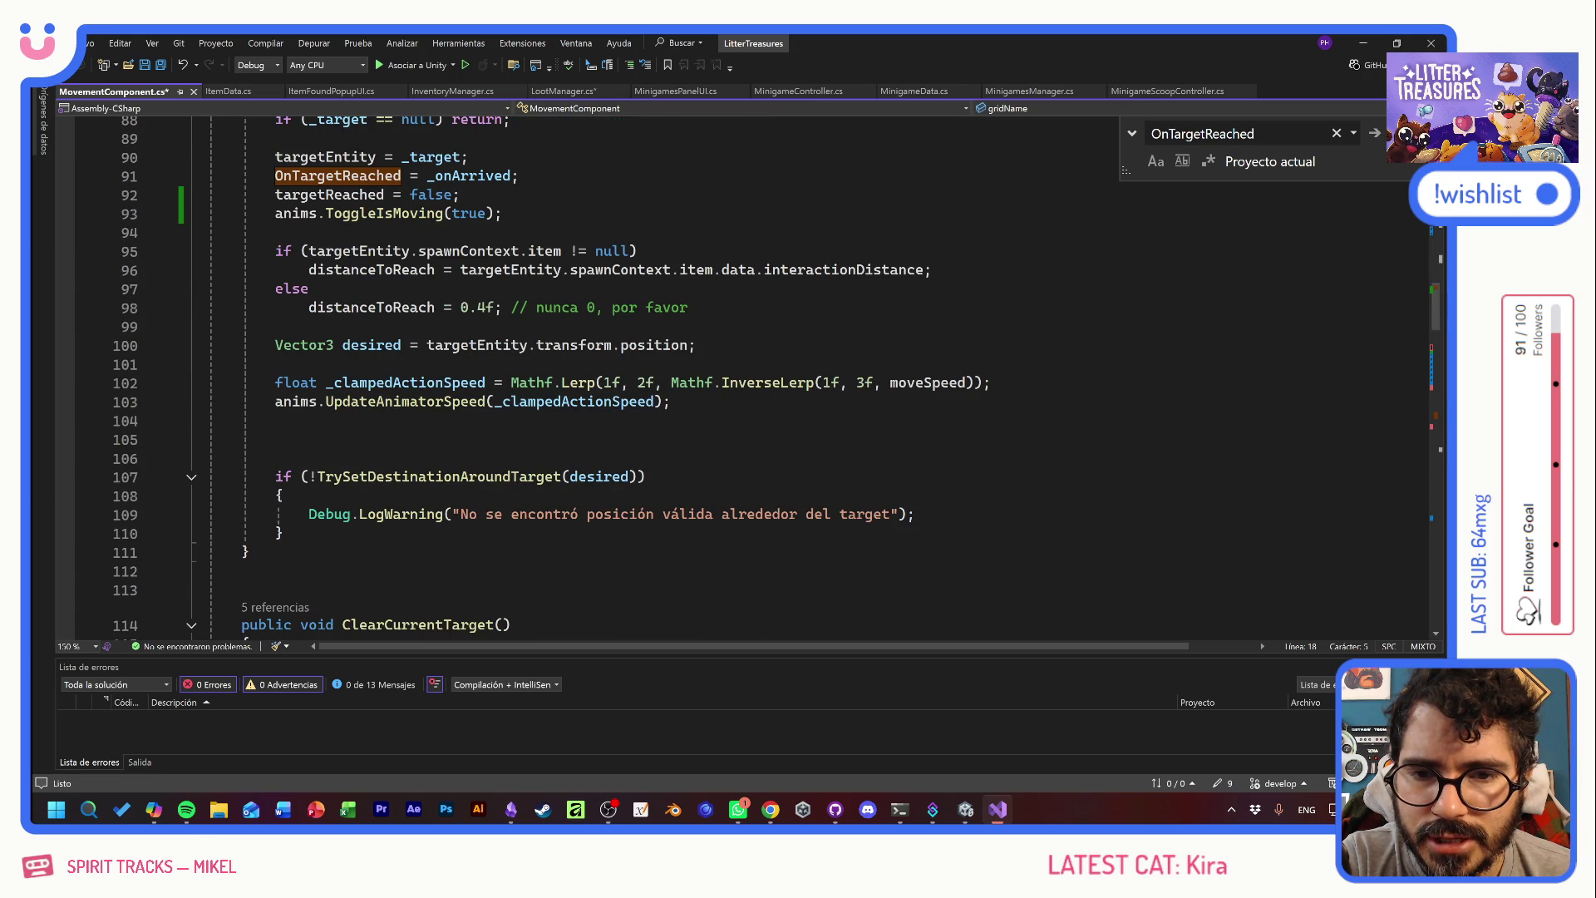
{"action": "scroll", "coordinate": [549, 379], "scroll_direction": "down", "scroll_amount": 20}
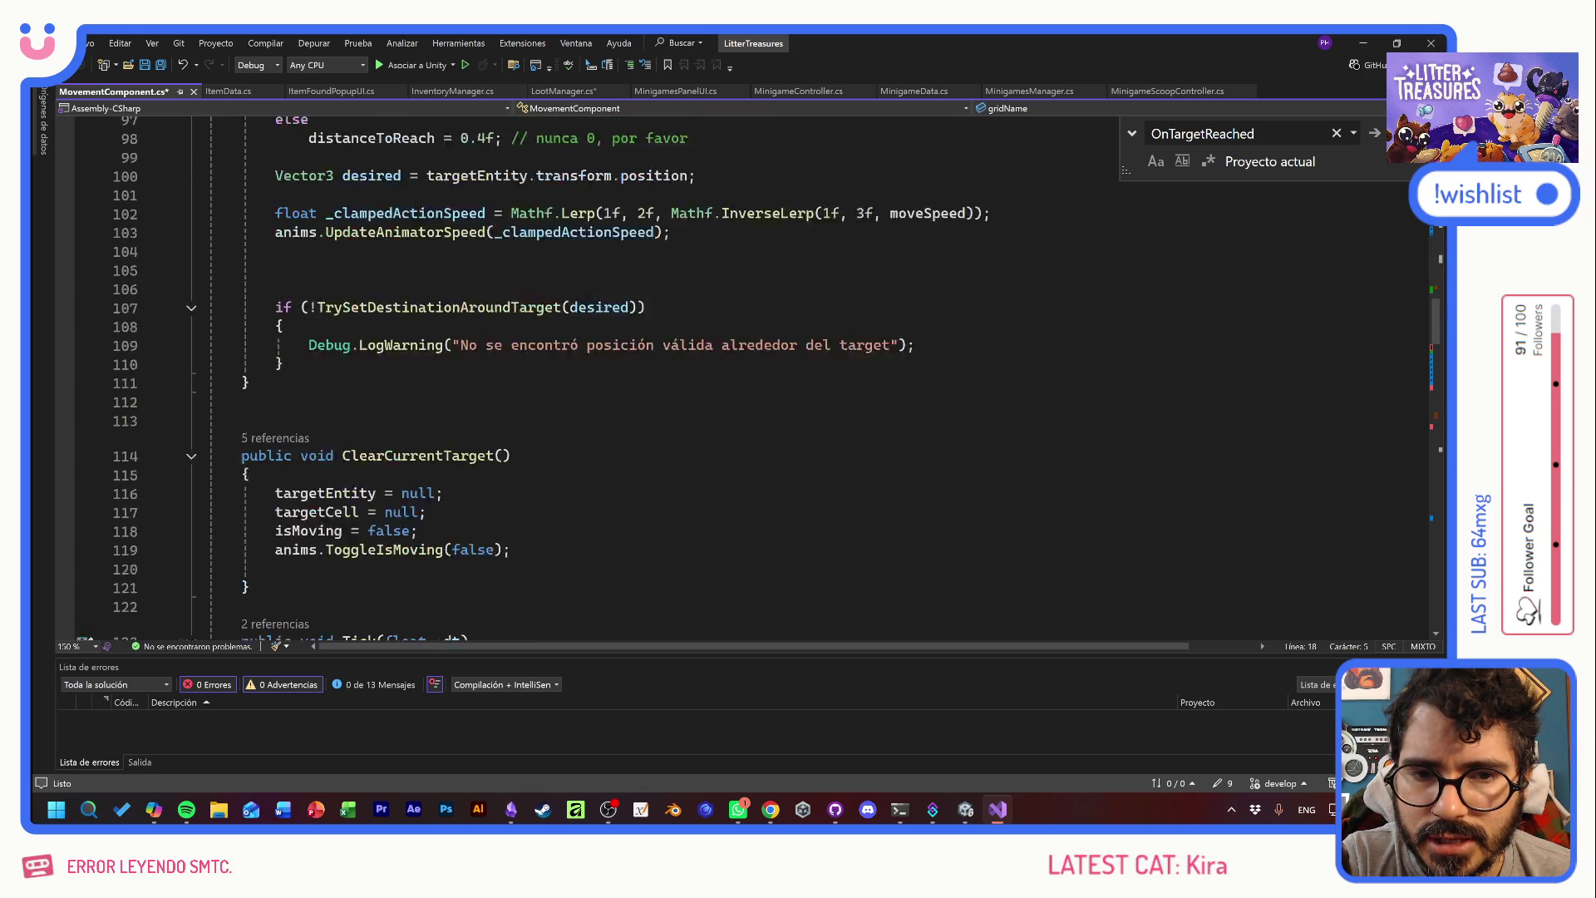
{"action": "scroll", "coordinate": [548, 378], "scroll_direction": "down", "scroll_amount": 7}
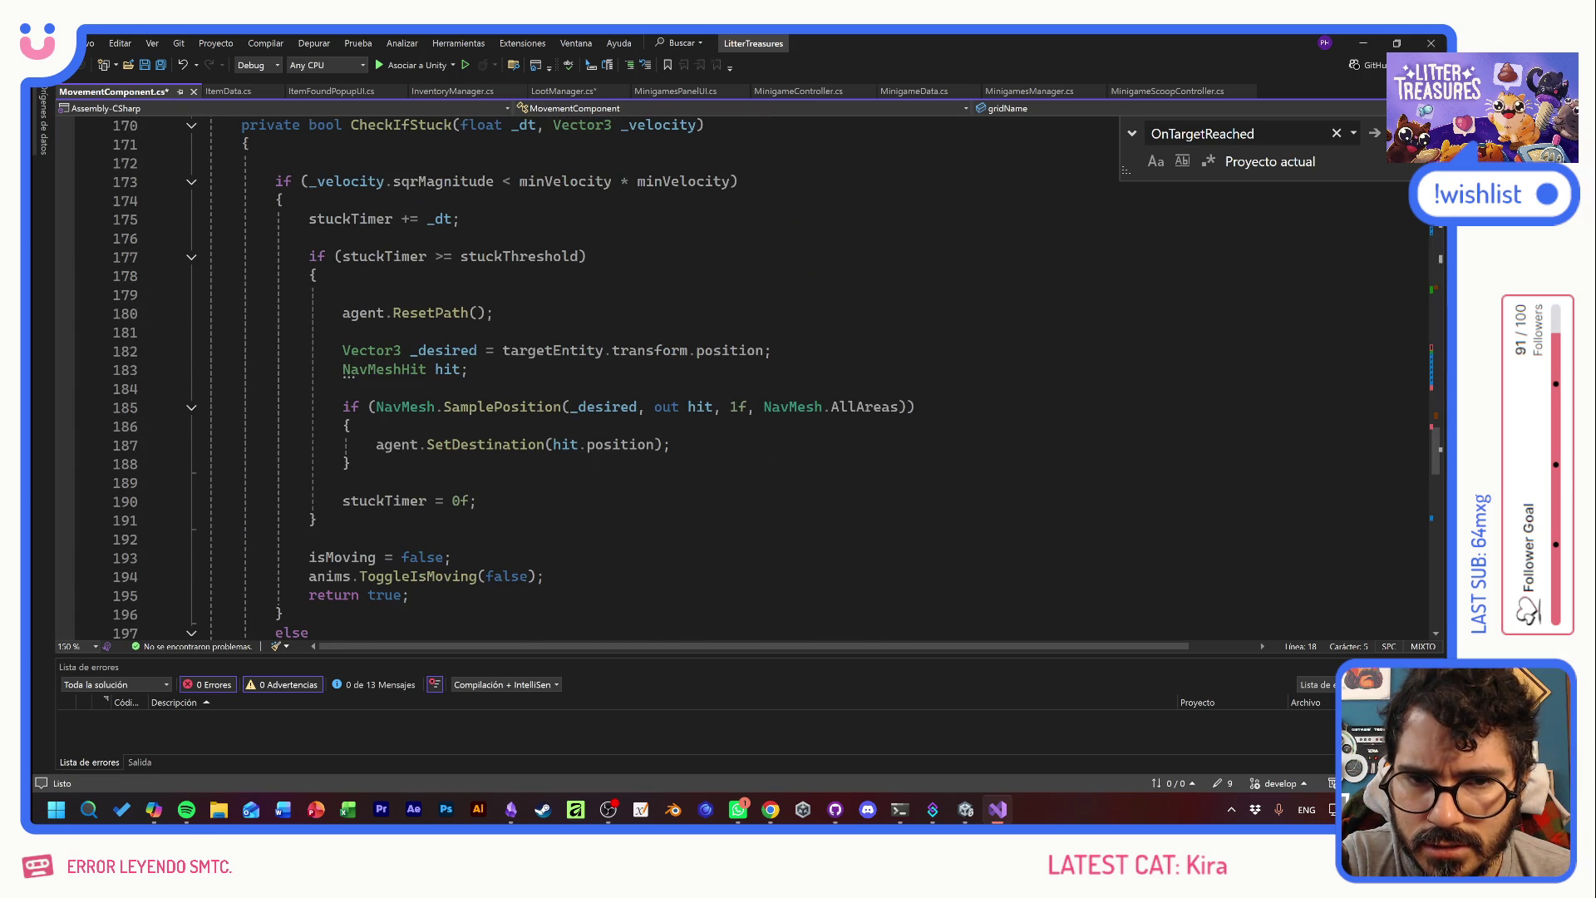
{"action": "scroll", "coordinate": [549, 378], "scroll_direction": "down", "scroll_amount": 6}
{"action": "scroll", "coordinate": [549, 378], "scroll_direction": "up", "scroll_amount": 13}
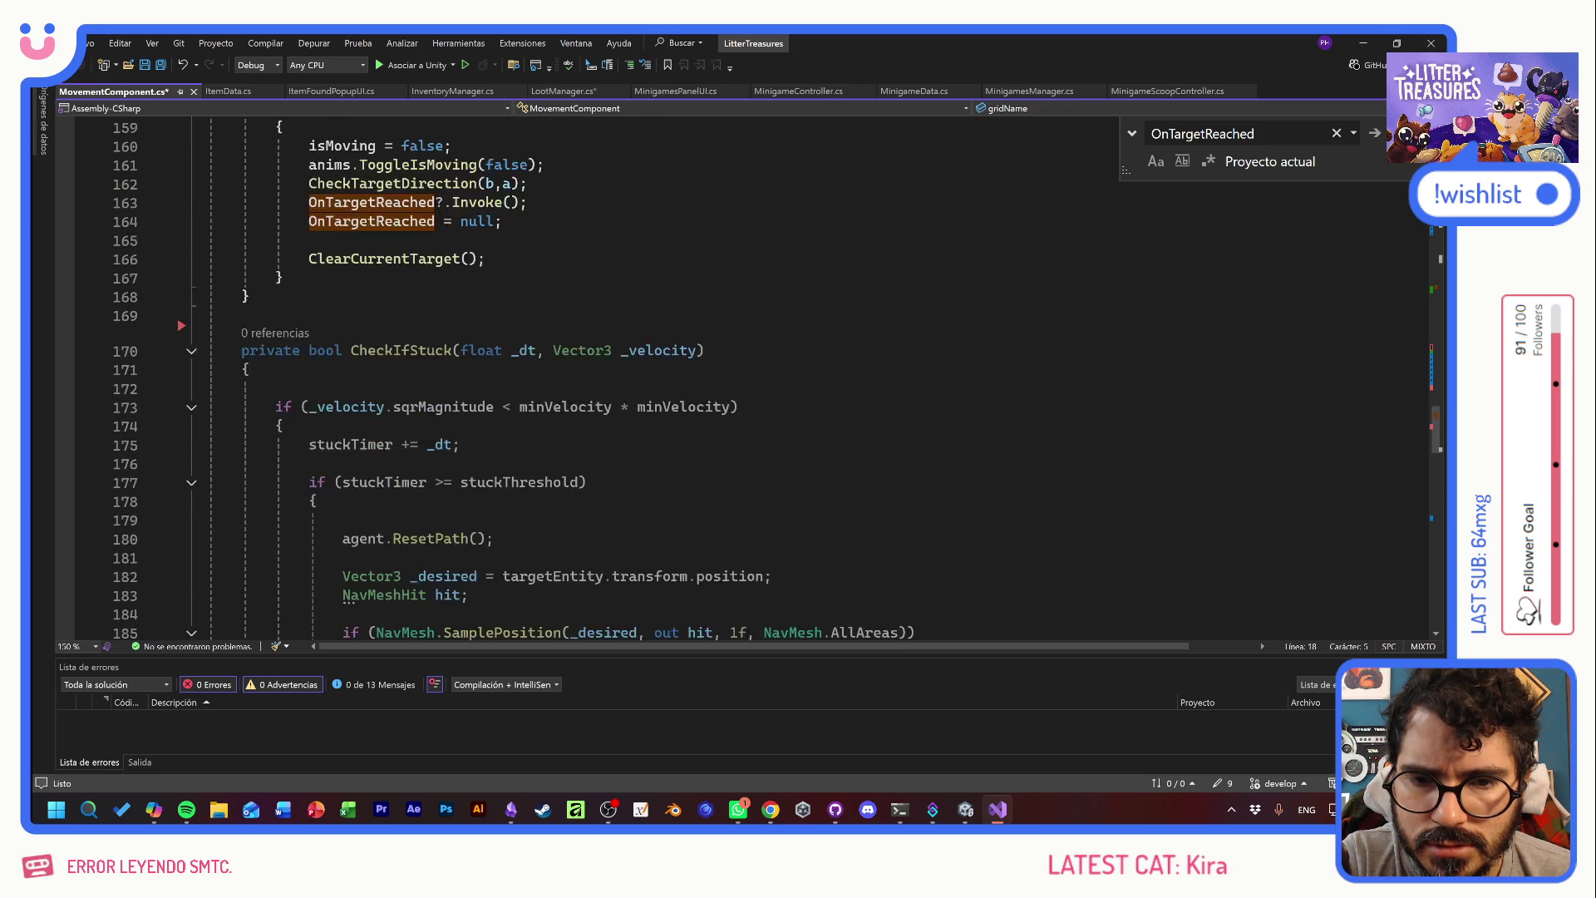
{"action": "scroll", "coordinate": [549, 378], "scroll_direction": "up", "scroll_amount": 1}
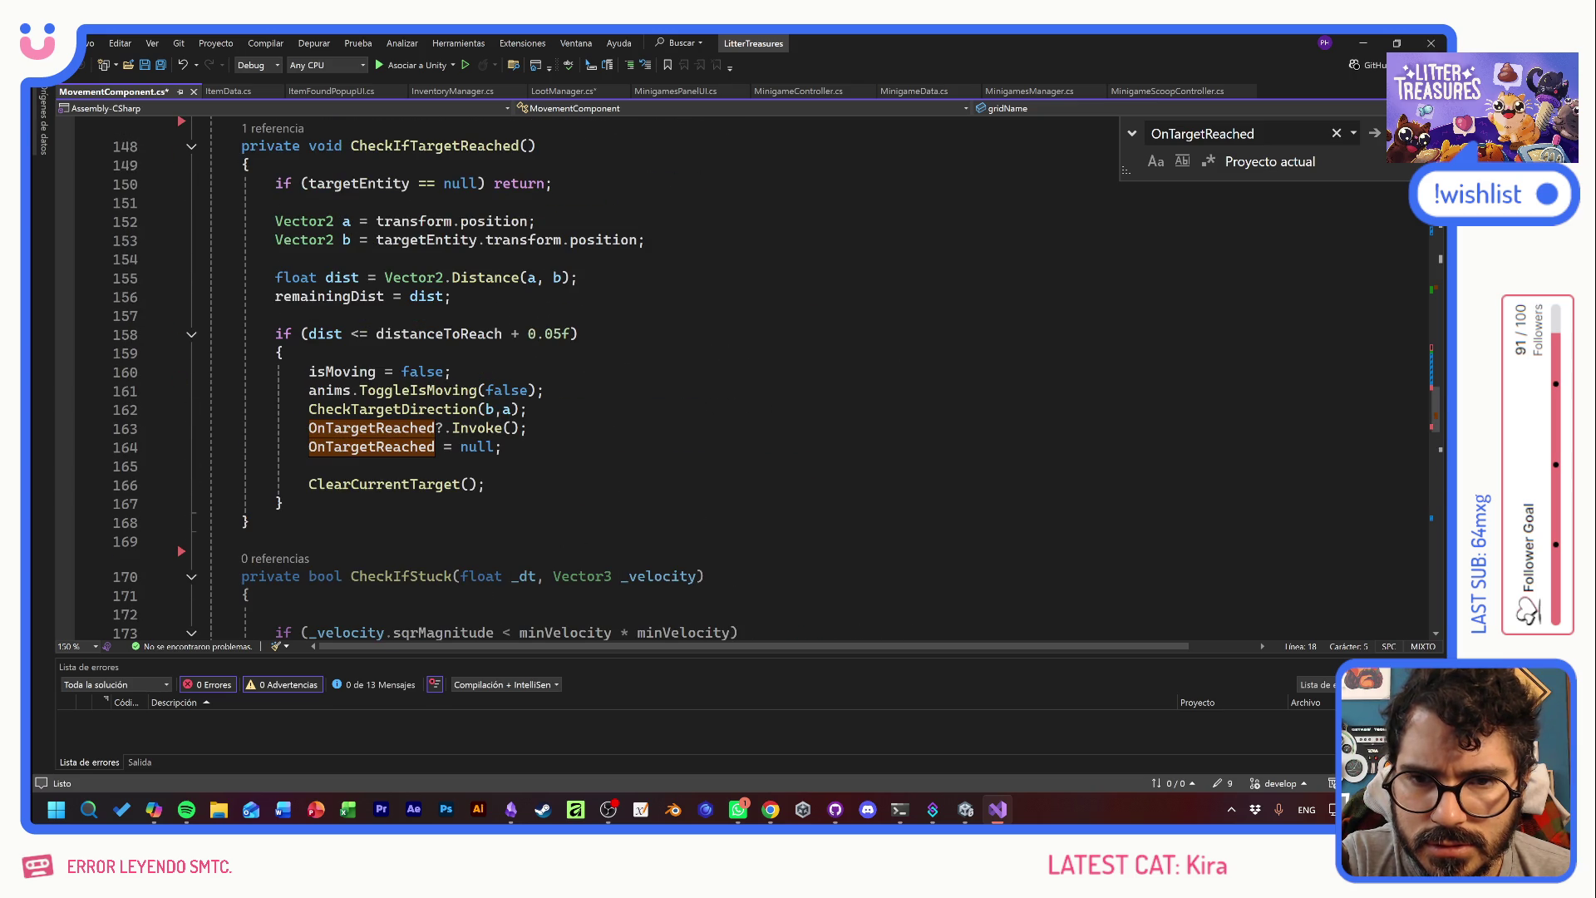
{"action": "scroll", "coordinate": [549, 378], "scroll_direction": "up", "scroll_amount": 13}
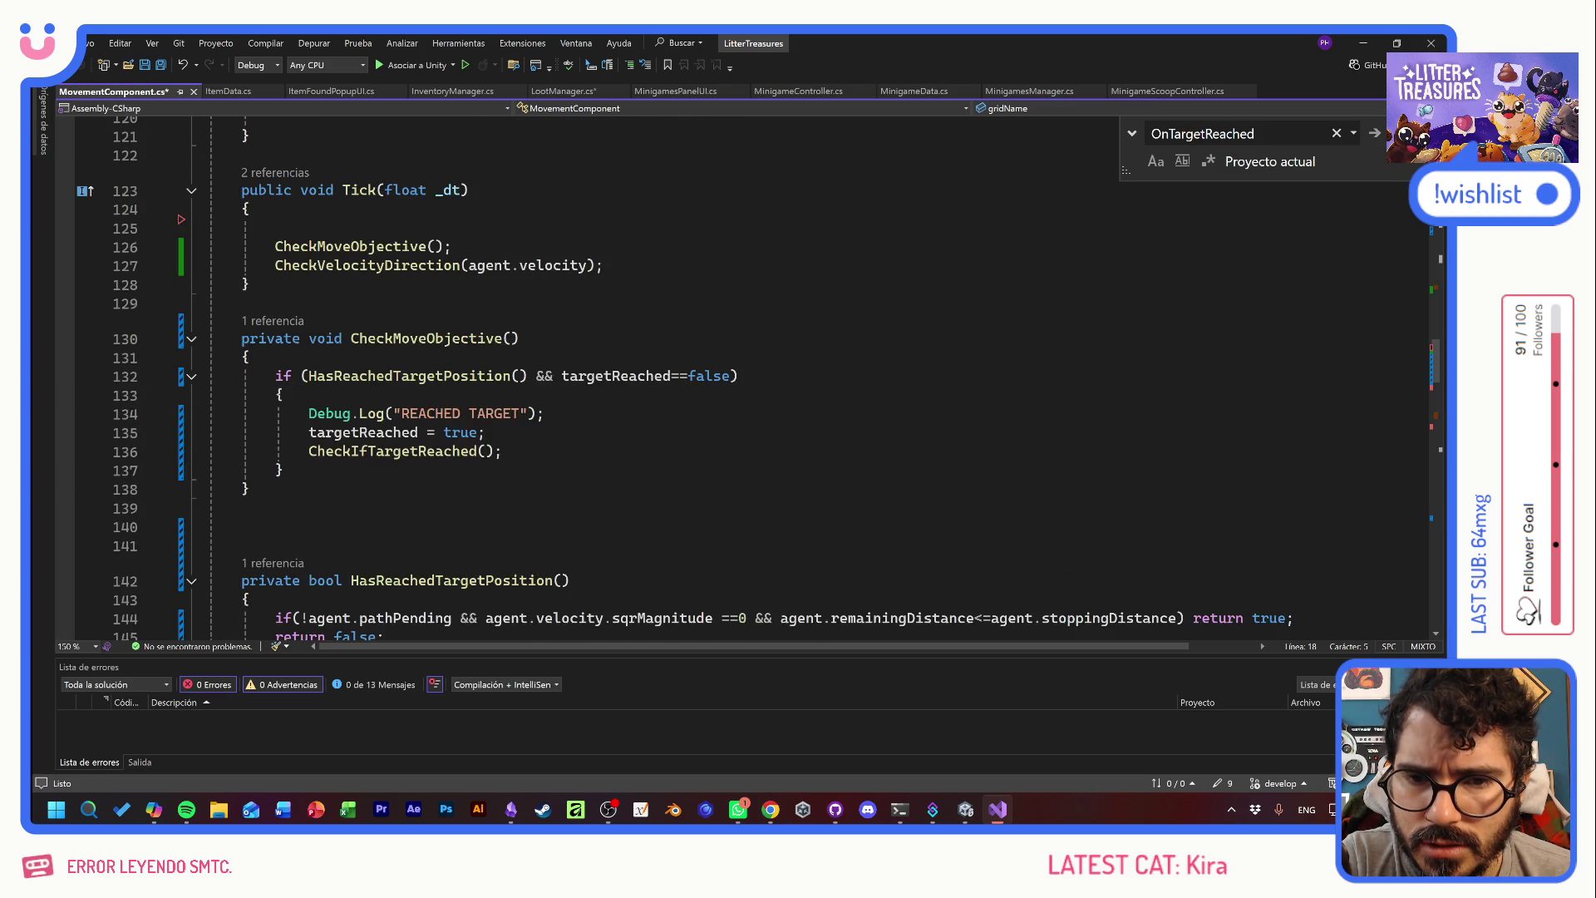
{"action": "left_click", "coordinate": [275, 454]}
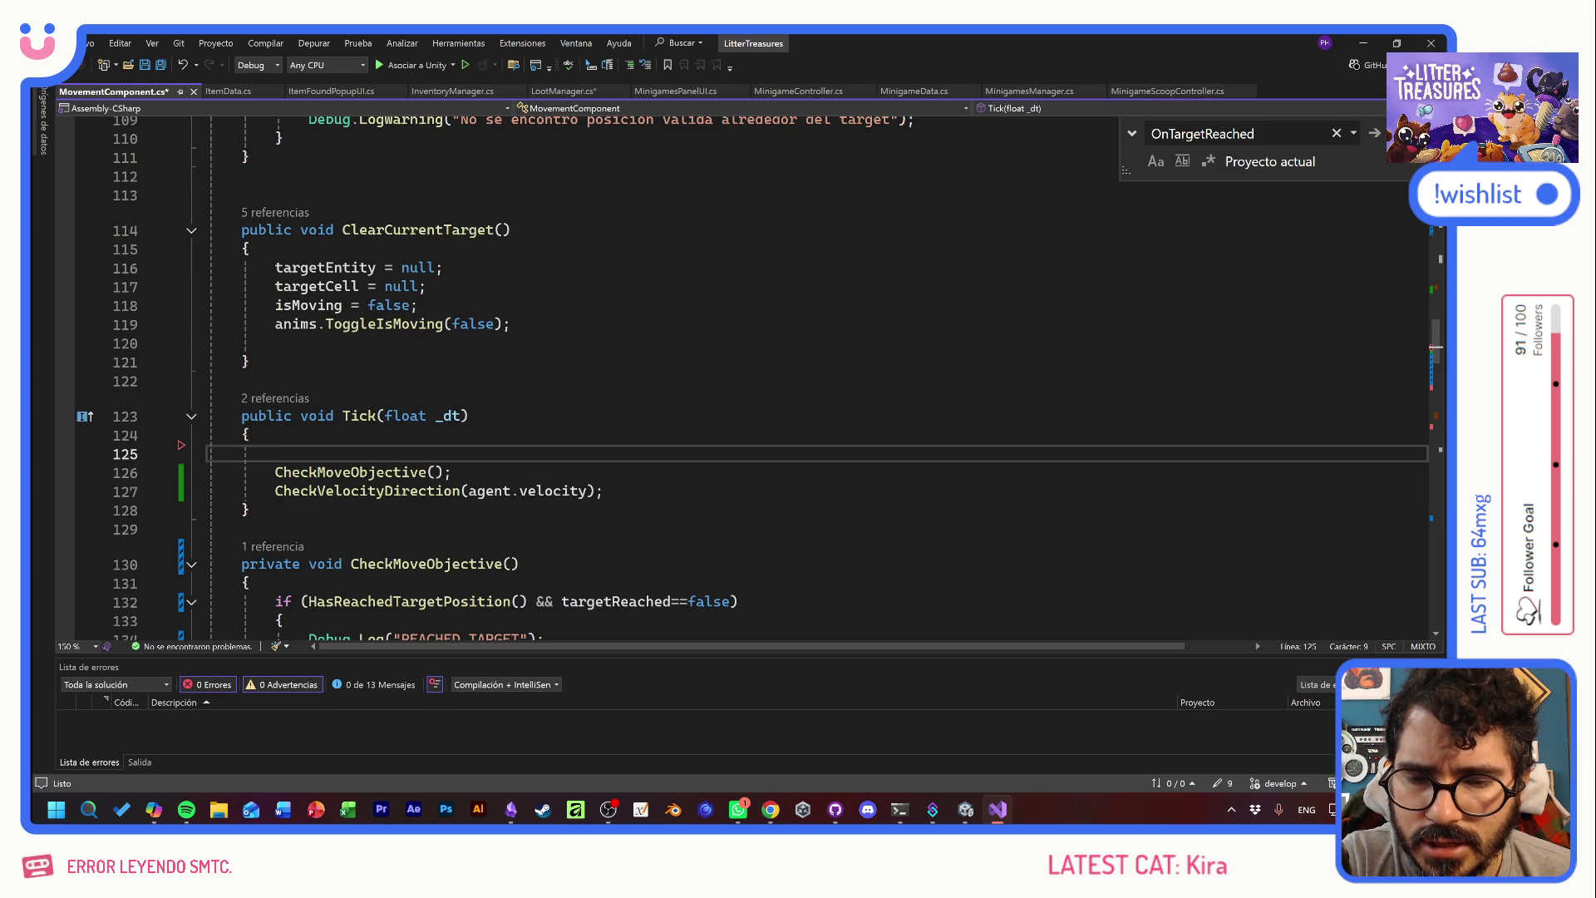
- Add an UpdateMoveSpeed(); call inside Tick and save the file
{"action": "type", "text": "UpdateMove"}
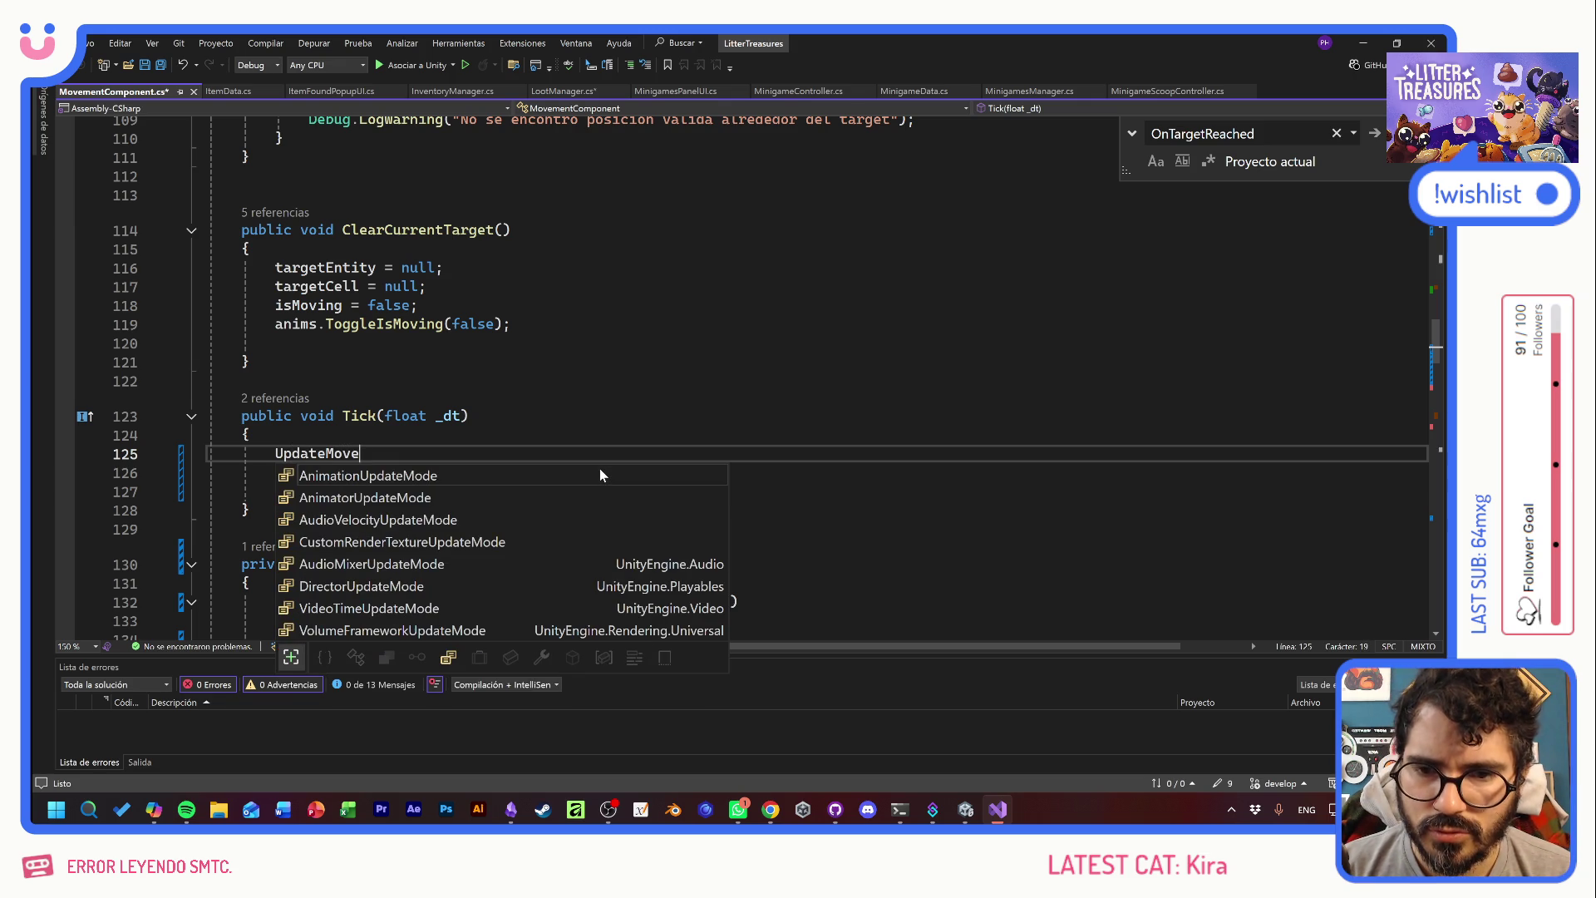
{"action": "type", "text": "Speed();"}
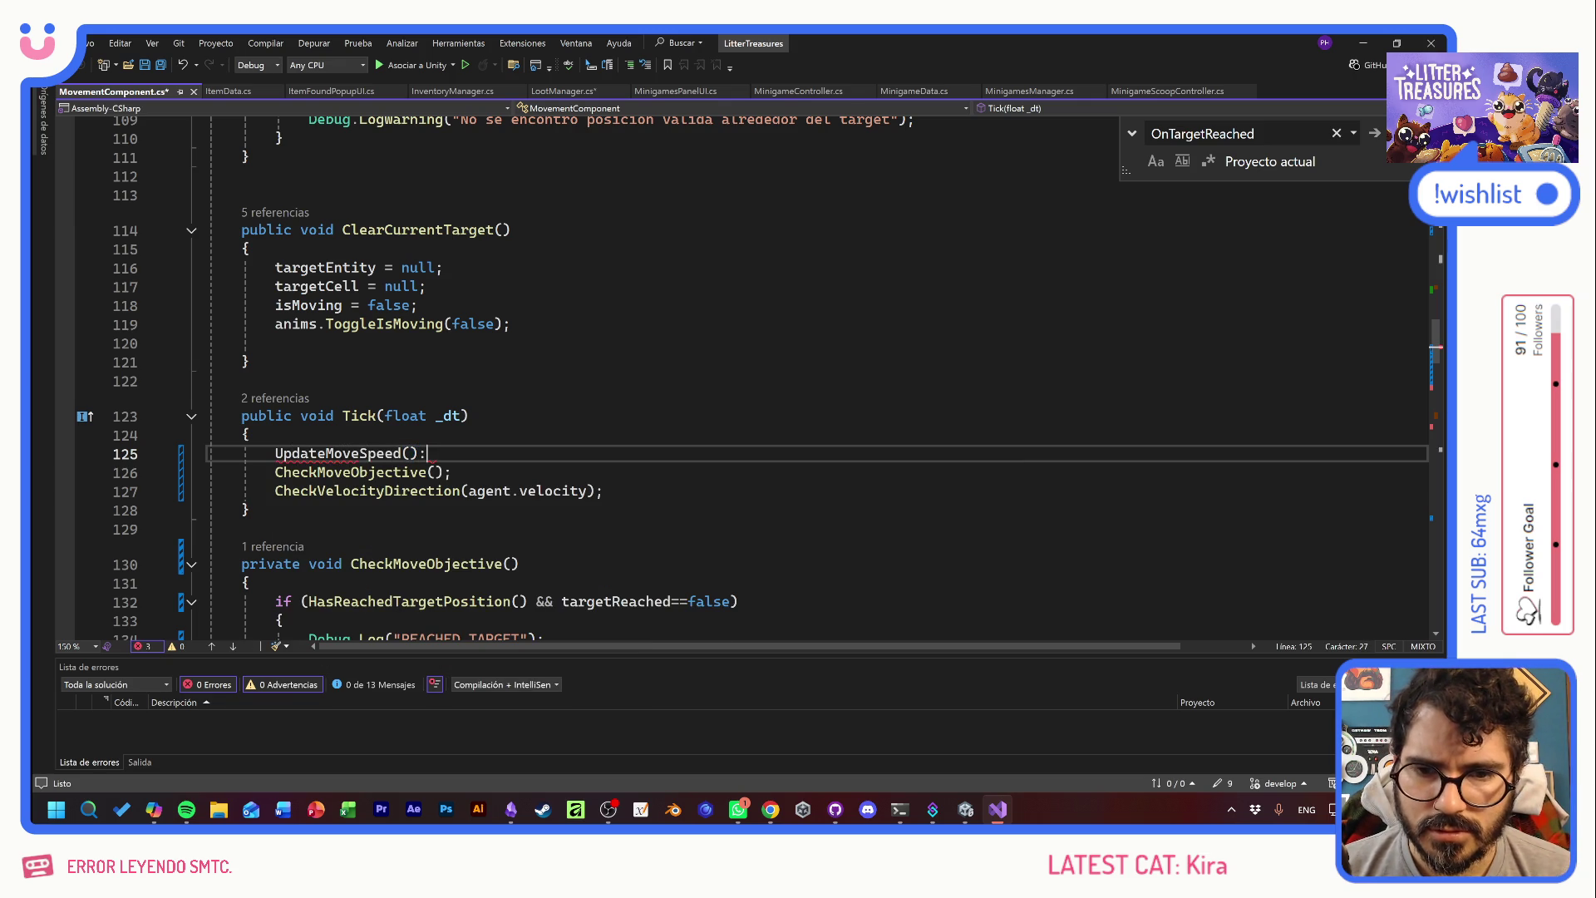
{"action": "key", "text": "ctrl+s"}
{"action": "left_click", "coordinate": [250, 510]}
{"action": "key", "text": "Return"}
{"action": "key", "text": "Return"}
- Write private void UpdateMoveSpeed() setting agent.speed = moveSpeed * stress.stressSpeedMultiplier
{"action": "type", "text": "pri"}
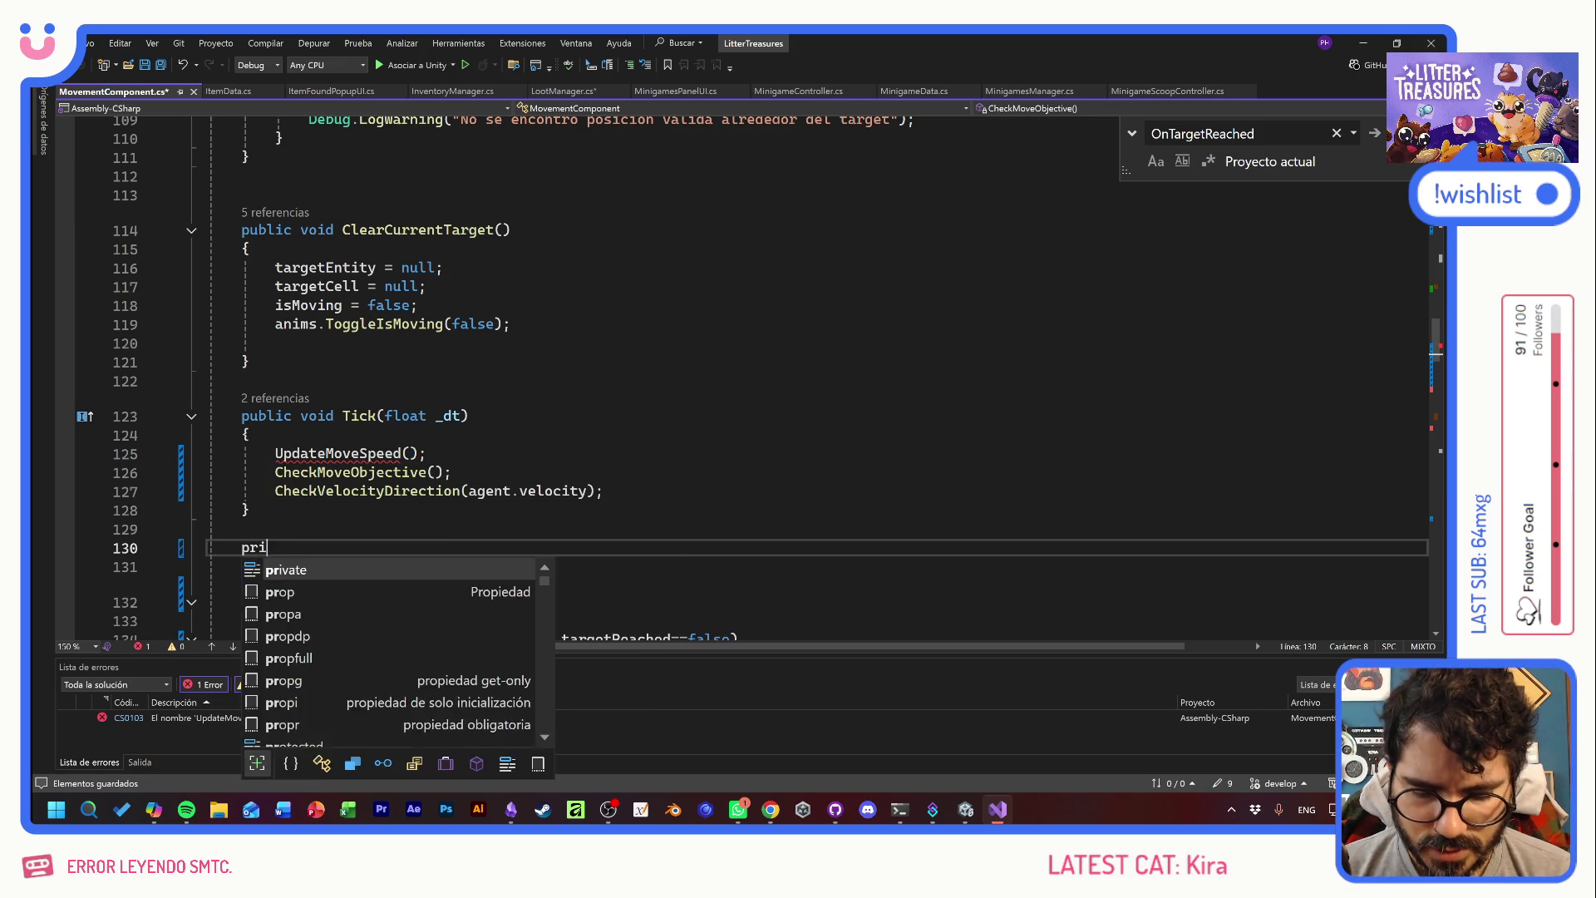
{"action": "type", "text": "vate void U"}
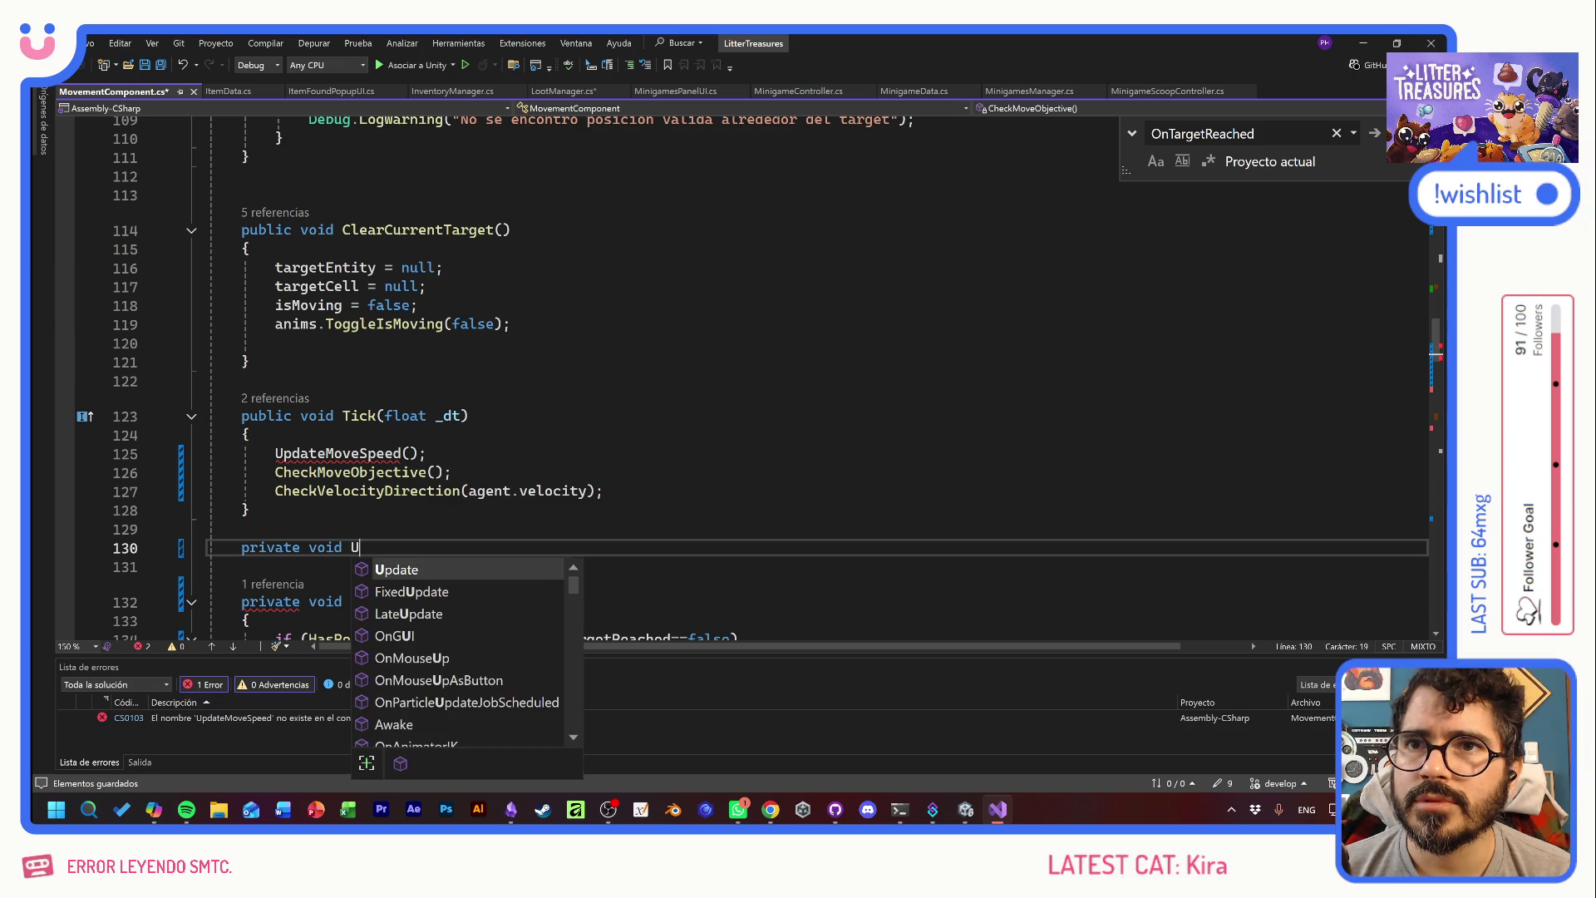
{"action": "type", "text": "pdateMoveS"}
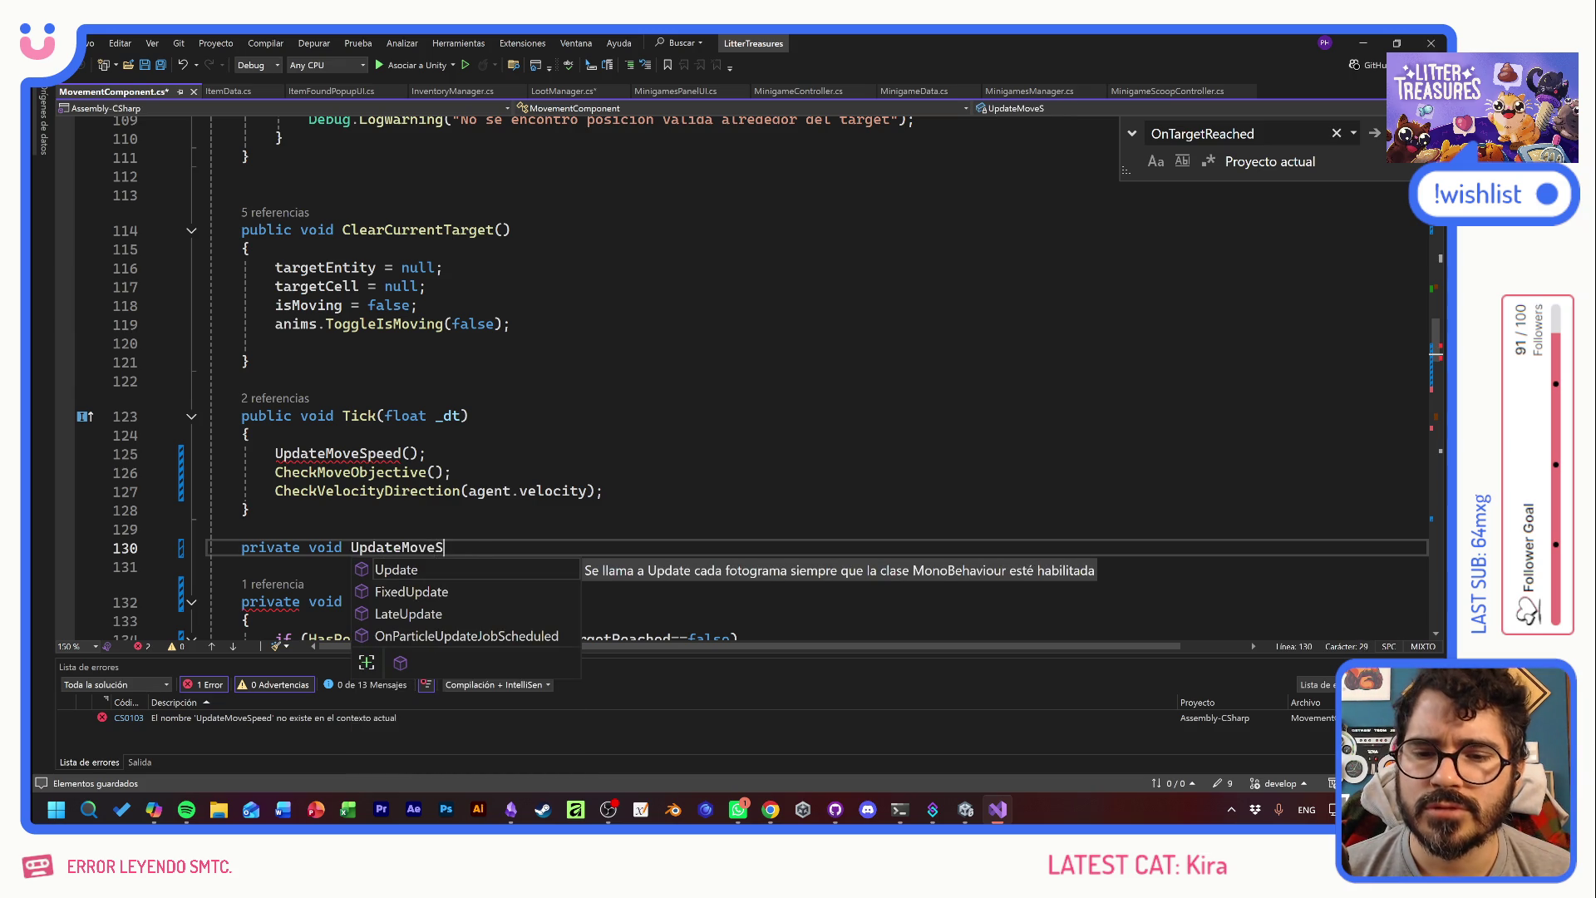
{"action": "type", "text": "peed()"}
{"action": "key", "text": "Return"}
{"action": "type", "text": "{"}
{"action": "key", "text": "Return"}
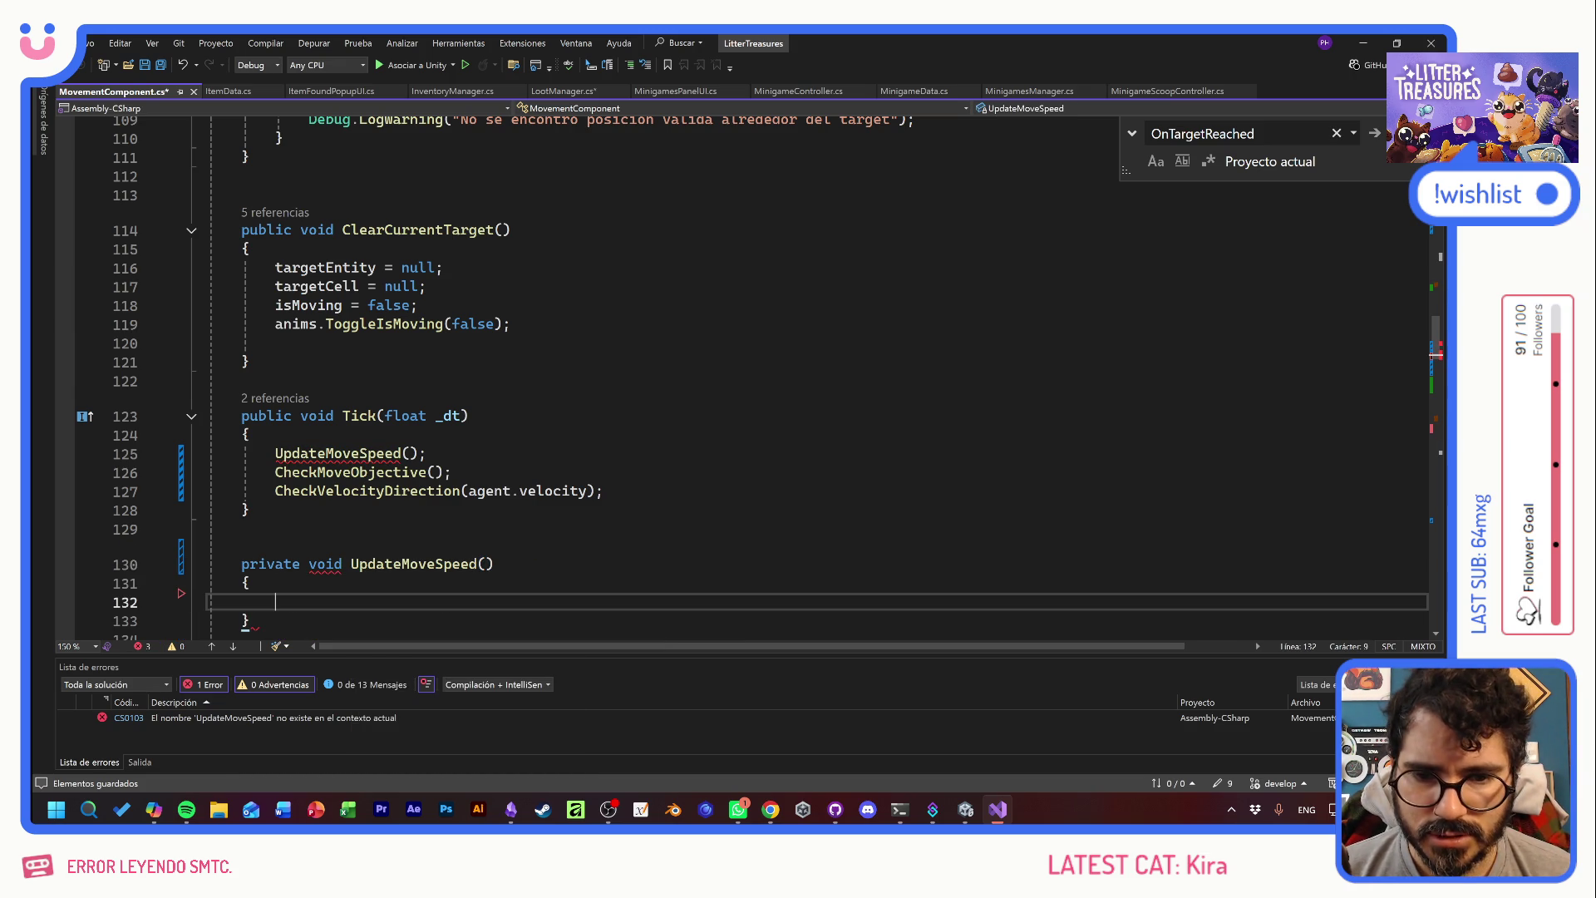
{"action": "type", "text": "agent.s"}
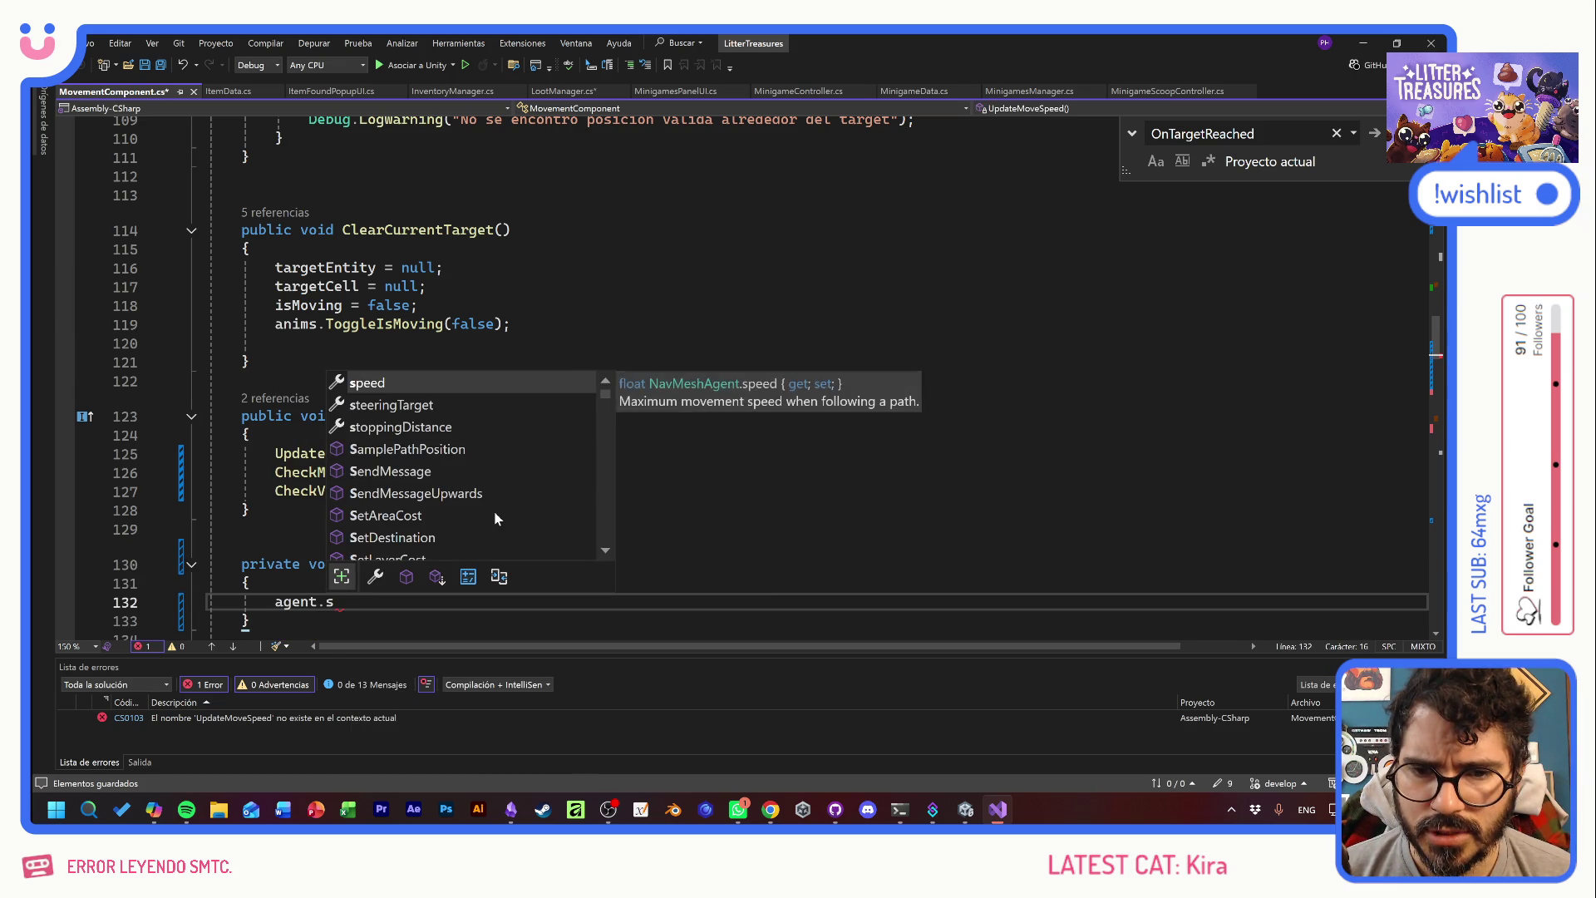
{"action": "key", "text": "Tab"}
{"action": "type", "text": "= "}
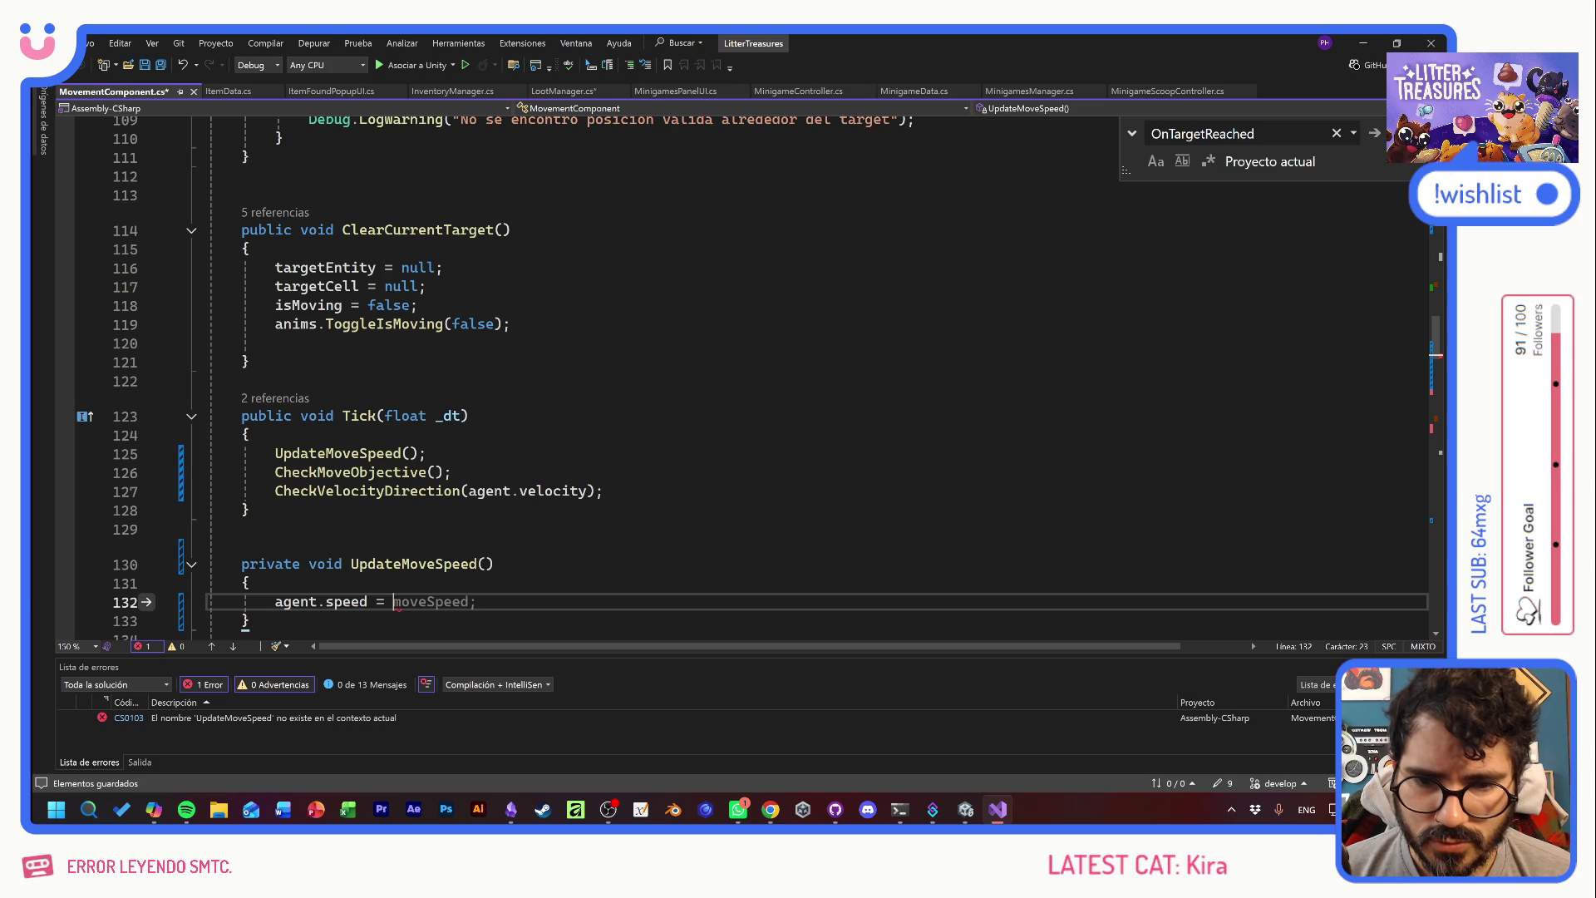
{"action": "type", "text": "moveSpeed*"}
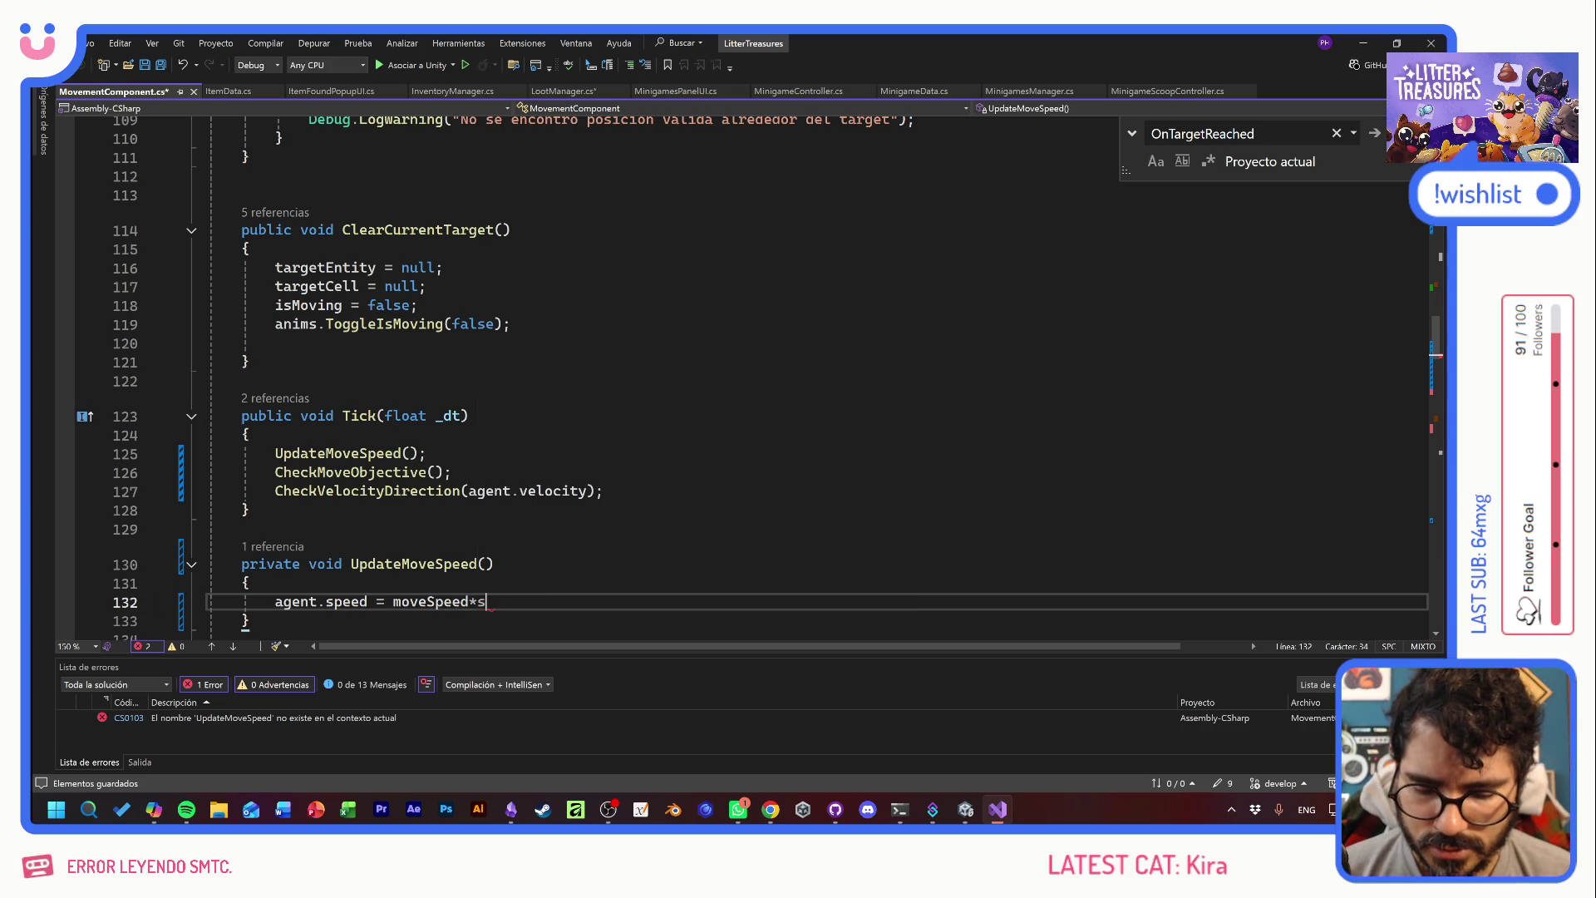
{"action": "type", "text": "stres"}
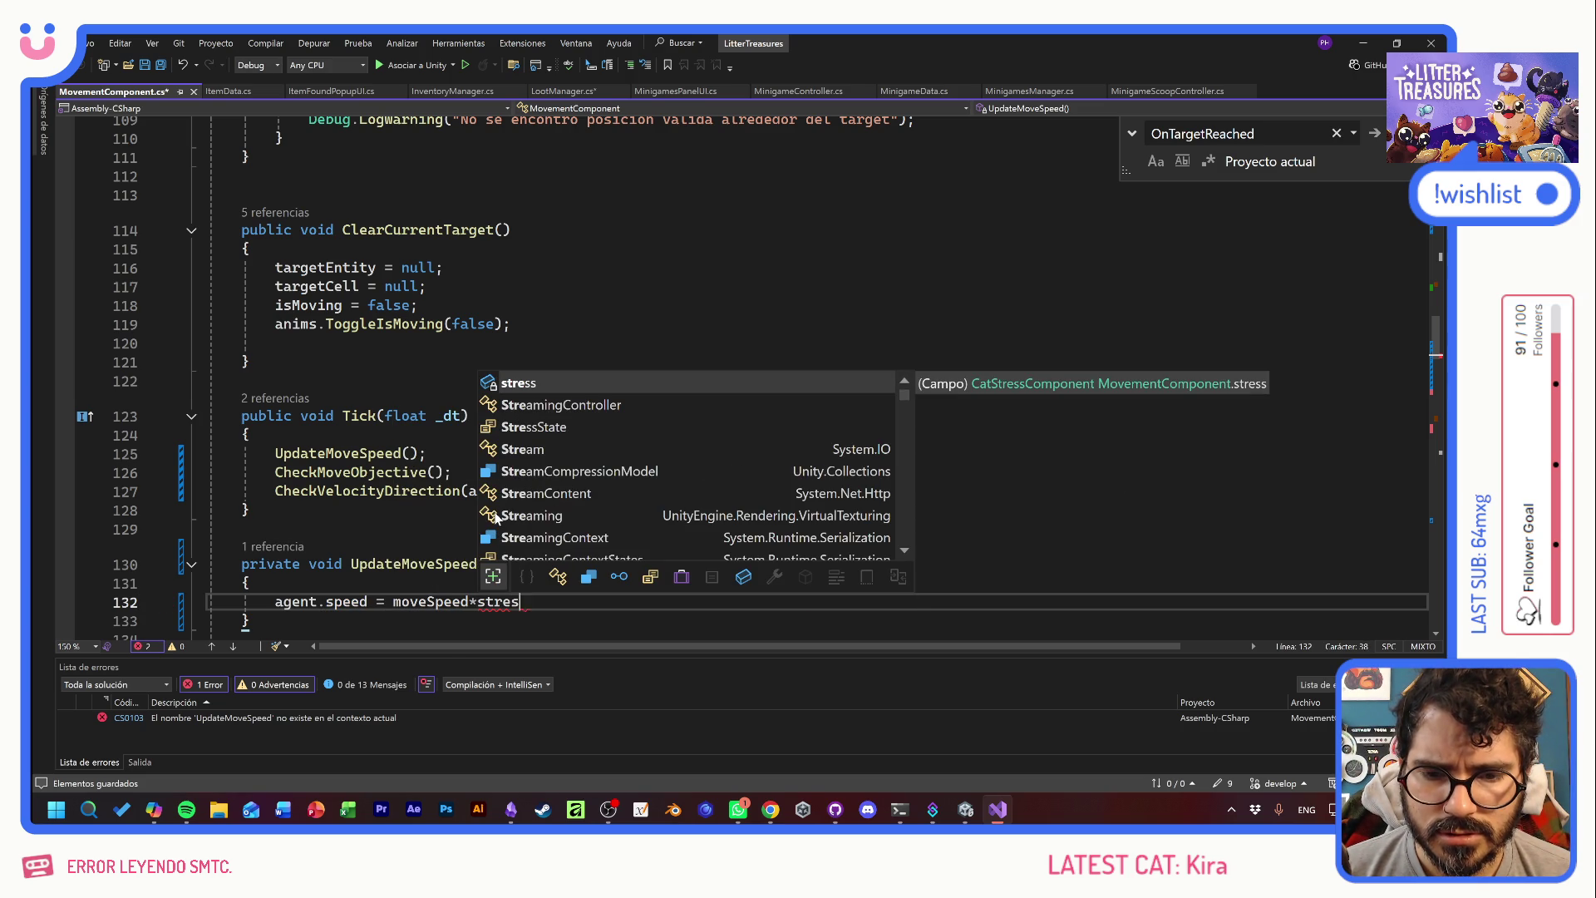
{"action": "type", "text": "s."}
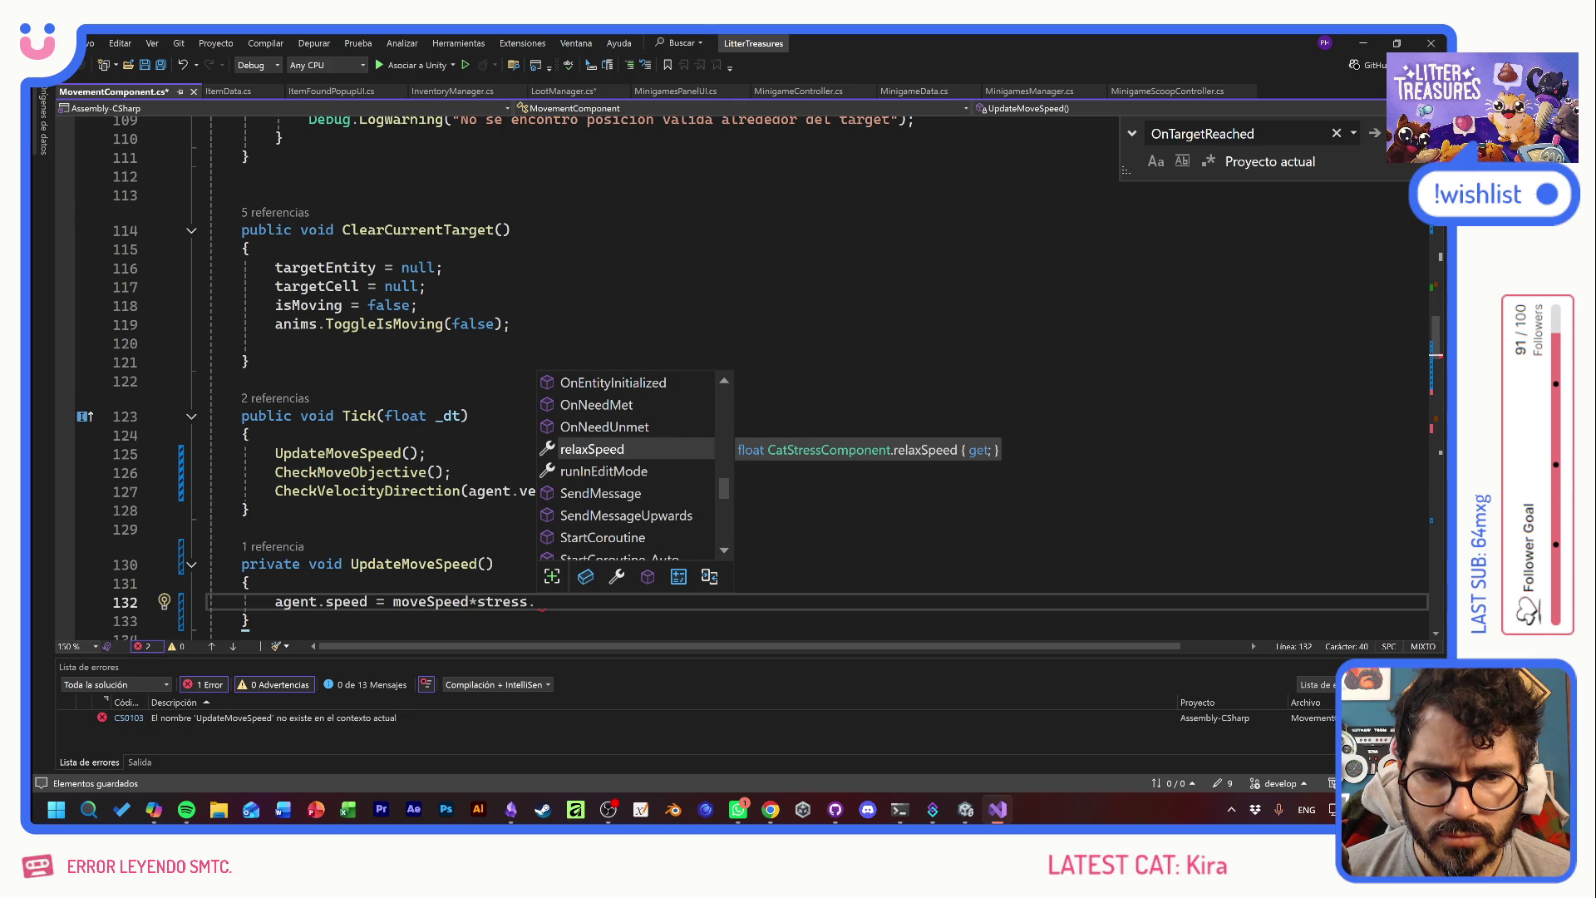
{"action": "type", "text": "mu"}
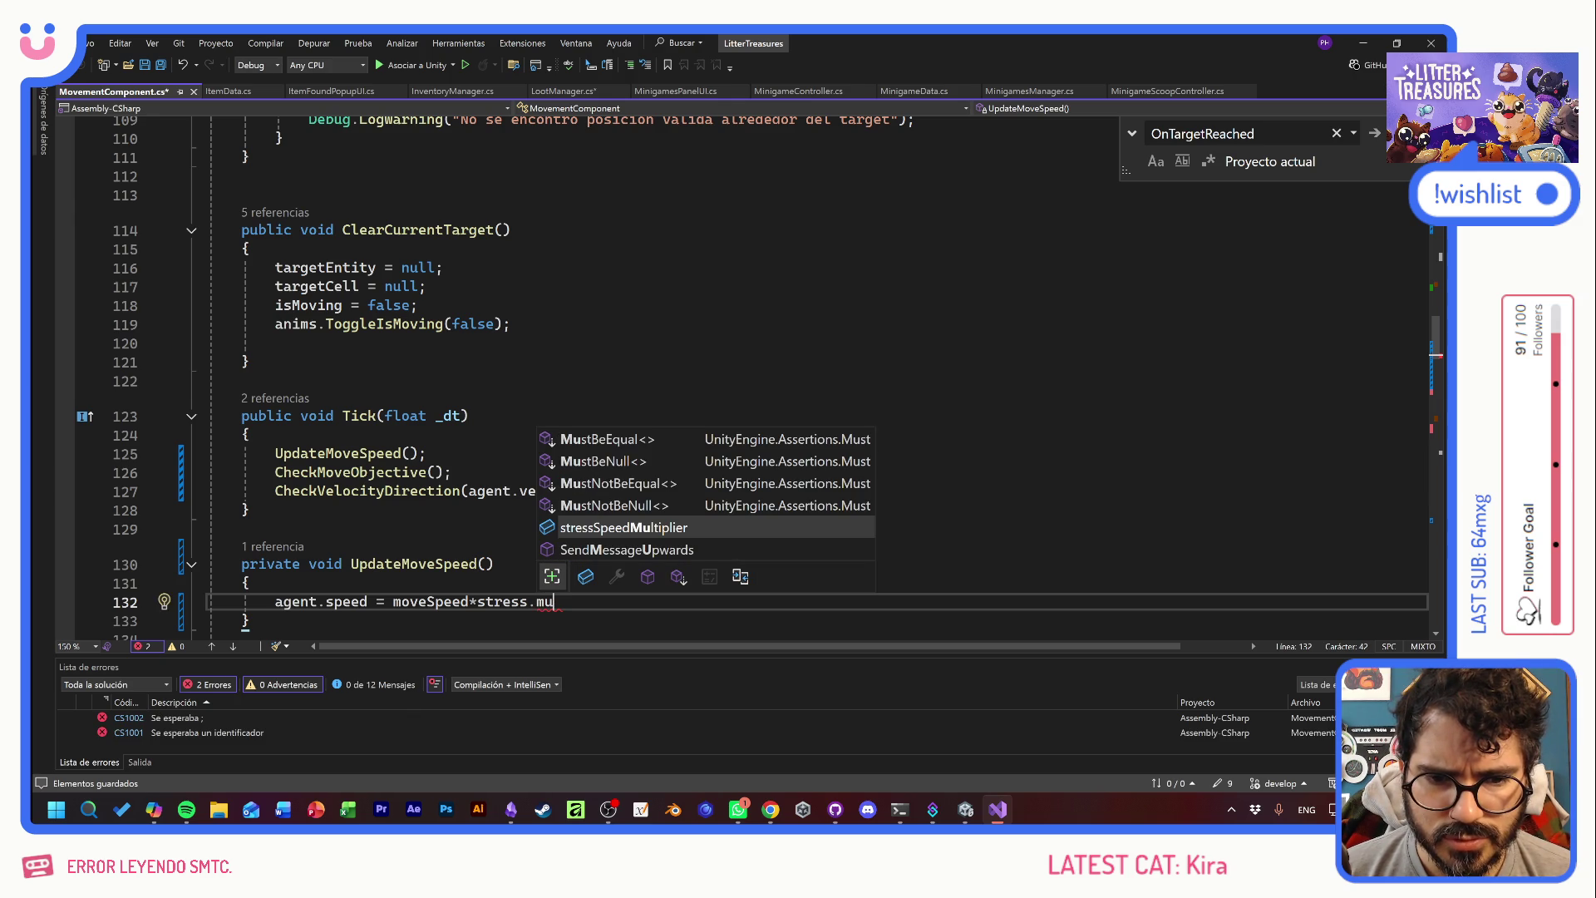
{"action": "key", "text": "Tab"}
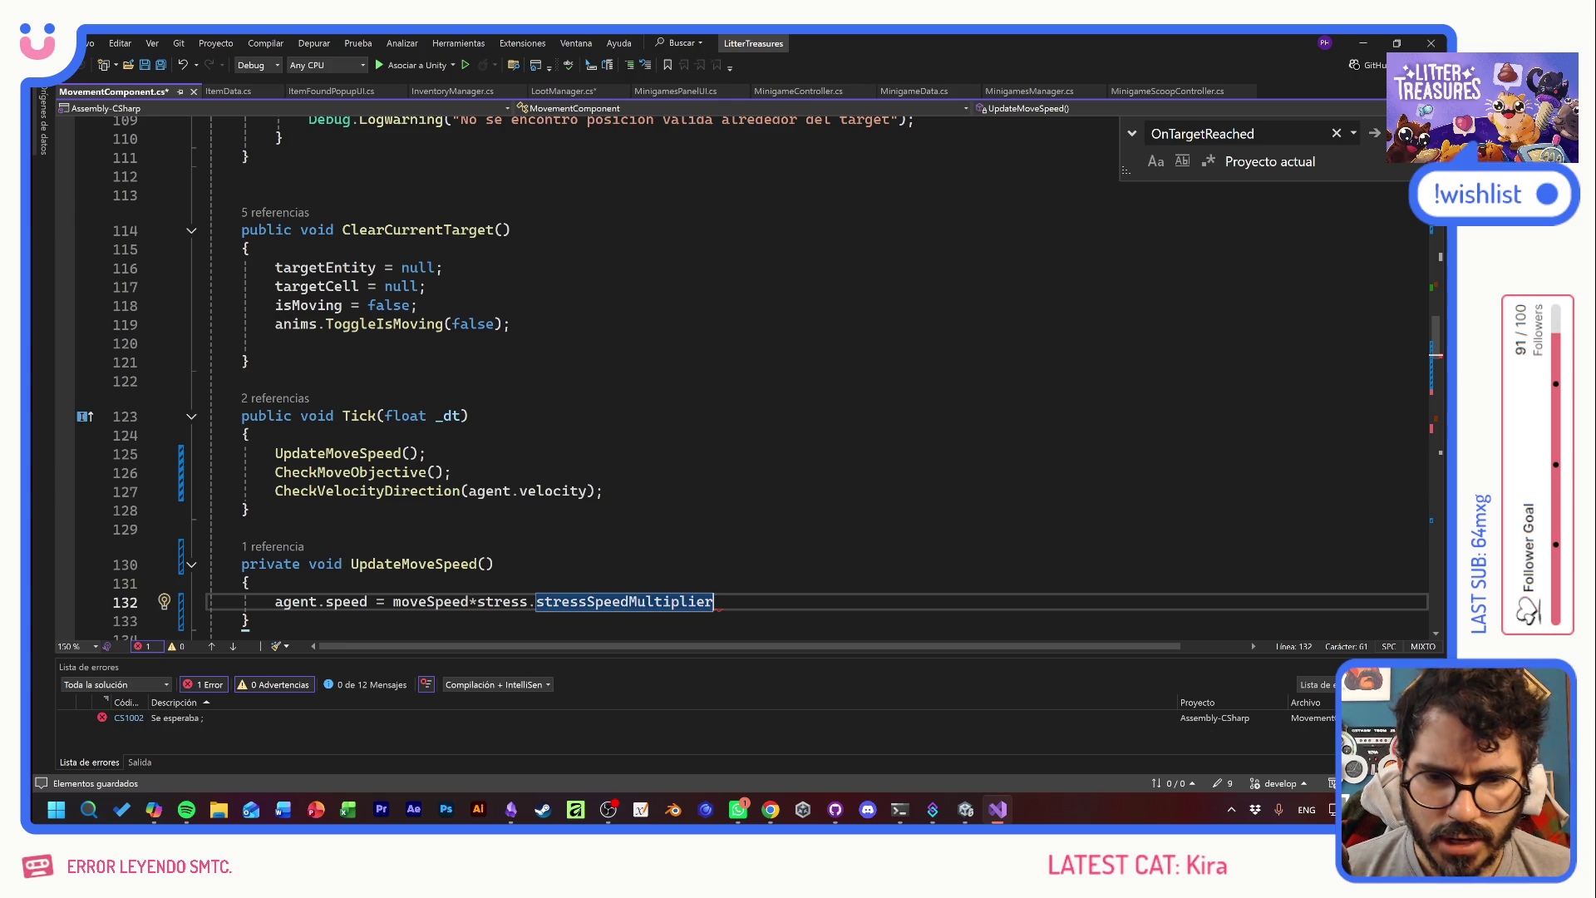
{"action": "left_click", "coordinate": [835, 809]}
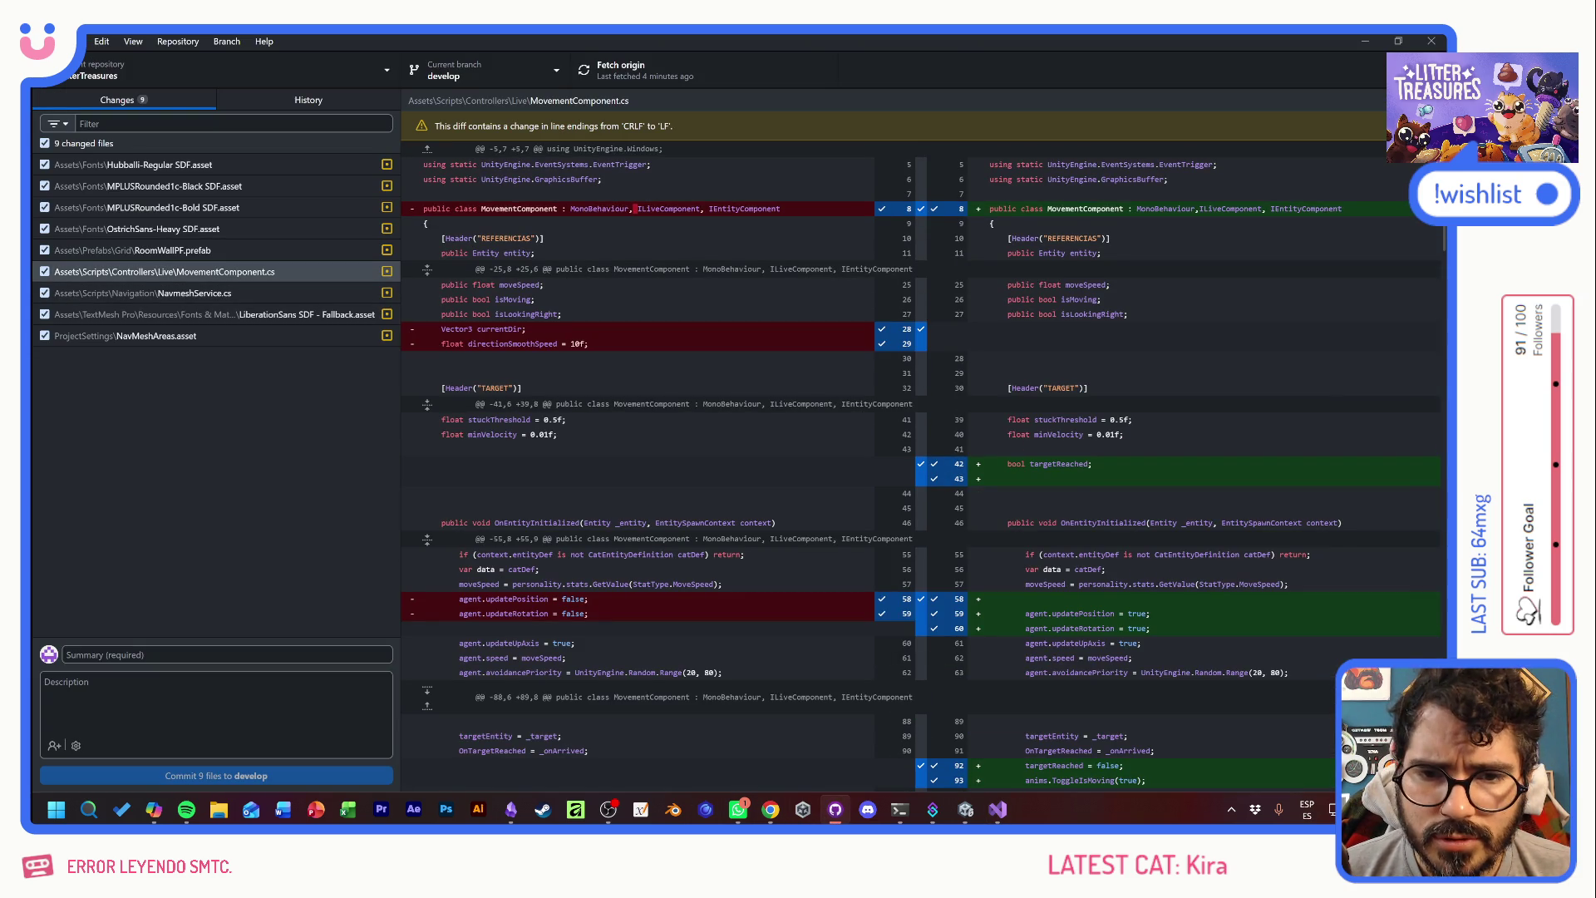
{"action": "scroll", "coordinate": [923, 465], "scroll_direction": "down", "scroll_amount": 10}
{"action": "scroll", "coordinate": [922, 466], "scroll_direction": "down", "scroll_amount": 8}
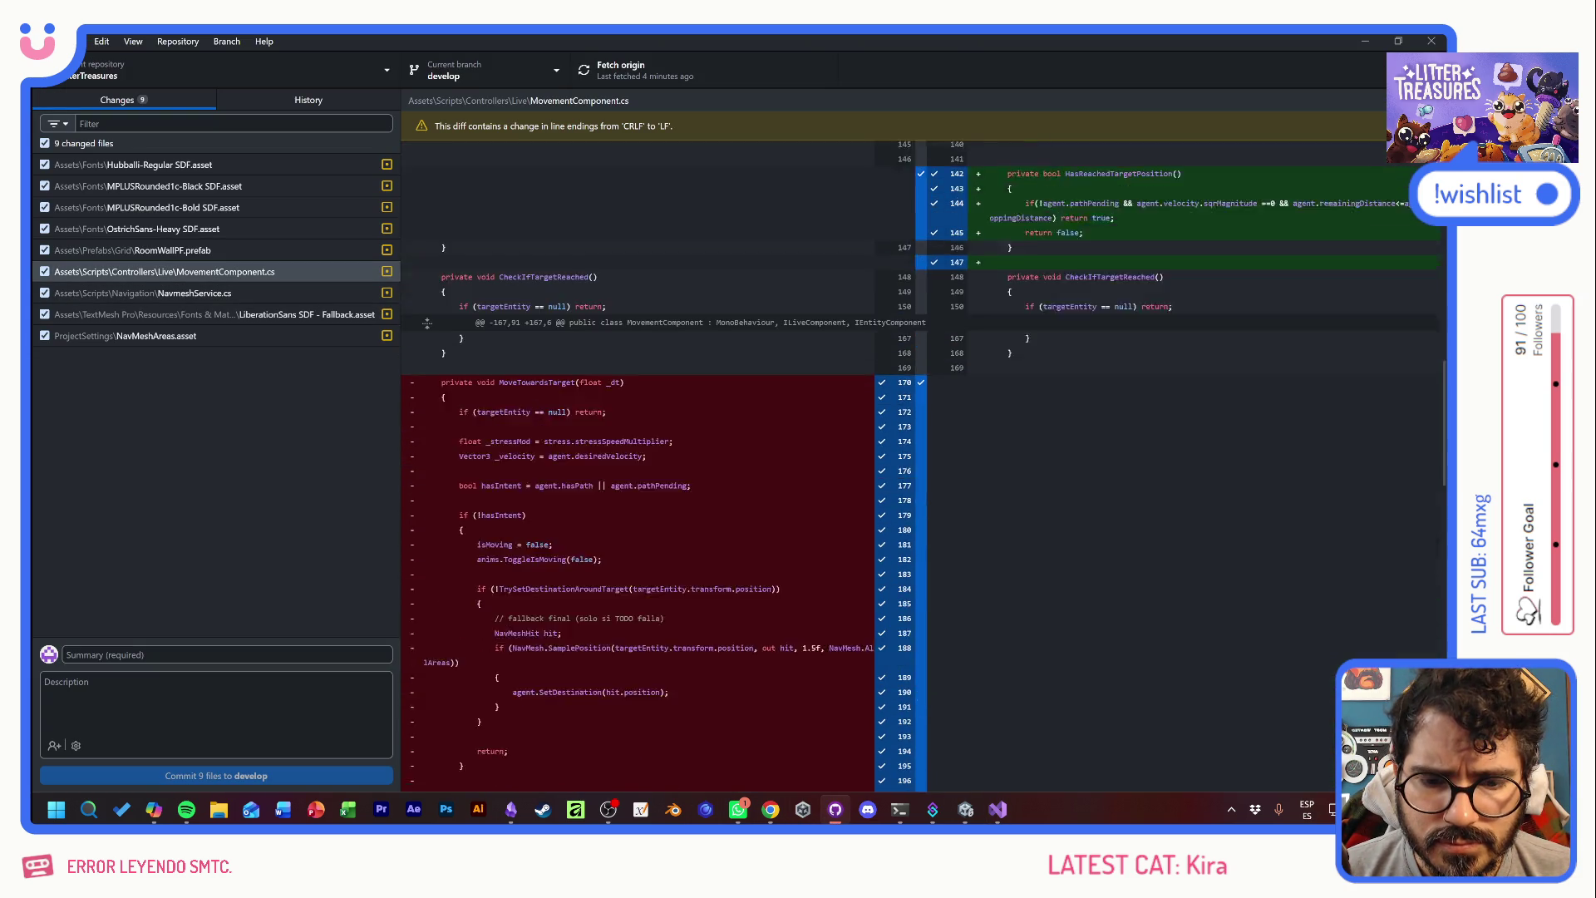
{"action": "scroll", "coordinate": [665, 466], "scroll_direction": "down", "scroll_amount": 3}
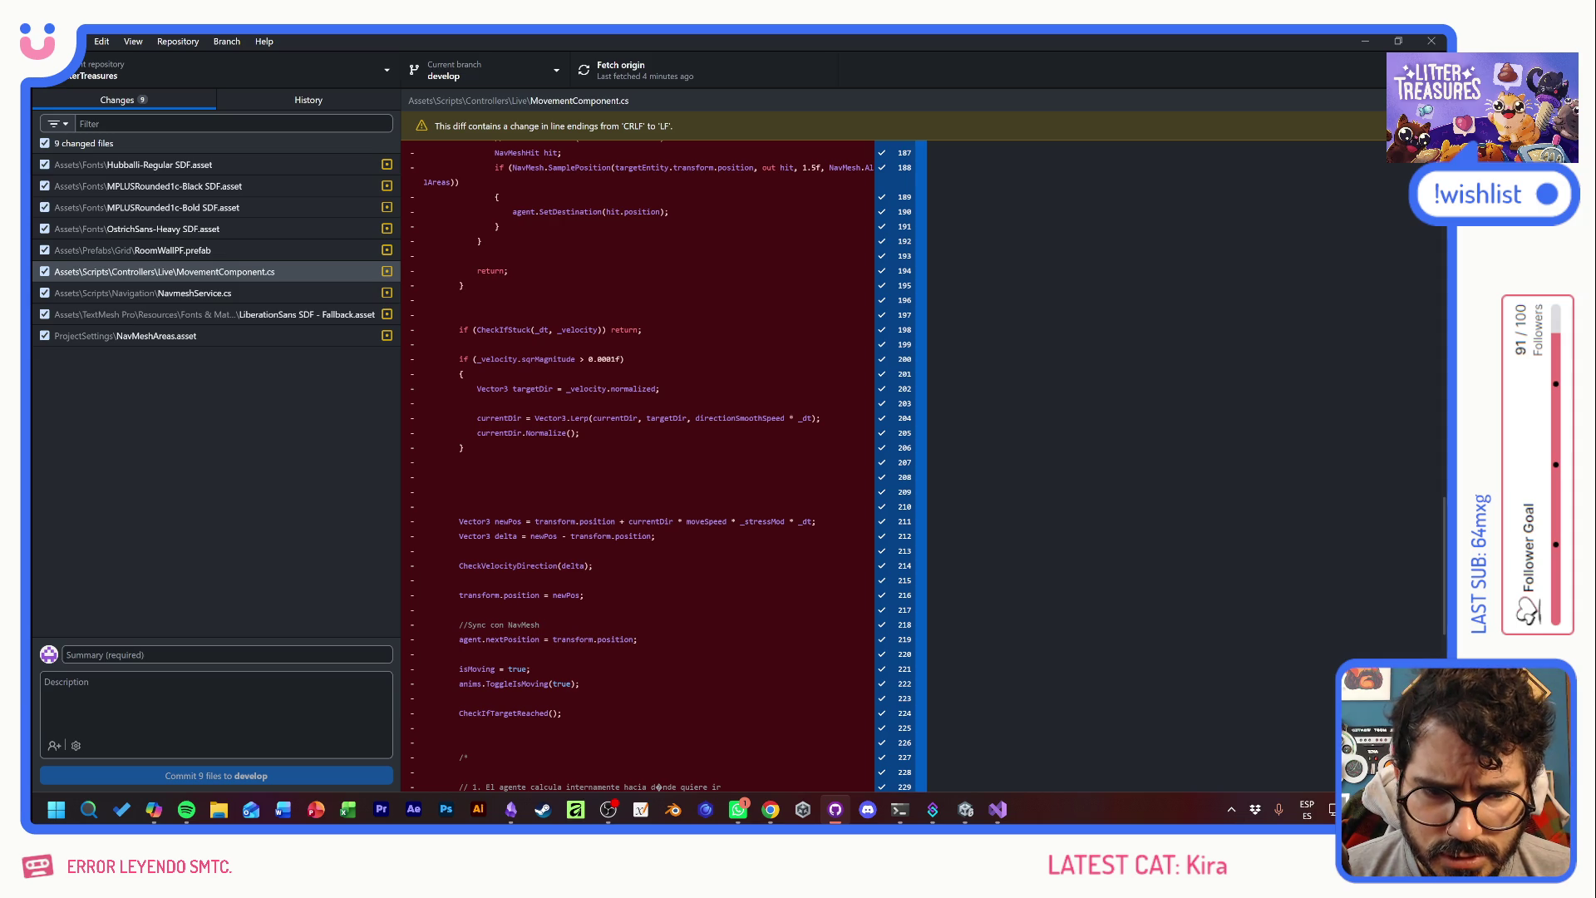
{"action": "scroll", "coordinate": [640, 465], "scroll_direction": "up", "scroll_amount": 3}
{"action": "scroll", "coordinate": [641, 465], "scroll_direction": "up", "scroll_amount": 3}
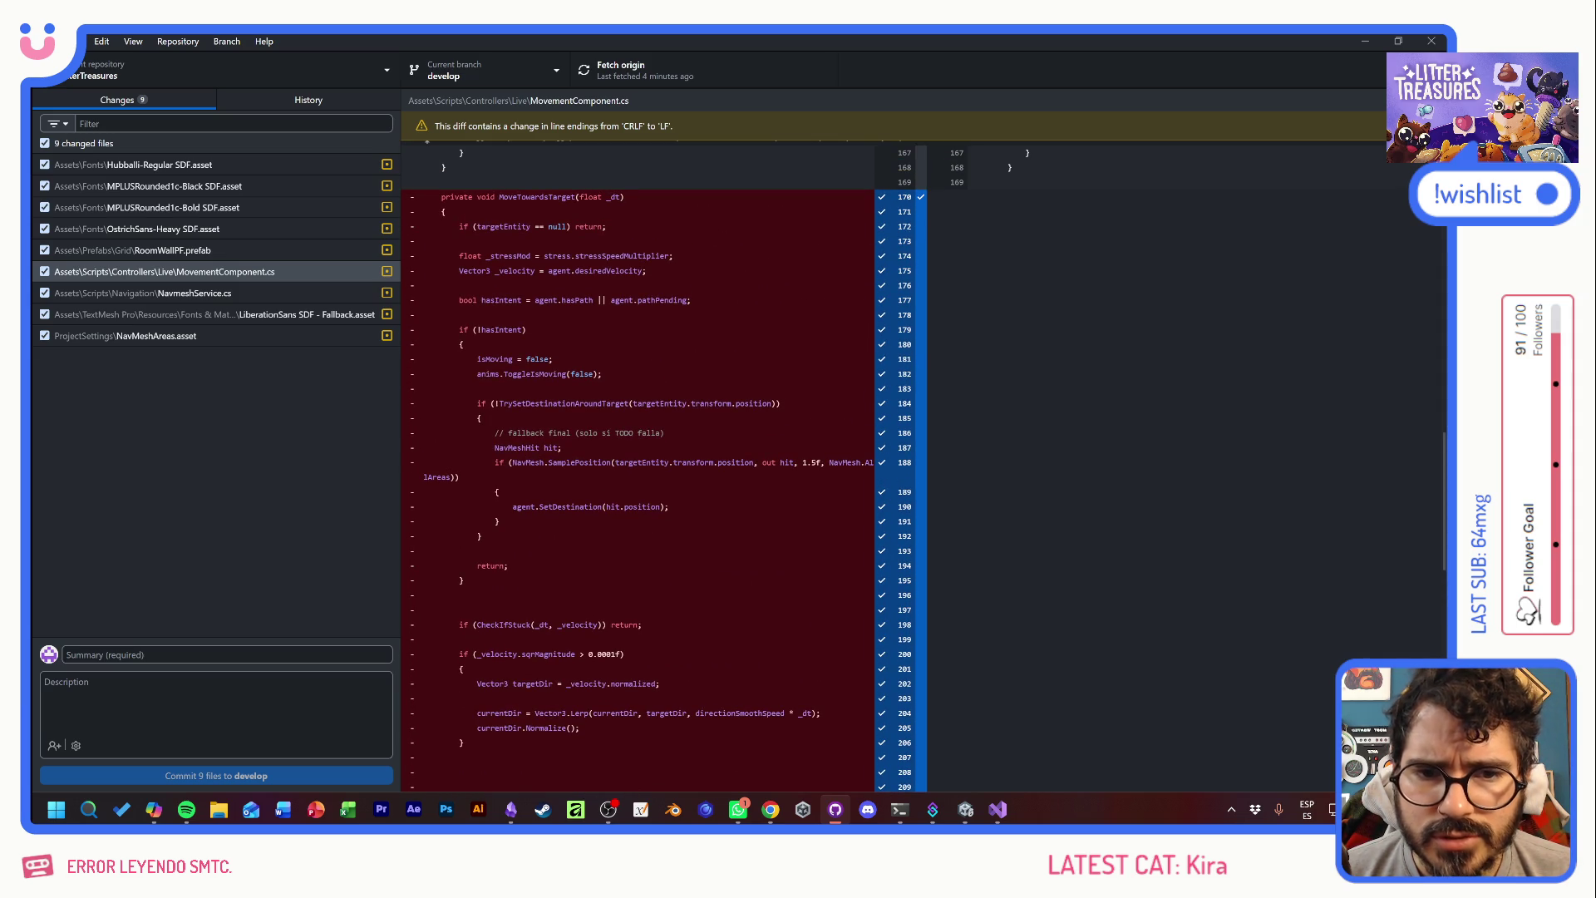
{"action": "scroll", "coordinate": [640, 466], "scroll_direction": "down", "scroll_amount": 3}
{"action": "scroll", "coordinate": [640, 465], "scroll_direction": "up", "scroll_amount": 3}
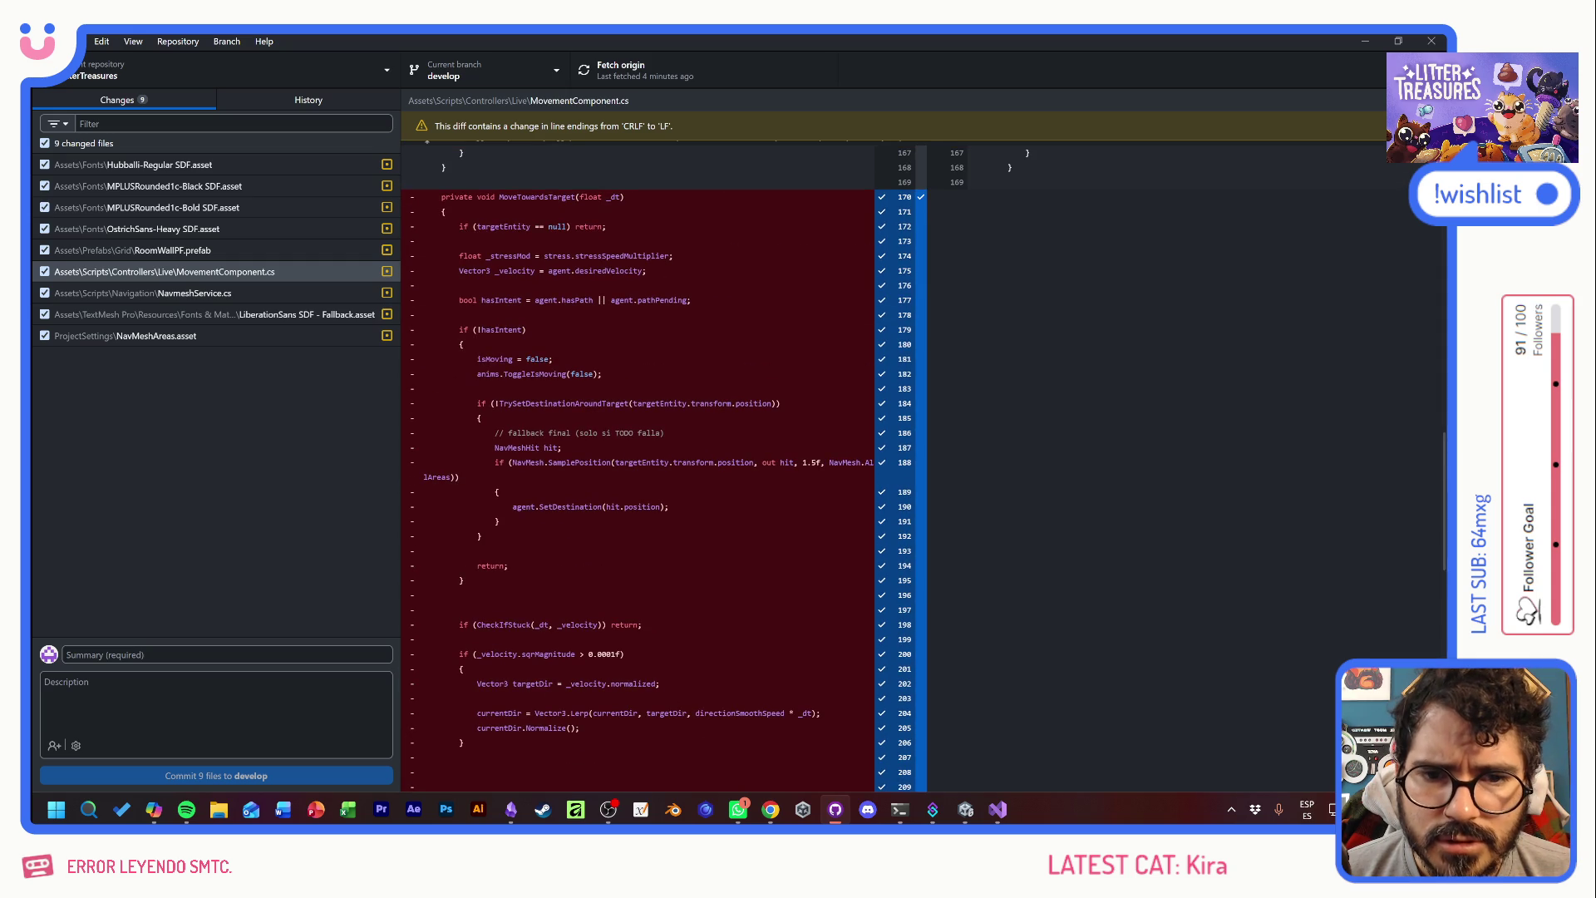
{"action": "scroll", "coordinate": [640, 465], "scroll_direction": "down", "scroll_amount": 6}
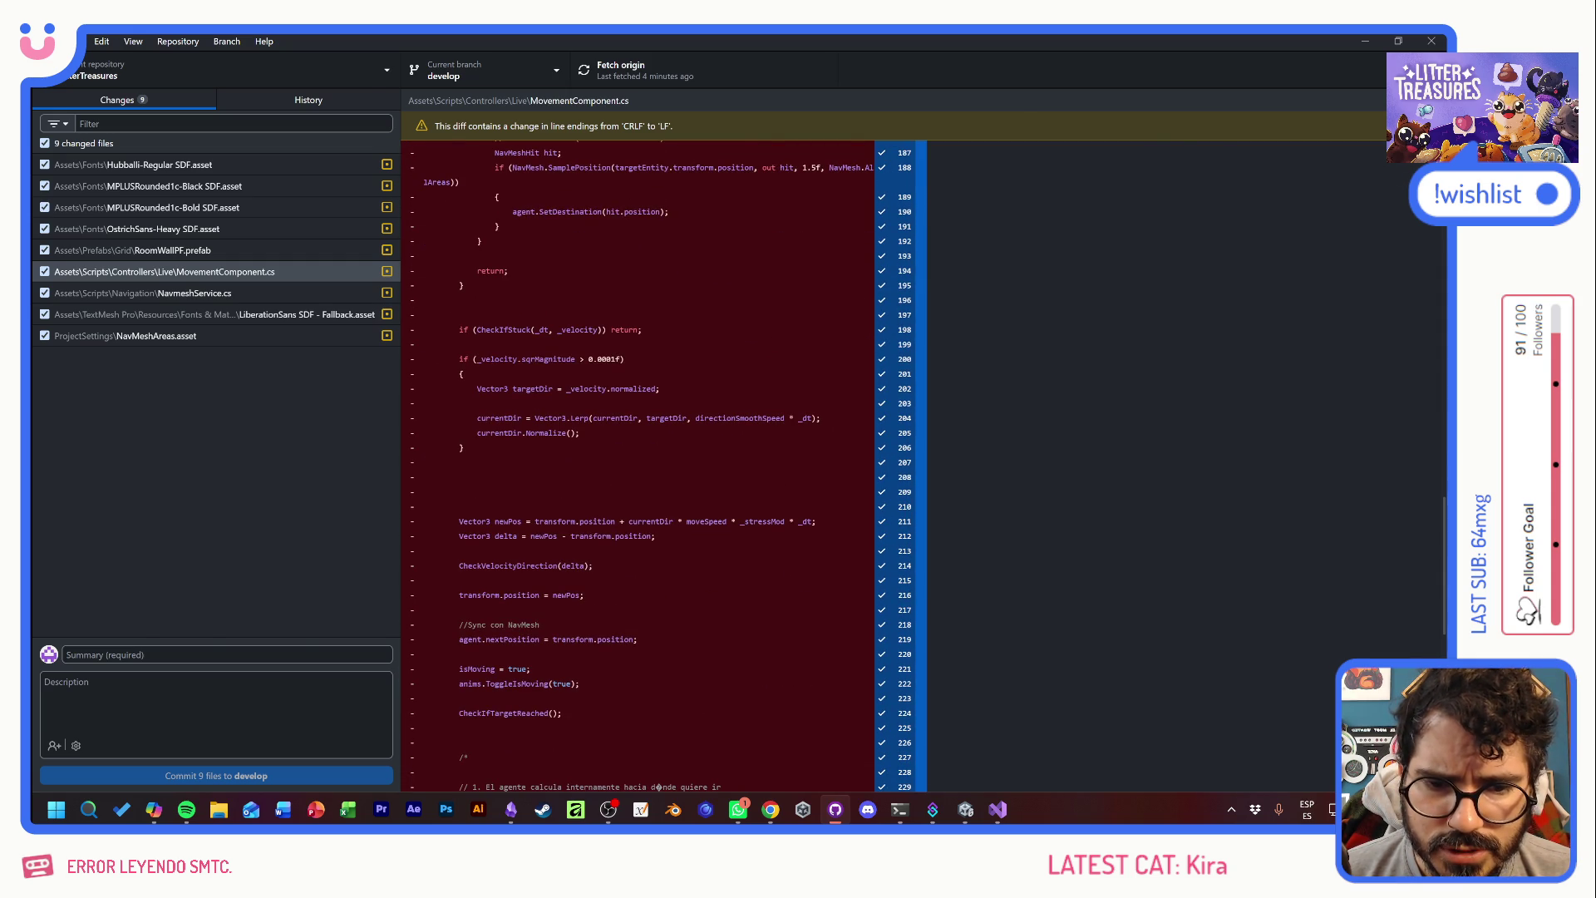
{"action": "key", "text": "alt+Tab"}
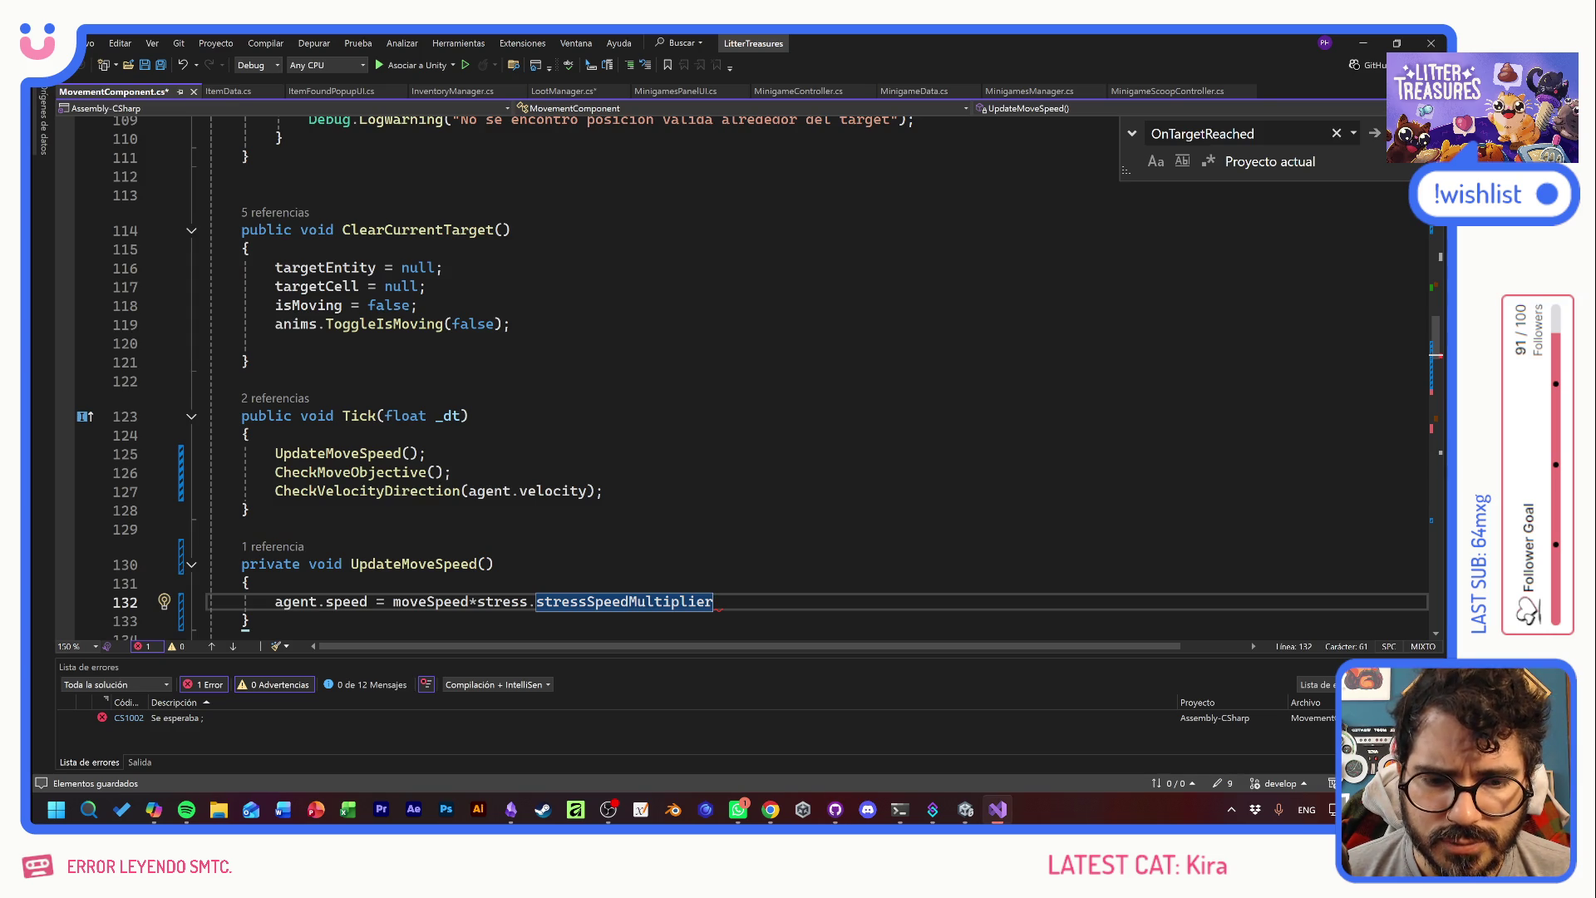
- End line 132's agent.speed statement with a semicolon, save, and scroll through the script to review it
{"action": "type", "text": ";"}
{"action": "key", "text": "ctrl+s"}
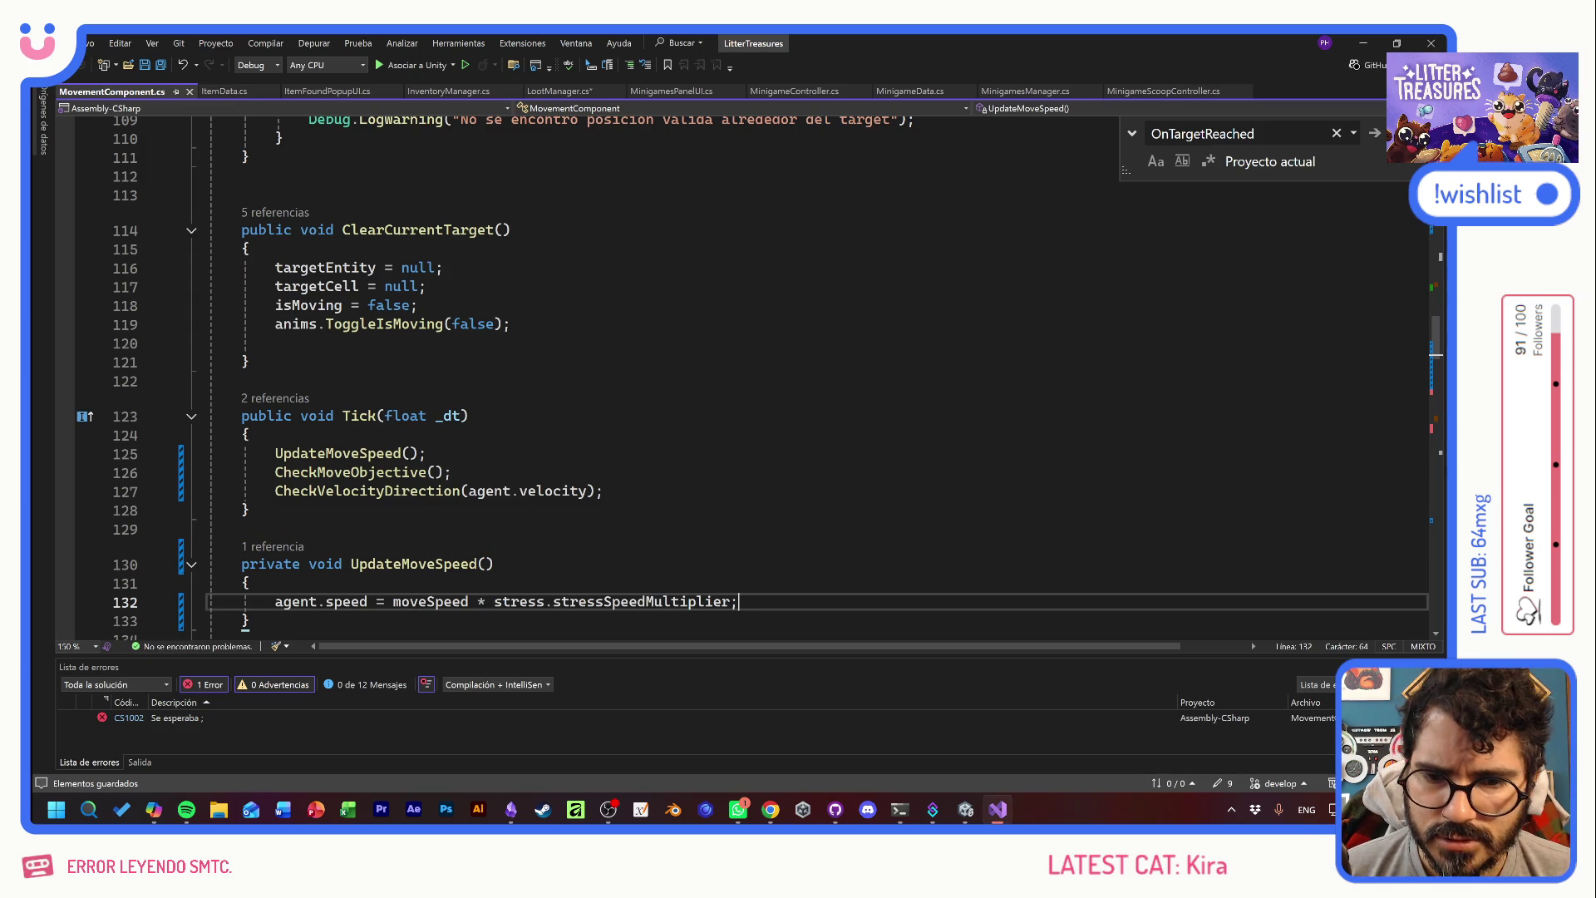
{"action": "scroll", "coordinate": [748, 374], "scroll_direction": "up", "scroll_amount": 10}
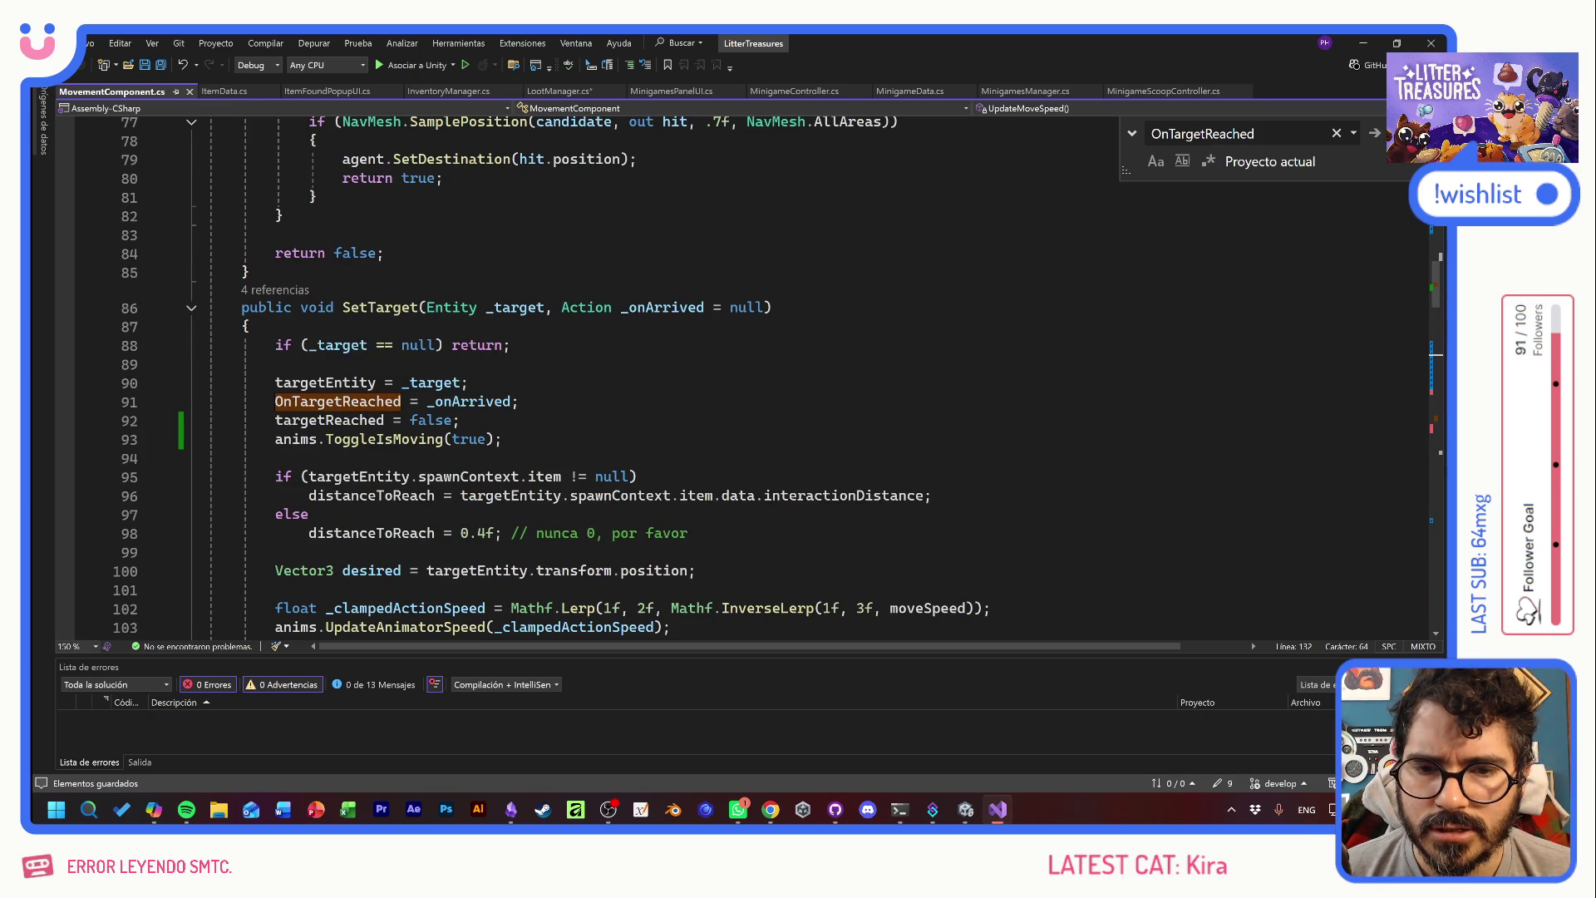
{"action": "scroll", "coordinate": [748, 374], "scroll_direction": "down", "scroll_amount": 4}
{"action": "scroll", "coordinate": [748, 374], "scroll_direction": "down", "scroll_amount": 5}
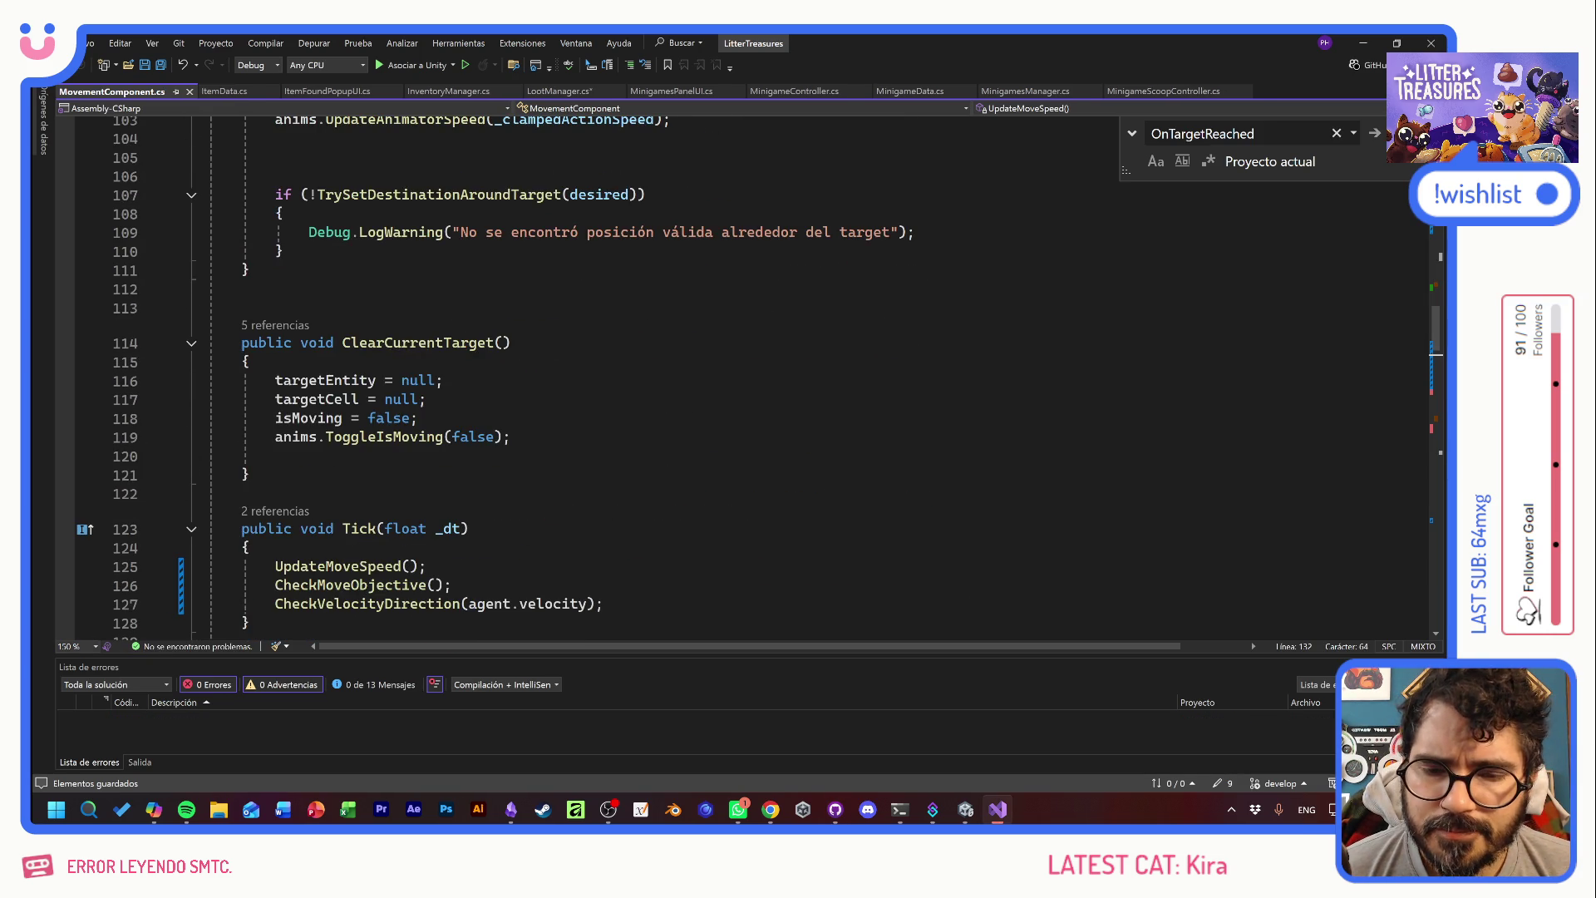
{"action": "scroll", "coordinate": [748, 374], "scroll_direction": "up", "scroll_amount": 5}
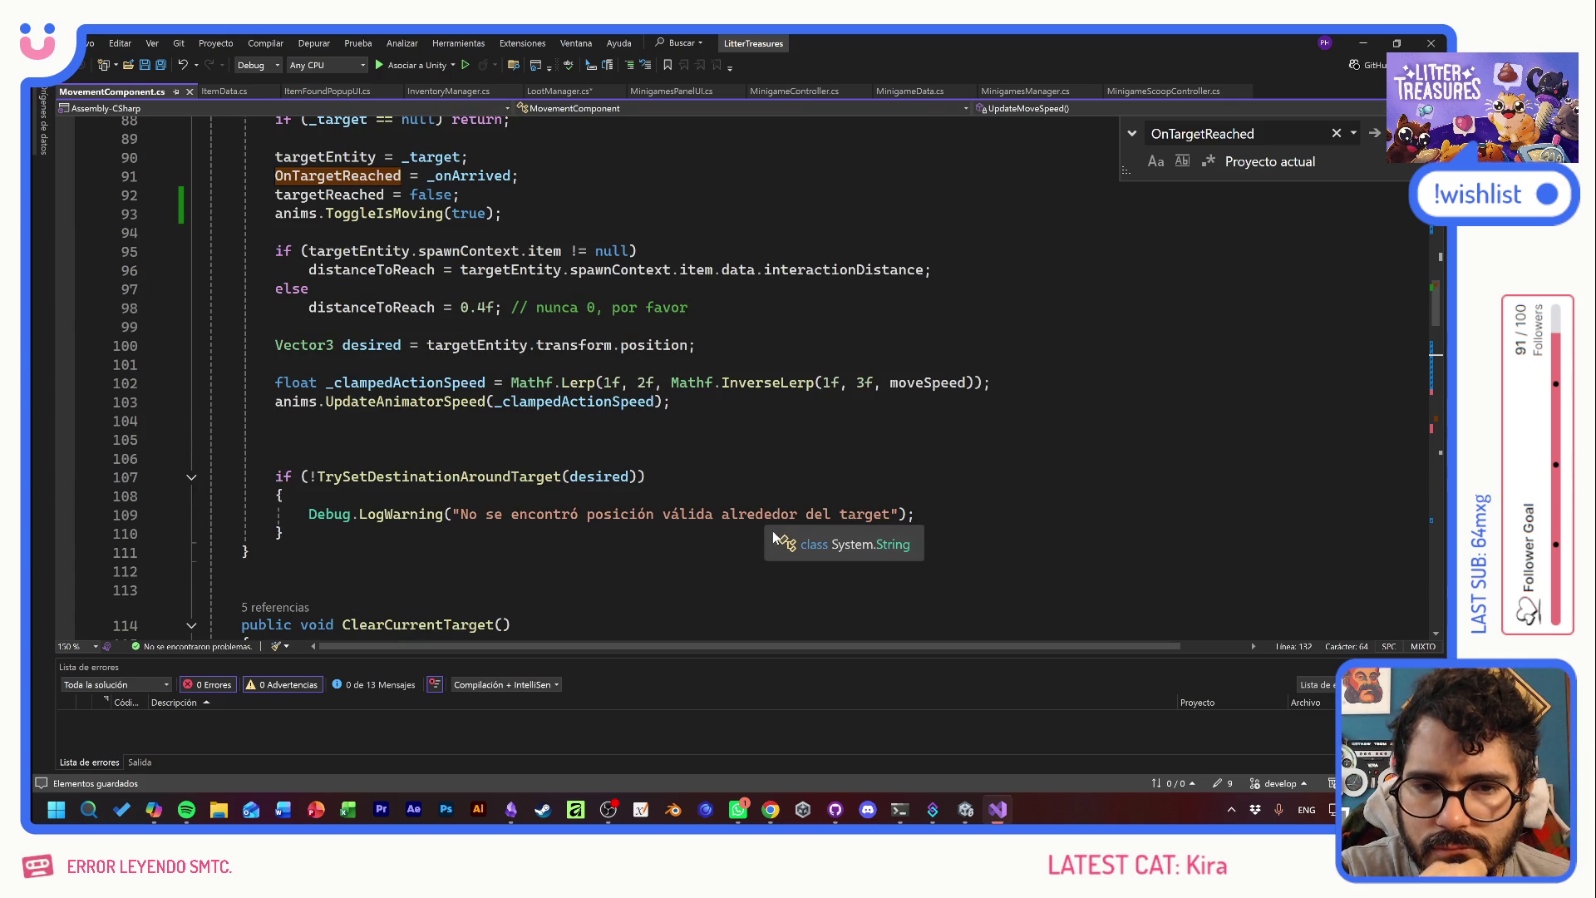
{"action": "scroll", "coordinate": [582, 374], "scroll_direction": "down", "scroll_amount": 20}
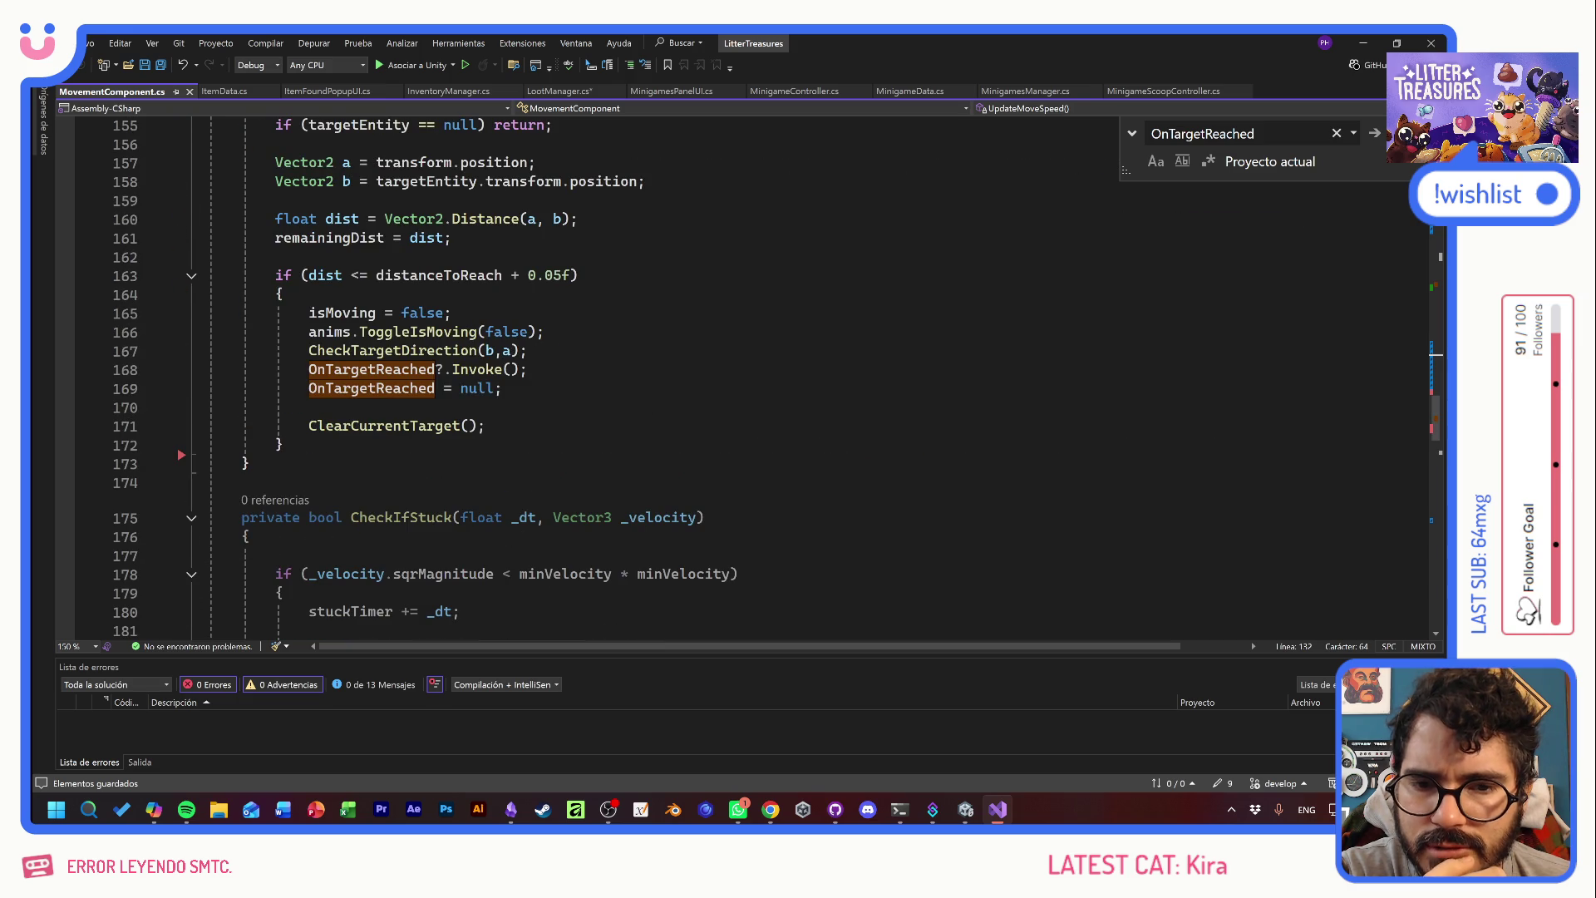
{"action": "scroll", "coordinate": [581, 374], "scroll_direction": "down", "scroll_amount": 4}
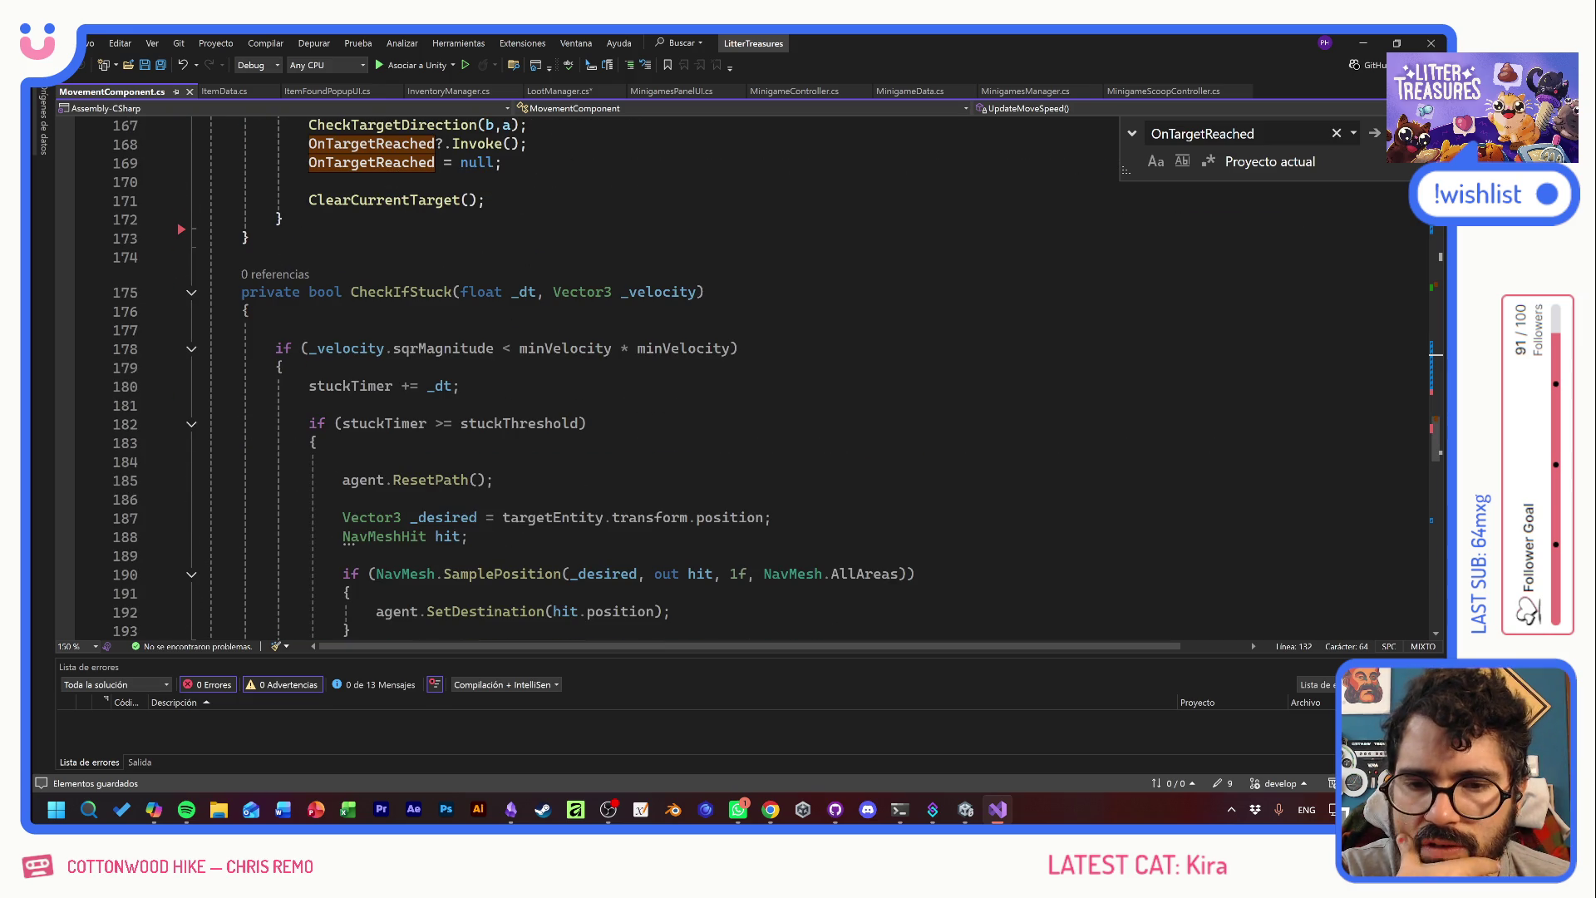
{"action": "scroll", "coordinate": [582, 375], "scroll_direction": "down", "scroll_amount": 10}
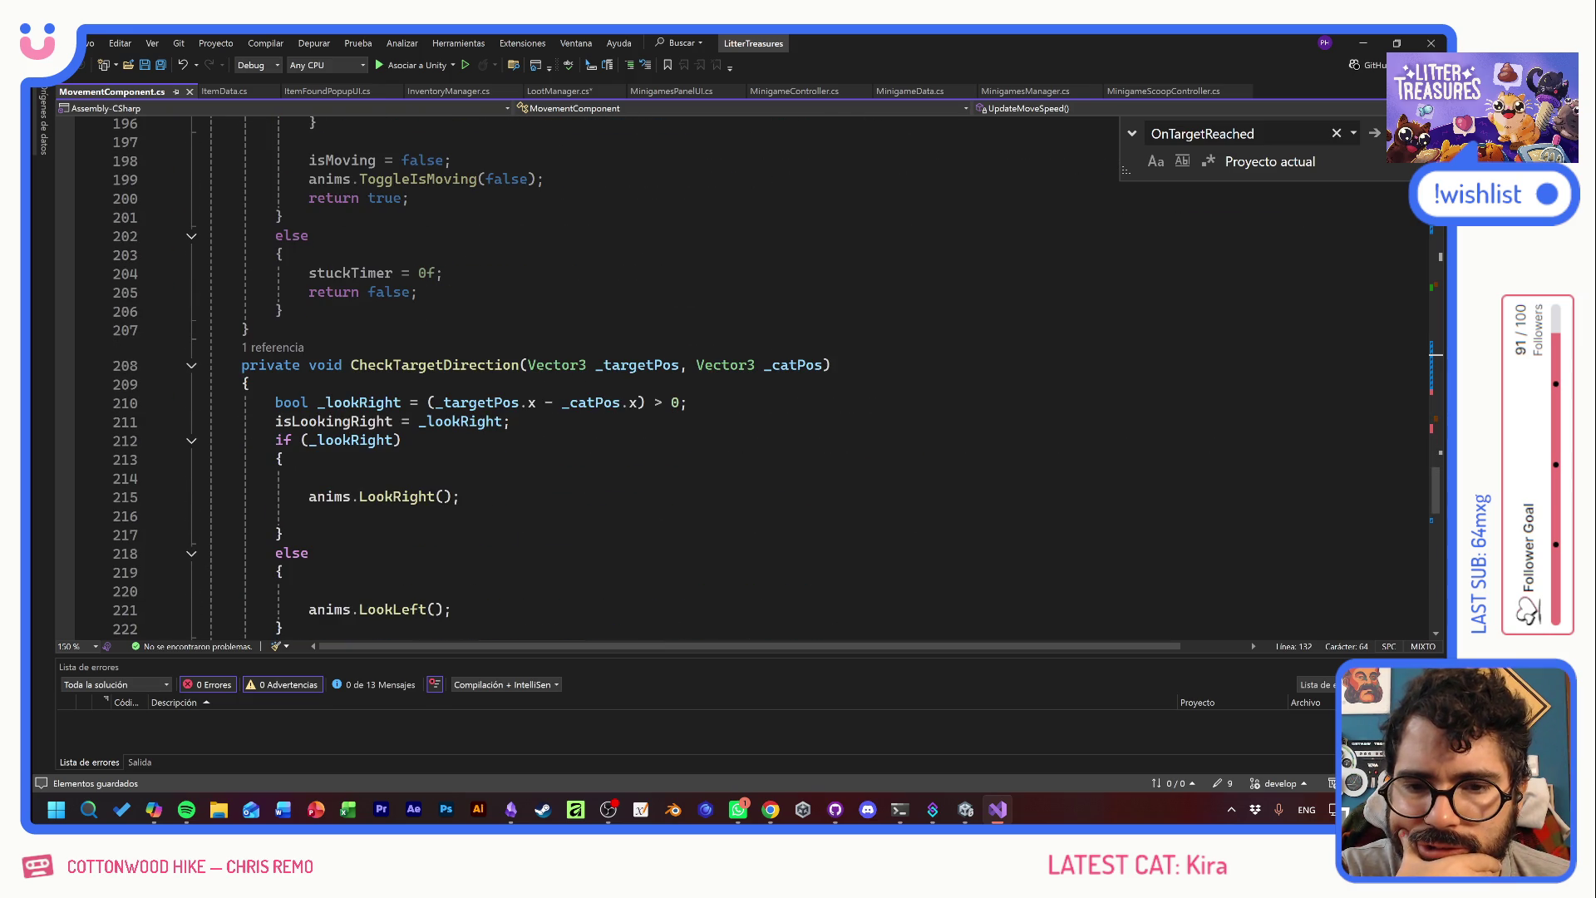
{"action": "scroll", "coordinate": [582, 374], "scroll_direction": "down", "scroll_amount": 5}
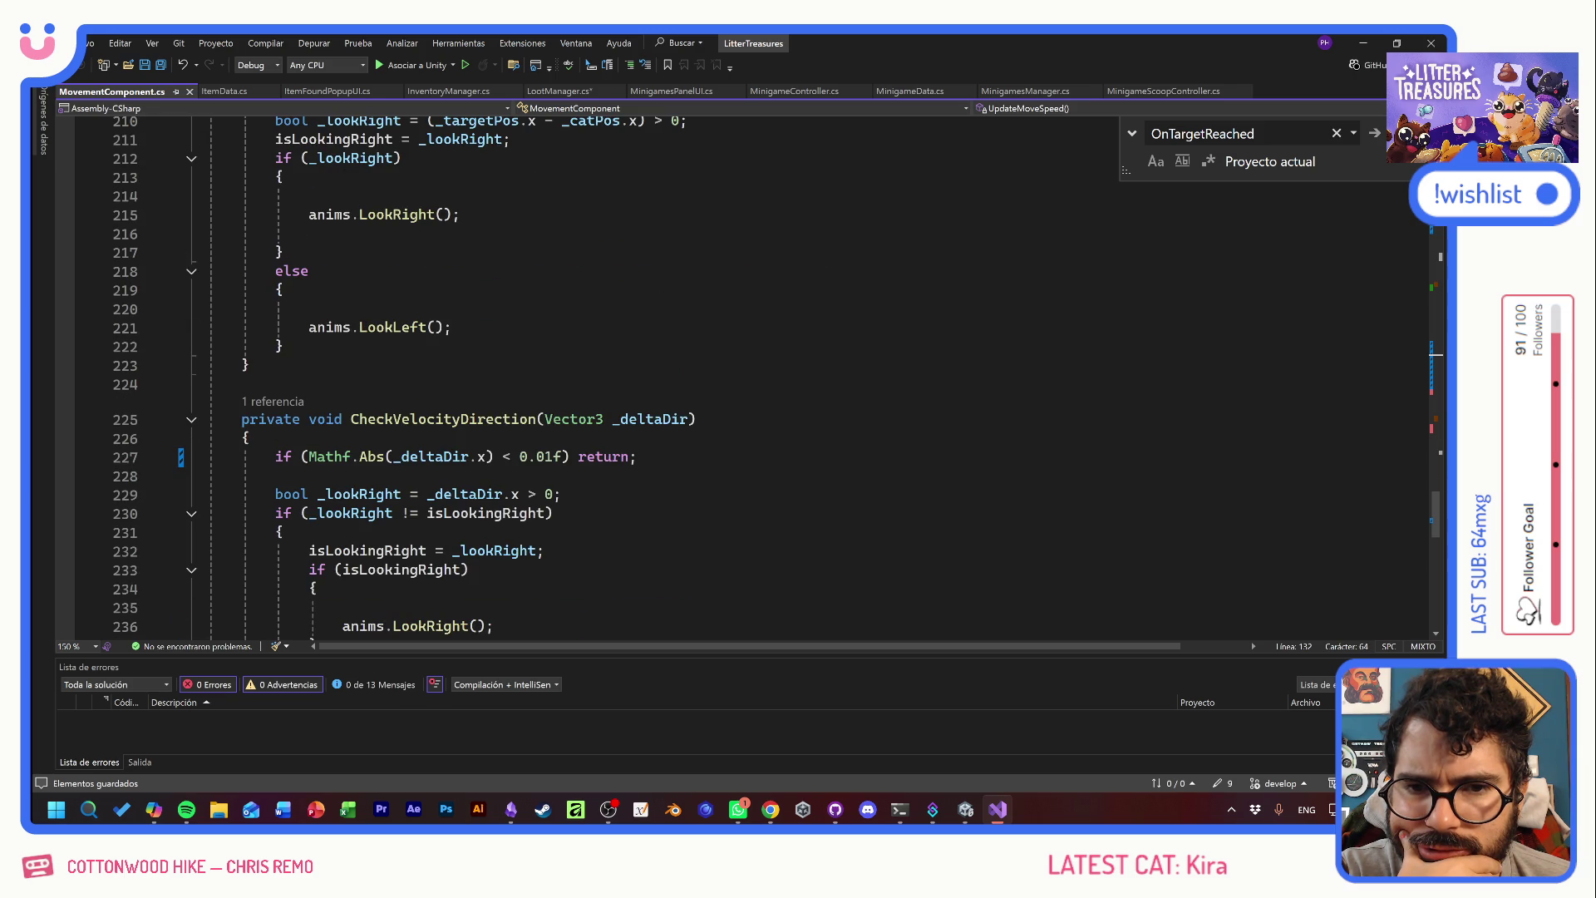
{"action": "scroll", "coordinate": [582, 374], "scroll_direction": "down", "scroll_amount": 4}
{"action": "scroll", "coordinate": [582, 374], "scroll_direction": "up", "scroll_amount": 4}
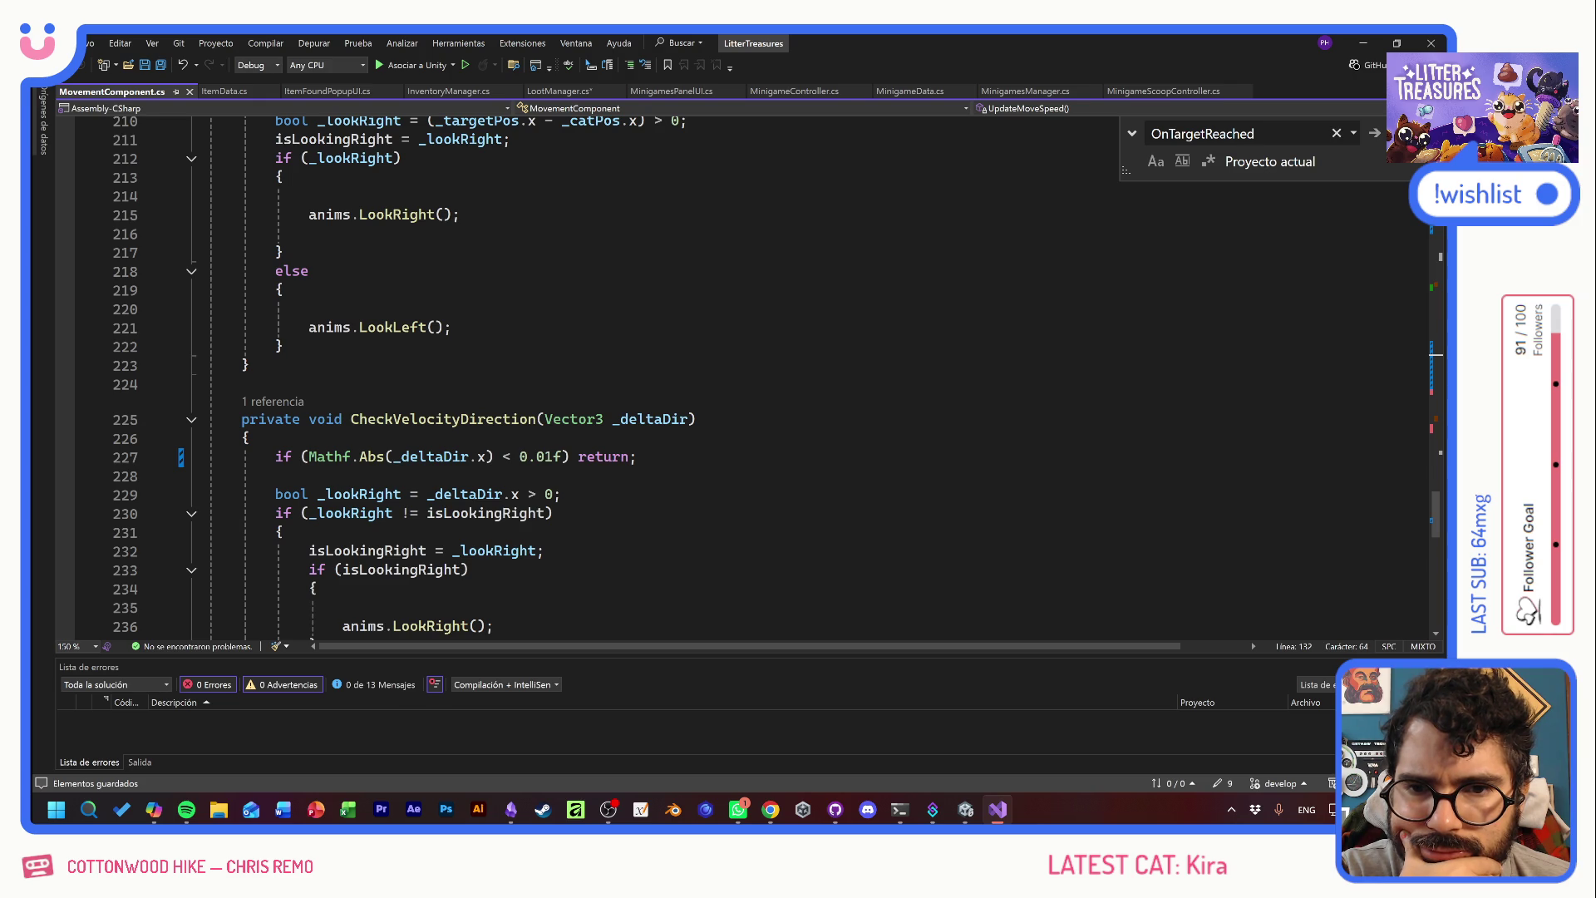
{"action": "scroll", "coordinate": [471, 377], "scroll_direction": "up", "scroll_amount": 3}
{"action": "left_click", "coordinate": [401, 327]}
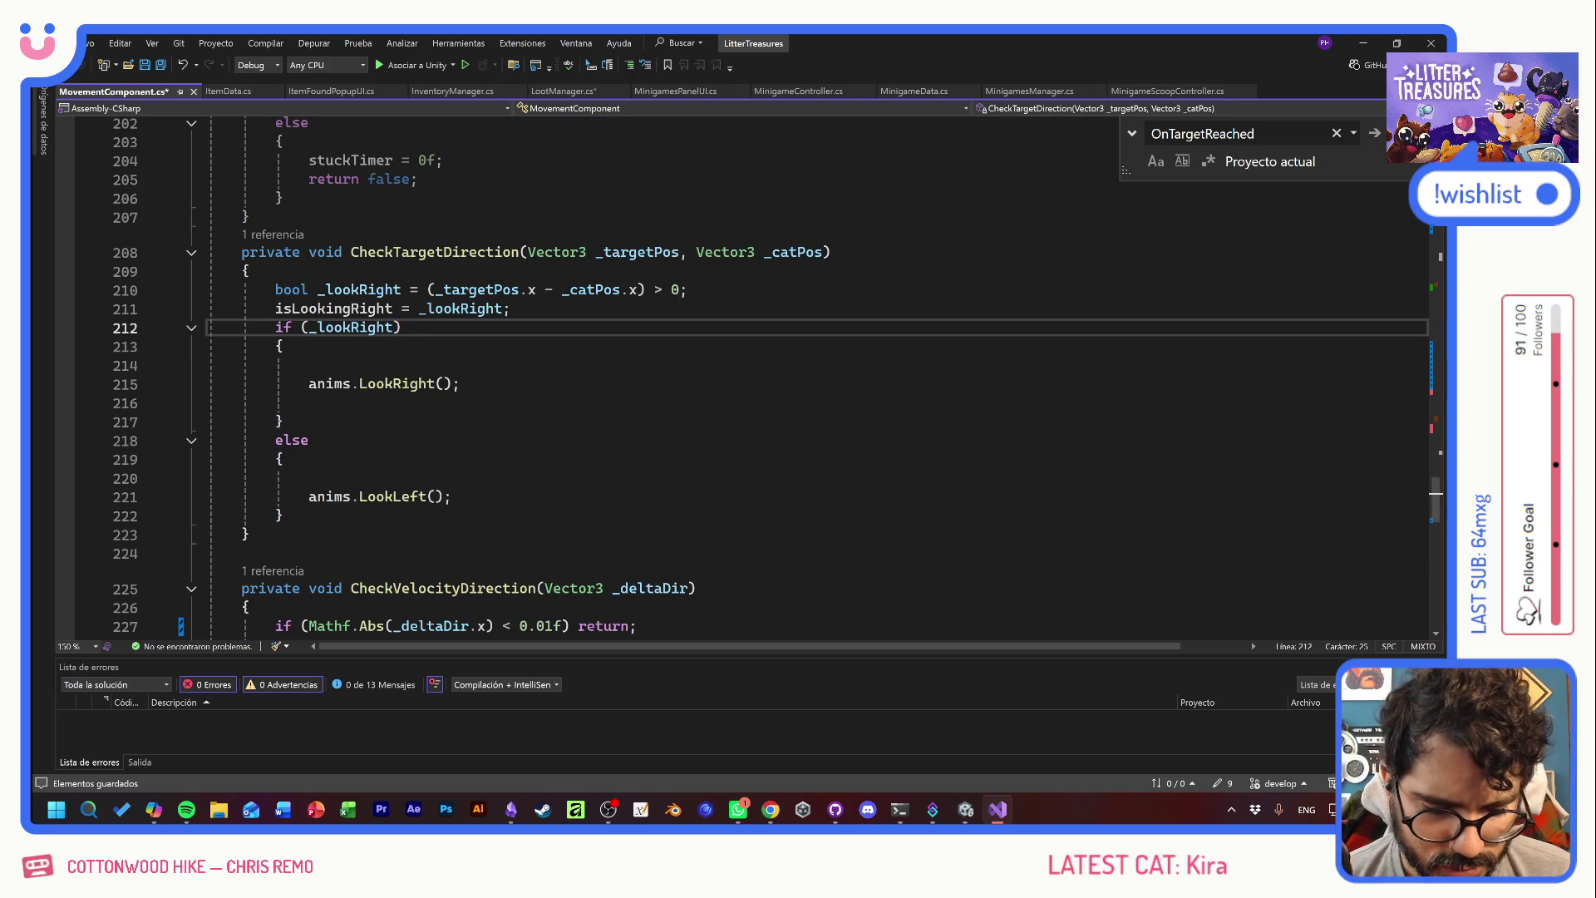
{"action": "type", "text": "?"}
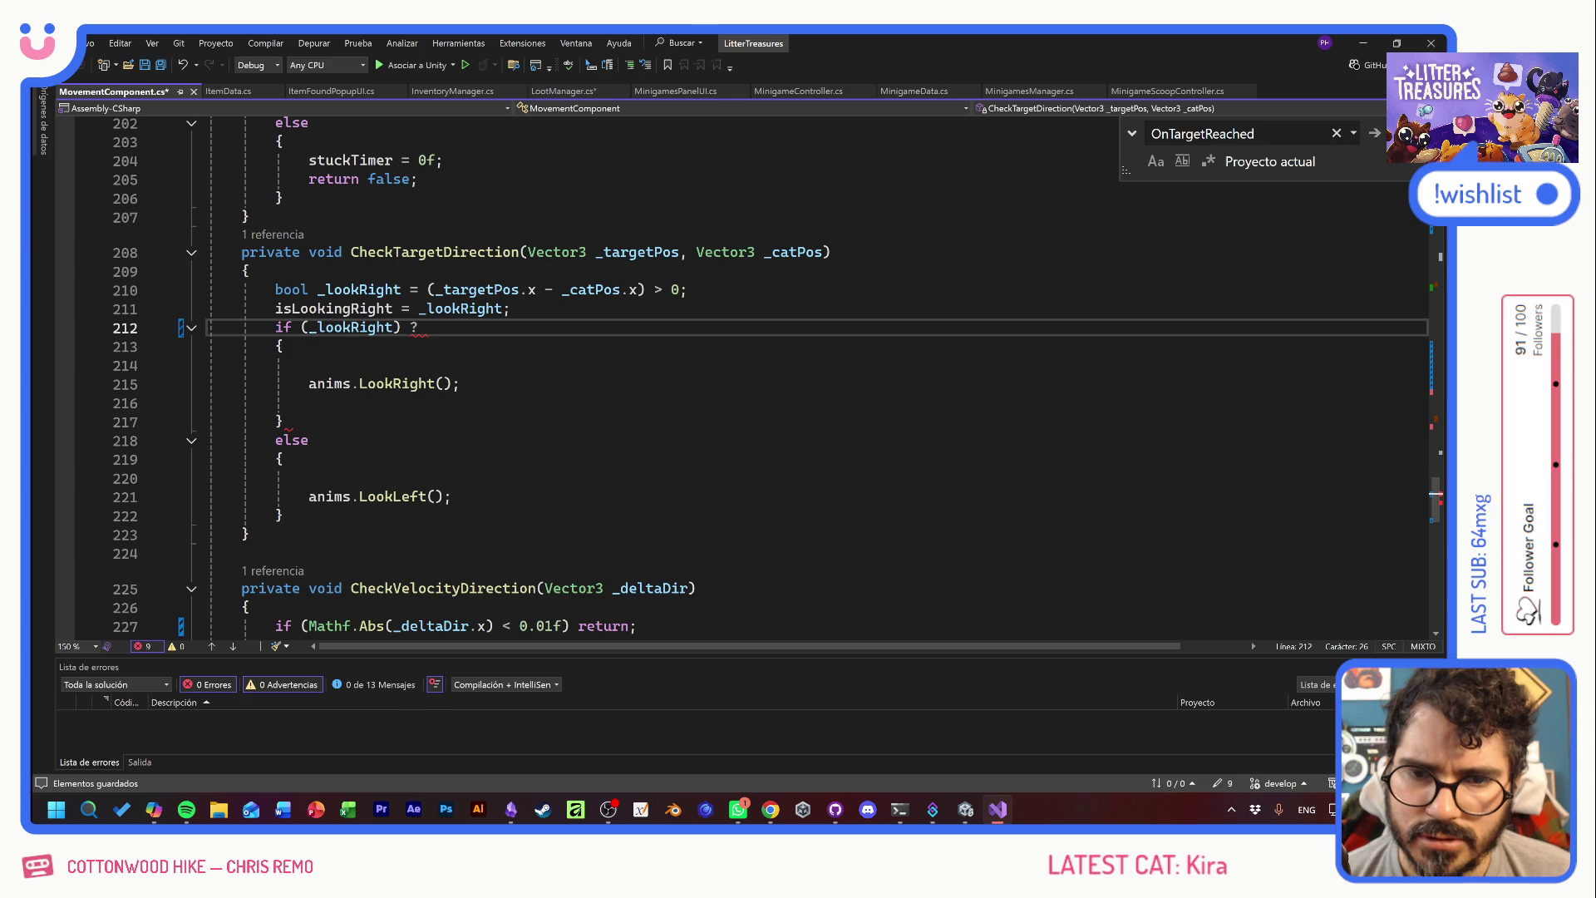
{"action": "left_click_drag", "start_coordinate": [462, 384], "coordinate": [309, 384]}
{"action": "key", "text": "ctrl+c"}
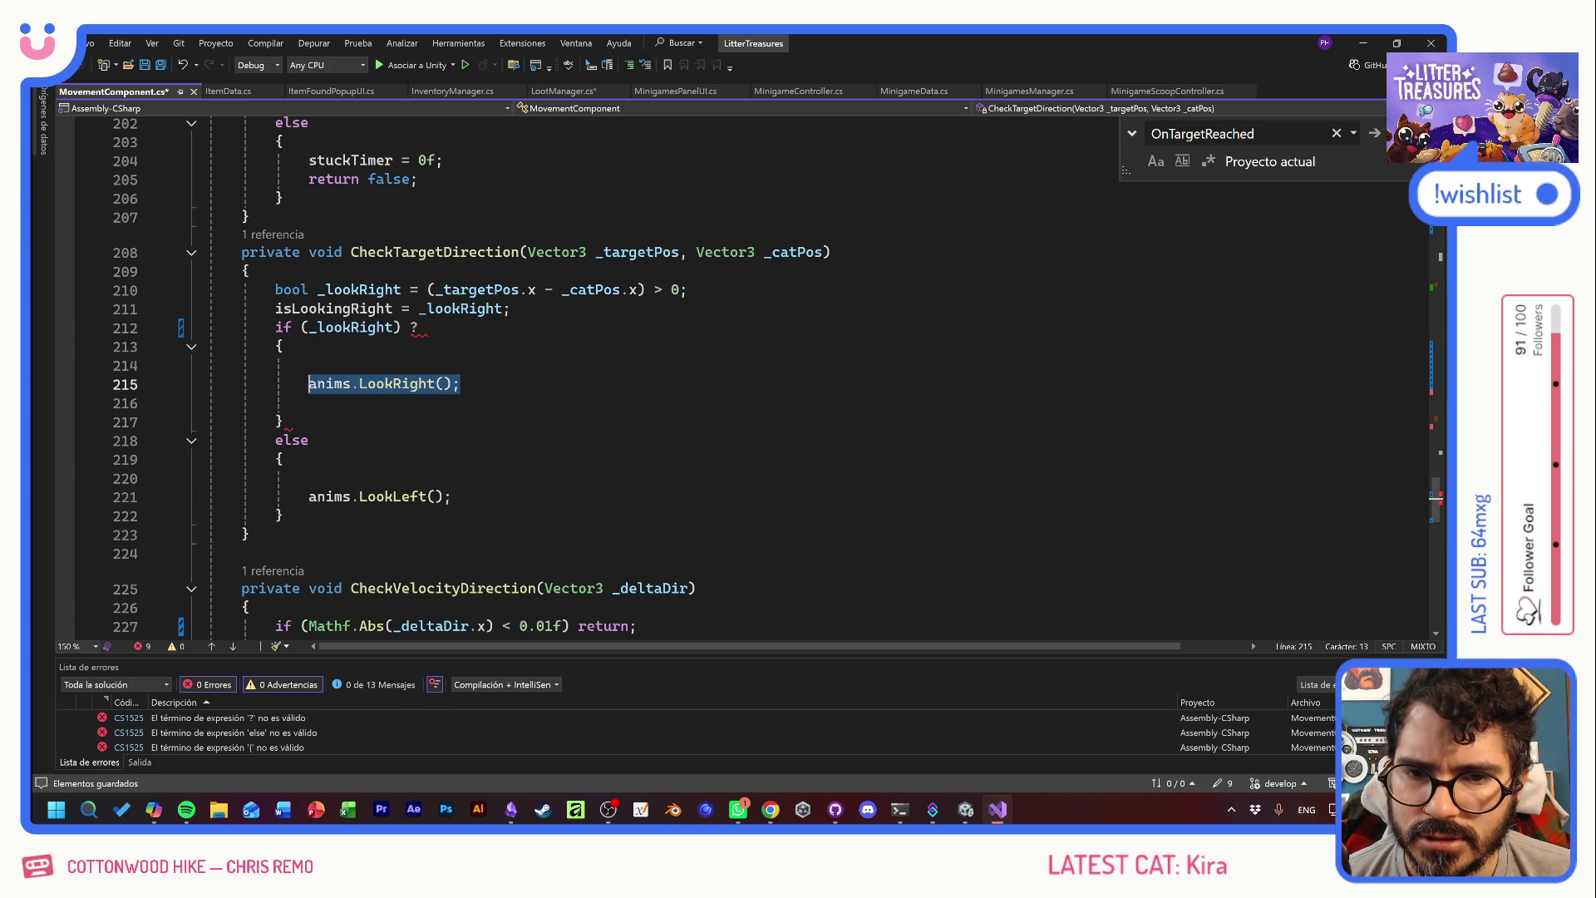
{"action": "key", "text": "BackSpace"}
{"action": "left_click", "coordinate": [426, 327]}
{"action": "key", "text": "ctrl+v"}
{"action": "key", "text": "BackSpace"}
{"action": "type", "text": ":"}
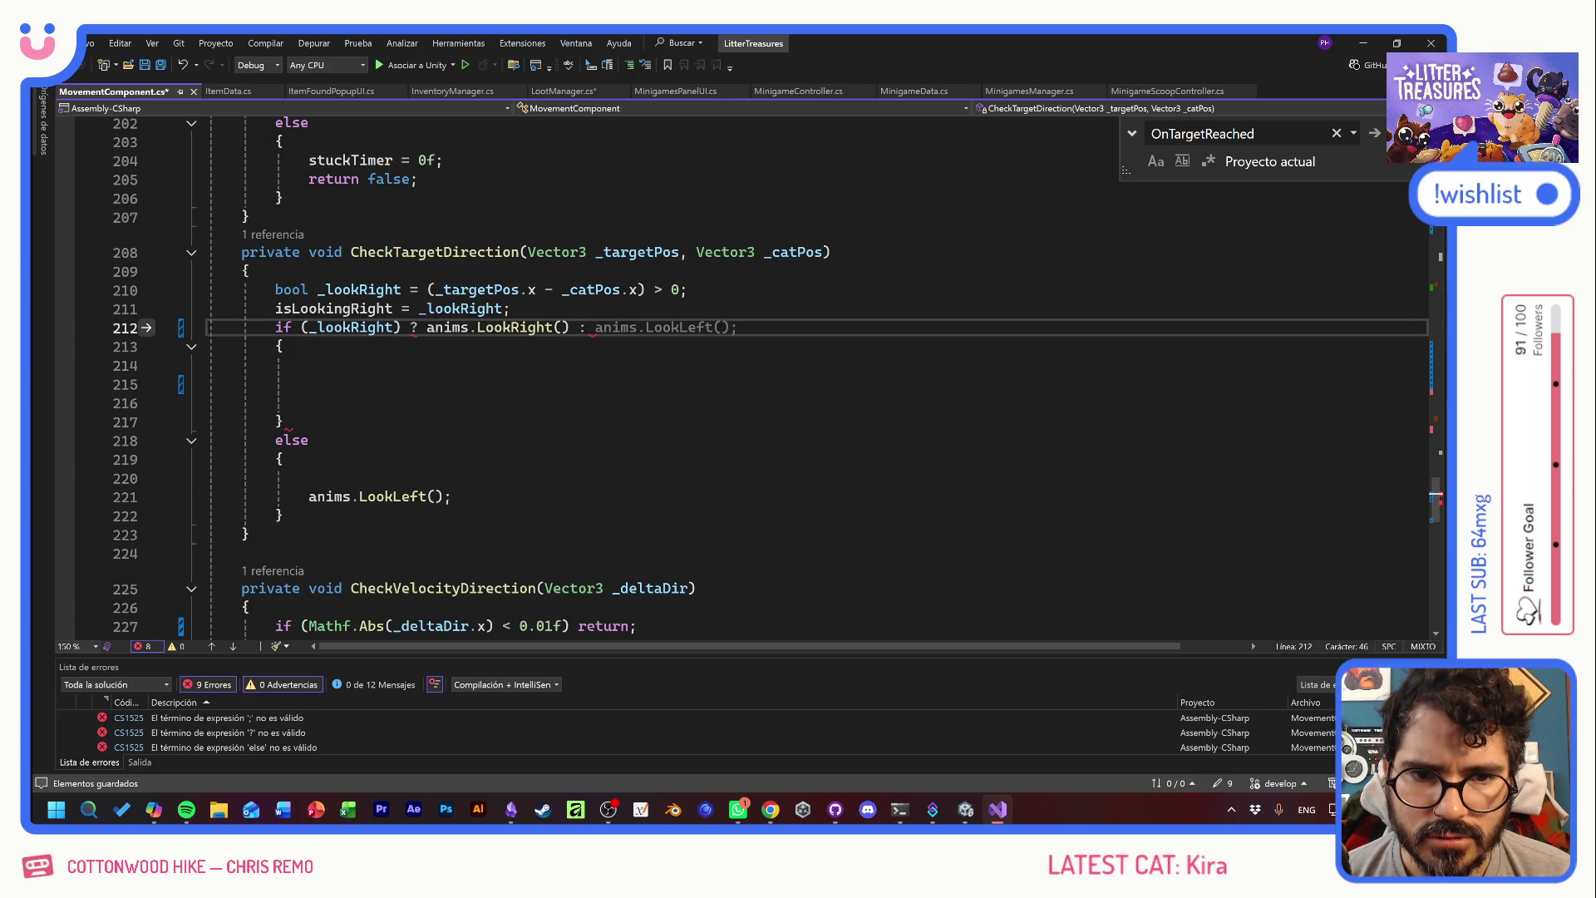
{"action": "key", "text": "Tab"}
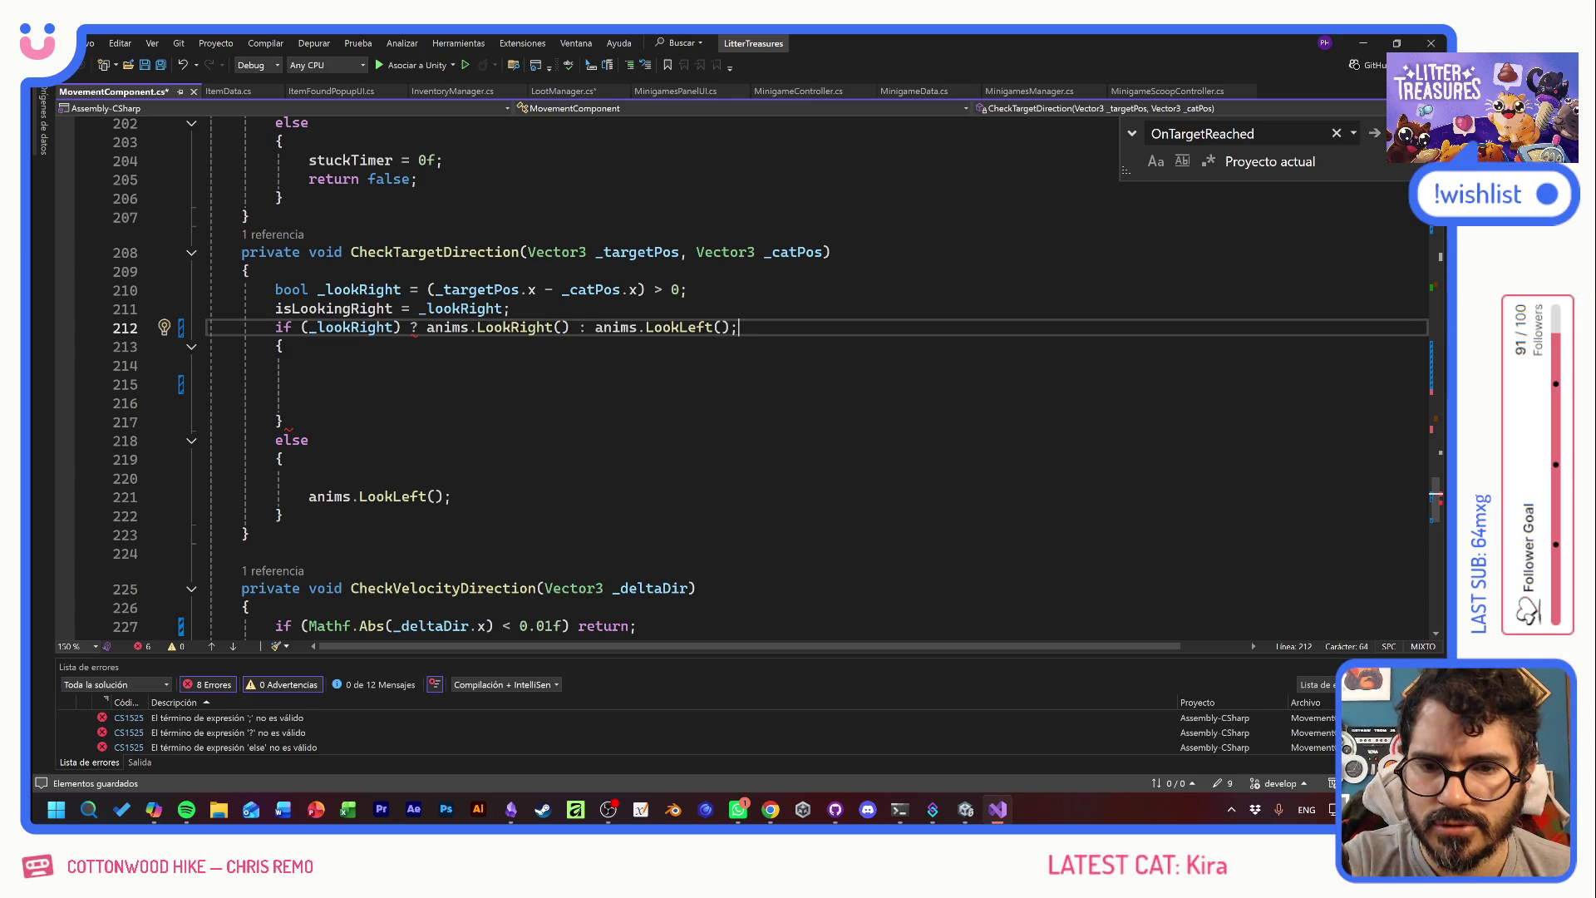
{"action": "mouse_move", "coordinate": [286, 516]}
{"action": "left_mouse_down"}
{"action": "mouse_move", "coordinate": [249, 357]}
{"action": "mouse_move", "coordinate": [214, 346]}
{"action": "left_mouse_up"}
{"action": "key", "text": "BackSpace"}
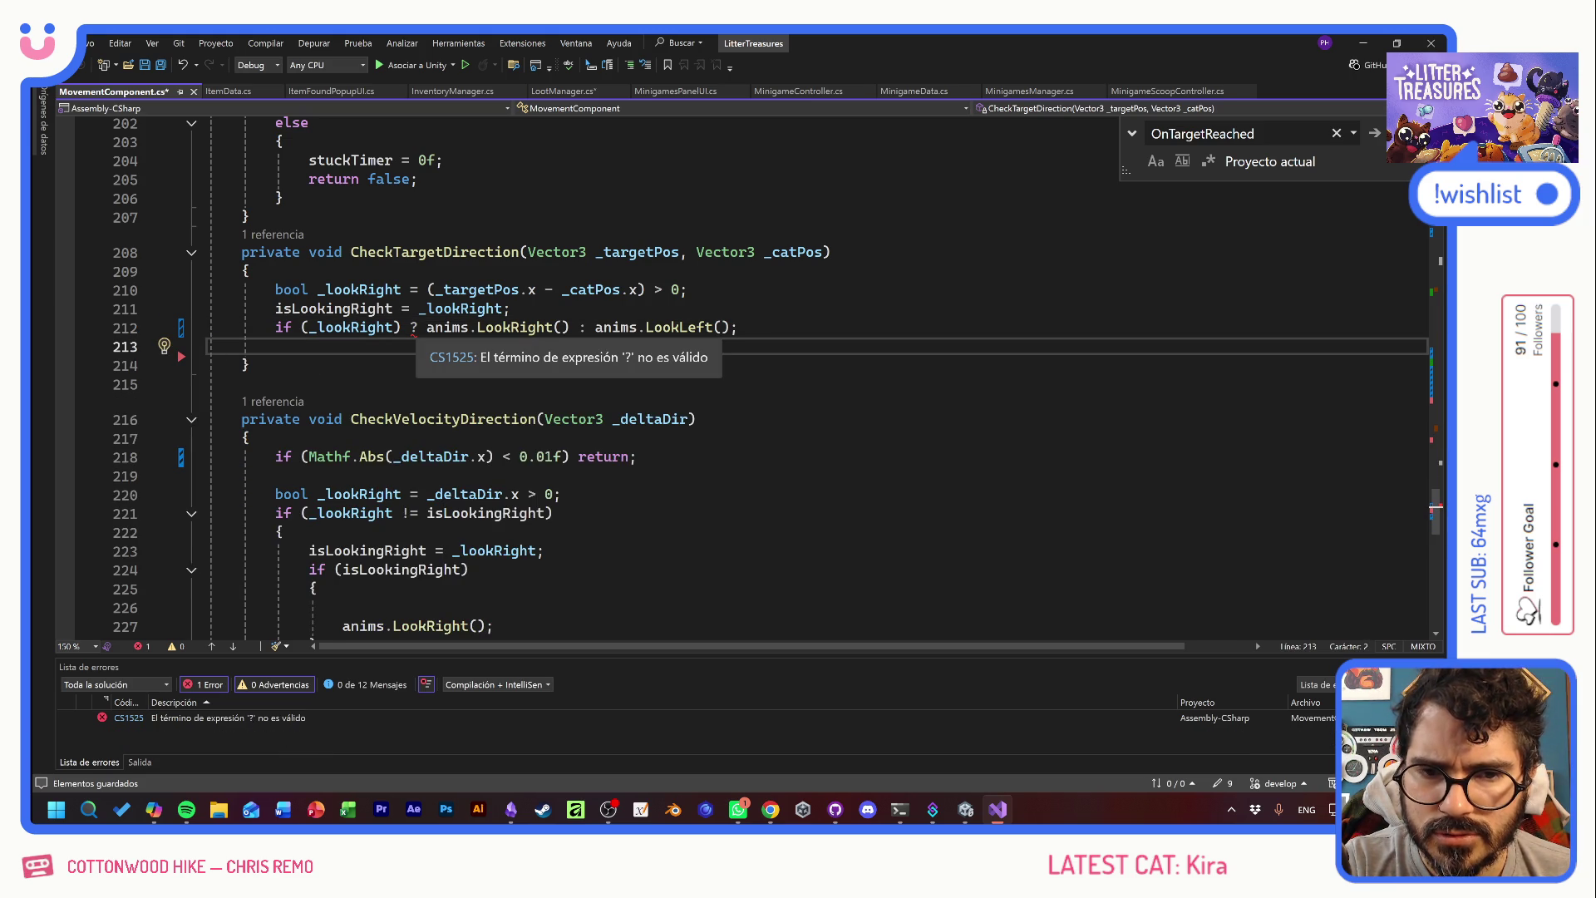
{"action": "left_click", "coordinate": [410, 328]}
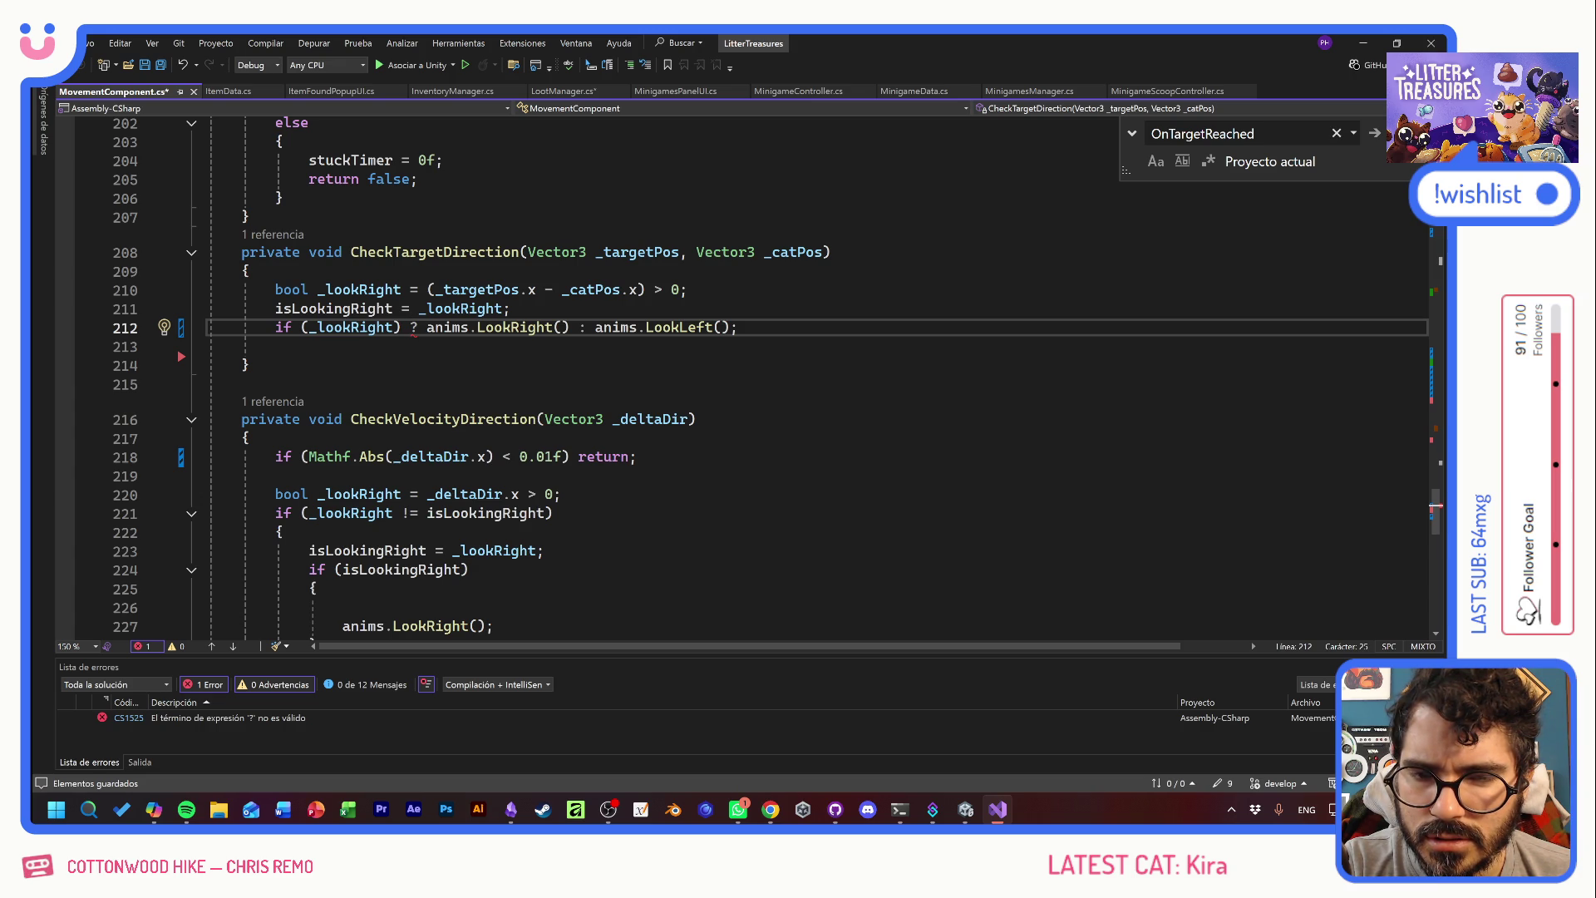
{"action": "key", "text": "ctrl+z"}
{"action": "key", "text": "ctrl+z"}
{"action": "key", "text": "ctrl+z"}
{"action": "key", "text": "ctrl+z"}
{"action": "key", "text": "ctrl+z"}
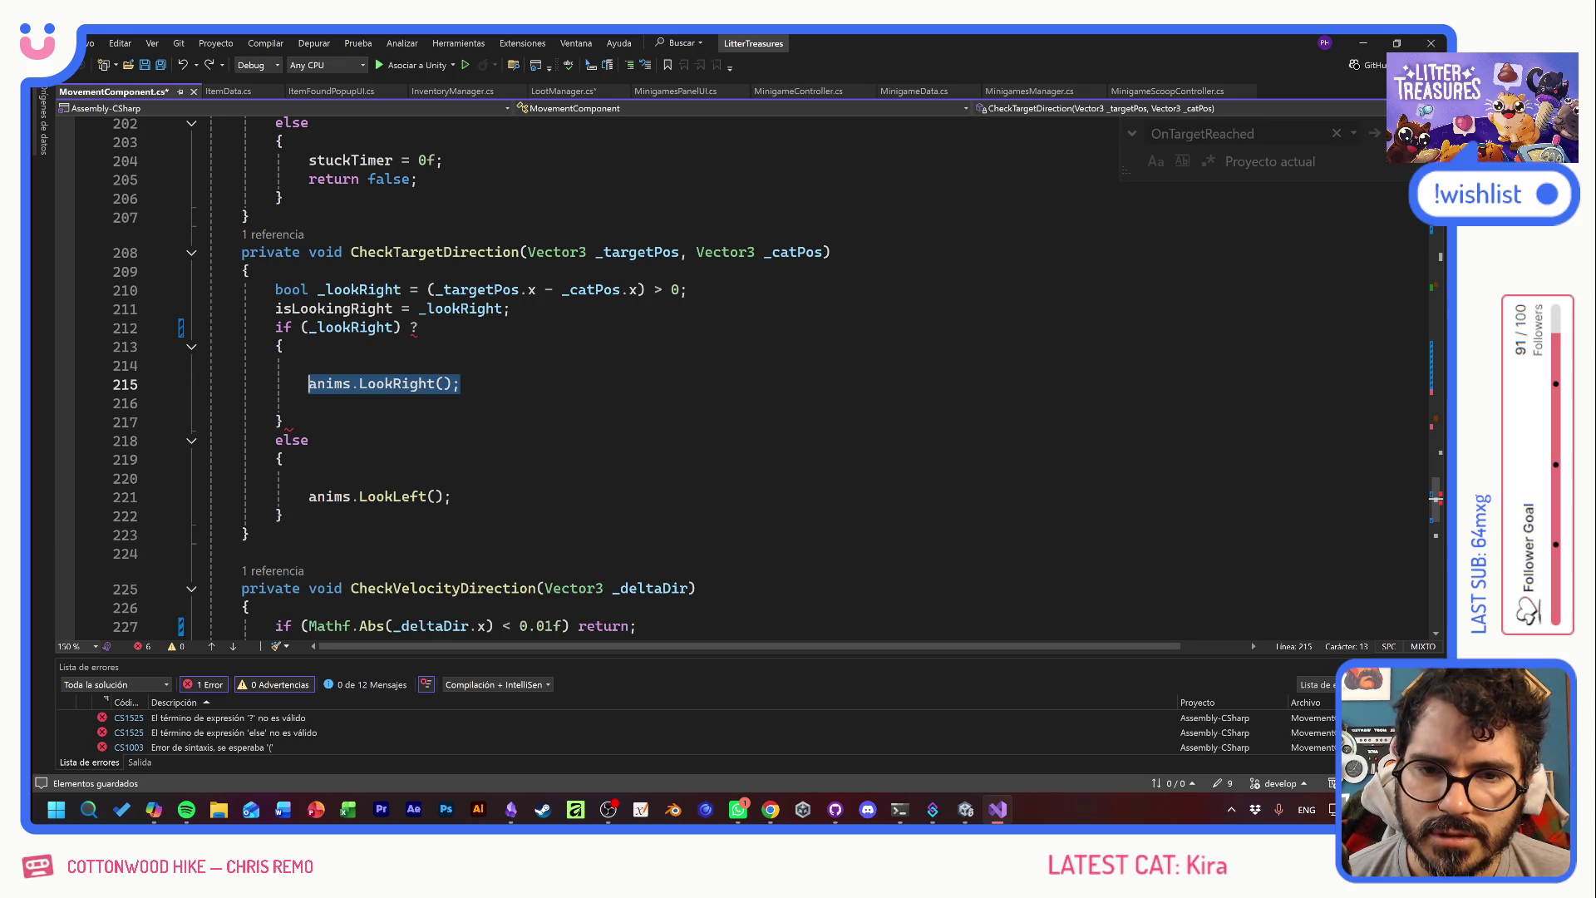
{"action": "key", "text": "ctrl+z"}
{"action": "key", "text": "ctrl+z"}
{"action": "key", "text": "ctrl+z"}
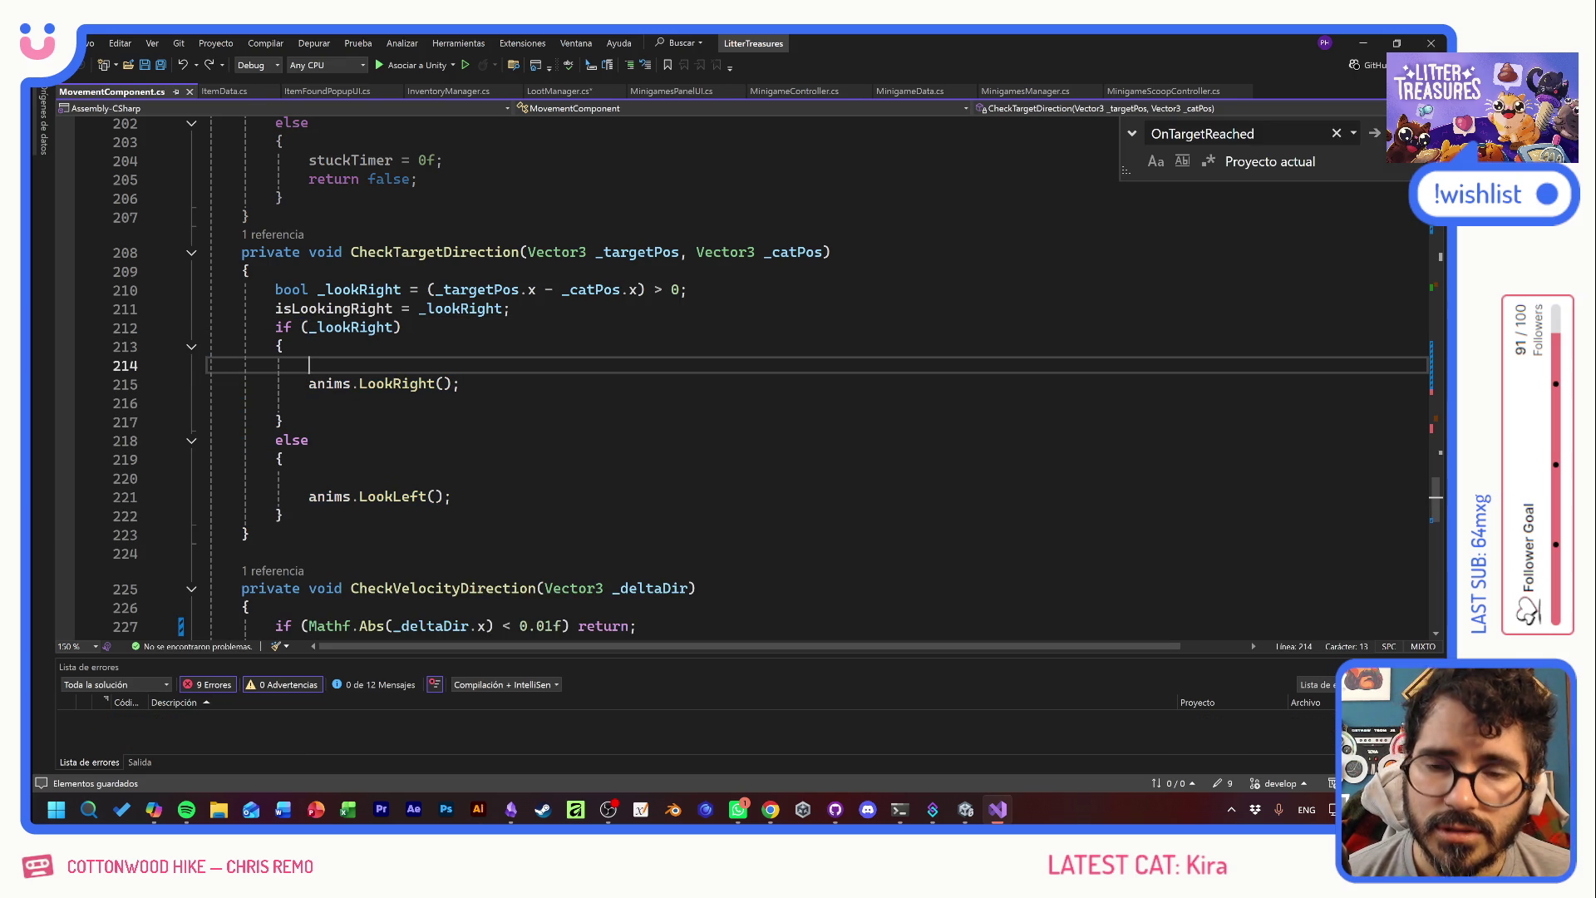
- Delete the unused CheckCurrentCell method
{"action": "scroll", "coordinate": [748, 374], "scroll_direction": "down", "scroll_amount": 8}
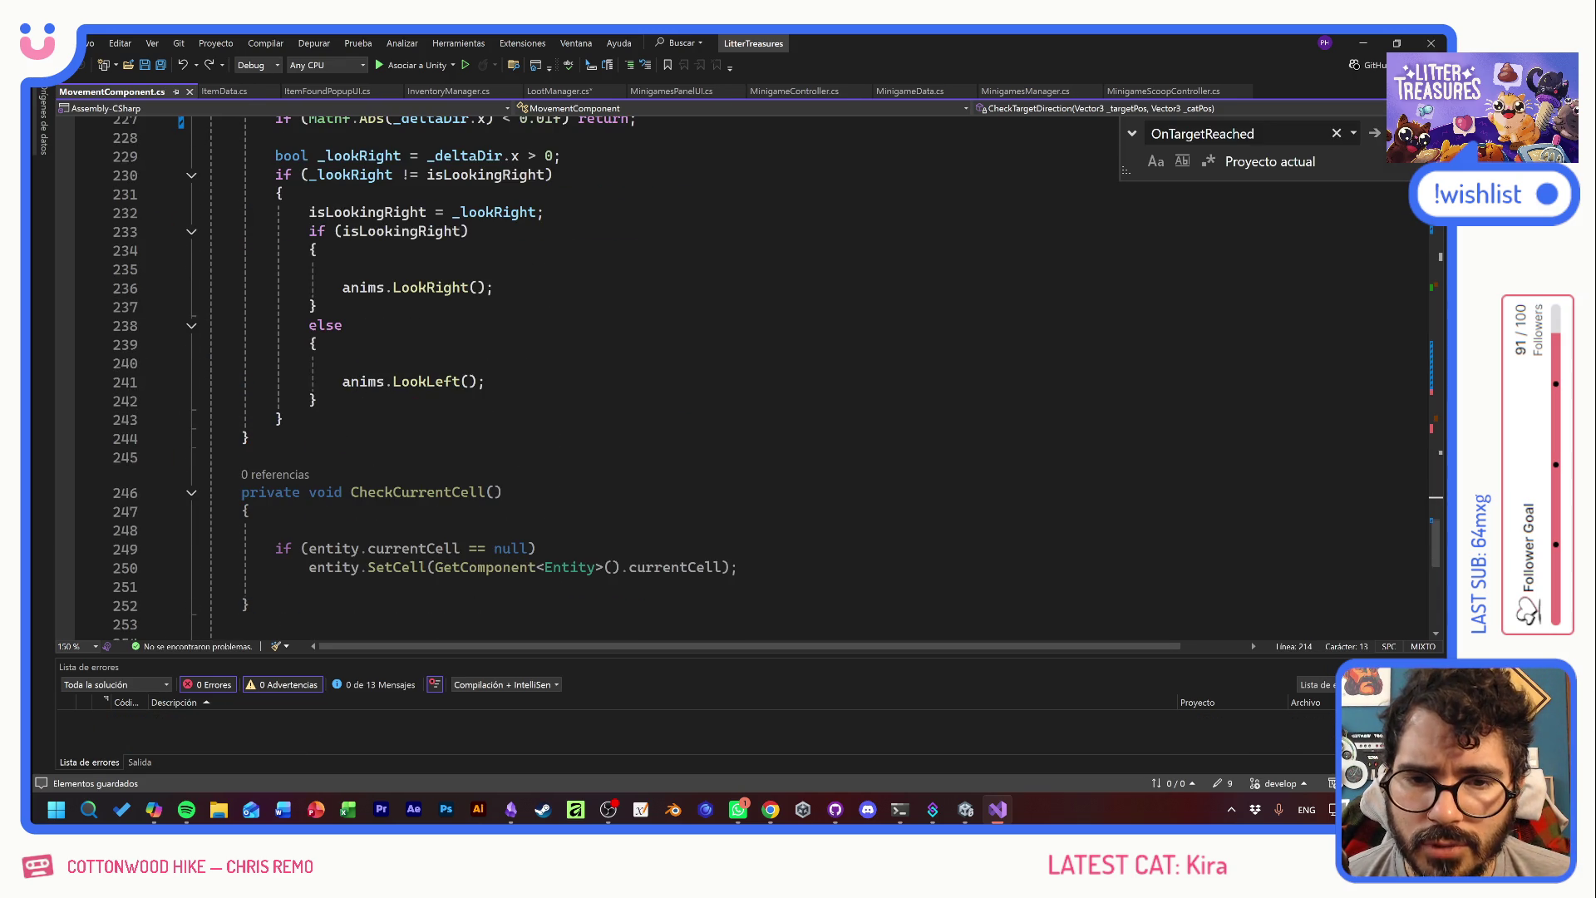
{"action": "scroll", "coordinate": [748, 374], "scroll_direction": "down", "scroll_amount": 2}
{"action": "left_click_drag", "start_coordinate": [249, 499], "coordinate": [208, 372]}
{"action": "key", "text": "Delete"}
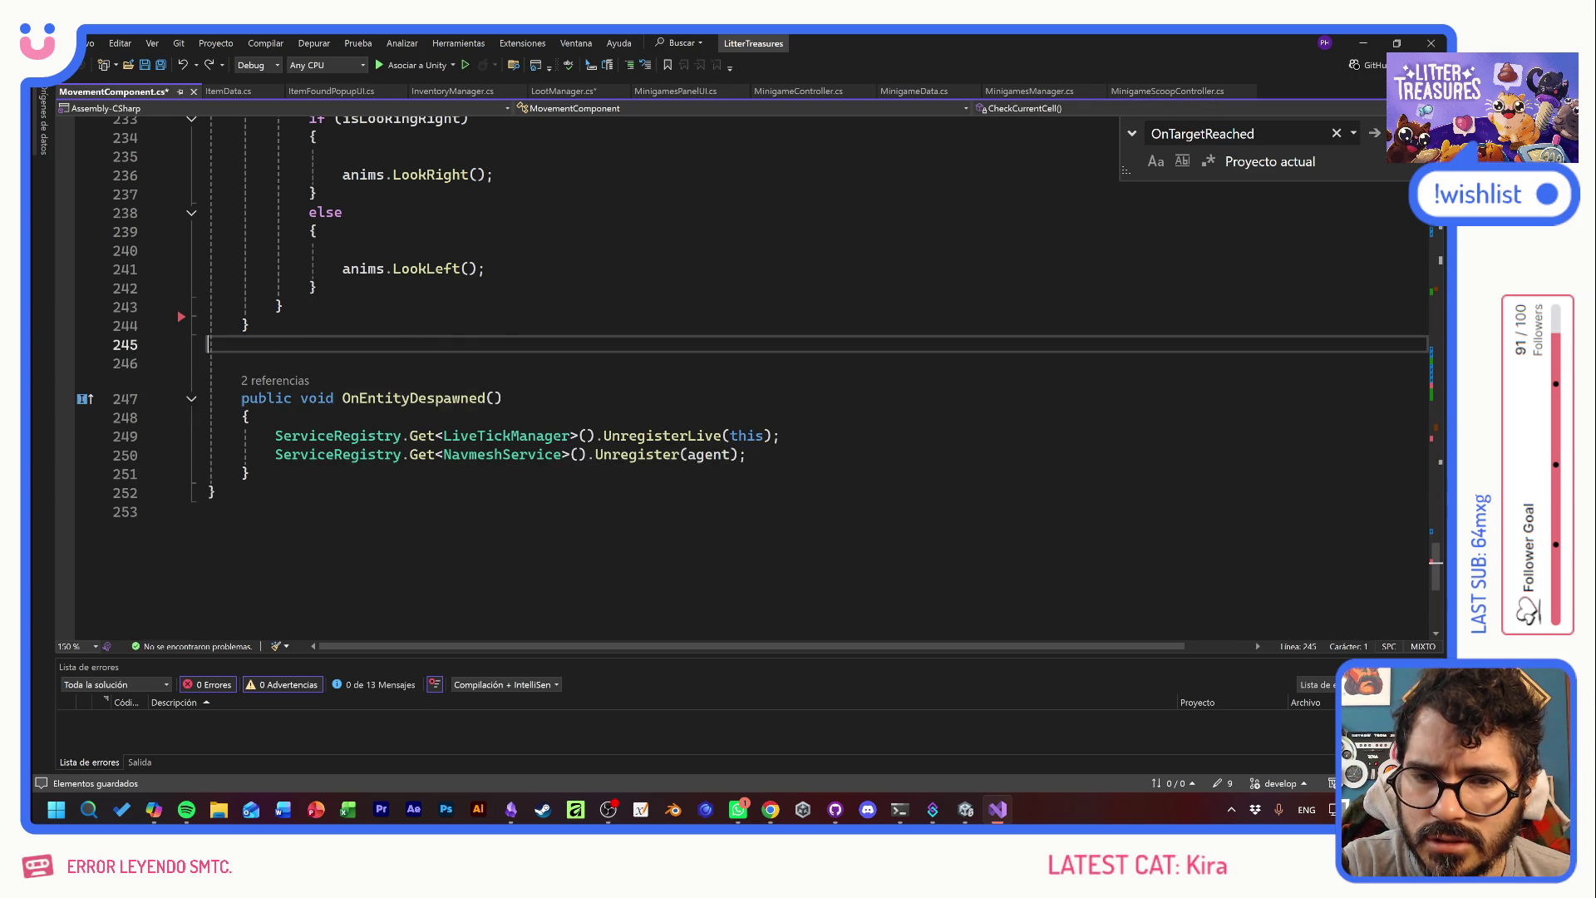
- Inspect the velocity check on line 178 and the SamplePosition block on lines 190–192
{"action": "scroll", "coordinate": [748, 374], "scroll_direction": "up", "scroll_amount": 20}
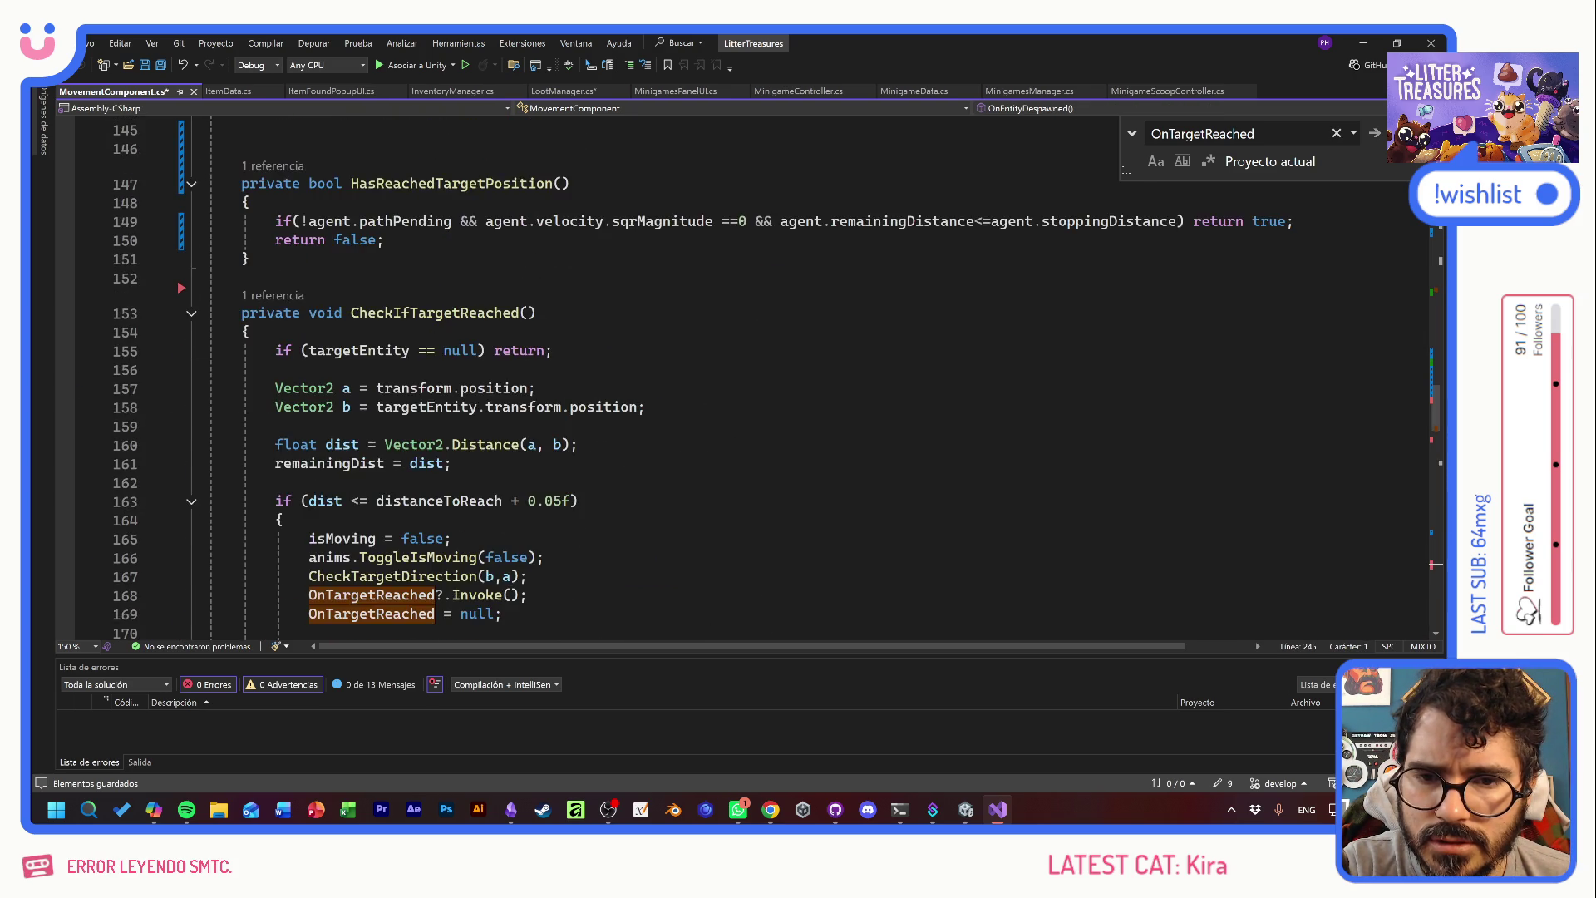
{"action": "scroll", "coordinate": [748, 374], "scroll_direction": "down", "scroll_amount": 6}
{"action": "left_click_drag", "start_coordinate": [350, 348], "coordinate": [704, 348]}
{"action": "left_click", "coordinate": [739, 405]}
{"action": "scroll", "coordinate": [771, 377], "scroll_direction": "down", "scroll_amount": 1}
{"action": "scroll", "coordinate": [748, 374], "scroll_direction": "down", "scroll_amount": 2}
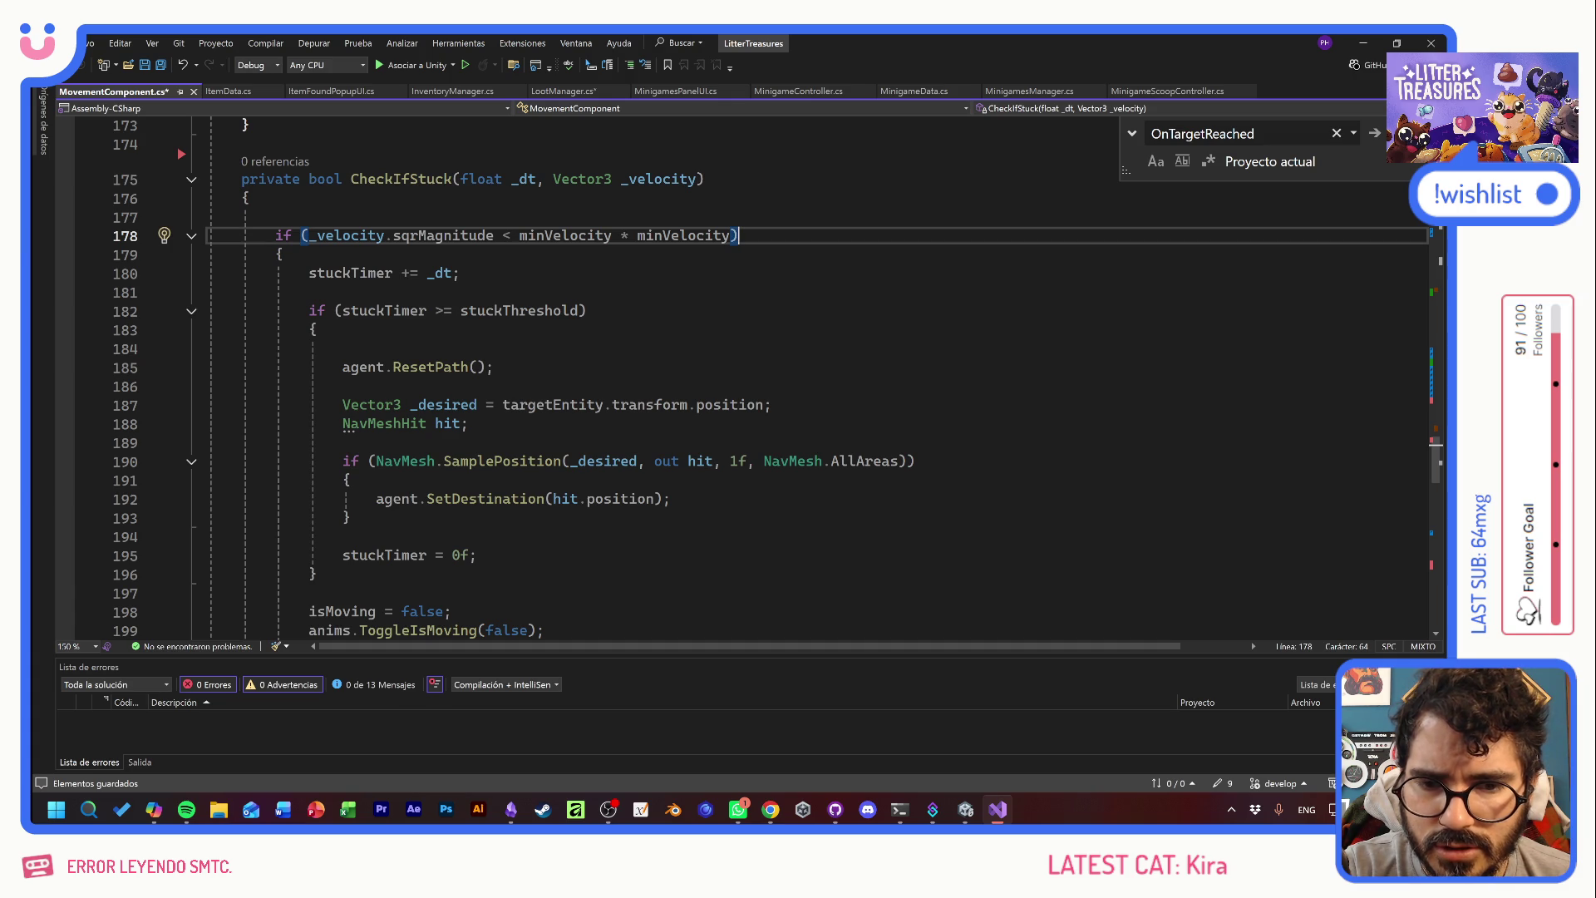
{"action": "mouse_move", "coordinate": [469, 461]}
{"action": "left_mouse_down"}
{"action": "mouse_move", "coordinate": [606, 461]}
{"action": "mouse_move", "coordinate": [671, 499]}
{"action": "left_mouse_up"}
{"action": "left_click", "coordinate": [350, 517]}
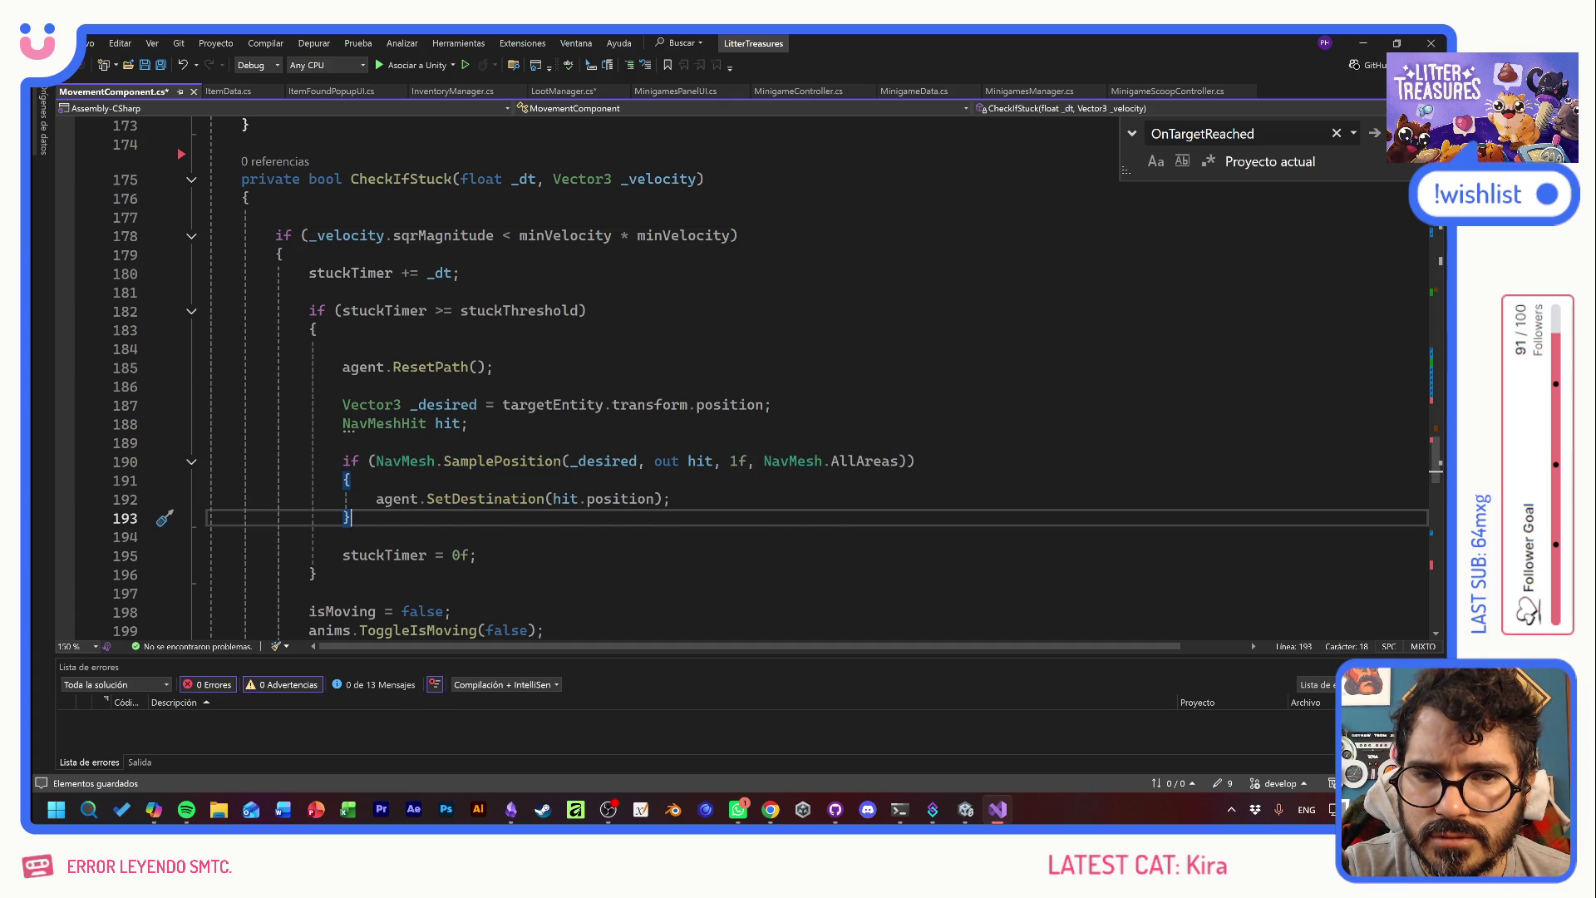
- In CheckIfStuck, check minVelocity references and the Quick Info for ResetPath and SetDestination
{"action": "scroll", "coordinate": [748, 374], "scroll_direction": "up", "scroll_amount": 2}
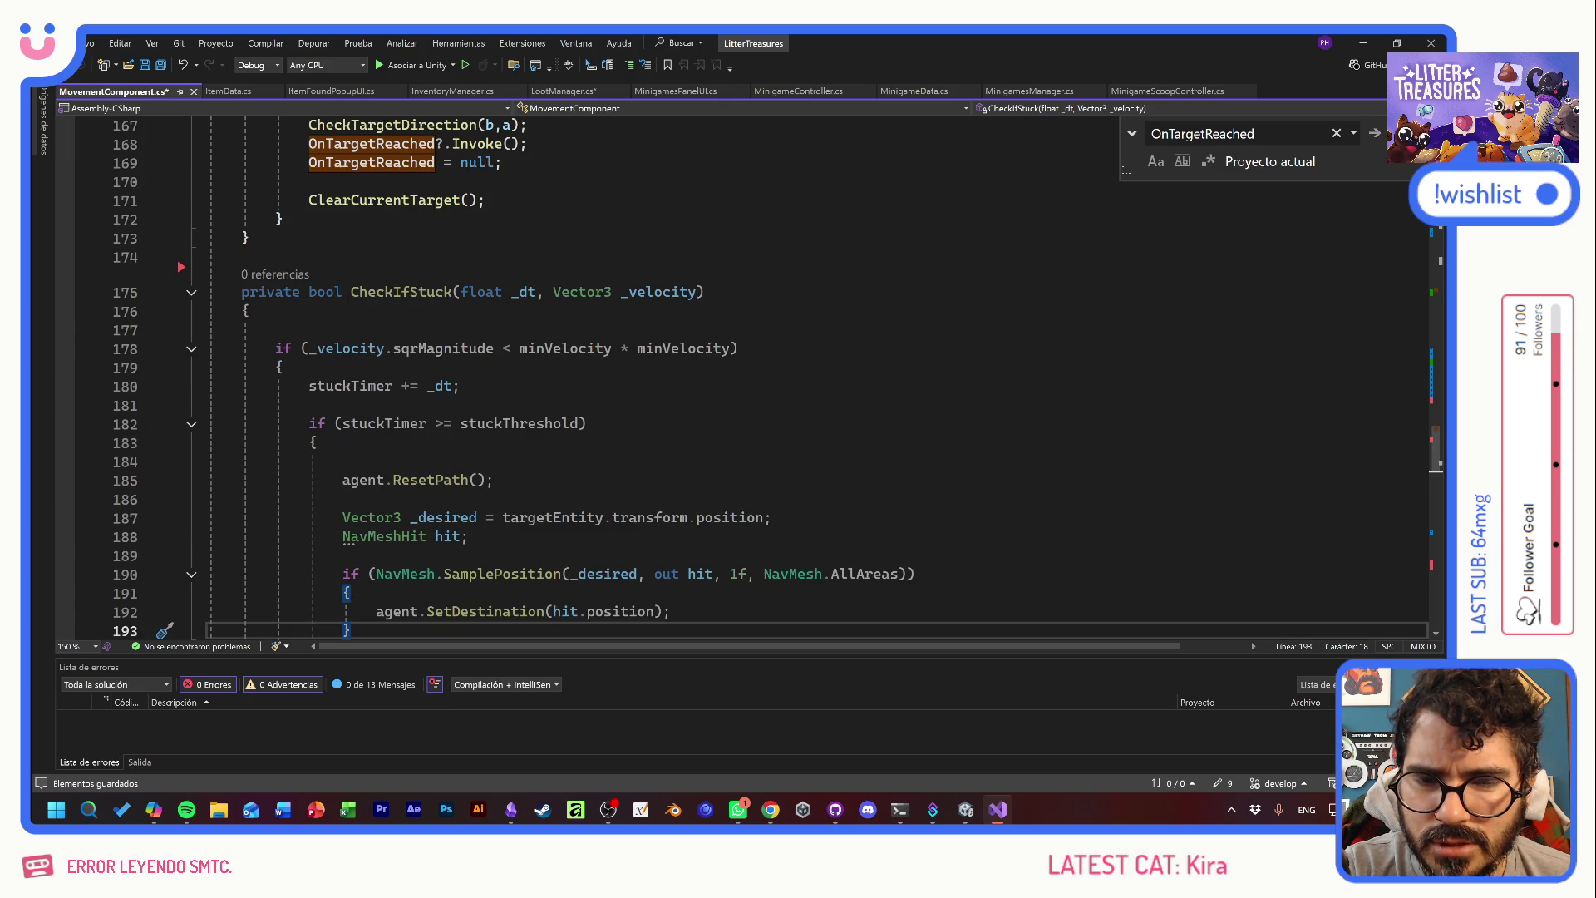
{"action": "left_click", "coordinate": [571, 348]}
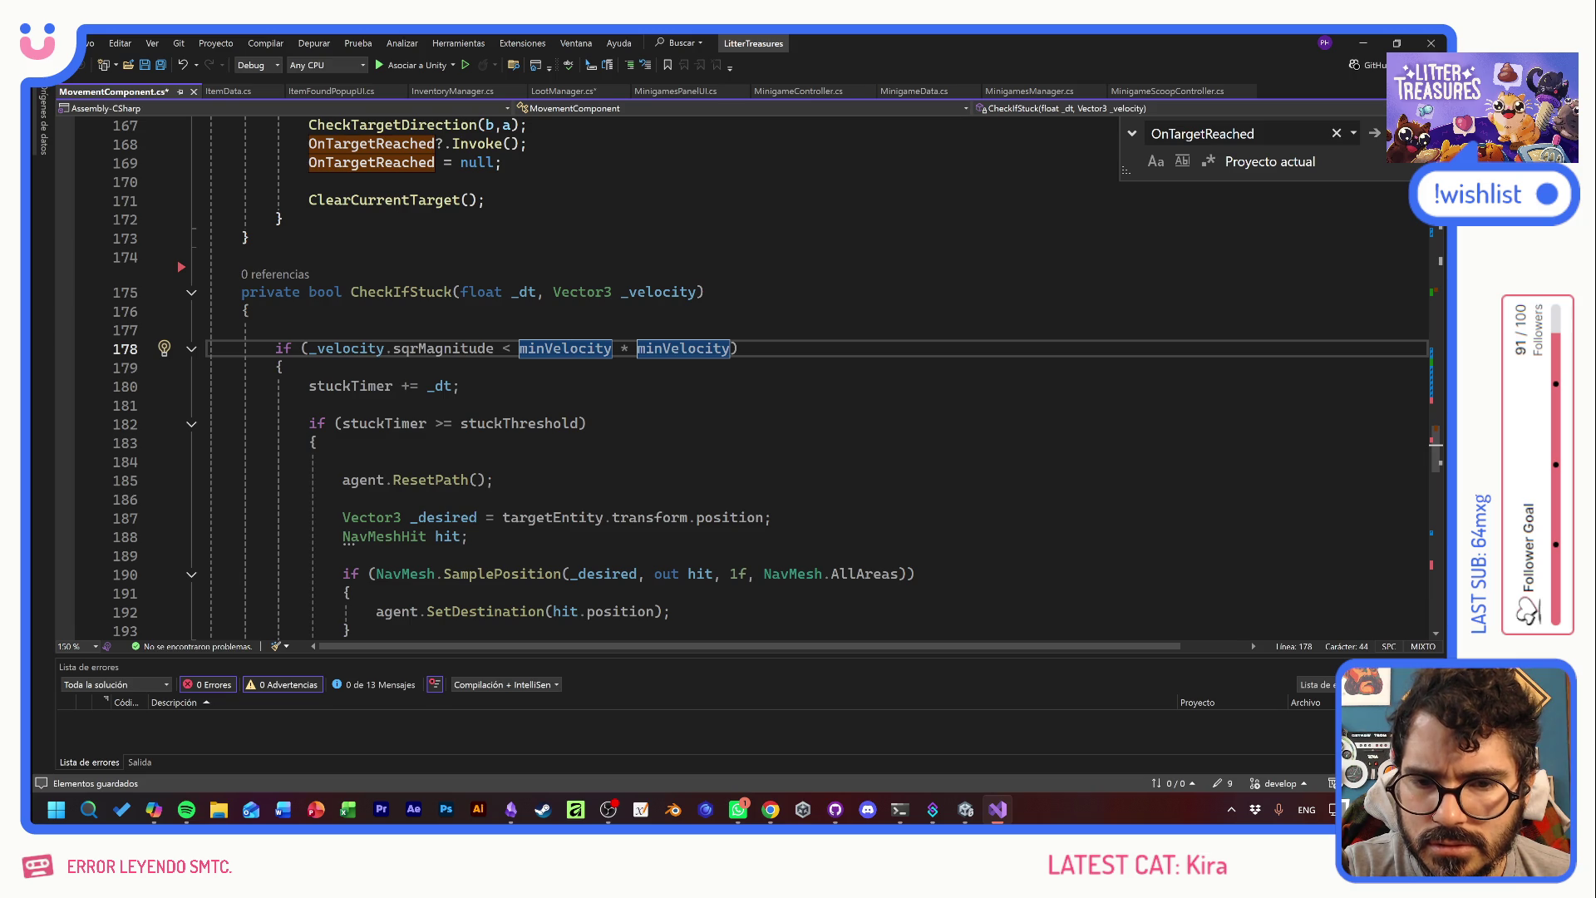
{"action": "mouse_move", "coordinate": [432, 480]}
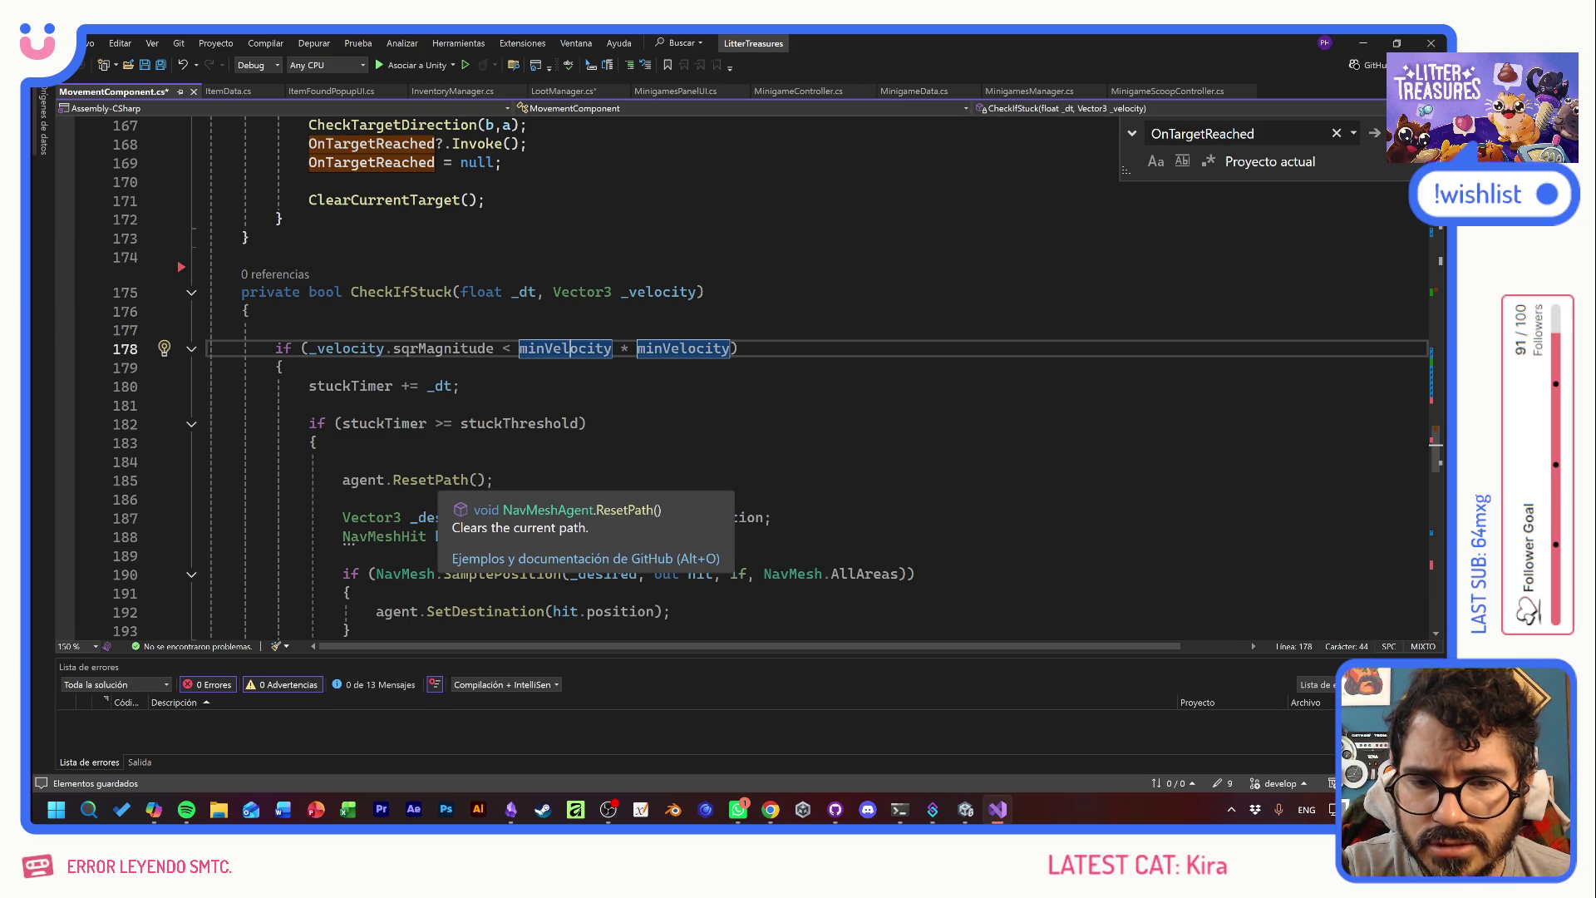
{"action": "scroll", "coordinate": [770, 378], "scroll_direction": "down", "scroll_amount": 4}
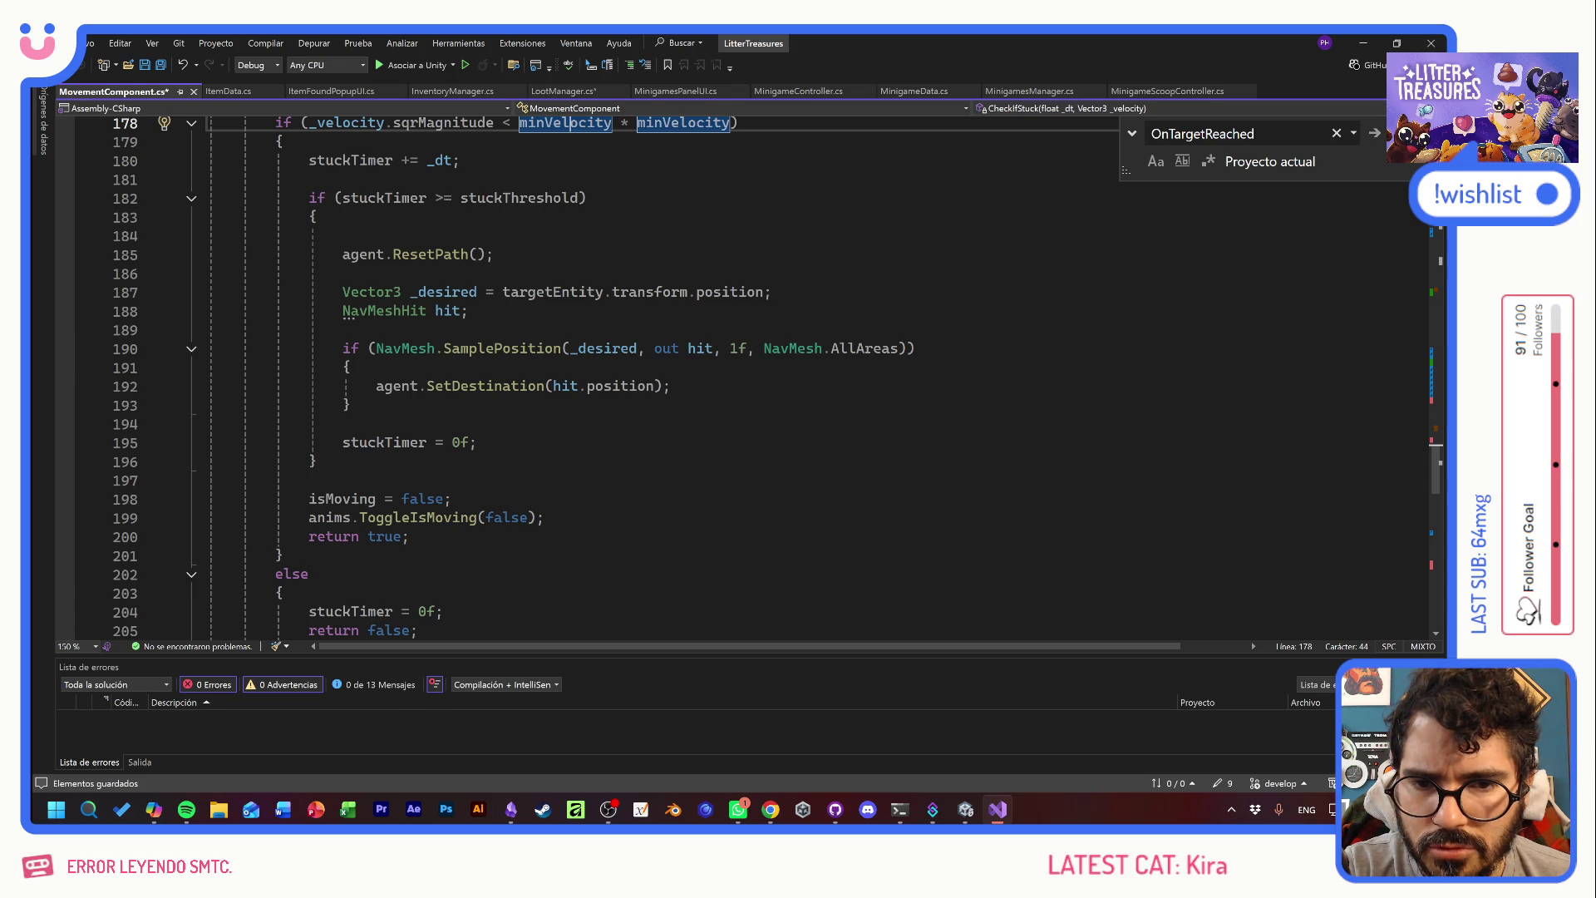
{"action": "mouse_move", "coordinate": [499, 387]}
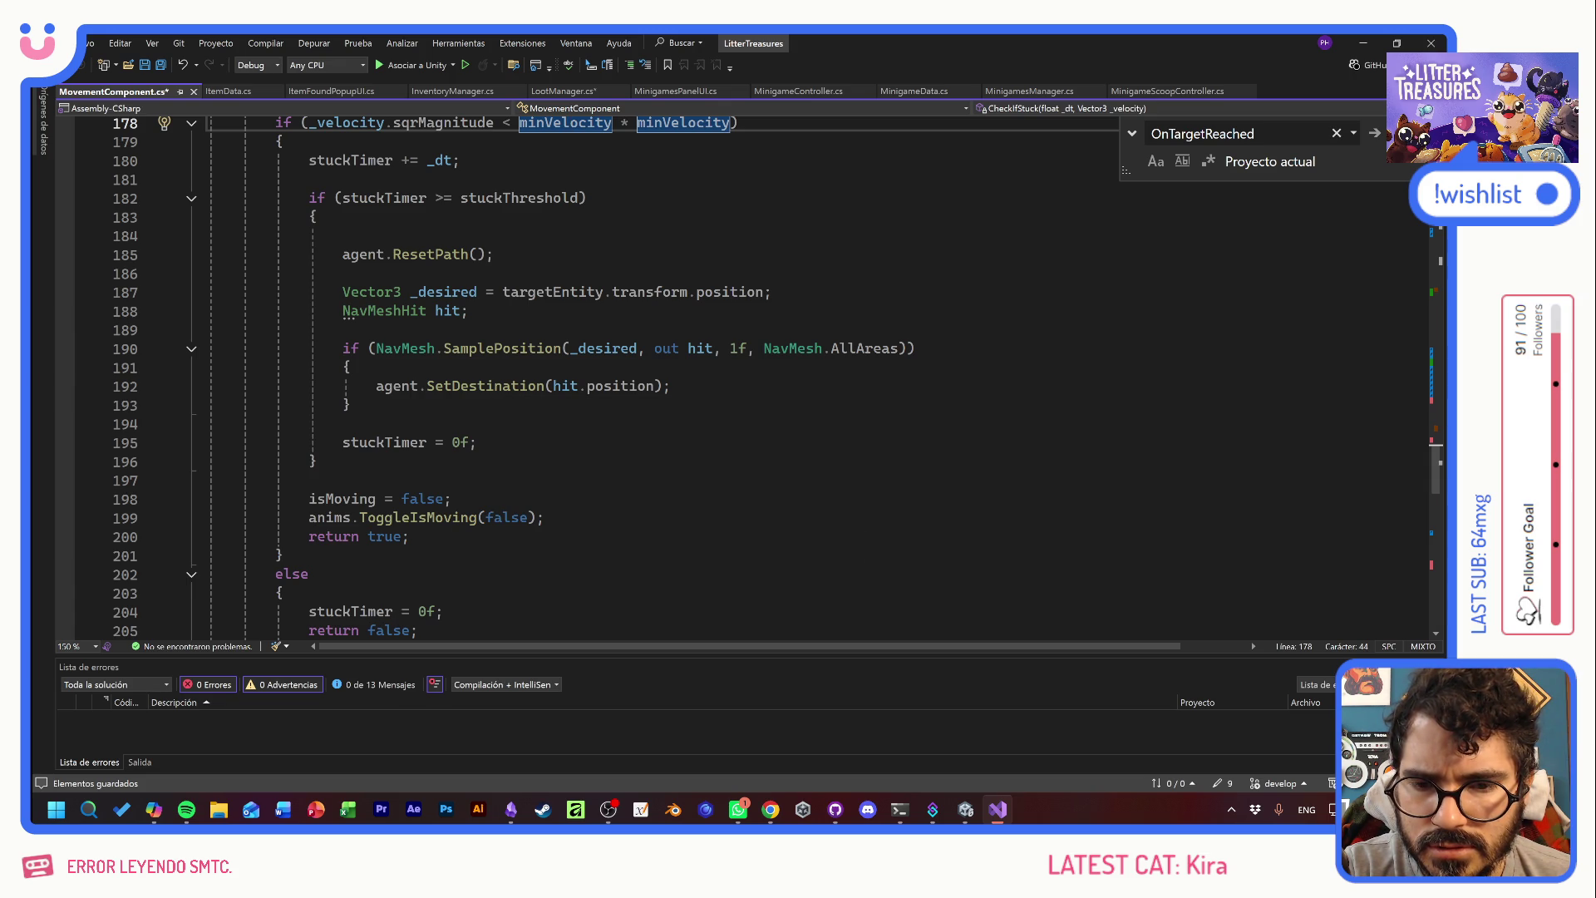
{"action": "left_click", "coordinate": [452, 499]}
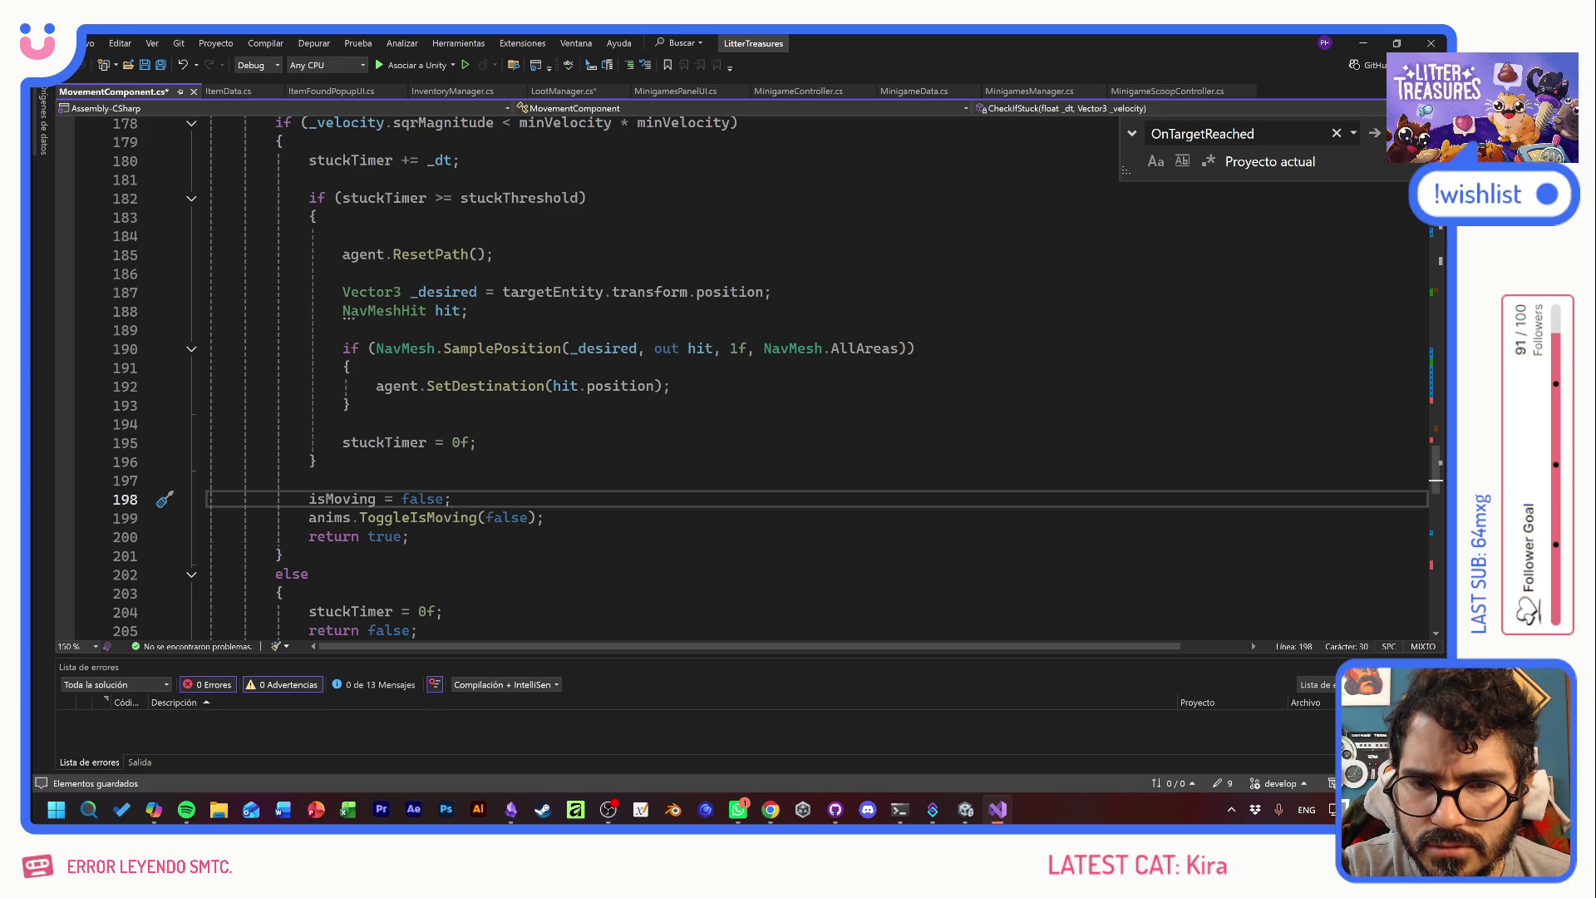
- Delete the isMoving and ToggleIsMoving lines
{"action": "key", "text": "Up"}
{"action": "key", "text": "shift+Down"}
{"action": "key", "text": "shift+Down"}
{"action": "key", "text": "shift+End"}
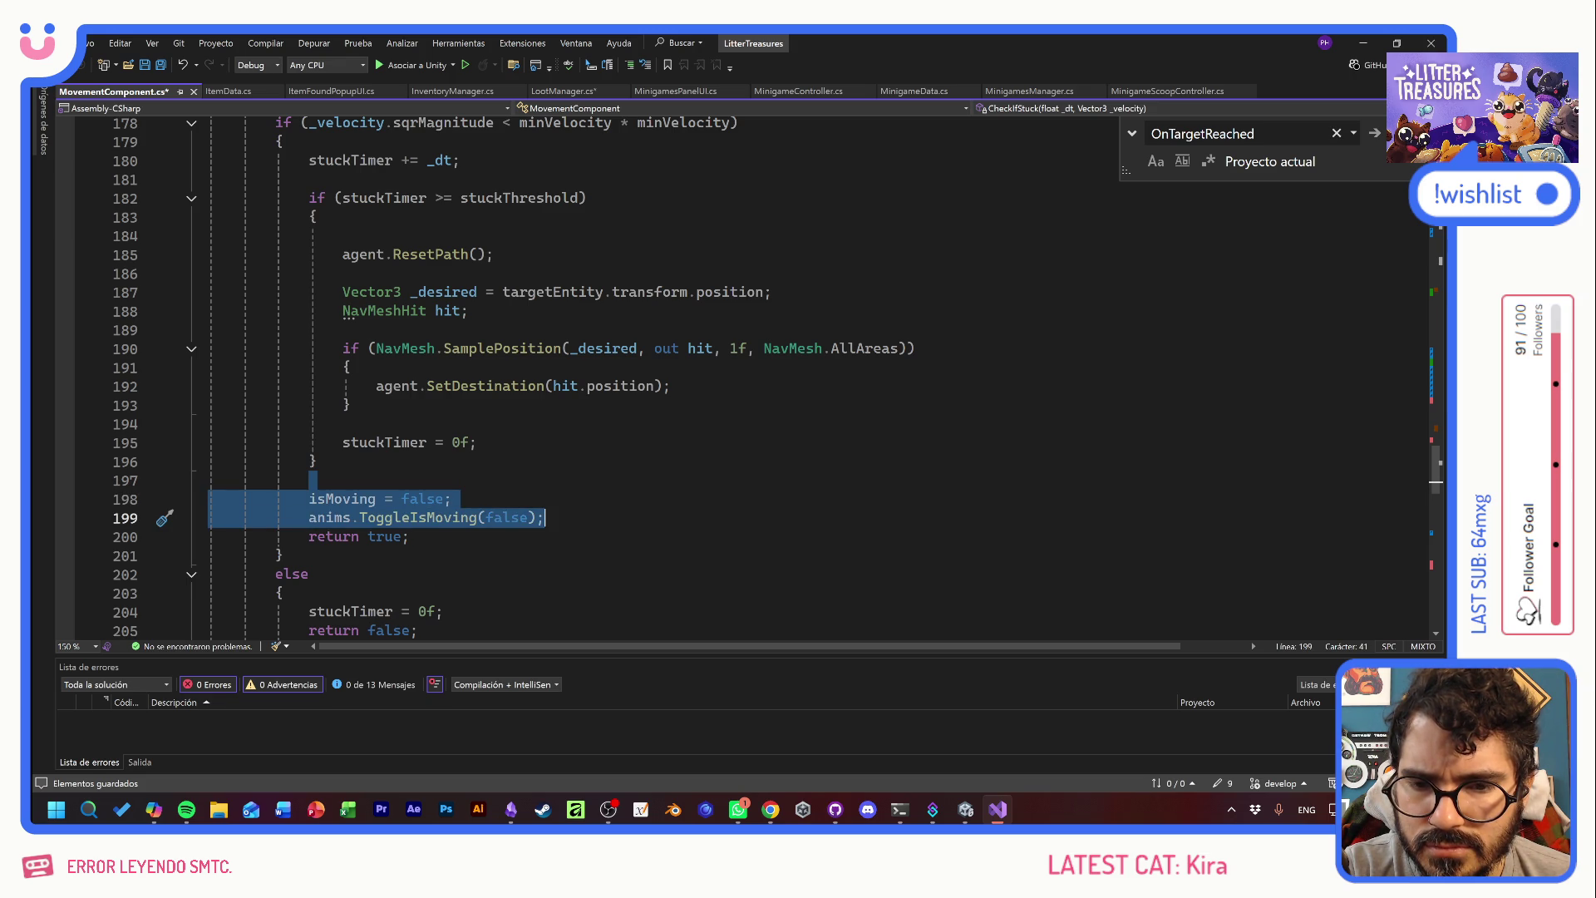
{"action": "key", "text": "Delete"}
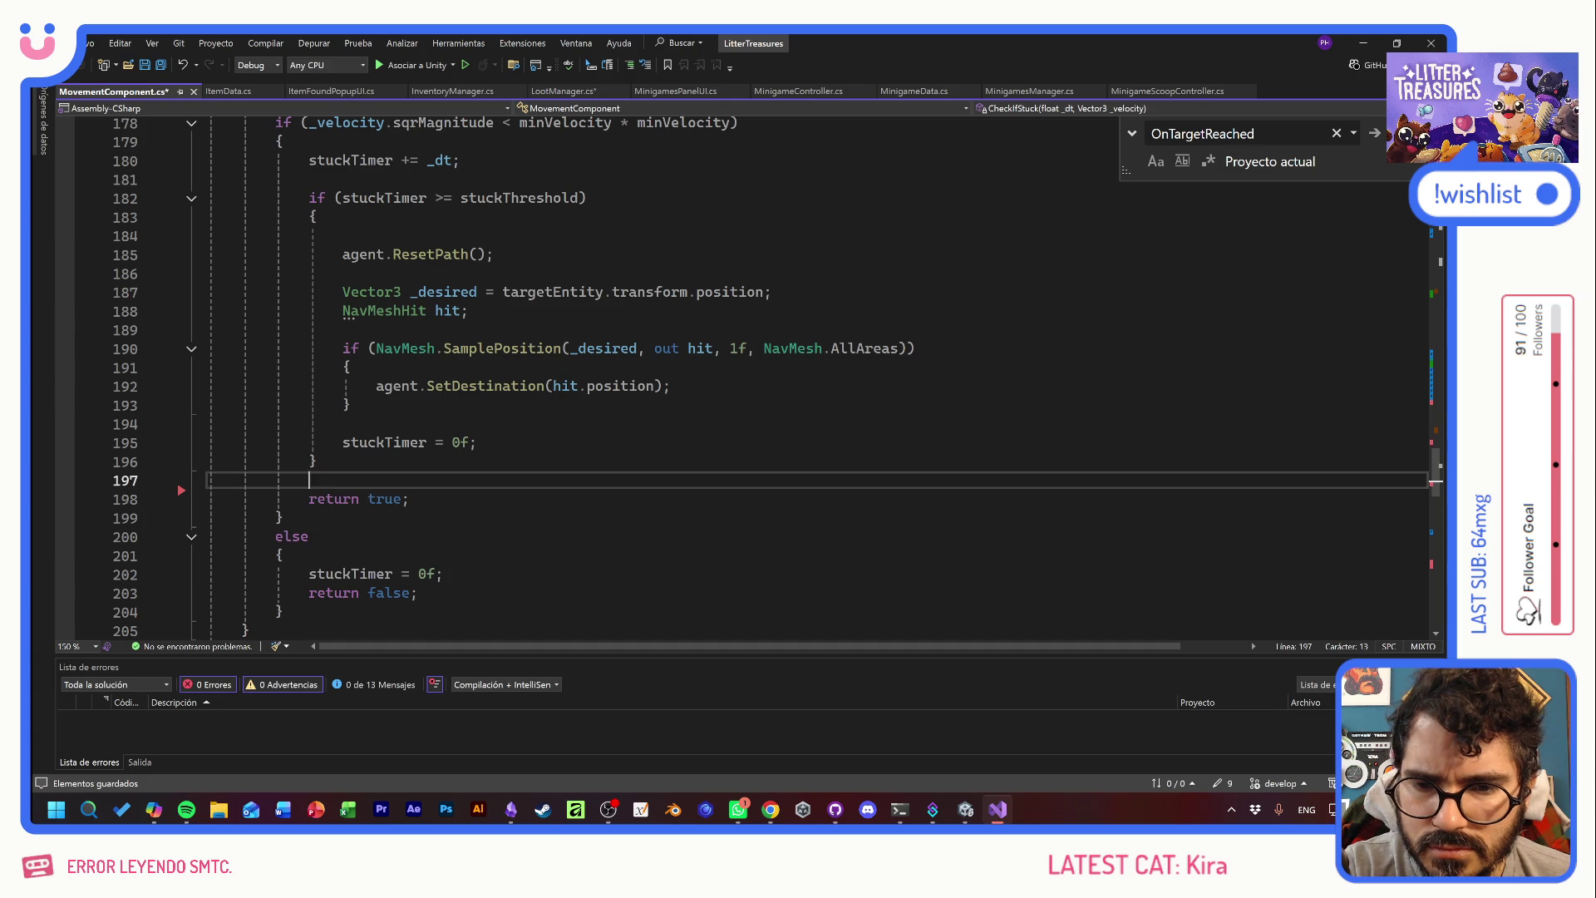
- Start a CheckIfStuck(_dt, call on a new line after CheckVelocityDirection in Tick
{"action": "scroll", "coordinate": [748, 374], "scroll_direction": "up", "scroll_amount": 5}
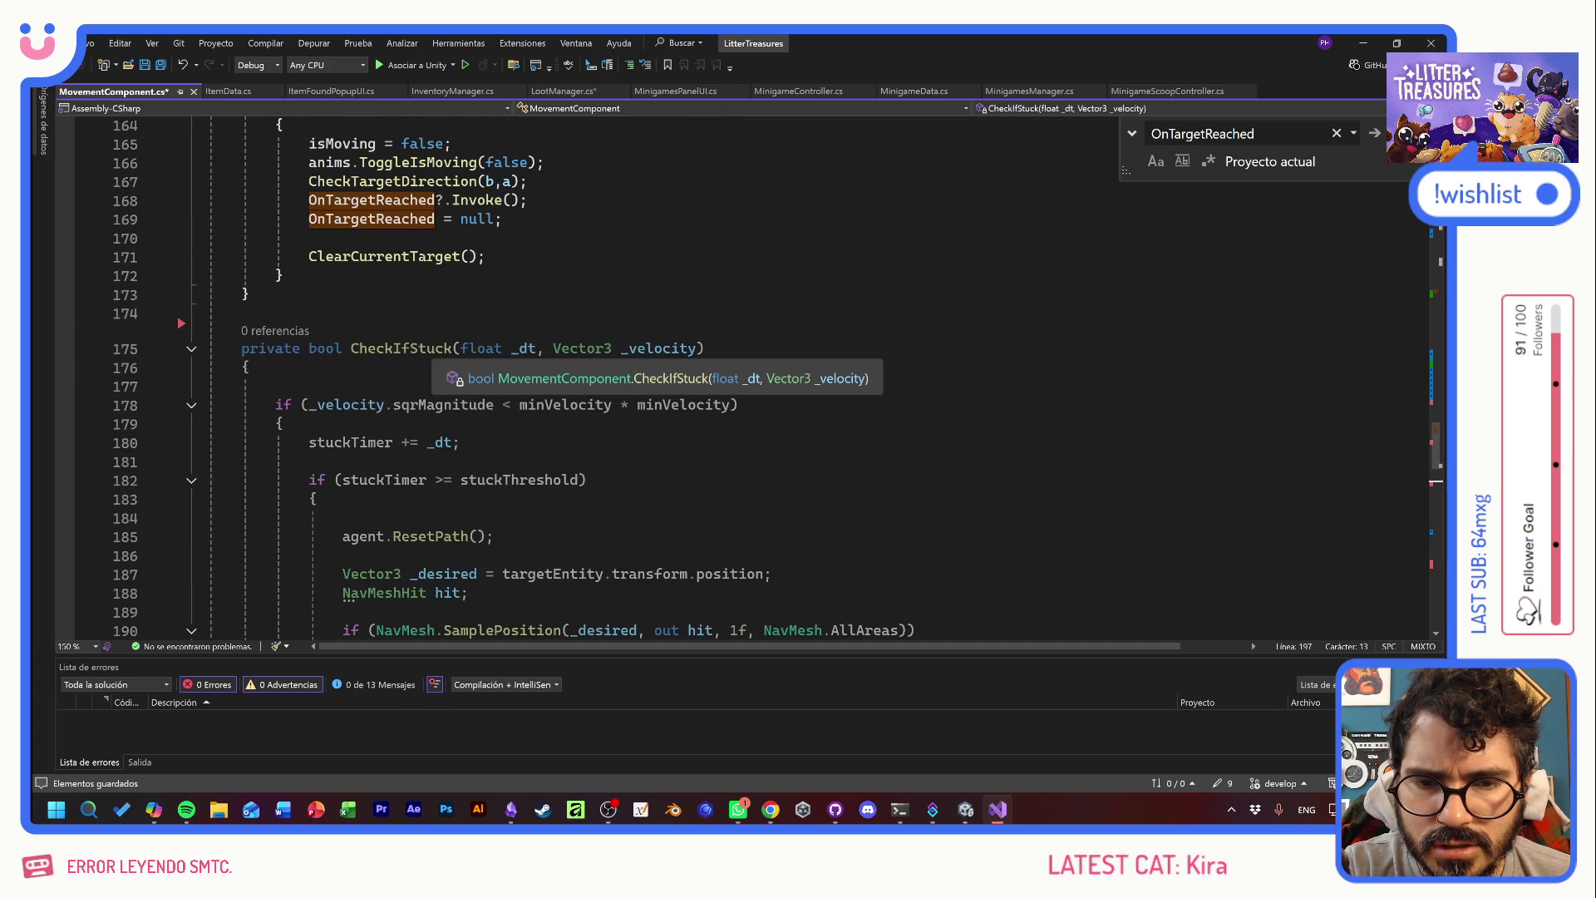
{"action": "left_click", "coordinate": [410, 348]}
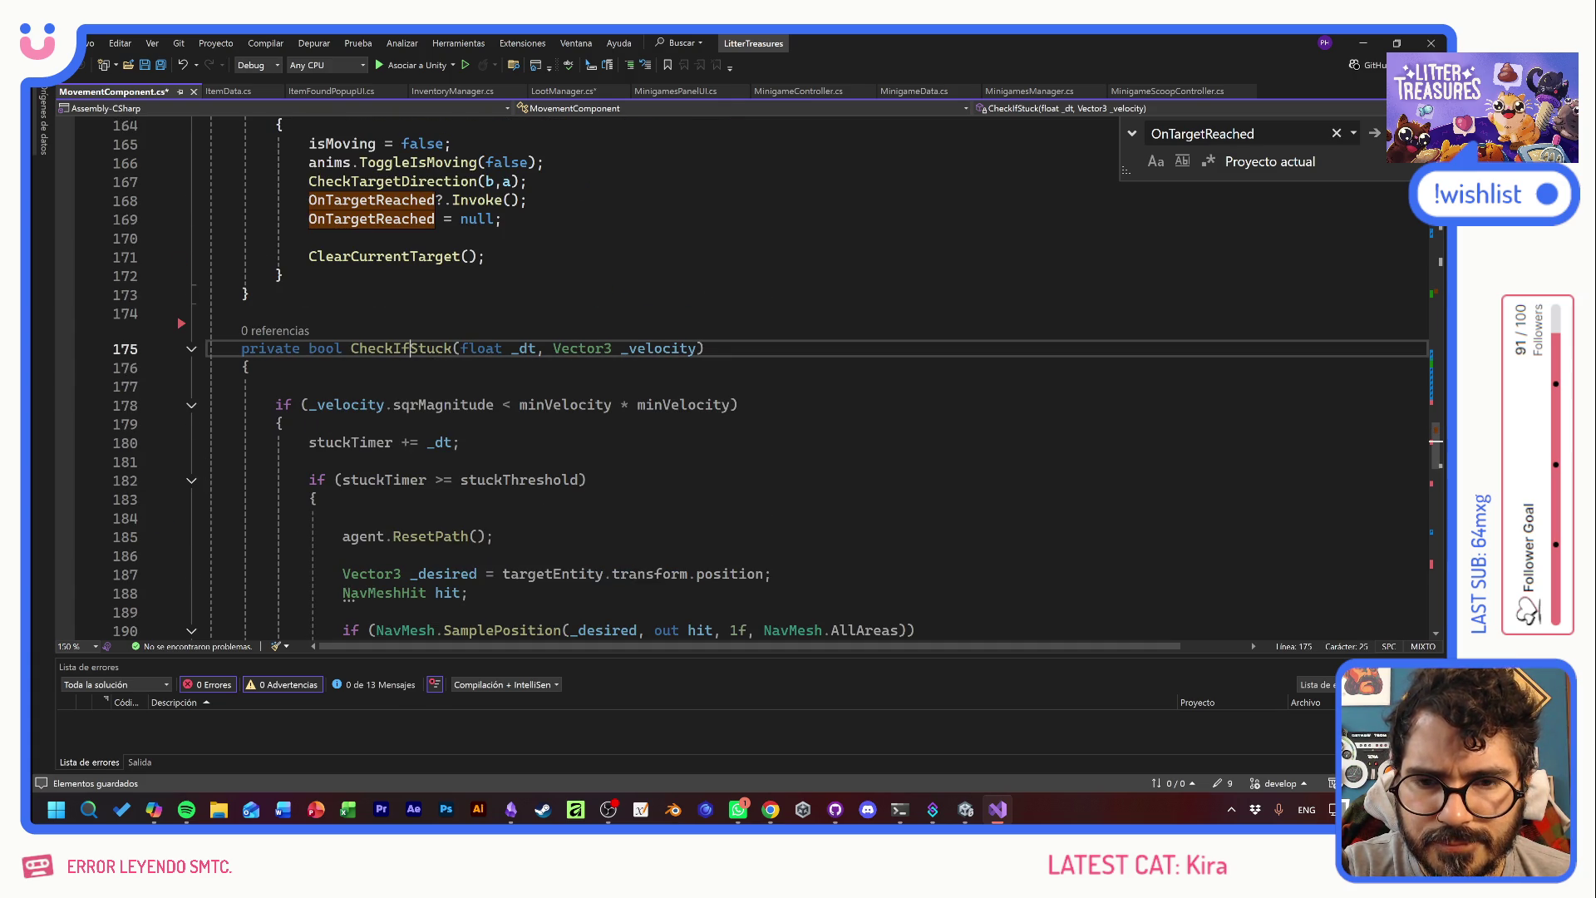
{"action": "double_click", "coordinate": [409, 348]}
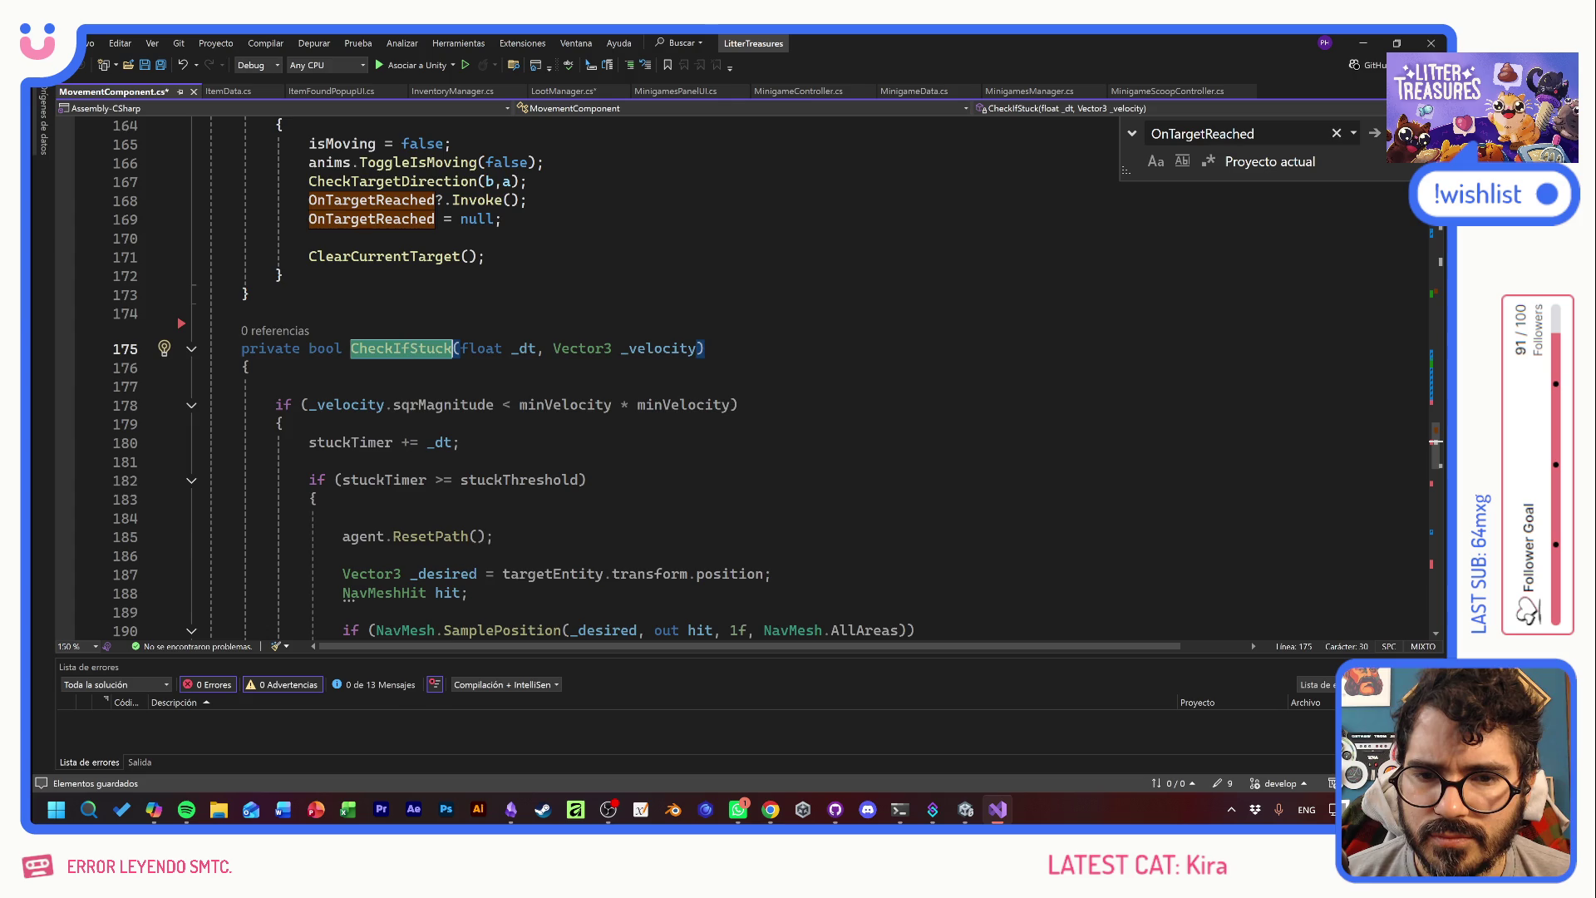
{"action": "scroll", "coordinate": [748, 374], "scroll_direction": "up", "scroll_amount": 1}
{"action": "scroll", "coordinate": [748, 374], "scroll_direction": "up", "scroll_amount": 7}
{"action": "scroll", "coordinate": [748, 374], "scroll_direction": "up", "scroll_amount": 9}
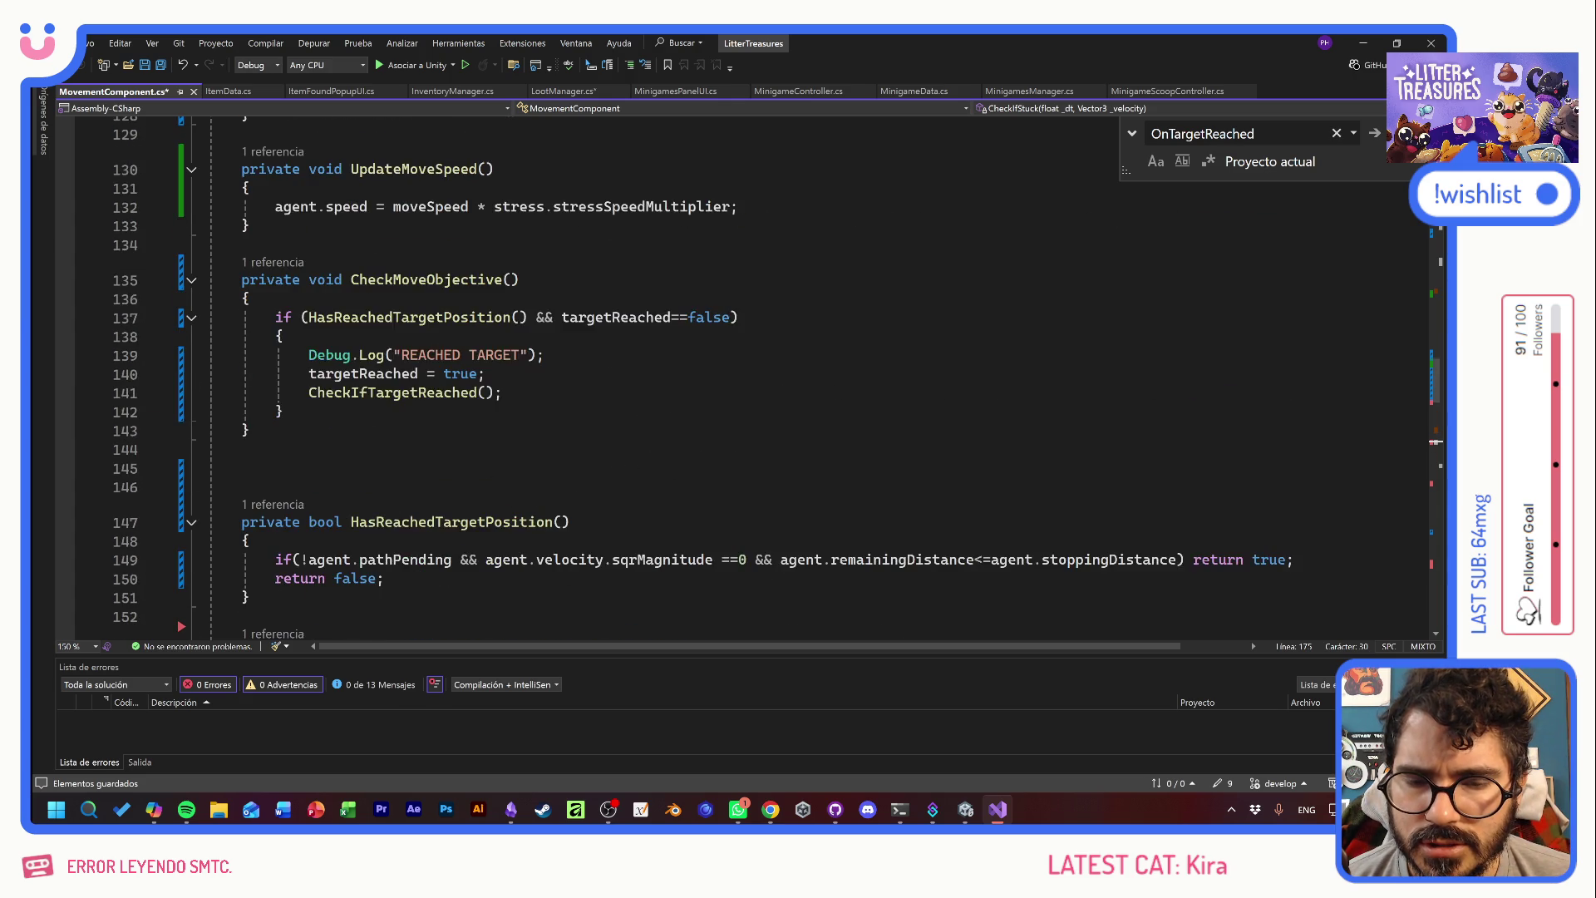
{"action": "left_click", "coordinate": [616, 434]}
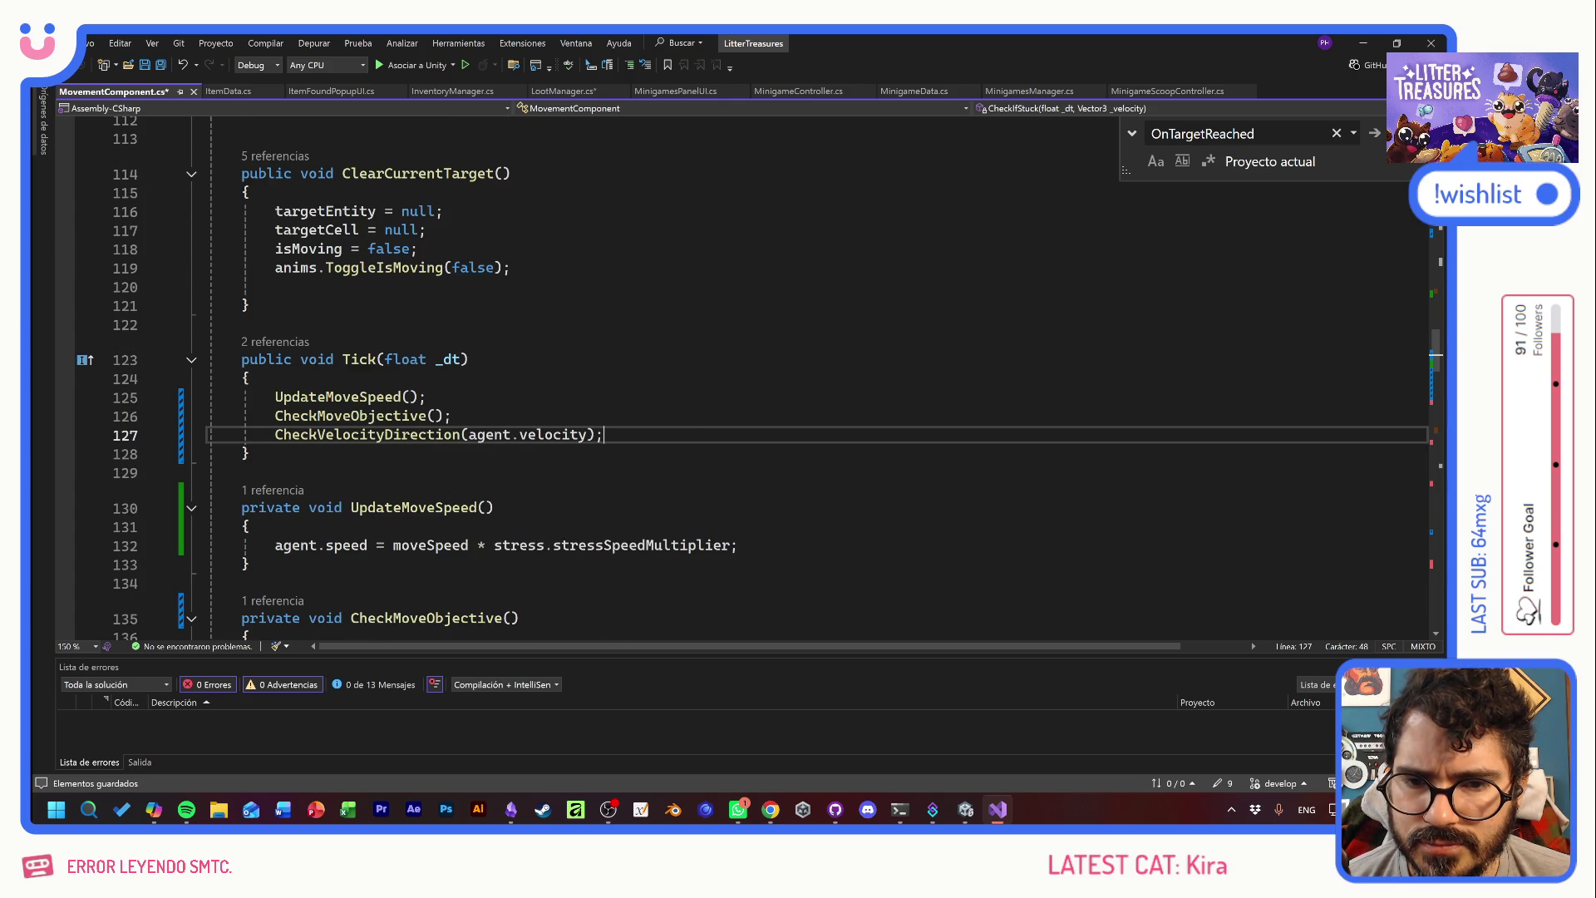
{"action": "key", "text": "Return"}
{"action": "type", "text": "CheckIfStuck"}
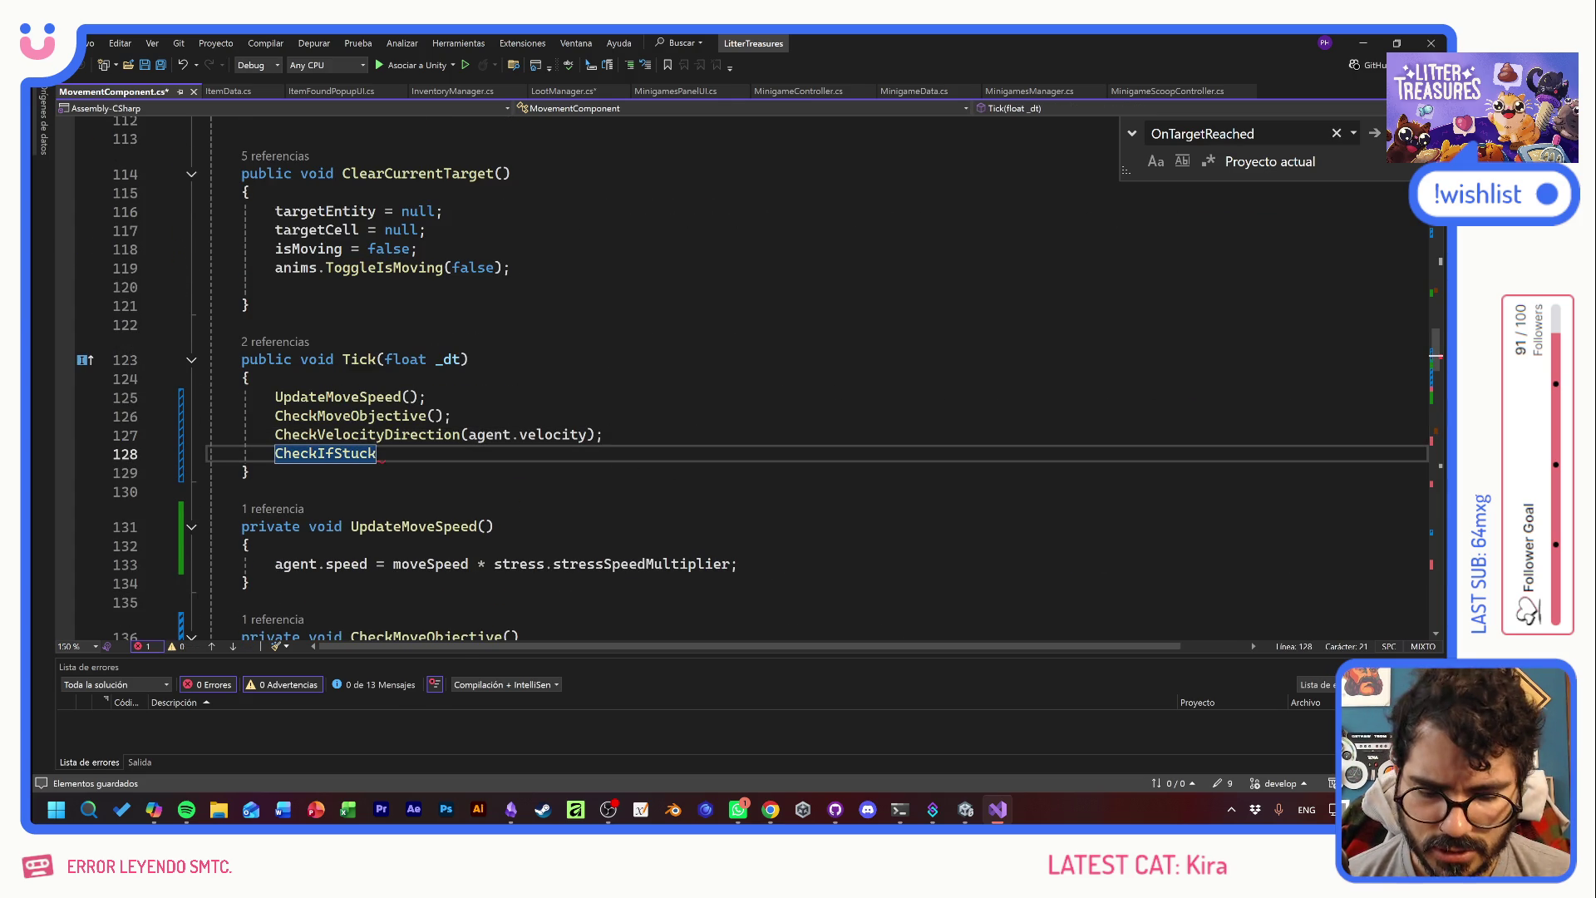
{"action": "type", "text": "("}
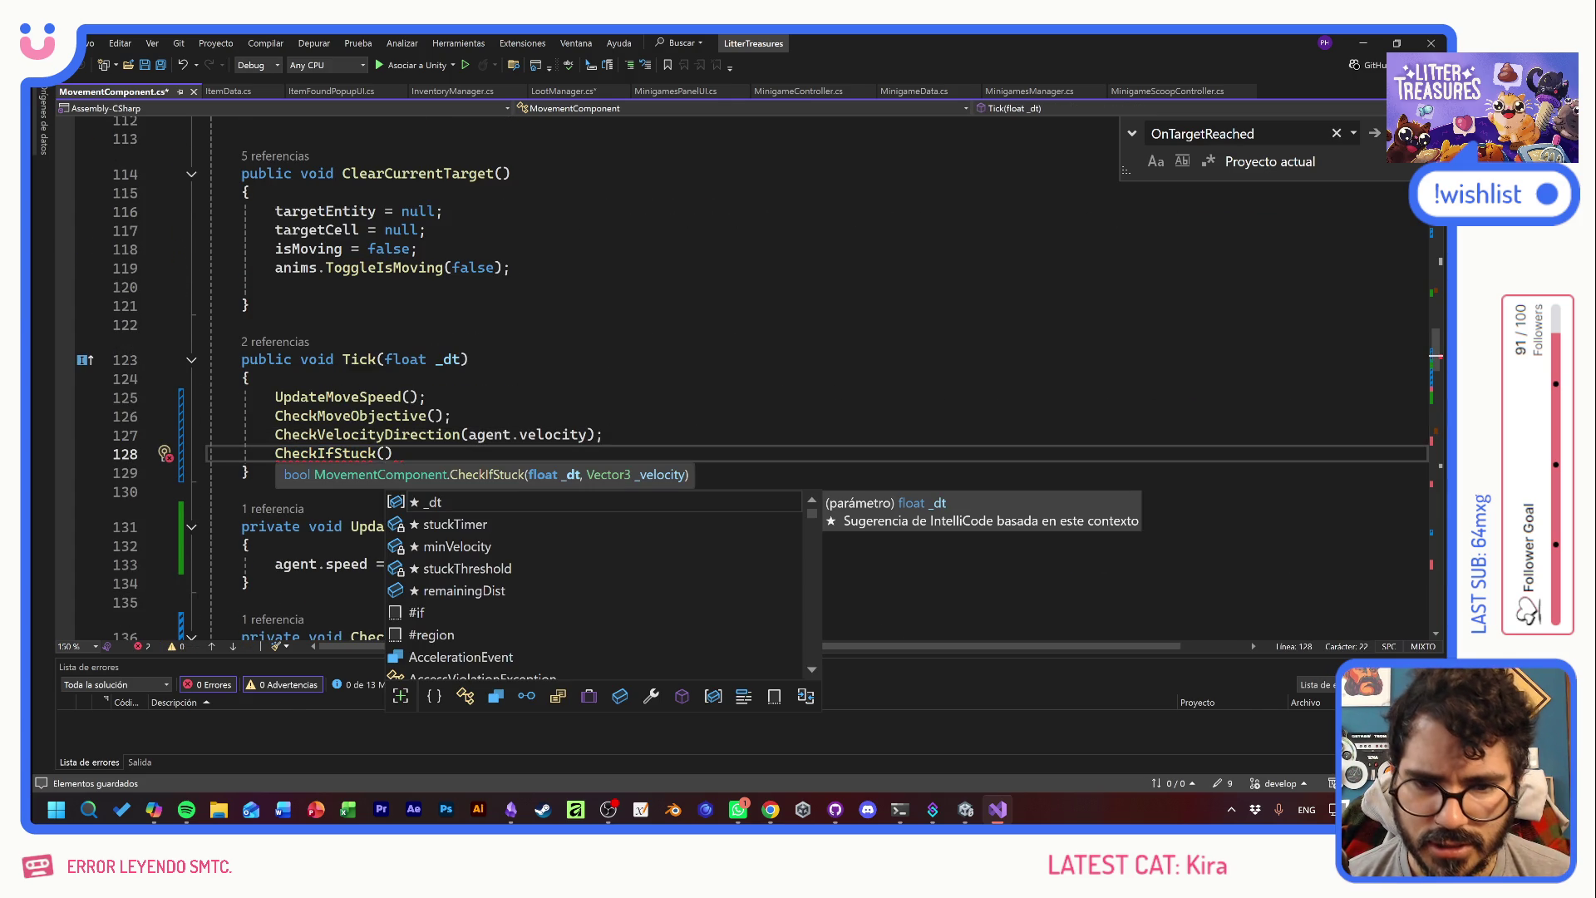
{"action": "type", "text": "_dt"}
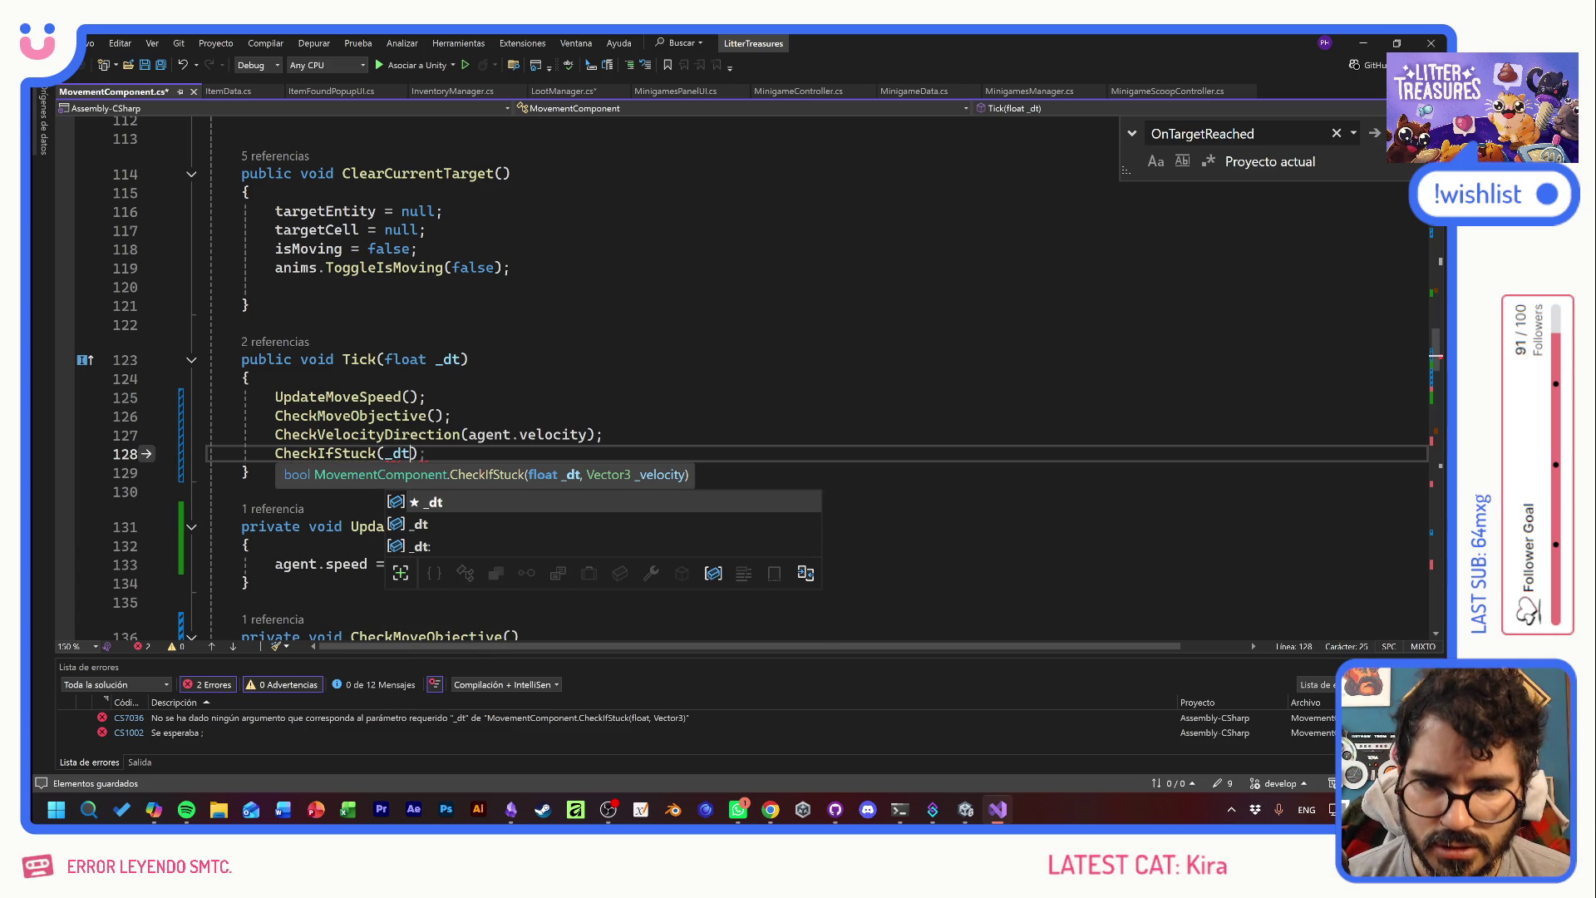
{"action": "type", "text": ","}
- Finish the call with agent.velocity copied from line 127, add the semicolon, and save
{"action": "left_click", "coordinate": [587, 433]}
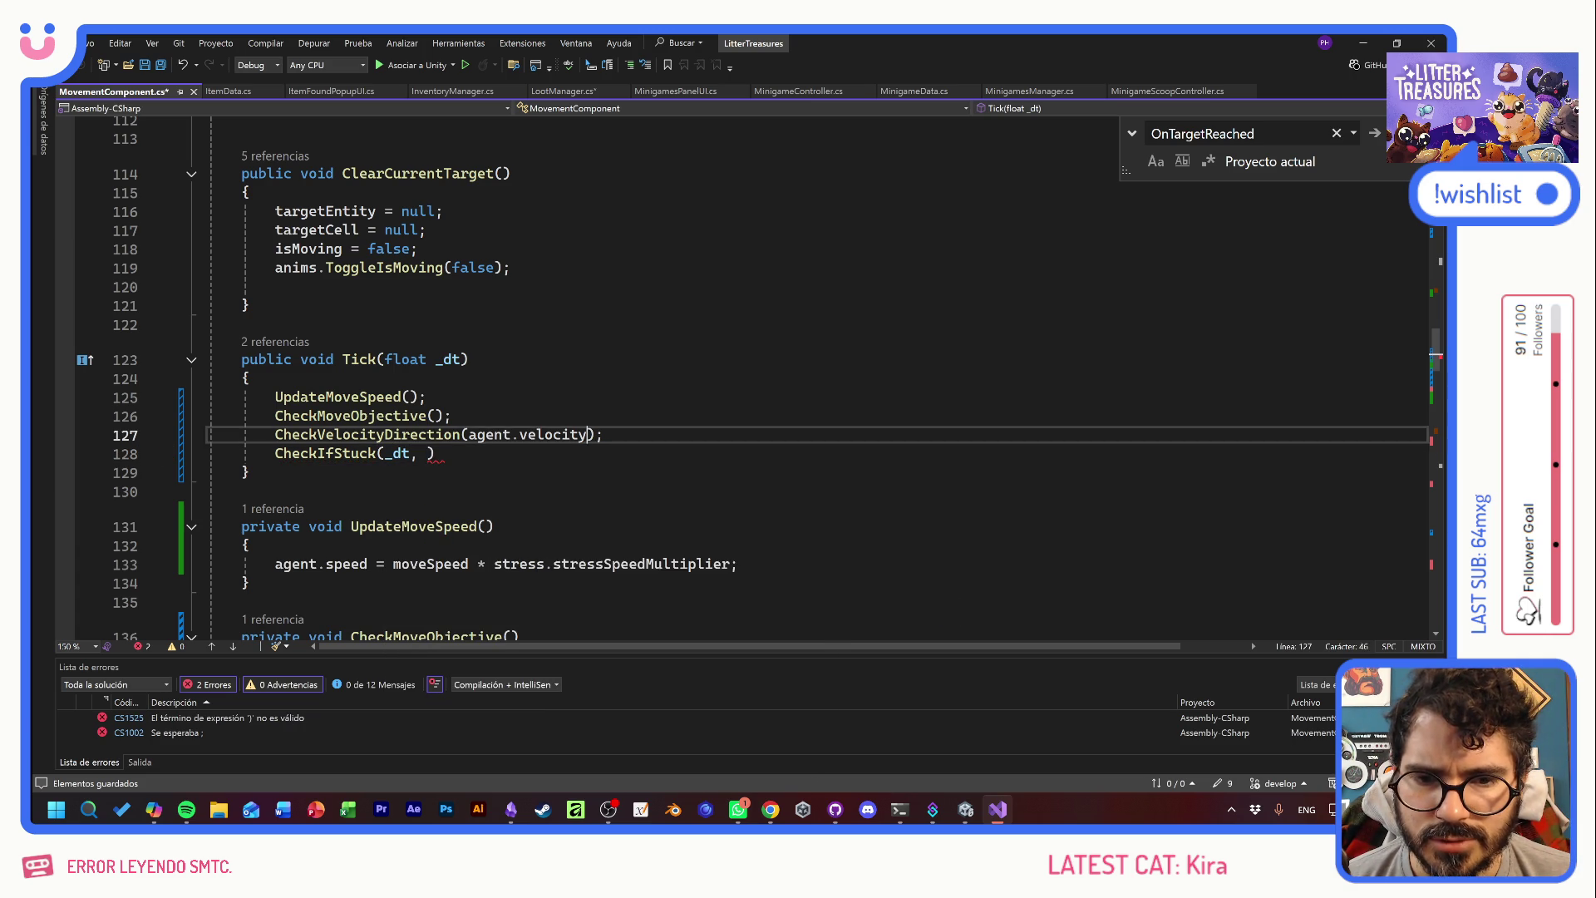
{"action": "key", "text": "ctrl+shift+Left"}
{"action": "key", "text": "ctrl+shift+Left"}
{"action": "key", "text": "ctrl+shift+Left"}
{"action": "key", "text": "ctrl+c"}
{"action": "left_click", "coordinate": [427, 453]}
{"action": "key", "text": "ctrl+v"}
{"action": "key", "text": "End"}
{"action": "type", "text": ";"}
{"action": "key", "text": "ctrl+s"}
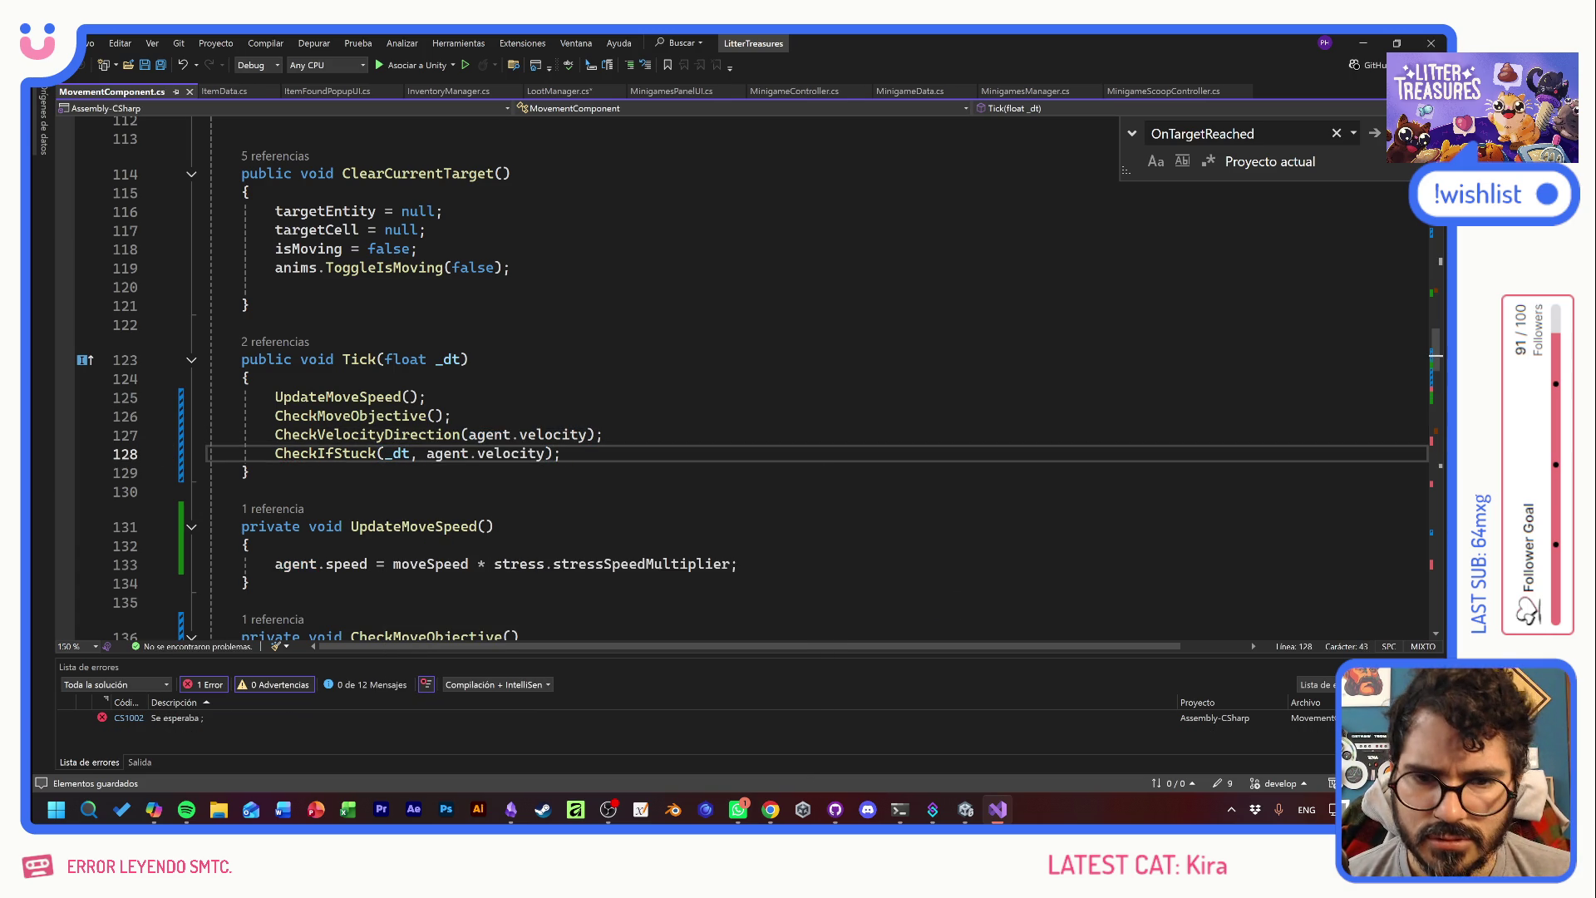
{"action": "scroll", "coordinate": [749, 374], "scroll_direction": "down", "scroll_amount": 11}
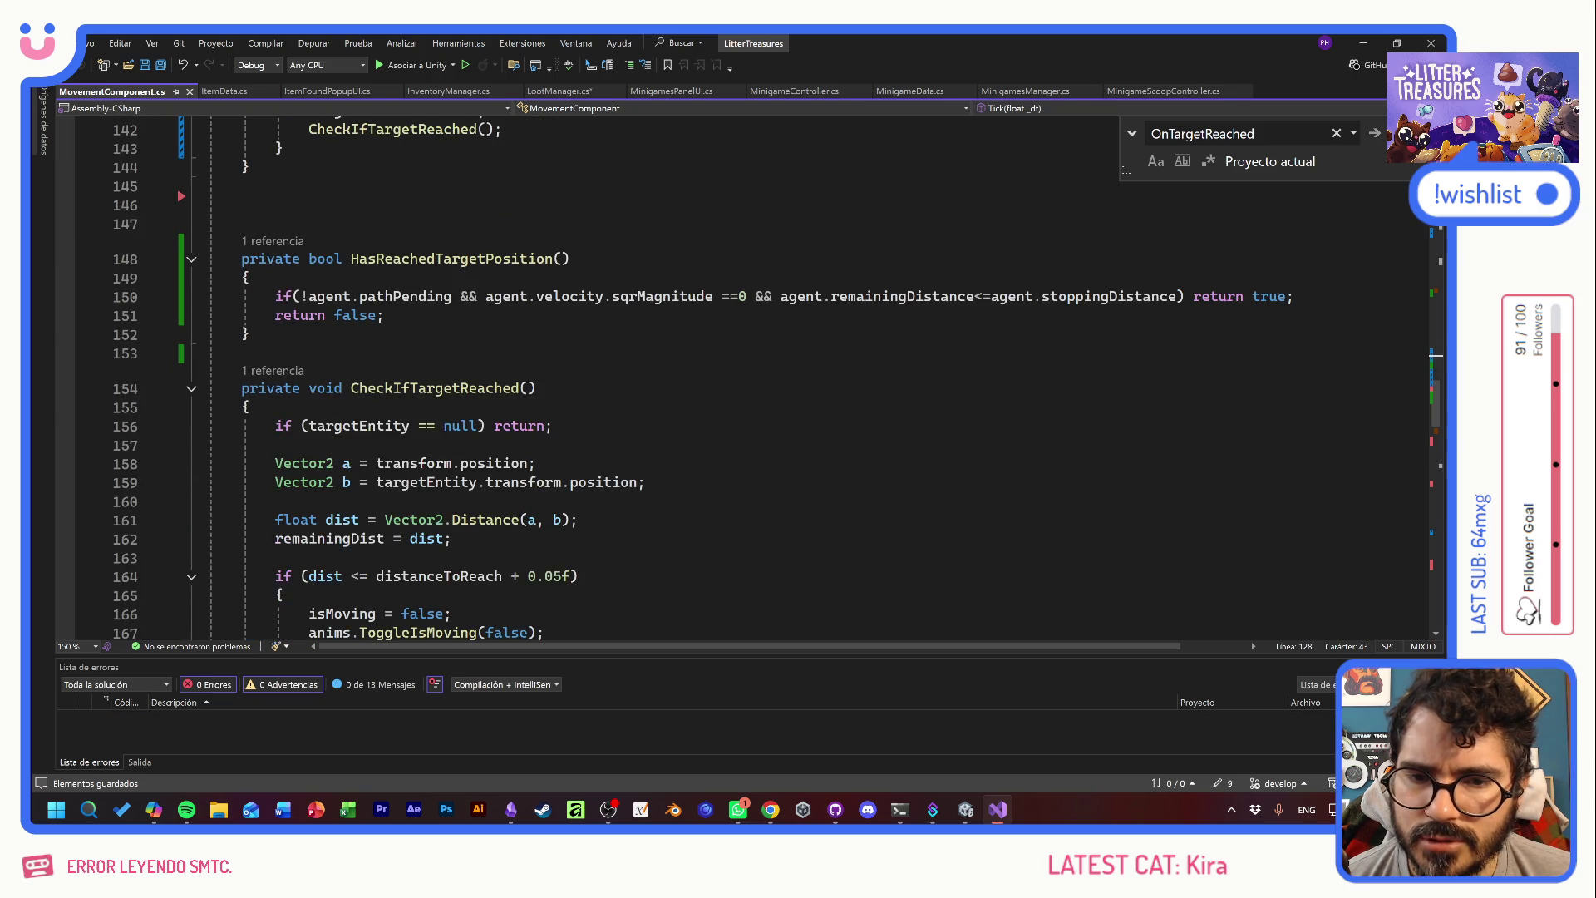
- Add a Debug.Log("CAT STUCK") line before agent.ResetPath in CheckIfStuck and save
{"action": "scroll", "coordinate": [748, 374], "scroll_direction": "up", "scroll_amount": 7}
{"action": "left_click", "coordinate": [308, 430]}
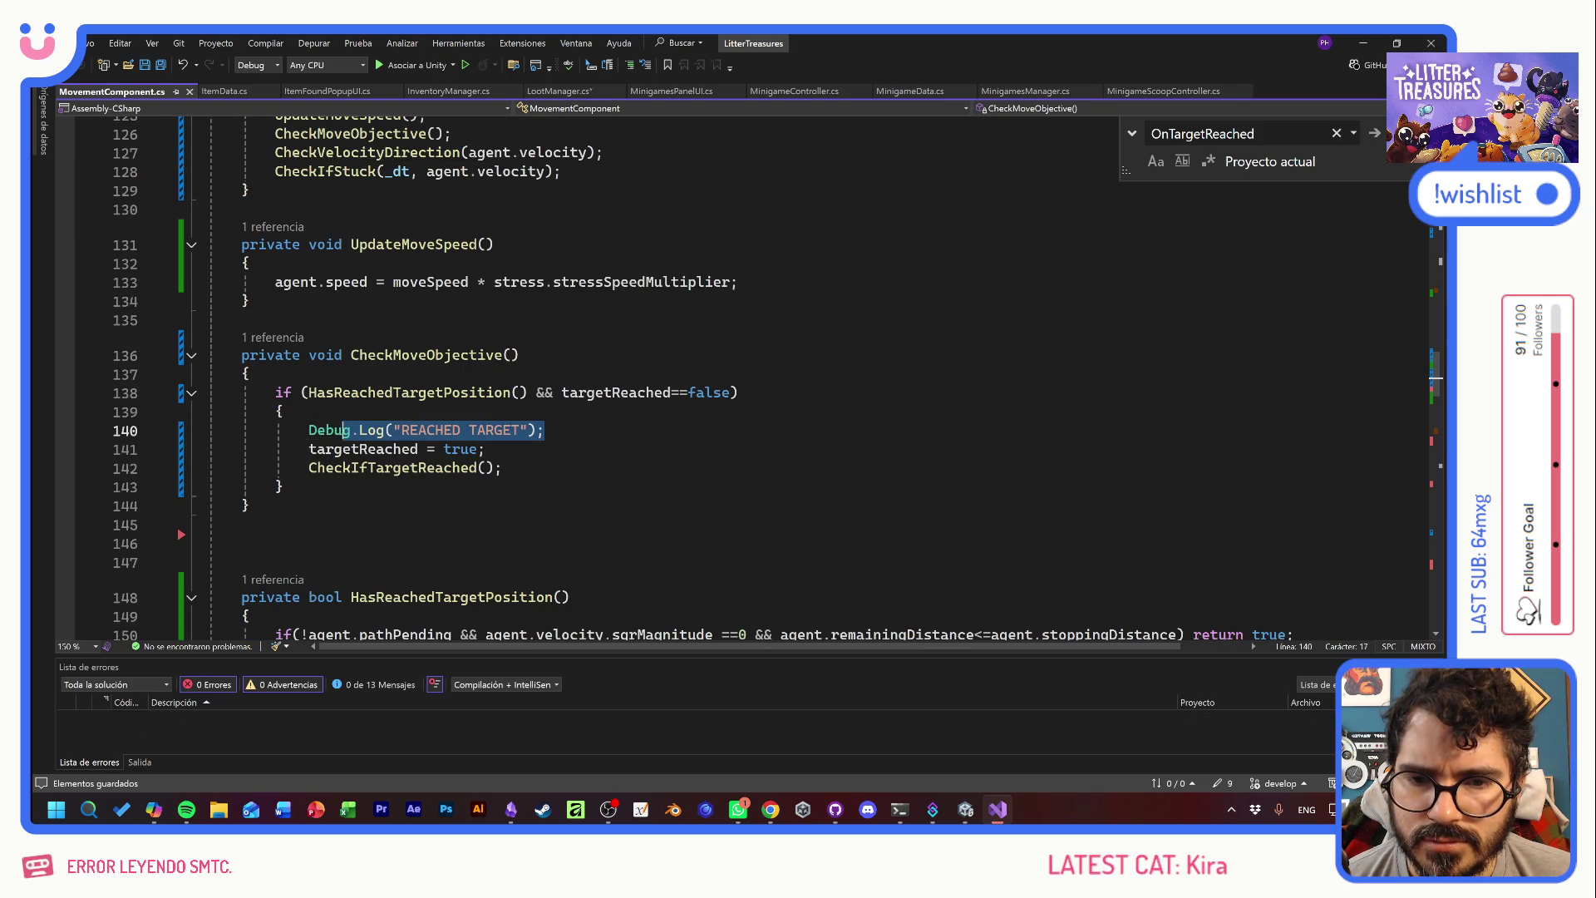
{"action": "scroll", "coordinate": [748, 374], "scroll_direction": "down", "scroll_amount": 11}
{"action": "scroll", "coordinate": [514, 378], "scroll_direction": "down", "scroll_amount": 7}
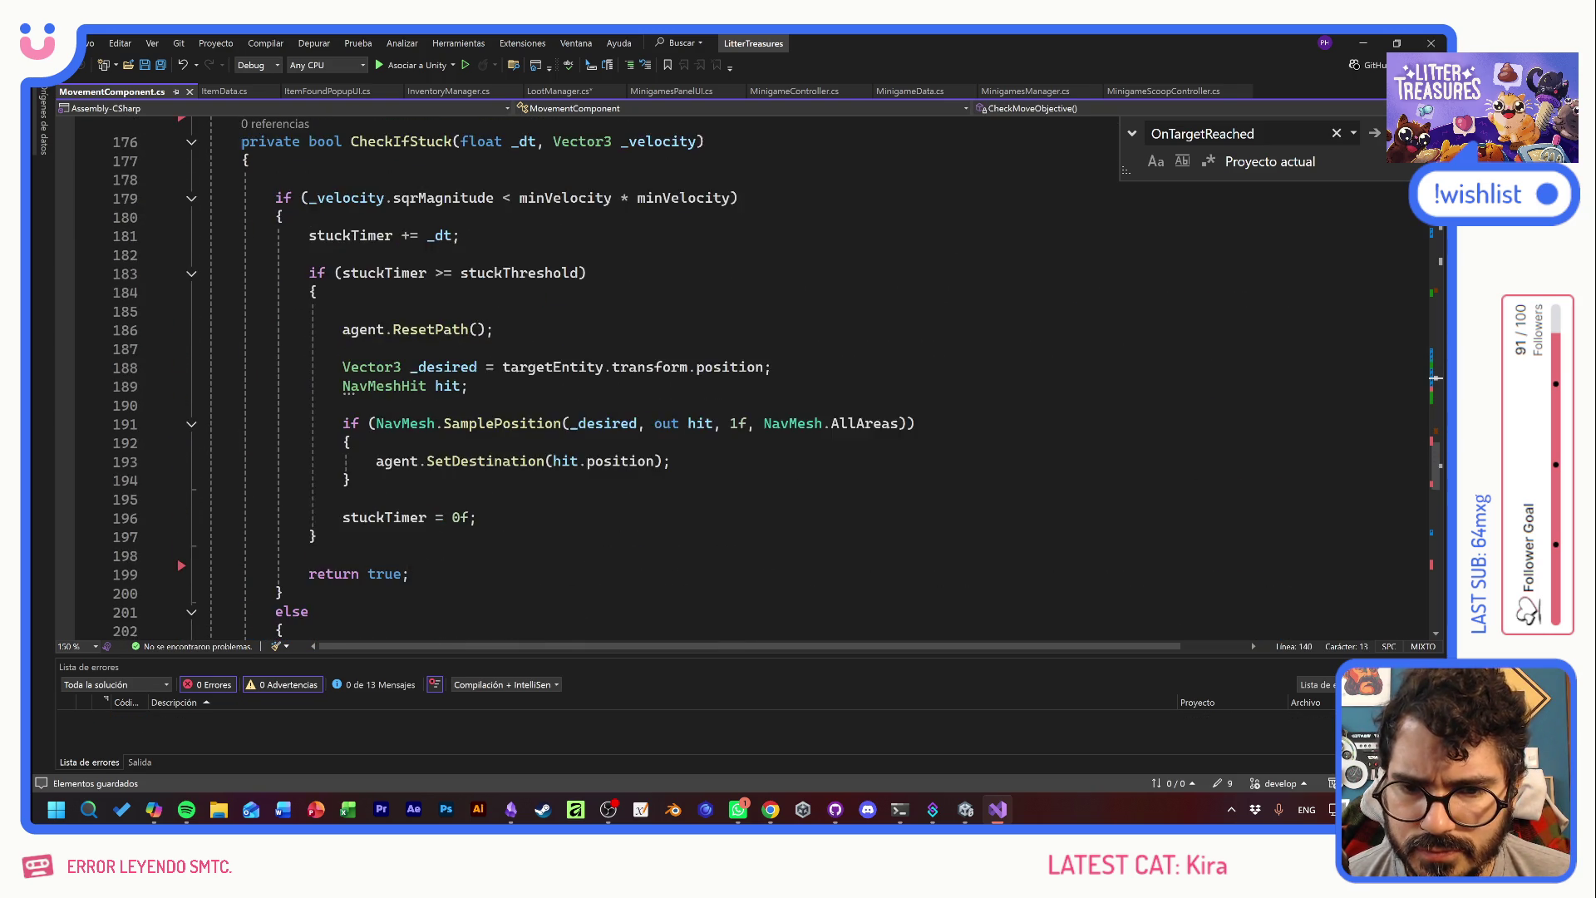
{"action": "scroll", "coordinate": [513, 379], "scroll_direction": "up", "scroll_amount": 2}
{"action": "left_click", "coordinate": [308, 311]}
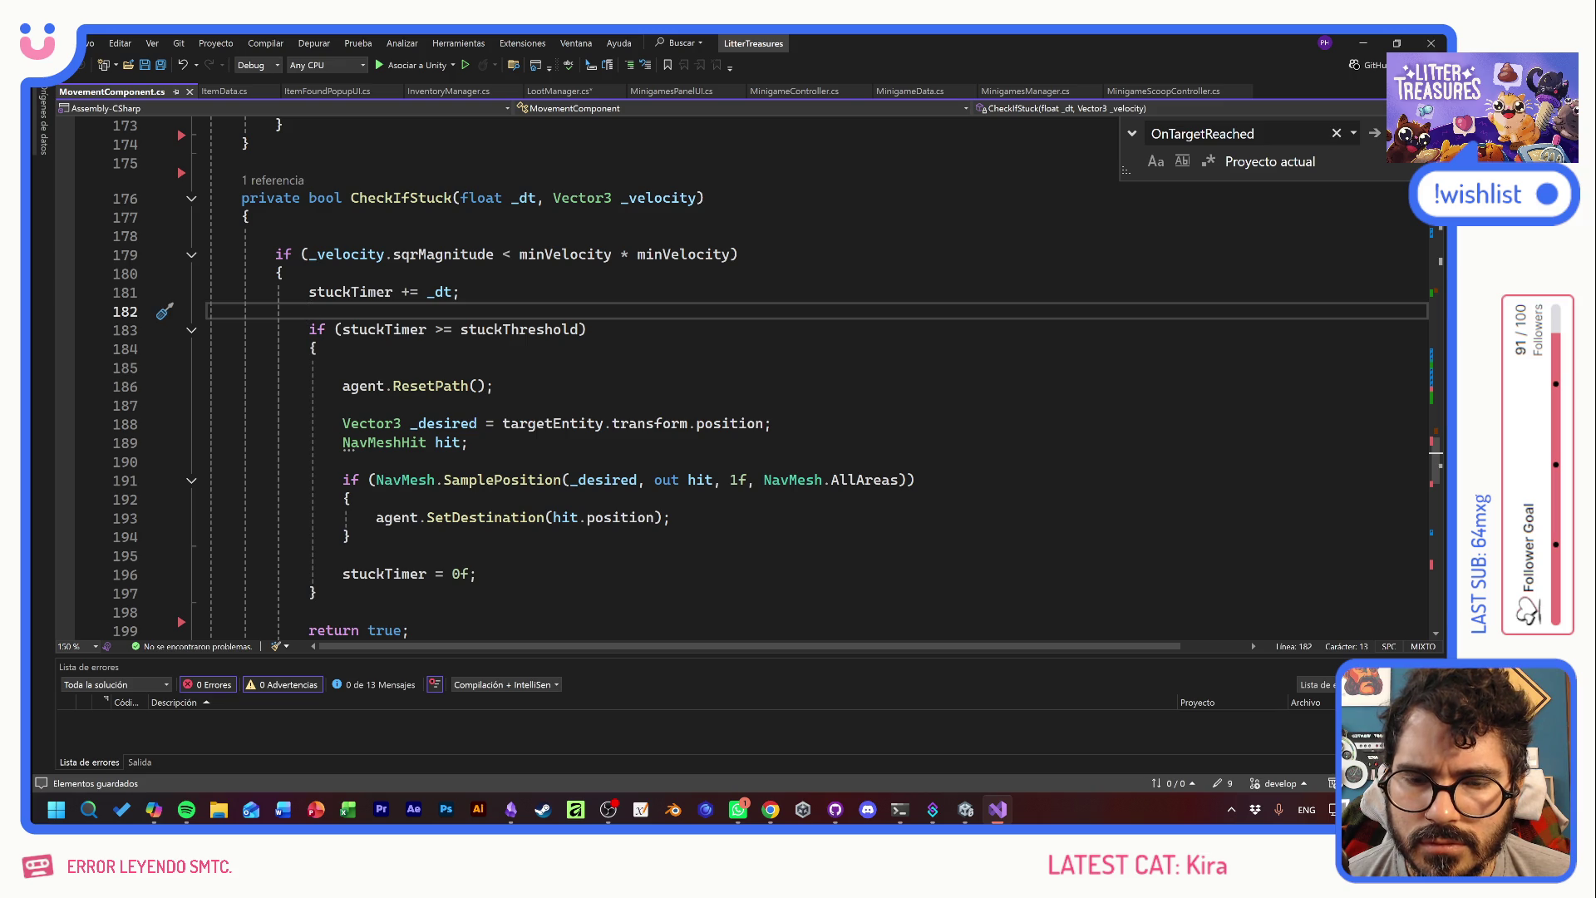
{"action": "left_click", "coordinate": [343, 367]}
{"action": "key", "text": "ctrl+v"}
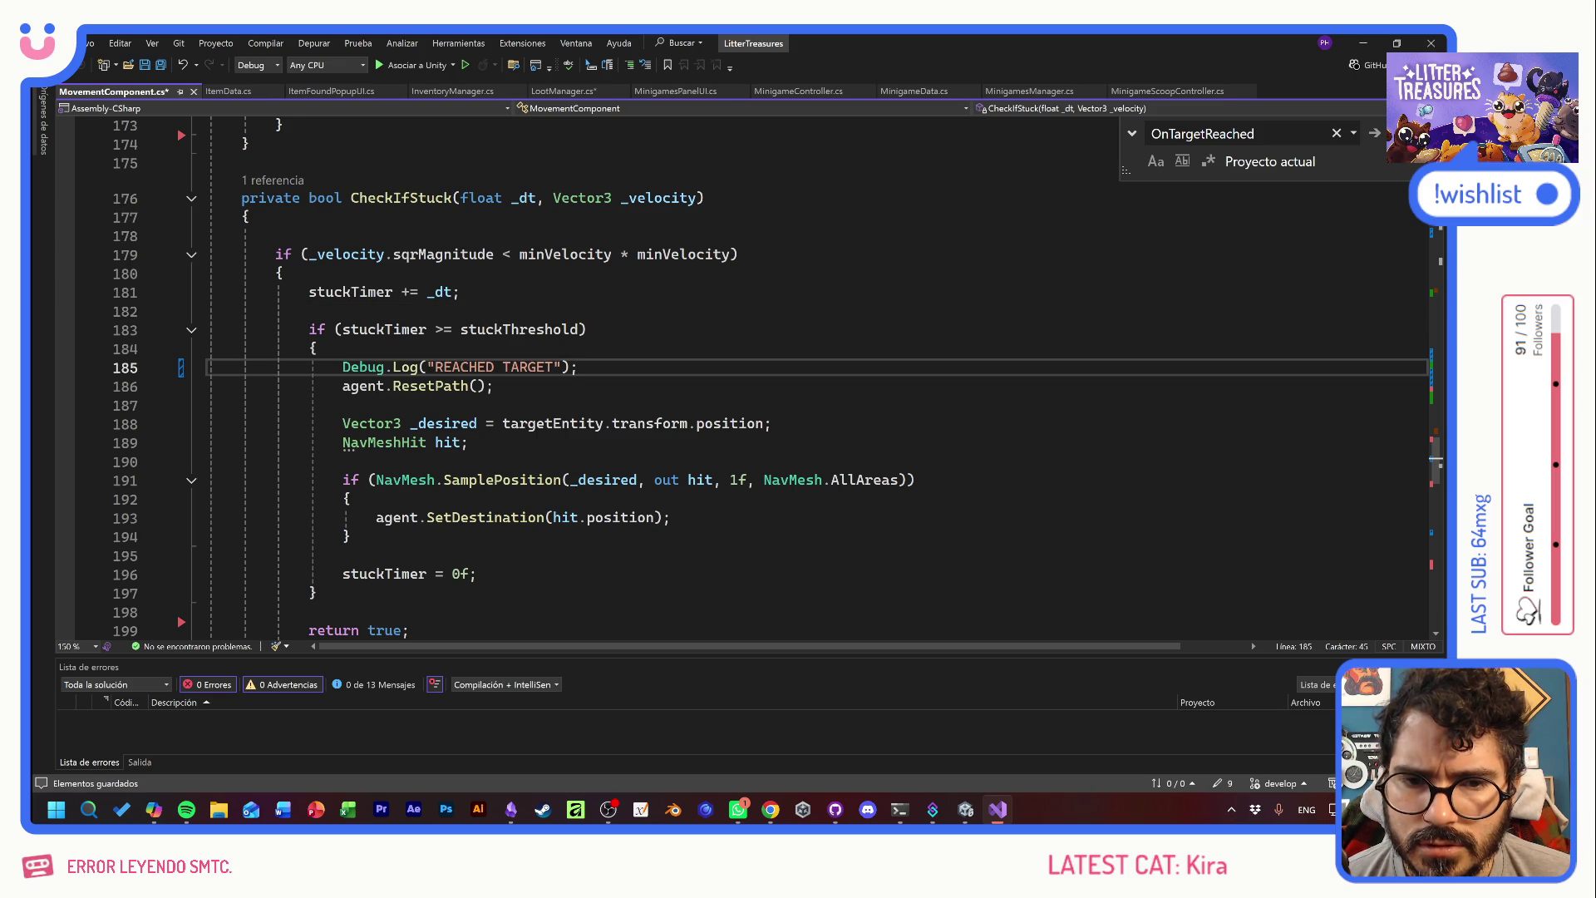
{"action": "left_click_drag", "start_coordinate": [553, 366], "coordinate": [437, 371]}
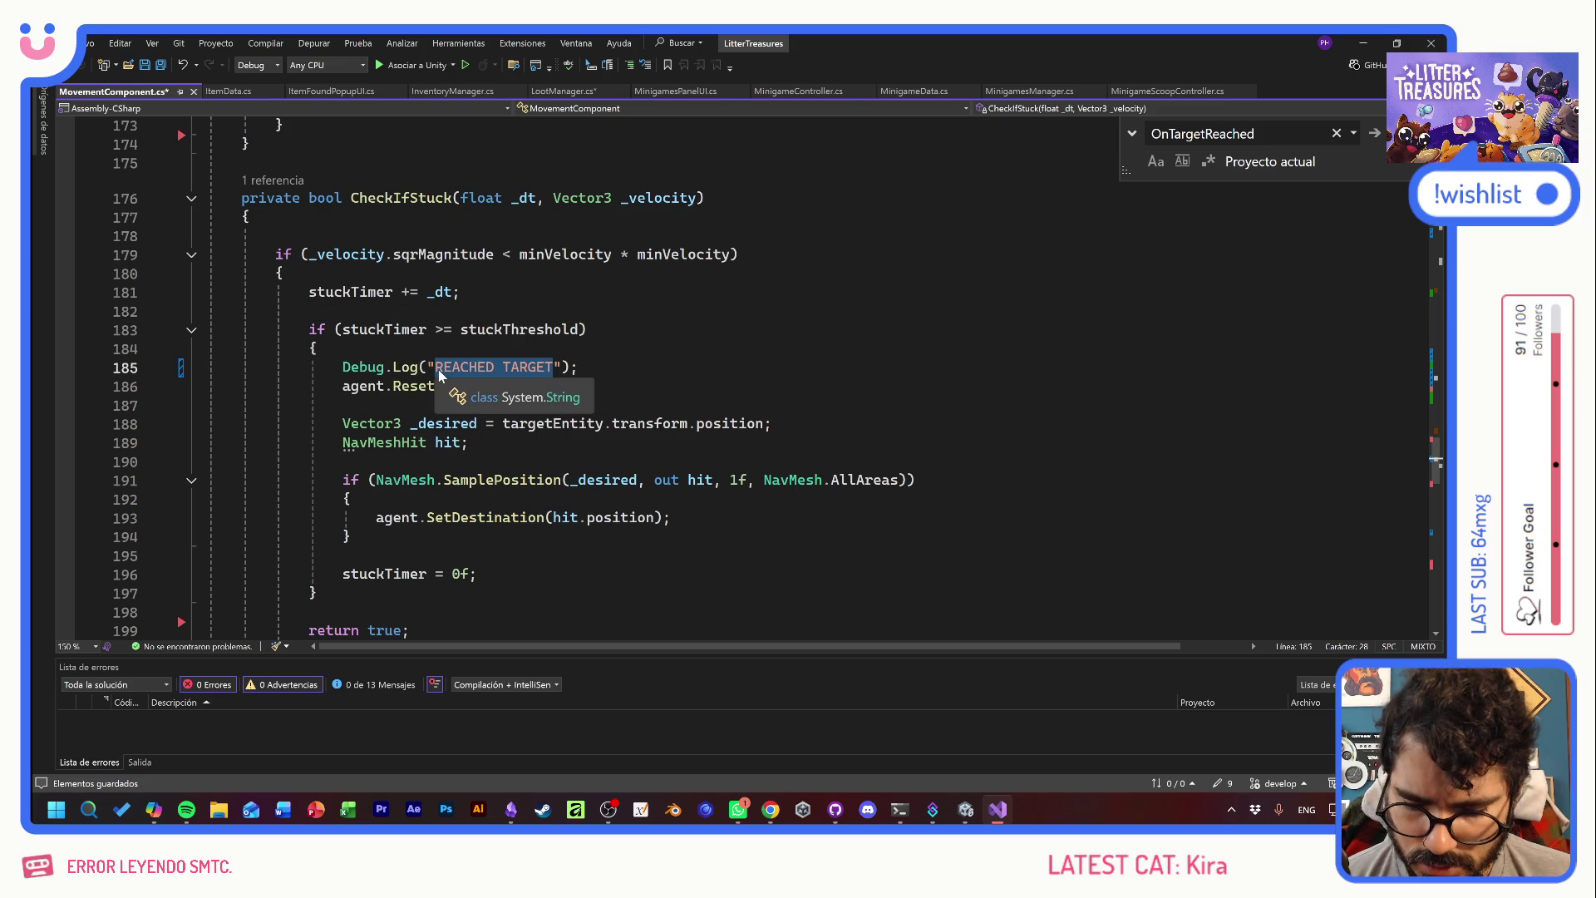
{"action": "type", "text": "CAT STUCK"}
{"action": "key", "text": "End"}
{"action": "key", "text": "shift+Home"}
{"action": "key", "text": "ctrl+c"}
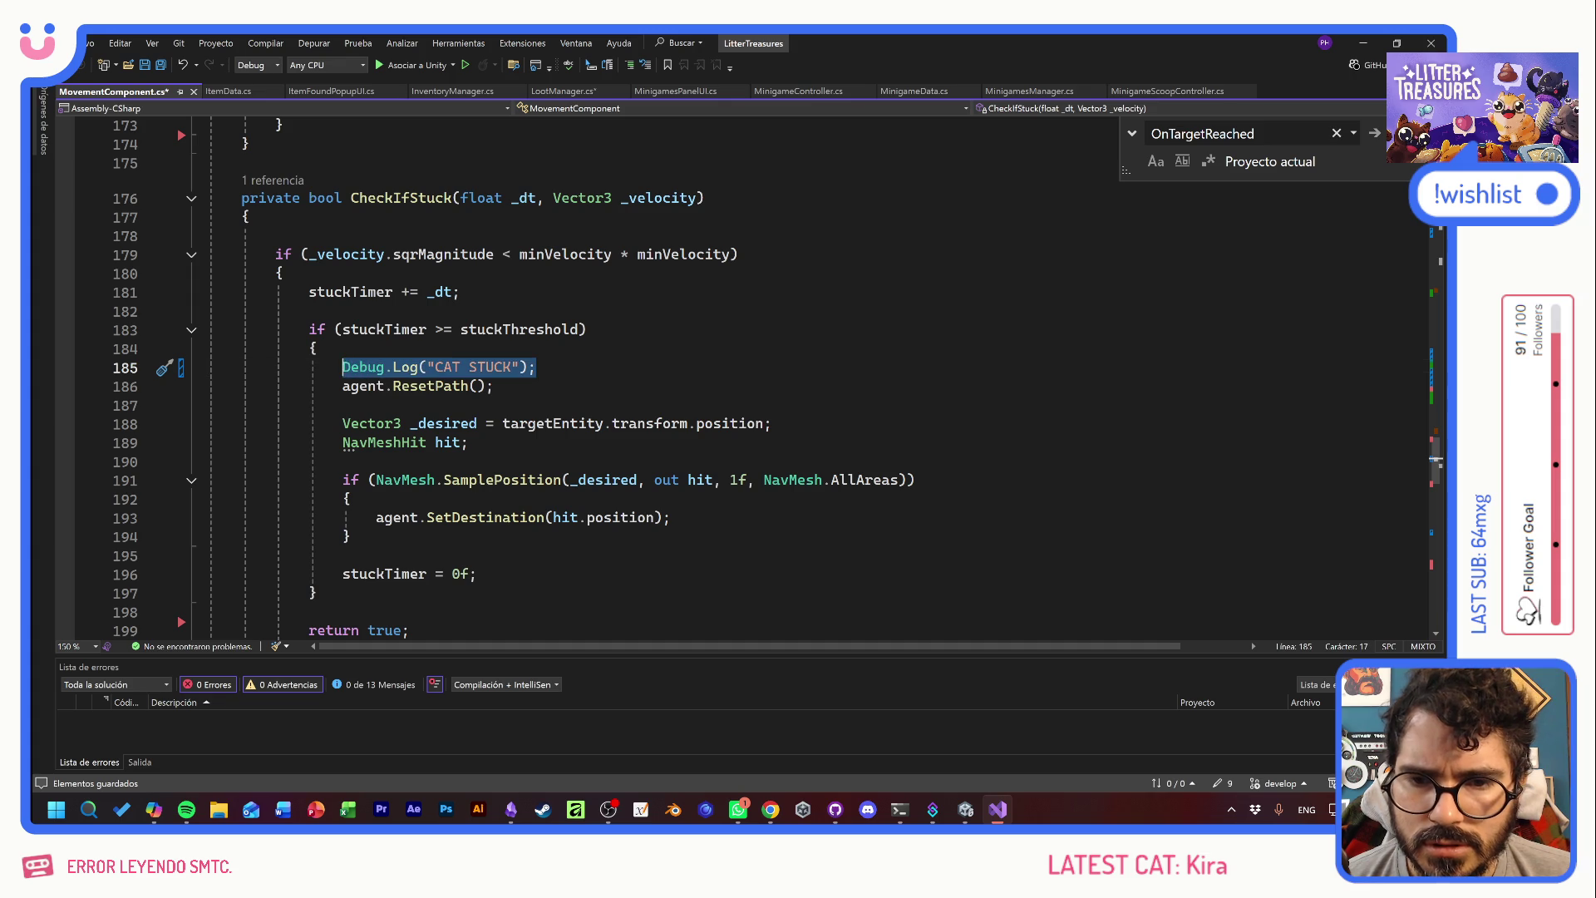
{"action": "key", "text": "ctrl+s"}
- Add a "CAT unstuck" log line right after SetDestination and save MovementComponent.cs
{"action": "key", "text": "Down"}
{"action": "key", "text": "Down"}
{"action": "key", "text": "Down"}
{"action": "key", "text": "End"}
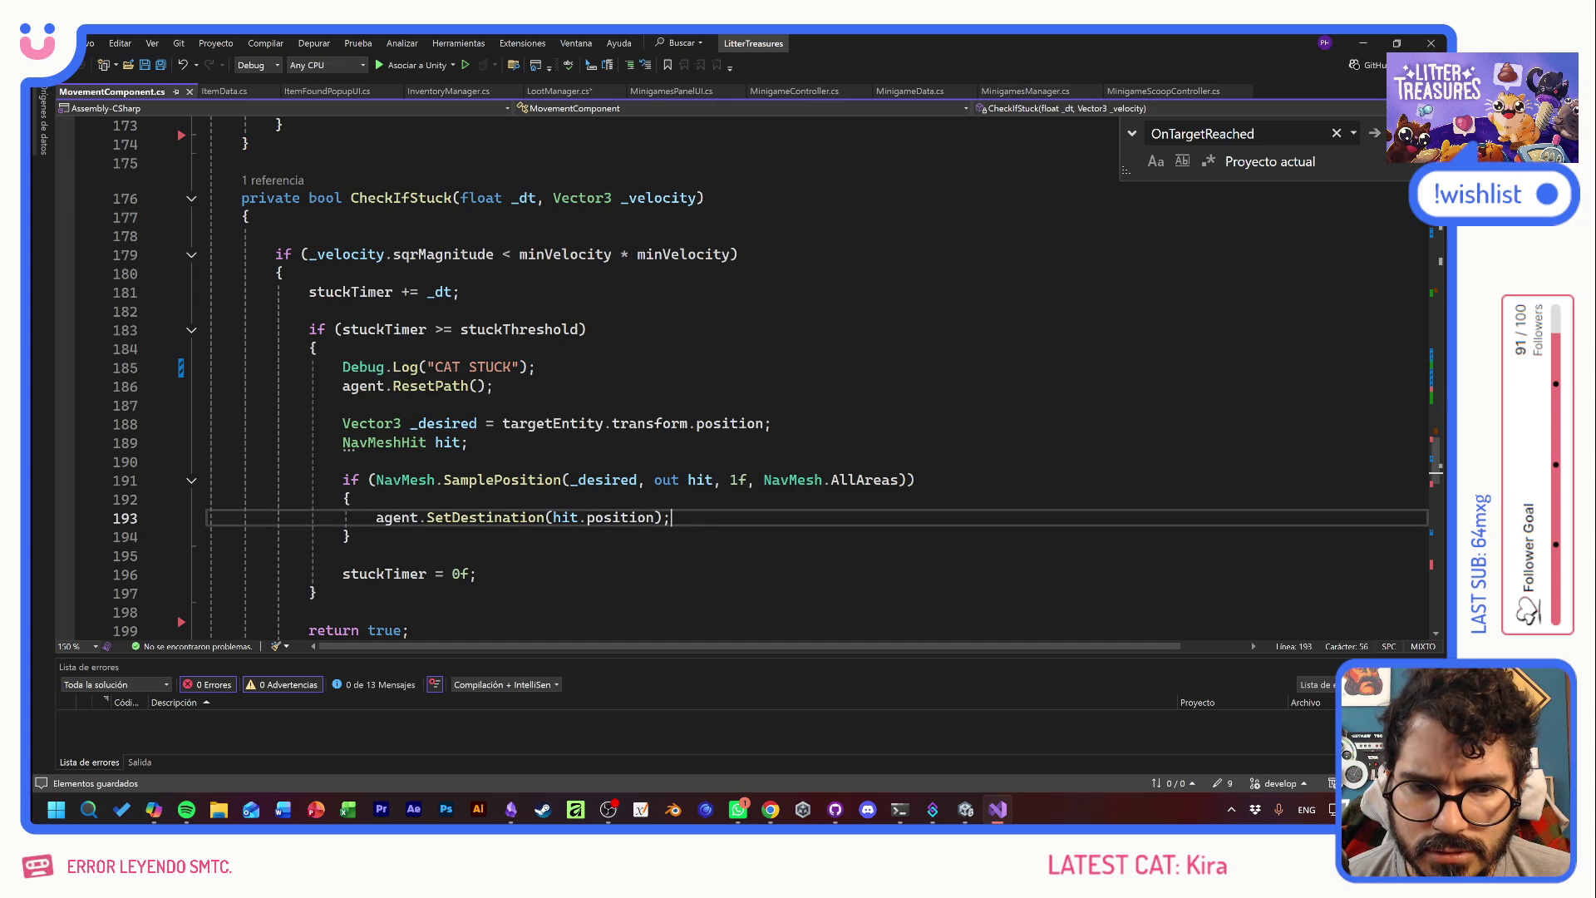
{"action": "key", "text": "Return"}
{"action": "key", "text": "ctrl+v"}
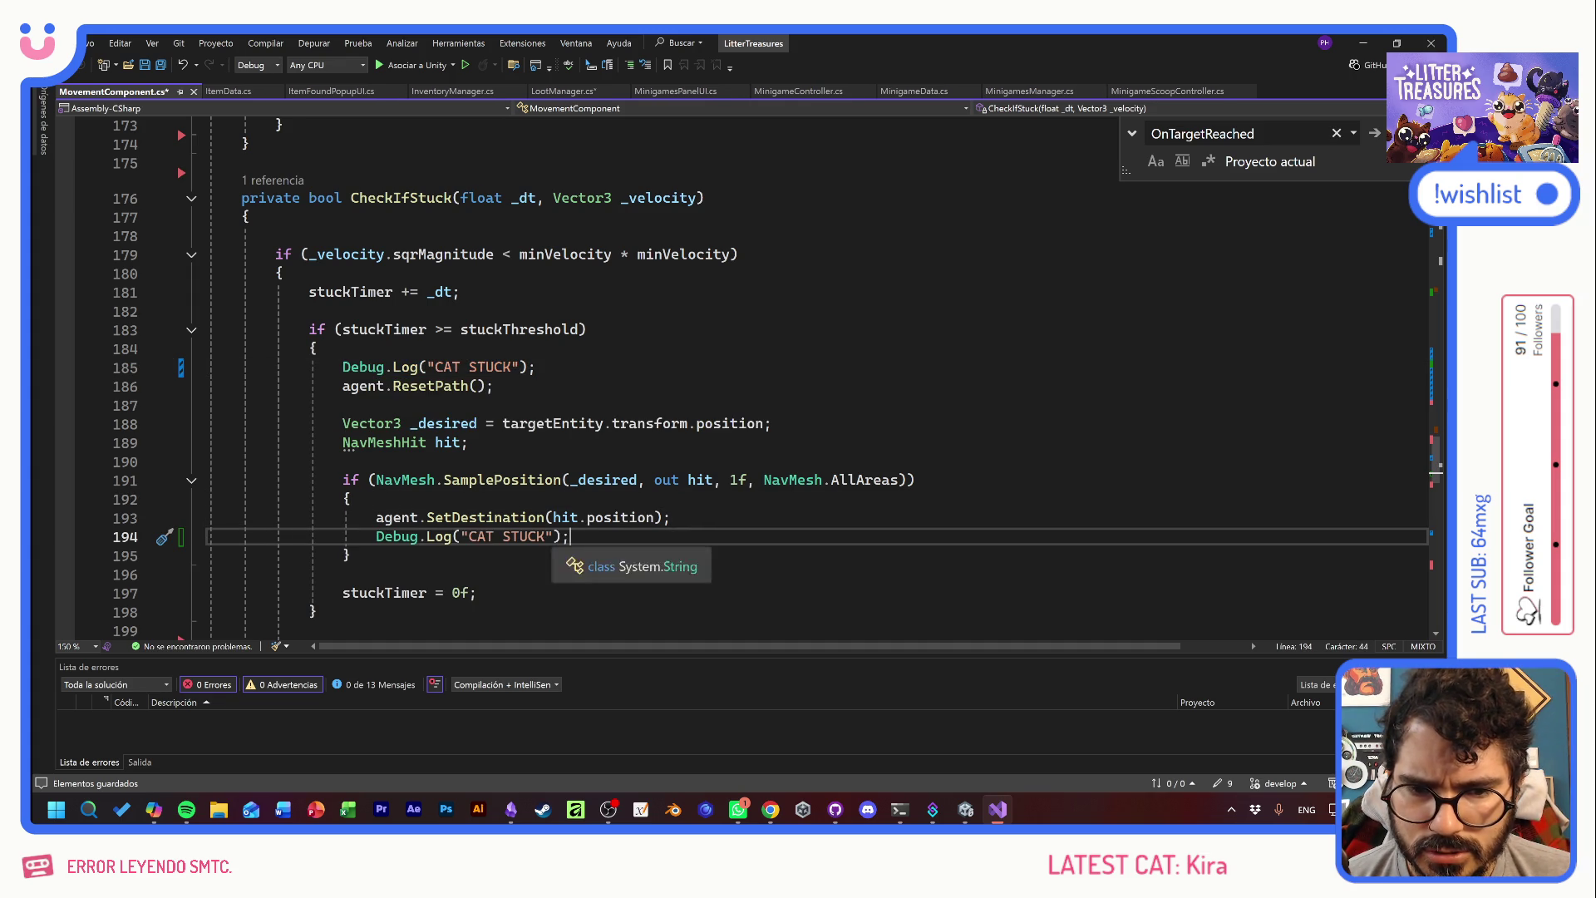
{"action": "left_click_drag", "start_coordinate": [545, 536], "coordinate": [502, 536]}
{"action": "type", "text": "unstuck"}
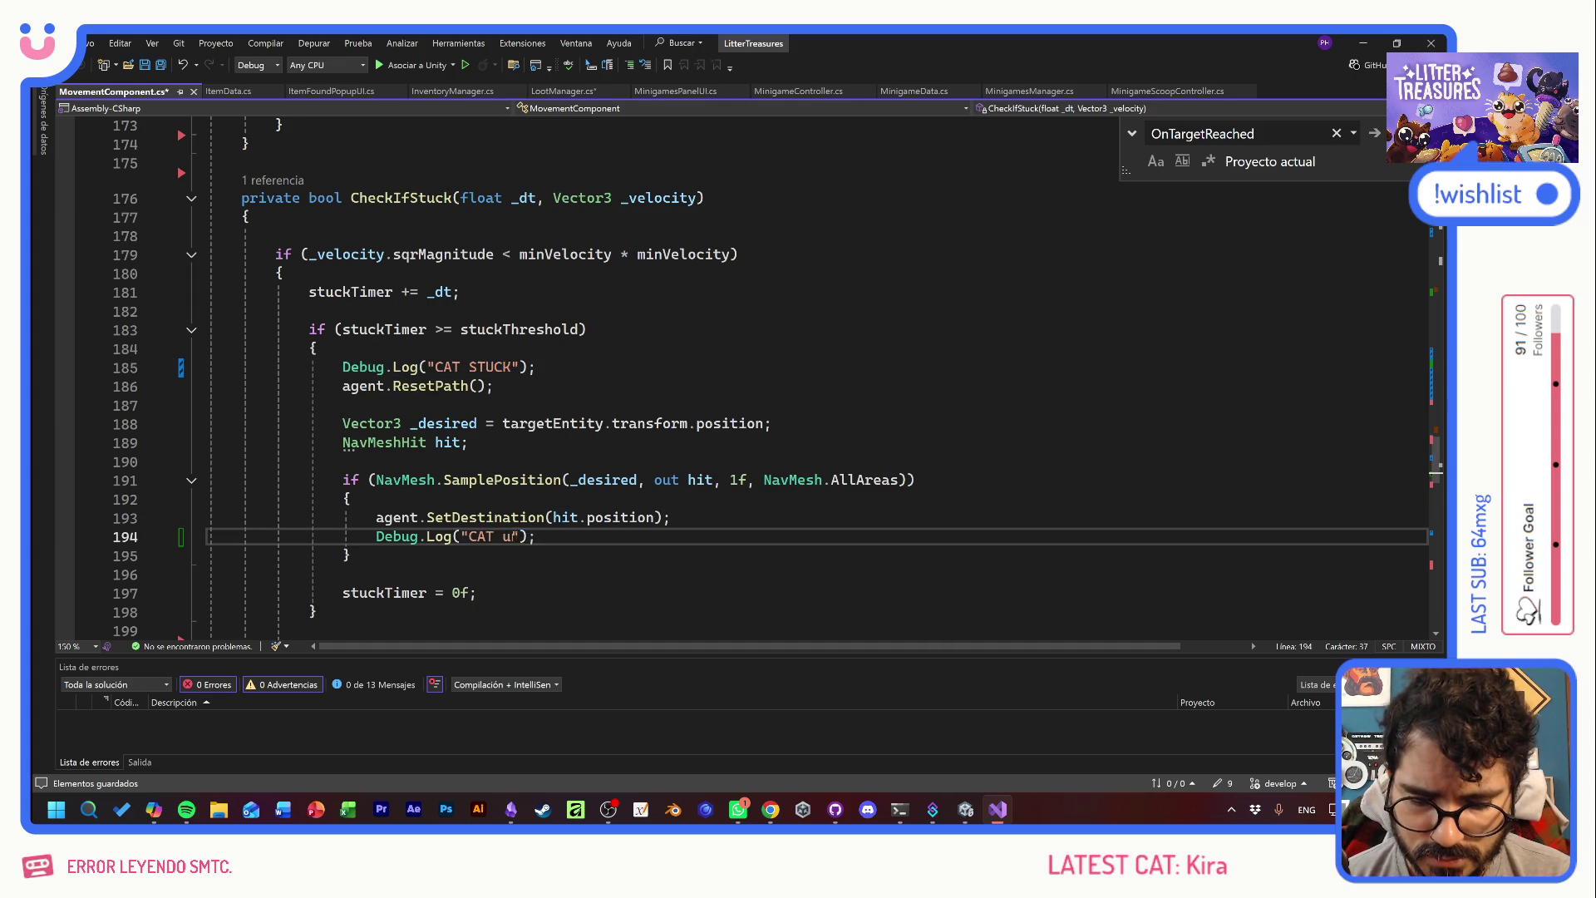
{"action": "key", "text": "ctrl+s"}
- Save LootManager.cs as well
{"action": "scroll", "coordinate": [748, 374], "scroll_direction": "down", "scroll_amount": 5}
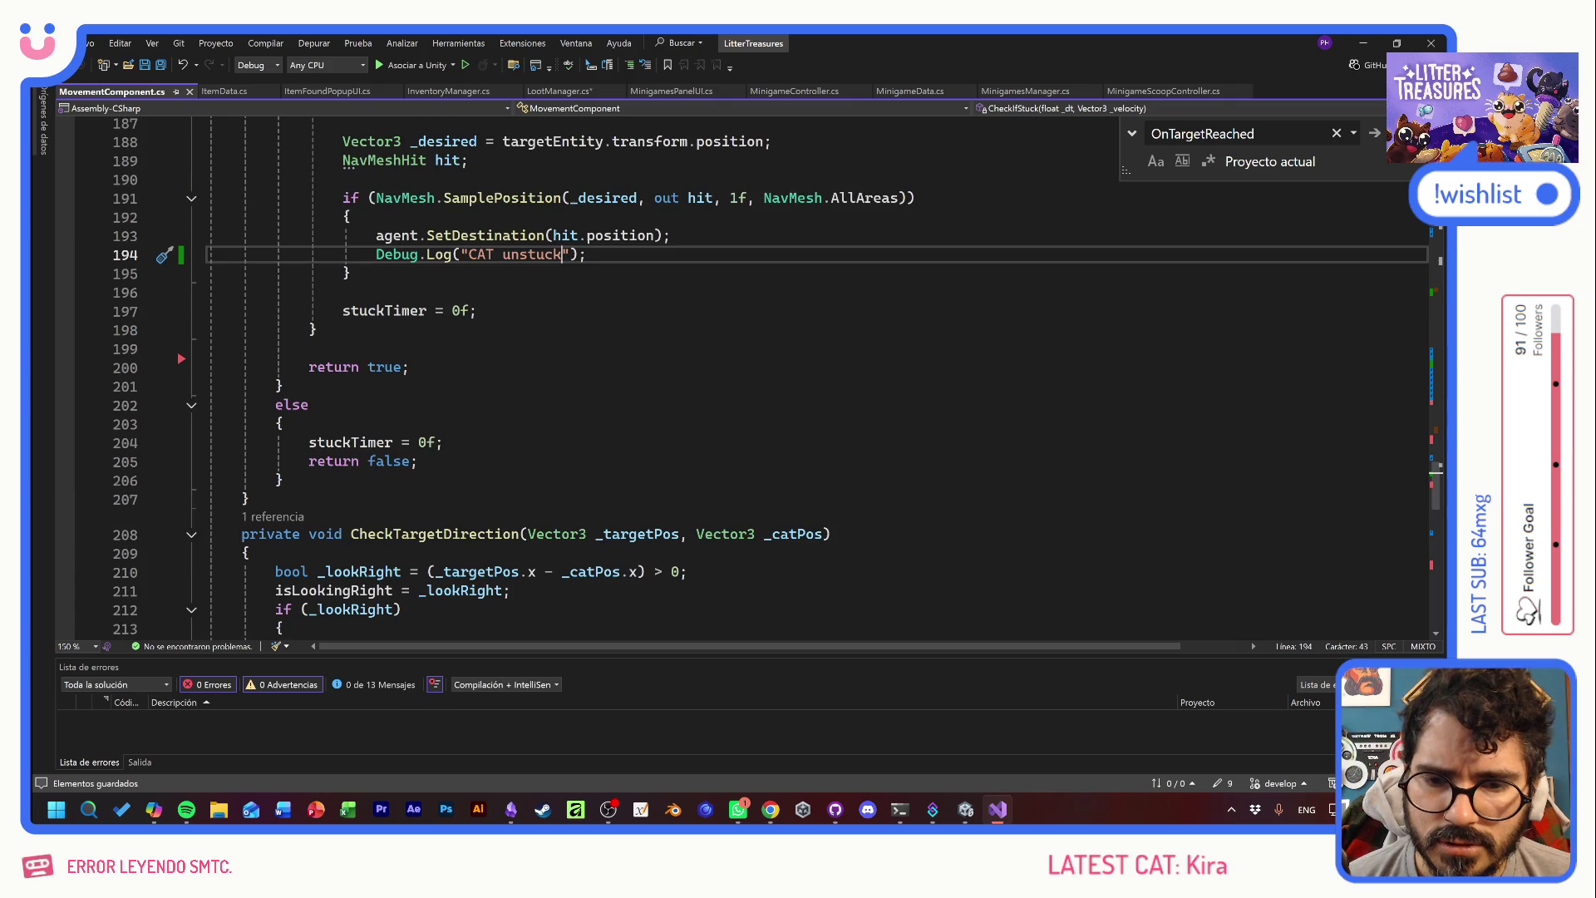
{"action": "left_click", "coordinate": [442, 442]}
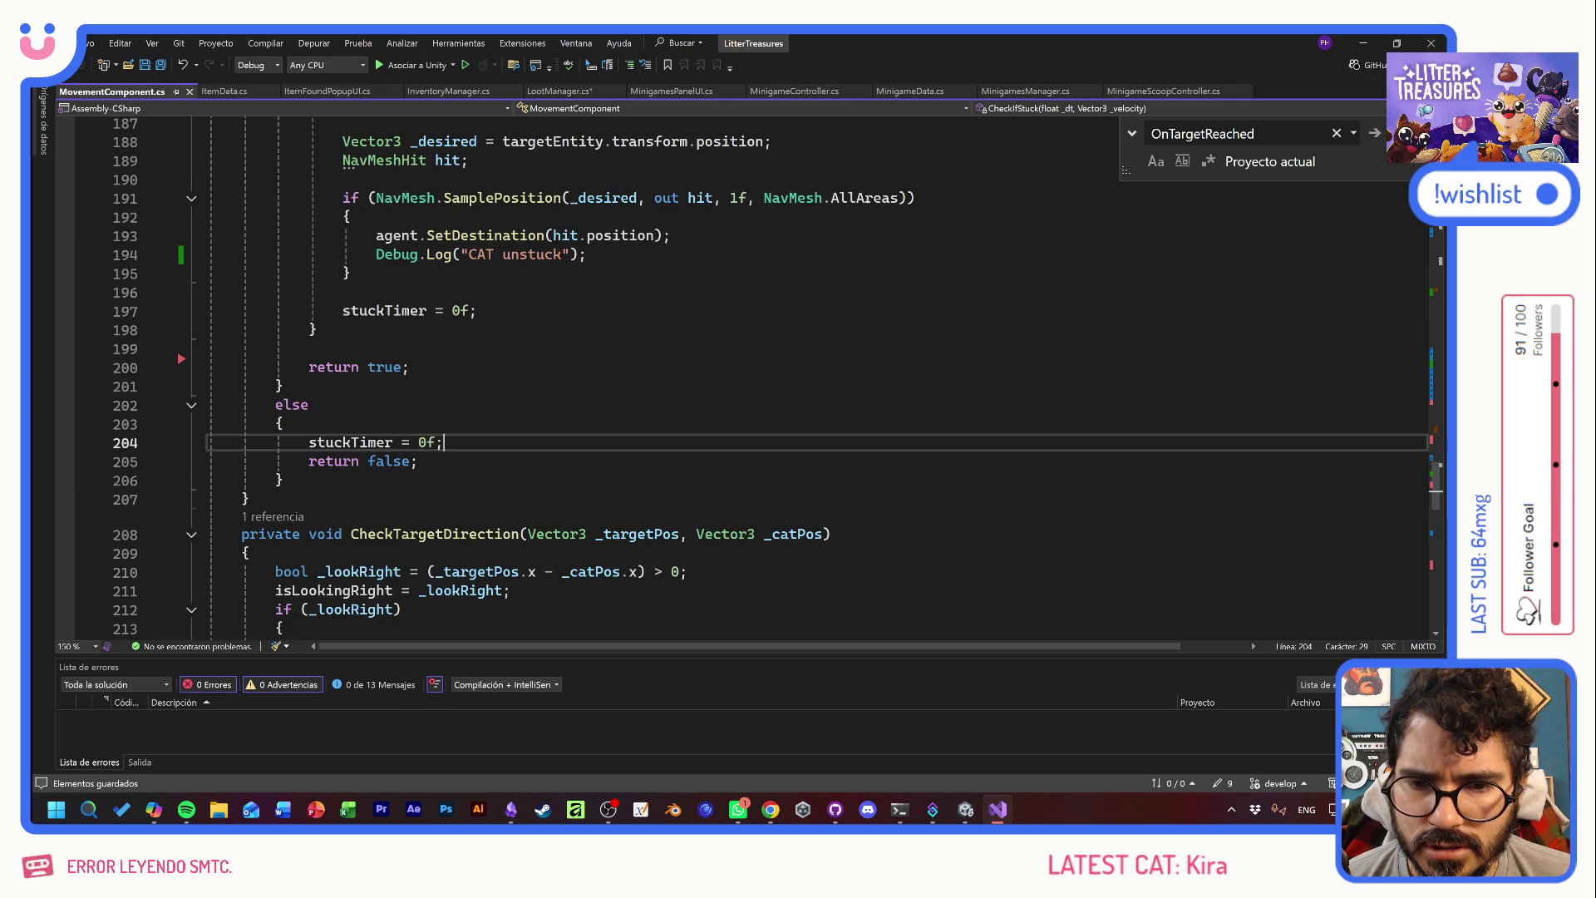
{"action": "scroll", "coordinate": [771, 376], "scroll_direction": "up", "scroll_amount": 1}
{"action": "scroll", "coordinate": [748, 374], "scroll_direction": "up", "scroll_amount": 18}
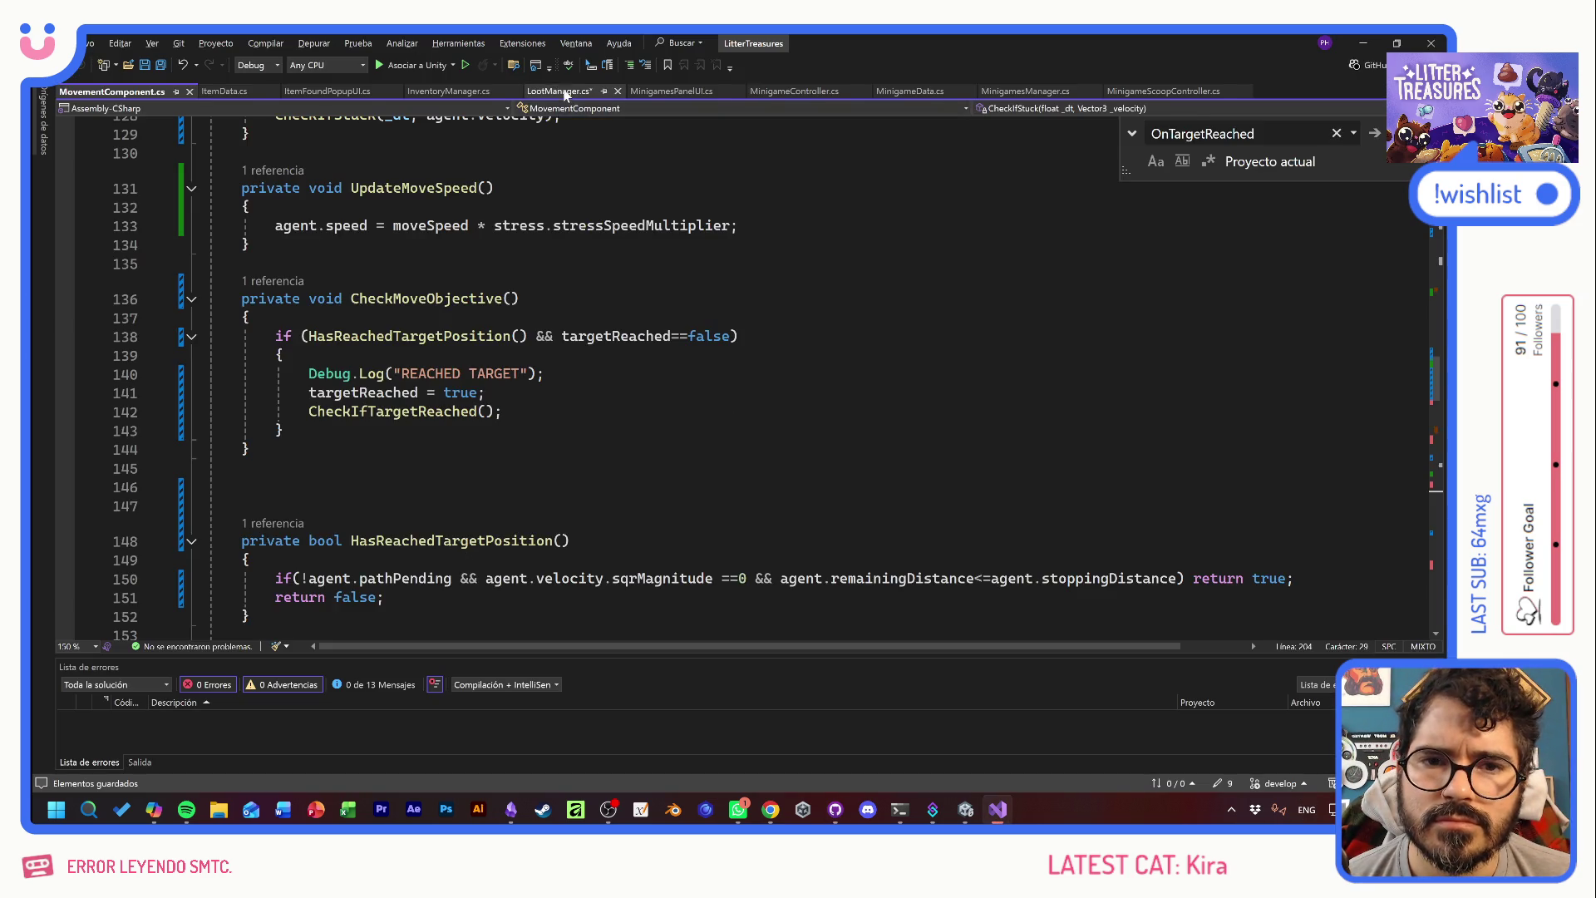
{"action": "left_click", "coordinate": [557, 91]}
{"action": "left_click", "coordinate": [620, 330]}
{"action": "key", "text": "ctrl+s"}
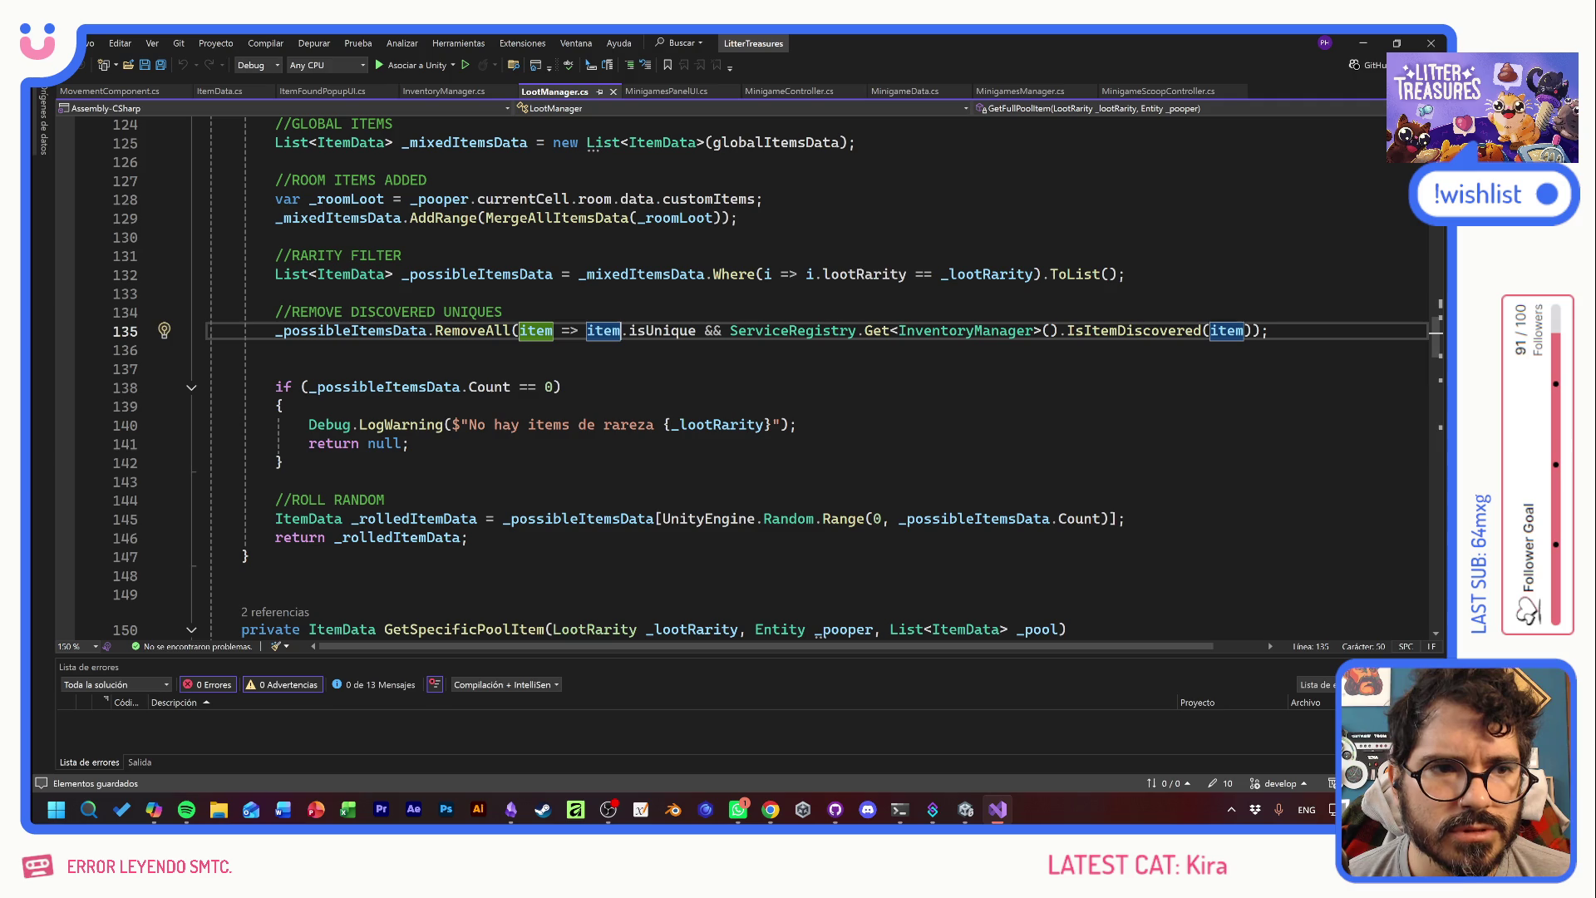
- Go back to MovementComponent.cs and switch over to the Unity editor
{"action": "left_click", "coordinate": [78, 91]}
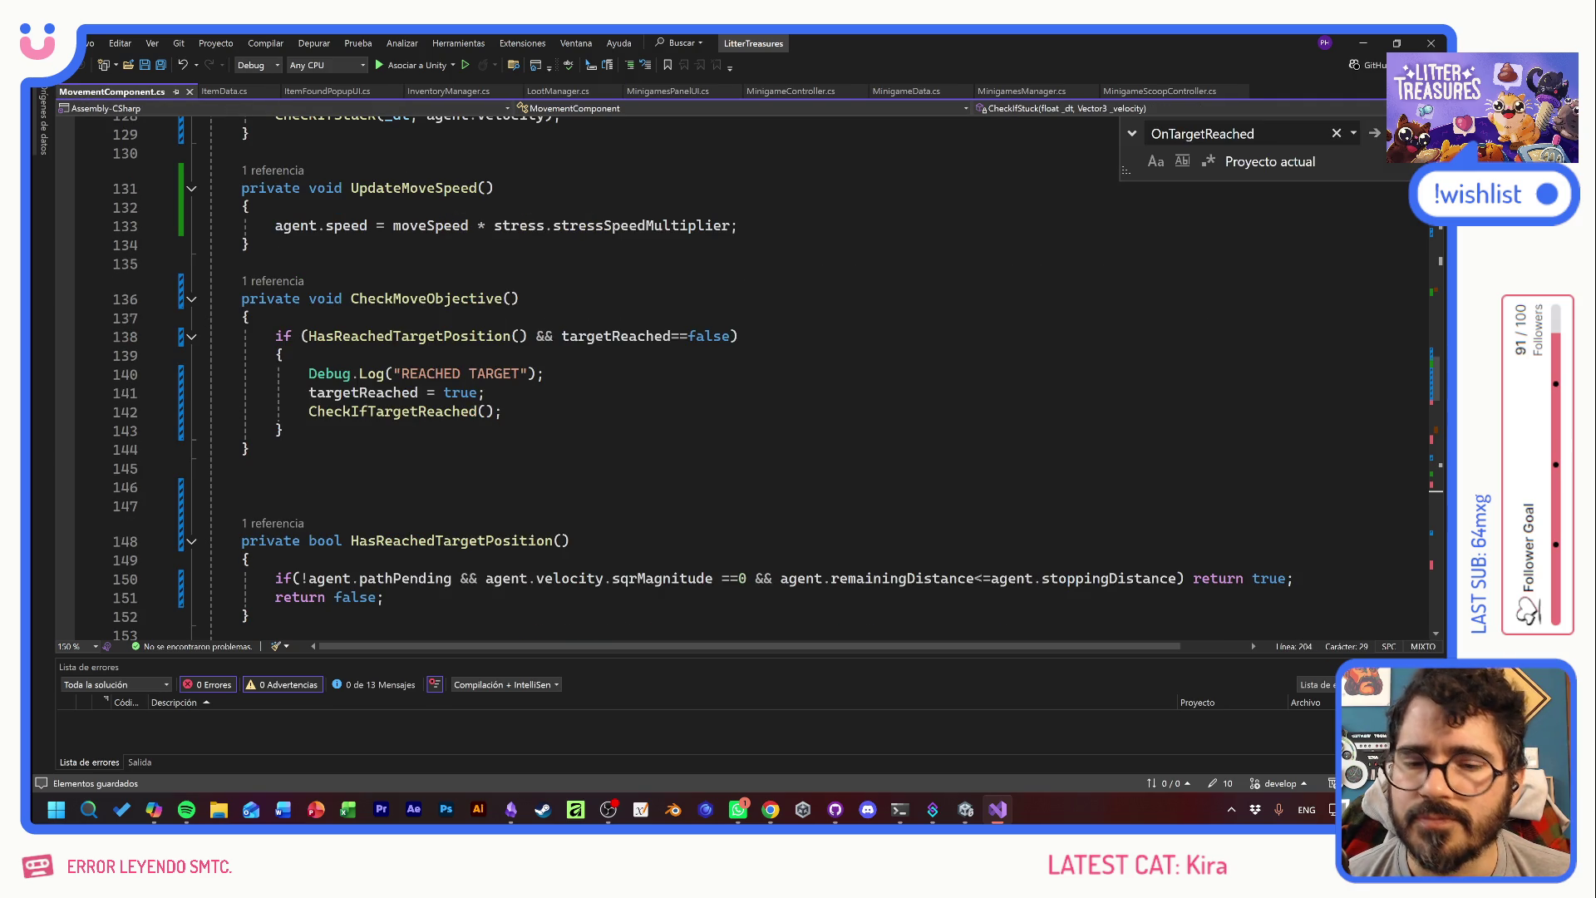
{"action": "key", "text": "alt+Tab"}
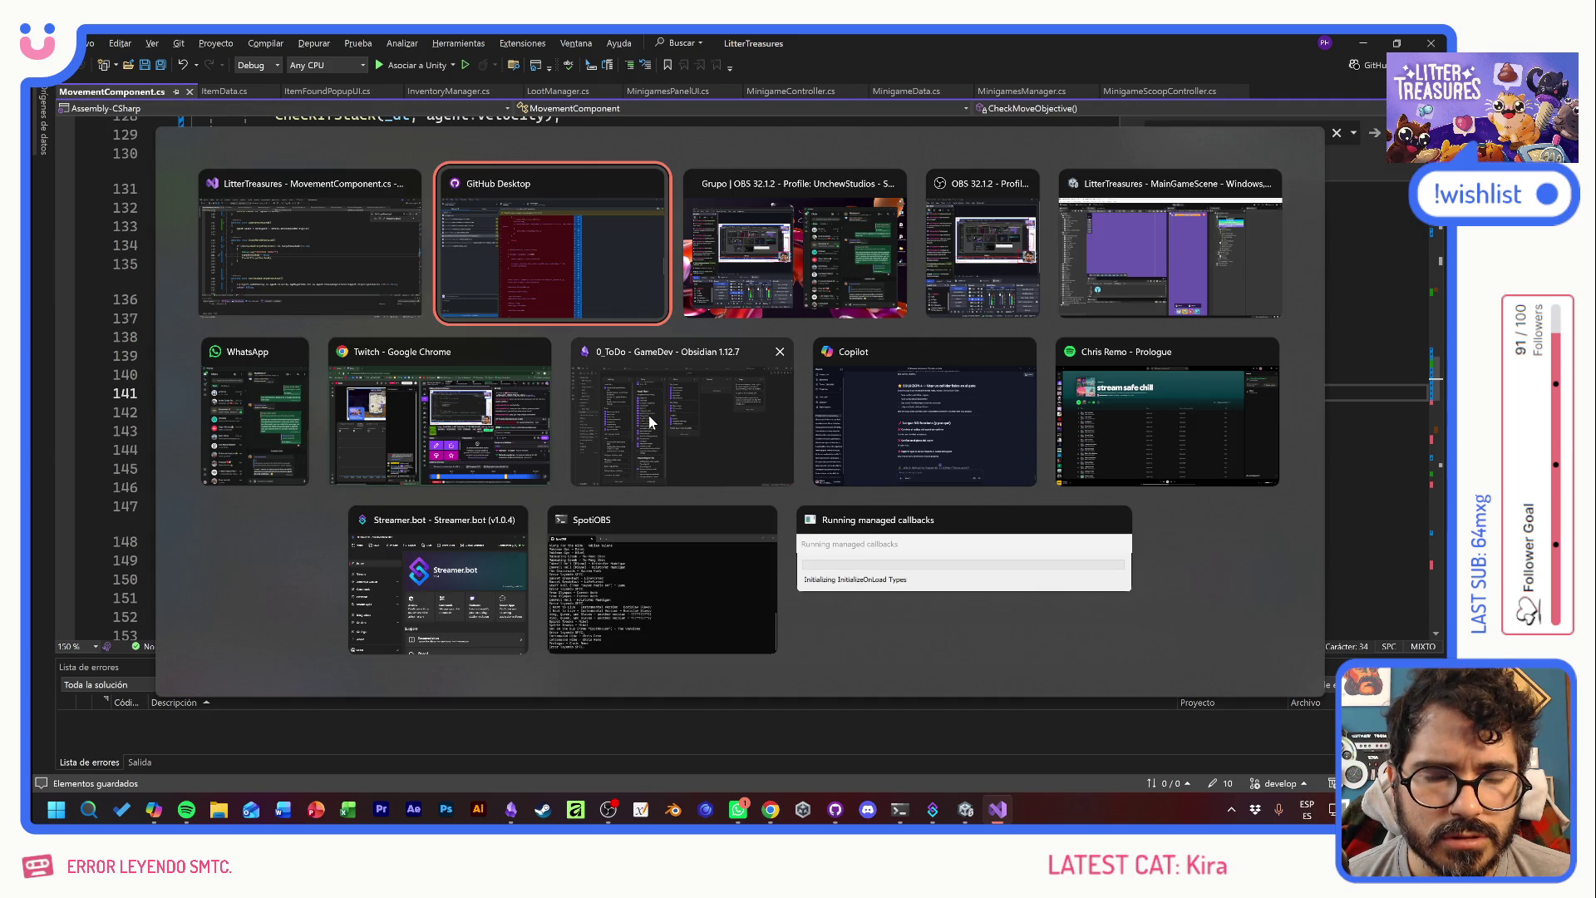
{"action": "key", "text": "Tab"}
{"action": "key", "text": "Tab"}
{"action": "key", "text": "Tab"}
{"action": "key", "text": "Escape"}
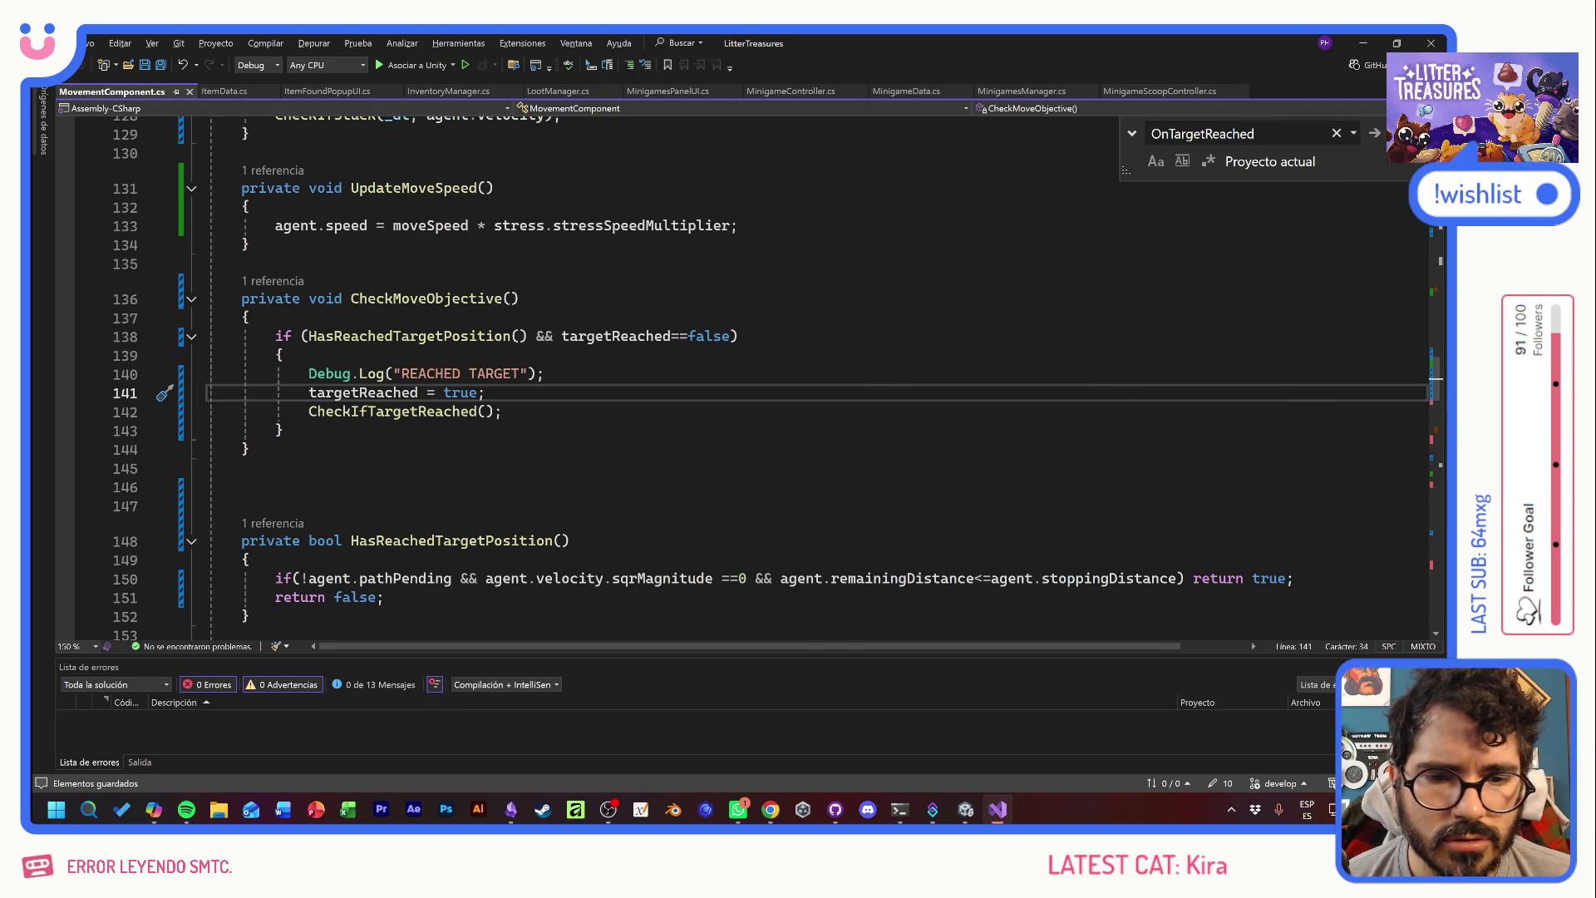
{"action": "key", "text": "alt+Tab"}
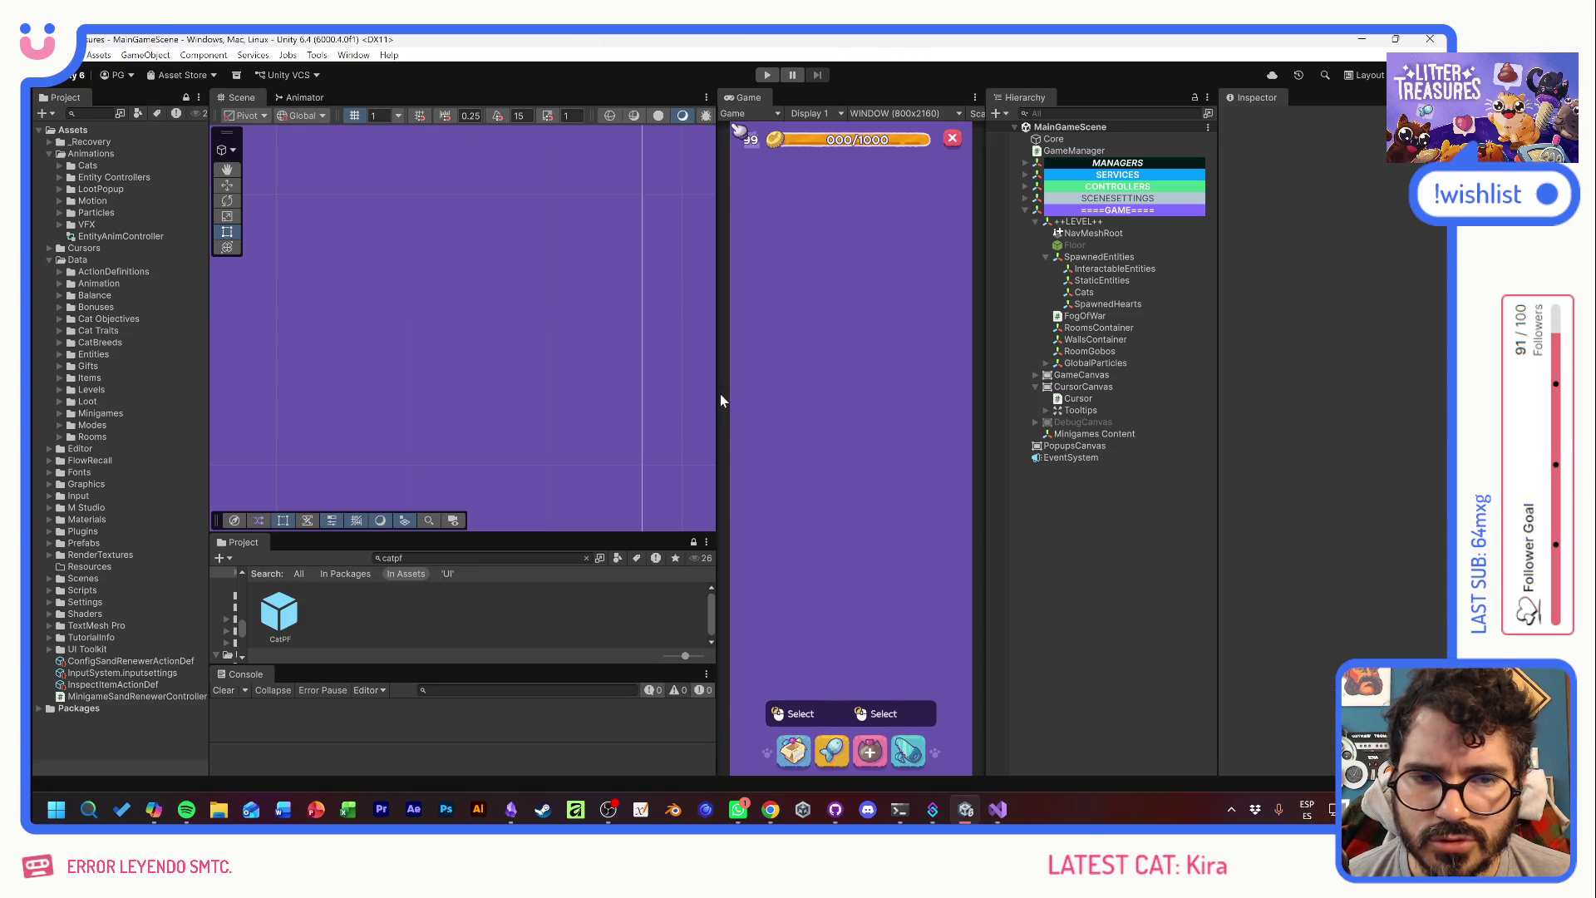
- Run the game in Play mode and open the NullReferenceException at MovementComponent.cs line 188
{"action": "left_click", "coordinate": [767, 76]}
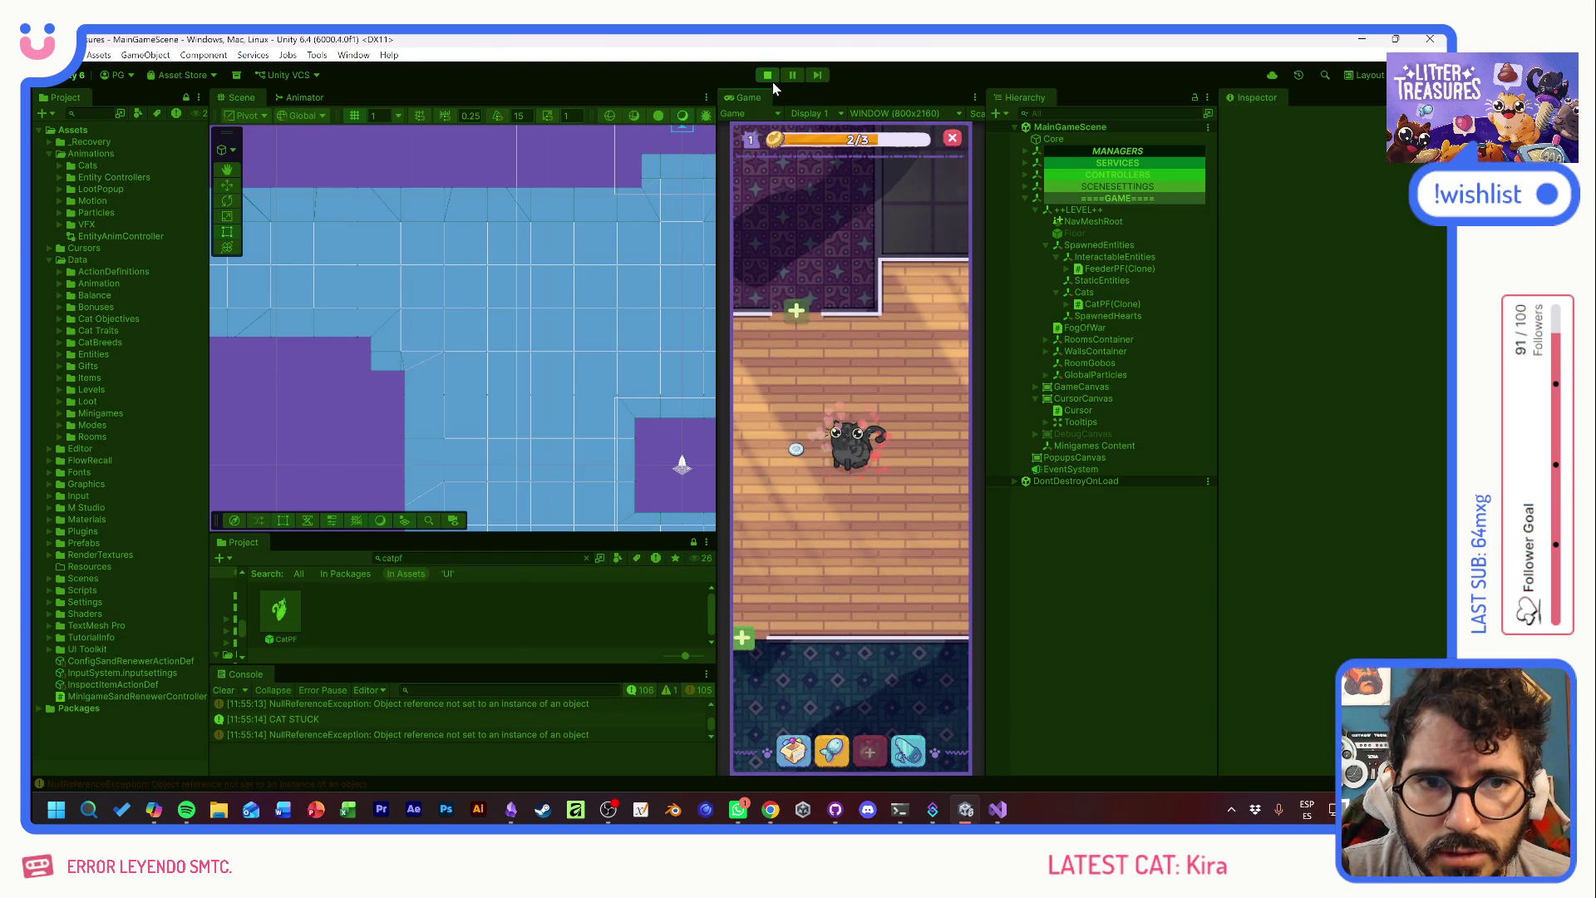
{"action": "scroll", "coordinate": [703, 715], "scroll_direction": "up", "scroll_amount": 2}
{"action": "left_click", "coordinate": [359, 735]}
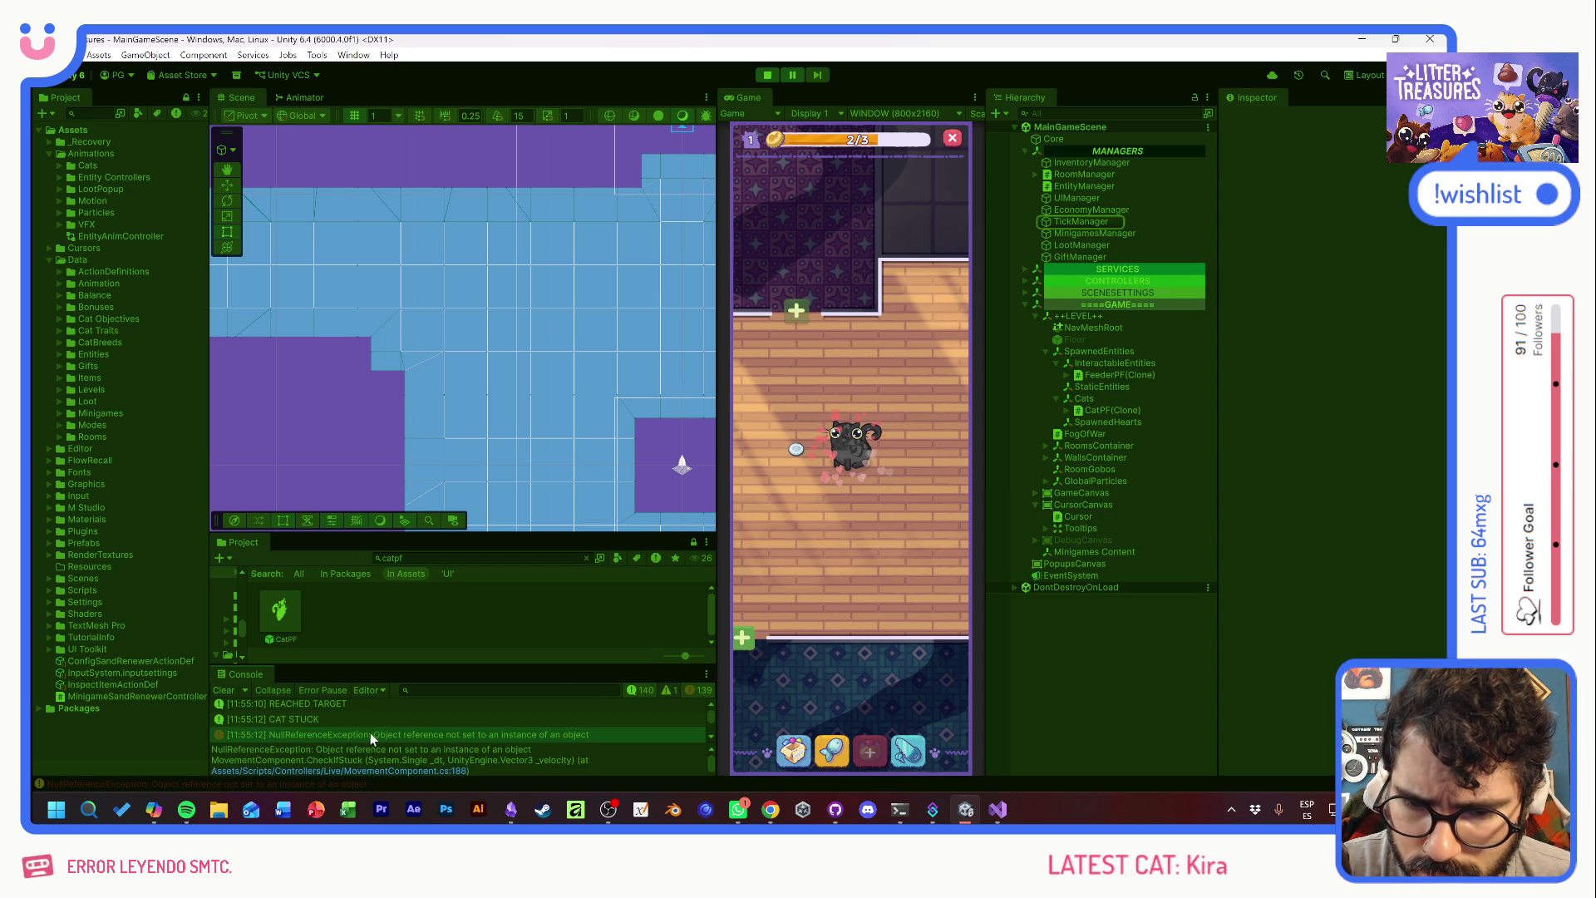
{"action": "left_click", "coordinate": [412, 770]}
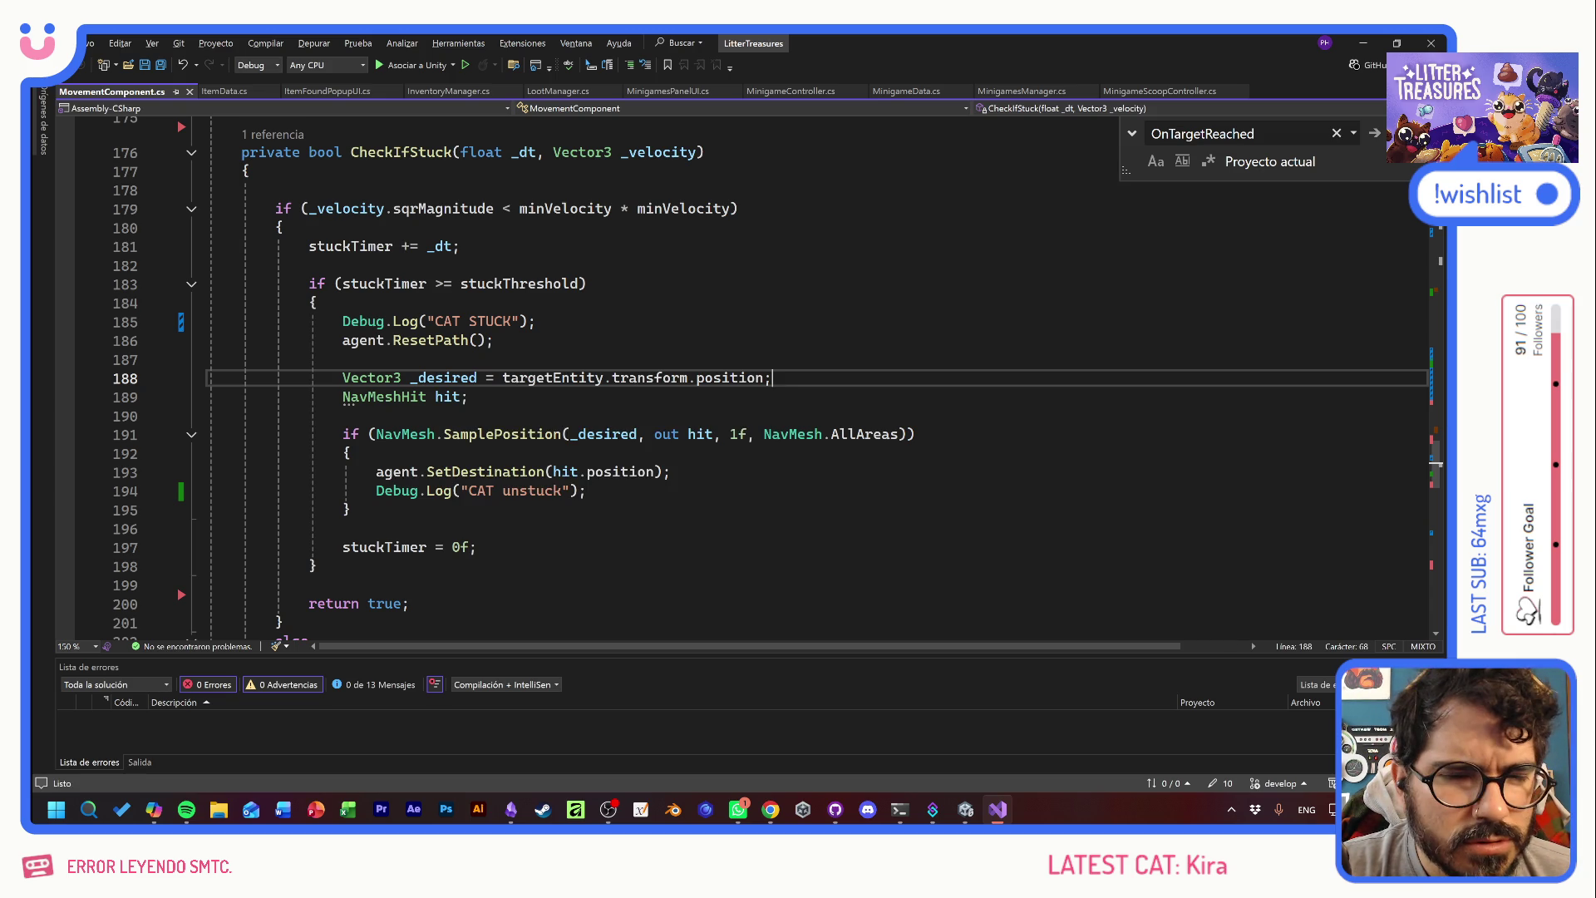
- Trace the targetEntity uses near line 188 up to the CheckMoveObjective call at Tick's start
{"action": "key", "text": "Home"}
{"action": "key", "text": "Home"}
{"action": "key", "text": "shift+Left"}
{"action": "key", "text": "shift+Left"}
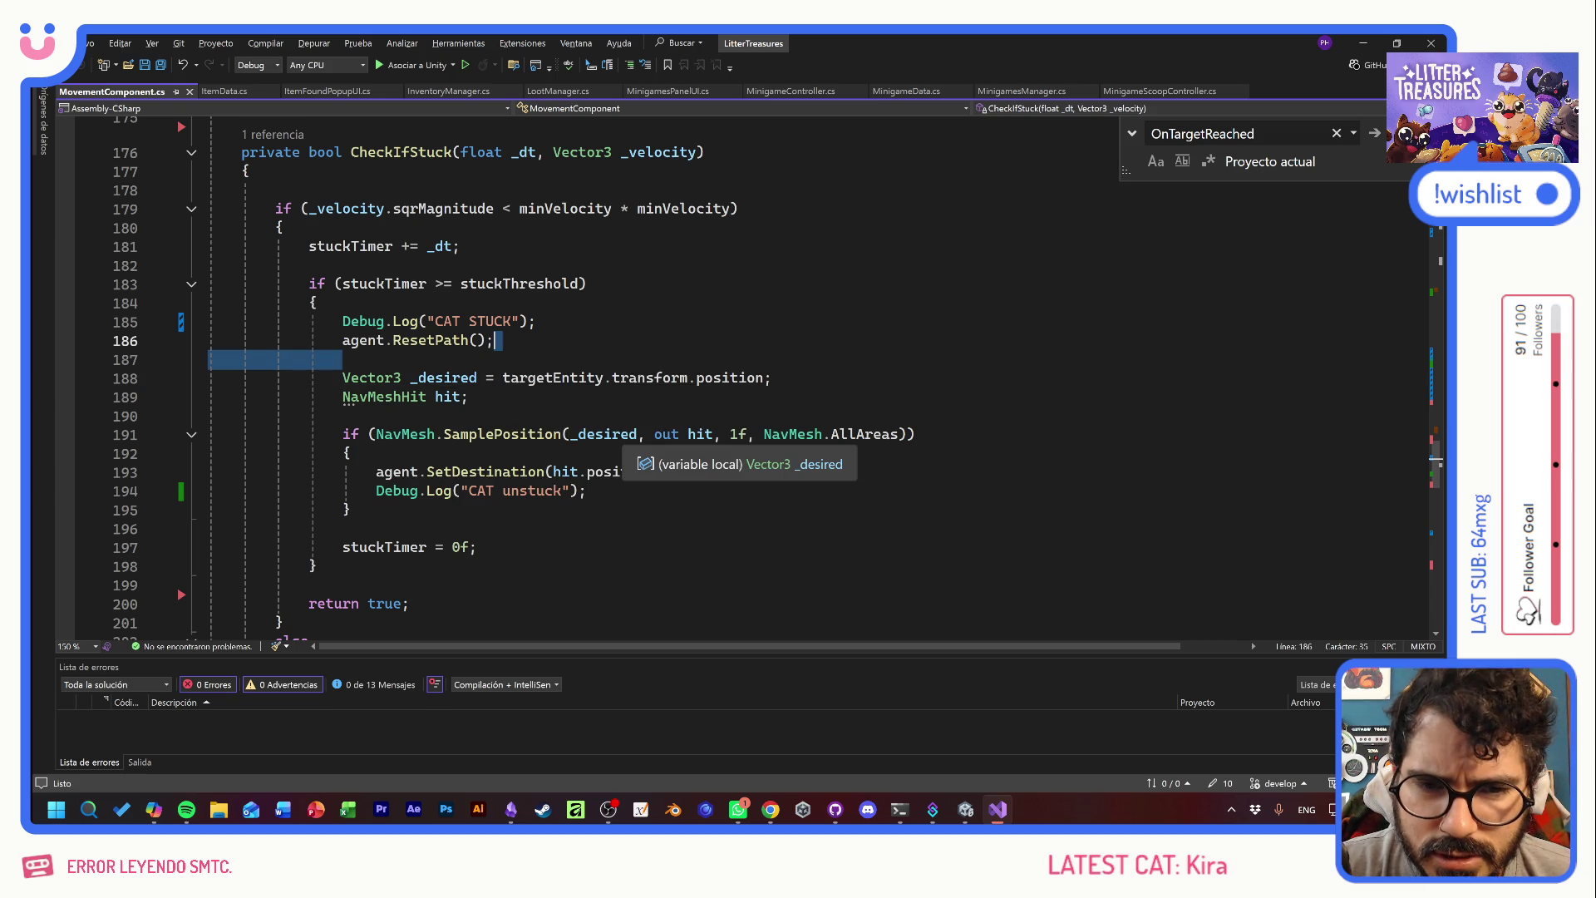
{"action": "left_click", "coordinate": [561, 378]}
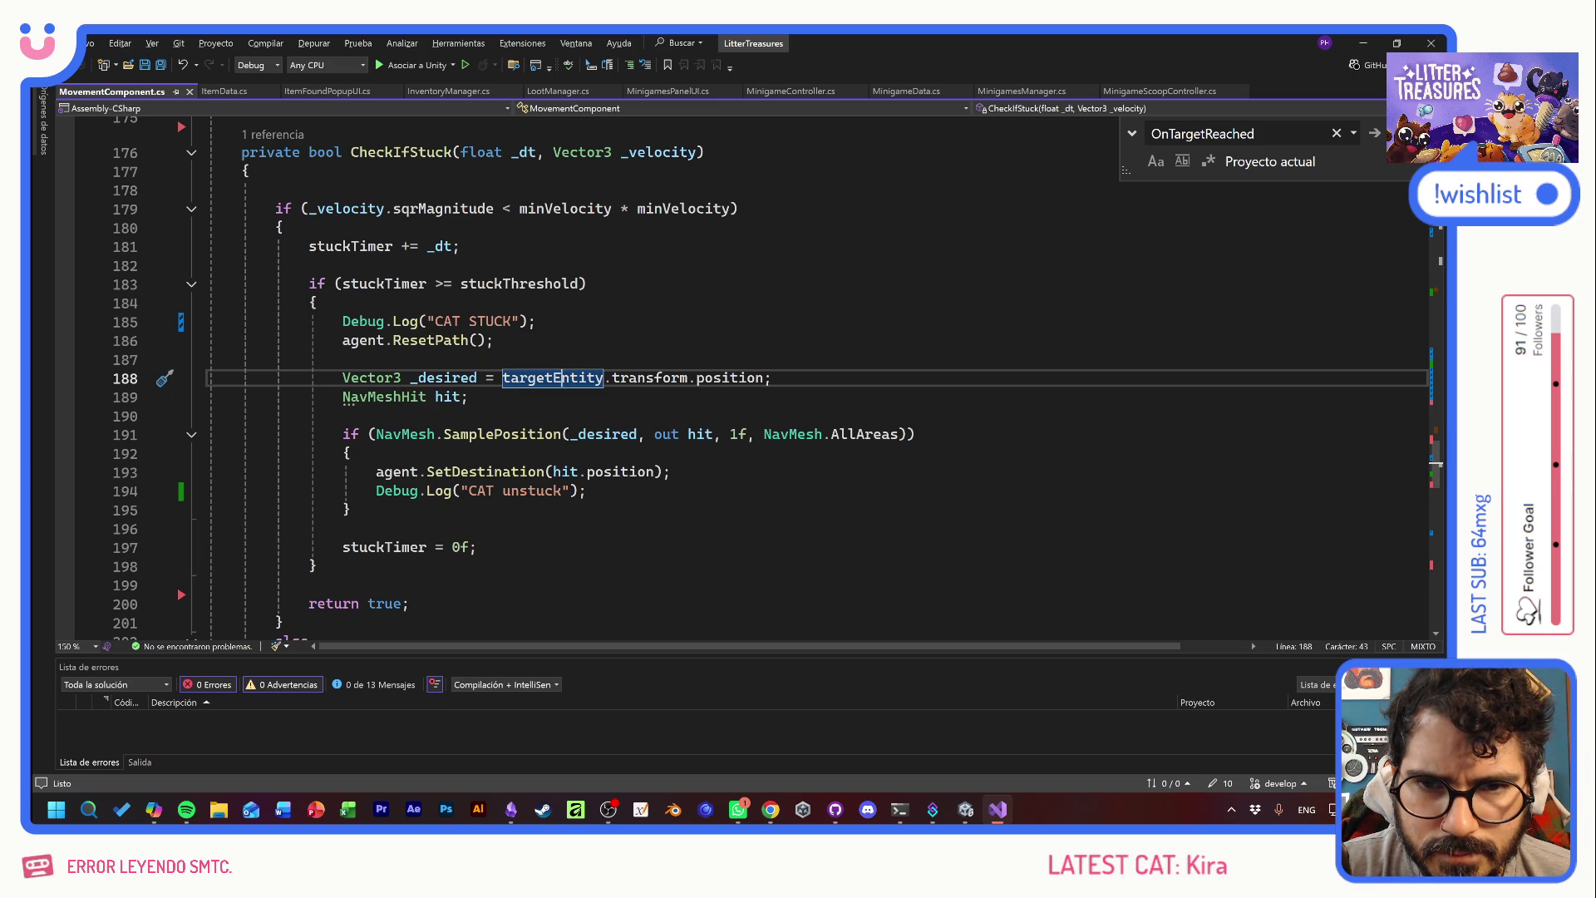
{"action": "scroll", "coordinate": [748, 374], "scroll_direction": "up", "scroll_amount": 12}
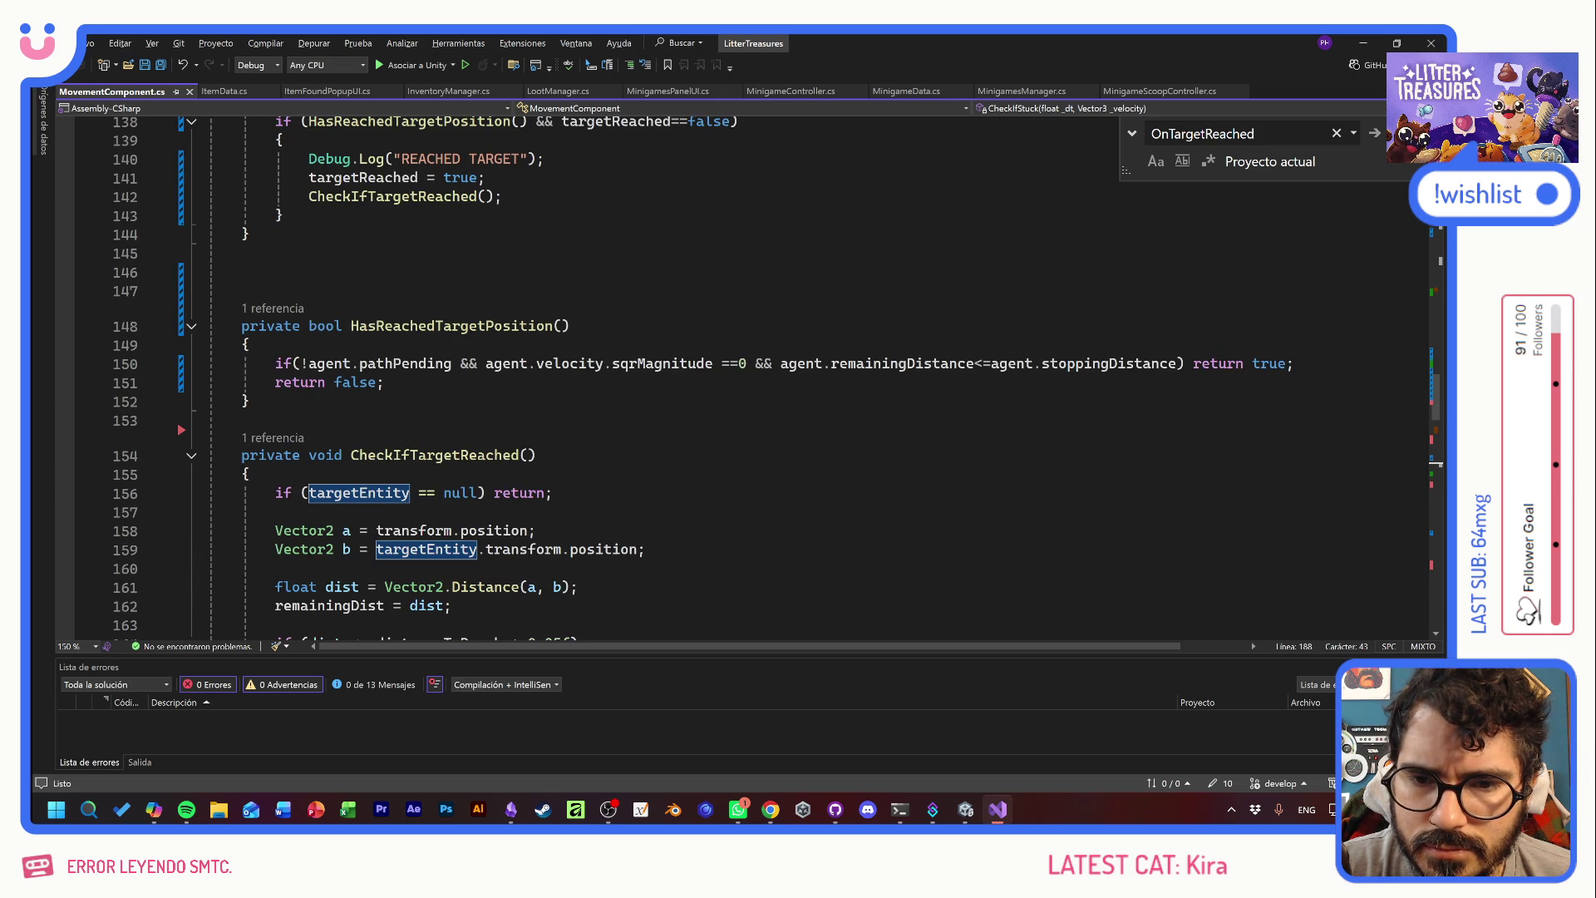
{"action": "scroll", "coordinate": [702, 379], "scroll_direction": "up", "scroll_amount": 3}
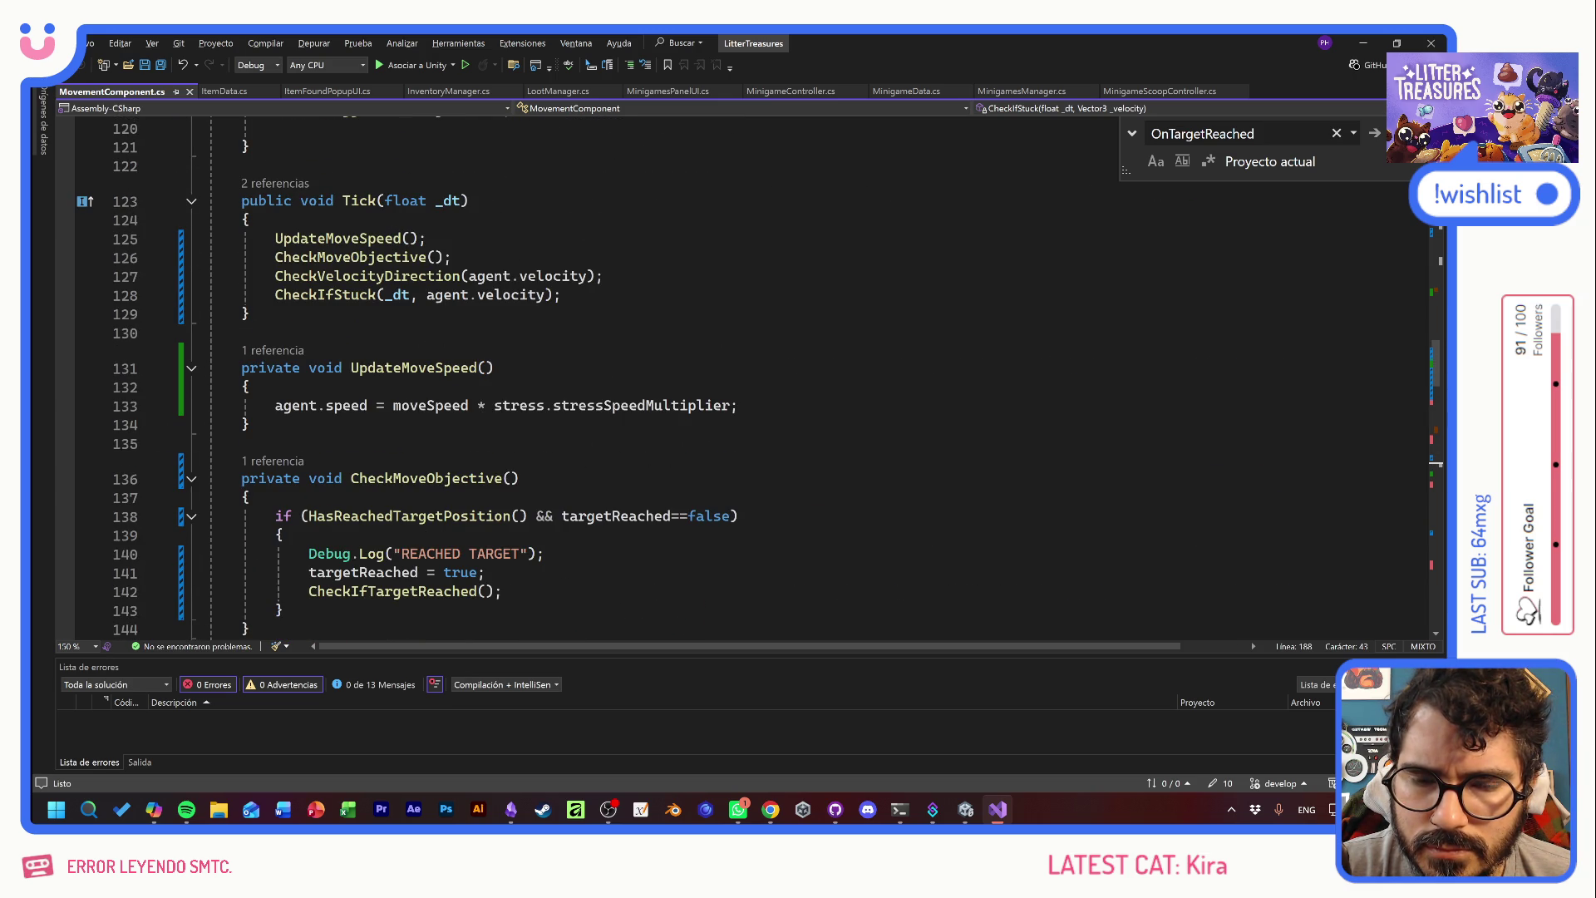
{"action": "scroll", "coordinate": [582, 374], "scroll_direction": "up", "scroll_amount": 3}
{"action": "left_click", "coordinate": [561, 464]}
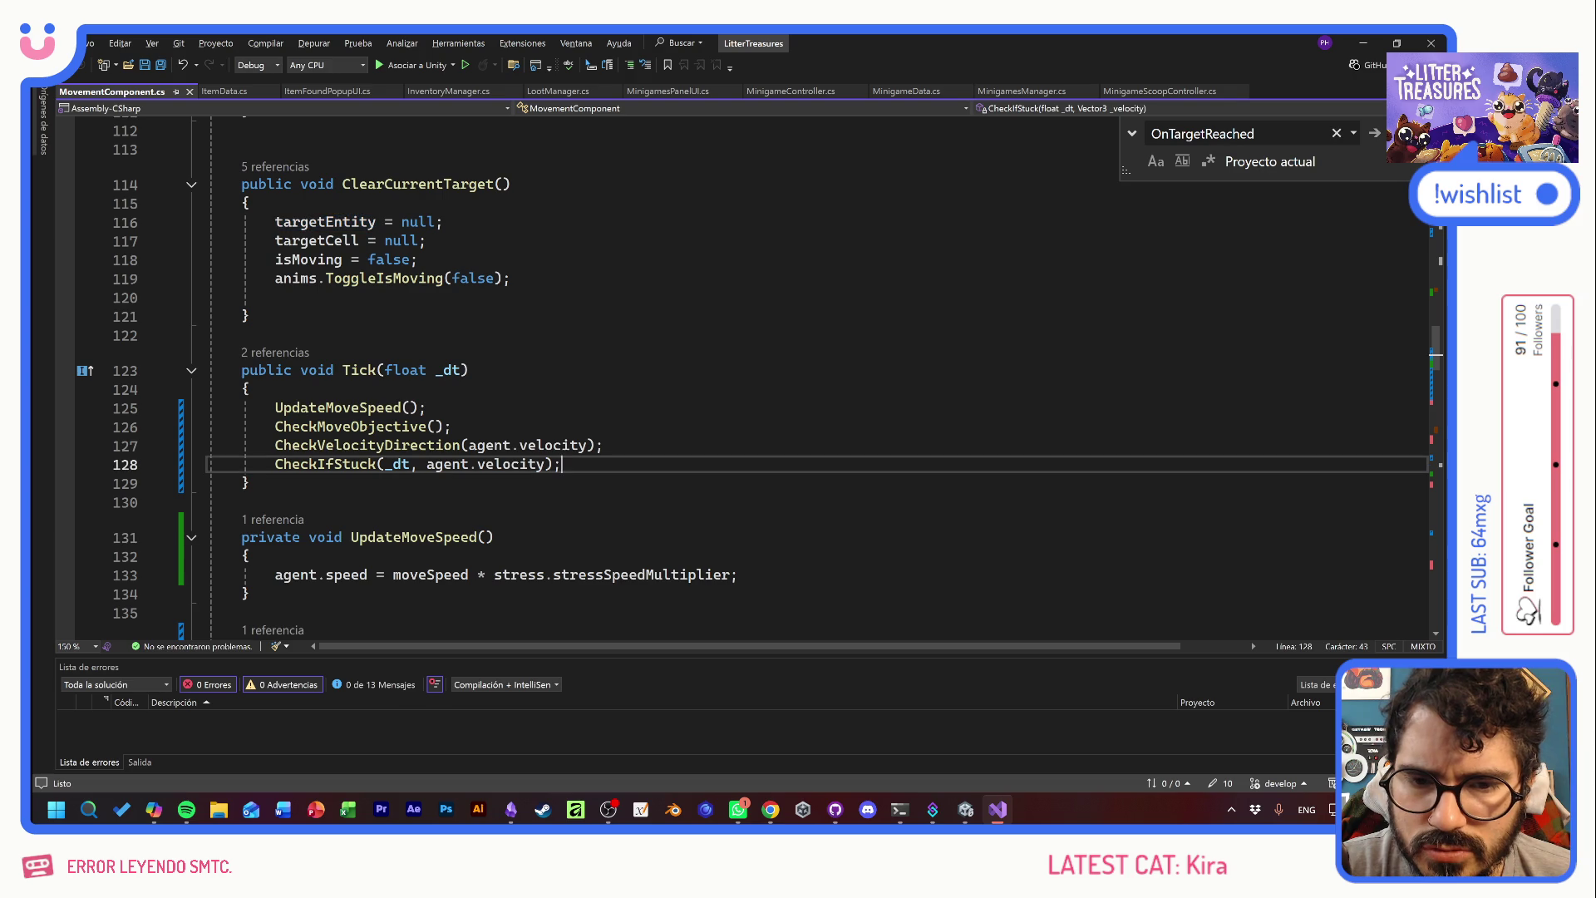
{"action": "left_click", "coordinate": [604, 444]}
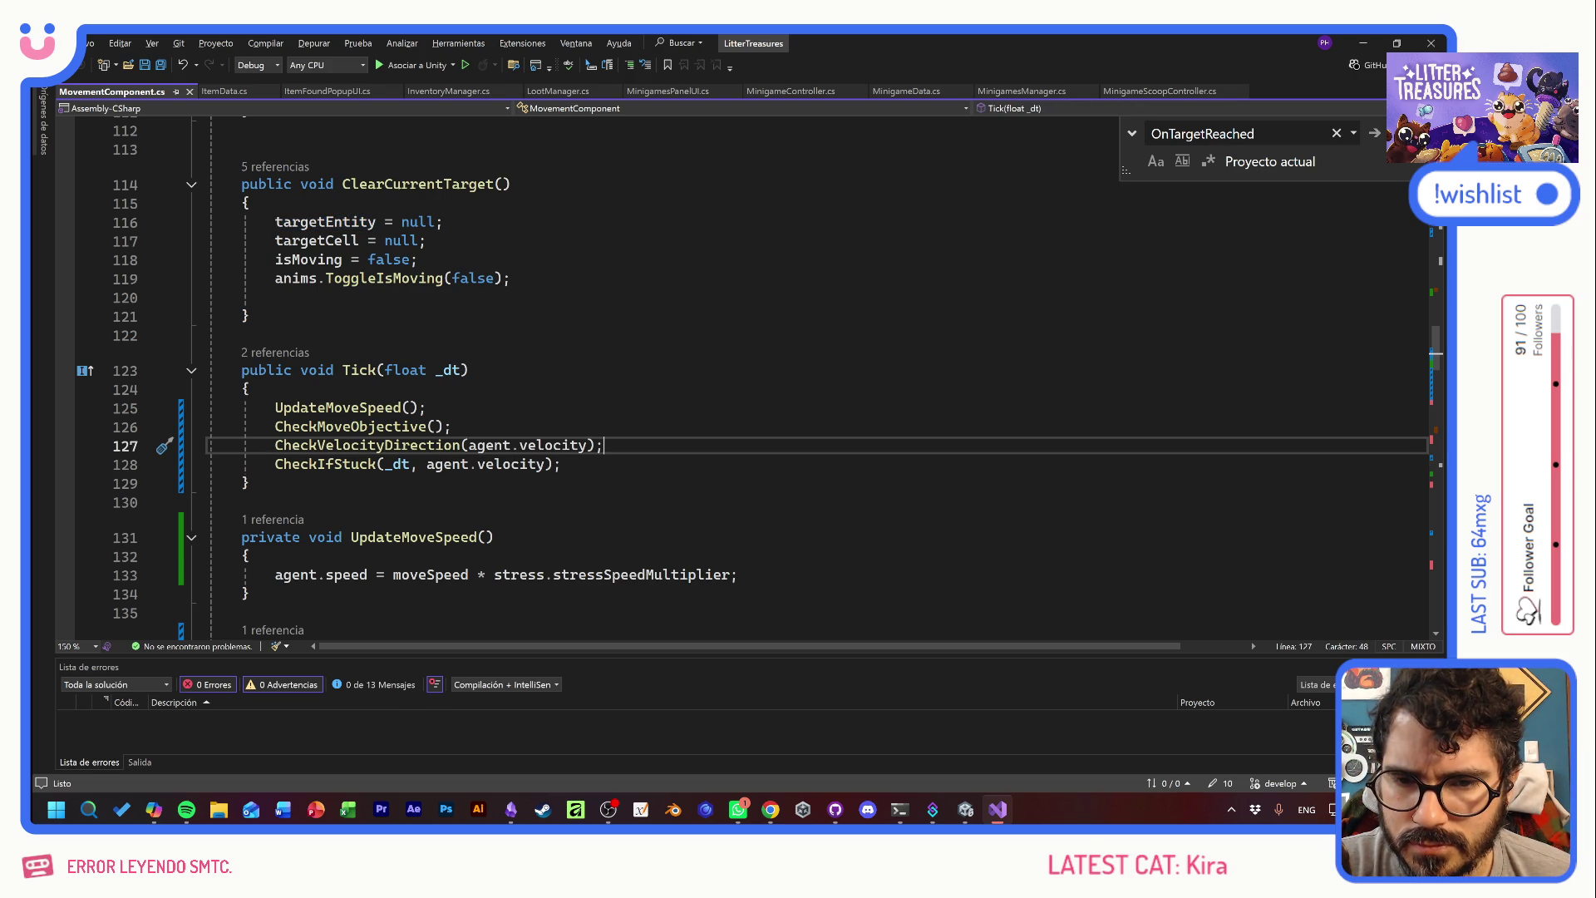
{"action": "left_click", "coordinate": [451, 426]}
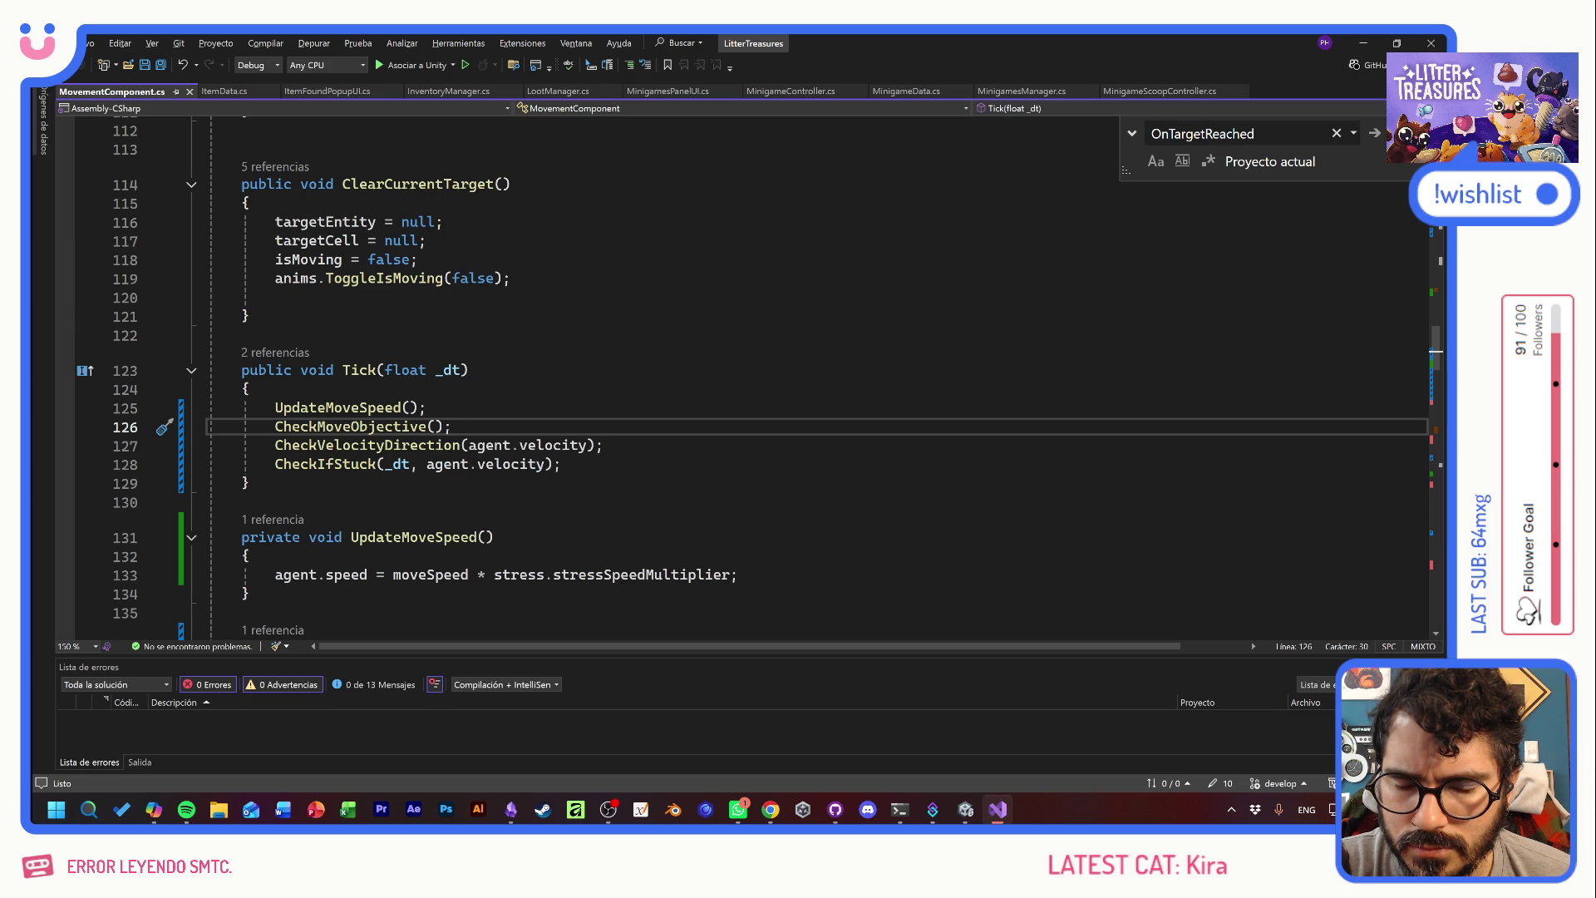
- Insert the 'if(targetEntity == null) return;' guard as Tick's first line, then head back to Unity
{"action": "key", "text": "Up"}
{"action": "key", "text": "Up"}
{"action": "key", "text": "Return"}
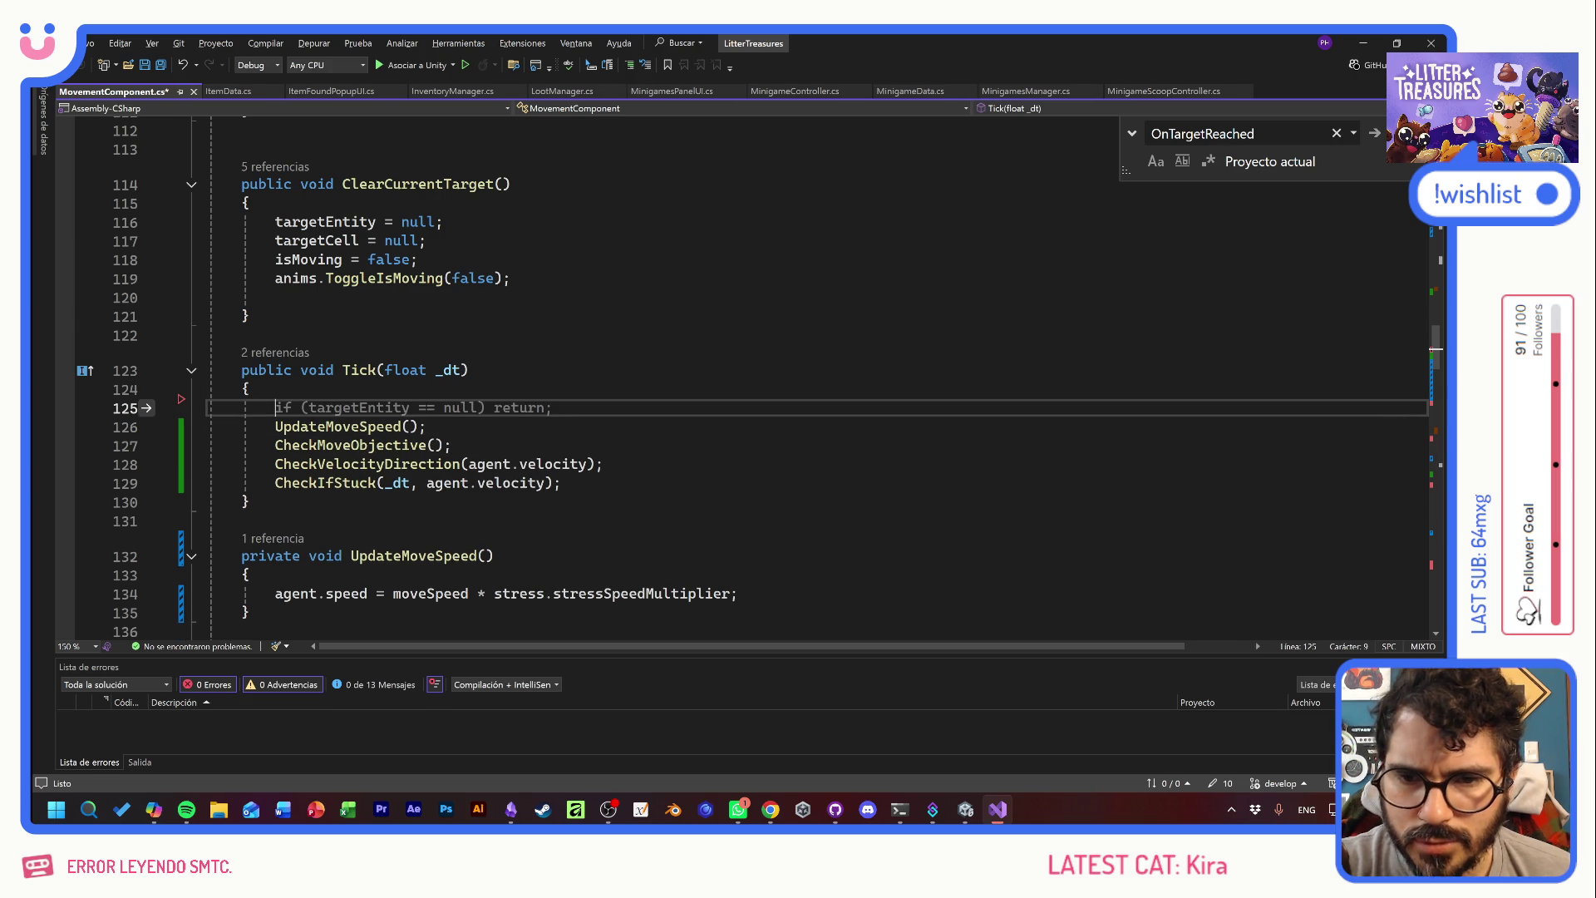
{"action": "key", "text": "Tab"}
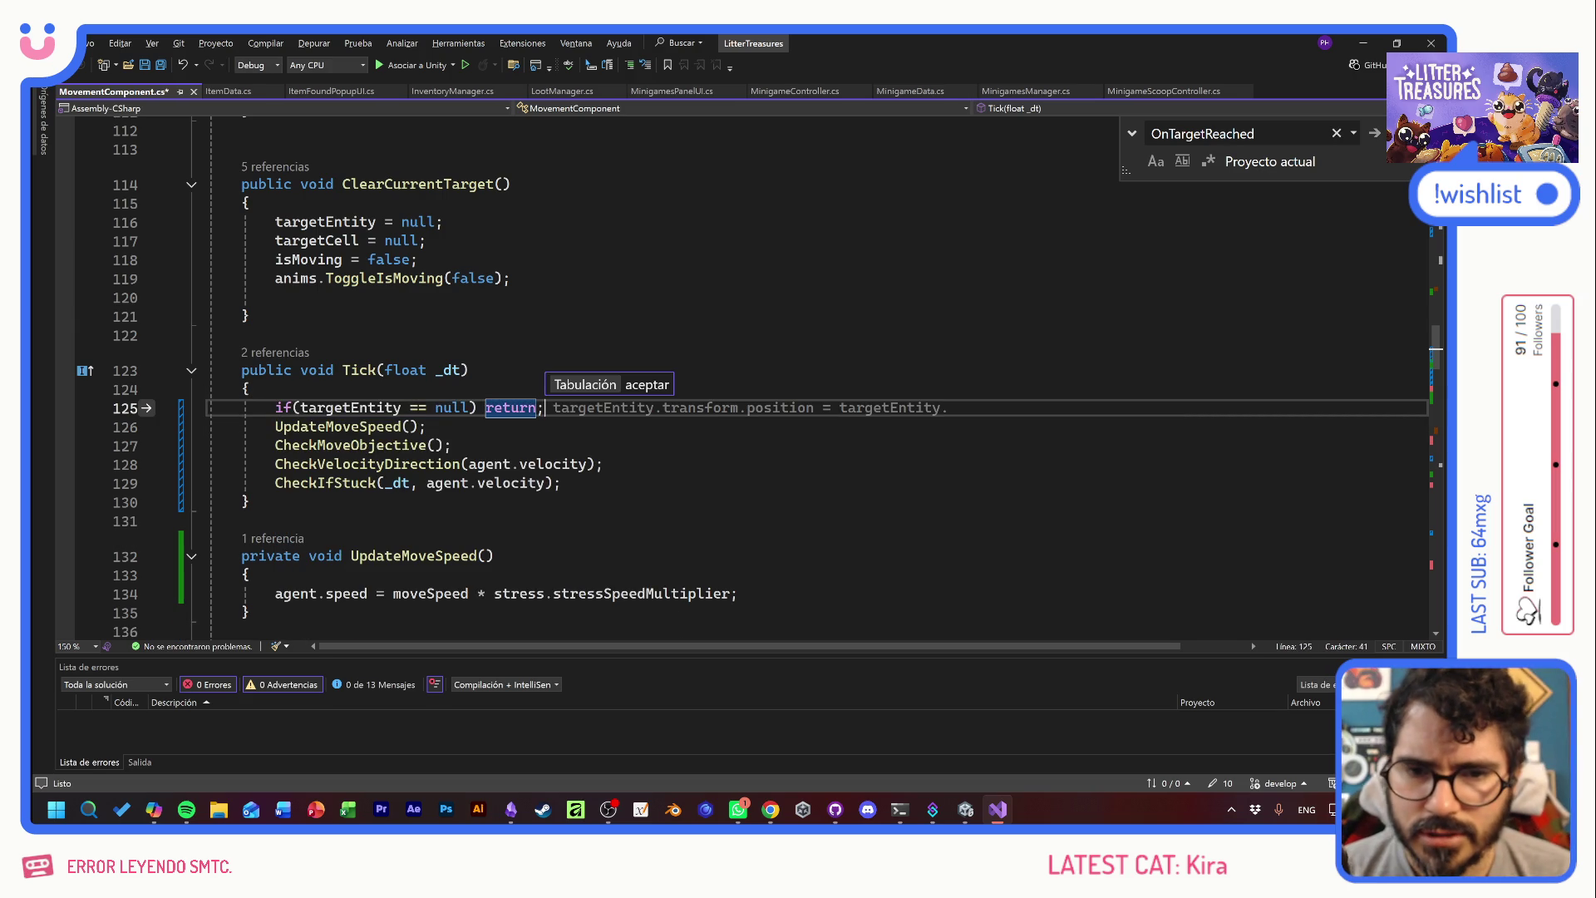
{"action": "left_click", "coordinate": [451, 446]}
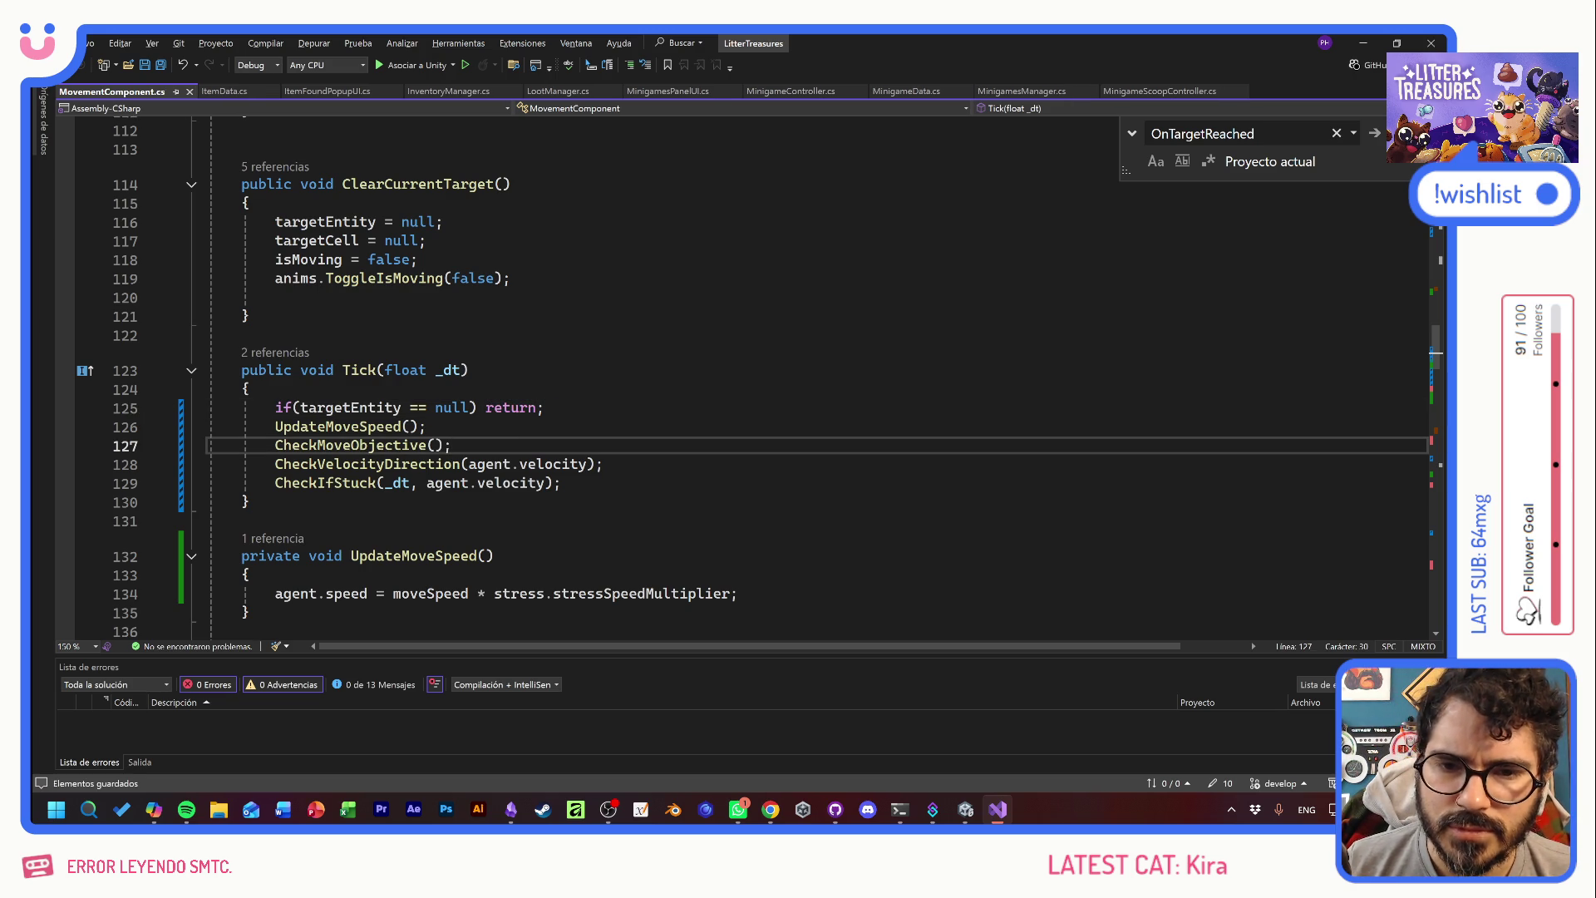
{"action": "key", "text": "alt+Tab"}
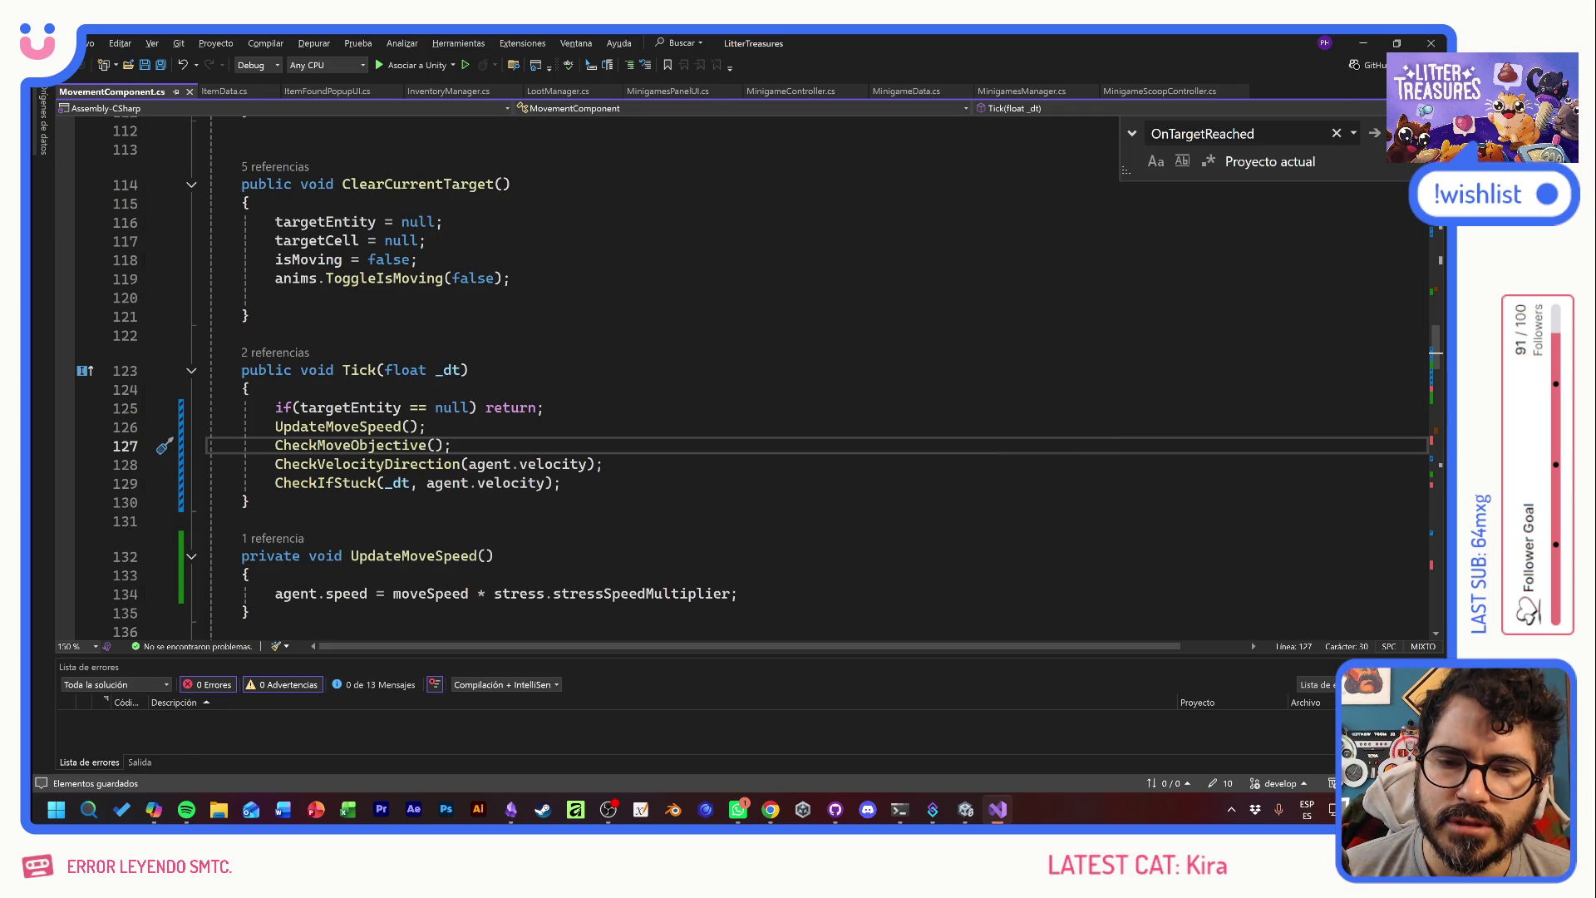
{"action": "key", "text": "alt+Tab"}
{"action": "key", "text": "alt+shift+Tab"}
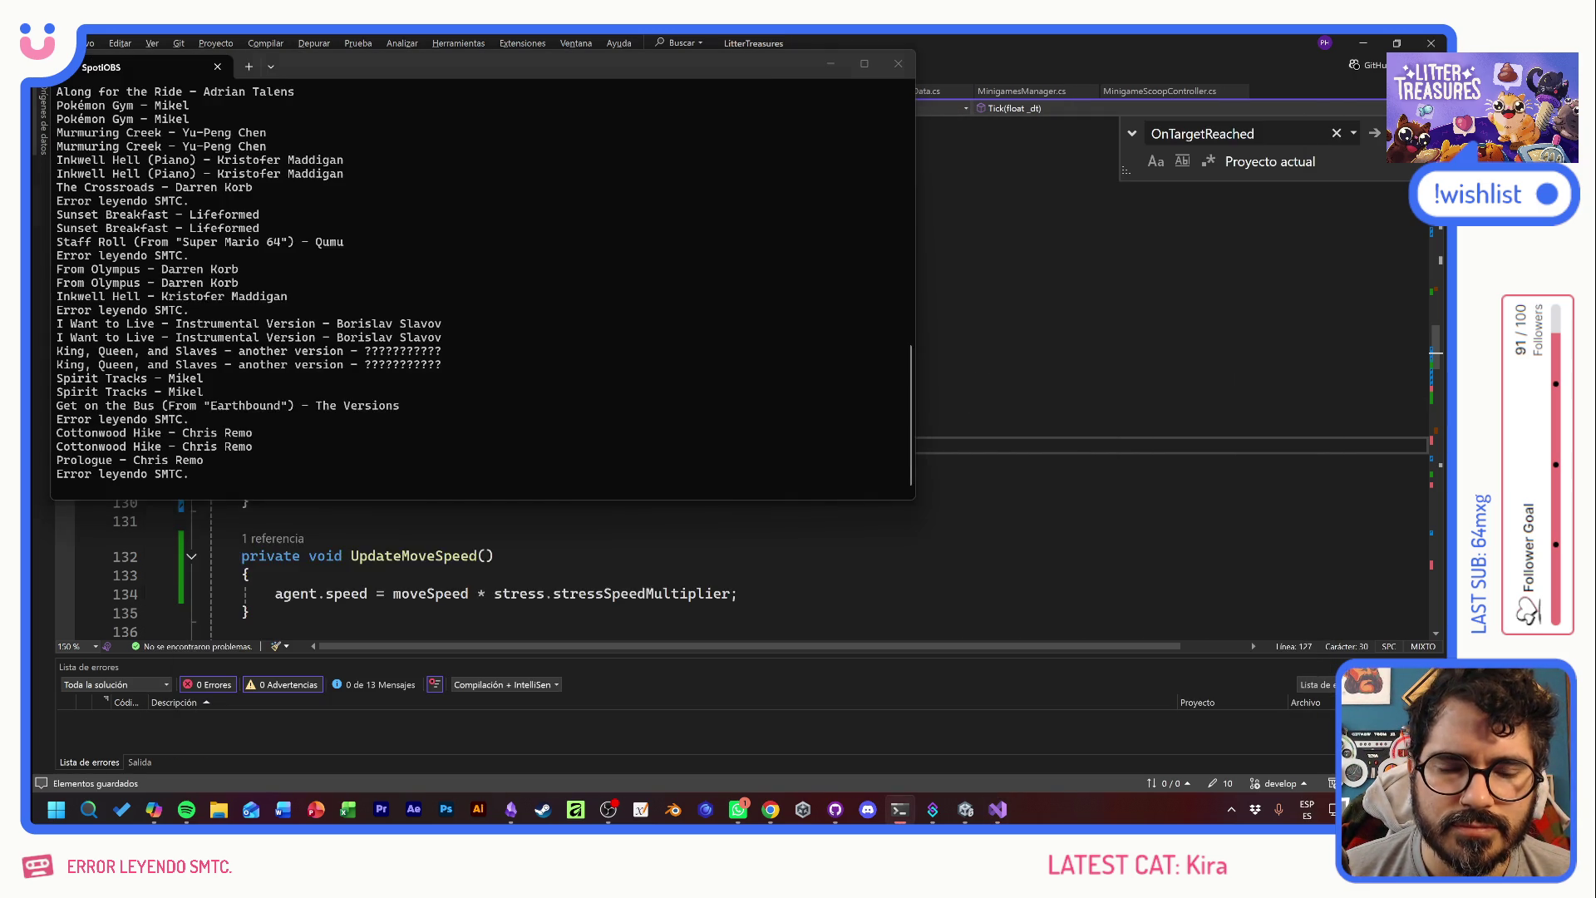
- Start Play mode, reposition a floor item, and place the Twin Sand Box in the room
{"action": "key", "text": "alt+Tab"}
{"action": "key", "text": "alt+Tab"}
{"action": "left_click", "coordinate": [767, 75]}
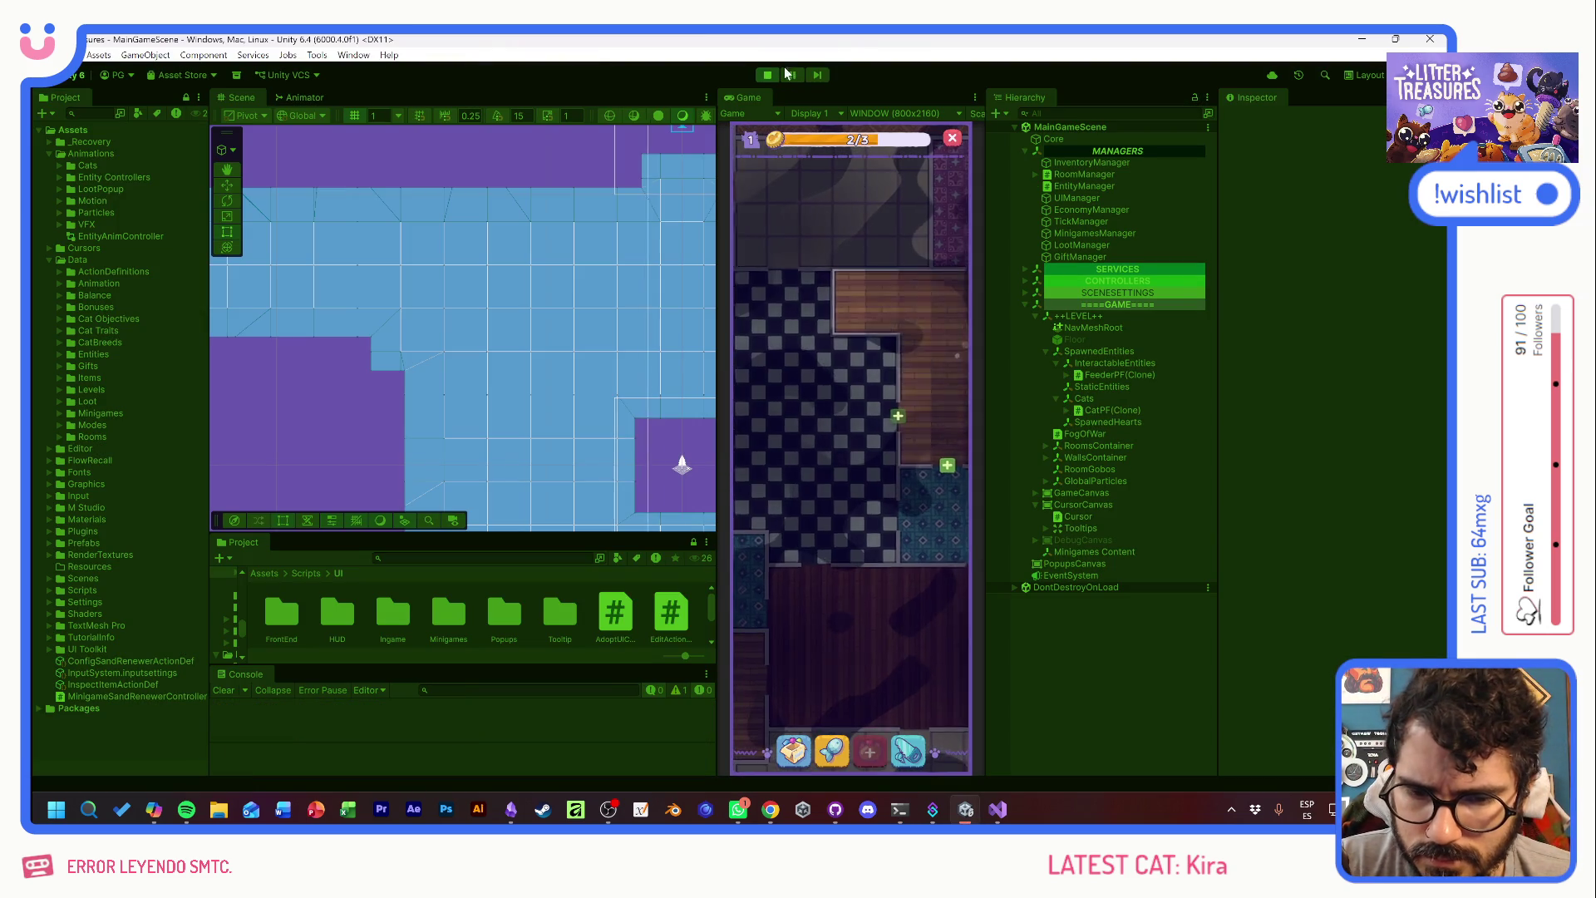
{"action": "left_click", "coordinate": [796, 449]}
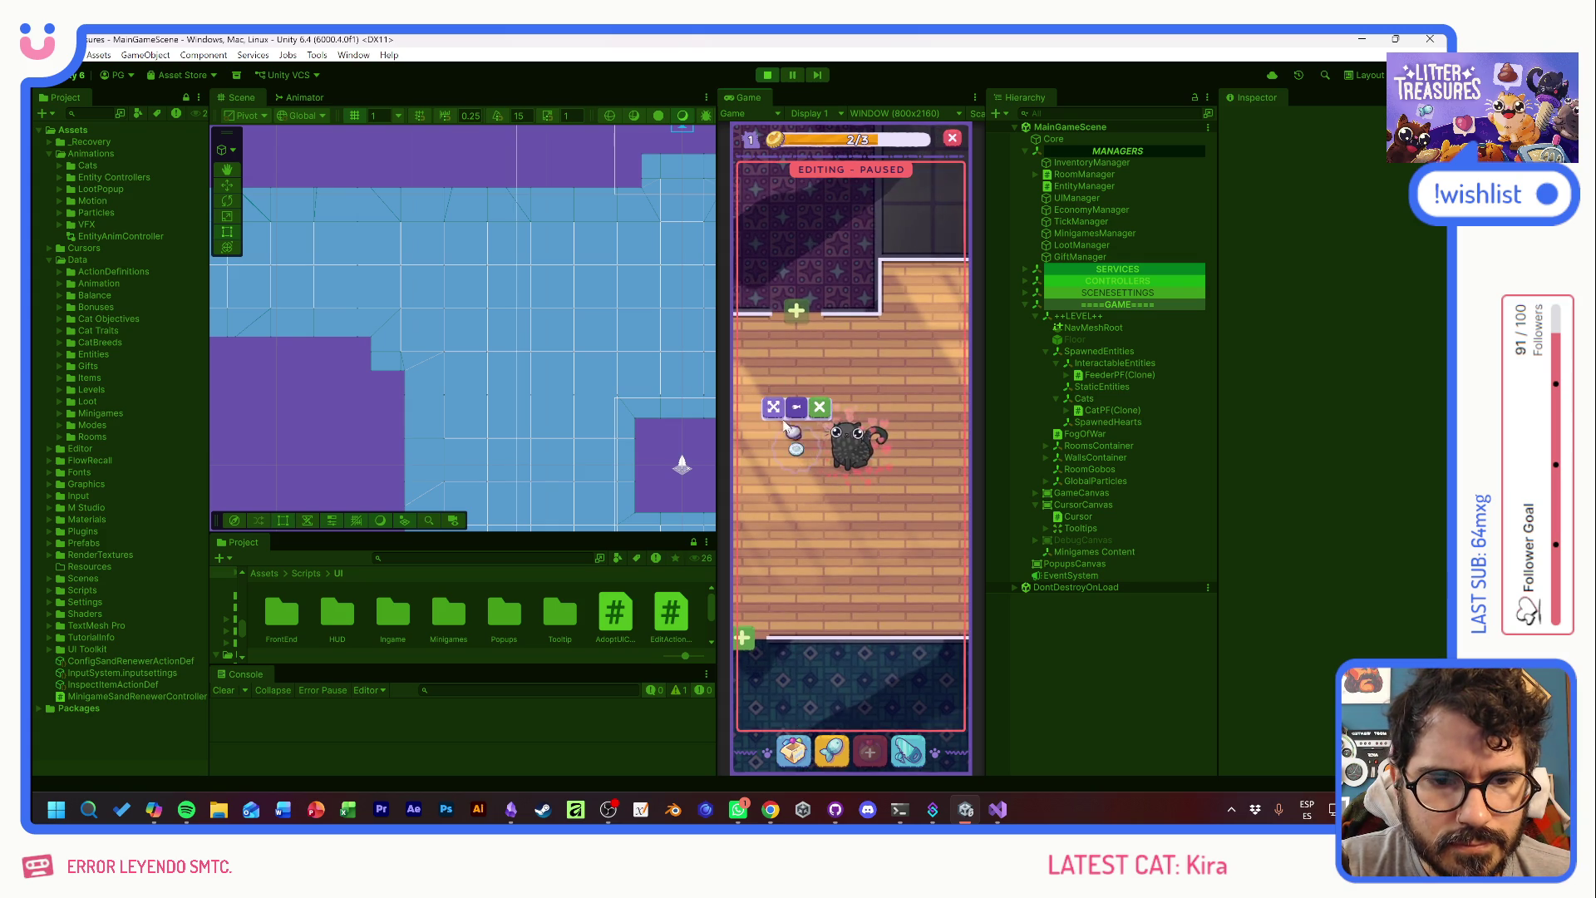
{"action": "left_click", "coordinate": [842, 446]}
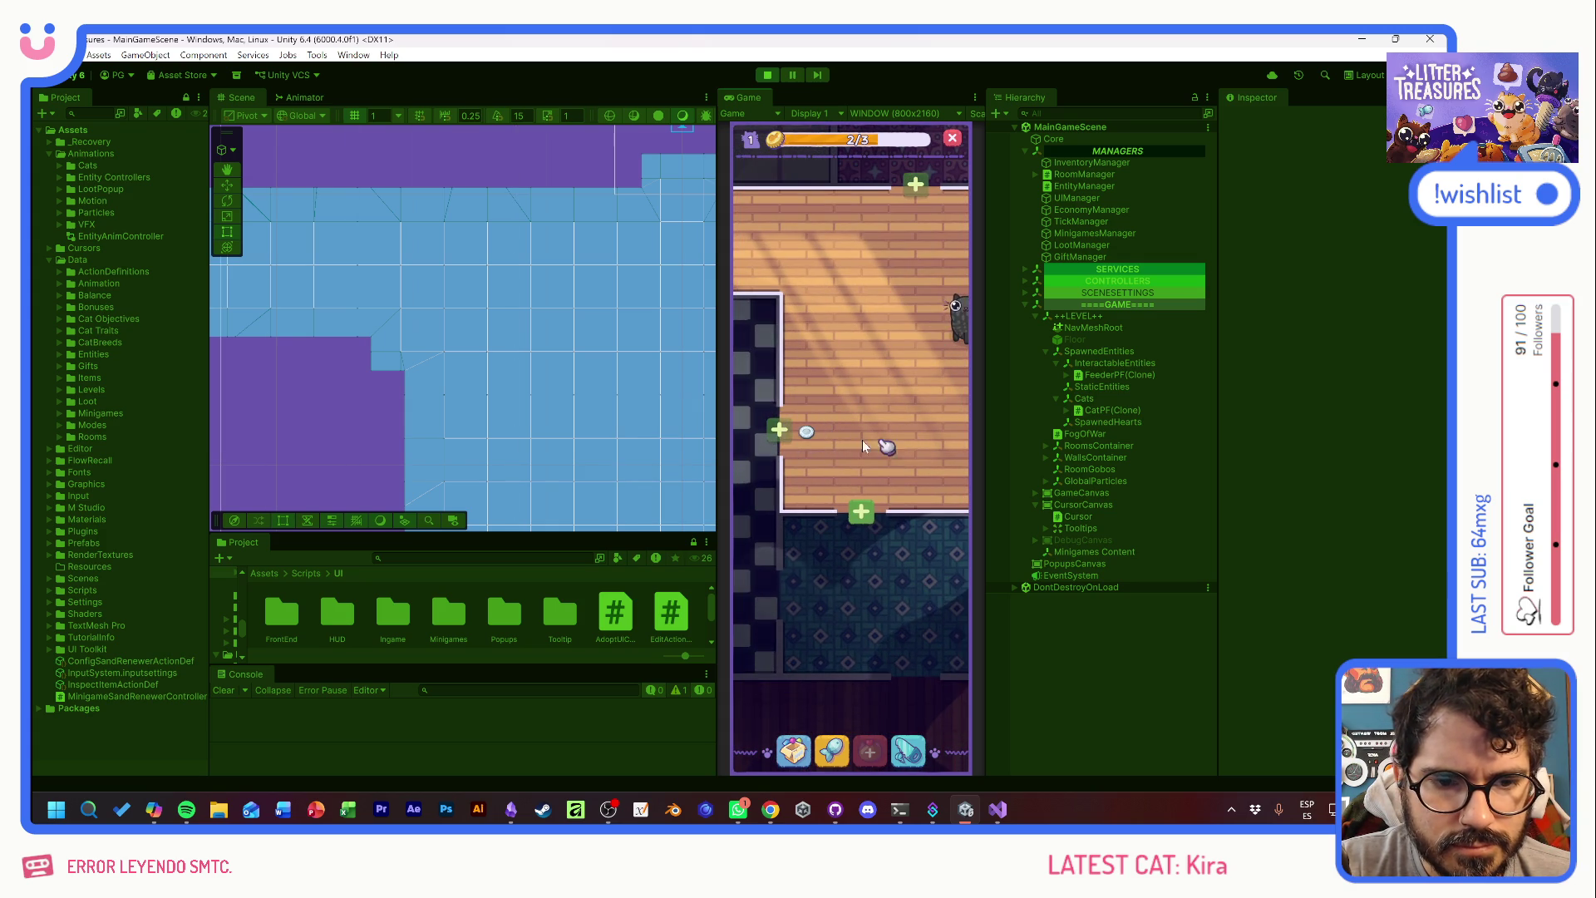
{"action": "left_click", "coordinate": [794, 750]}
{"action": "left_click", "coordinate": [806, 531]}
{"action": "left_click", "coordinate": [848, 377]}
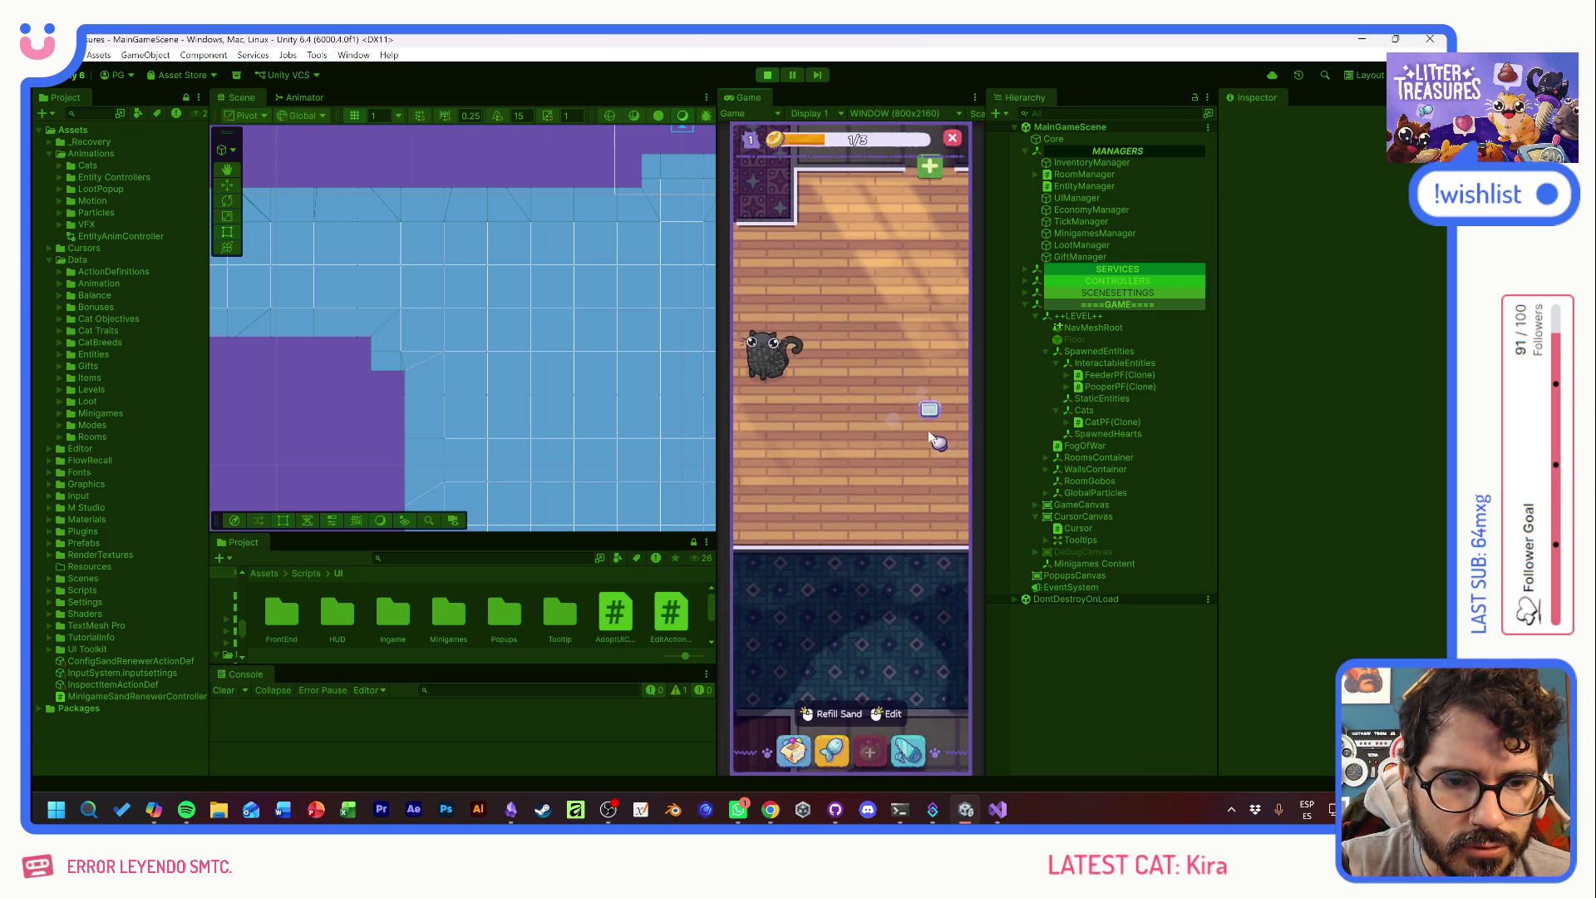
{"action": "left_click", "coordinate": [935, 411]}
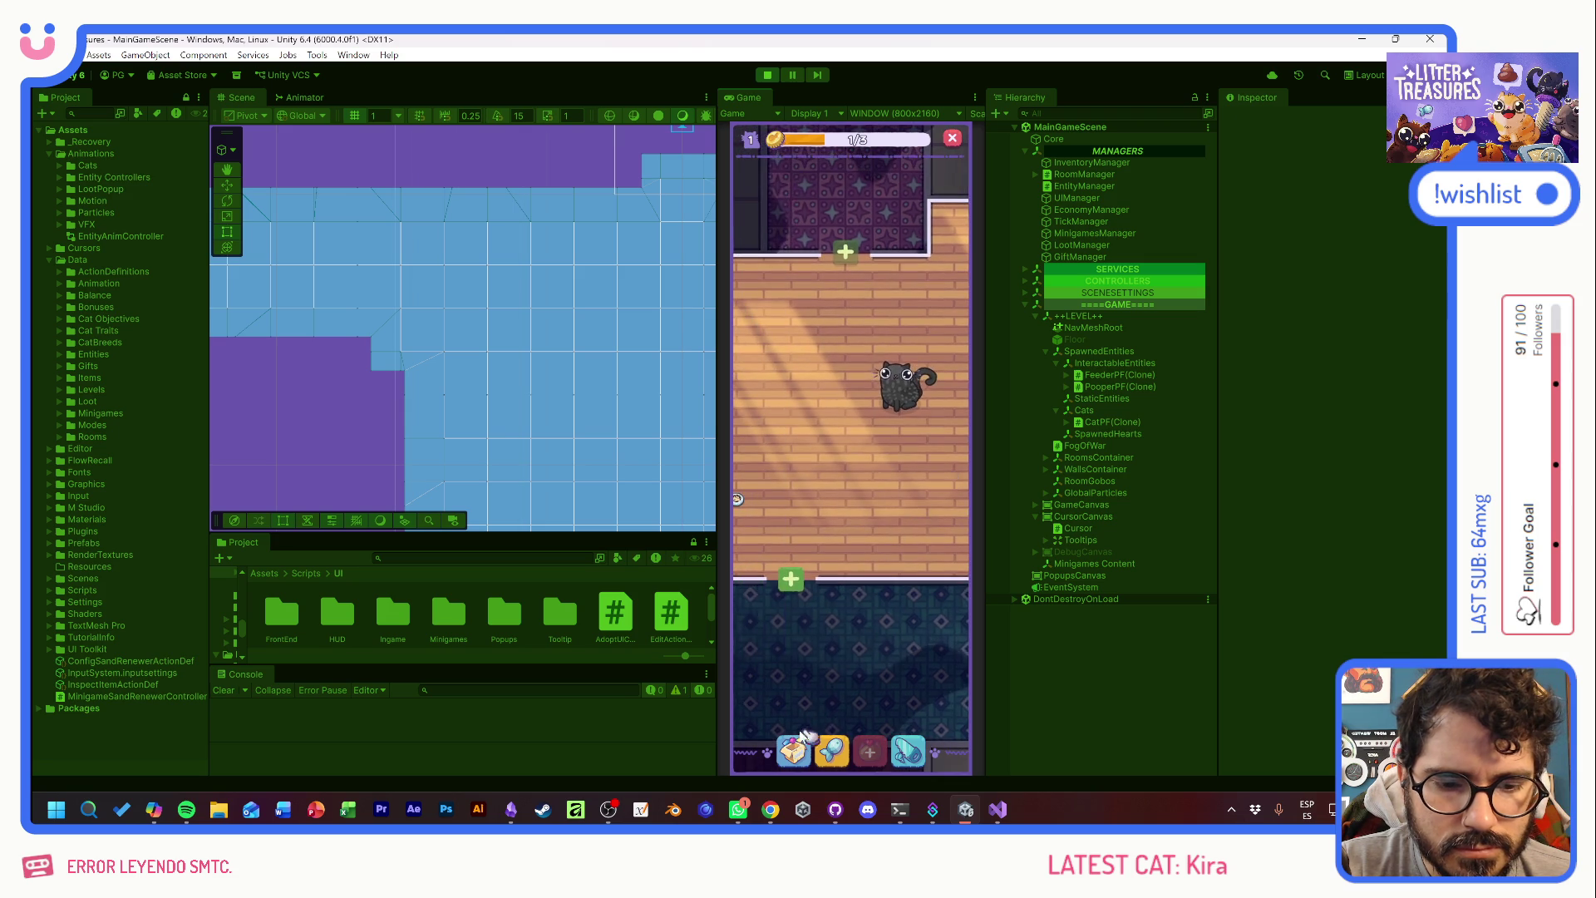
- Place the Scratch Pole near the cat, pan the room up, and show the debug overlay
{"action": "left_click", "coordinate": [794, 751]}
{"action": "left_click", "coordinate": [765, 522]}
{"action": "left_click", "coordinate": [839, 381]}
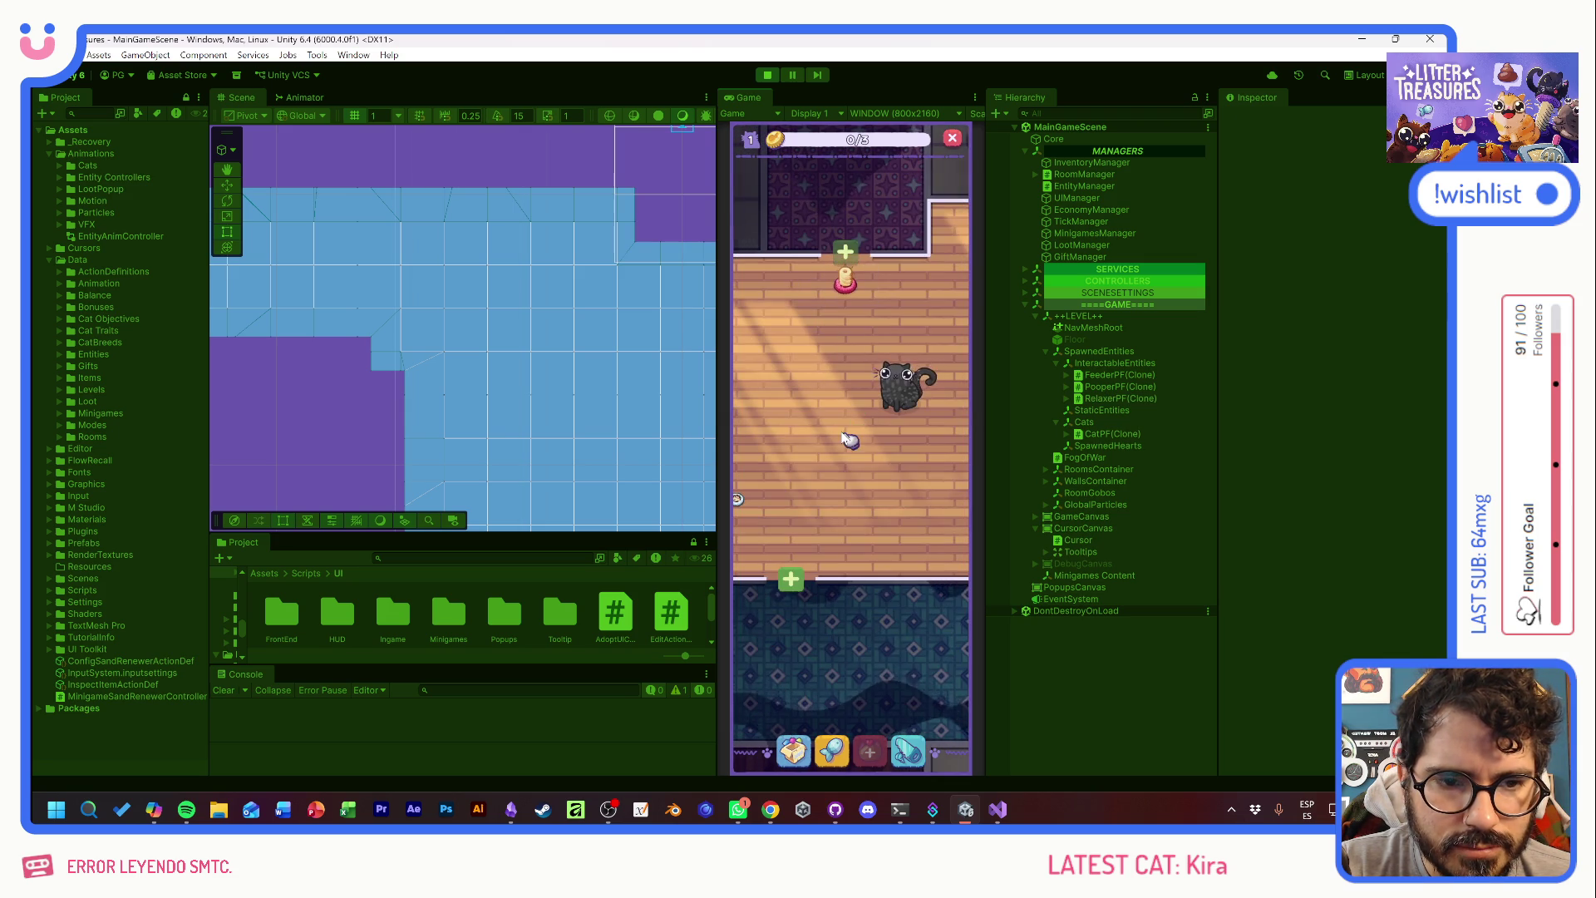
{"action": "left_click", "coordinate": [873, 420]}
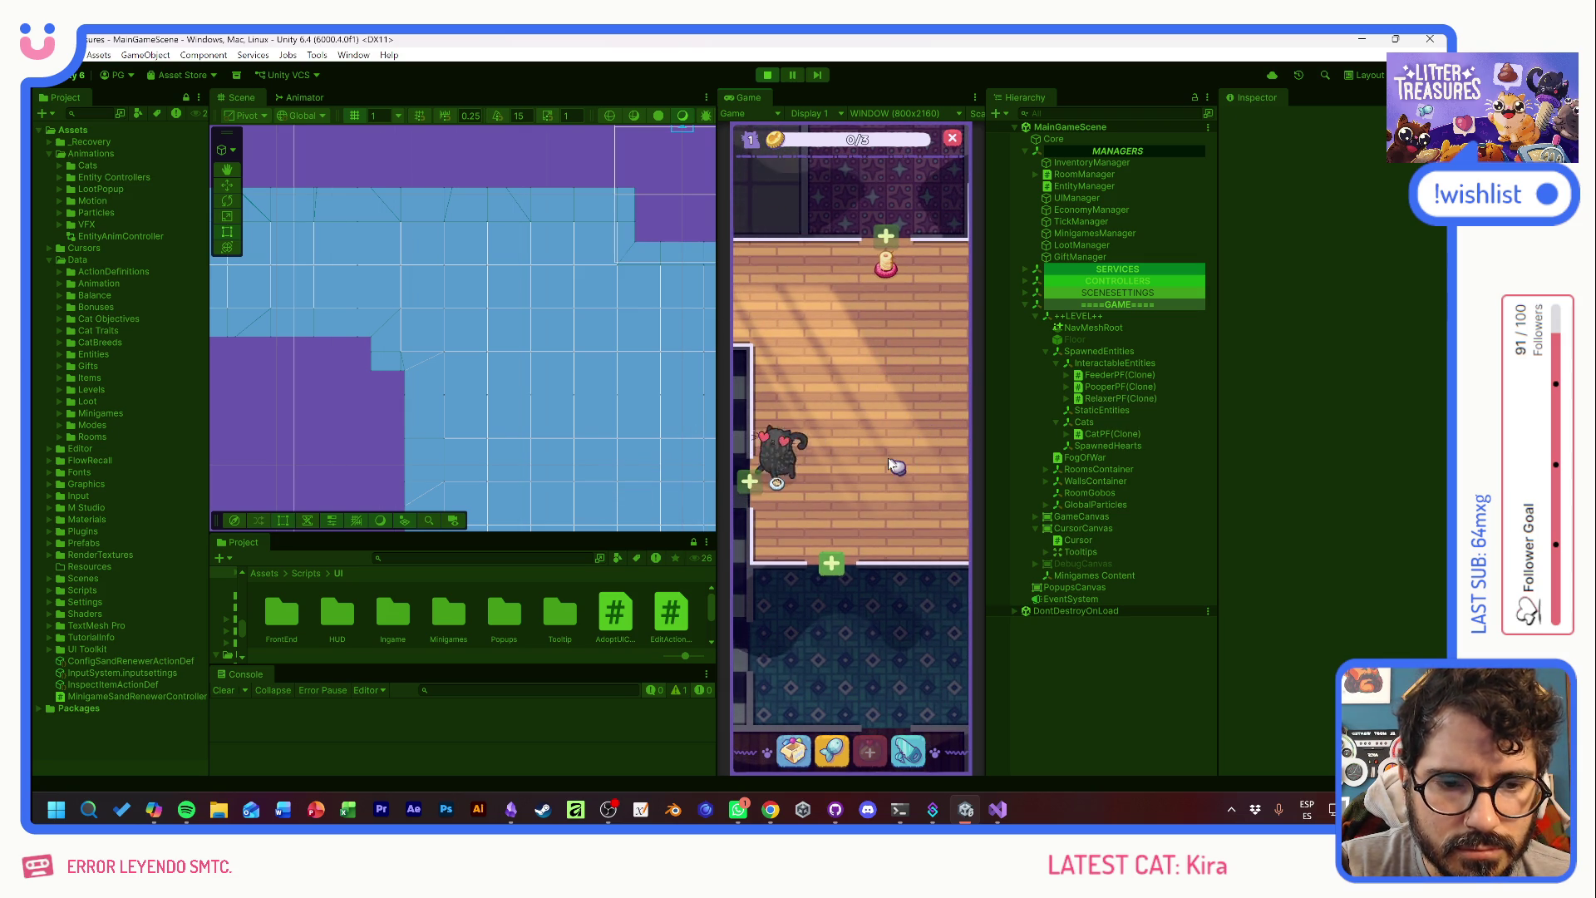
{"action": "mouse_move", "coordinate": [886, 455]}
{"action": "left_mouse_down"}
{"action": "mouse_move", "coordinate": [863, 457]}
{"action": "mouse_move", "coordinate": [880, 429]}
{"action": "left_mouse_up"}
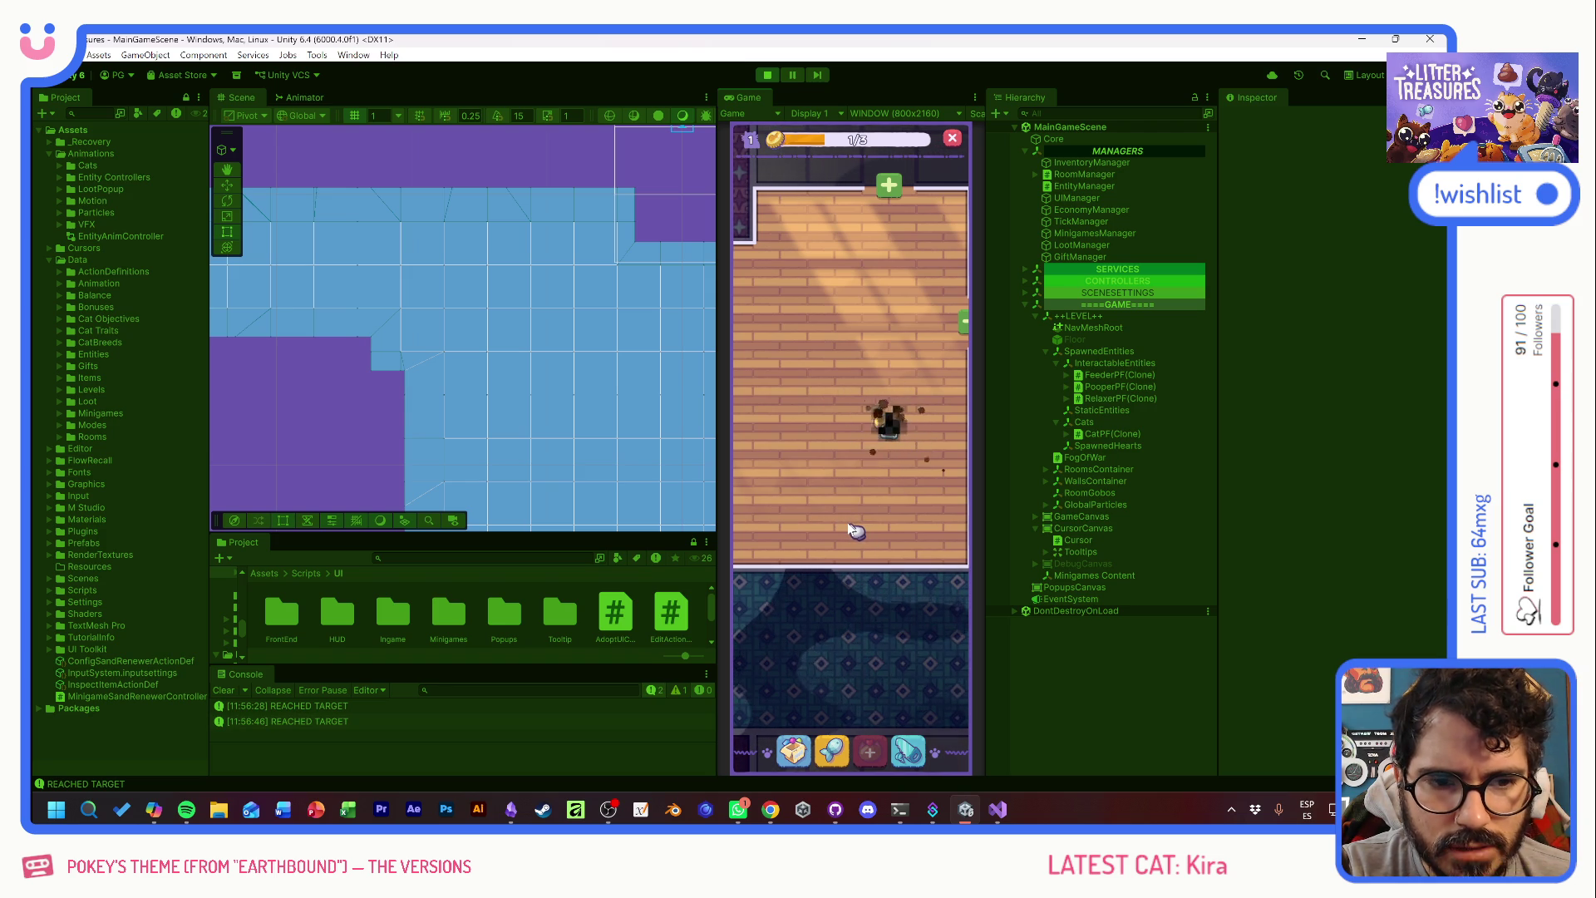
{"action": "key", "text": "F1"}
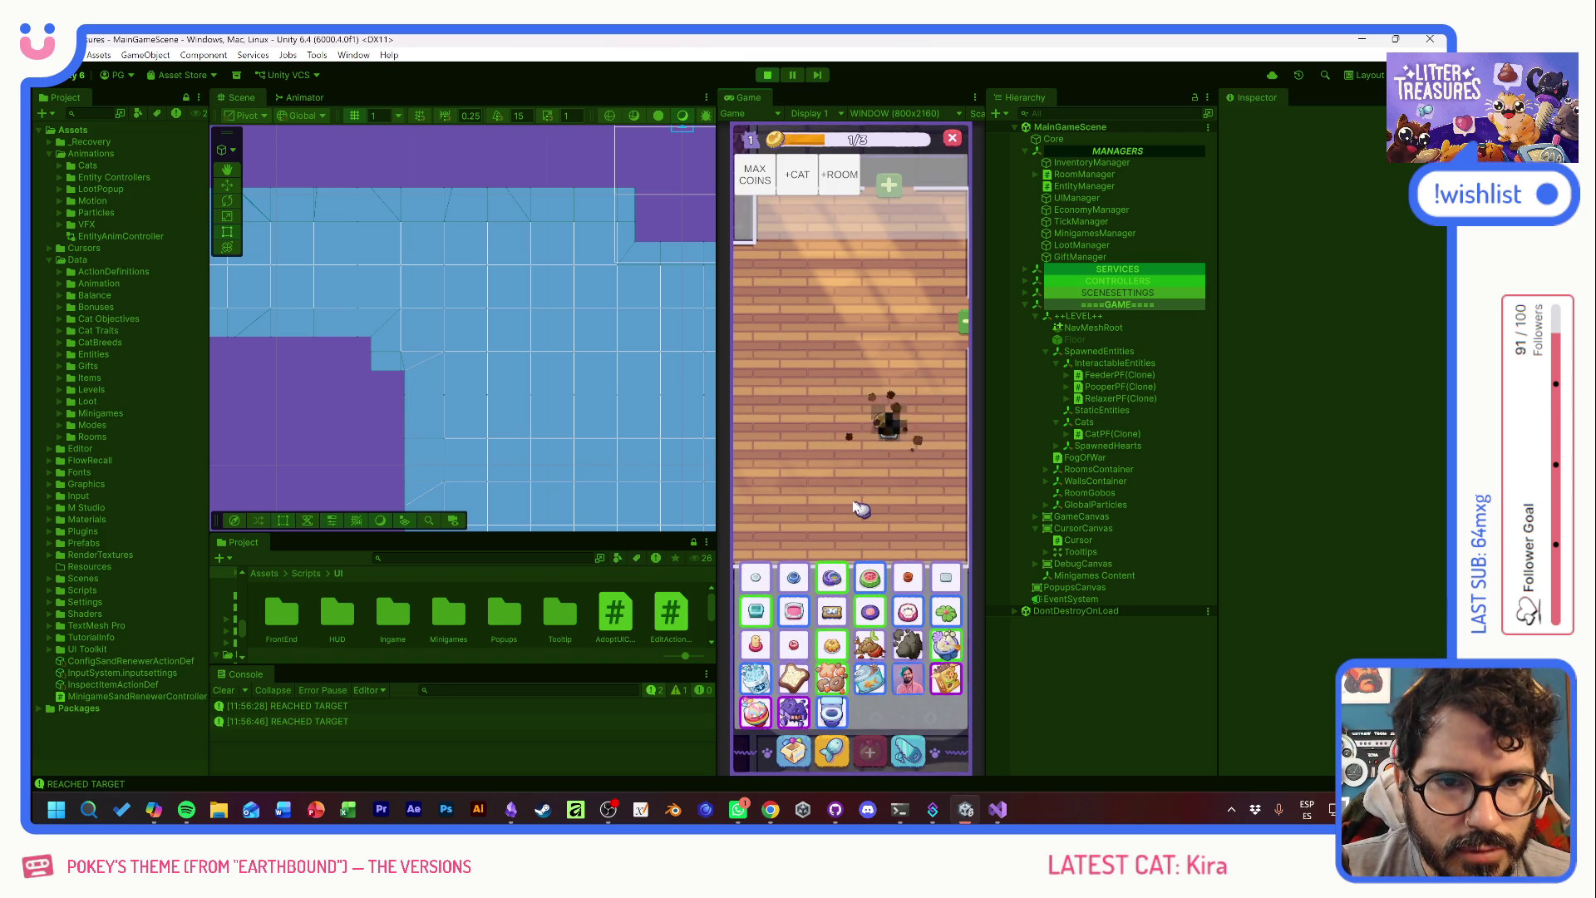
- Spawn eight more cats with +CAT, then close the overlay and pan across the room
{"action": "left_click", "coordinate": [798, 179]}
{"action": "left_click", "coordinate": [798, 180]}
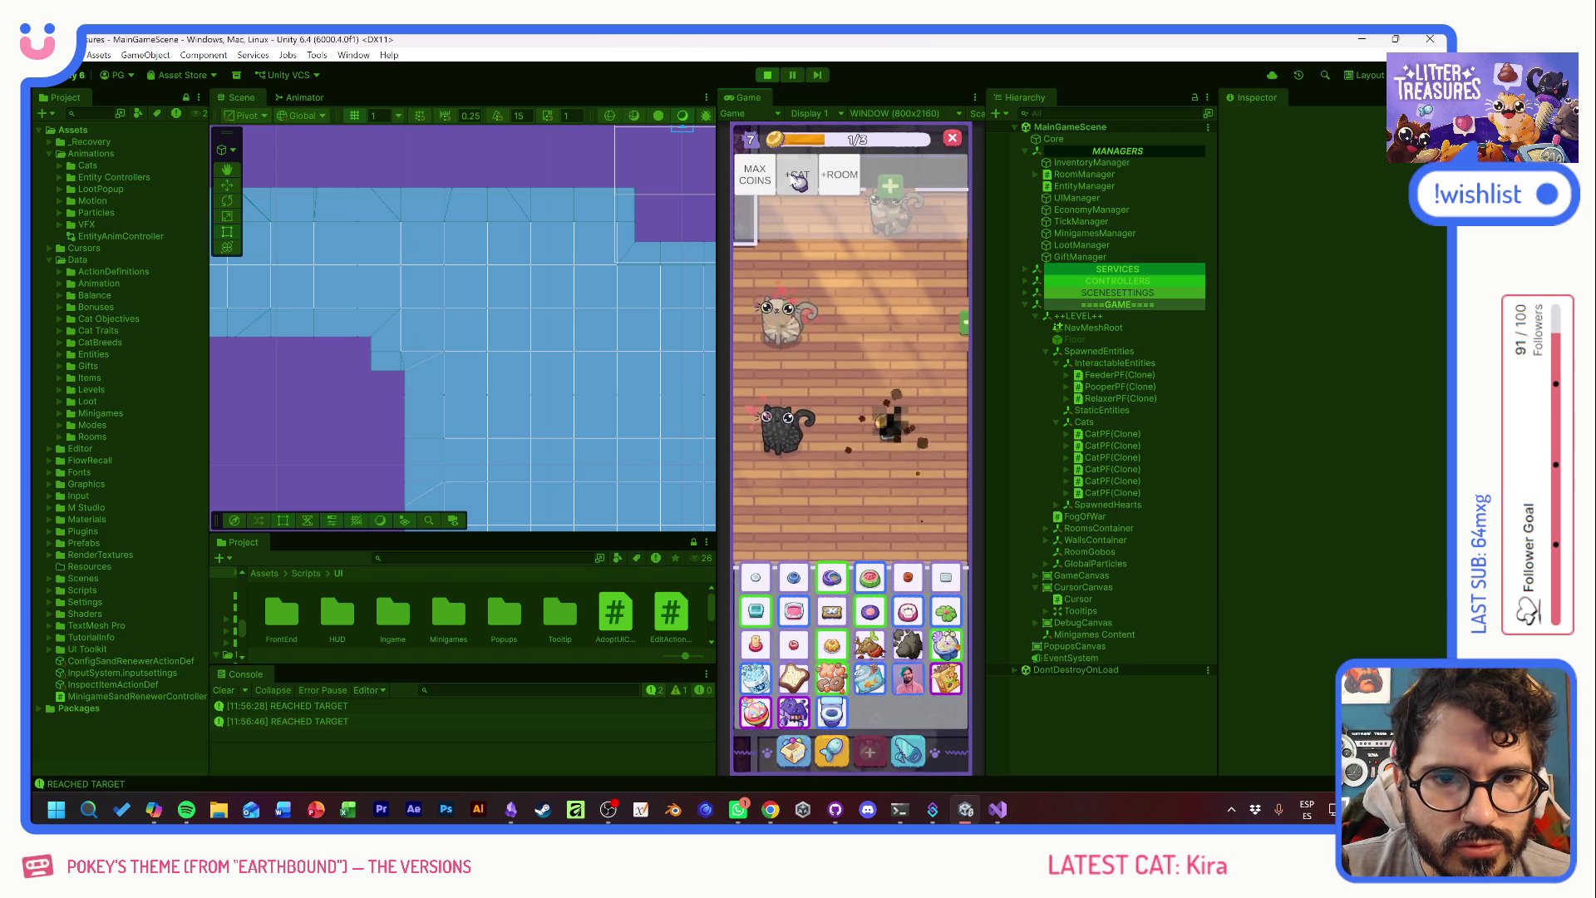
{"action": "left_click", "coordinate": [798, 180]}
{"action": "left_click", "coordinate": [798, 182]}
{"action": "left_click", "coordinate": [798, 180]}
{"action": "left_click", "coordinate": [798, 180]}
{"action": "left_click", "coordinate": [798, 179]}
{"action": "left_click", "coordinate": [798, 179]}
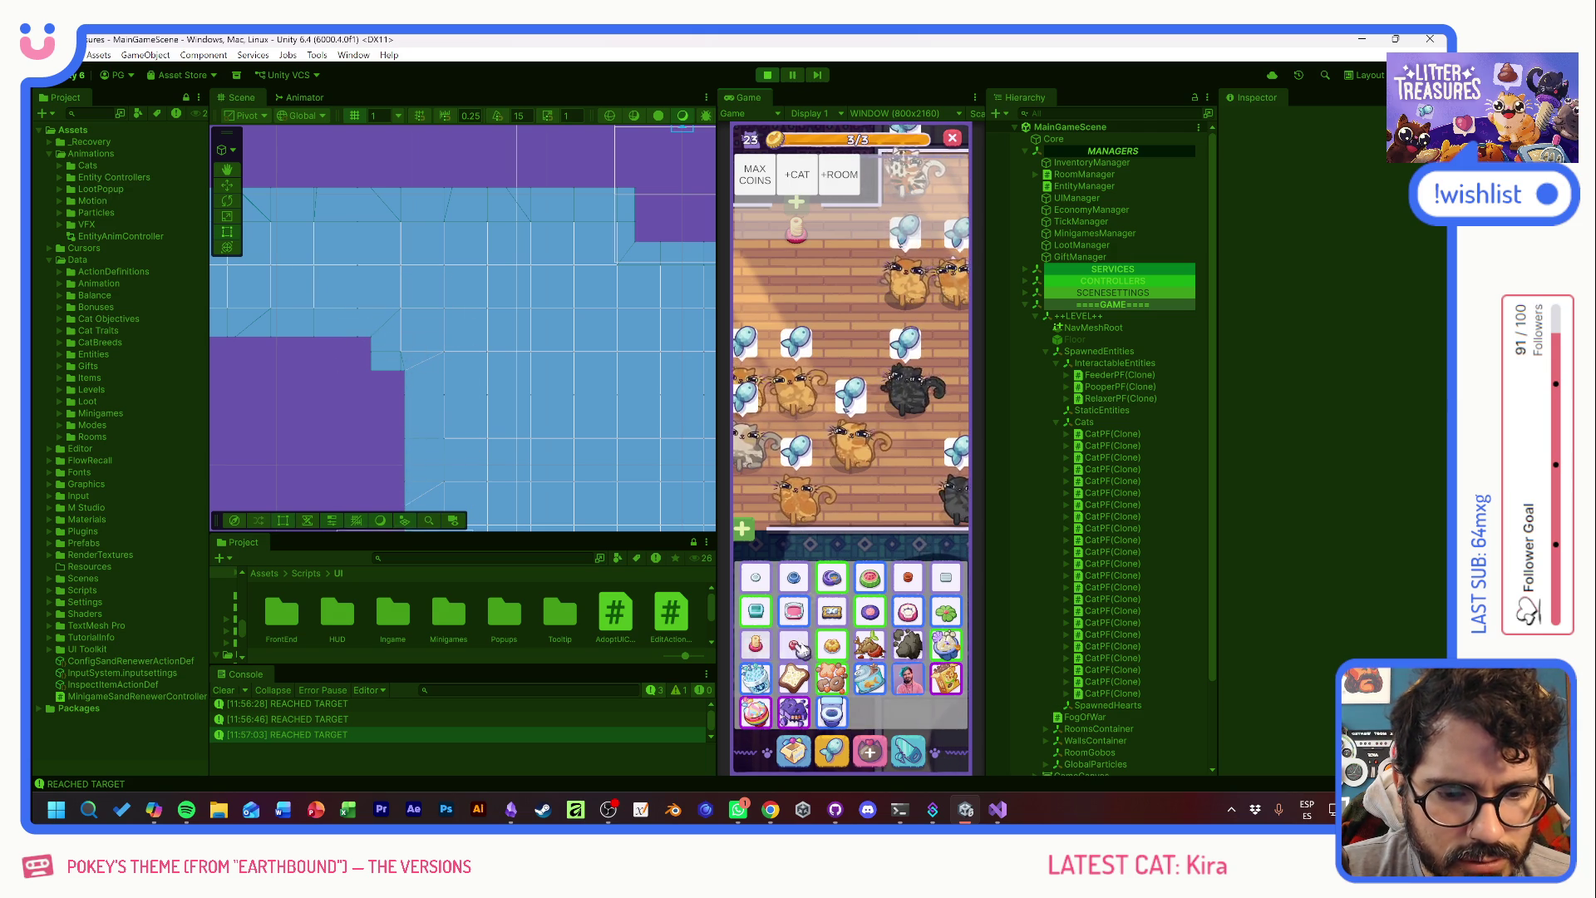
{"action": "left_click", "coordinate": [841, 530]}
{"action": "left_click_drag", "start_coordinate": [842, 487], "coordinate": [775, 581]}
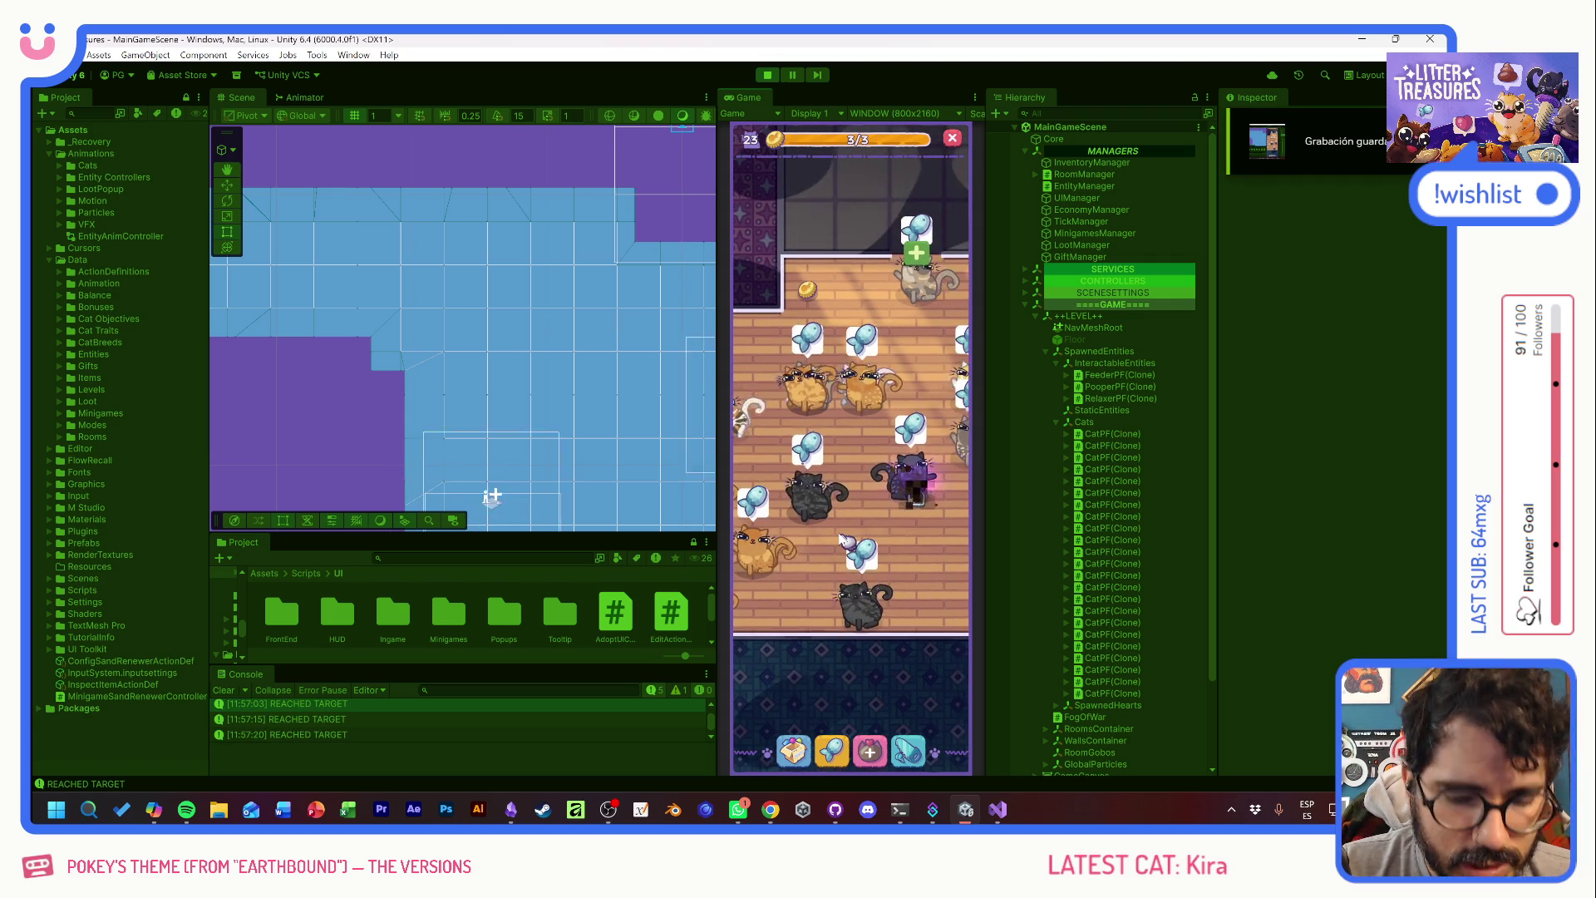
- Adopt a 24th cat and fill the coin bar to 75/75 with MAX COINS
{"action": "key", "text": "F1"}
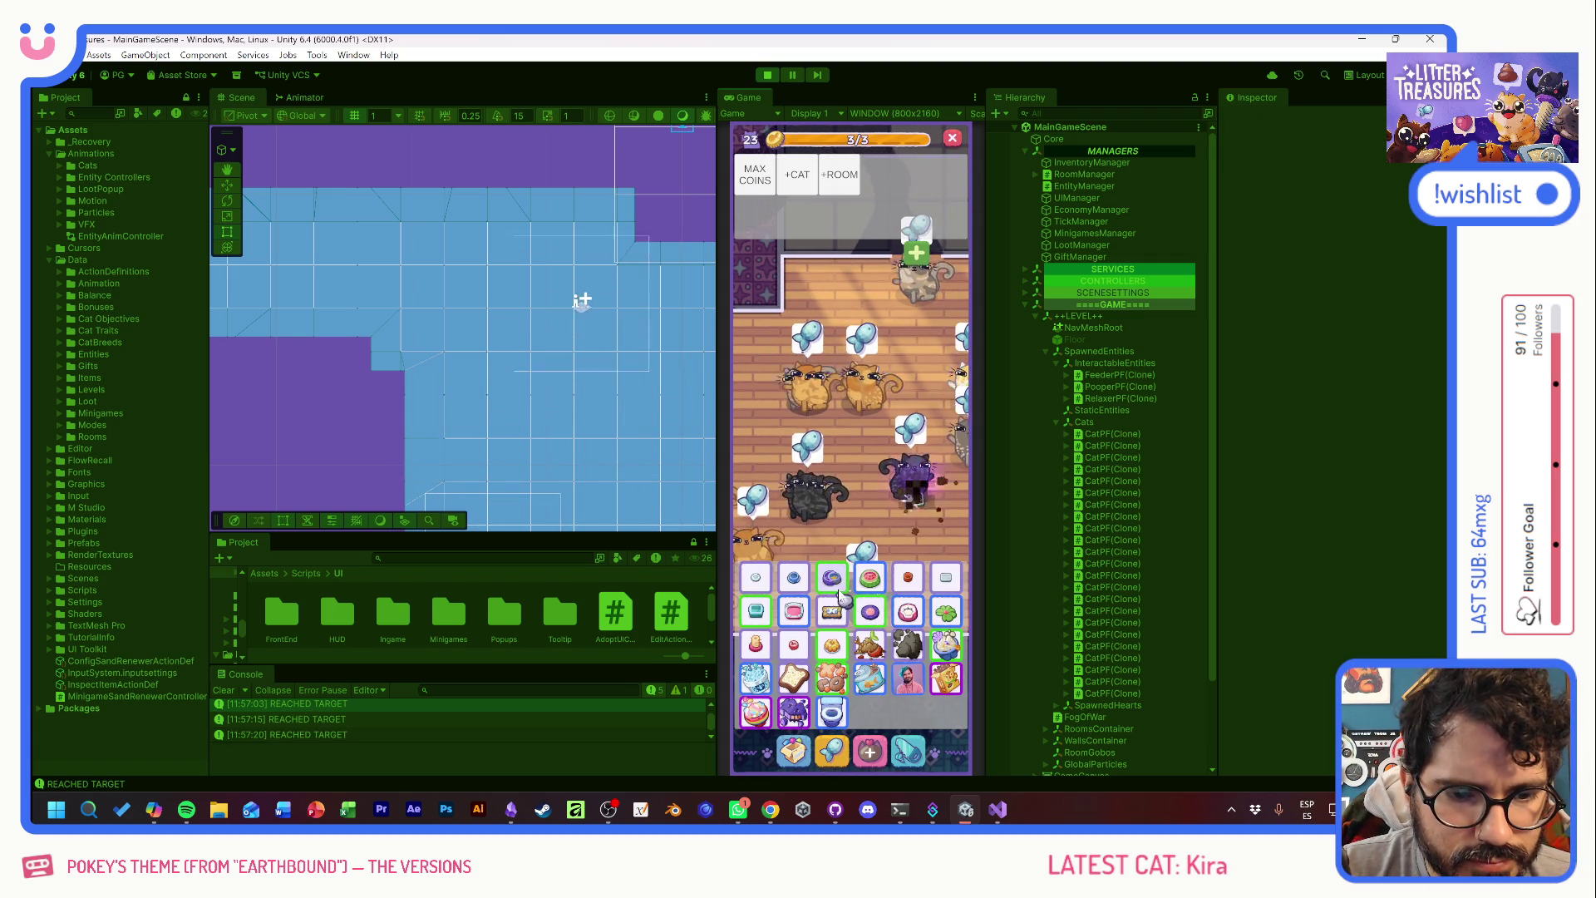
{"action": "left_click", "coordinate": [792, 748]}
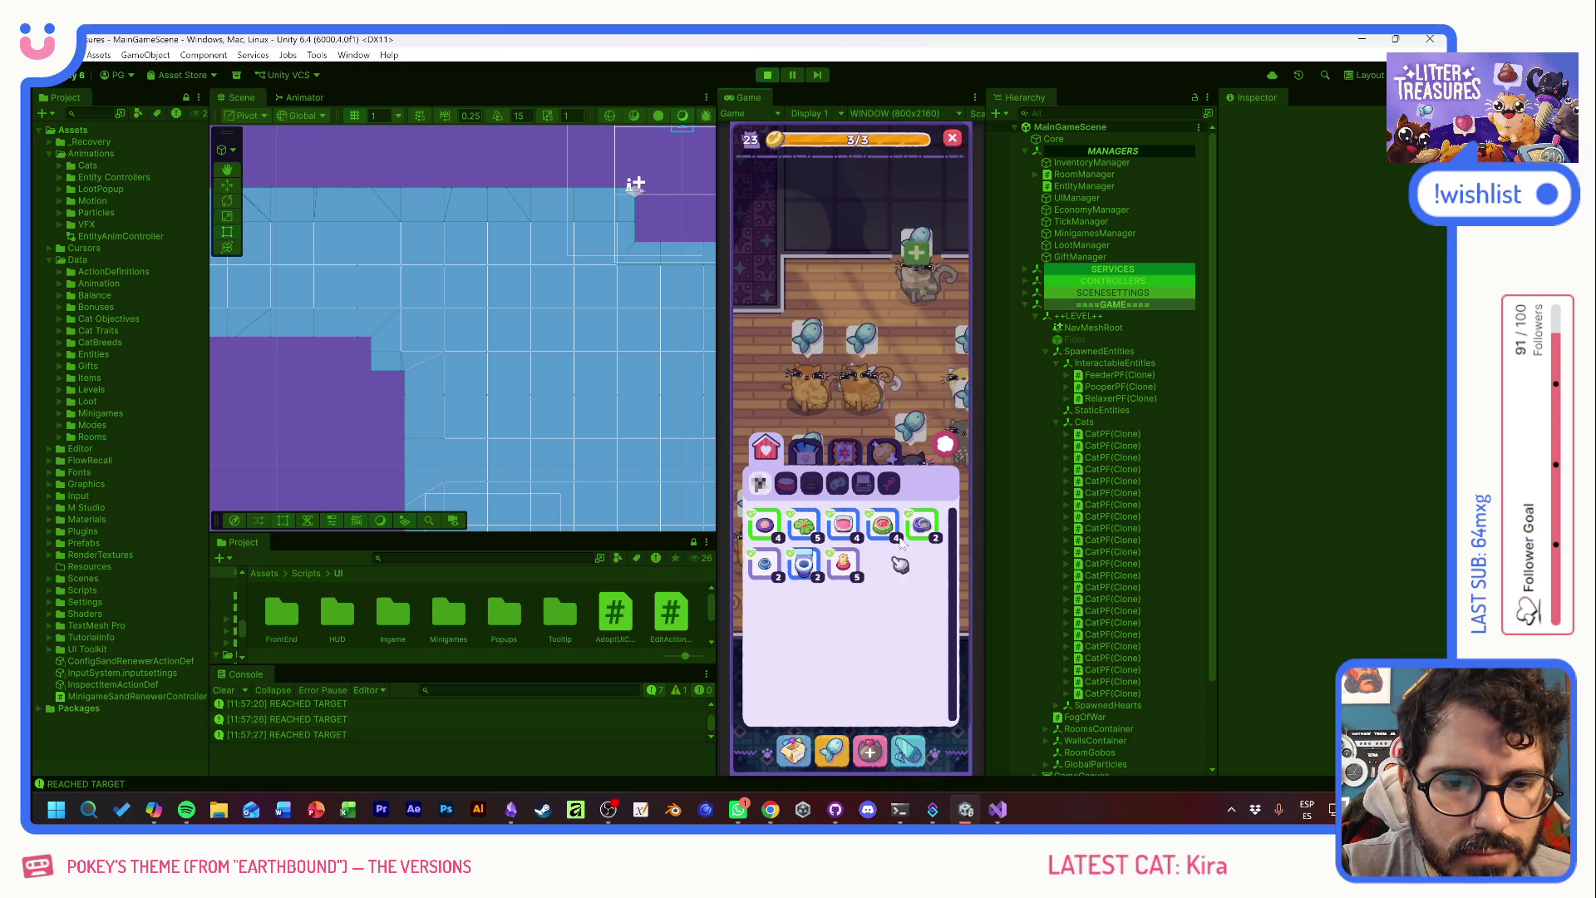
{"action": "left_click", "coordinate": [738, 540]}
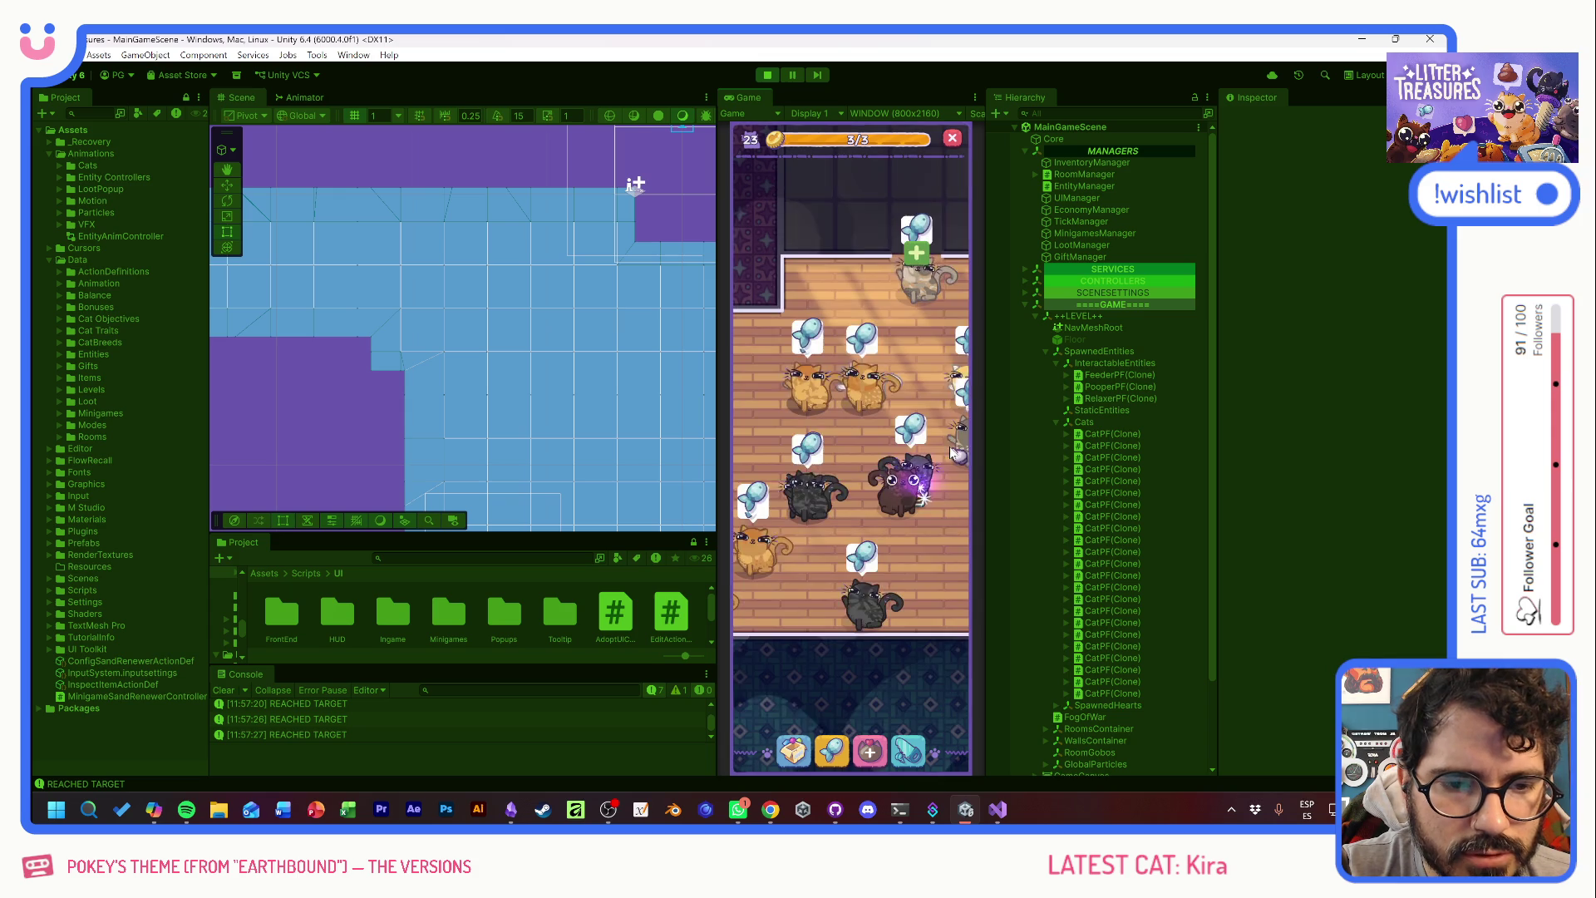
{"action": "left_click", "coordinate": [869, 752]}
{"action": "left_click", "coordinate": [836, 399]}
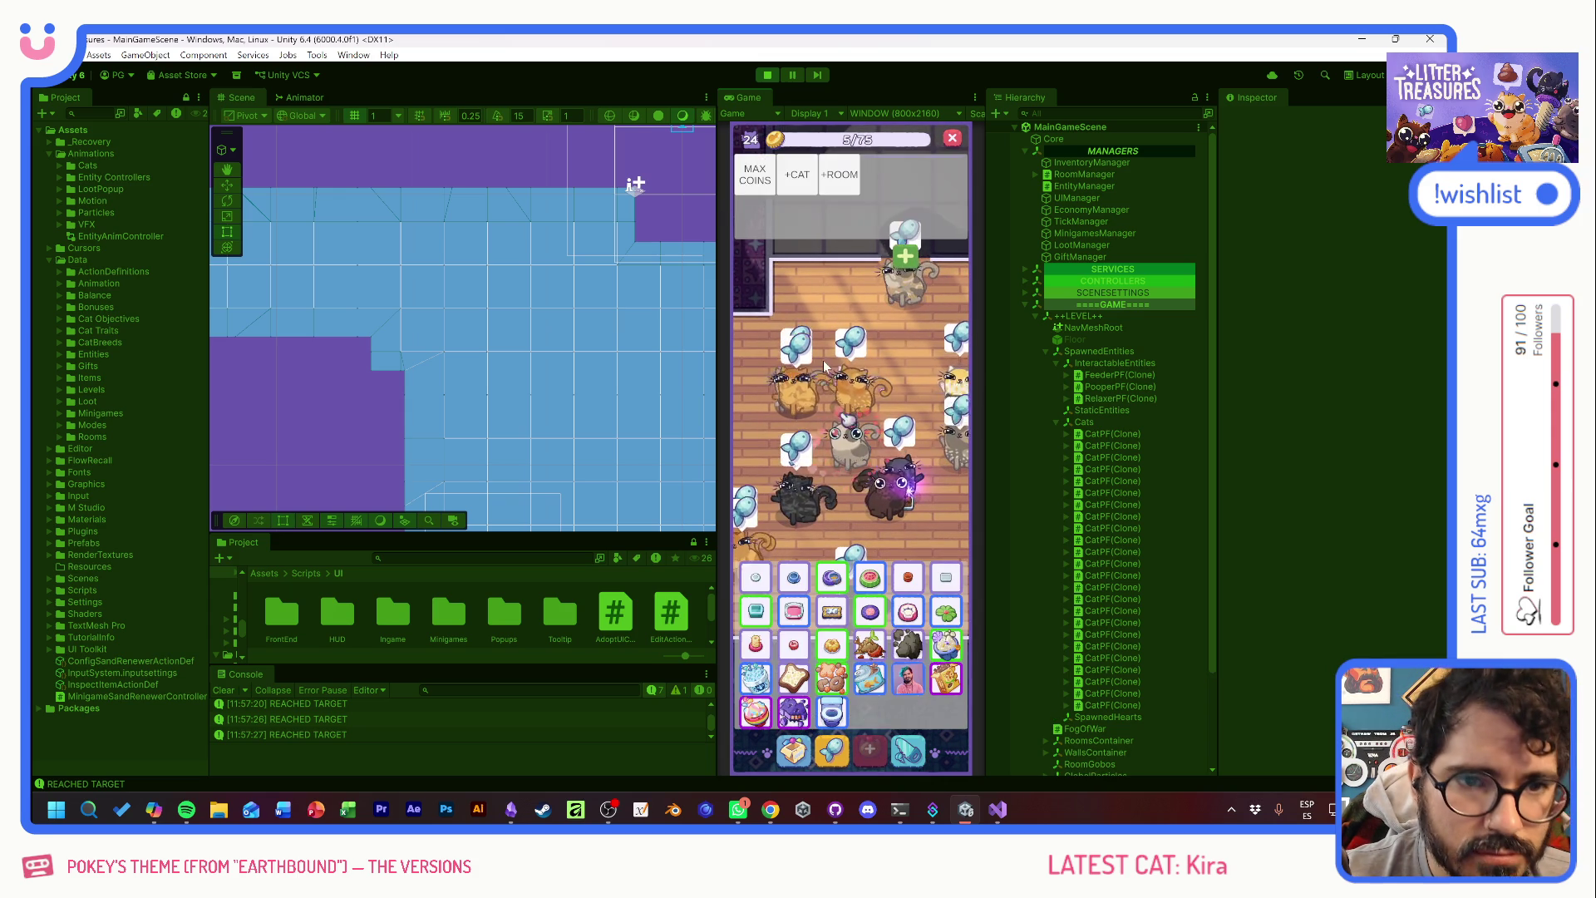
{"action": "left_click", "coordinate": [781, 189]}
- Choose the Lilypad from the inventory and start positioning it in the room
{"action": "left_click", "coordinate": [793, 751]}
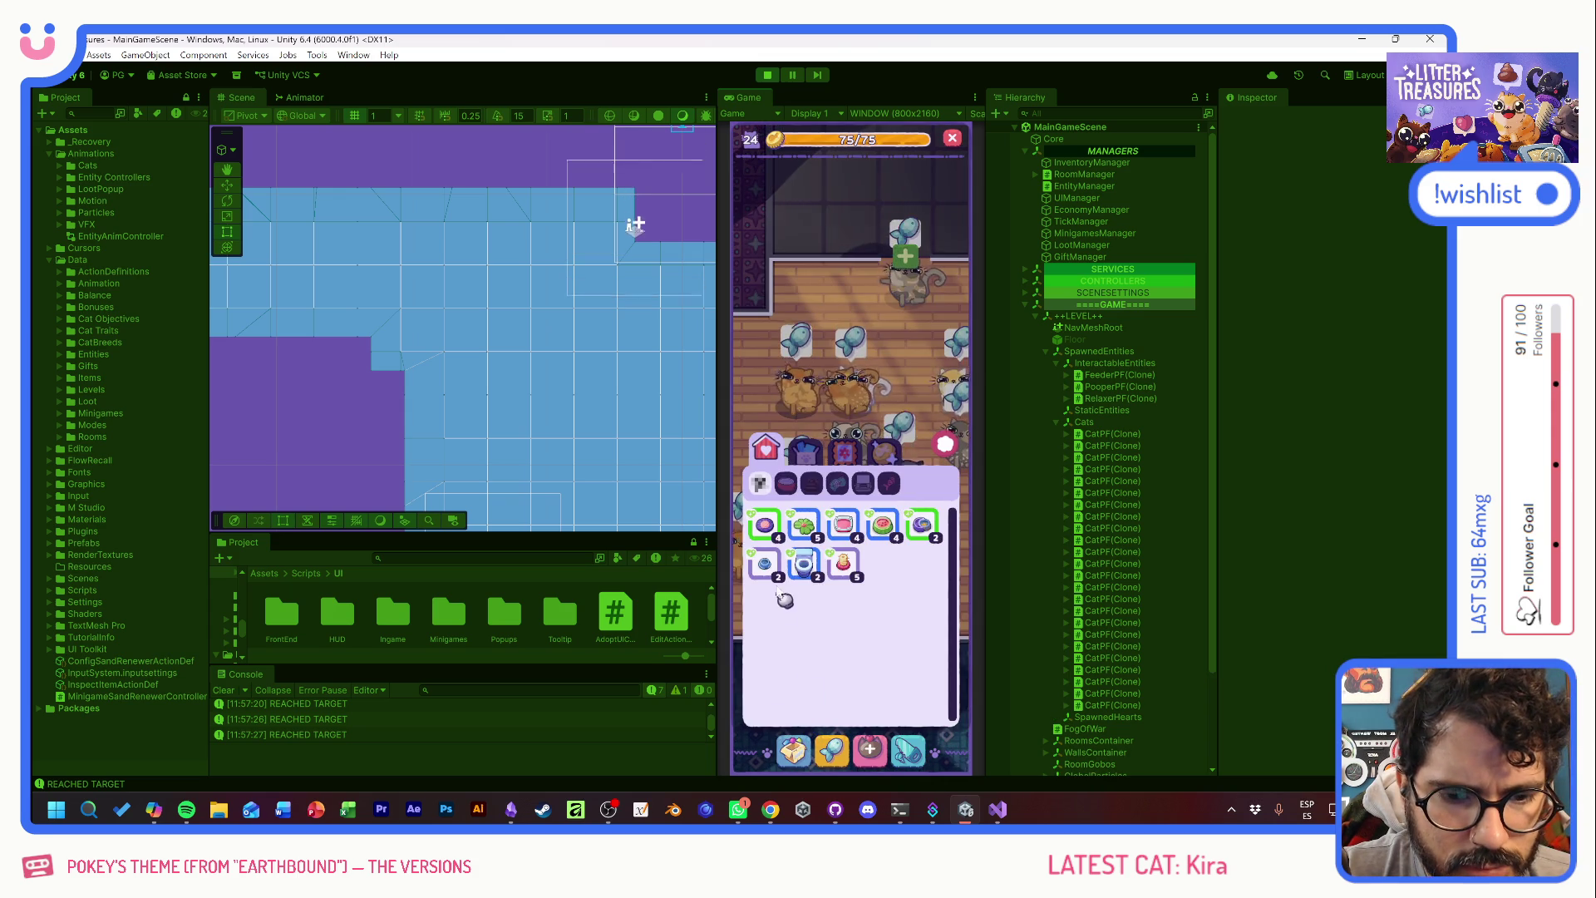
{"action": "left_click", "coordinate": [803, 524]}
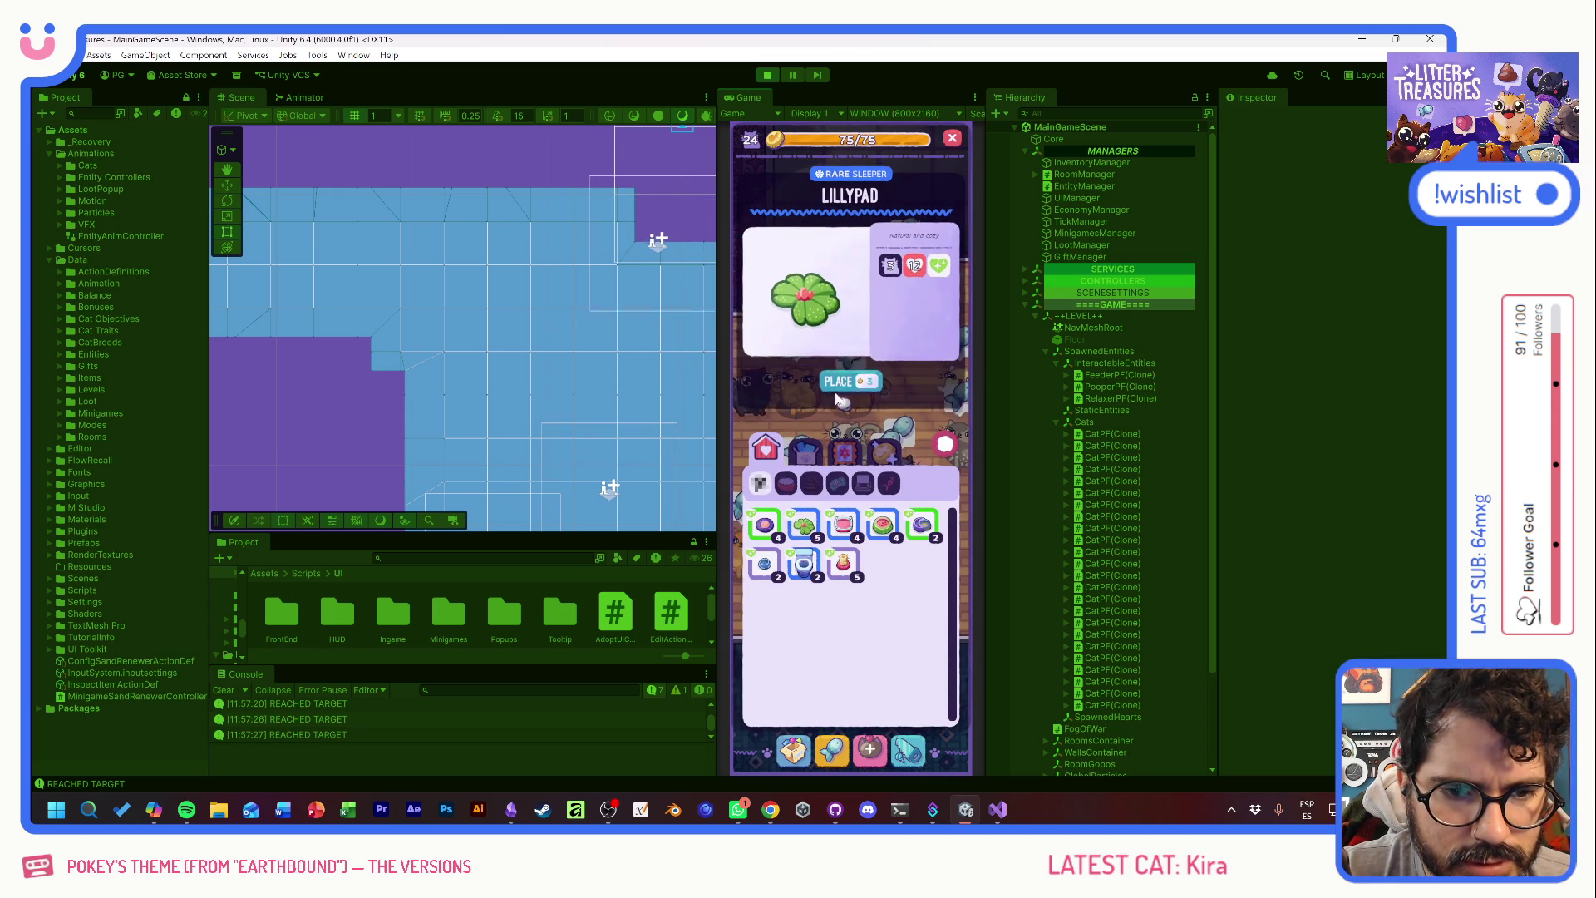
{"action": "left_click", "coordinate": [846, 381]}
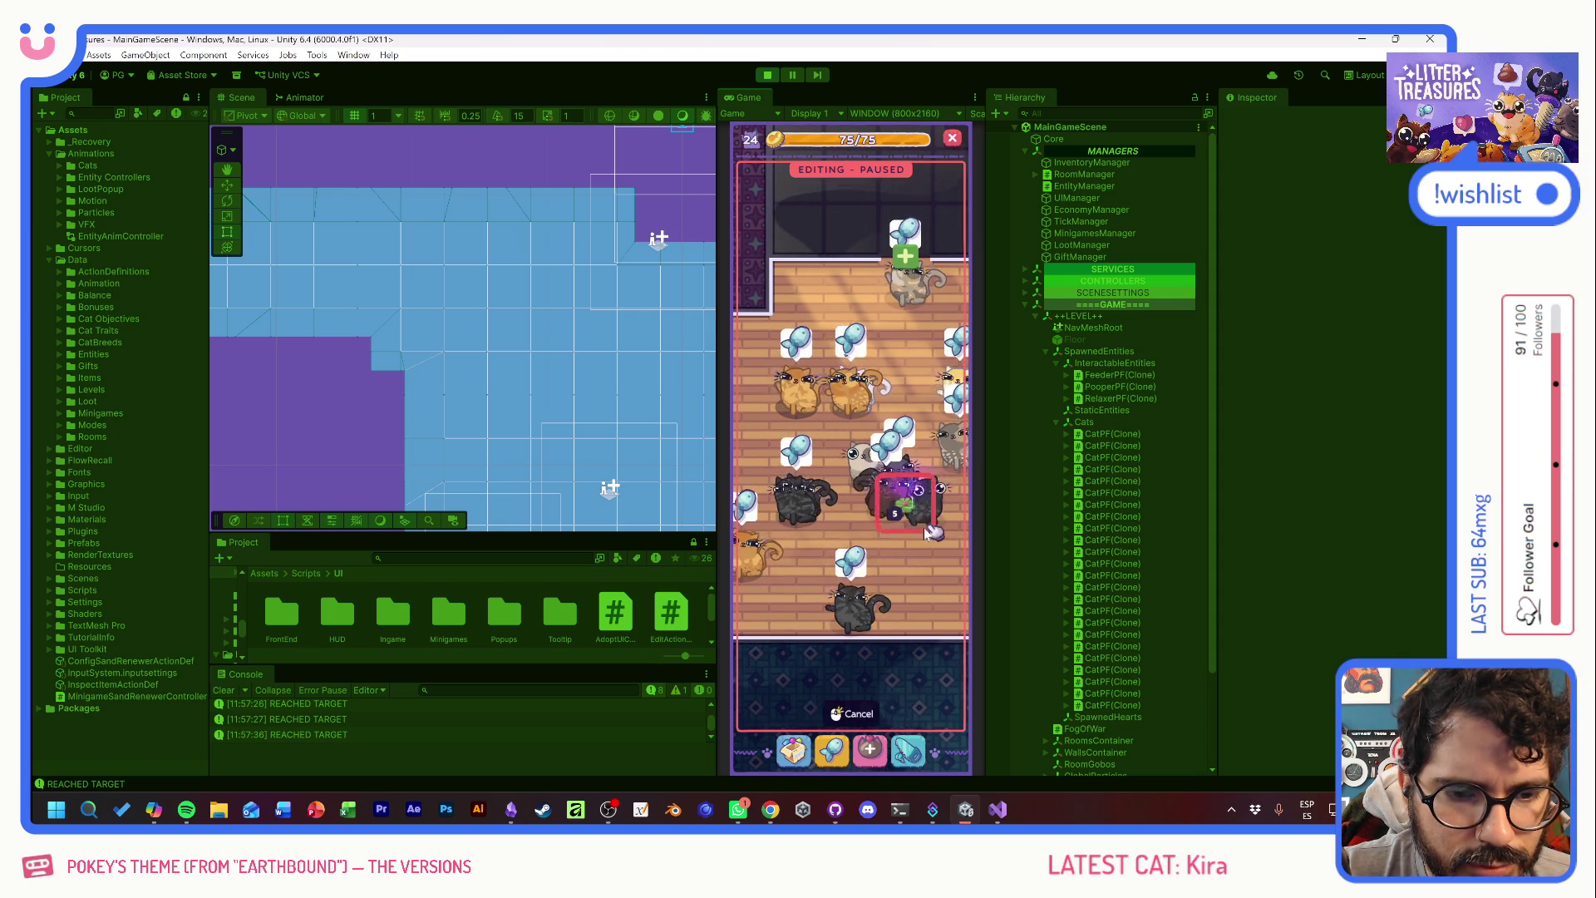
{"action": "mouse_move", "coordinate": [896, 572]}
{"action": "left_mouse_down"}
{"action": "mouse_move", "coordinate": [937, 569]}
{"action": "mouse_move", "coordinate": [915, 577]}
{"action": "mouse_move", "coordinate": [900, 513]}
{"action": "left_mouse_up"}
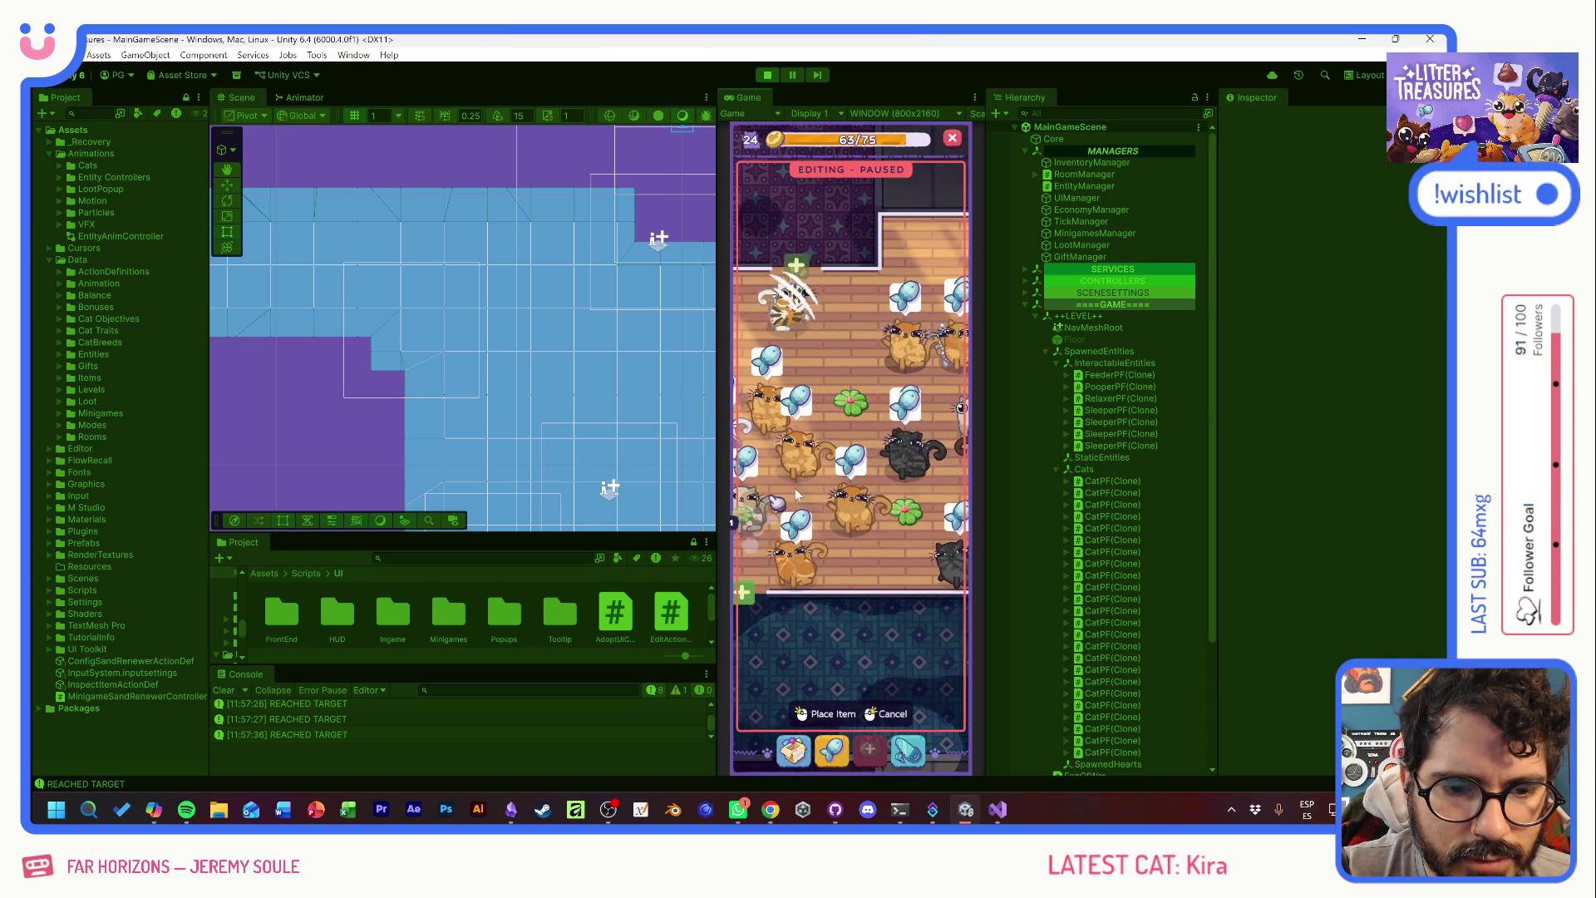
- Place the clover and a toilet artifact, then cycle its Royal Flush pooper model options
{"action": "left_click", "coordinate": [850, 392]}
{"action": "left_click", "coordinate": [863, 752]}
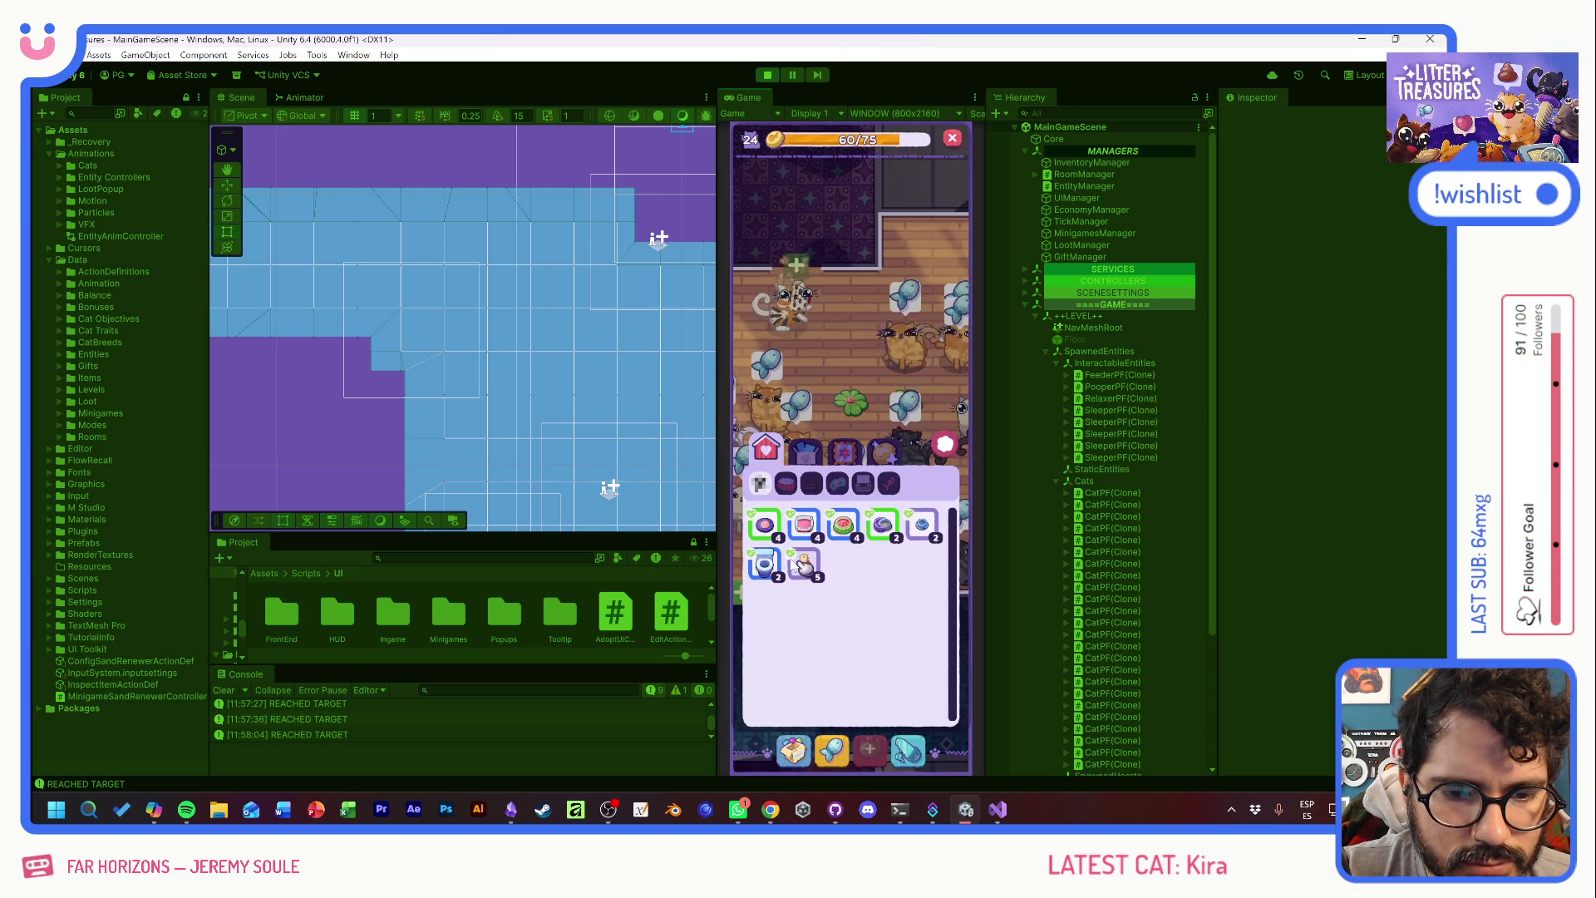
{"action": "left_click", "coordinate": [765, 531]}
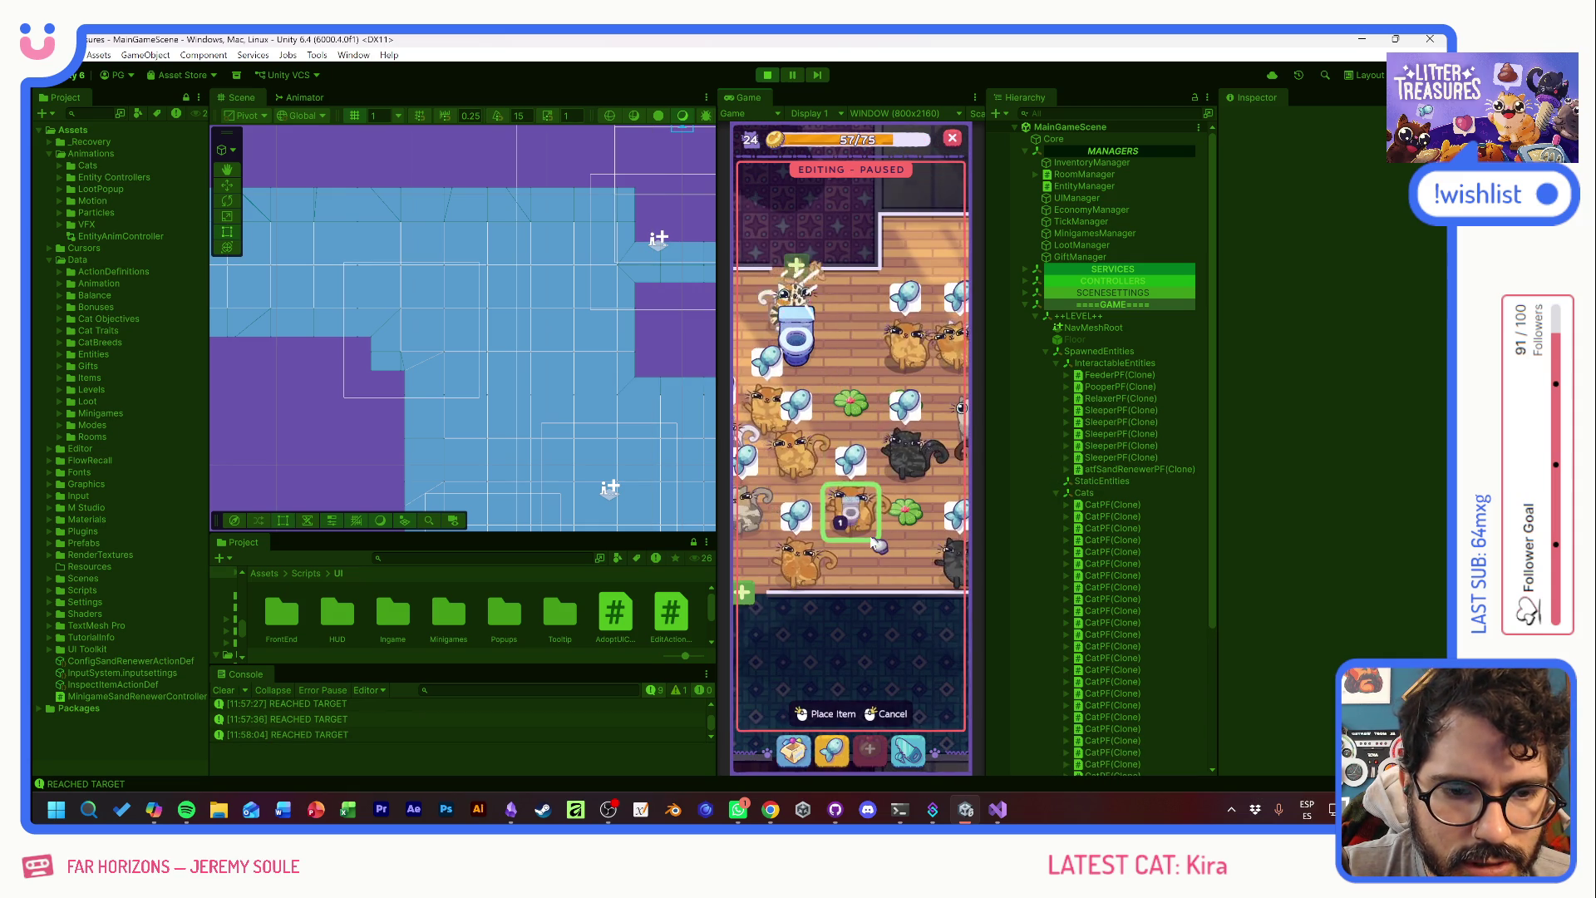
{"action": "left_click", "coordinate": [798, 370]}
{"action": "left_click", "coordinate": [800, 372]}
{"action": "left_click", "coordinate": [937, 449]}
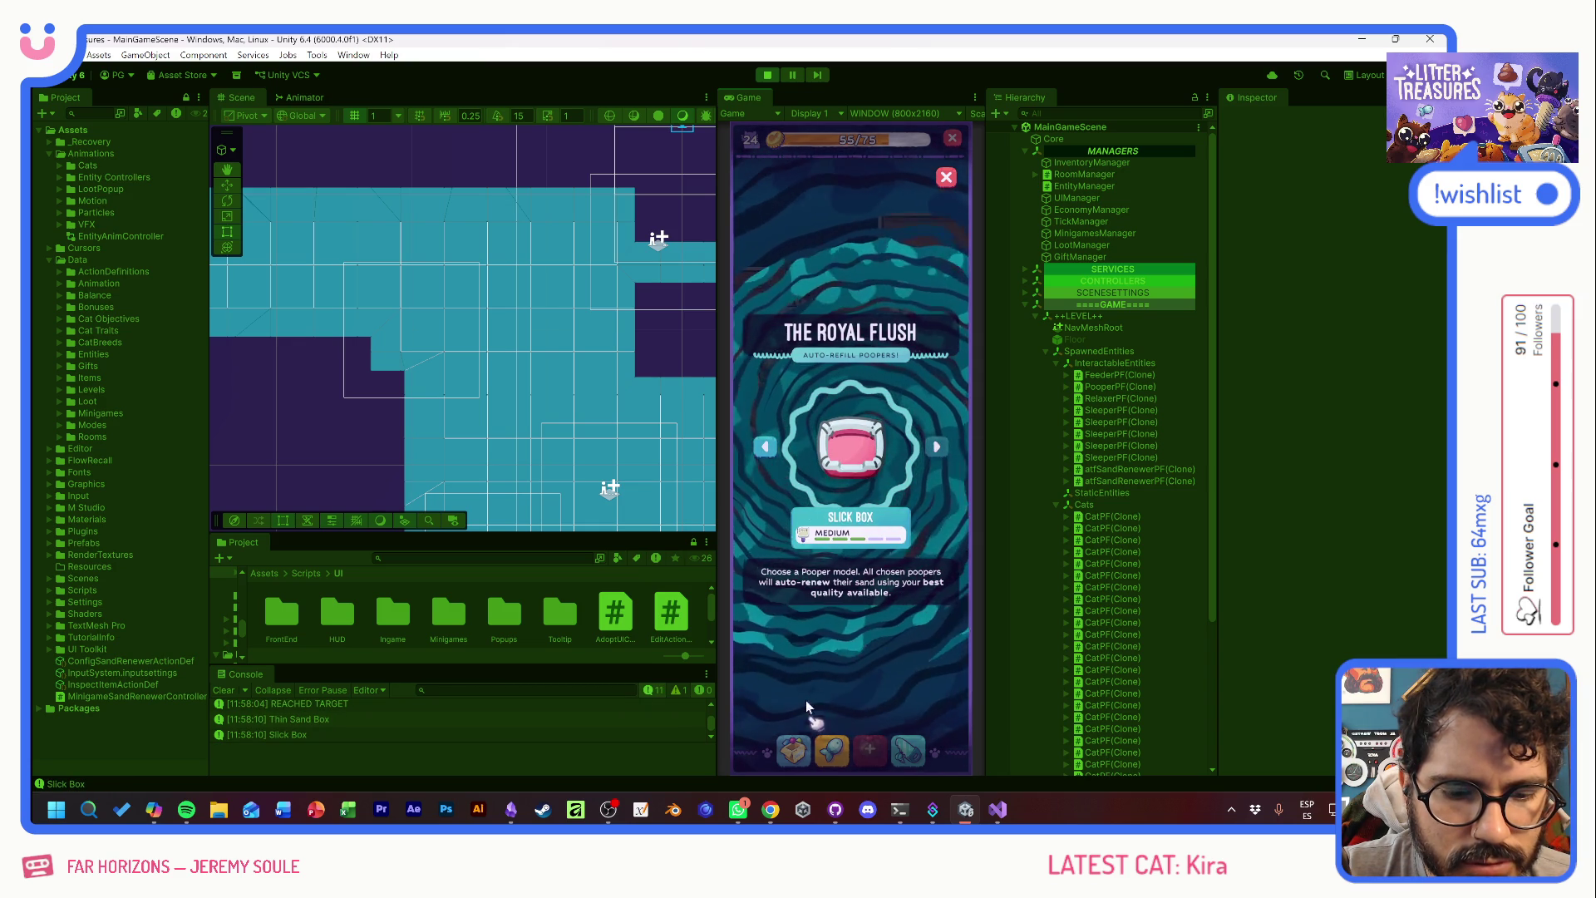
{"action": "left_click", "coordinate": [946, 178]}
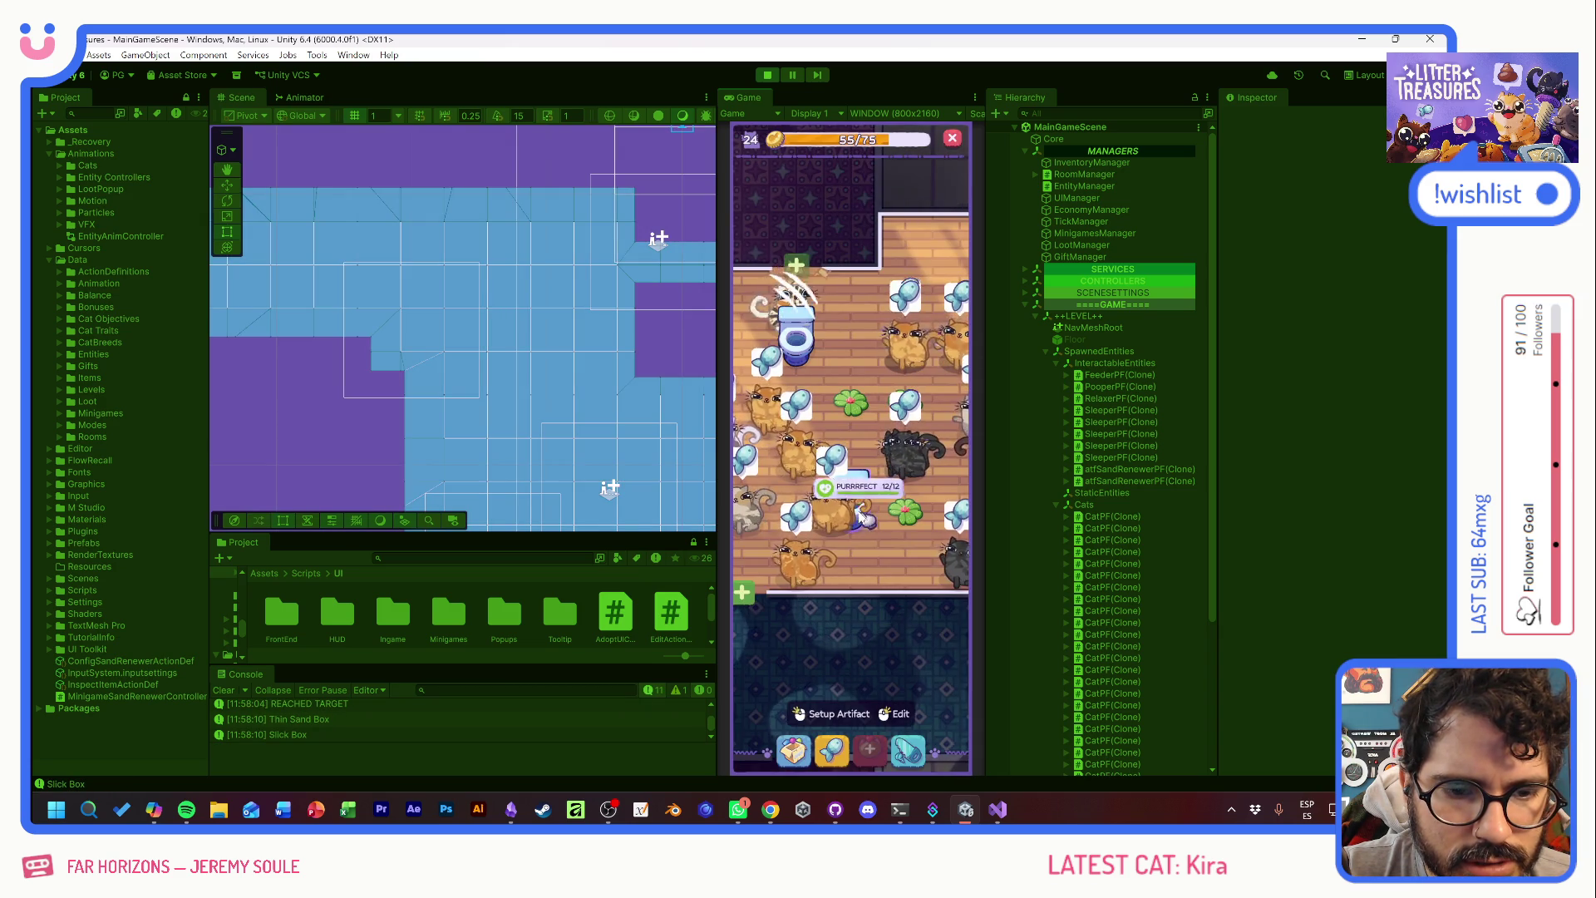
{"action": "left_click", "coordinate": [931, 453]}
{"action": "left_click", "coordinate": [935, 448]}
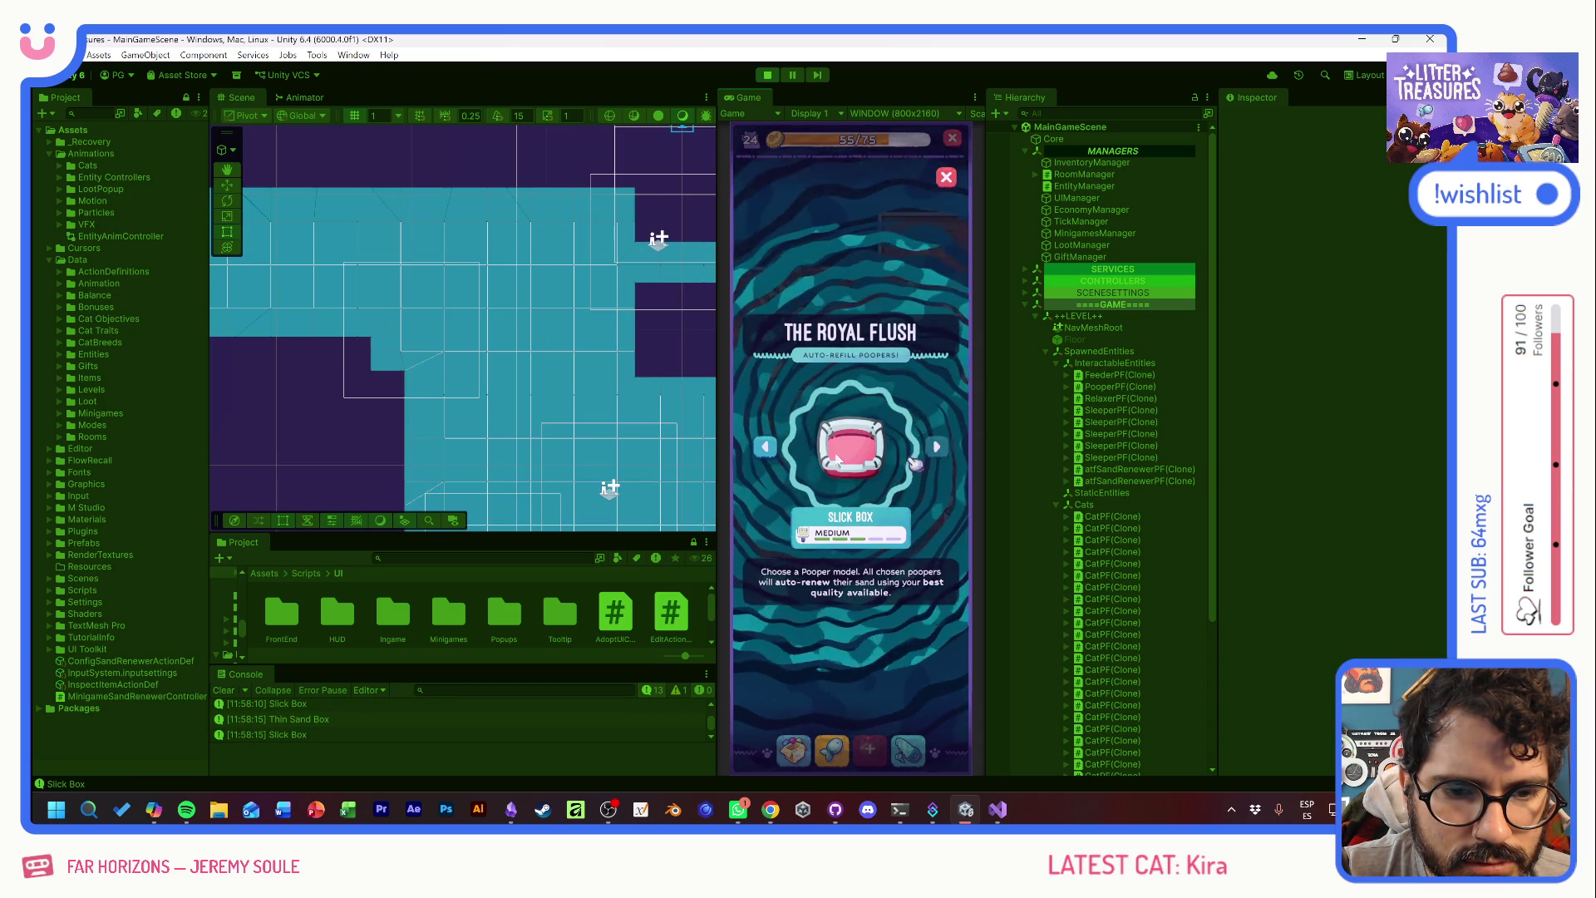
{"action": "left_click", "coordinate": [936, 448]}
{"action": "left_click", "coordinate": [946, 177]}
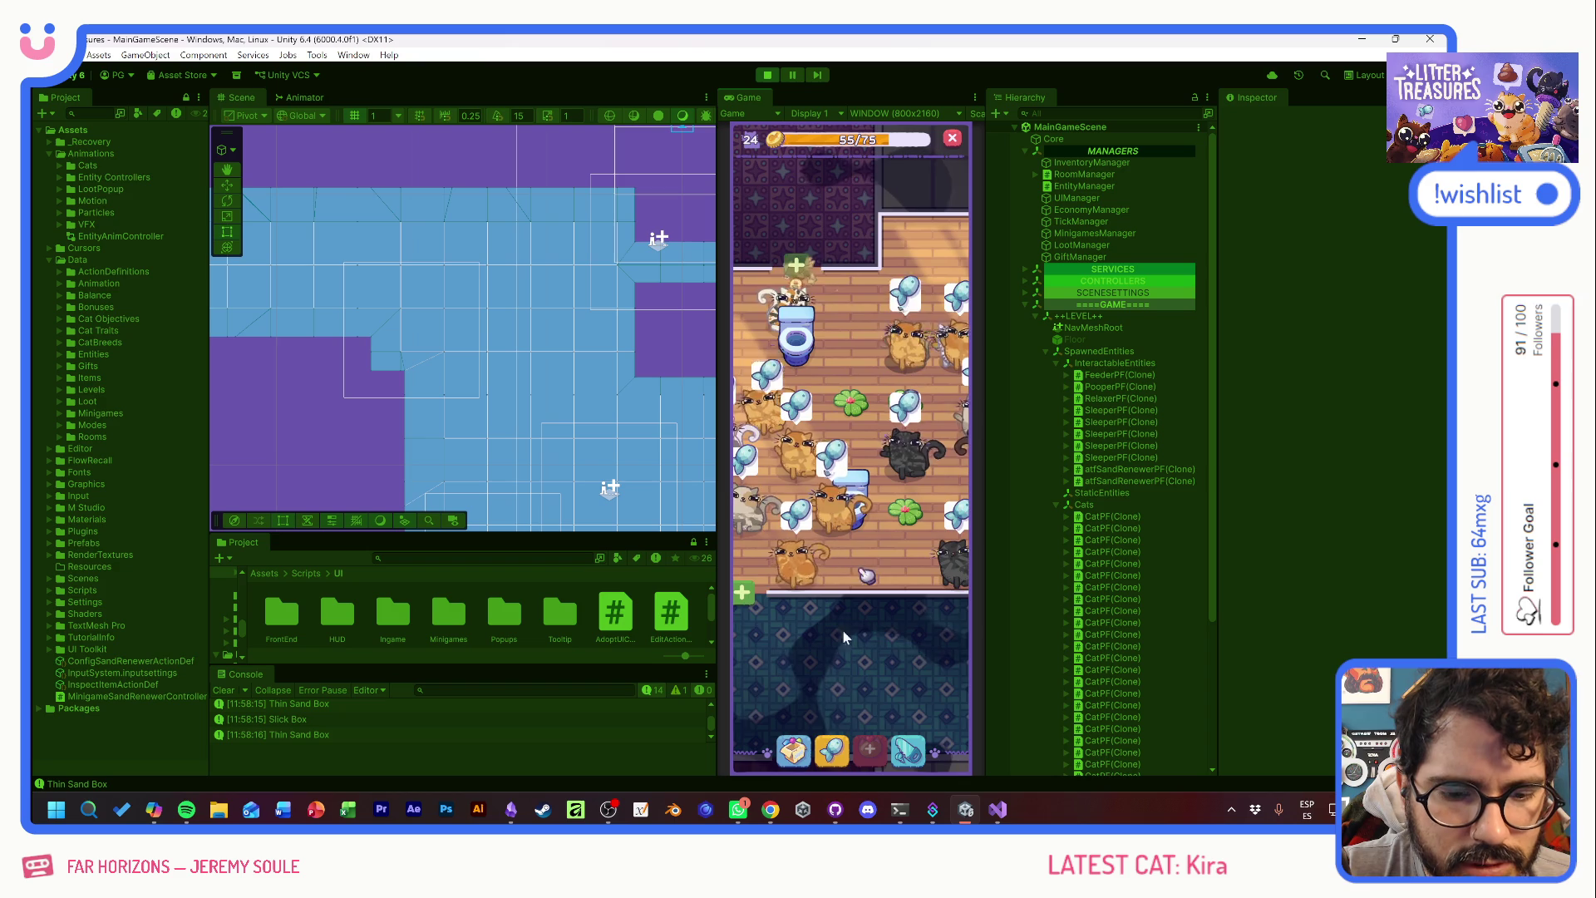
- Place a pink Slick Box near the room's top and a Ceramic Watermelon feeder
{"action": "left_click", "coordinate": [766, 566]}
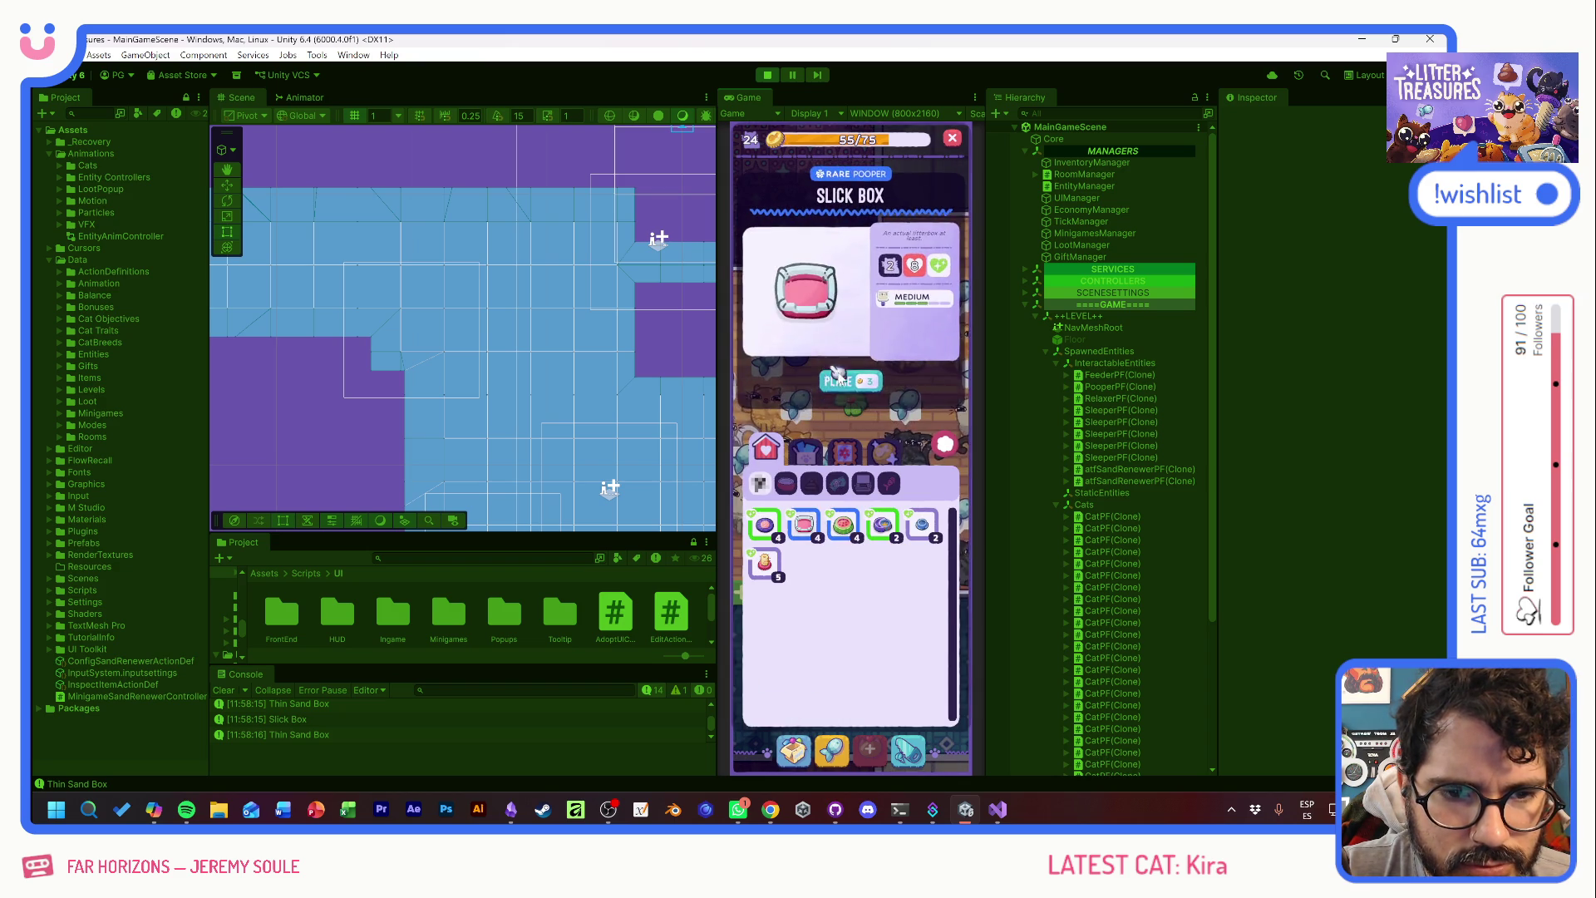
{"action": "left_click", "coordinate": [859, 380]}
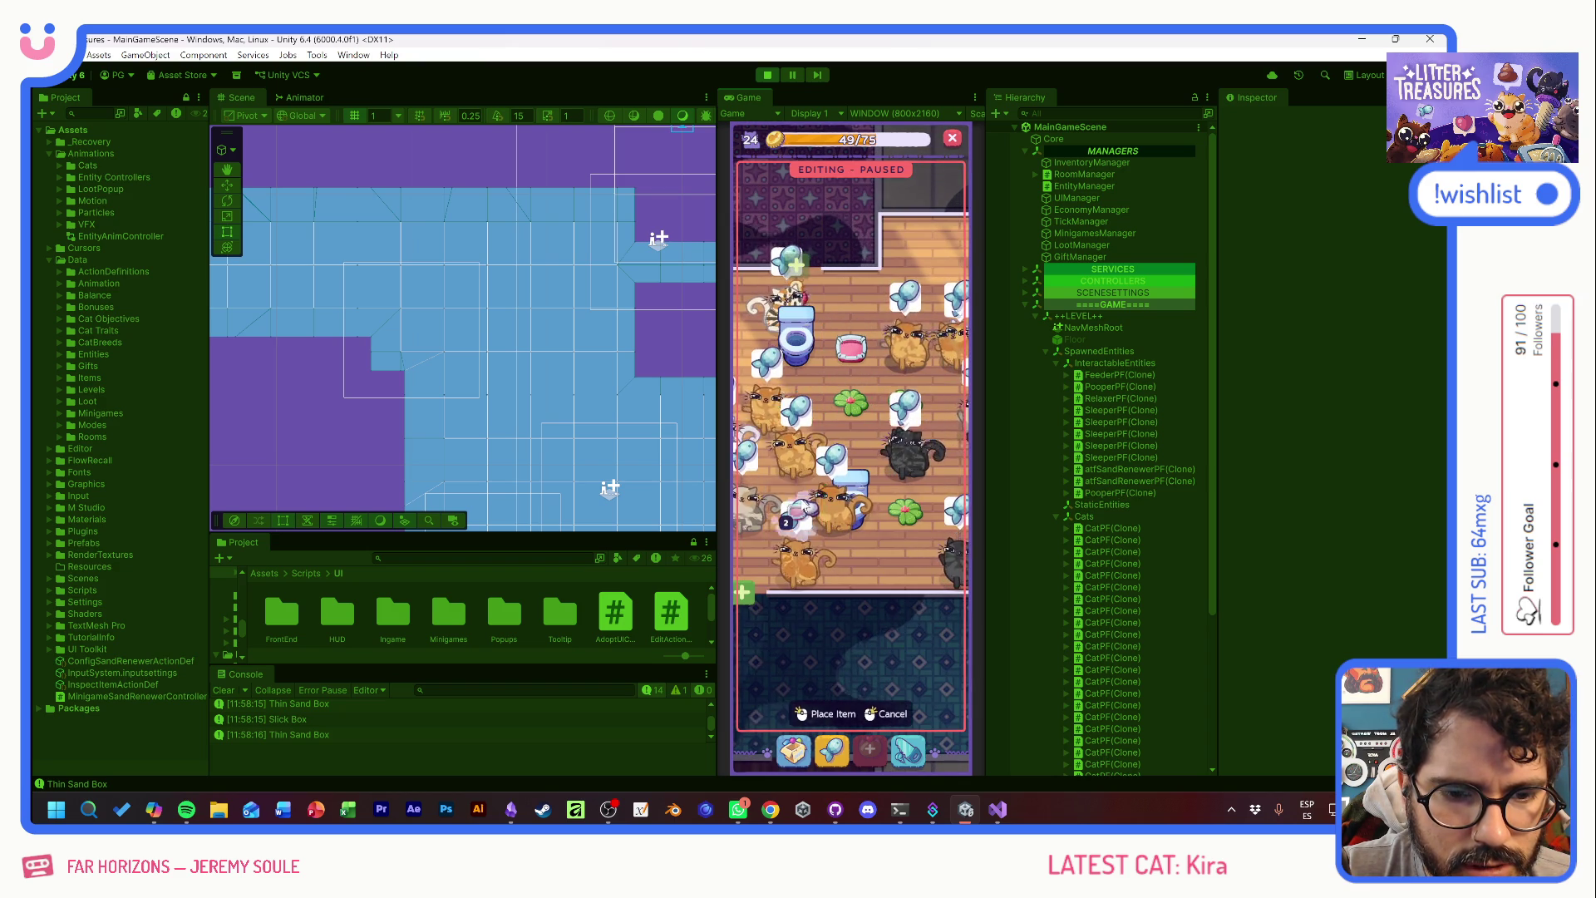
{"action": "left_click_drag", "start_coordinate": [897, 532], "coordinate": [856, 300]}
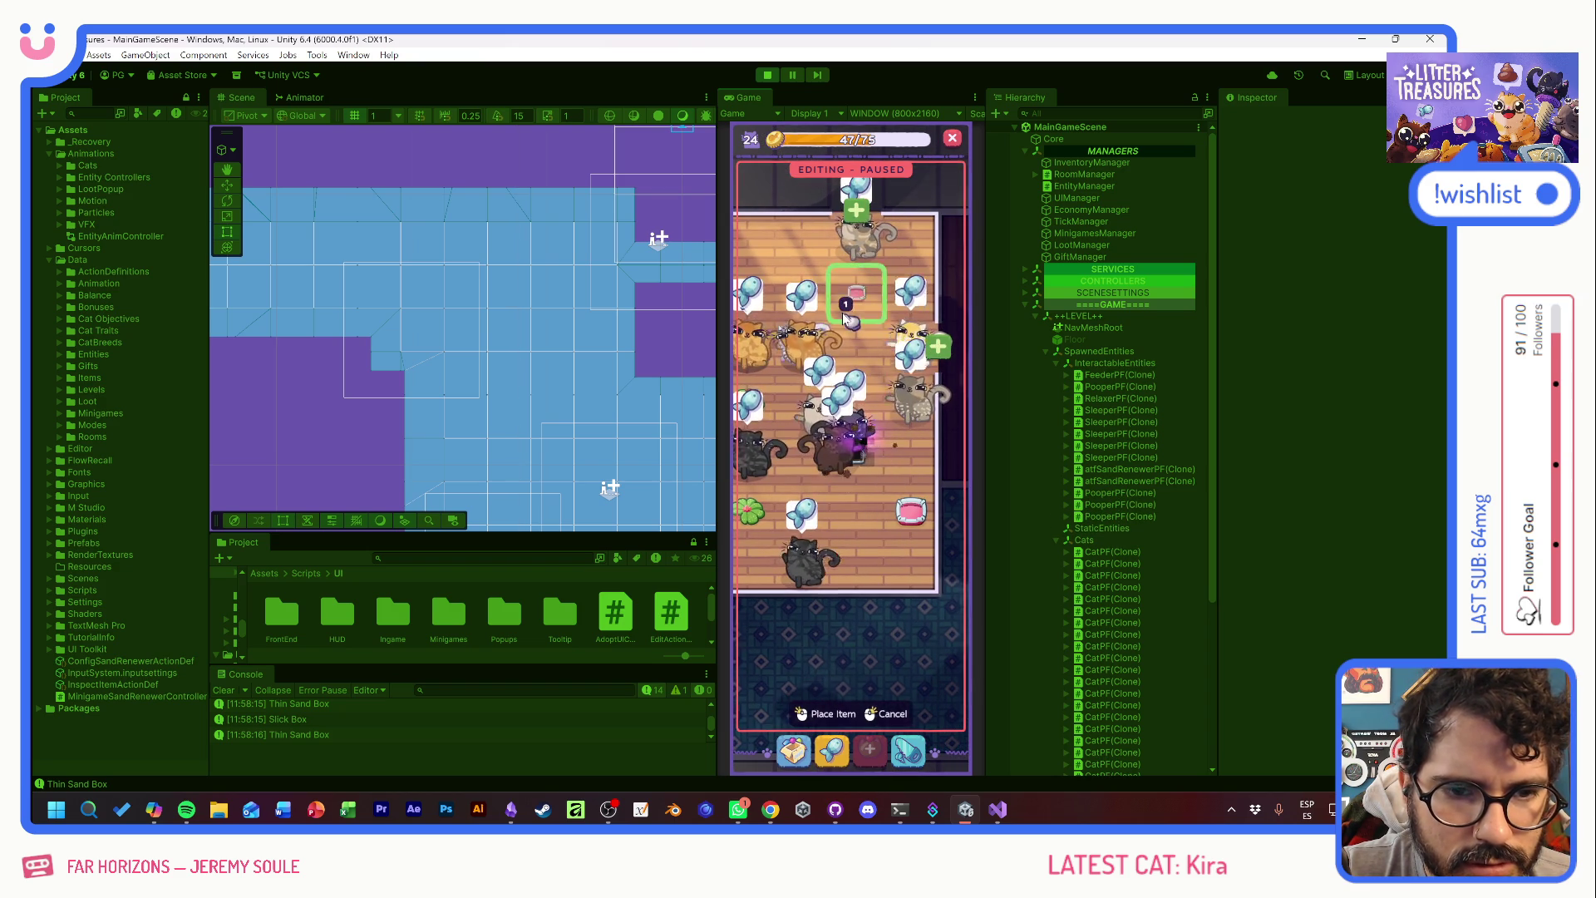
{"action": "left_click", "coordinate": [822, 713]}
{"action": "left_click", "coordinate": [804, 523]}
{"action": "left_click", "coordinate": [858, 381]}
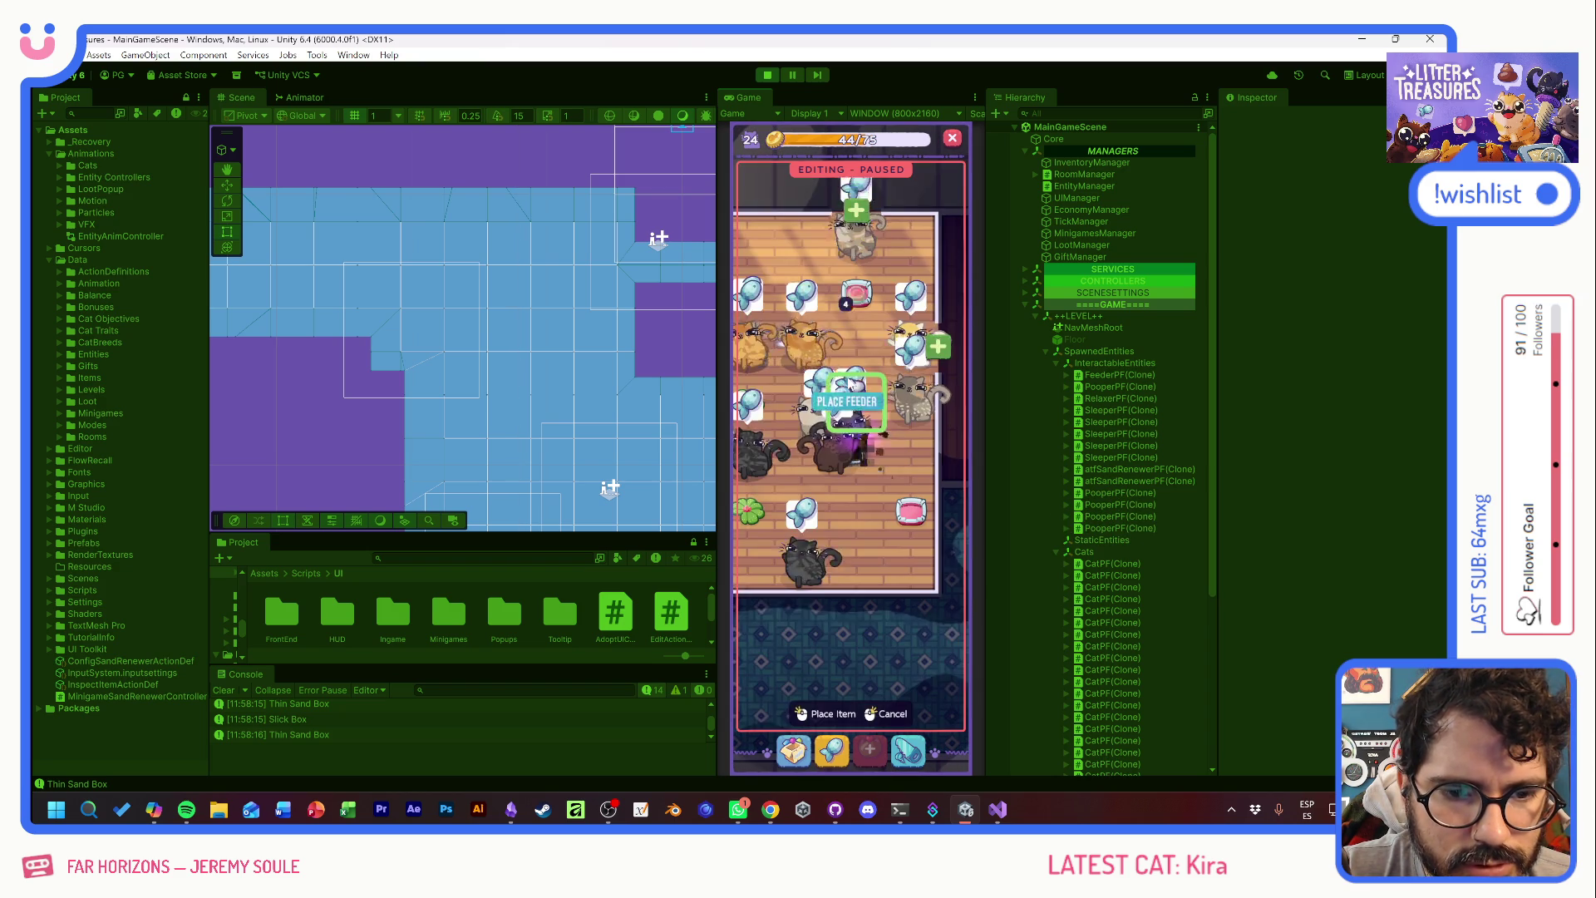
{"action": "left_click", "coordinate": [831, 714]}
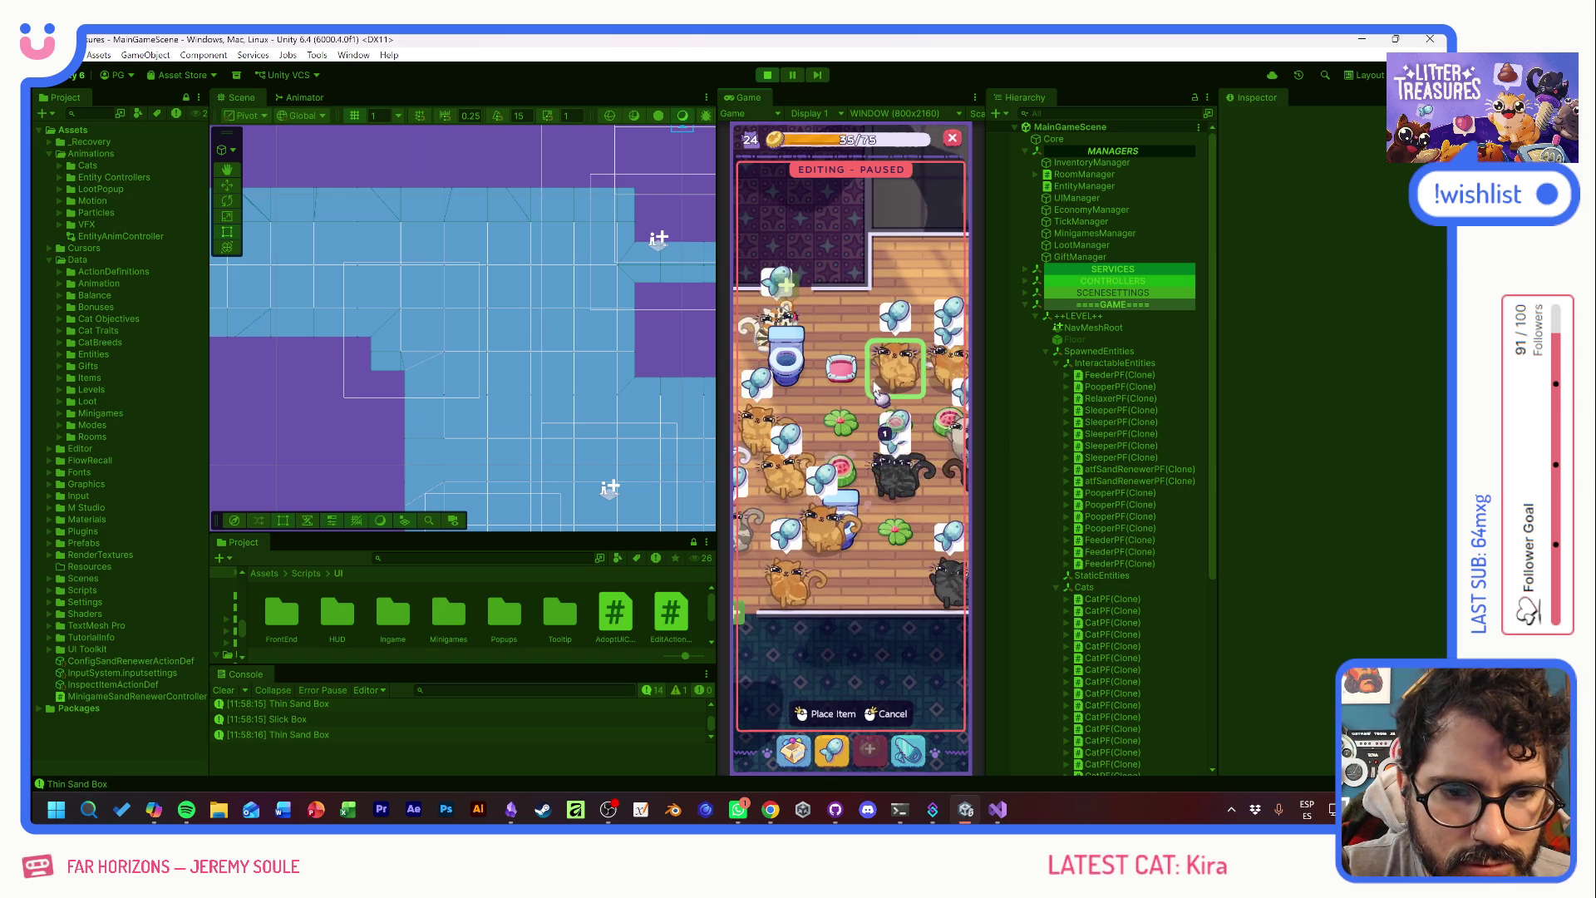
- Place the Scratch Pole near the toilet and set a bowl down
{"action": "left_click", "coordinate": [791, 751]}
{"action": "left_click", "coordinate": [883, 524]}
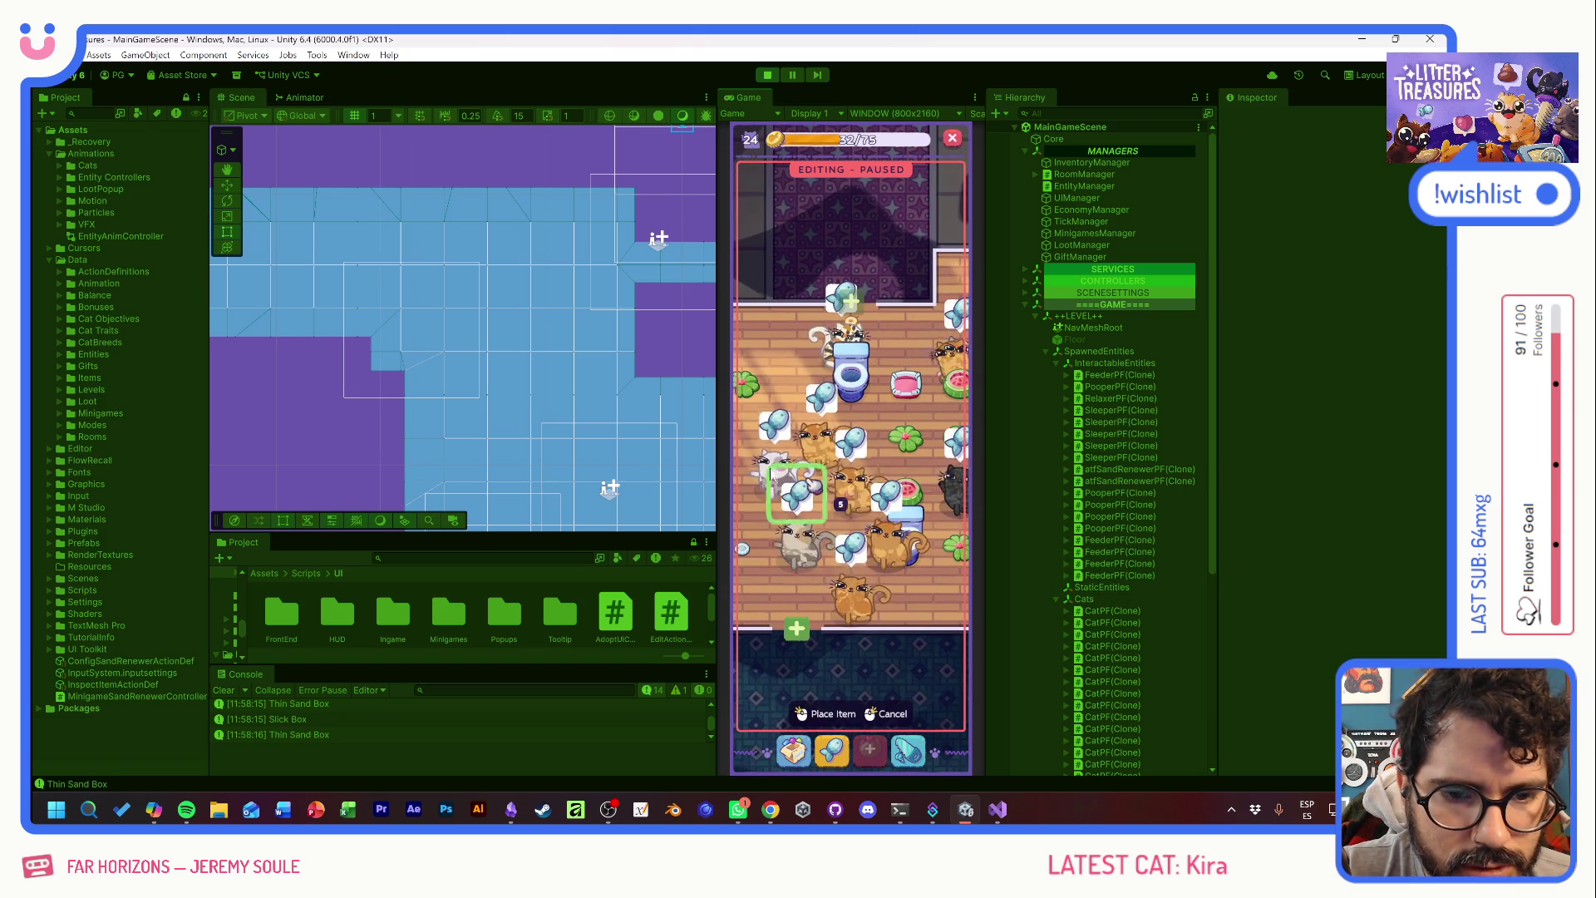
{"action": "left_click_drag", "start_coordinate": [890, 496], "coordinate": [788, 397]}
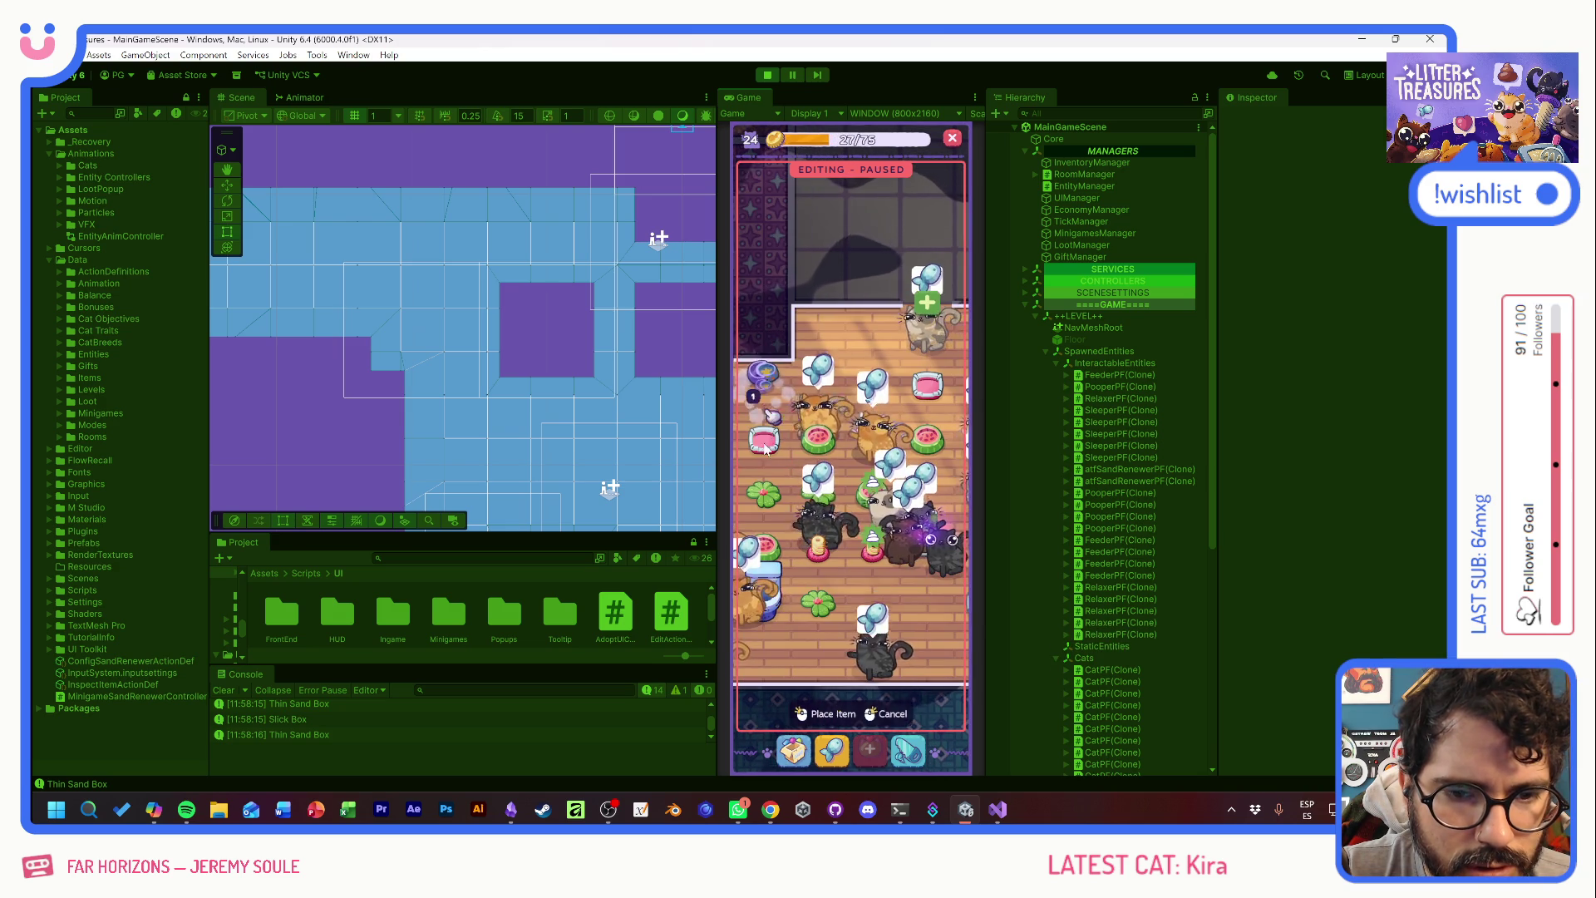
{"action": "left_click", "coordinate": [769, 514]}
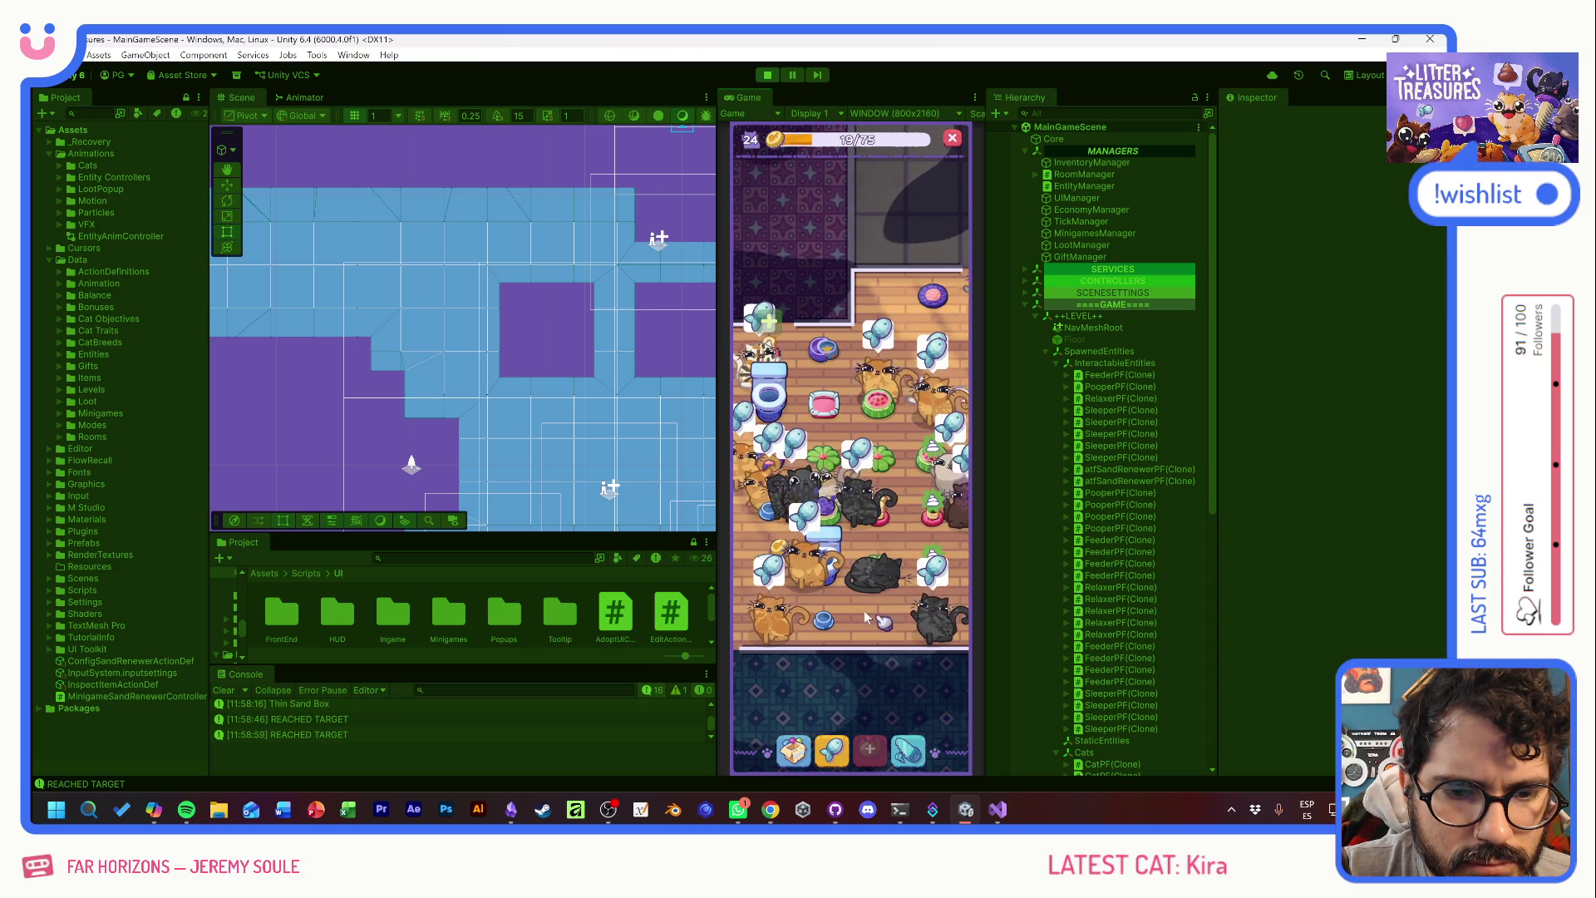
- Check a cat's status and the litter box, then select a cat in another group
{"action": "left_click", "coordinate": [782, 513]}
{"action": "left_click", "coordinate": [824, 407]}
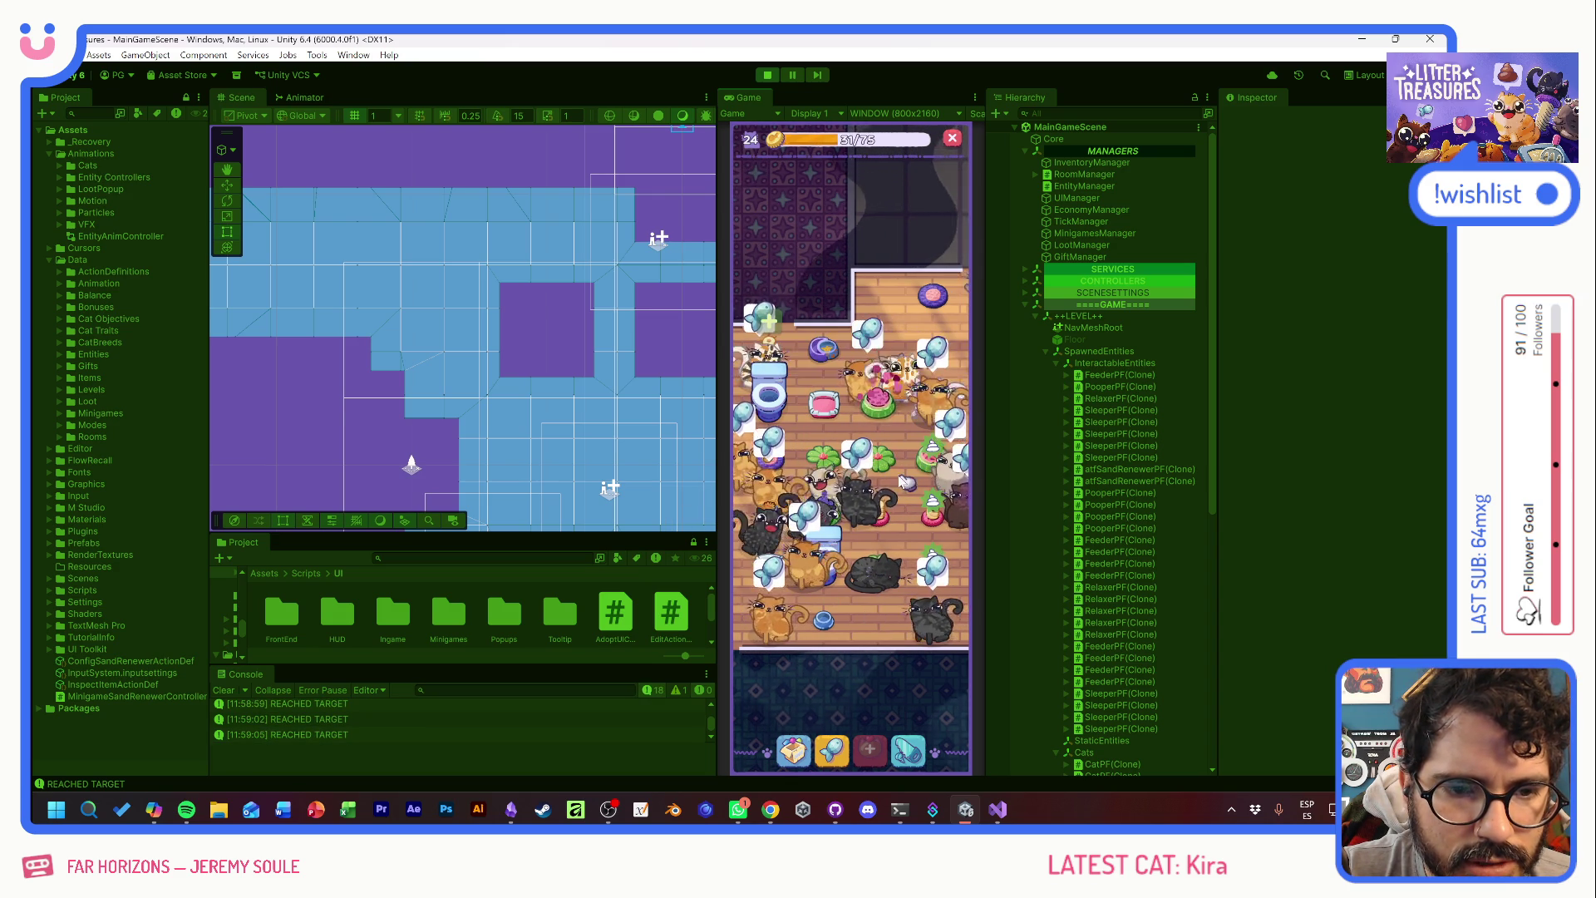
{"action": "left_click_drag", "start_coordinate": [824, 407], "coordinate": [881, 409]}
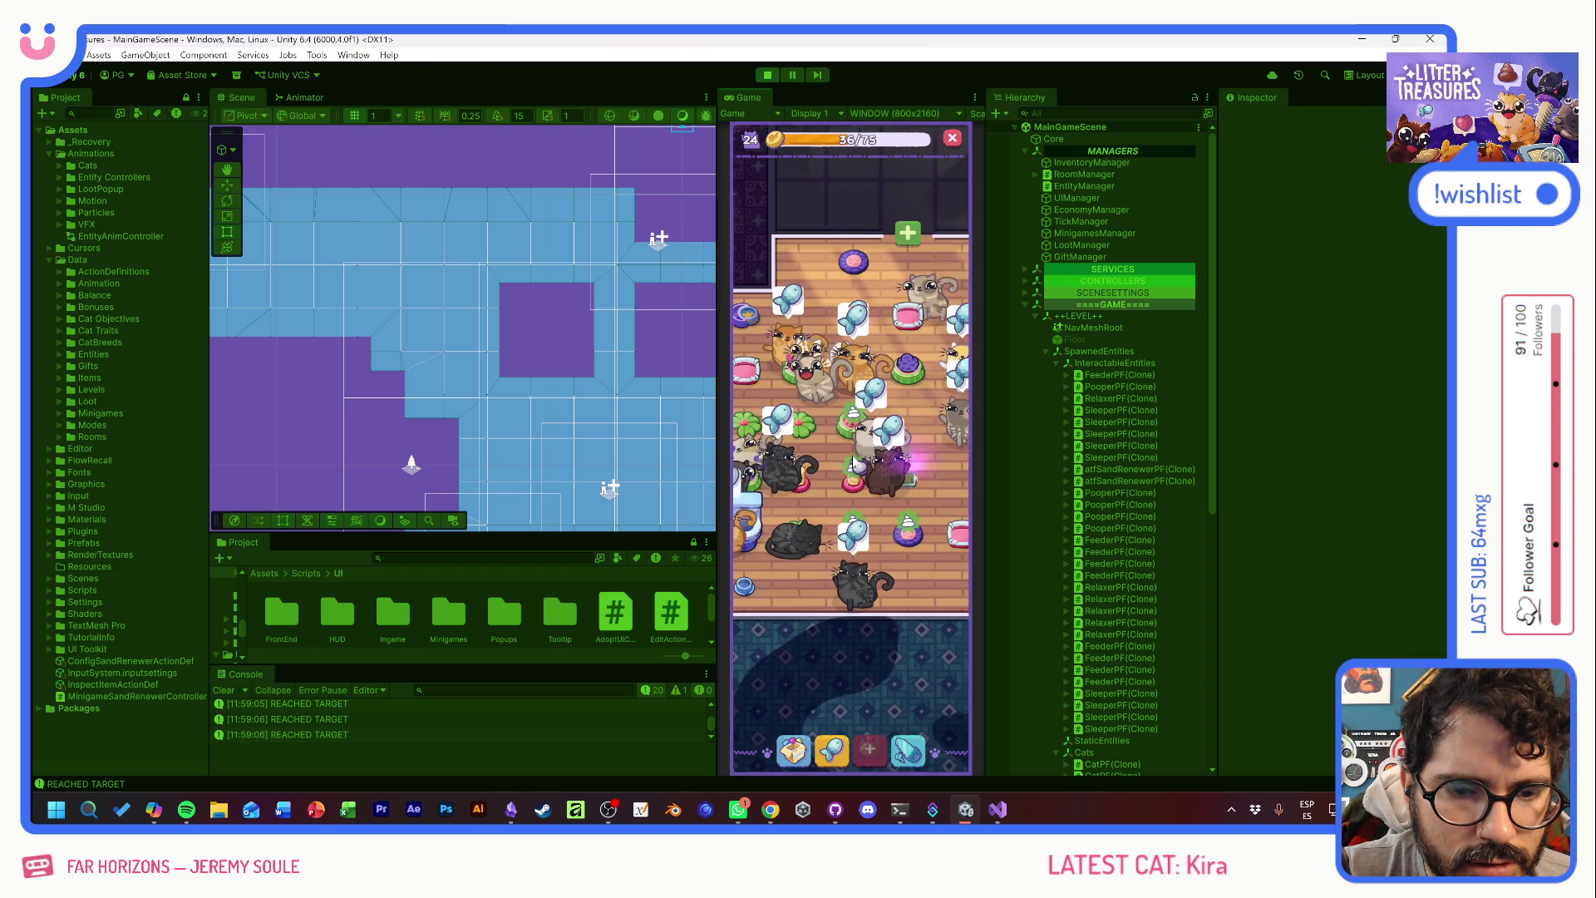
{"action": "left_click", "coordinate": [864, 384]}
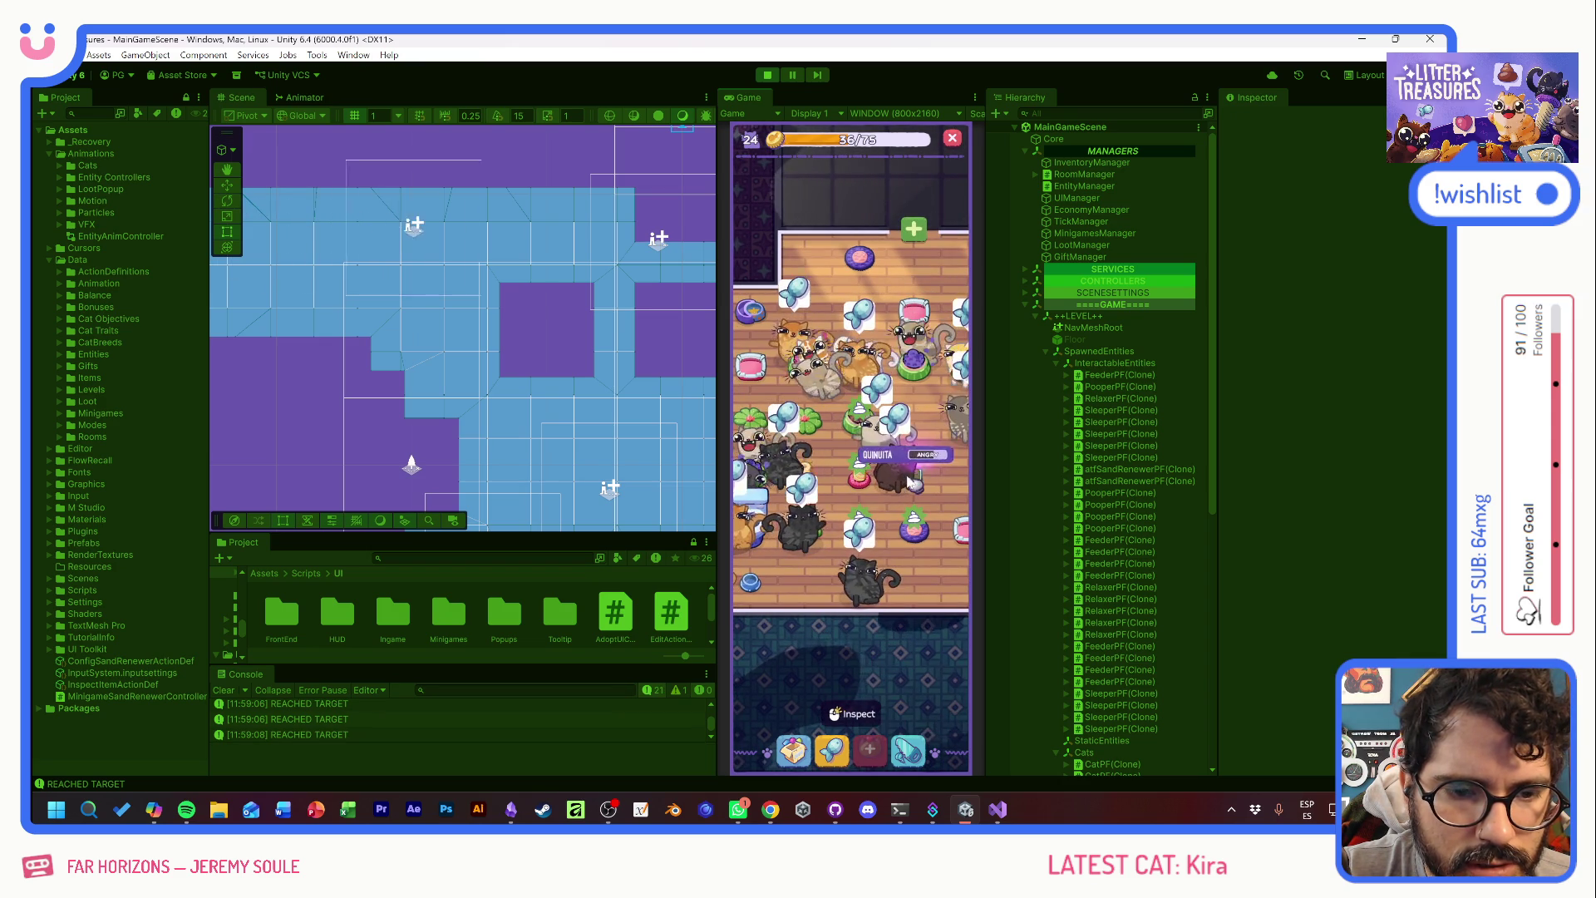
- Try the Scoop and Clean minigame, confirm the Royal Flush pooper choice, then view the room
{"action": "left_click", "coordinate": [849, 382]}
{"action": "mouse_move", "coordinate": [847, 382]}
{"action": "left_mouse_down"}
{"action": "mouse_move", "coordinate": [872, 460]}
{"action": "mouse_move", "coordinate": [856, 391]}
{"action": "mouse_move", "coordinate": [872, 435]}
{"action": "mouse_move", "coordinate": [915, 403]}
{"action": "mouse_move", "coordinate": [841, 504]}
{"action": "left_mouse_up"}
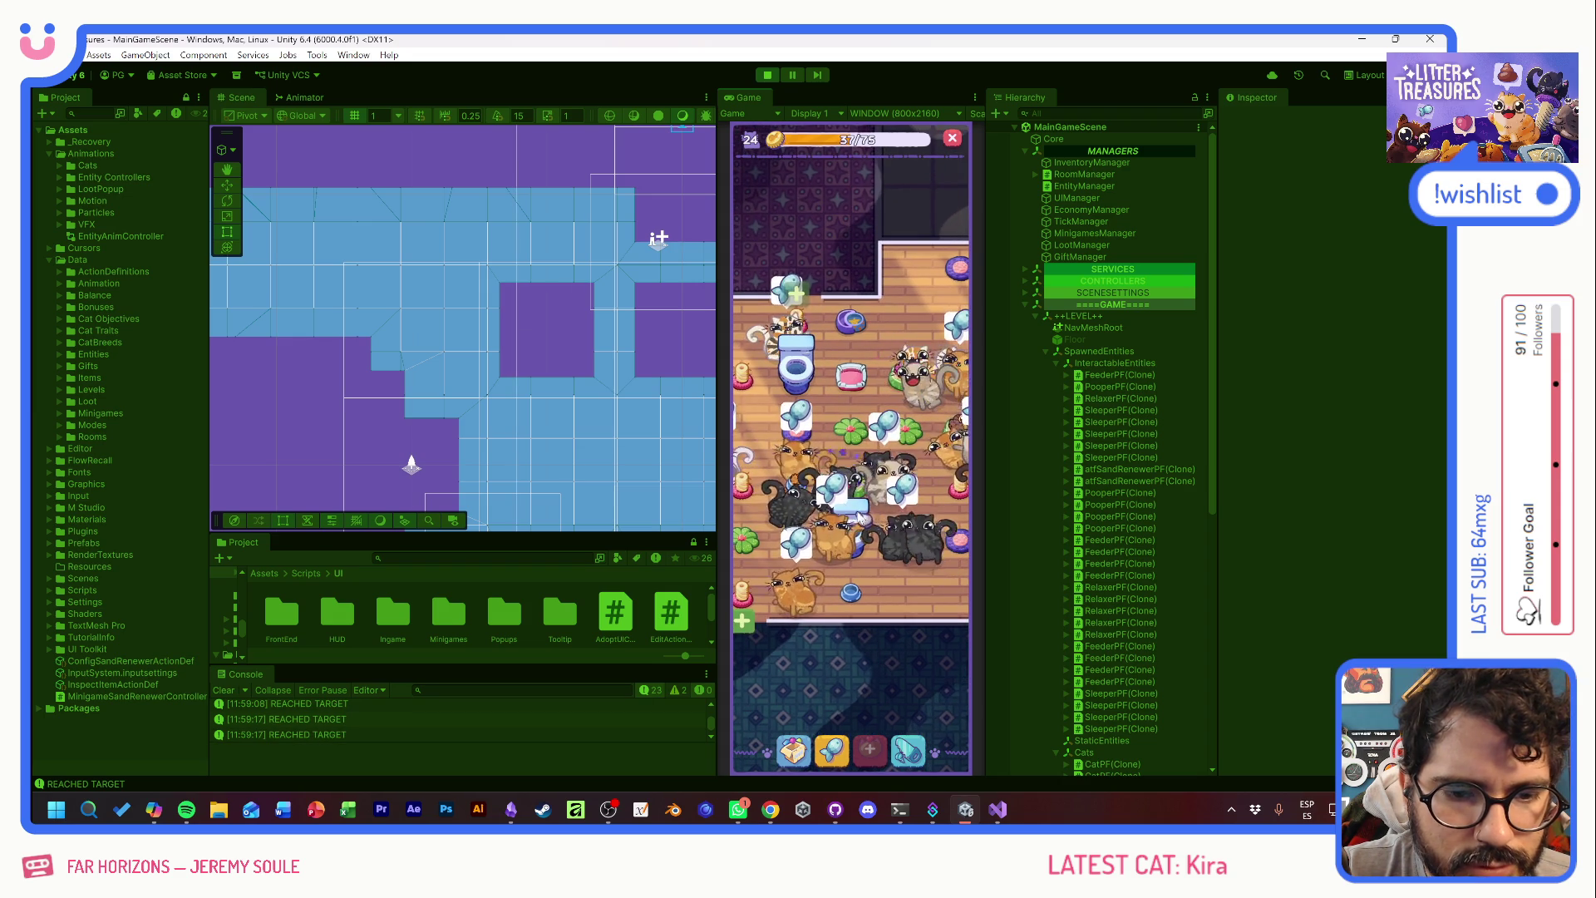
{"action": "left_click", "coordinate": [841, 404]}
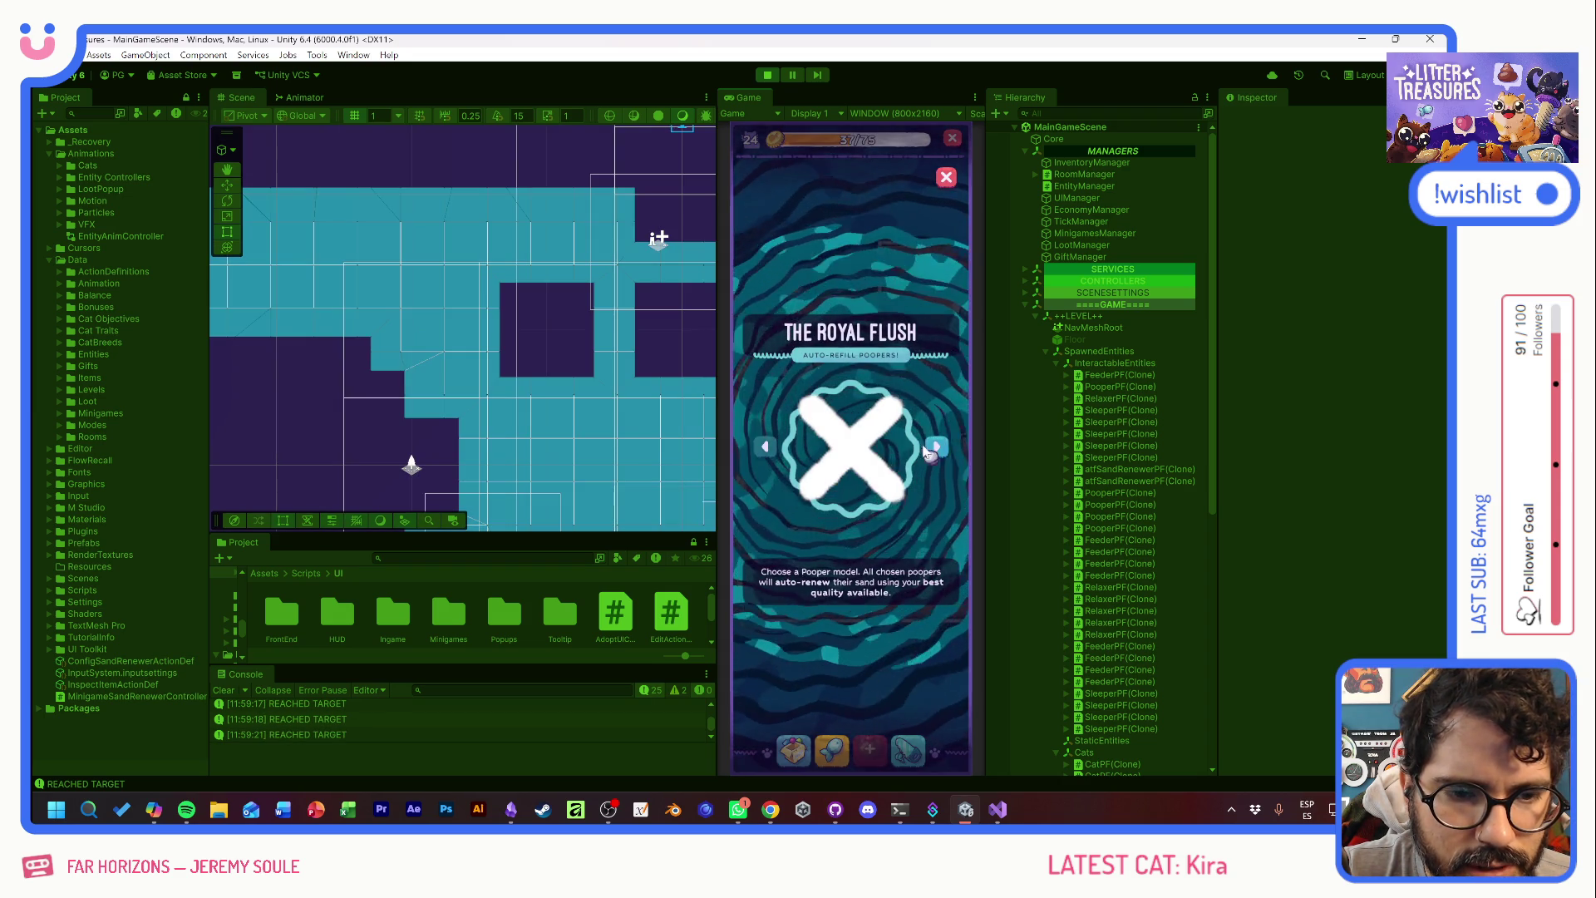
{"action": "left_click", "coordinate": [848, 524]}
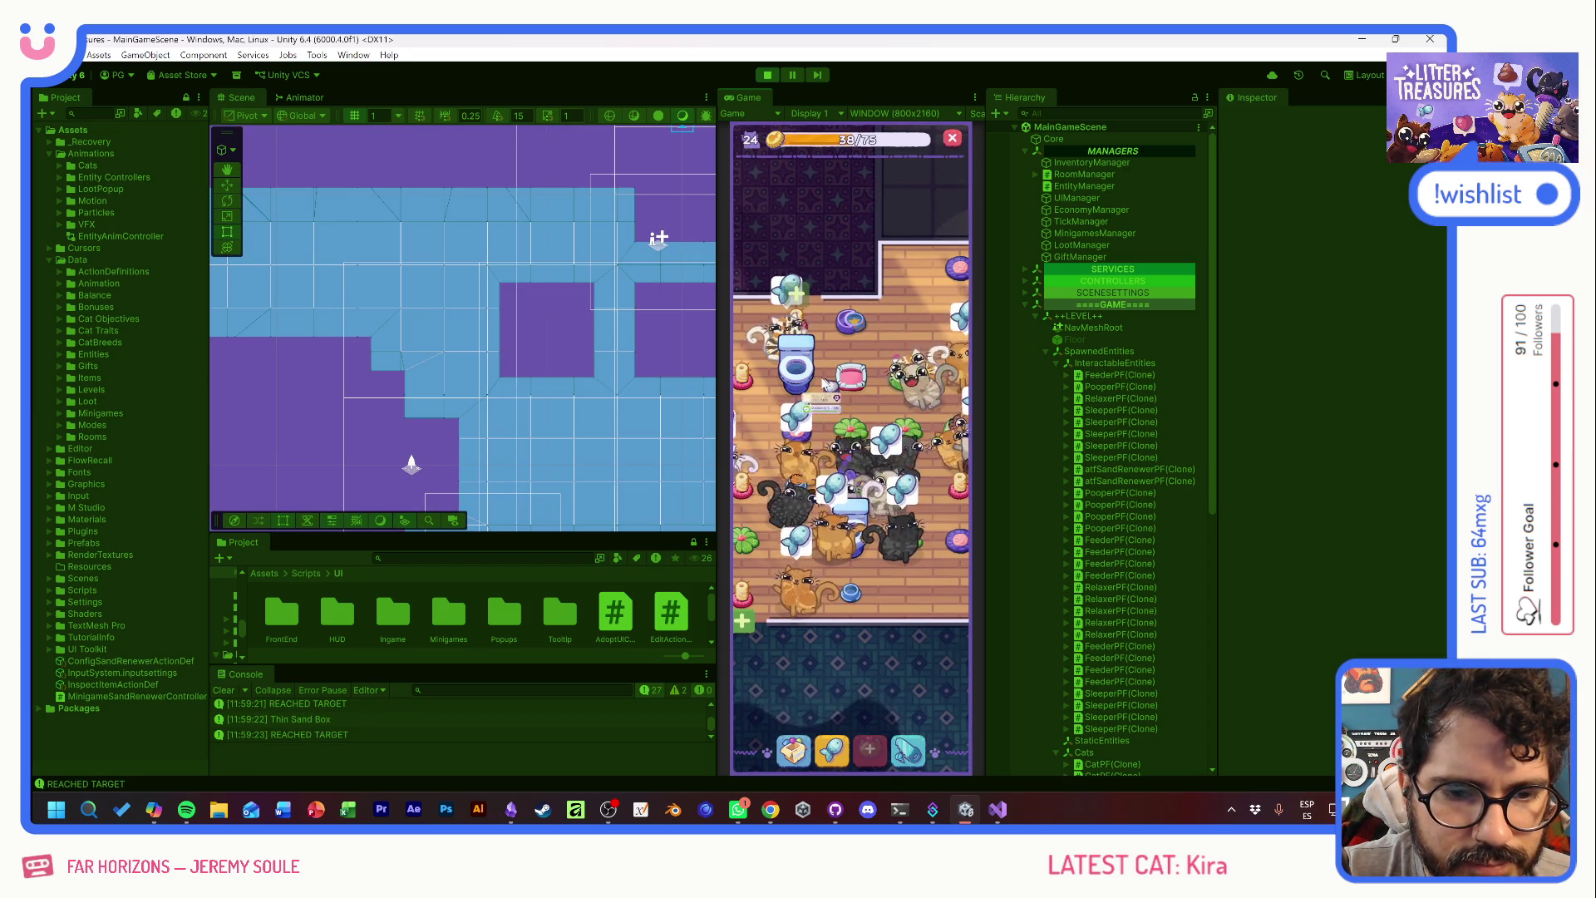
{"action": "left_click", "coordinate": [796, 366]}
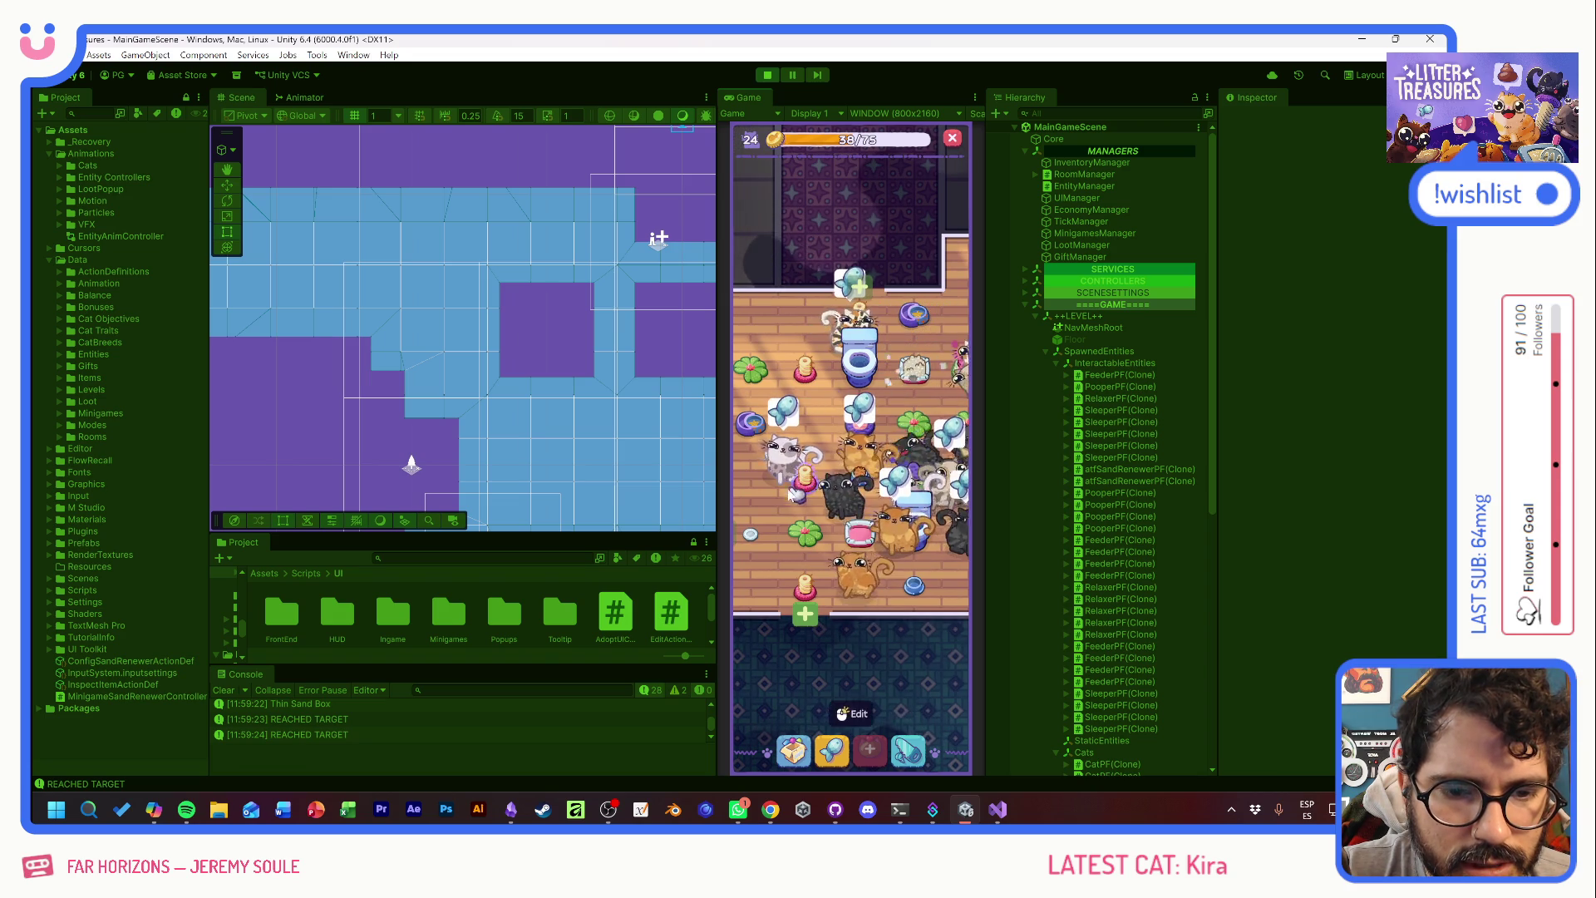
{"action": "left_click", "coordinate": [861, 398]}
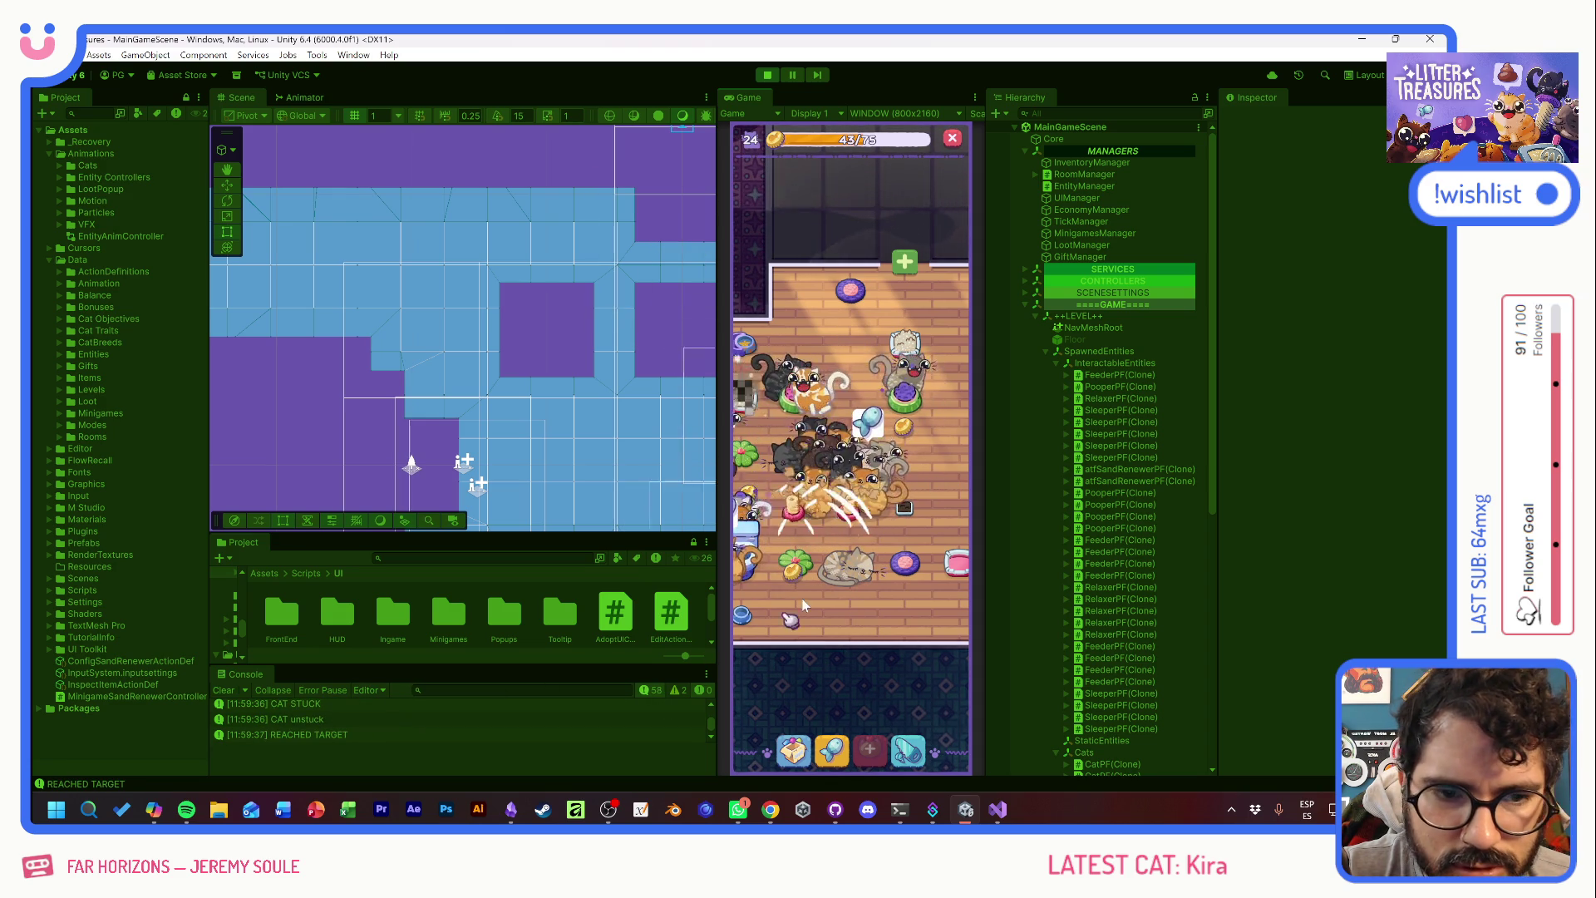
{"action": "left_click_drag", "start_coordinate": [797, 602], "coordinate": [922, 597]}
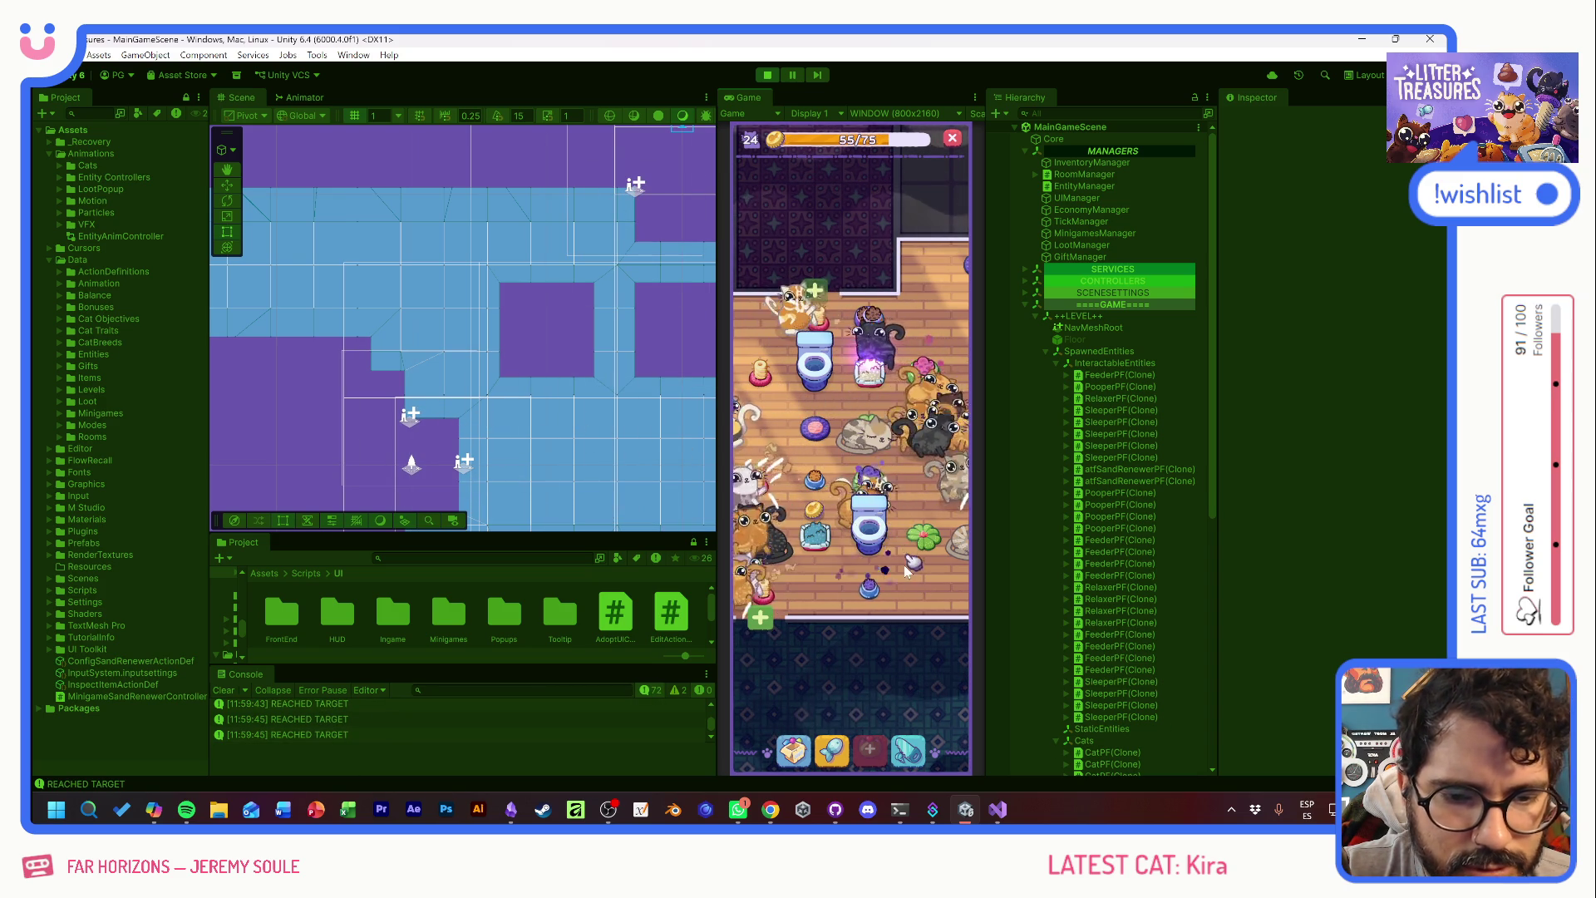
{"action": "left_click_drag", "start_coordinate": [964, 283], "coordinate": [856, 305]}
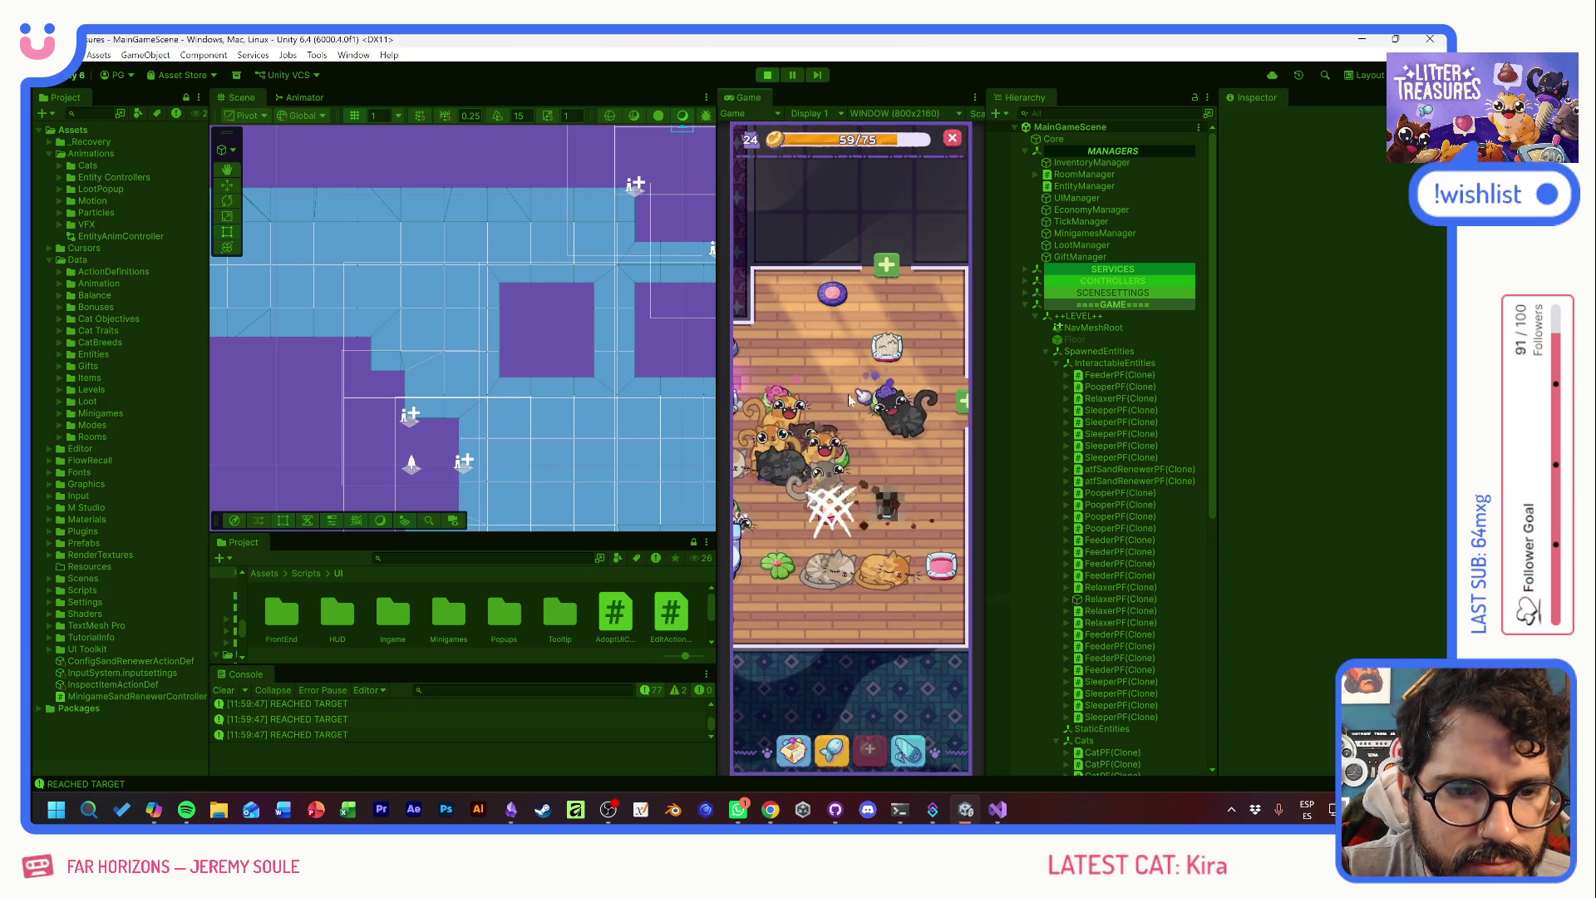
{"action": "left_click_drag", "start_coordinate": [790, 516], "coordinate": [859, 547]}
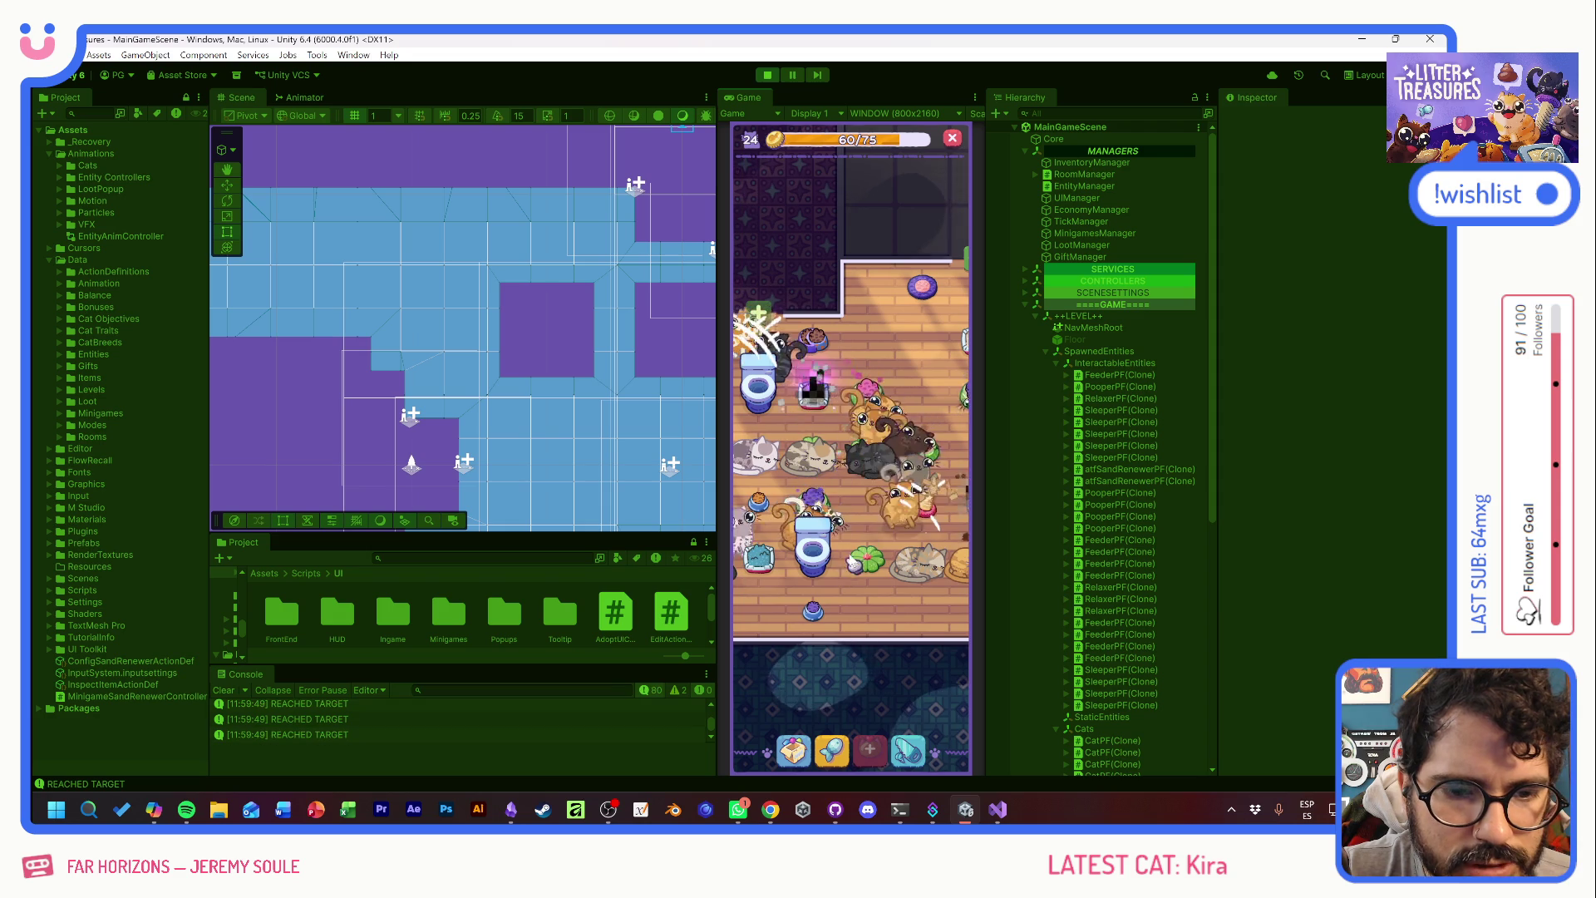
{"action": "mouse_move", "coordinate": [867, 527]}
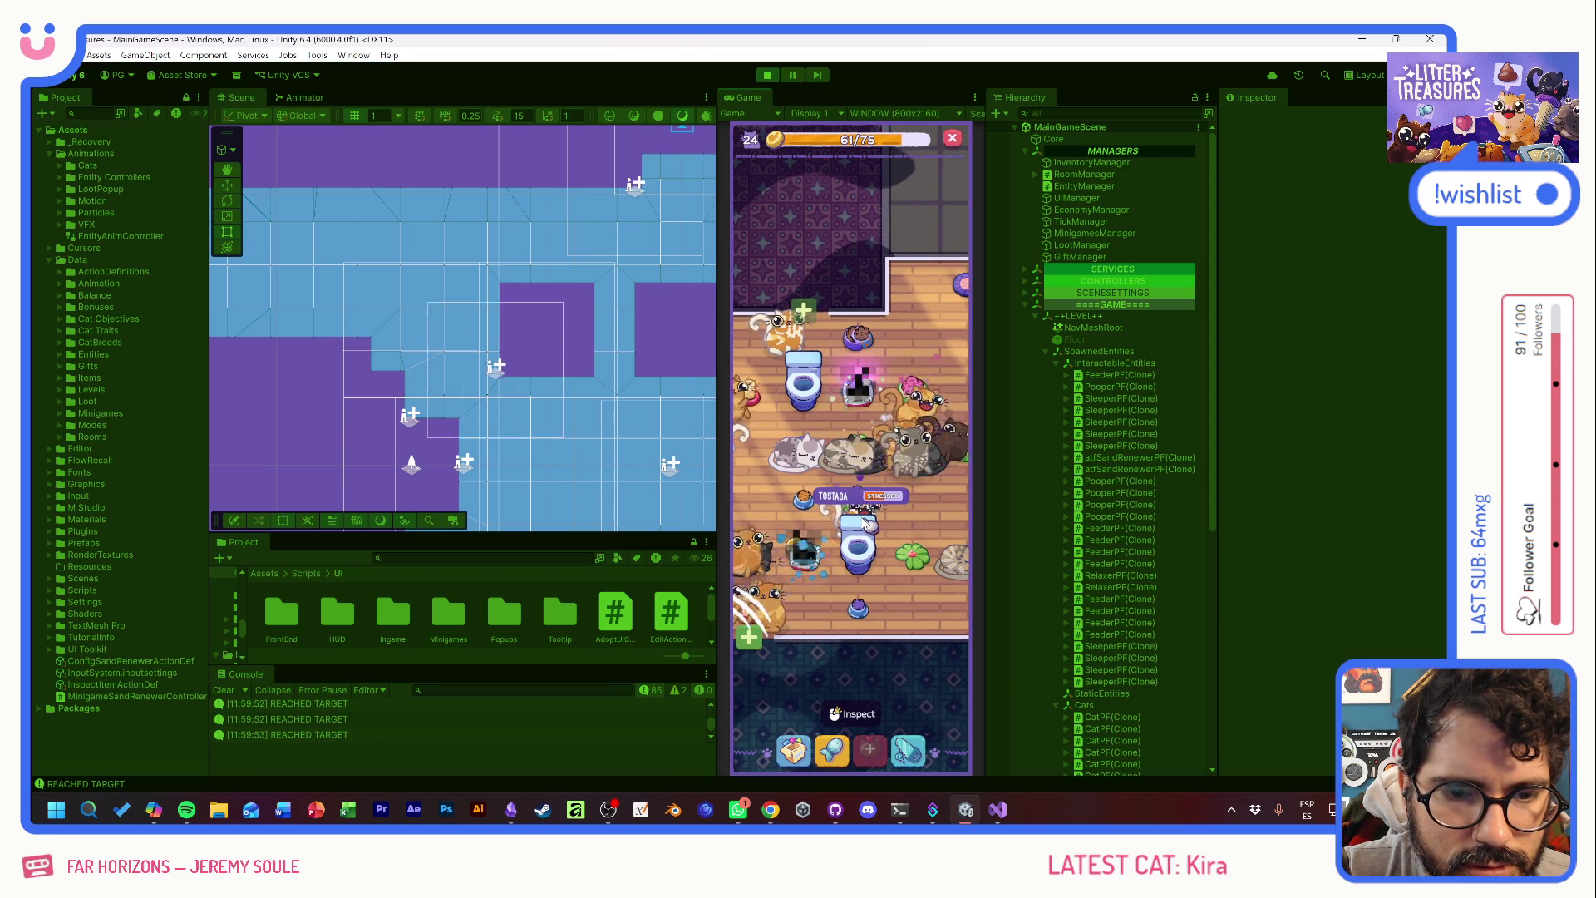
{"action": "mouse_move", "coordinate": [788, 470]}
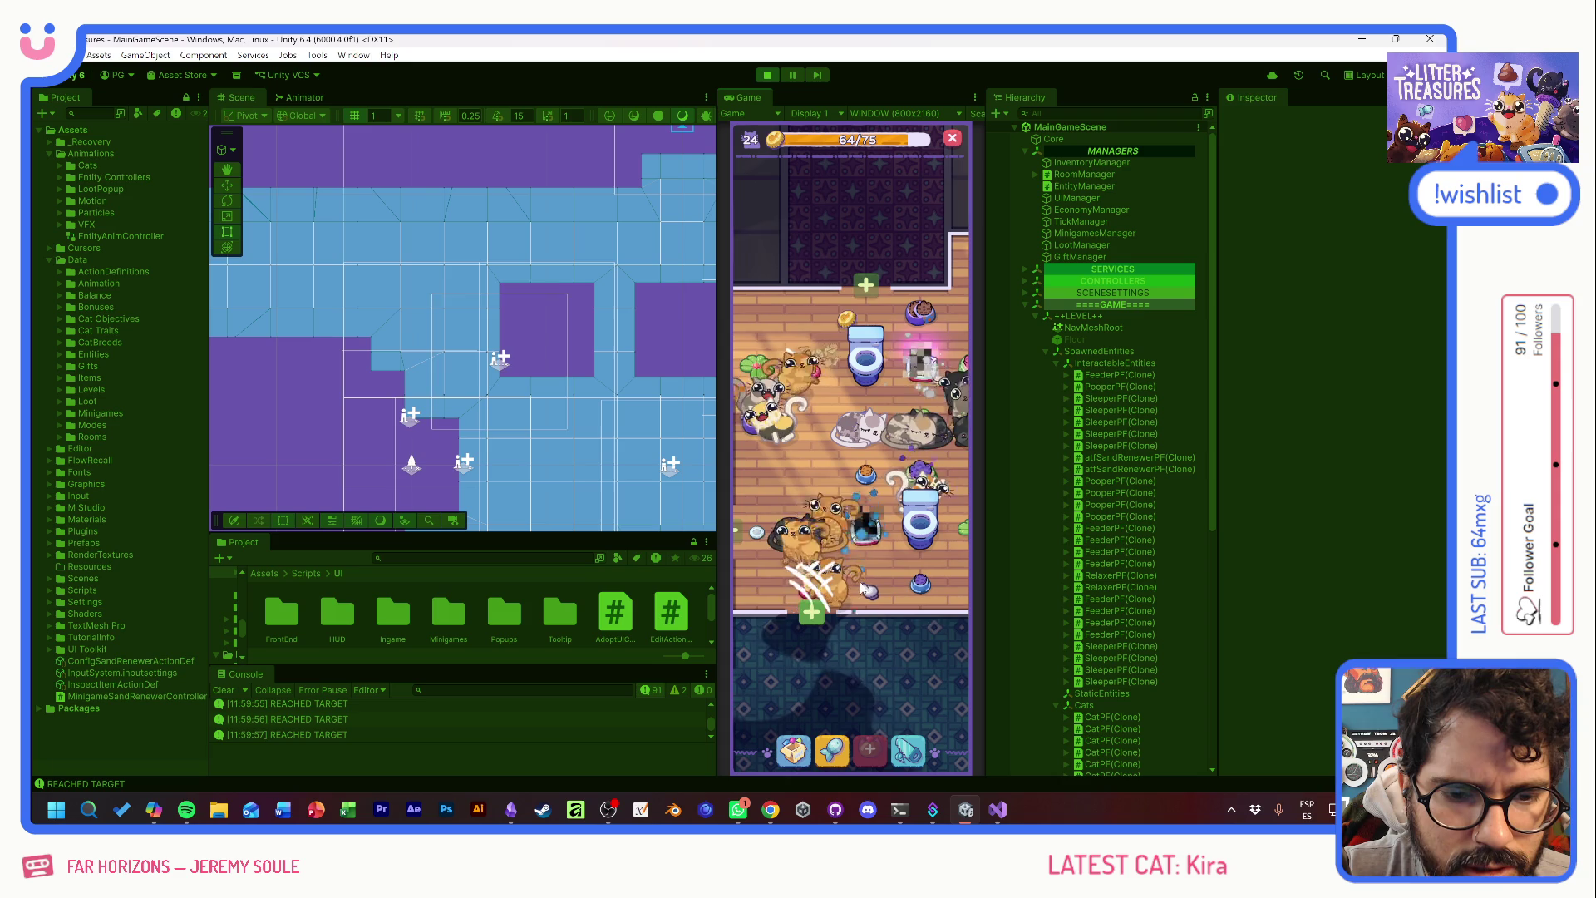
{"action": "mouse_move", "coordinate": [829, 575]}
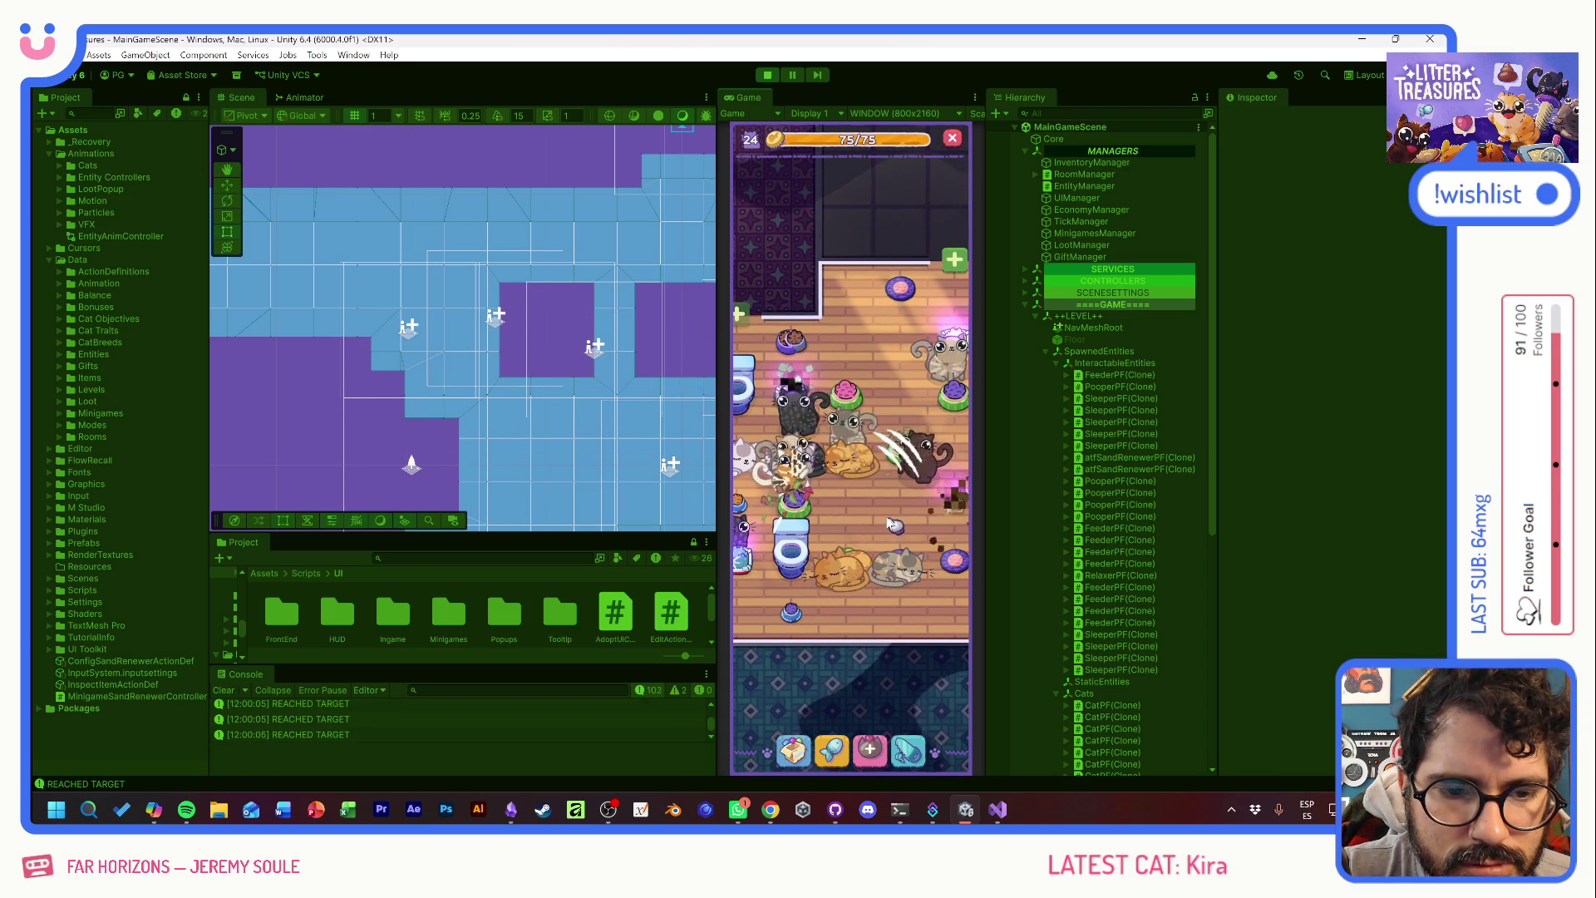
{"action": "mouse_move", "coordinate": [859, 445]}
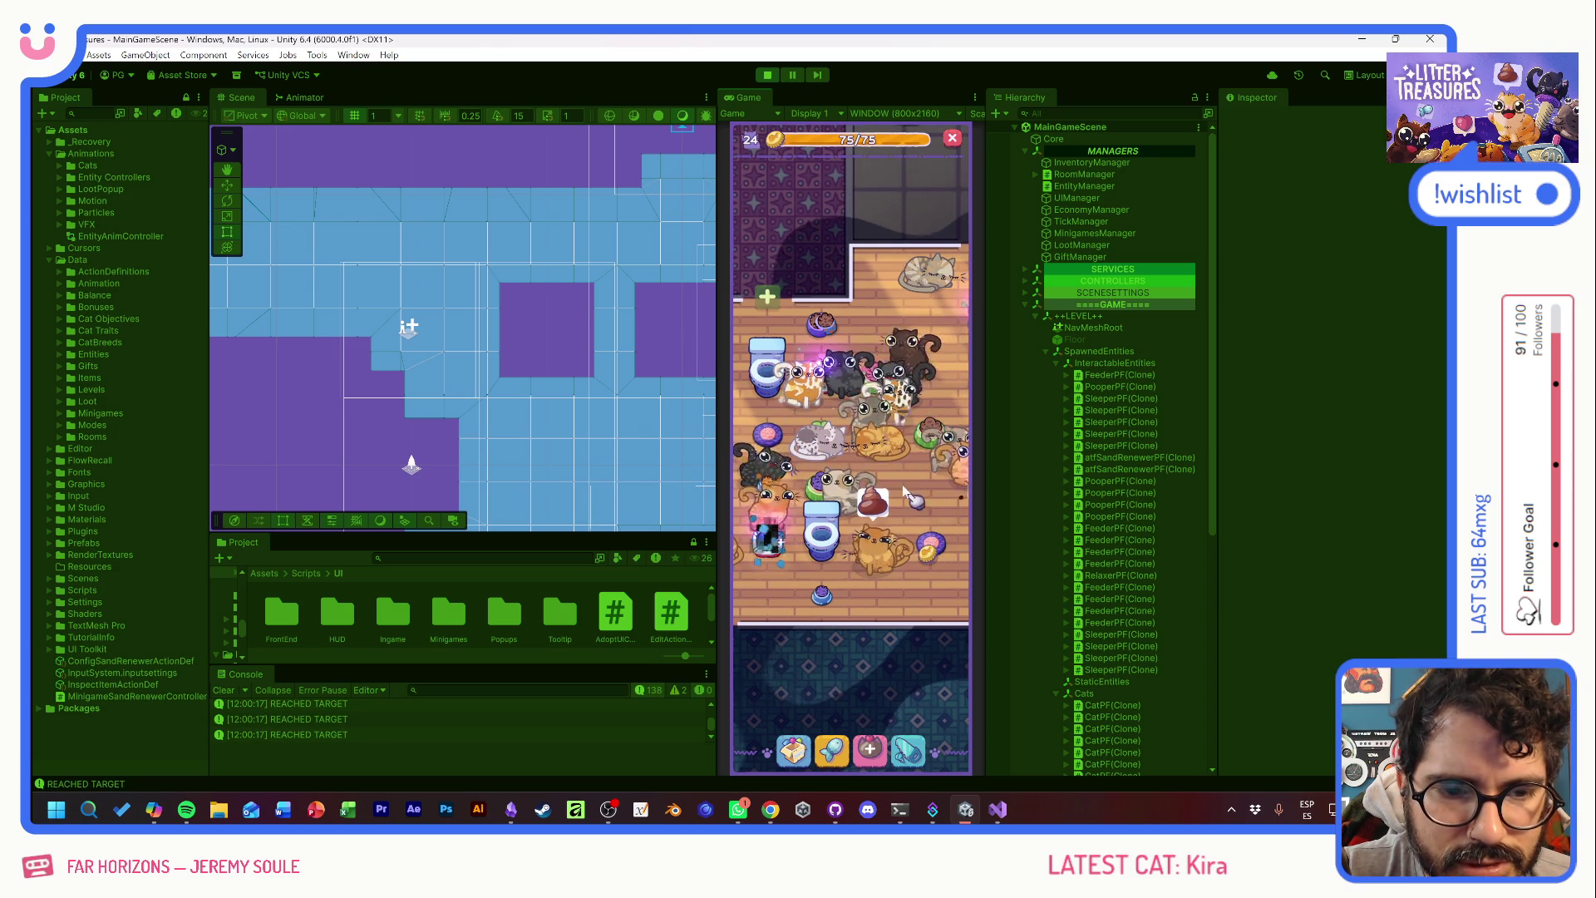
{"action": "left_click", "coordinate": [876, 441]}
{"action": "left_click", "coordinate": [902, 485]}
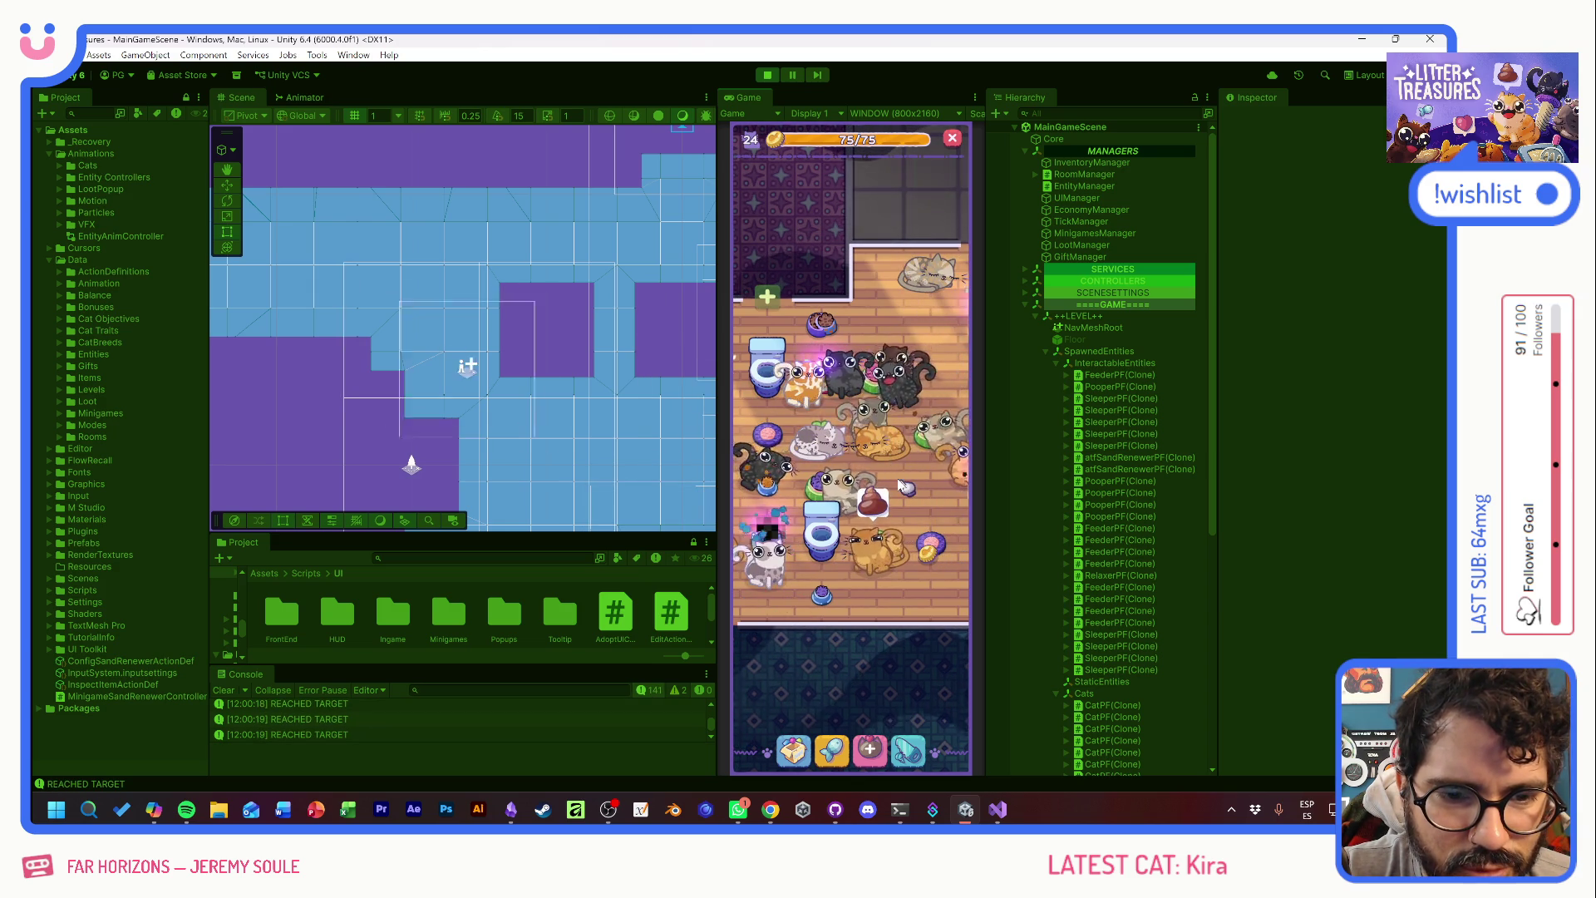
{"action": "left_click", "coordinate": [823, 486]}
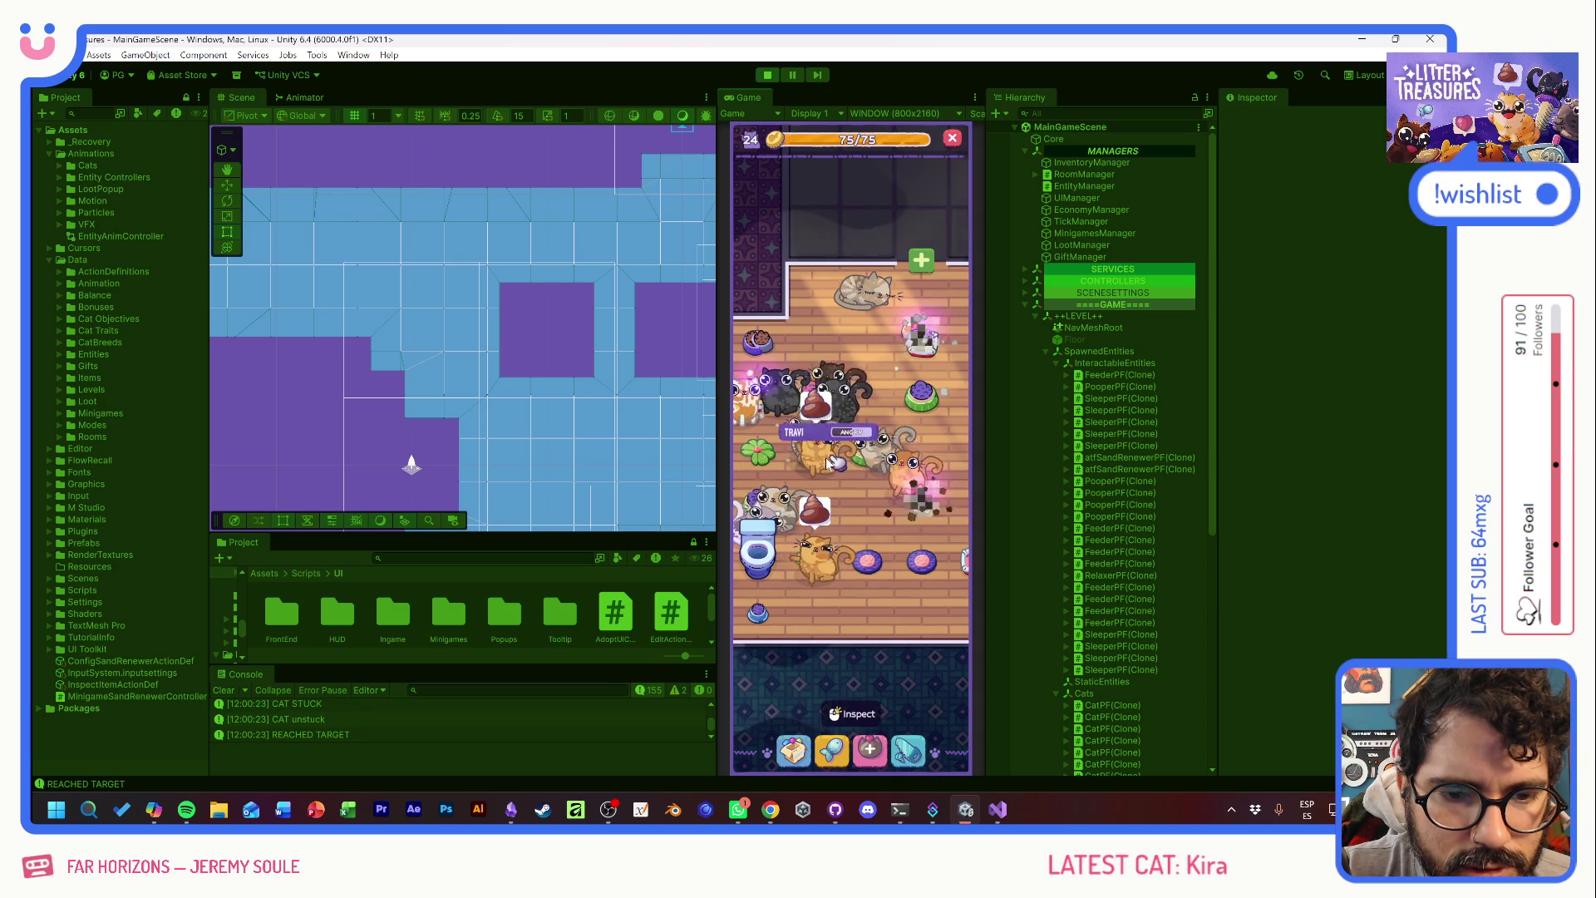
{"action": "left_click", "coordinate": [922, 342]}
{"action": "left_click", "coordinate": [881, 487]}
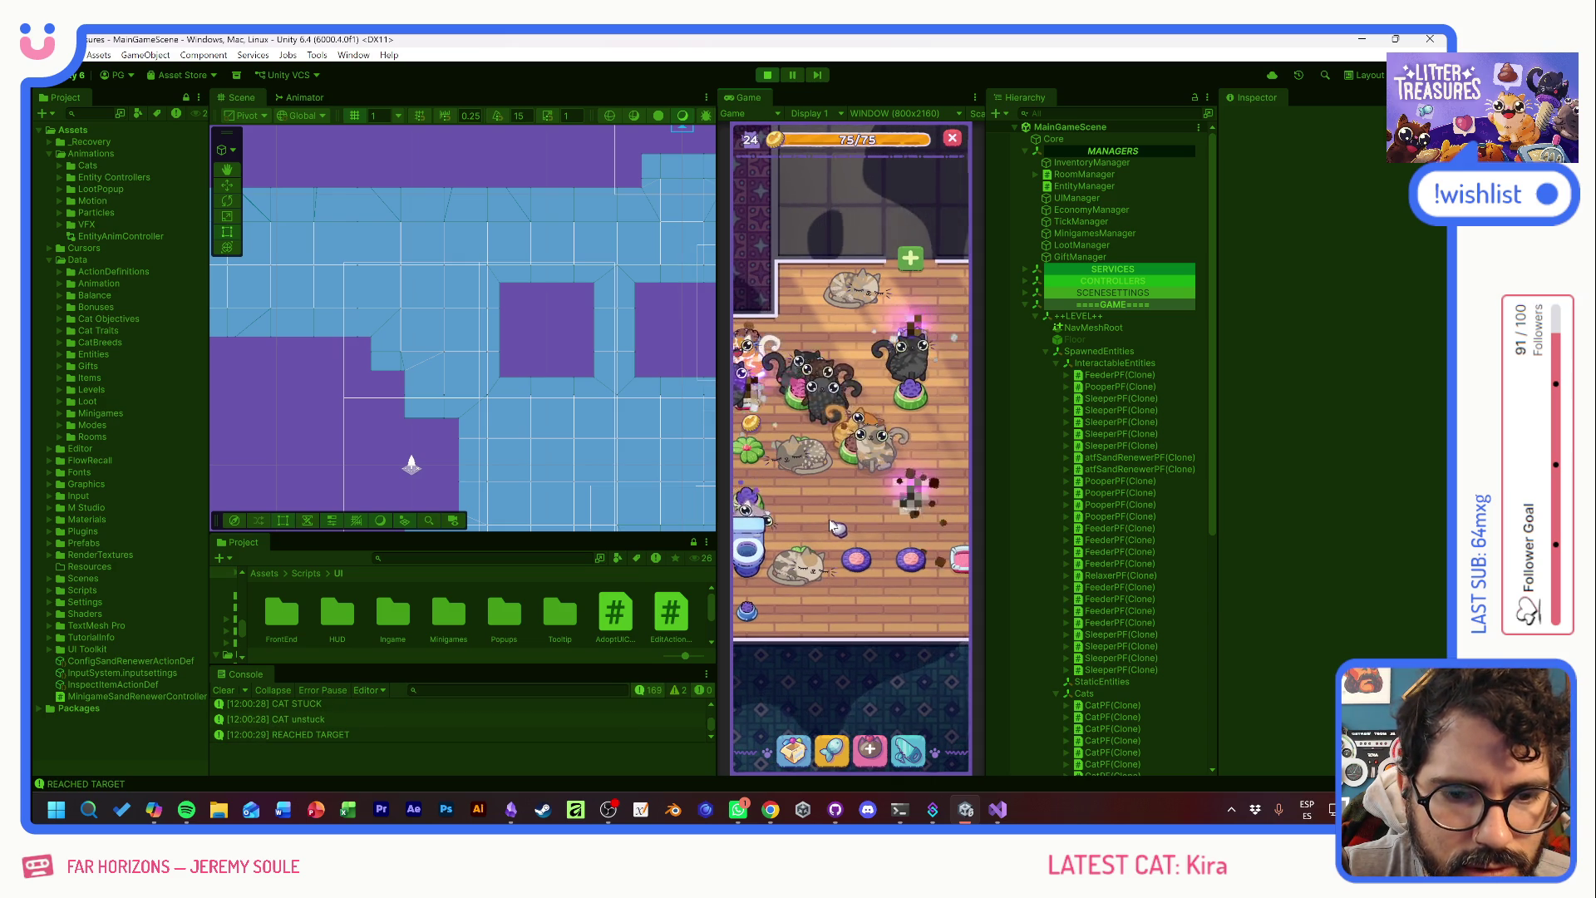
{"action": "left_click", "coordinate": [785, 440]}
{"action": "left_click", "coordinate": [837, 470]}
{"action": "left_click", "coordinate": [851, 511]}
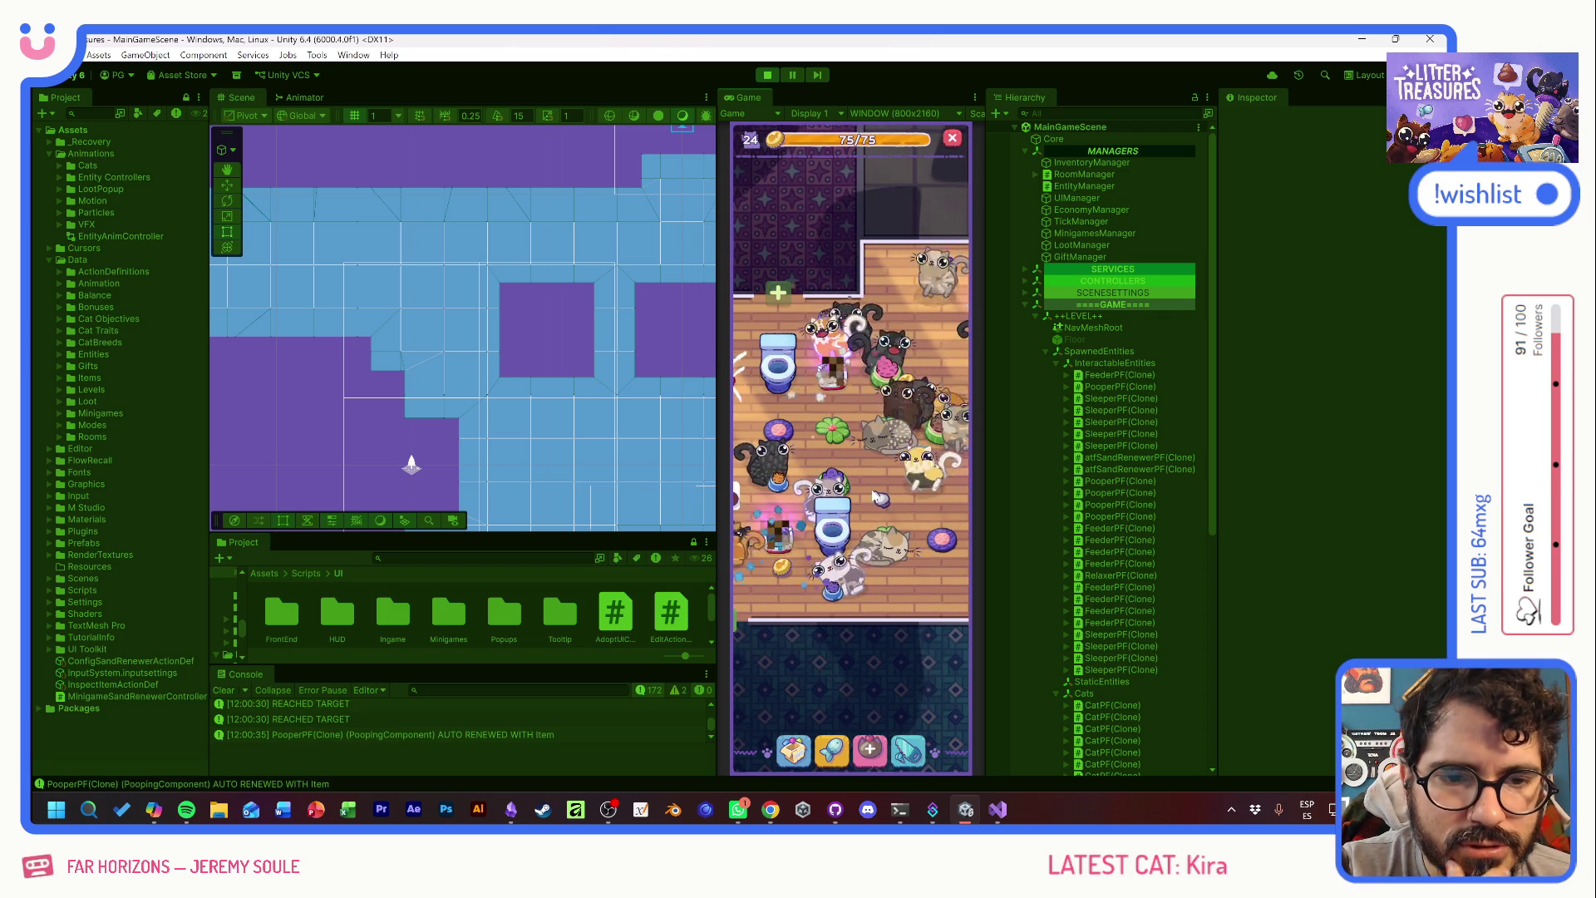
{"action": "left_click_drag", "start_coordinate": [876, 501], "coordinate": [931, 507]}
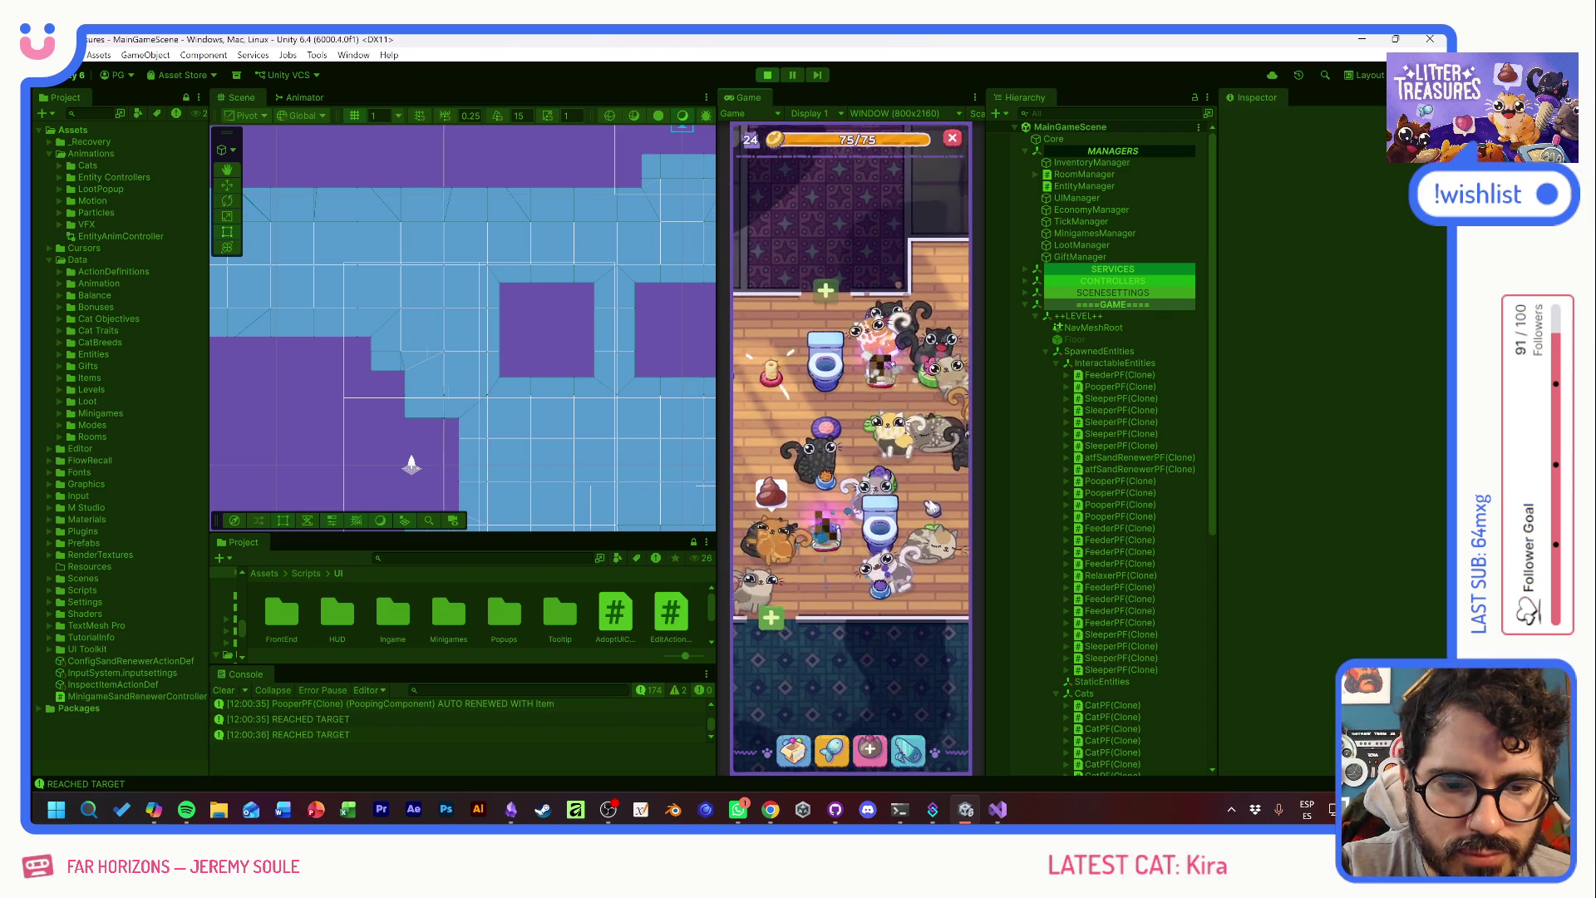
- Scoop the sand box's treasure and guide the diamond along the path through two rounds
{"action": "left_click", "coordinate": [829, 576]}
{"action": "left_click_drag", "start_coordinate": [829, 575], "coordinate": [868, 607]}
{"action": "left_click", "coordinate": [867, 607]}
{"action": "left_click", "coordinate": [802, 737]}
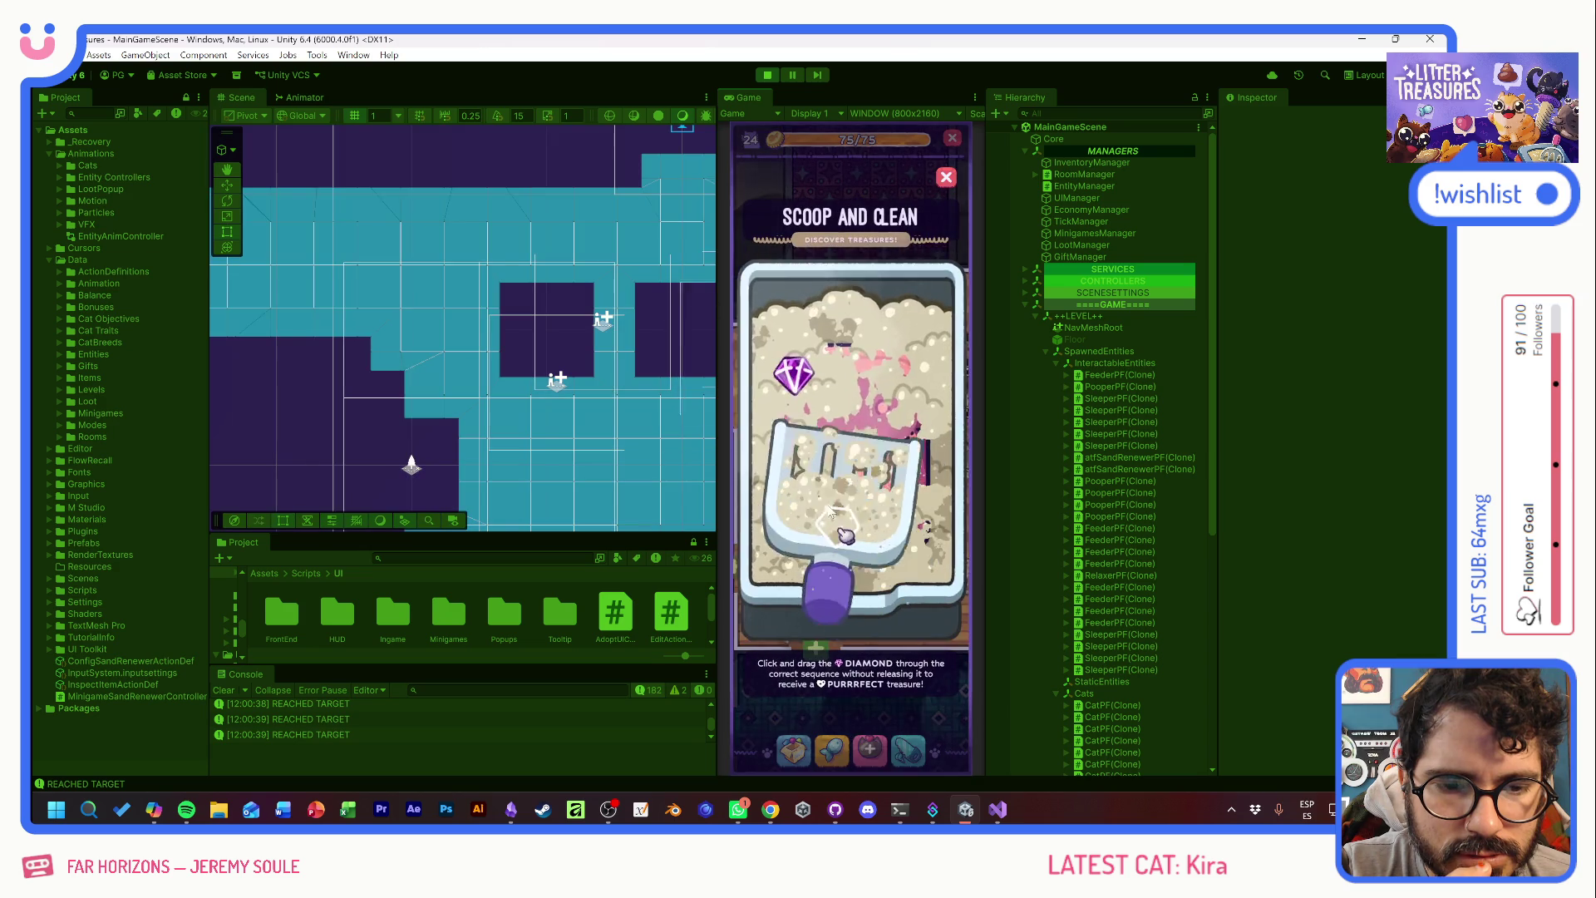
{"action": "left_click_drag", "start_coordinate": [784, 452], "coordinate": [888, 446]}
{"action": "left_click", "coordinate": [888, 446]}
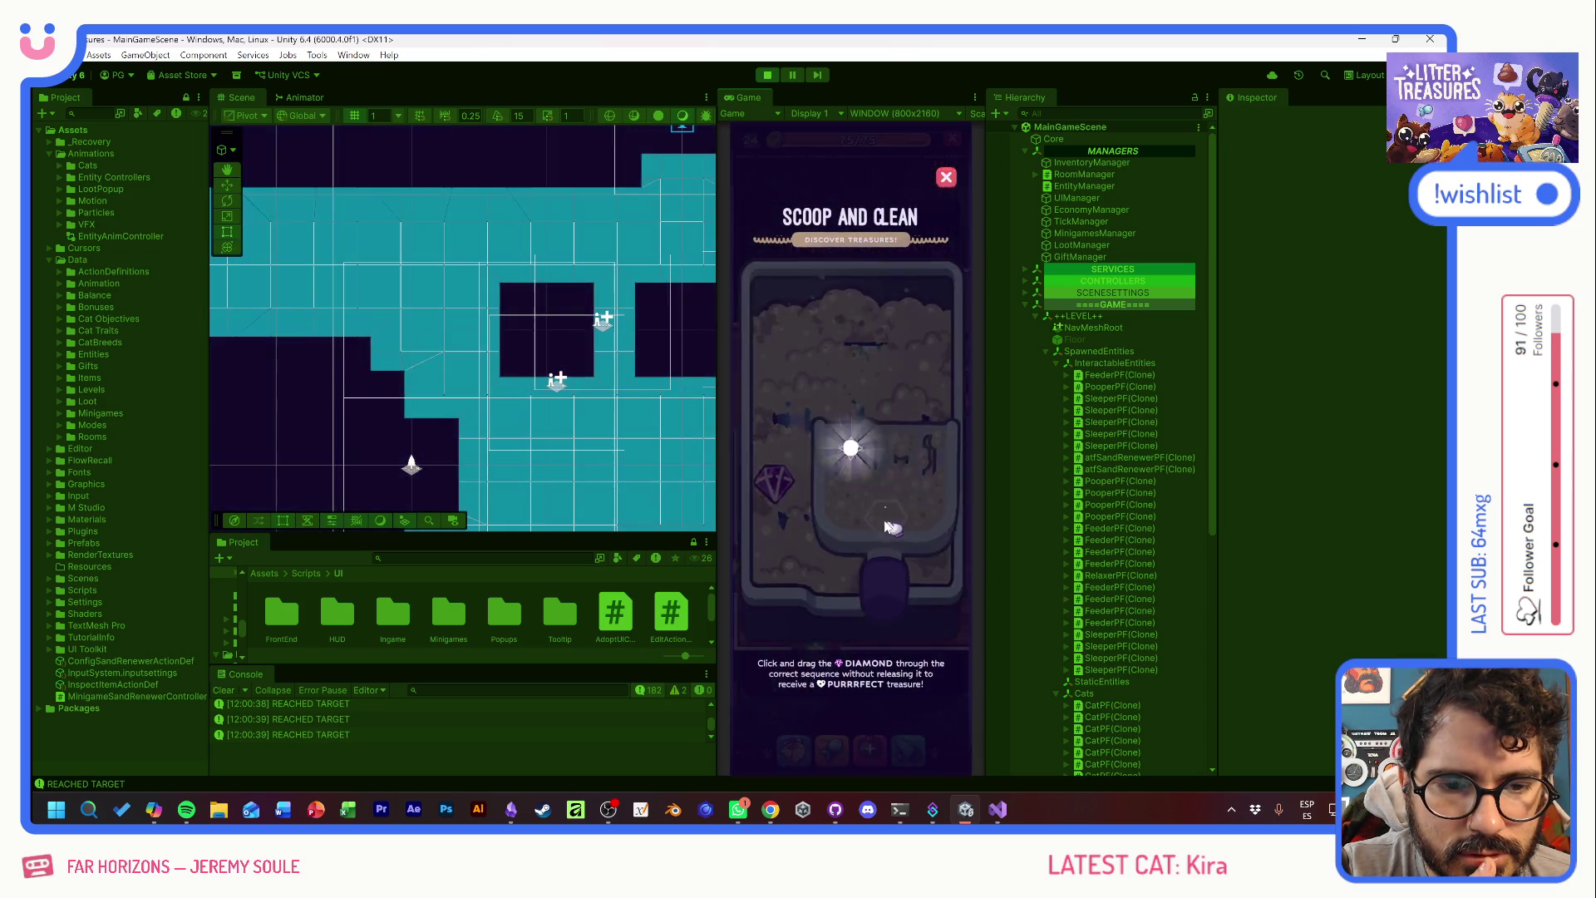
{"action": "mouse_move", "coordinate": [783, 484]}
{"action": "left_mouse_down"}
{"action": "mouse_move", "coordinate": [873, 523]}
{"action": "mouse_move", "coordinate": [786, 407]}
{"action": "left_mouse_up"}
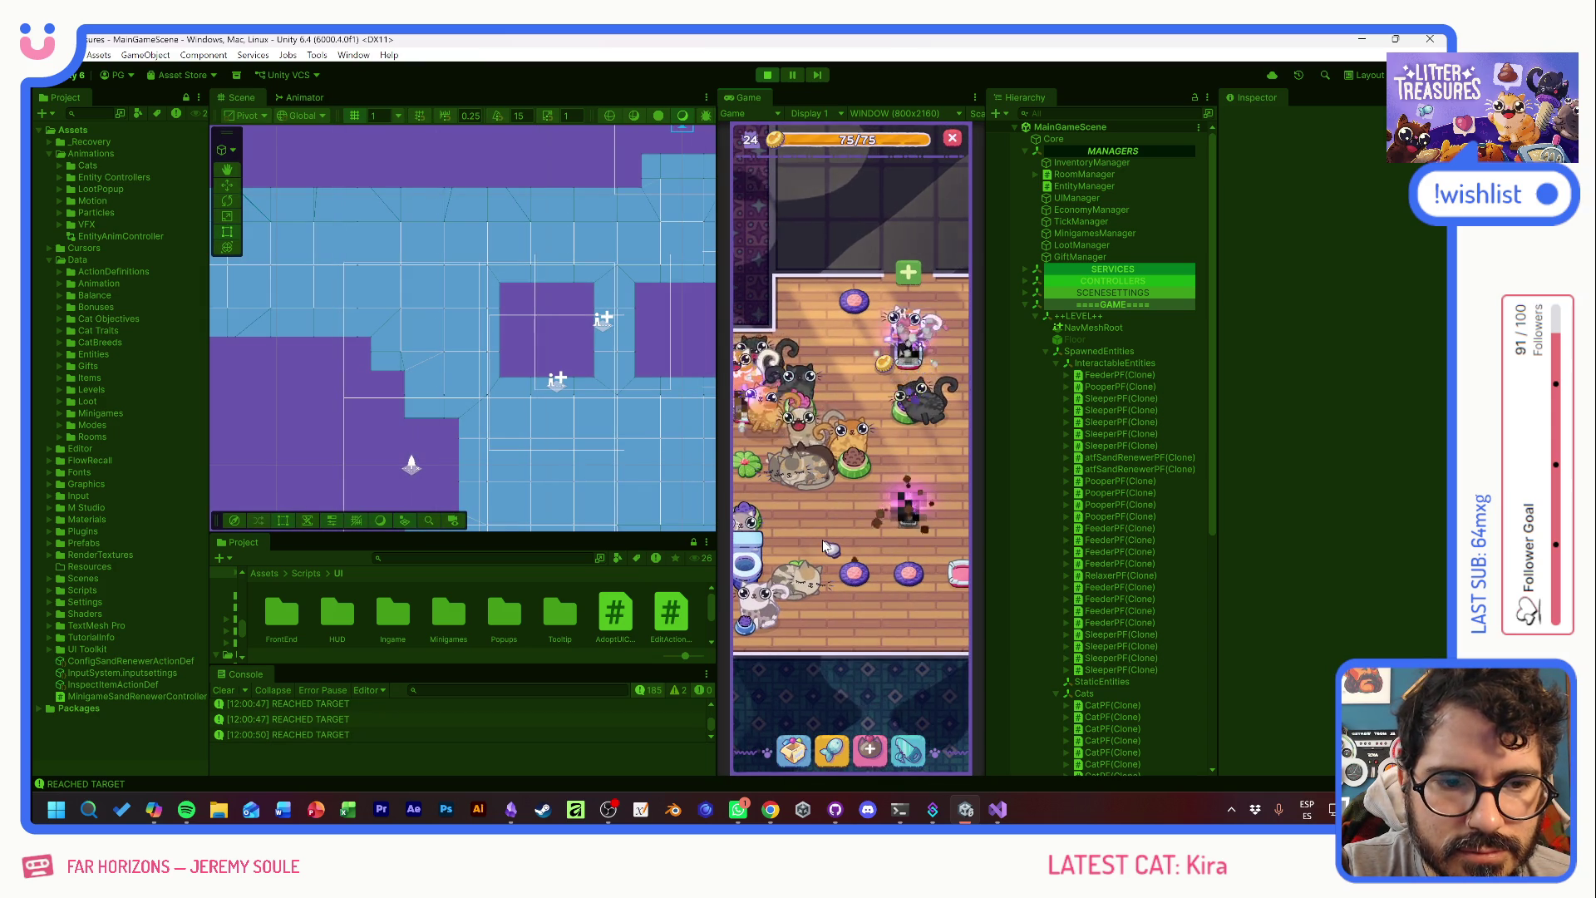
{"action": "left_click", "coordinate": [854, 443]}
{"action": "left_click", "coordinate": [886, 376]}
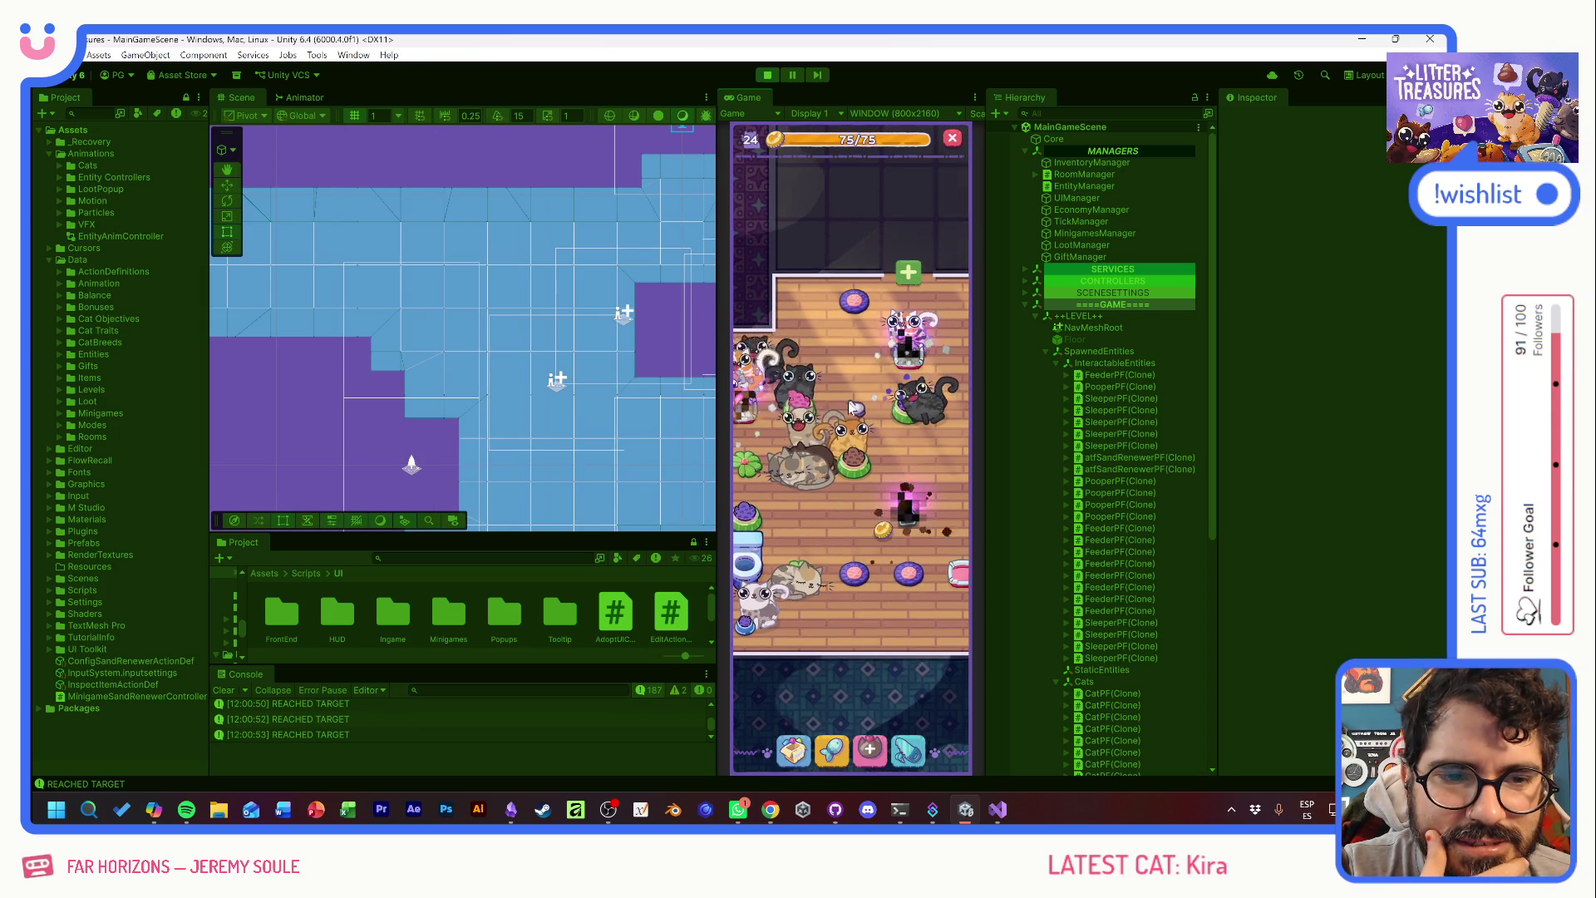
{"action": "left_click", "coordinate": [821, 513]}
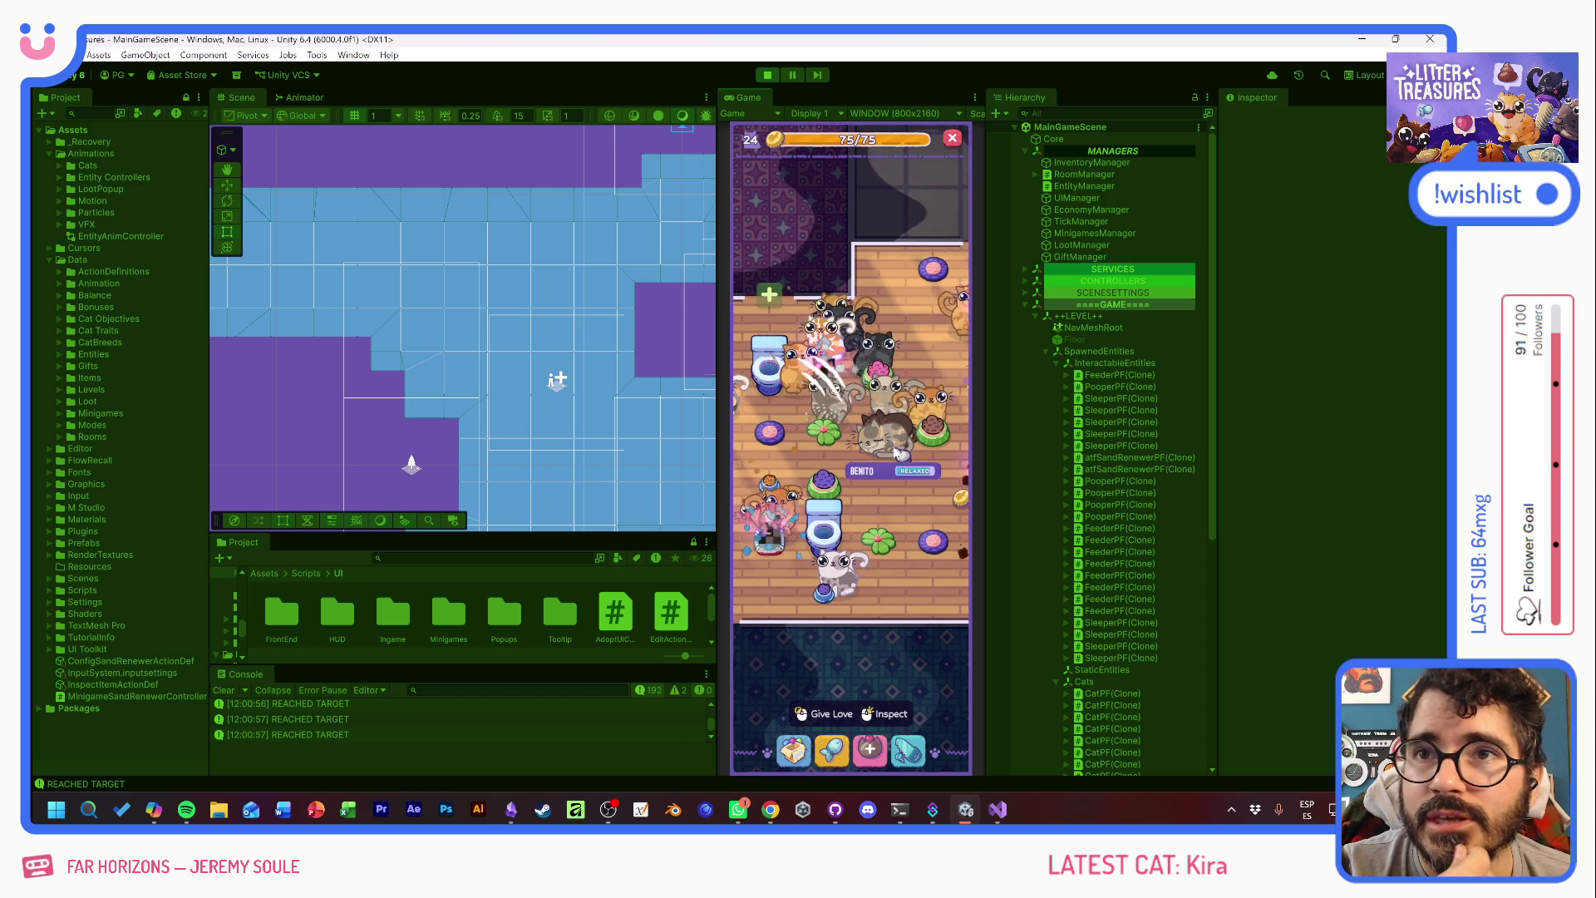
{"action": "left_click", "coordinate": [904, 501]}
{"action": "left_click", "coordinate": [819, 359]}
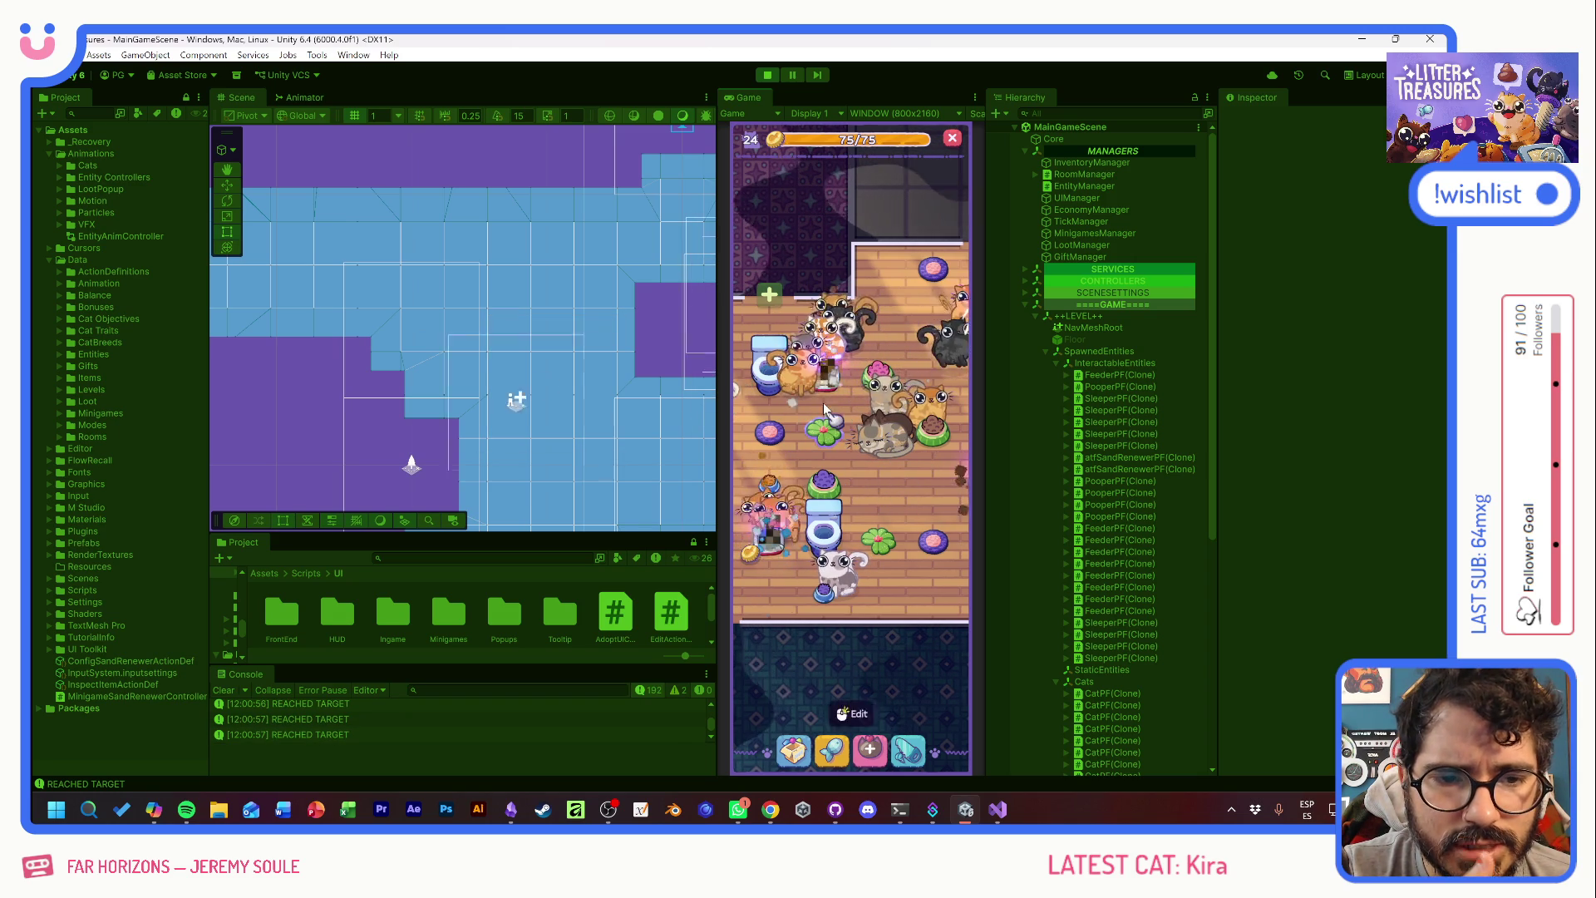
{"action": "left_click", "coordinate": [847, 418]}
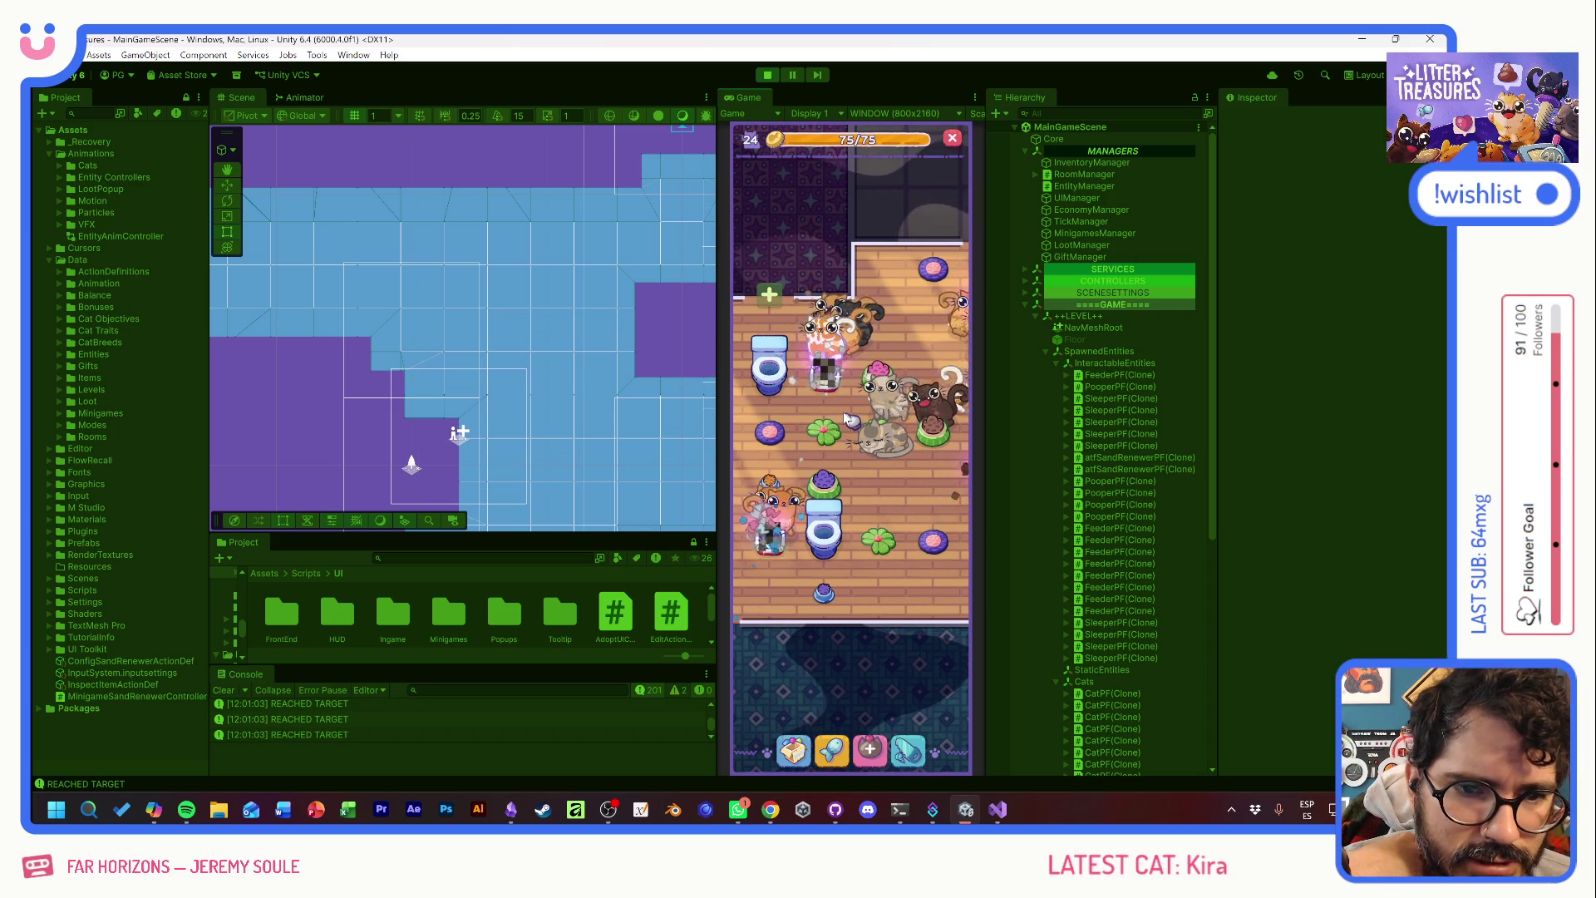
{"action": "left_click", "coordinate": [768, 432]}
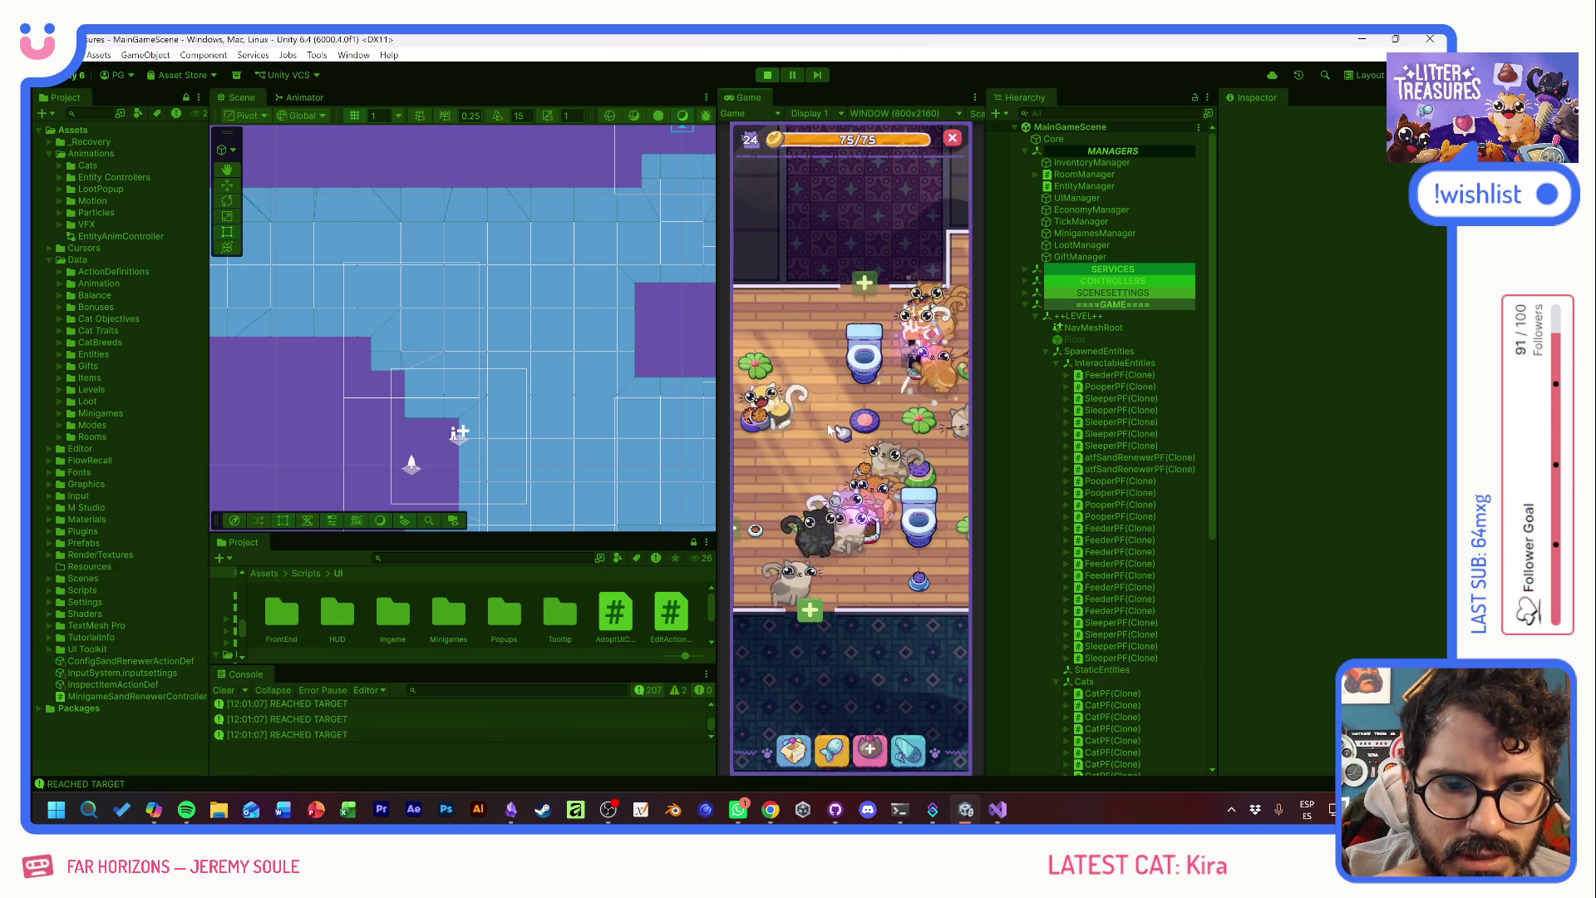
{"action": "left_click", "coordinate": [803, 587]}
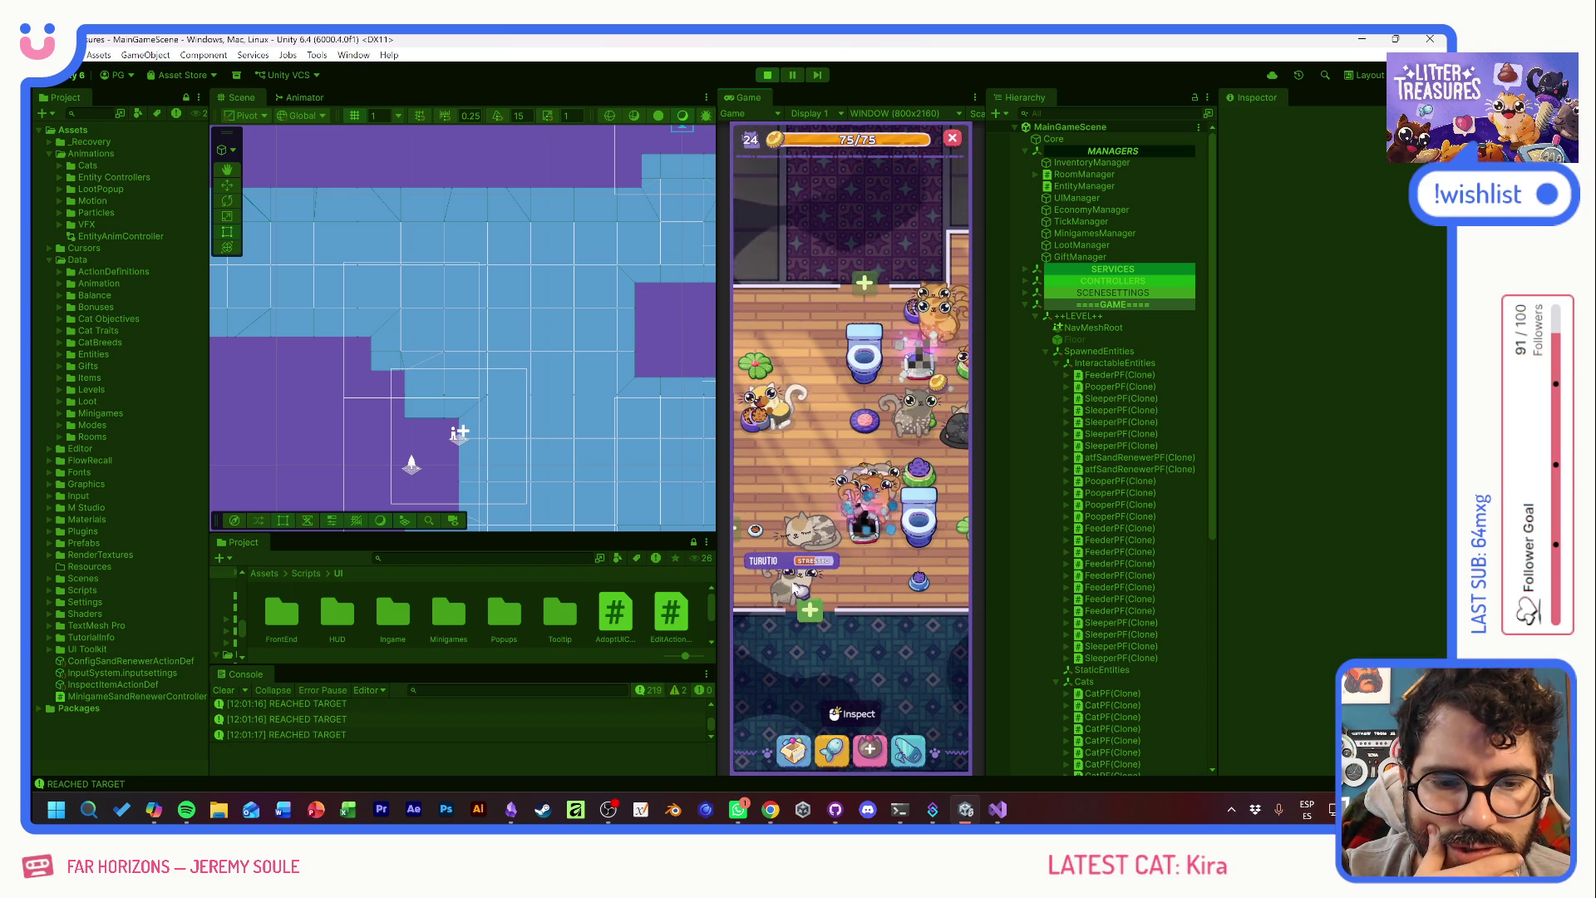
{"action": "left_click_drag", "start_coordinate": [864, 592], "coordinate": [858, 562]}
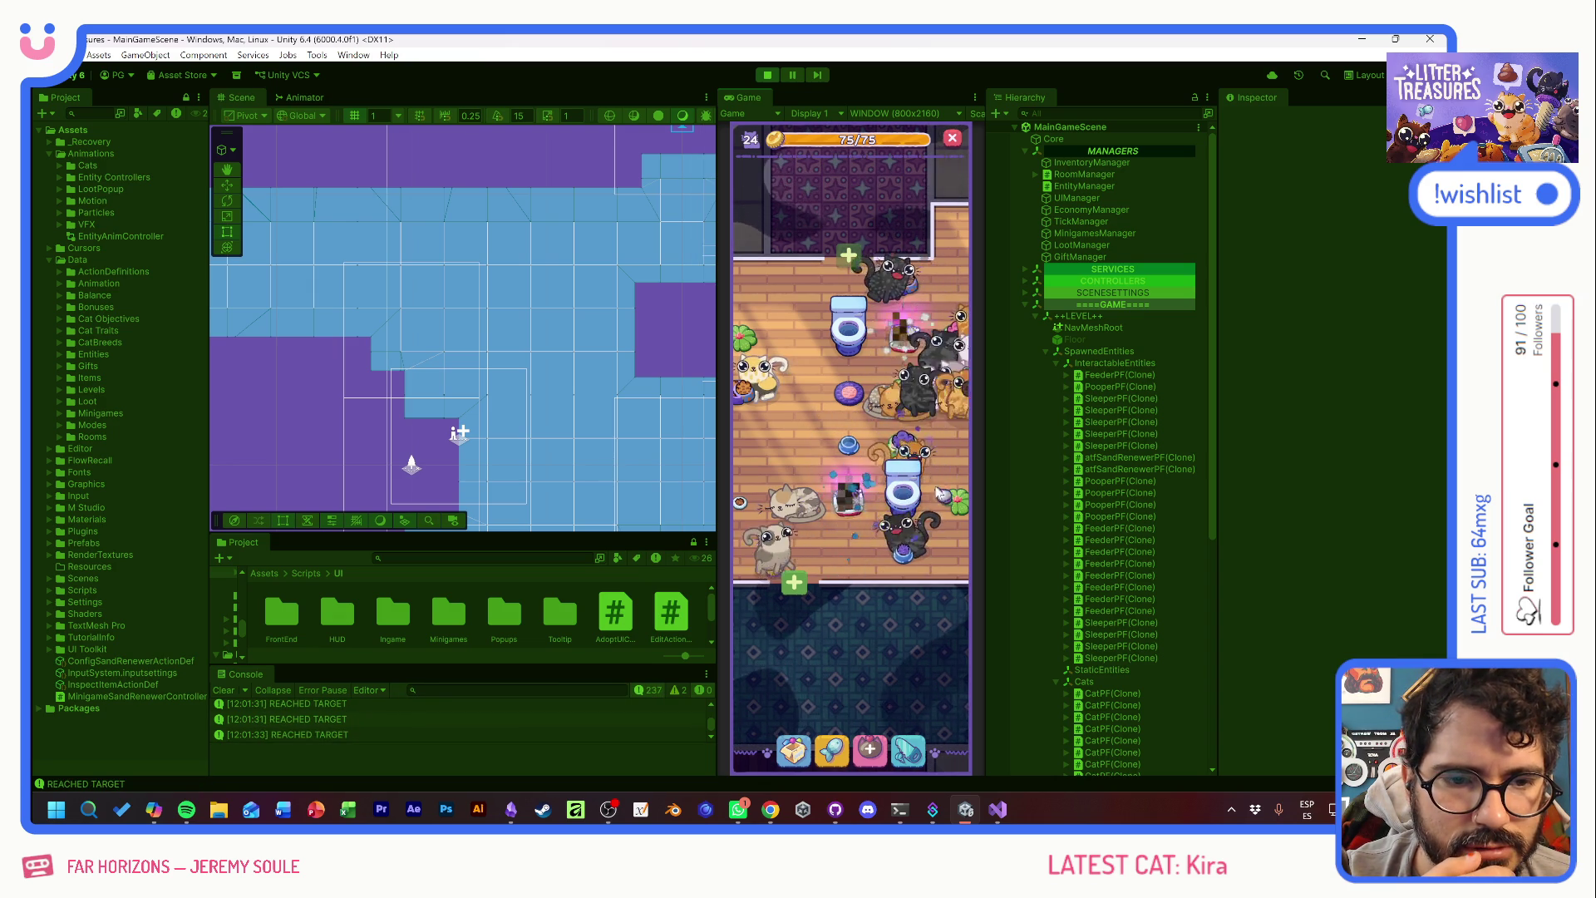
{"action": "mouse_move", "coordinate": [873, 436]}
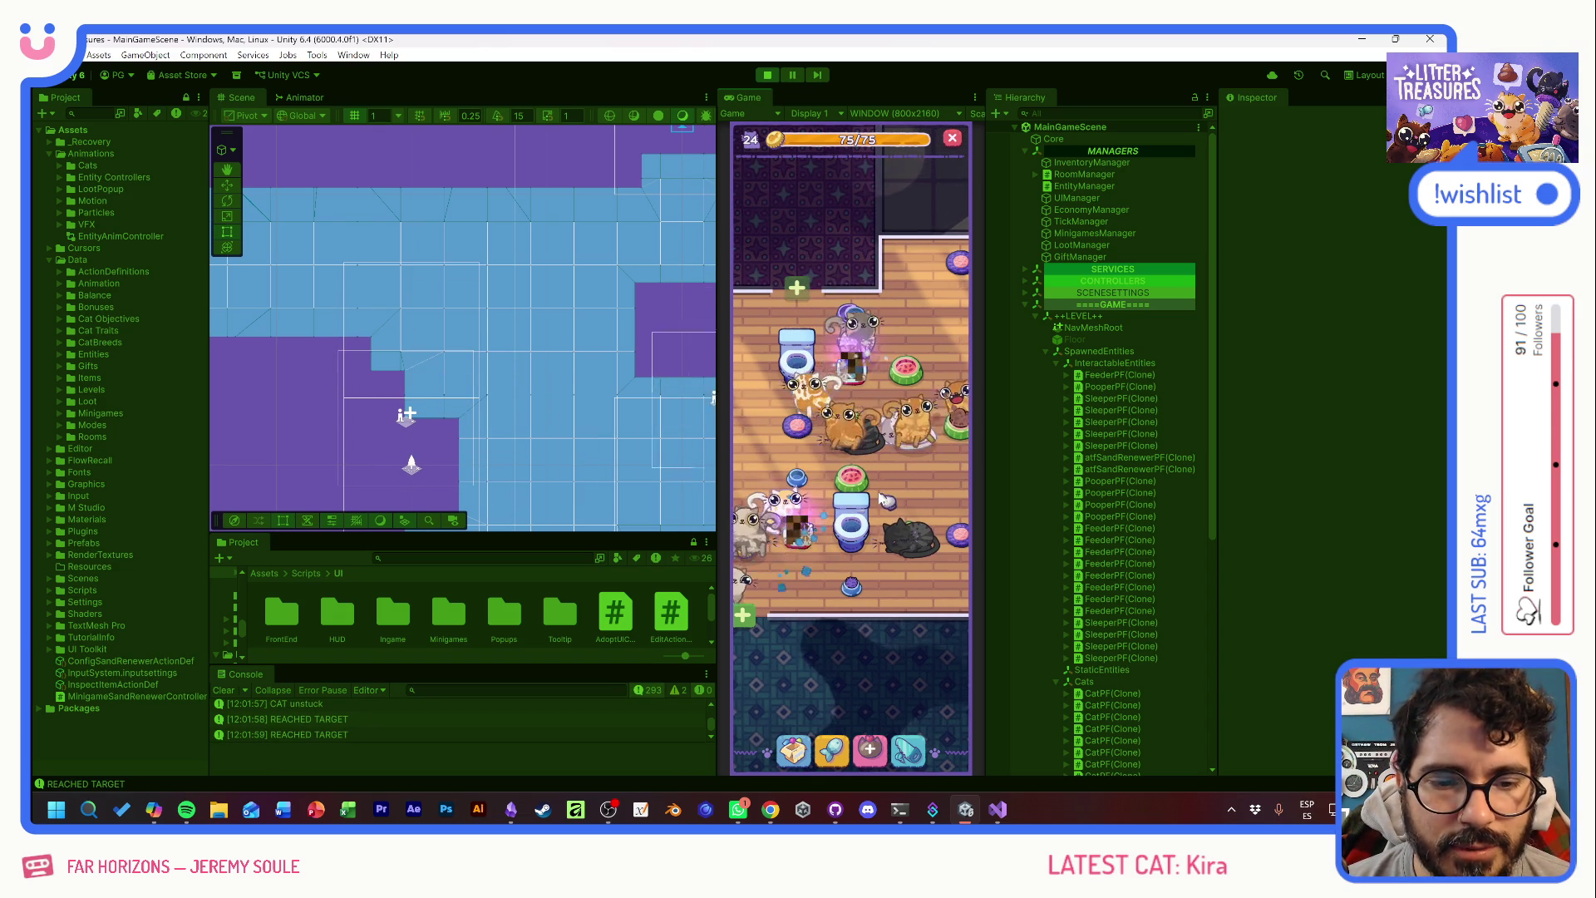
{"action": "scroll", "coordinate": [844, 507], "scroll_direction": "down", "scroll_amount": 2}
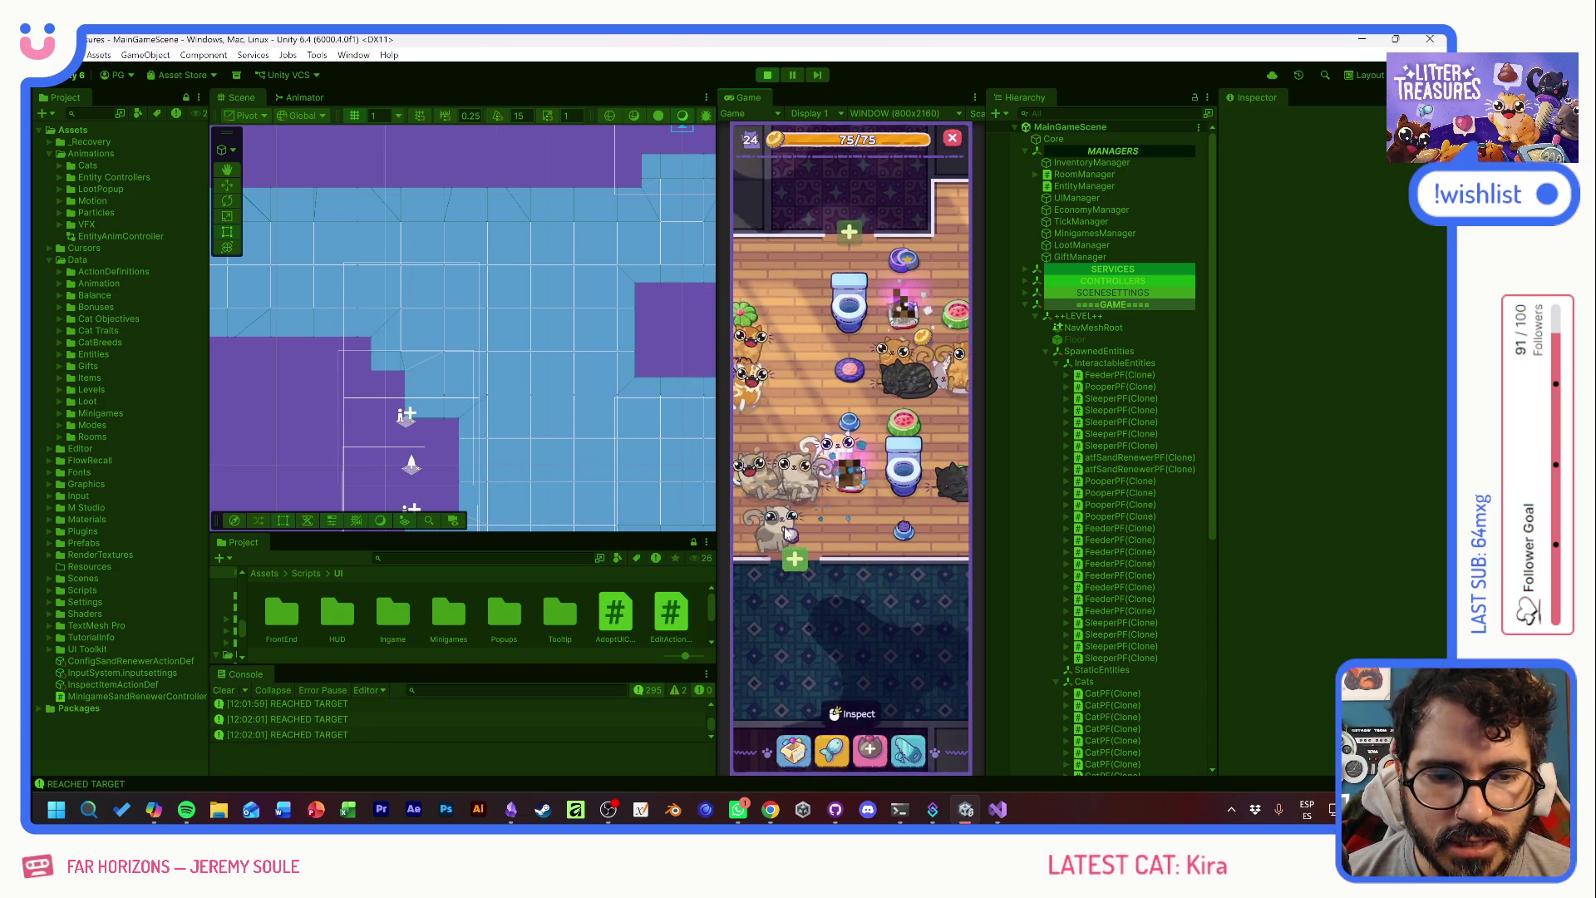
{"action": "mouse_move", "coordinate": [766, 536]}
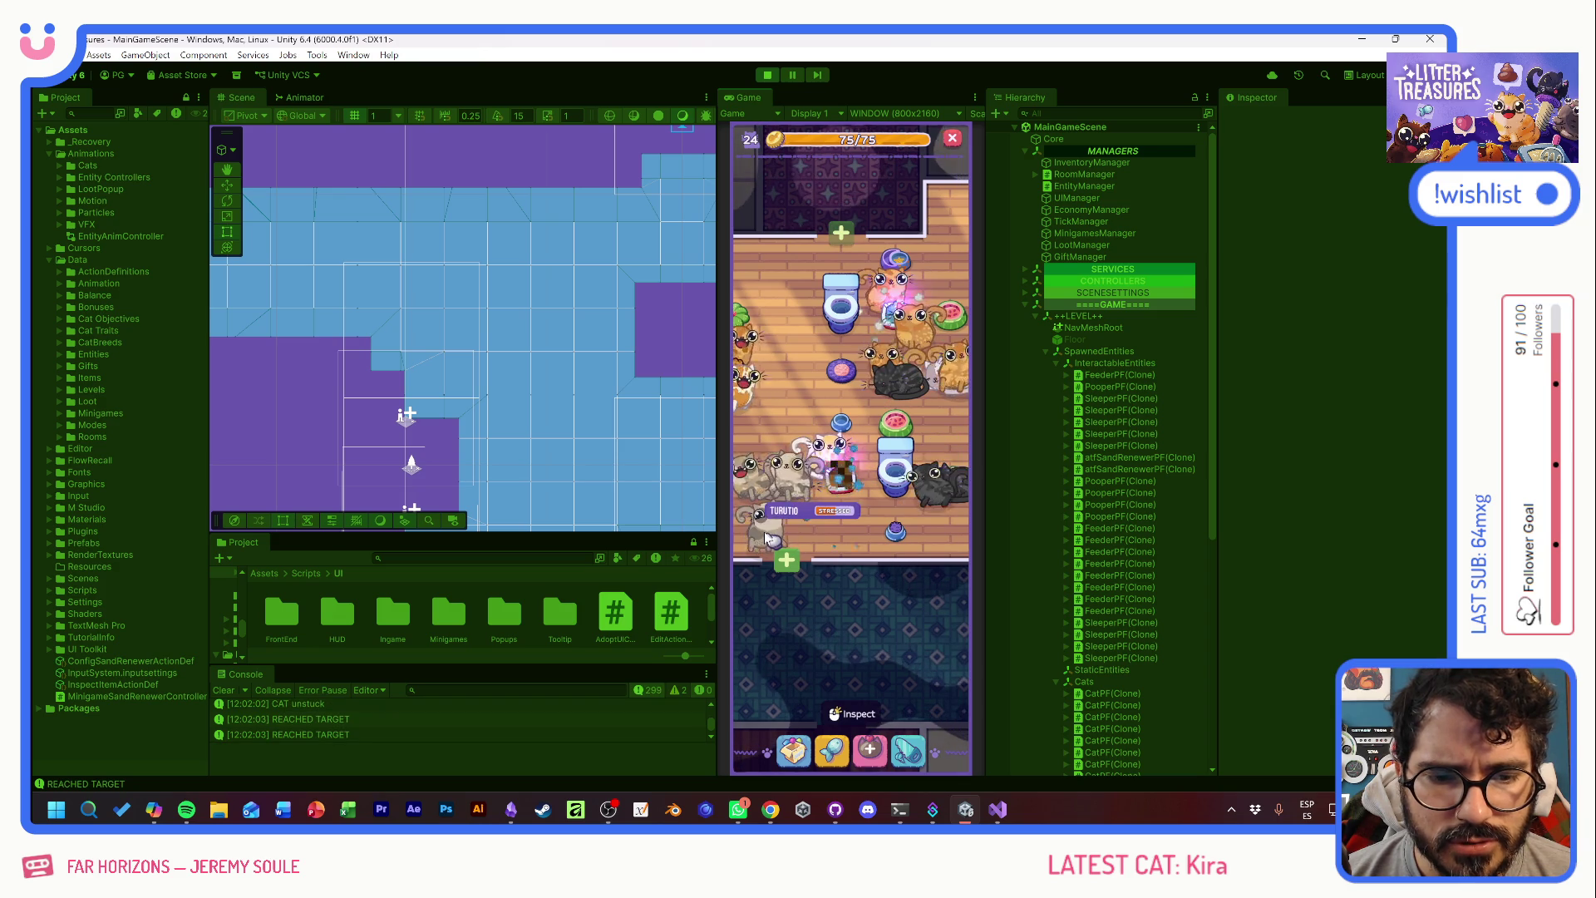
{"action": "left_click_drag", "start_coordinate": [540, 401], "coordinate": [529, 250]}
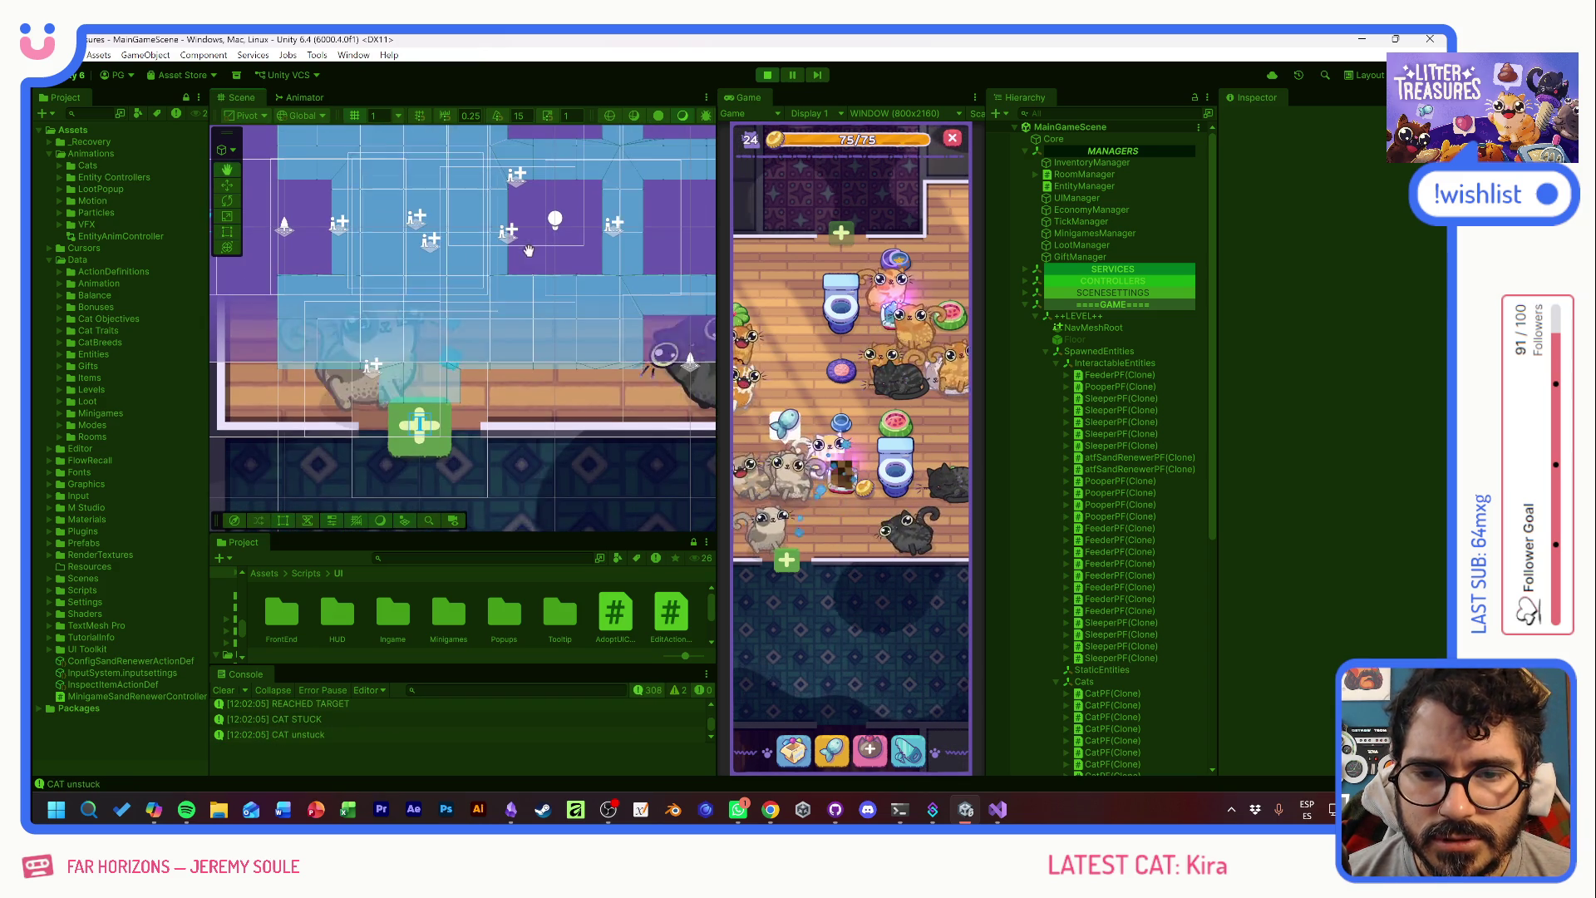
- Select a cat's NeedsCanvas, then its parent CatPF(Clone), and scroll to its Nav Mesh Agent
{"action": "scroll", "coordinate": [416, 354], "scroll_direction": "down", "scroll_amount": 2}
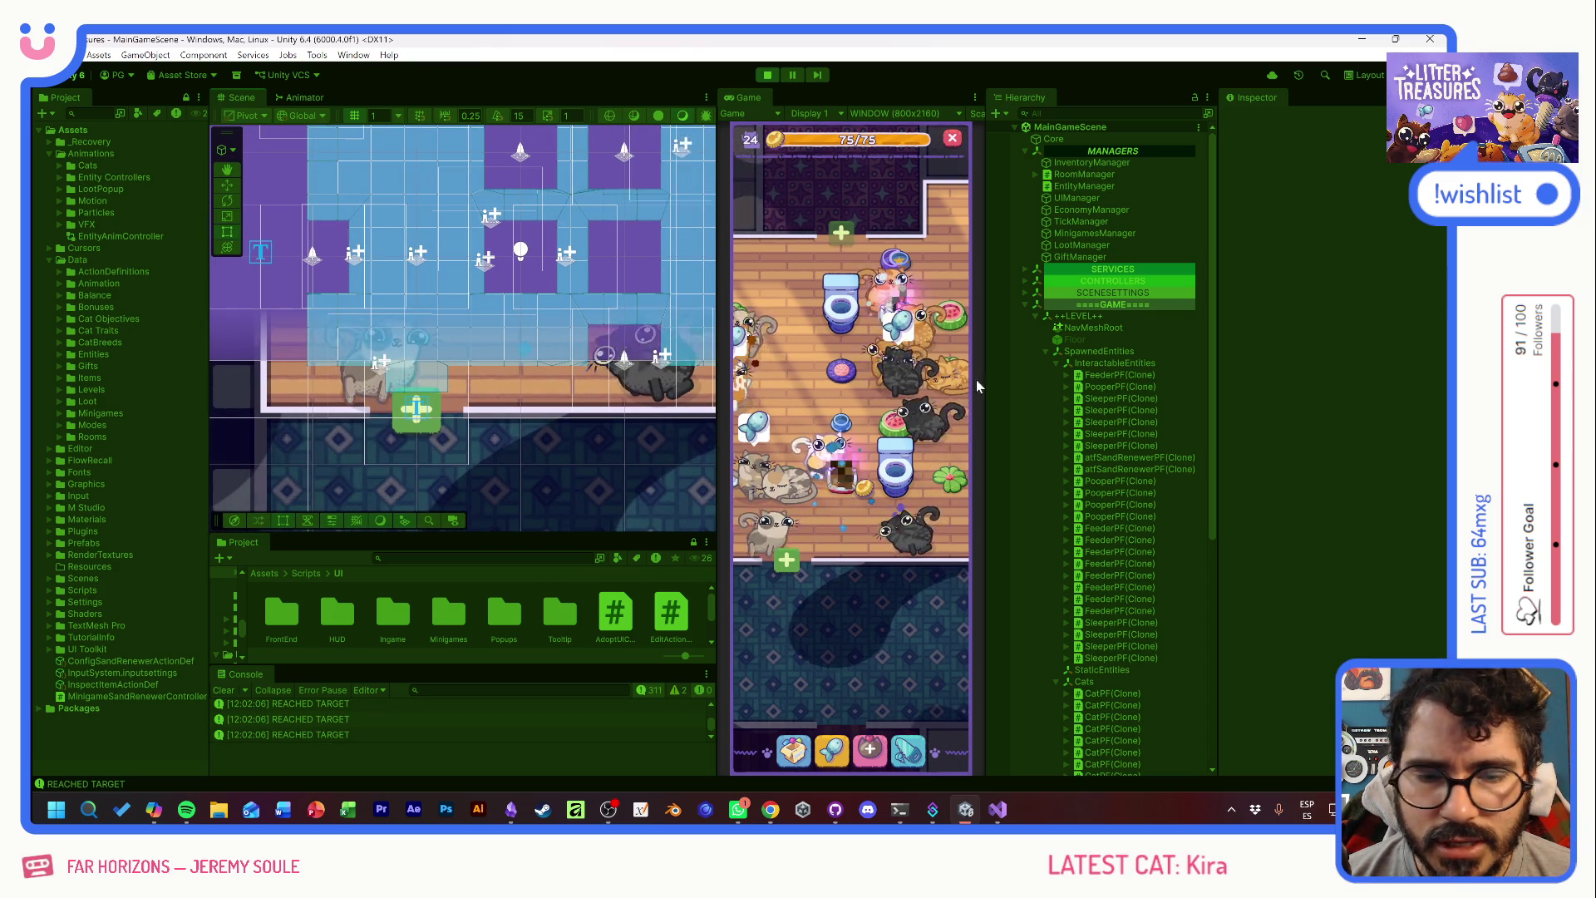
{"action": "left_click", "coordinate": [355, 388]}
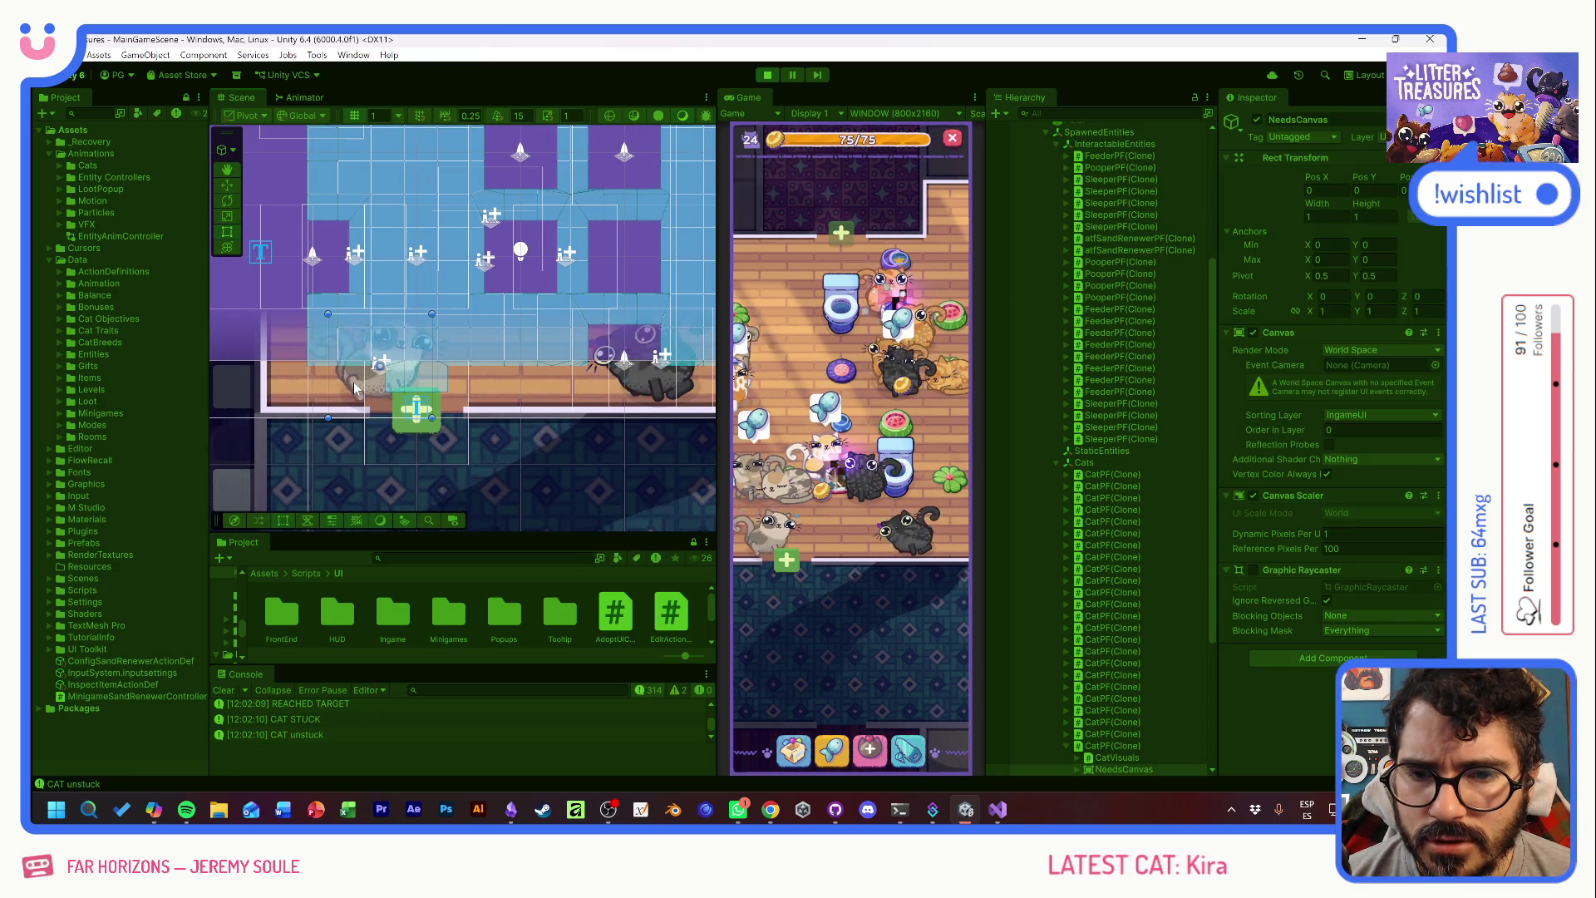
{"action": "scroll", "coordinate": [1120, 596], "scroll_direction": "down", "scroll_amount": 3}
{"action": "left_click", "coordinate": [1102, 568]}
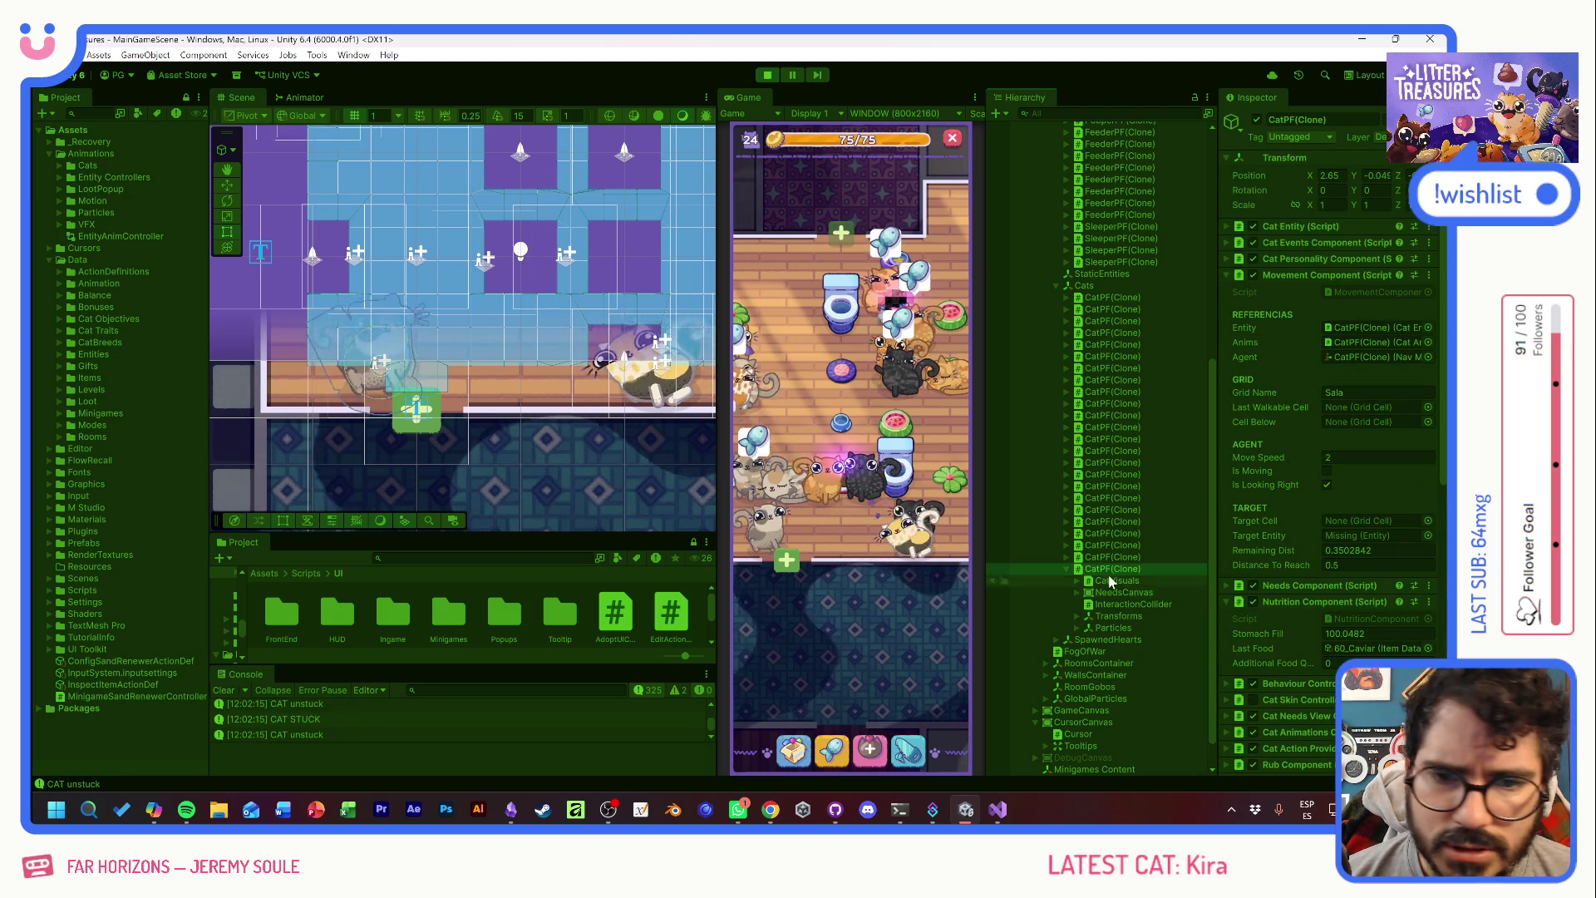
{"action": "scroll", "coordinate": [362, 363], "scroll_direction": "up", "scroll_amount": 3}
{"action": "scroll", "coordinate": [374, 357], "scroll_direction": "down", "scroll_amount": 2}
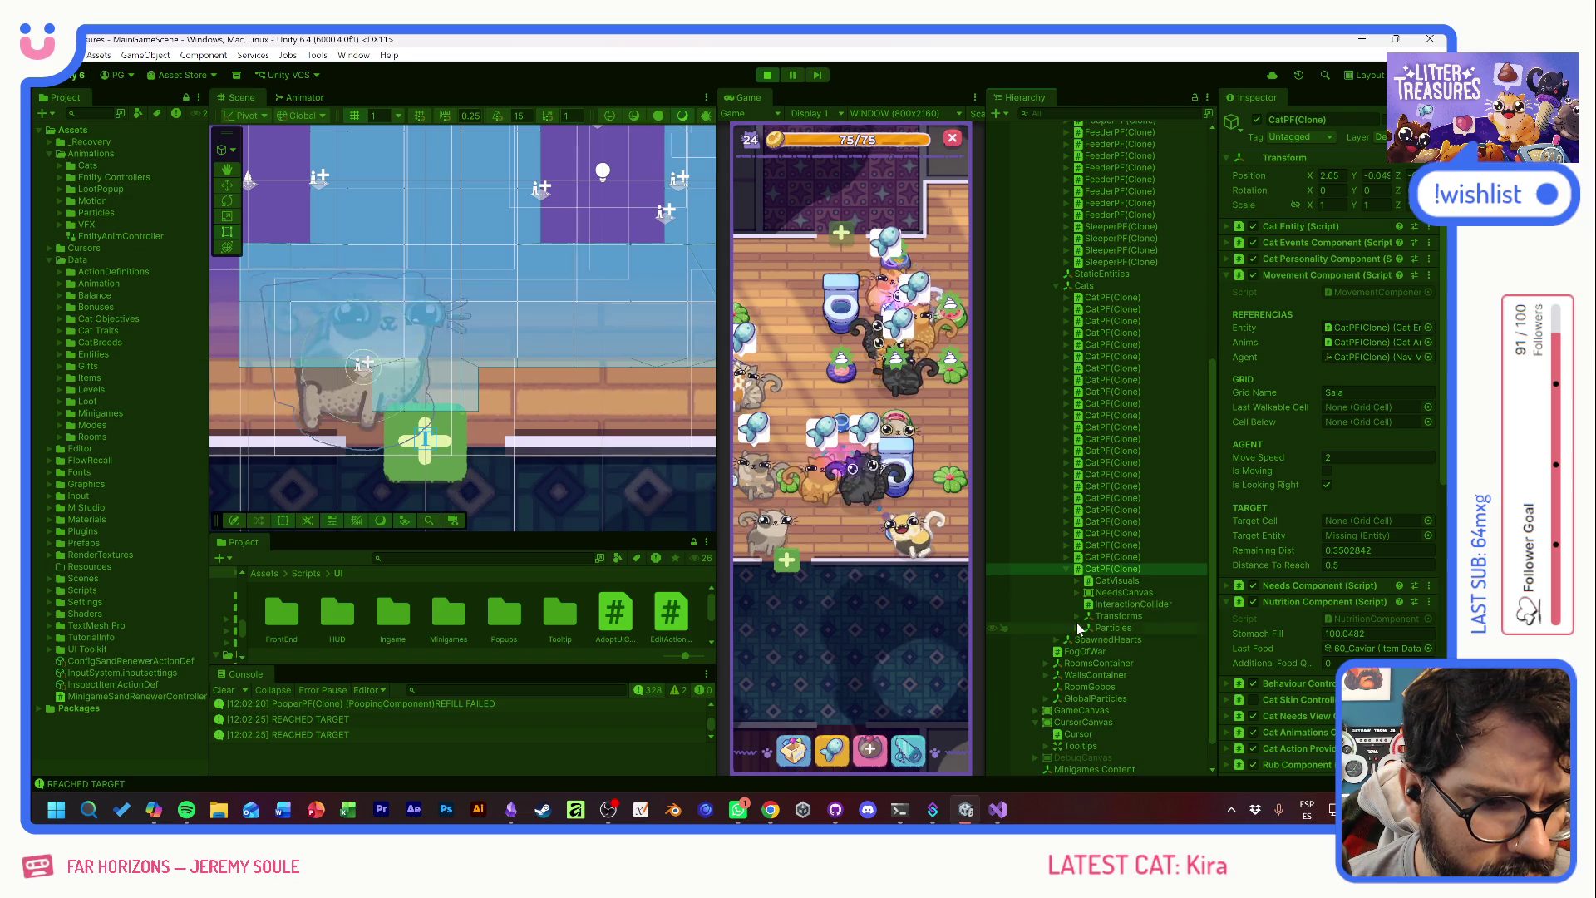
{"action": "scroll", "coordinate": [1304, 630], "scroll_direction": "down", "scroll_amount": 5}
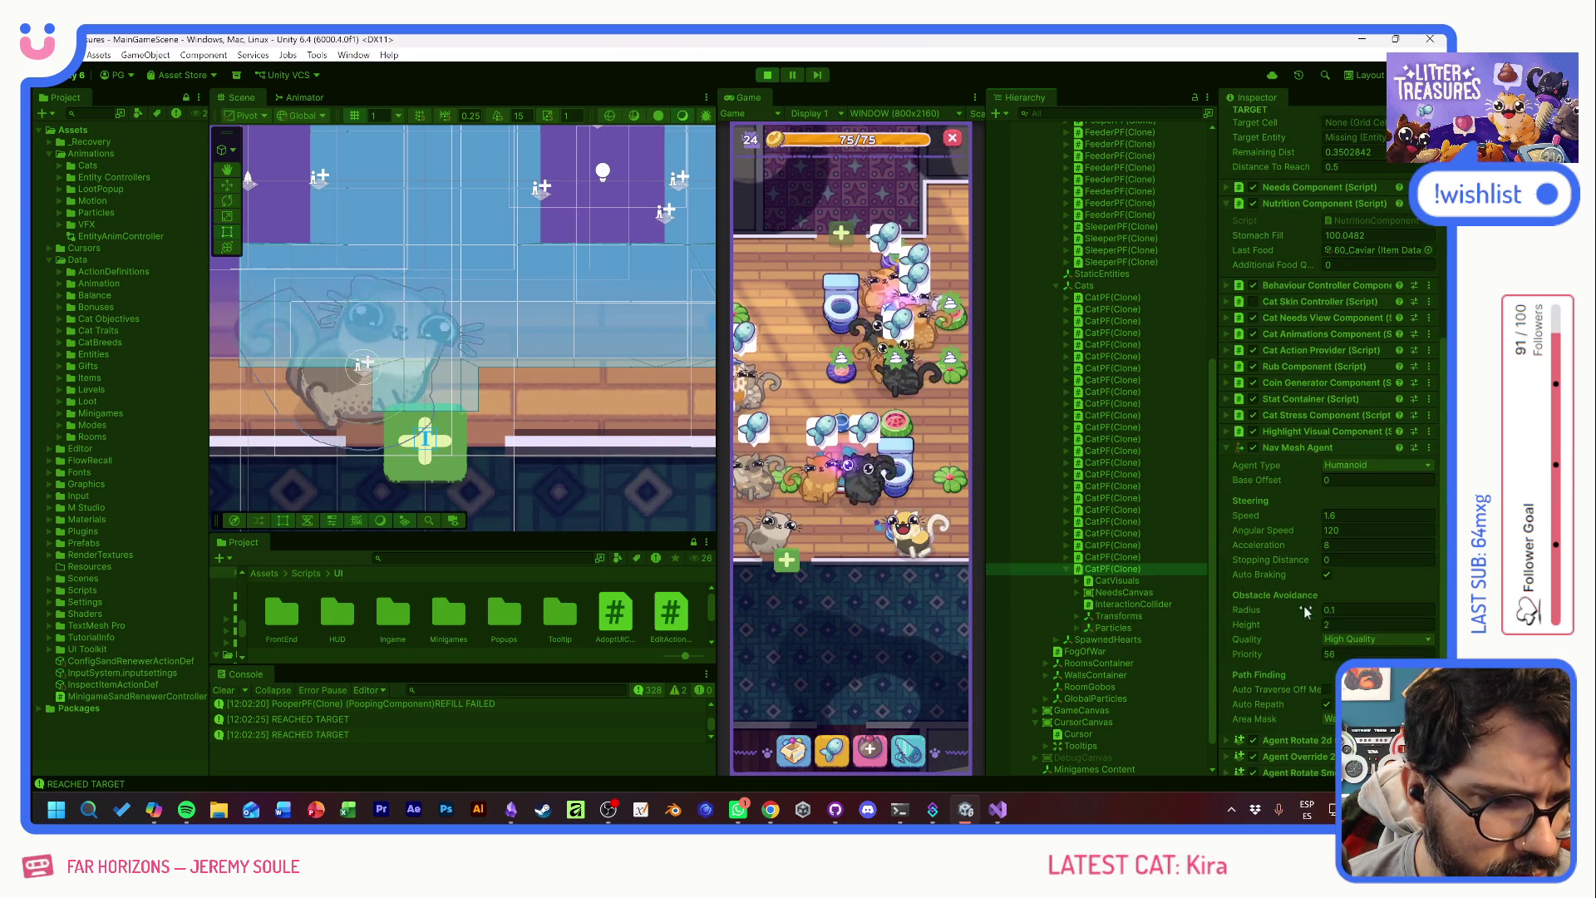
{"action": "left_click", "coordinate": [1338, 480]}
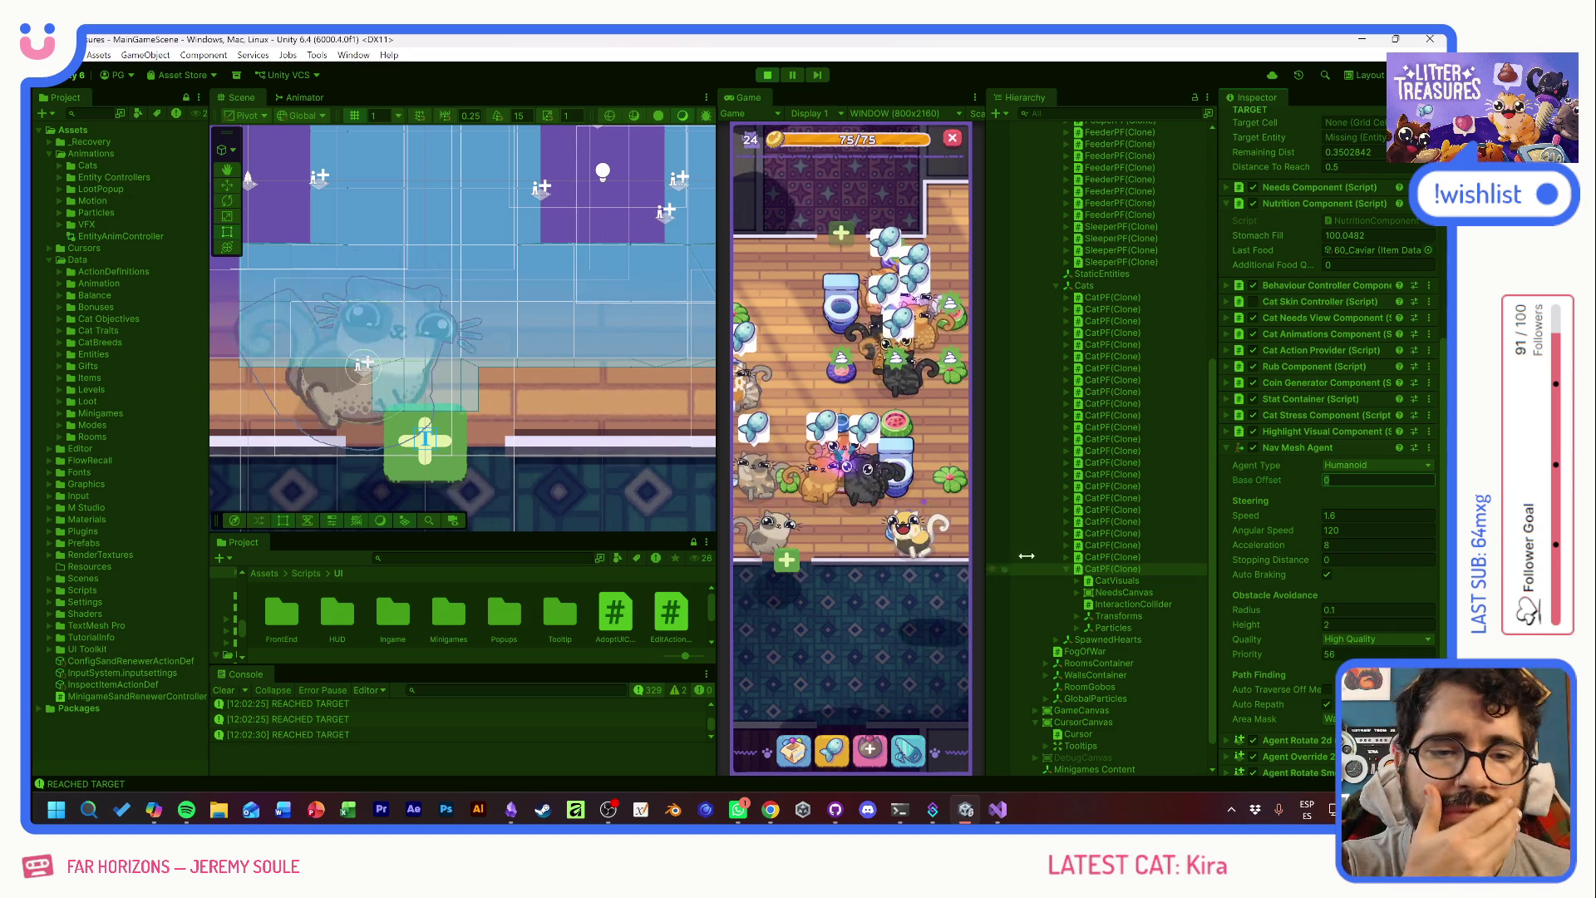
{"action": "left_click", "coordinate": [818, 380]}
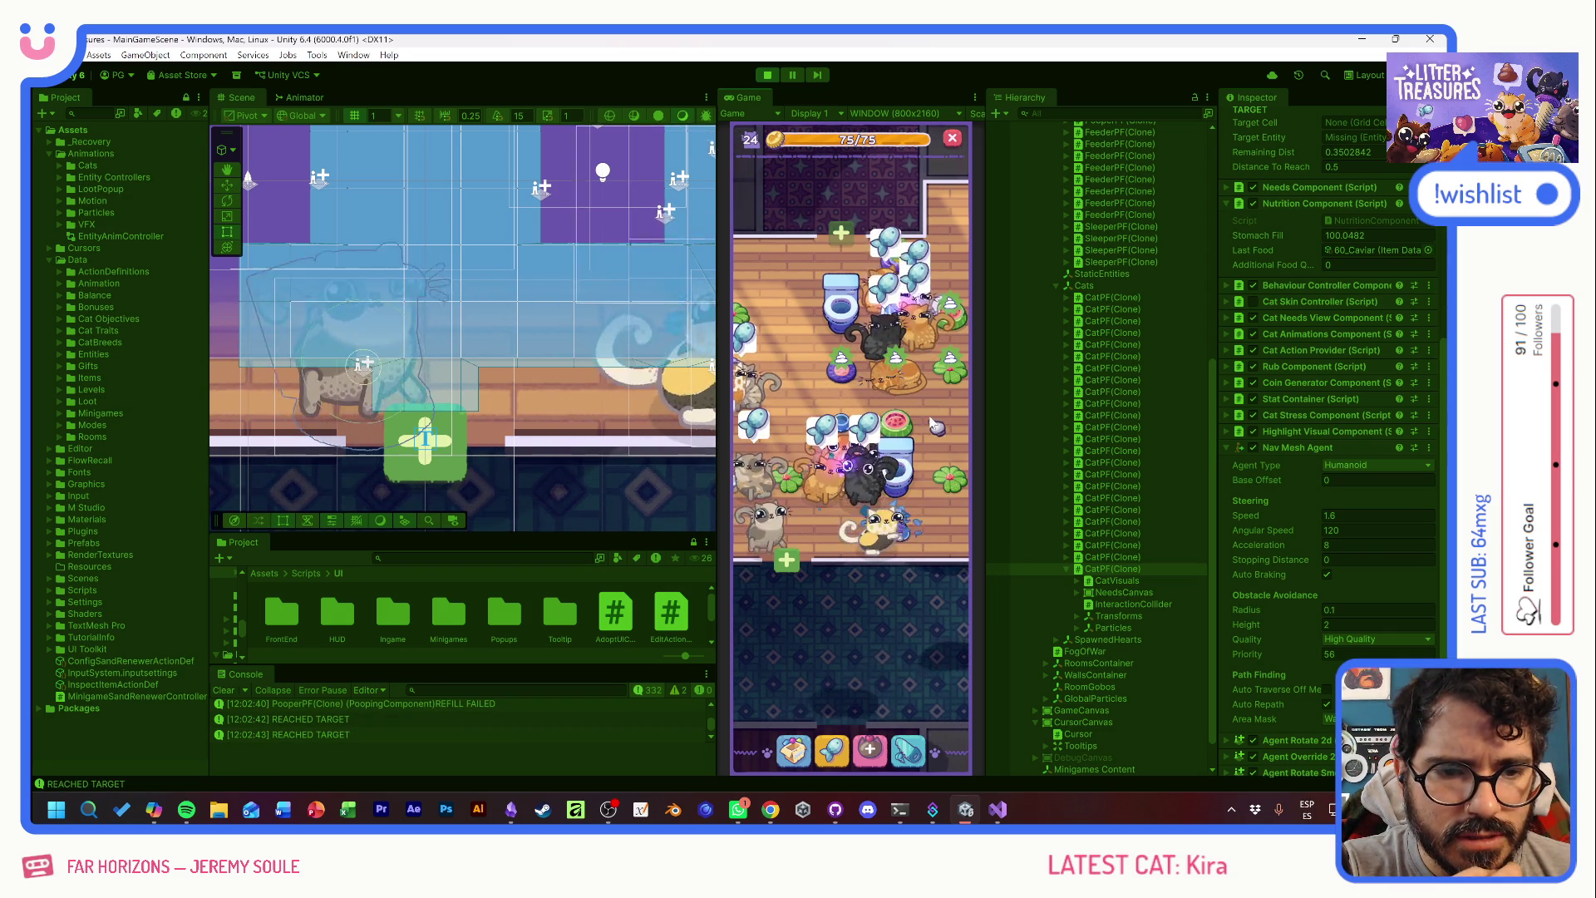
{"action": "left_click", "coordinate": [831, 750]}
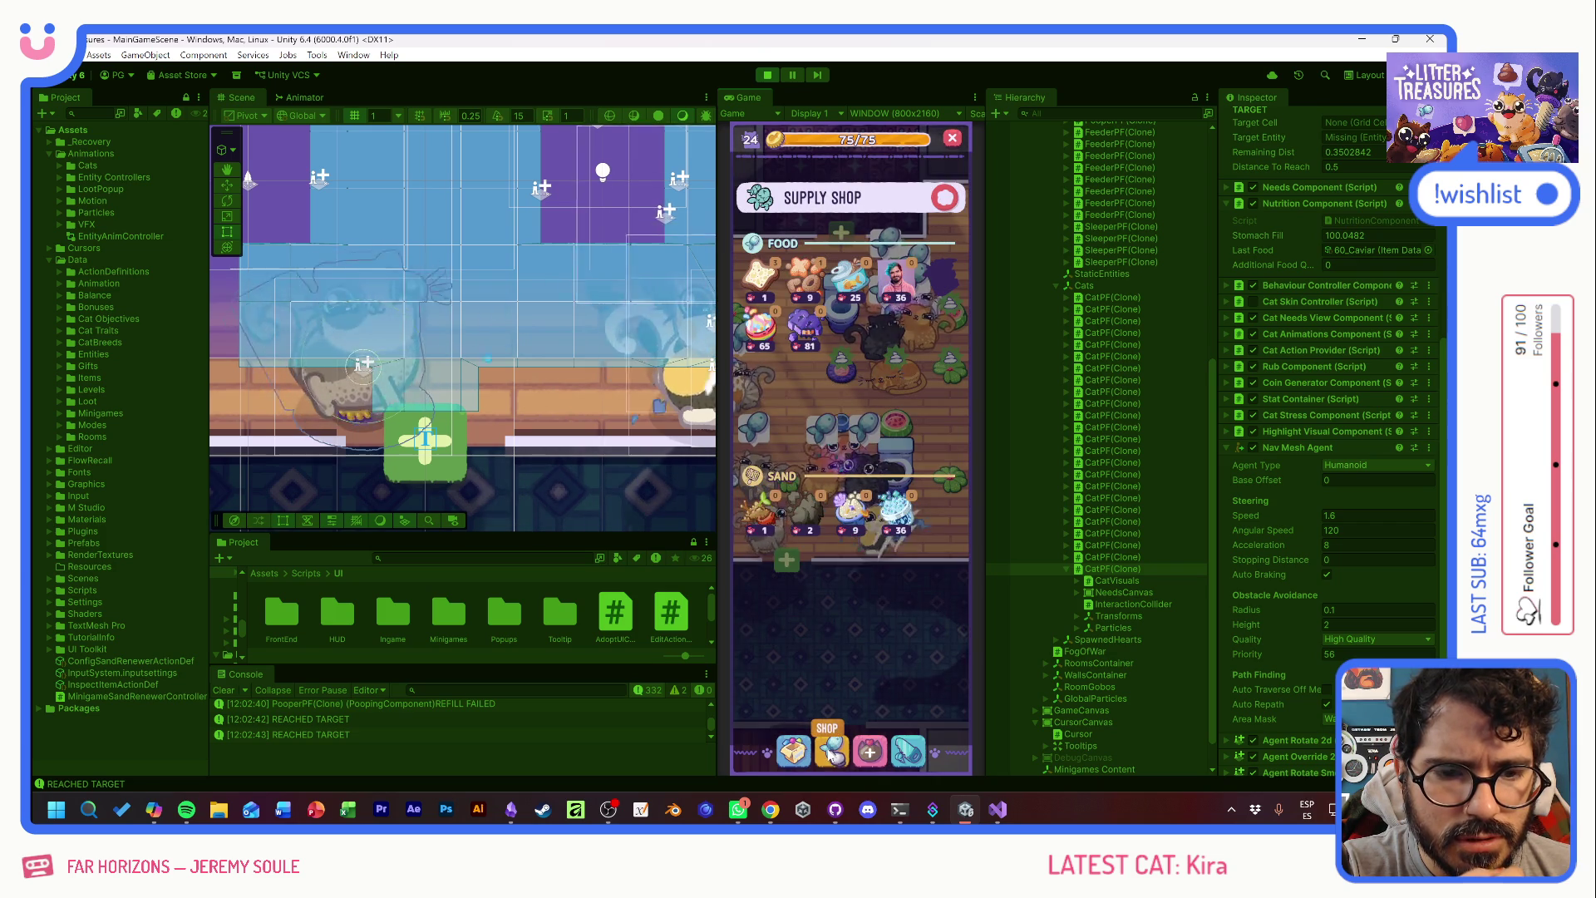
{"action": "left_click", "coordinate": [948, 199]}
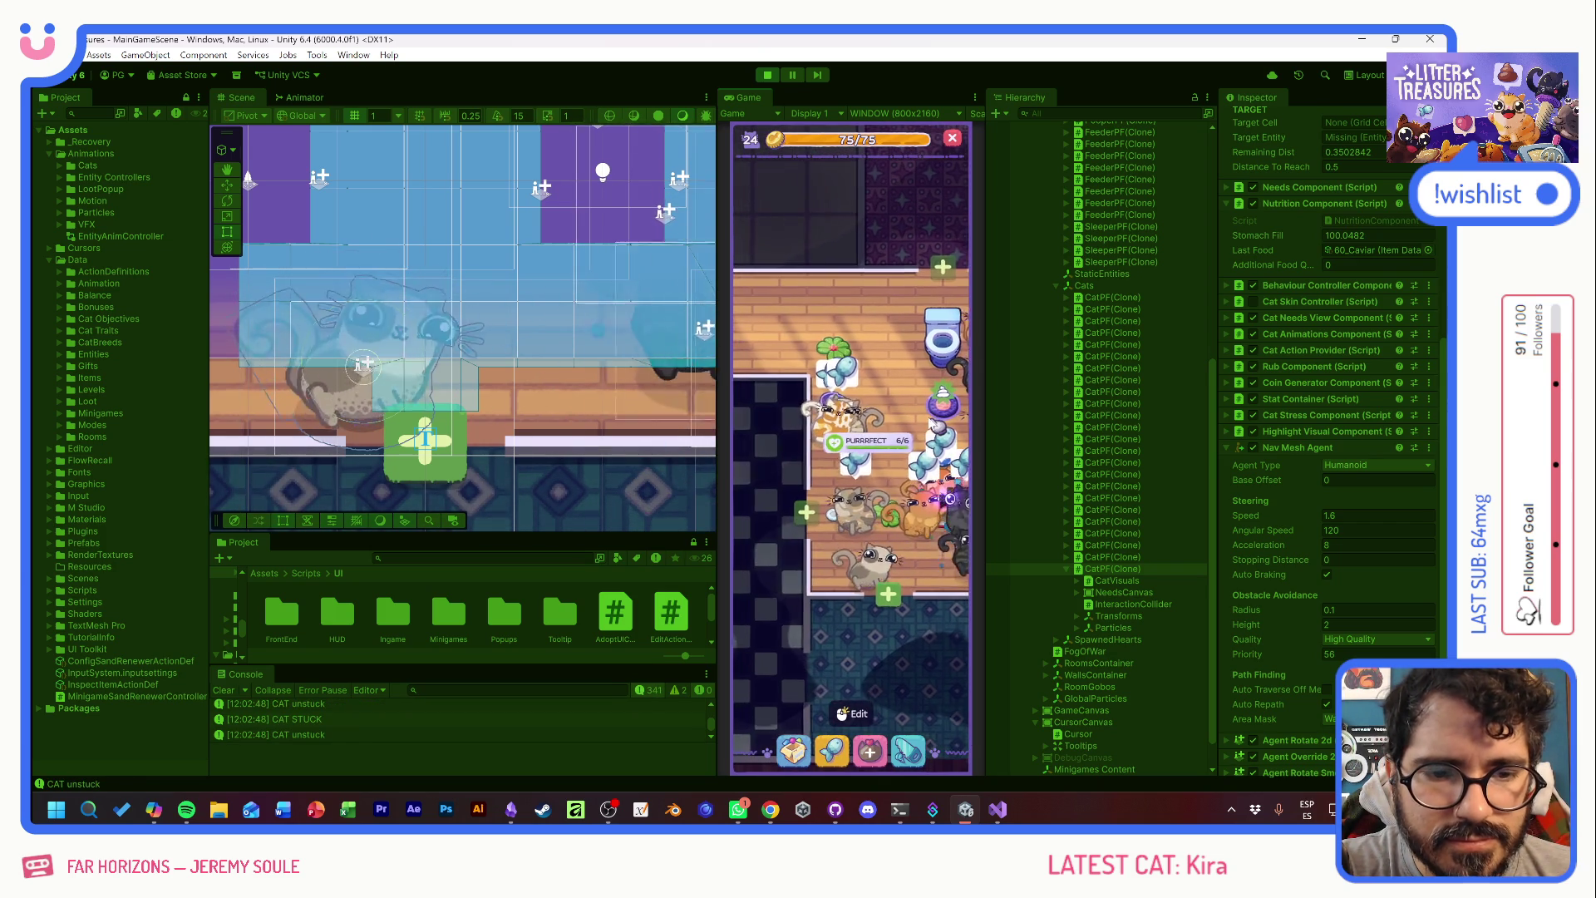
{"action": "mouse_move", "coordinate": [932, 424]}
{"action": "left_mouse_down"}
{"action": "mouse_move", "coordinate": [825, 471]}
{"action": "mouse_move", "coordinate": [911, 464]}
{"action": "left_mouse_up"}
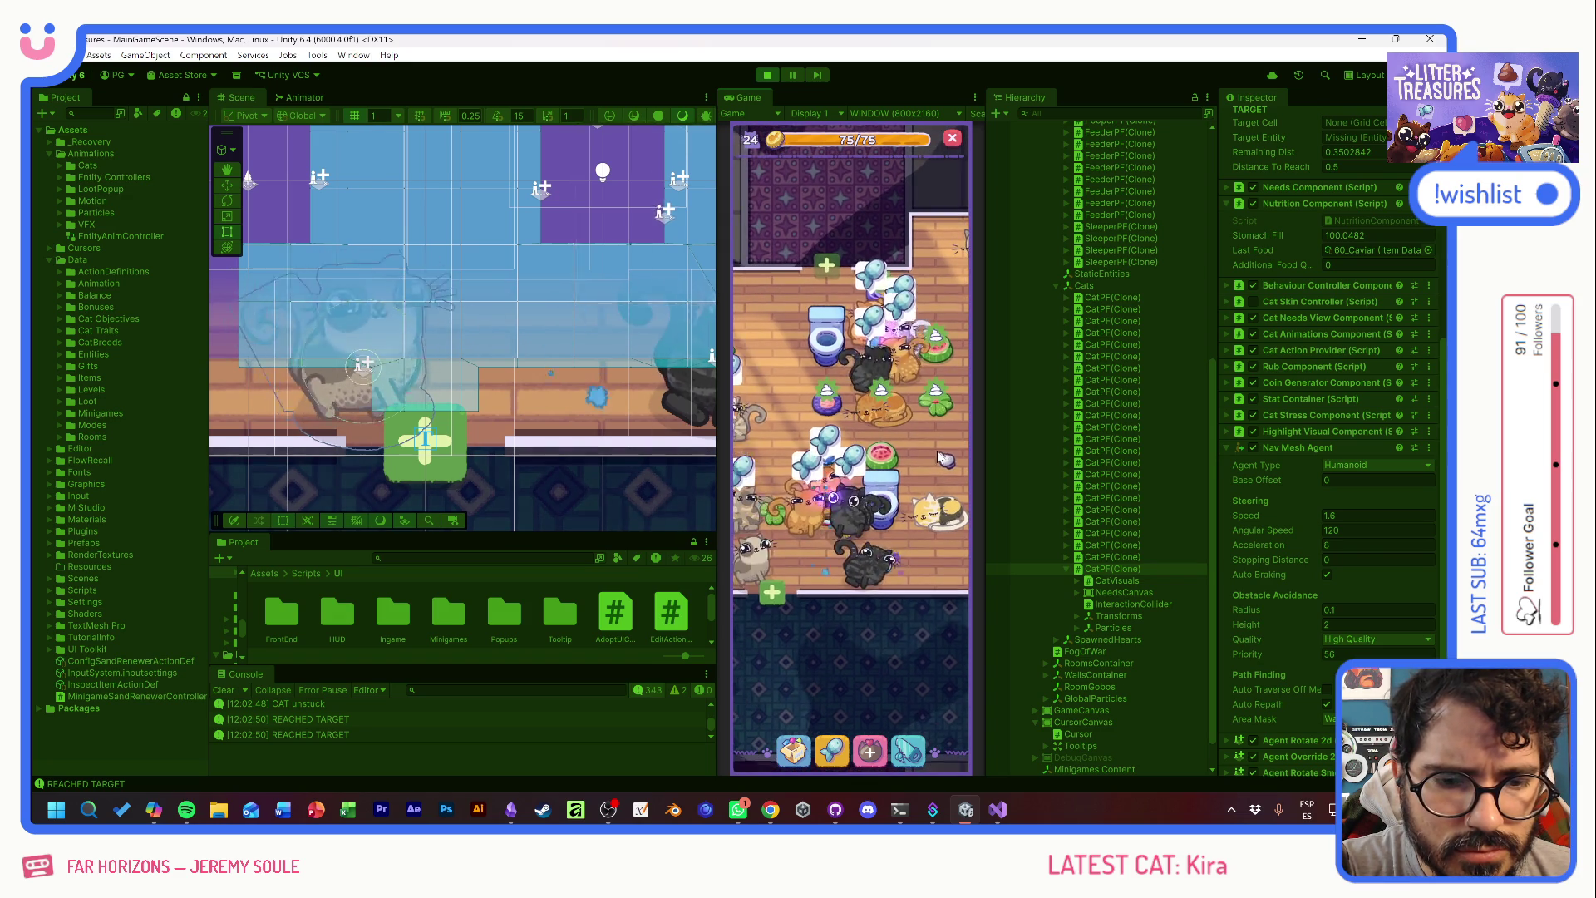
{"action": "mouse_move", "coordinate": [864, 508]}
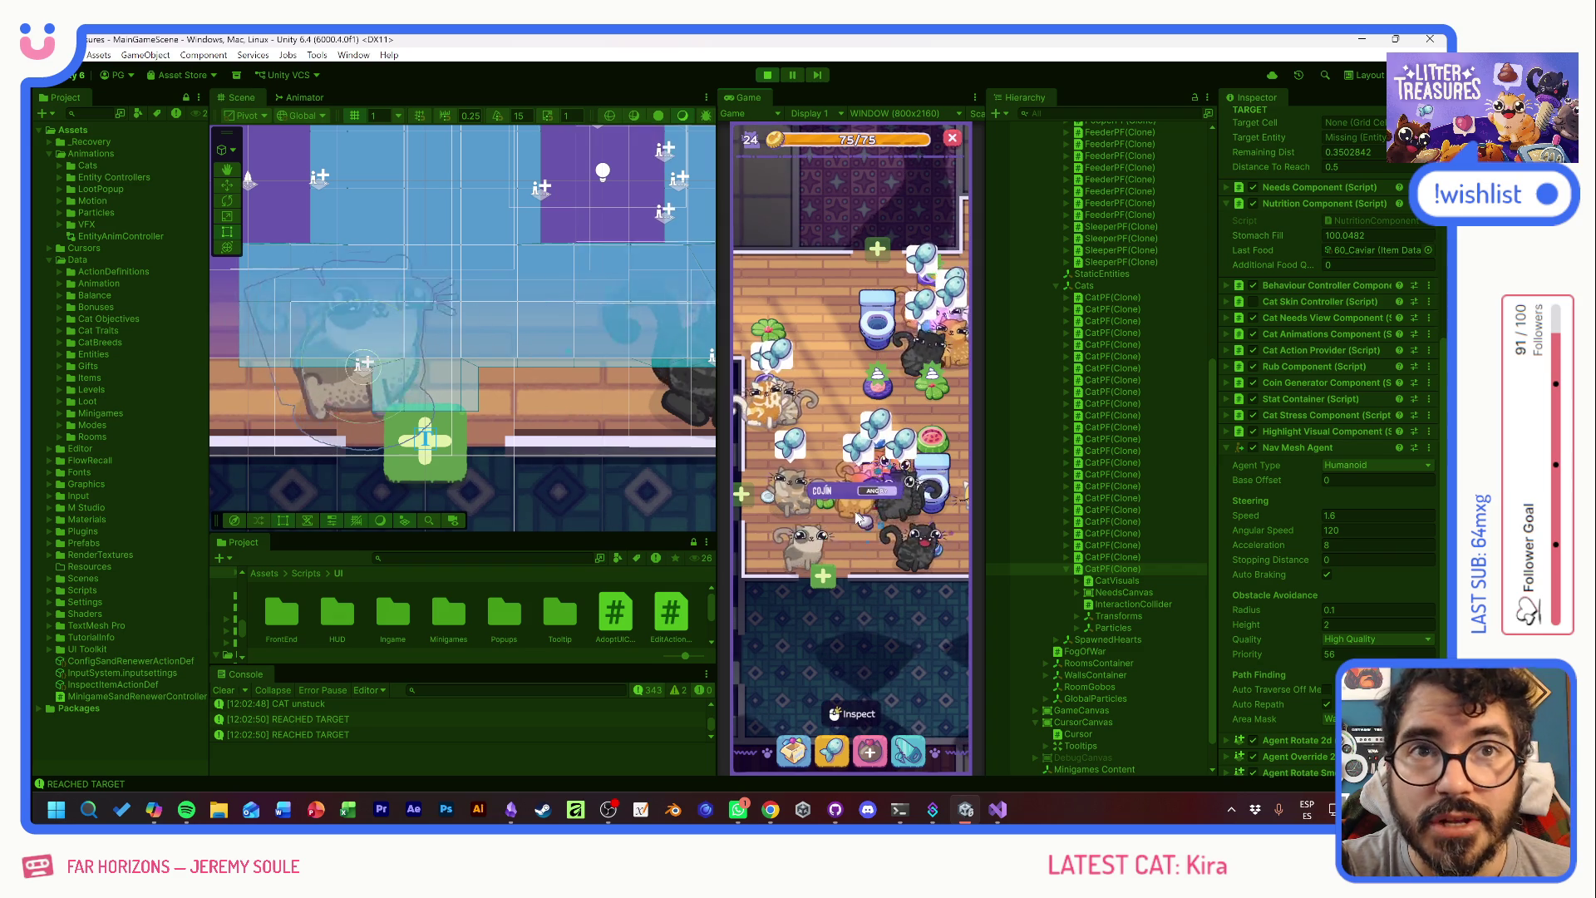
{"action": "mouse_move", "coordinate": [907, 522]}
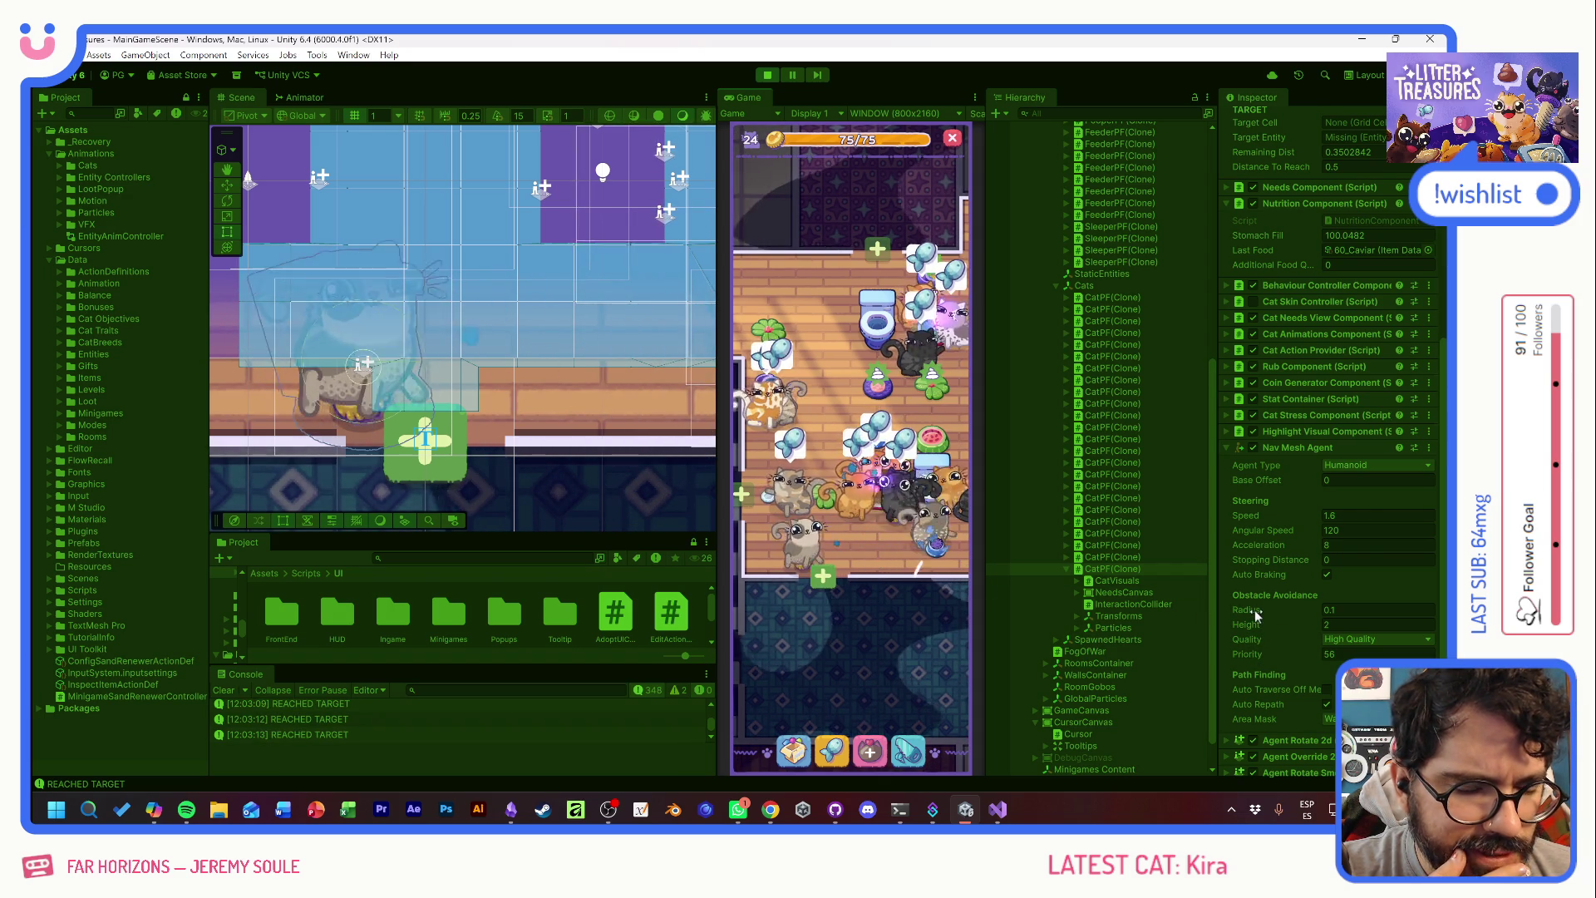
{"action": "left_click_drag", "start_coordinate": [1264, 610], "coordinate": [1241, 612]}
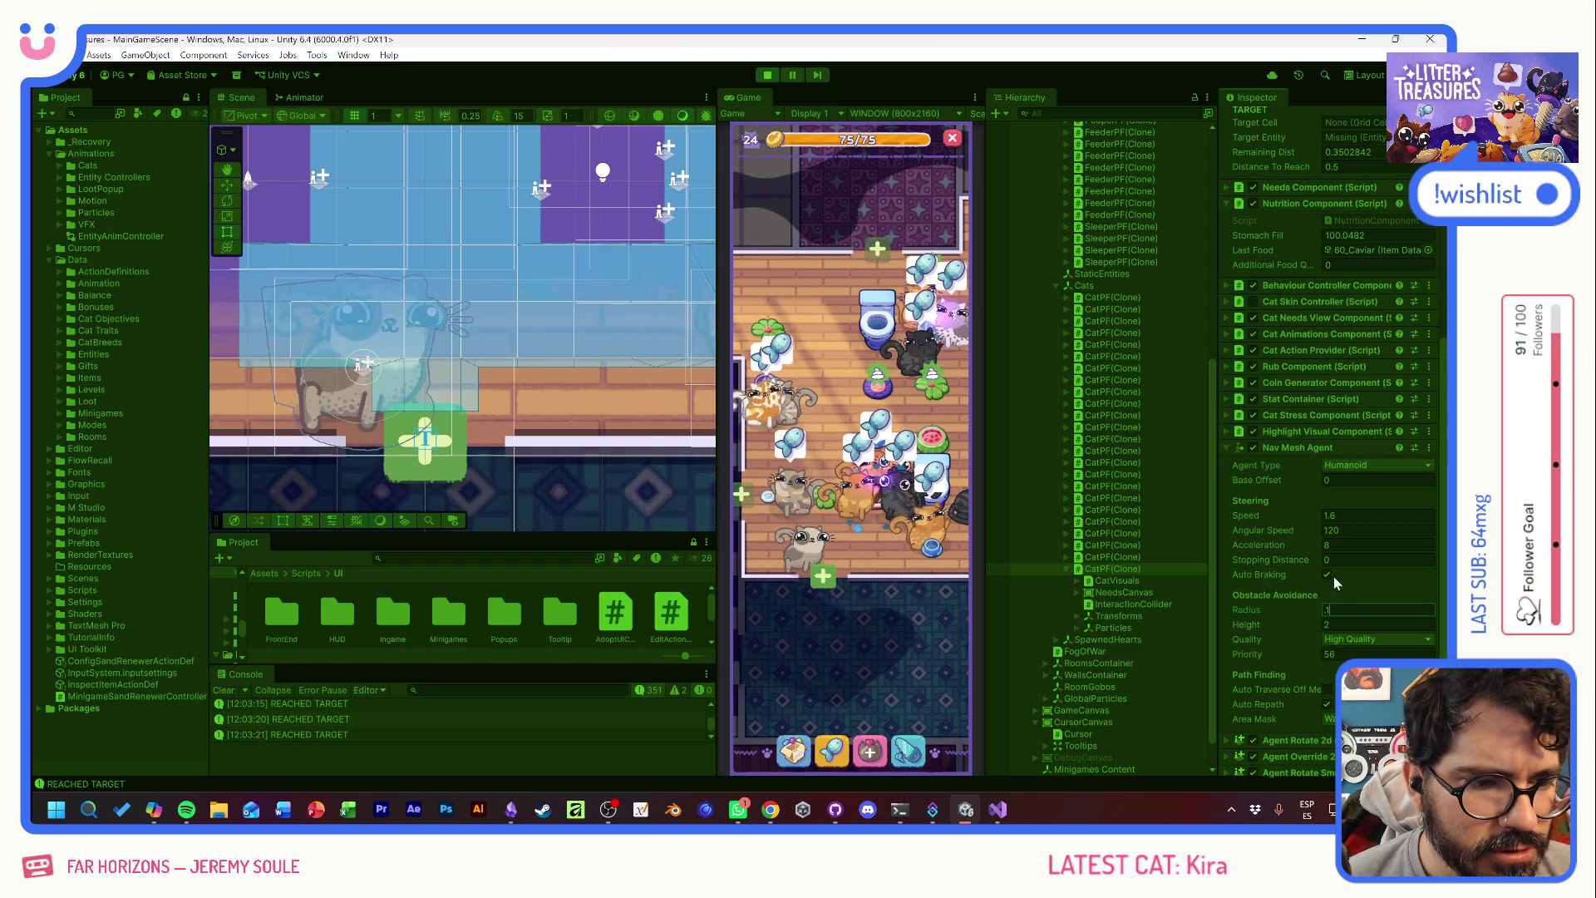
{"action": "key", "text": "Return"}
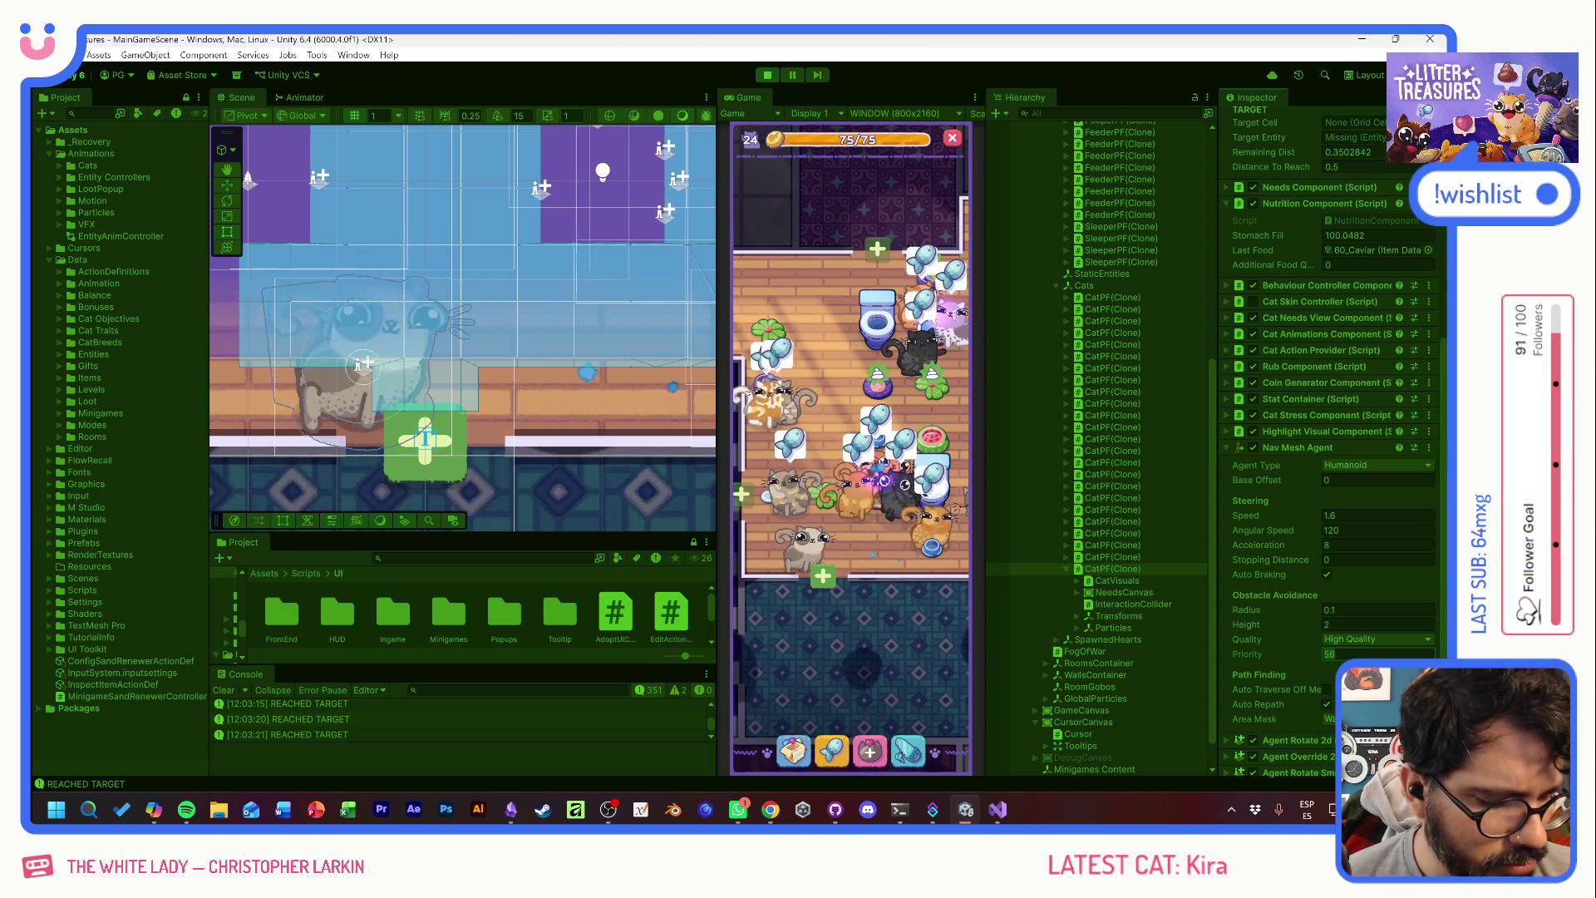
- Enter 100, turn on Auto Repath and turn off Auto Traverse Off Mesh Link for the cat's Nav Mesh Agent
{"action": "type", "text": "100"}
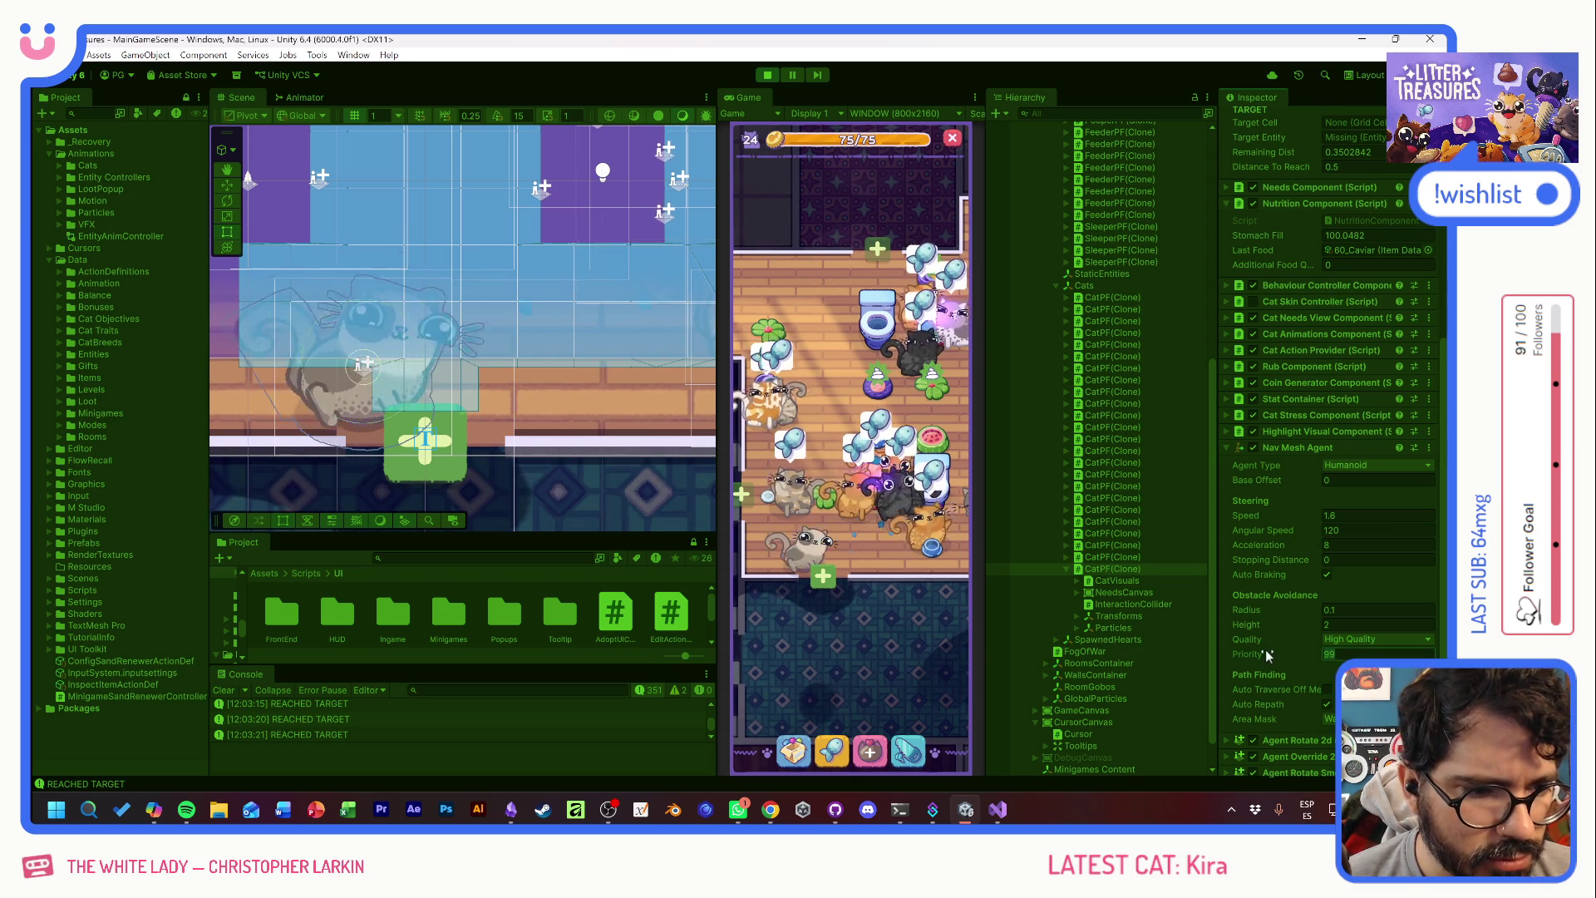
{"action": "left_click", "coordinate": [1328, 706]}
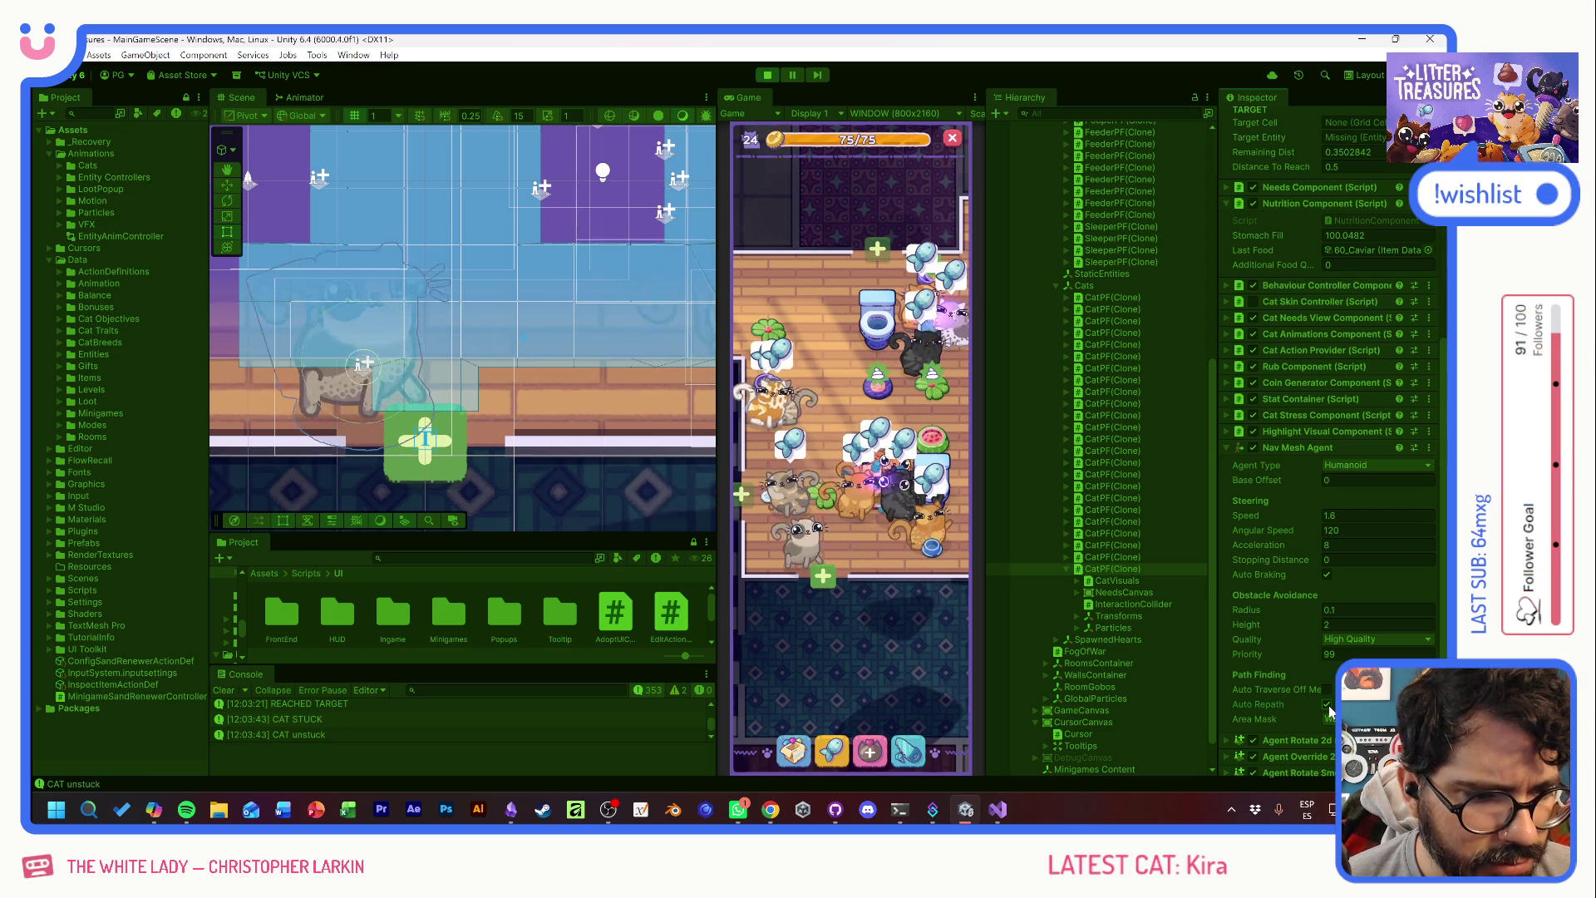
{"action": "left_click", "coordinate": [1326, 690]}
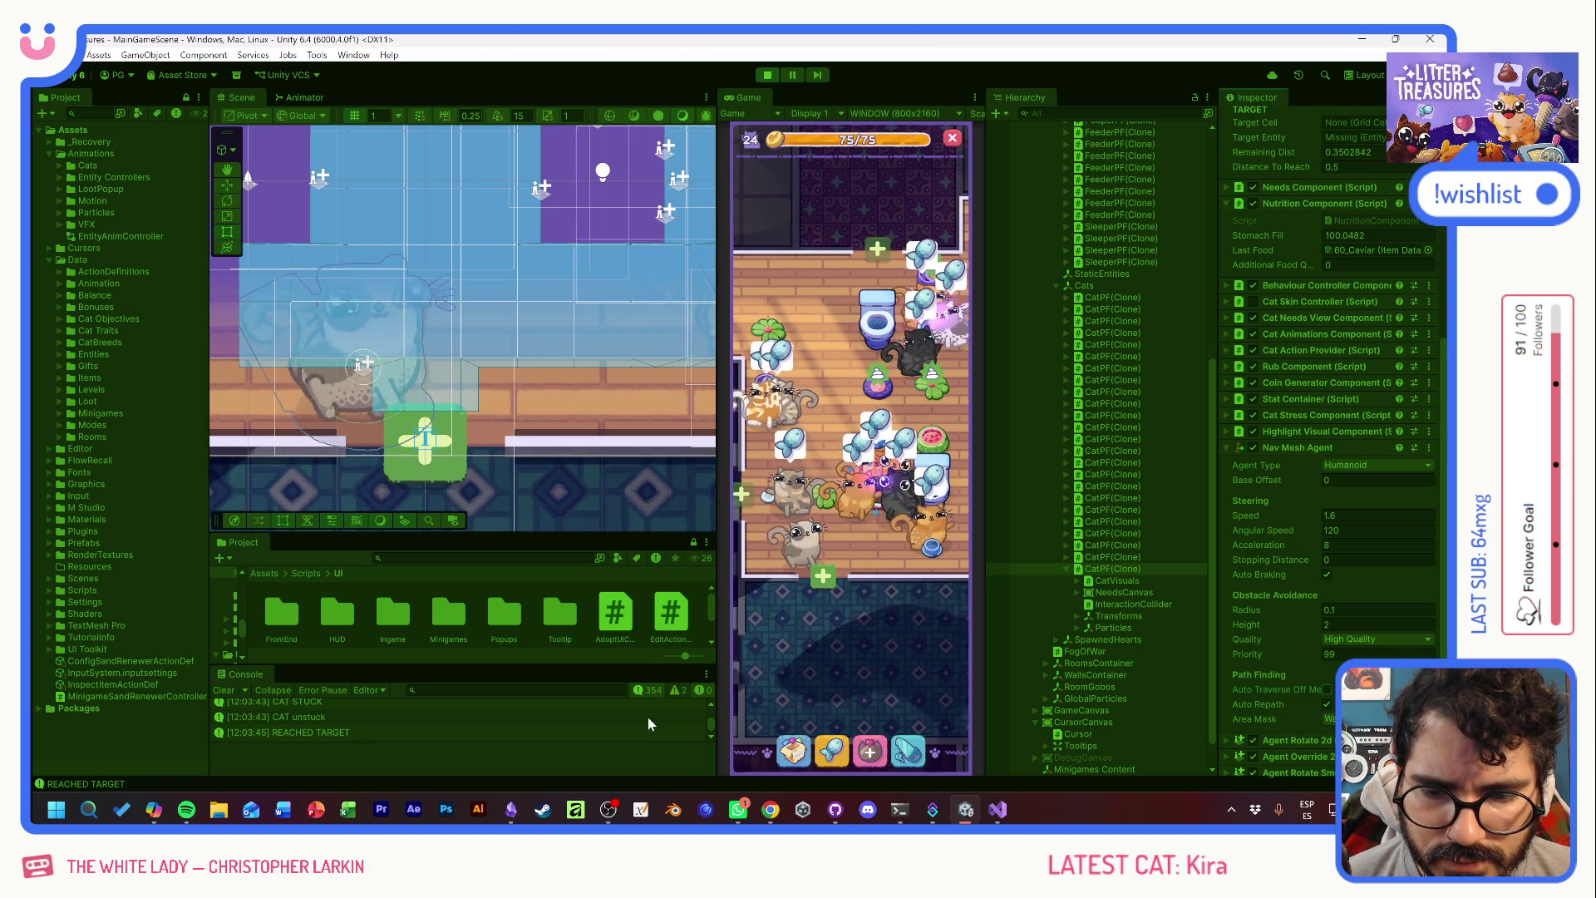
{"action": "mouse_move", "coordinate": [881, 556]}
{"action": "left_mouse_down"}
{"action": "mouse_move", "coordinate": [785, 573]}
{"action": "mouse_move", "coordinate": [691, 566]}
{"action": "mouse_move", "coordinate": [745, 564]}
{"action": "left_mouse_up"}
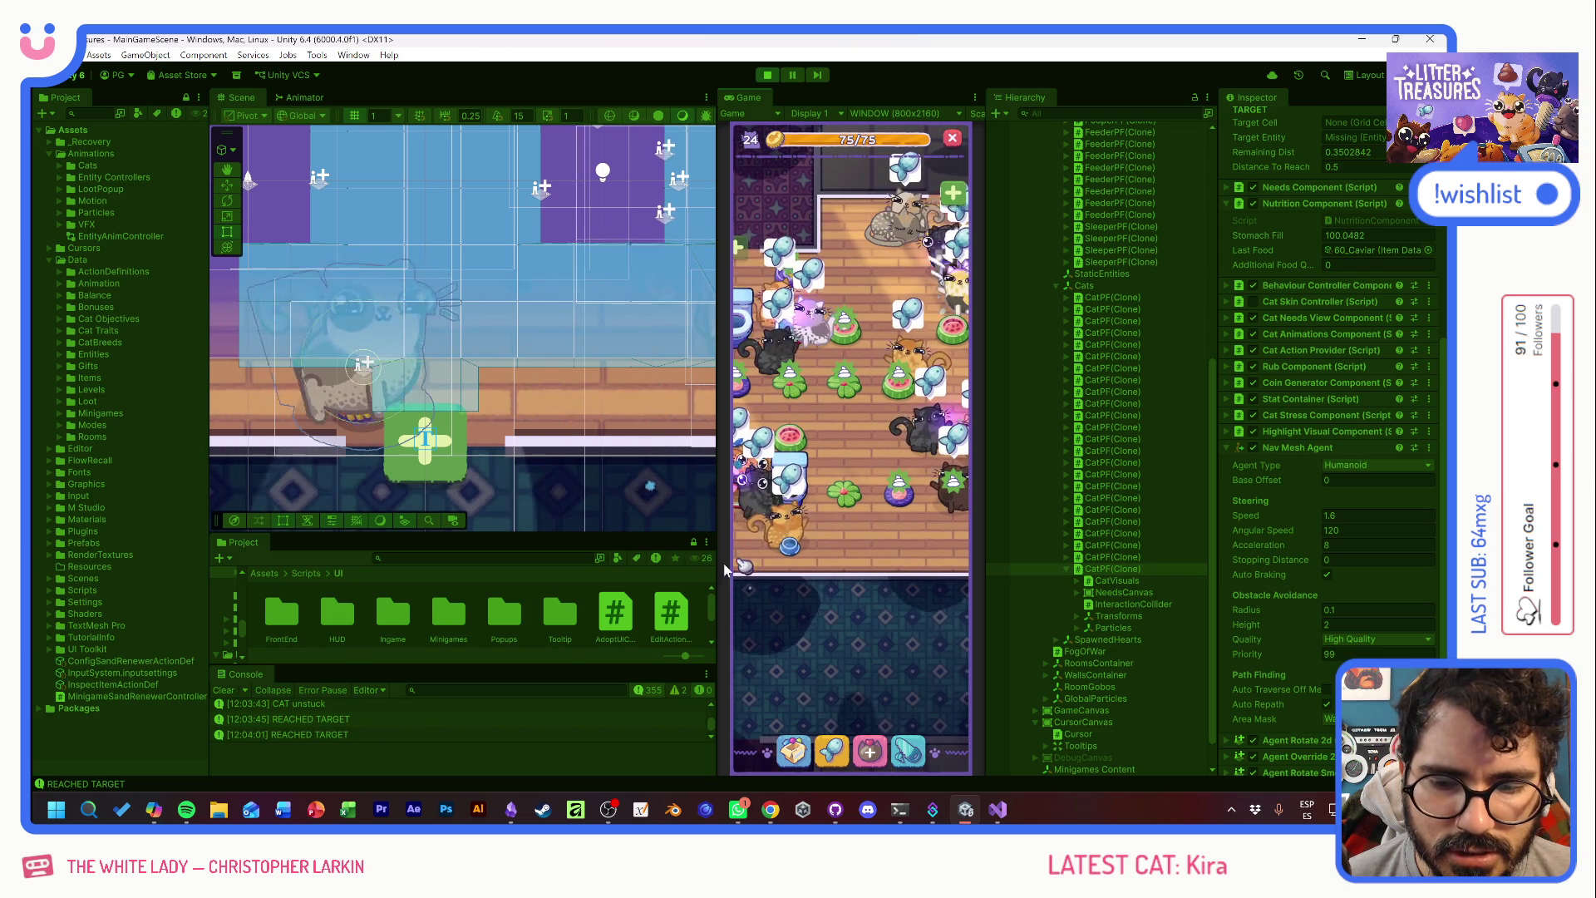
- Pan the game camera around the room, then drag the inspected cat slightly left along the X axis
{"action": "mouse_move", "coordinate": [769, 561]}
{"action": "left_mouse_down"}
{"action": "mouse_move", "coordinate": [865, 557]}
{"action": "mouse_move", "coordinate": [768, 566]}
{"action": "left_mouse_up"}
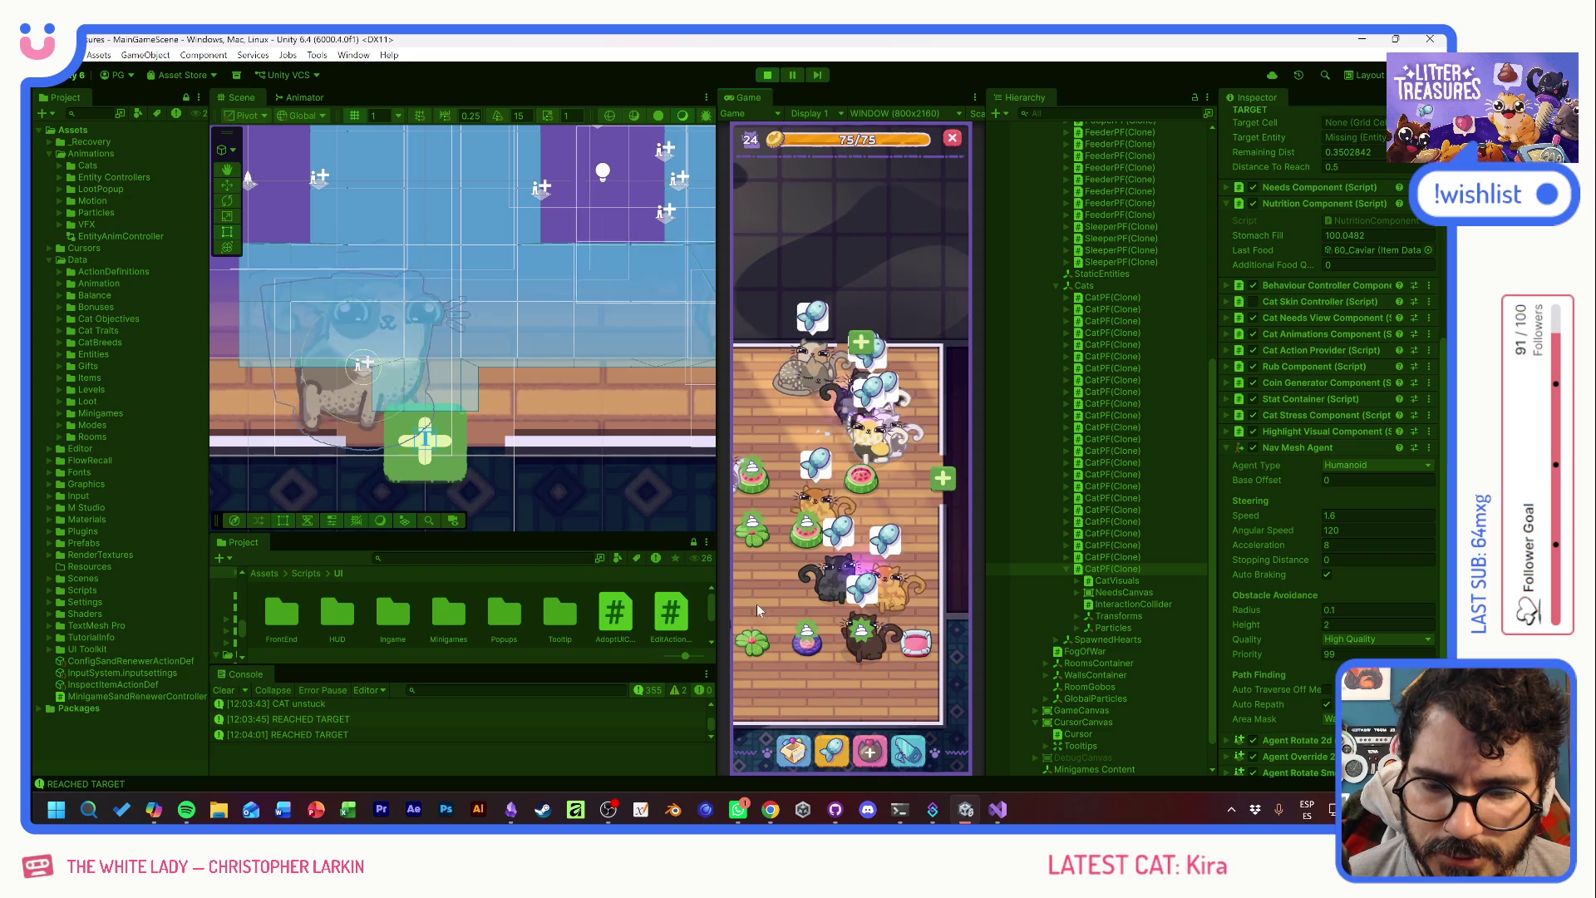
{"action": "left_click_drag", "start_coordinate": [771, 584], "coordinate": [900, 484]}
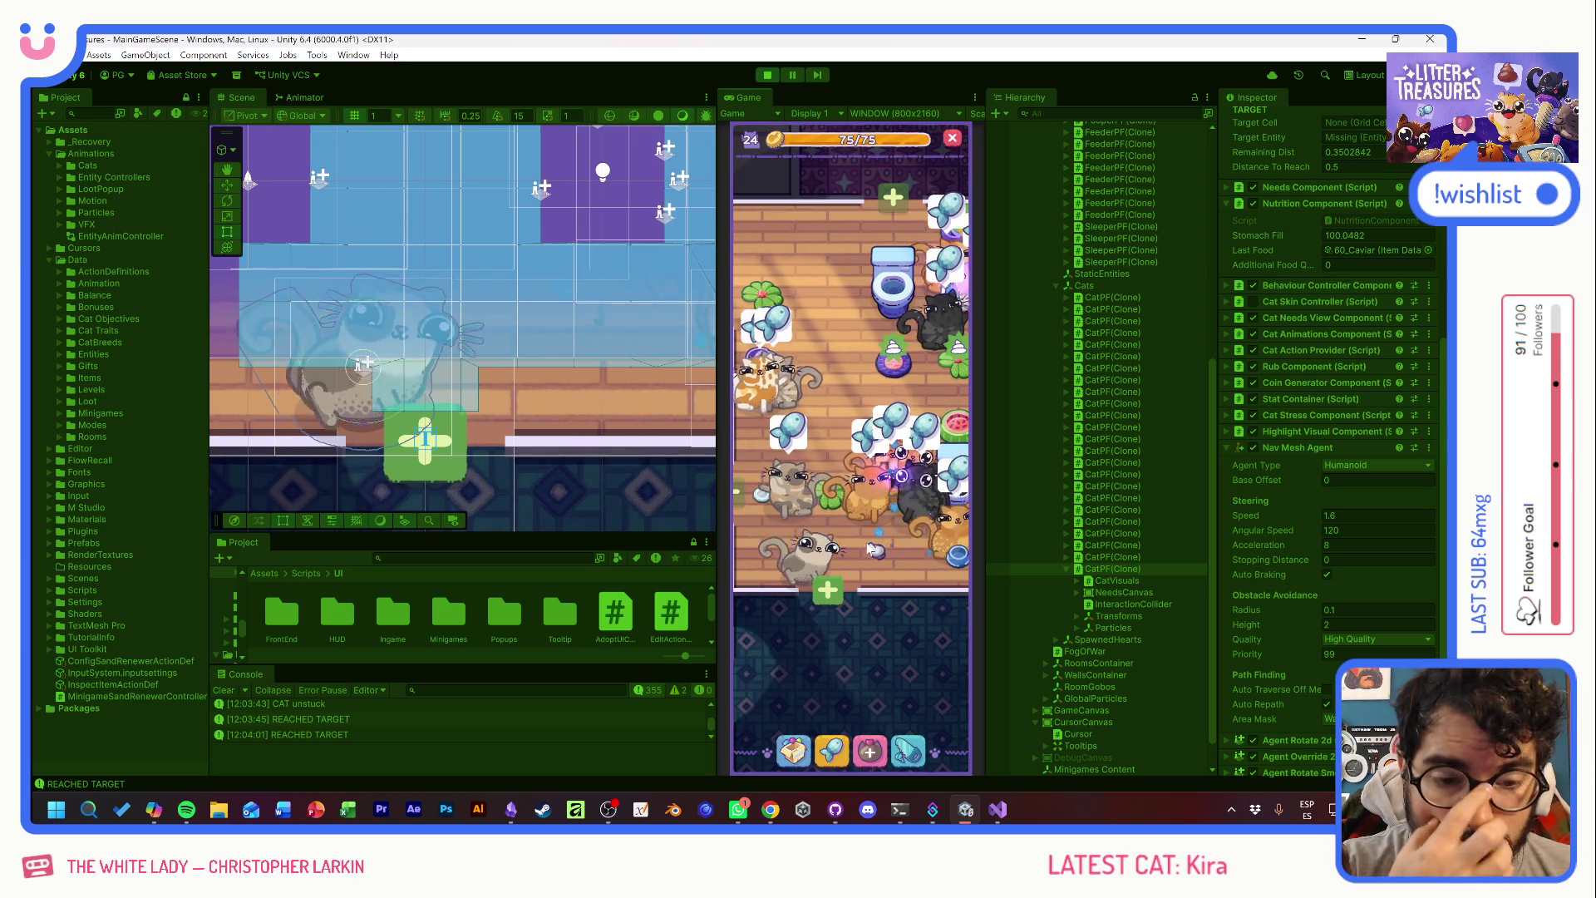
{"action": "mouse_move", "coordinate": [796, 564]}
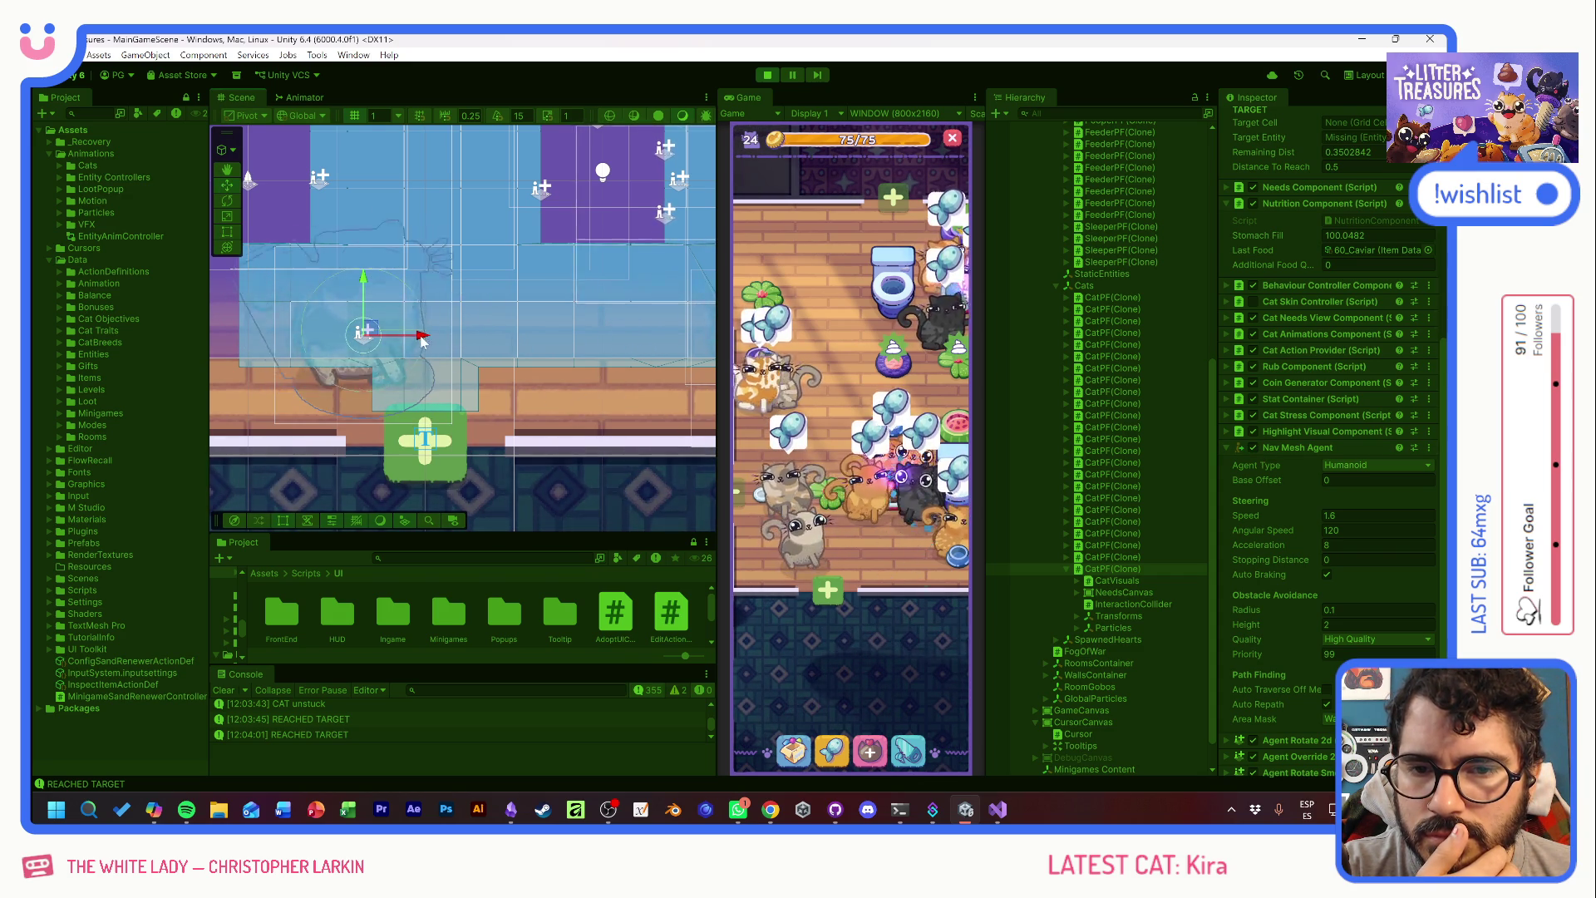
{"action": "mouse_move", "coordinate": [478, 345]}
{"action": "left_mouse_down"}
{"action": "mouse_move", "coordinate": [266, 329]}
{"action": "mouse_move", "coordinate": [443, 325]}
{"action": "mouse_move", "coordinate": [354, 341]}
{"action": "left_mouse_up"}
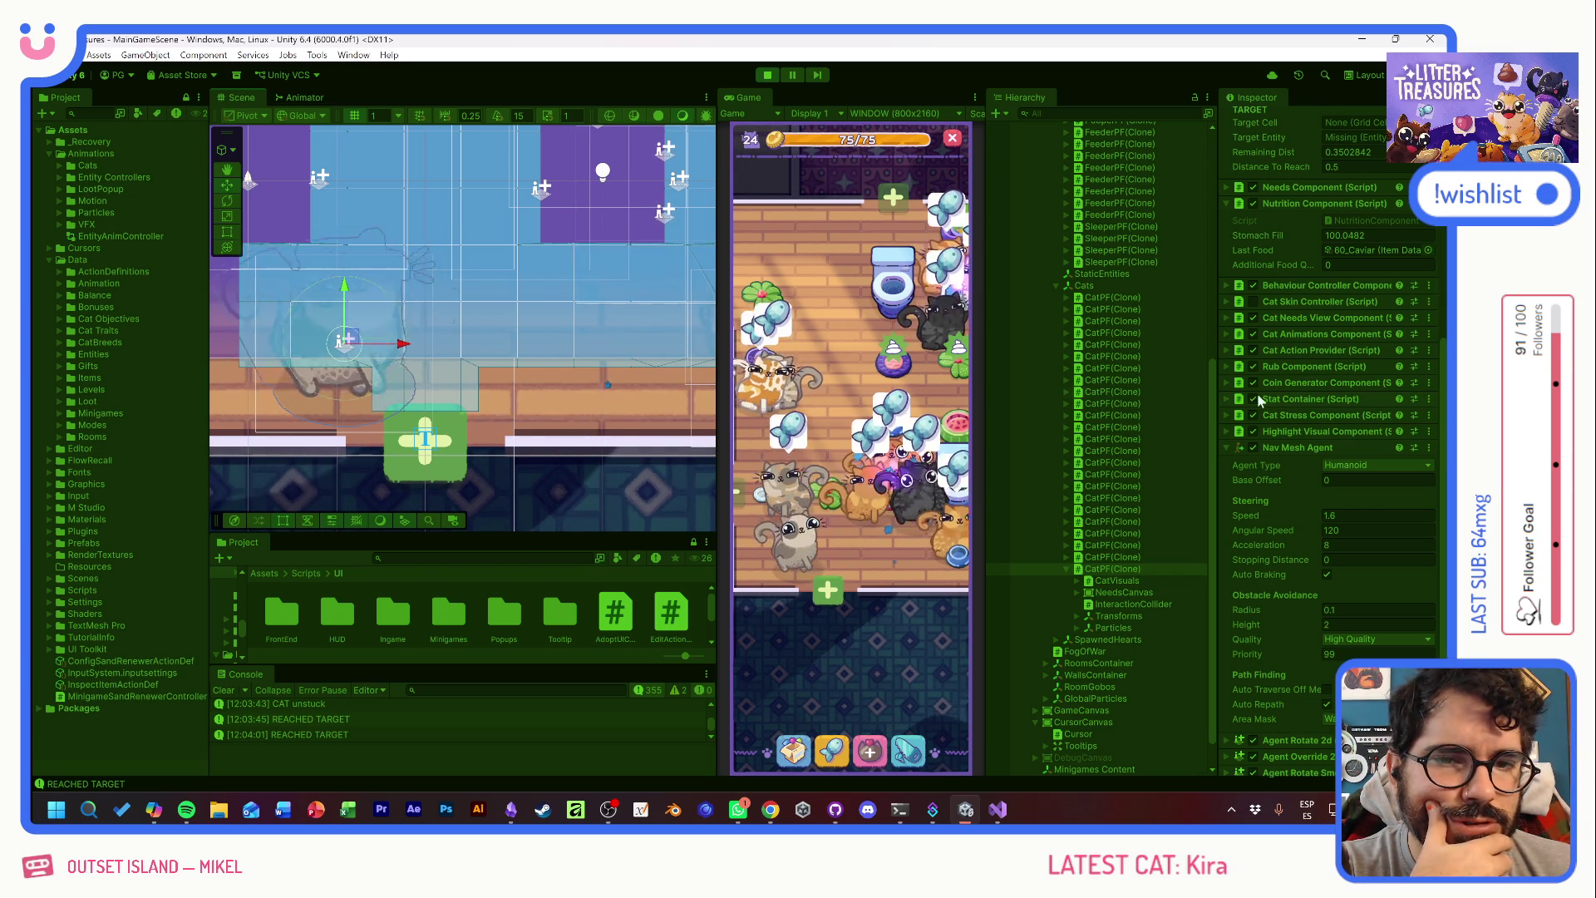
- Frame the cat in the Scene view with F and widen the Scene view panel
{"action": "left_click_drag", "start_coordinate": [641, 342], "coordinate": [378, 360]}
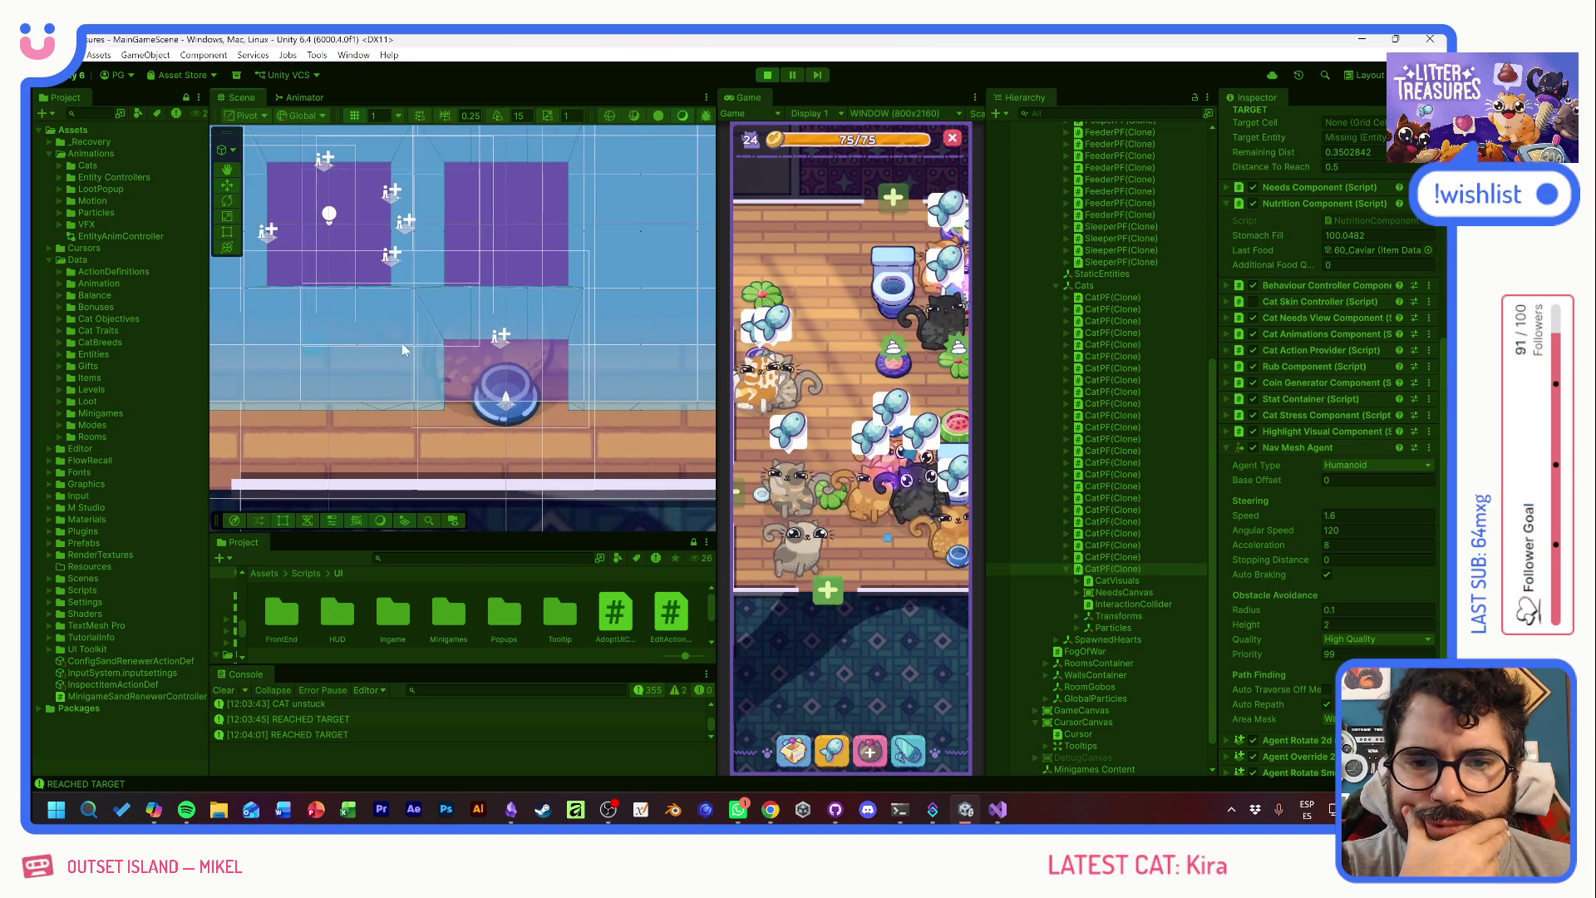
{"action": "left_click_drag", "start_coordinate": [515, 260], "coordinate": [489, 442]}
{"action": "key", "text": "f"}
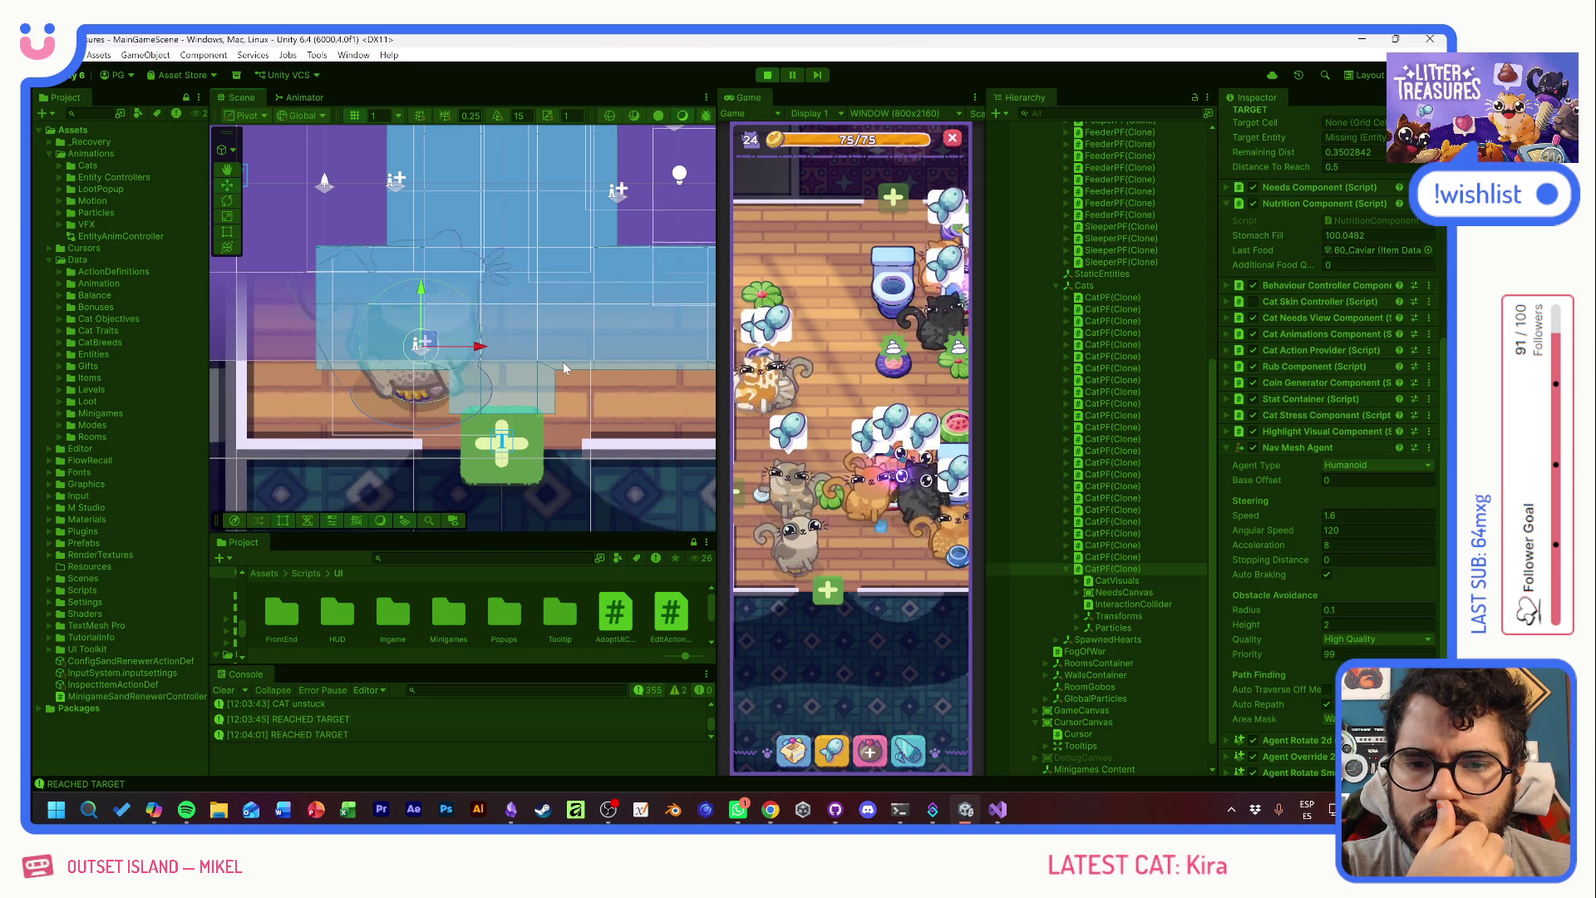
{"action": "left_click_drag", "start_coordinate": [718, 125], "coordinate": [875, 125]}
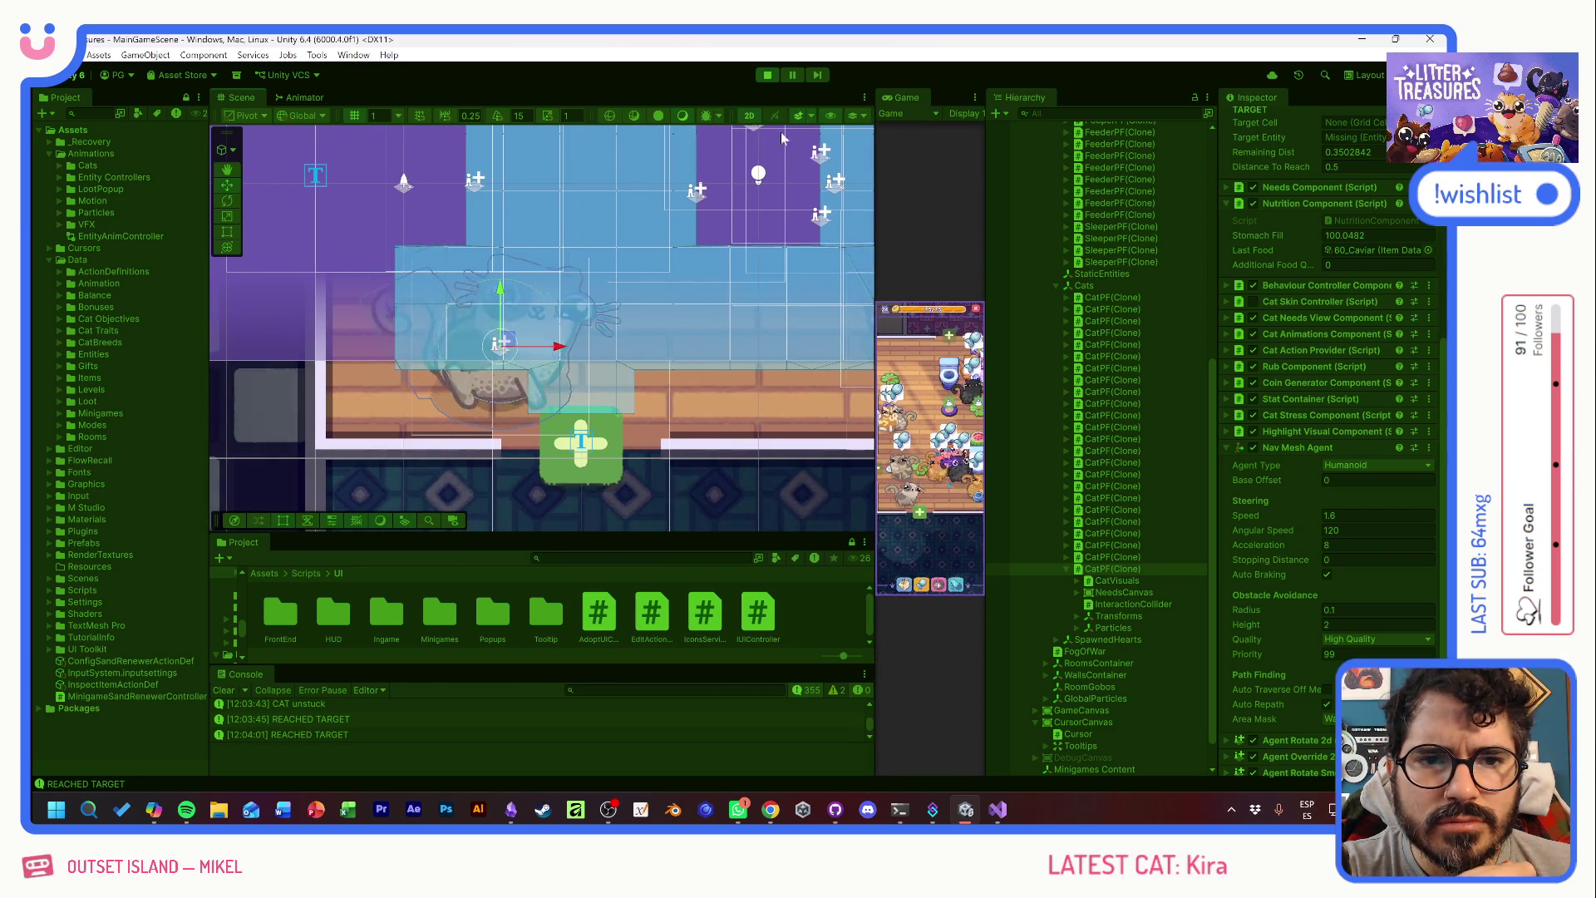
- Hide the 5: UI layer in the Scene view so the blue and purple overlay disappears
{"action": "left_click", "coordinate": [747, 116]}
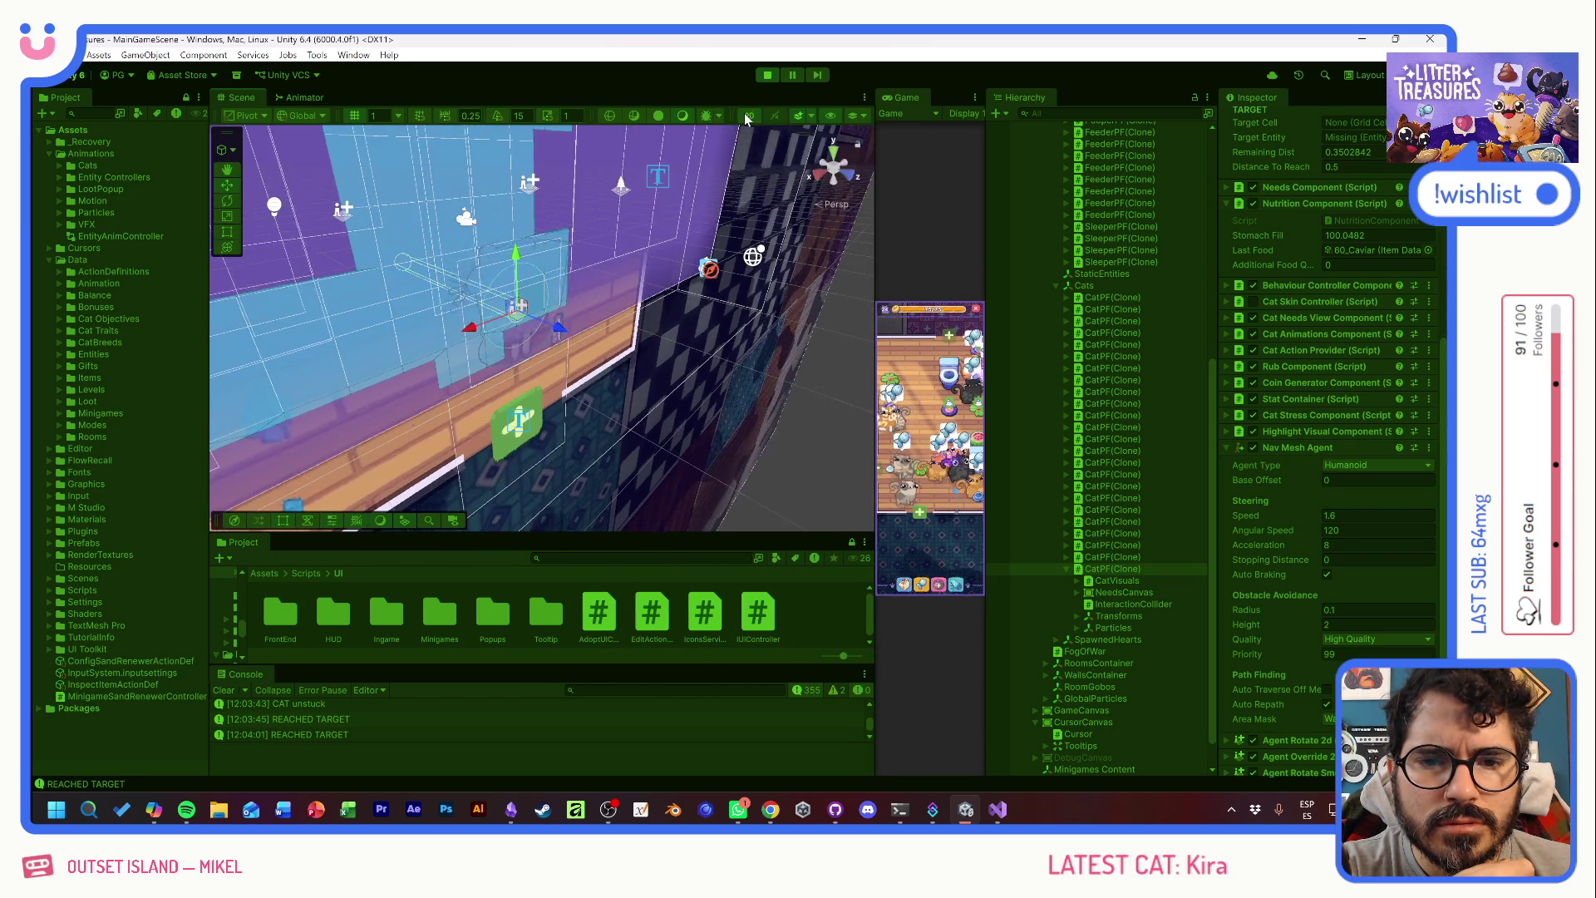
{"action": "left_click", "coordinate": [746, 116]}
{"action": "left_click", "coordinate": [810, 115]}
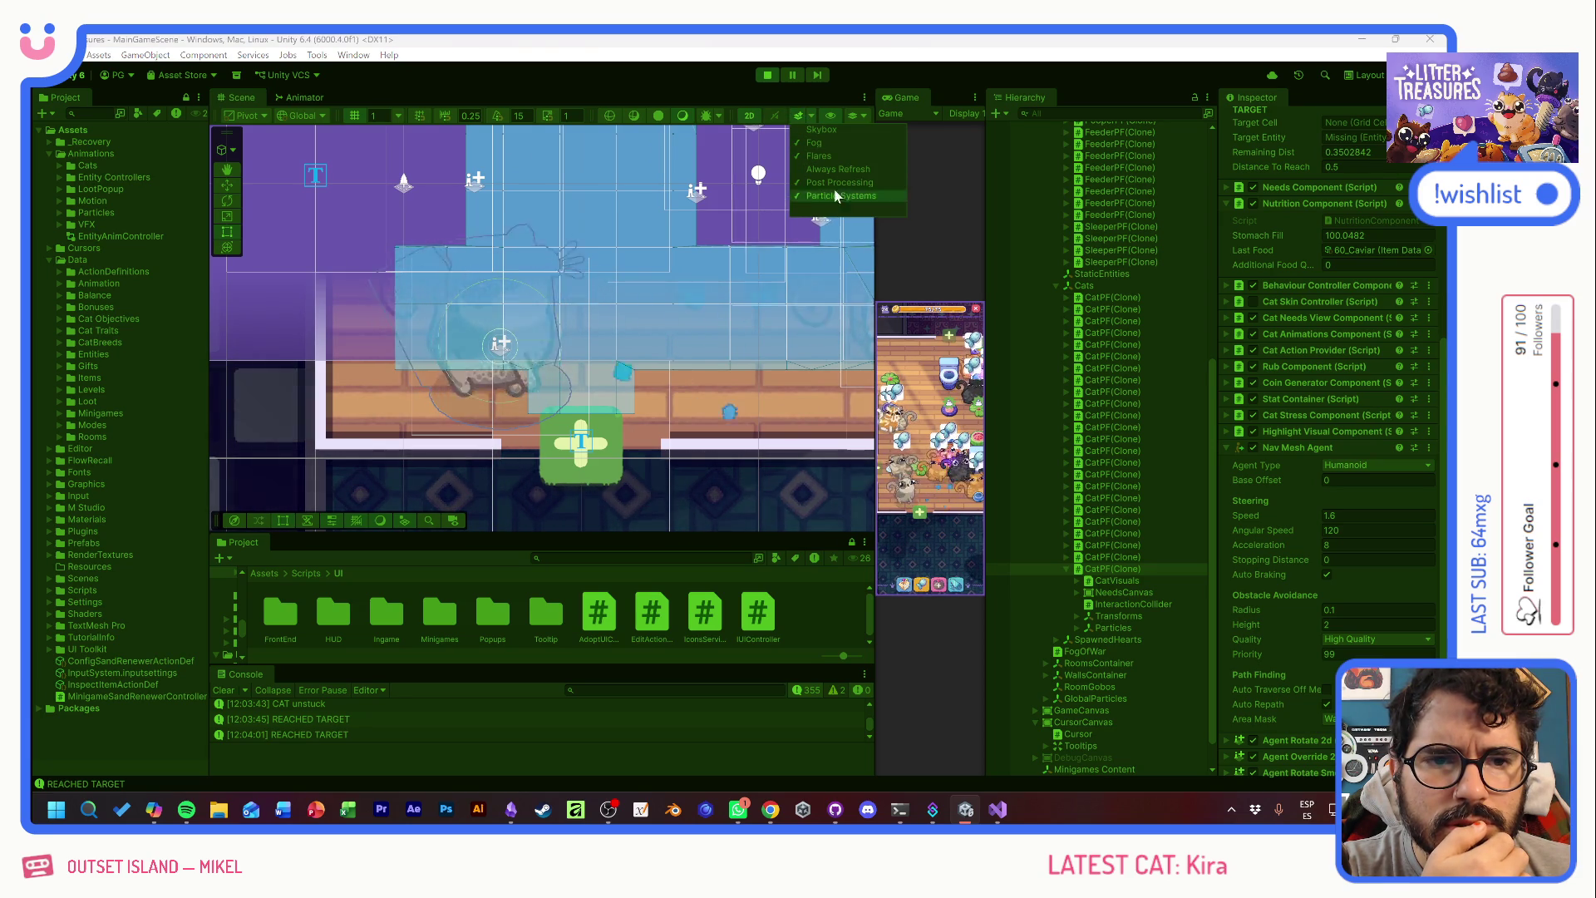
{"action": "left_click", "coordinate": [836, 113]}
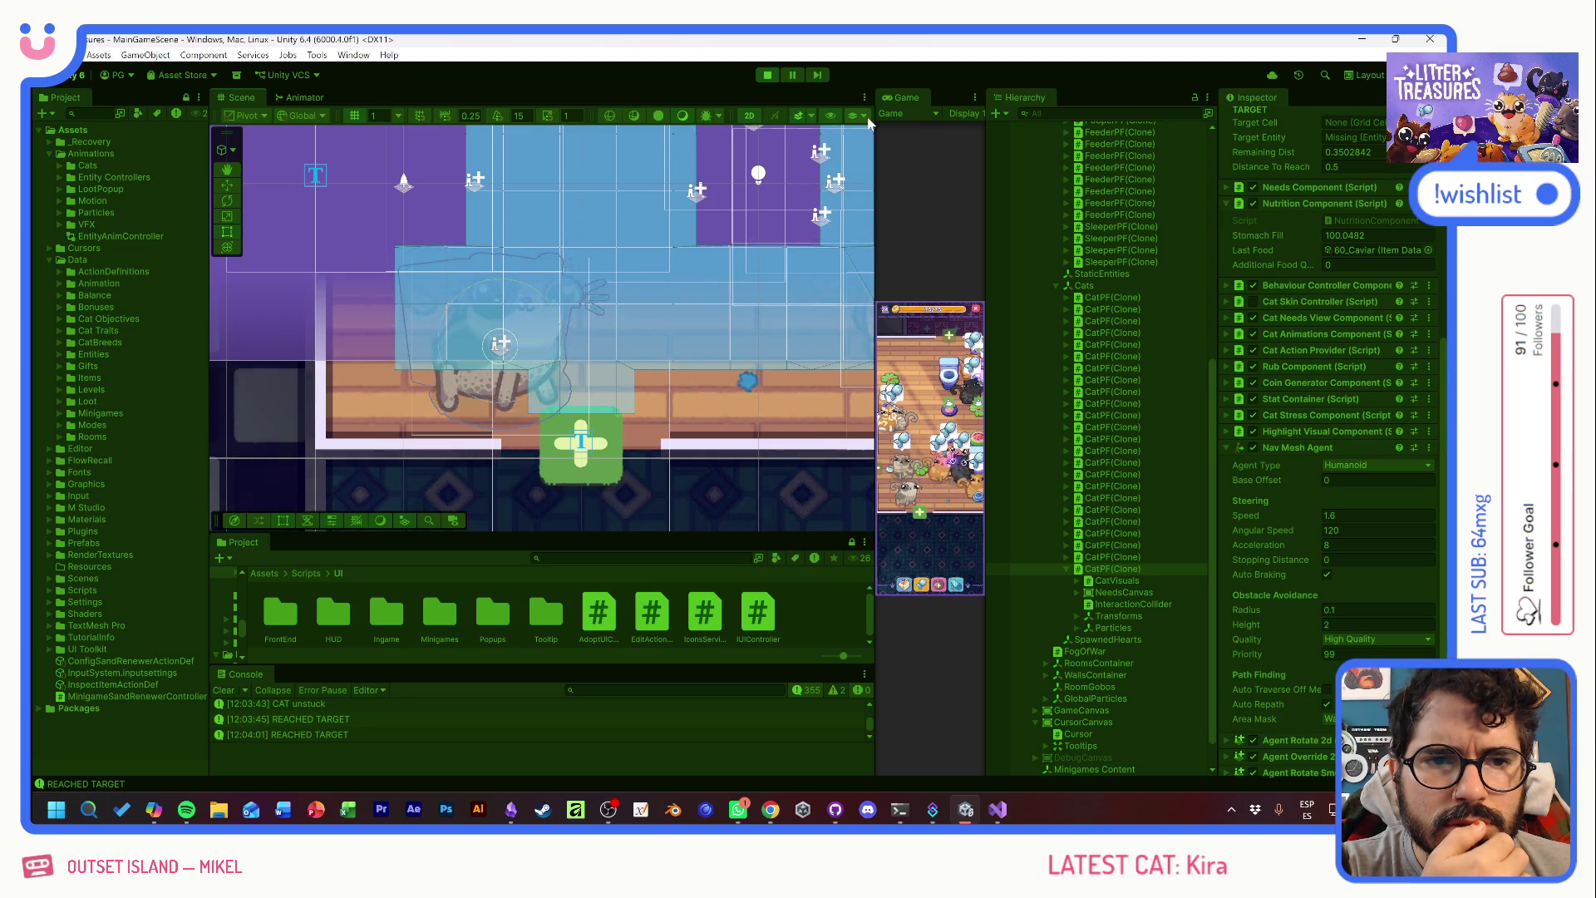
{"action": "left_click", "coordinate": [863, 116]}
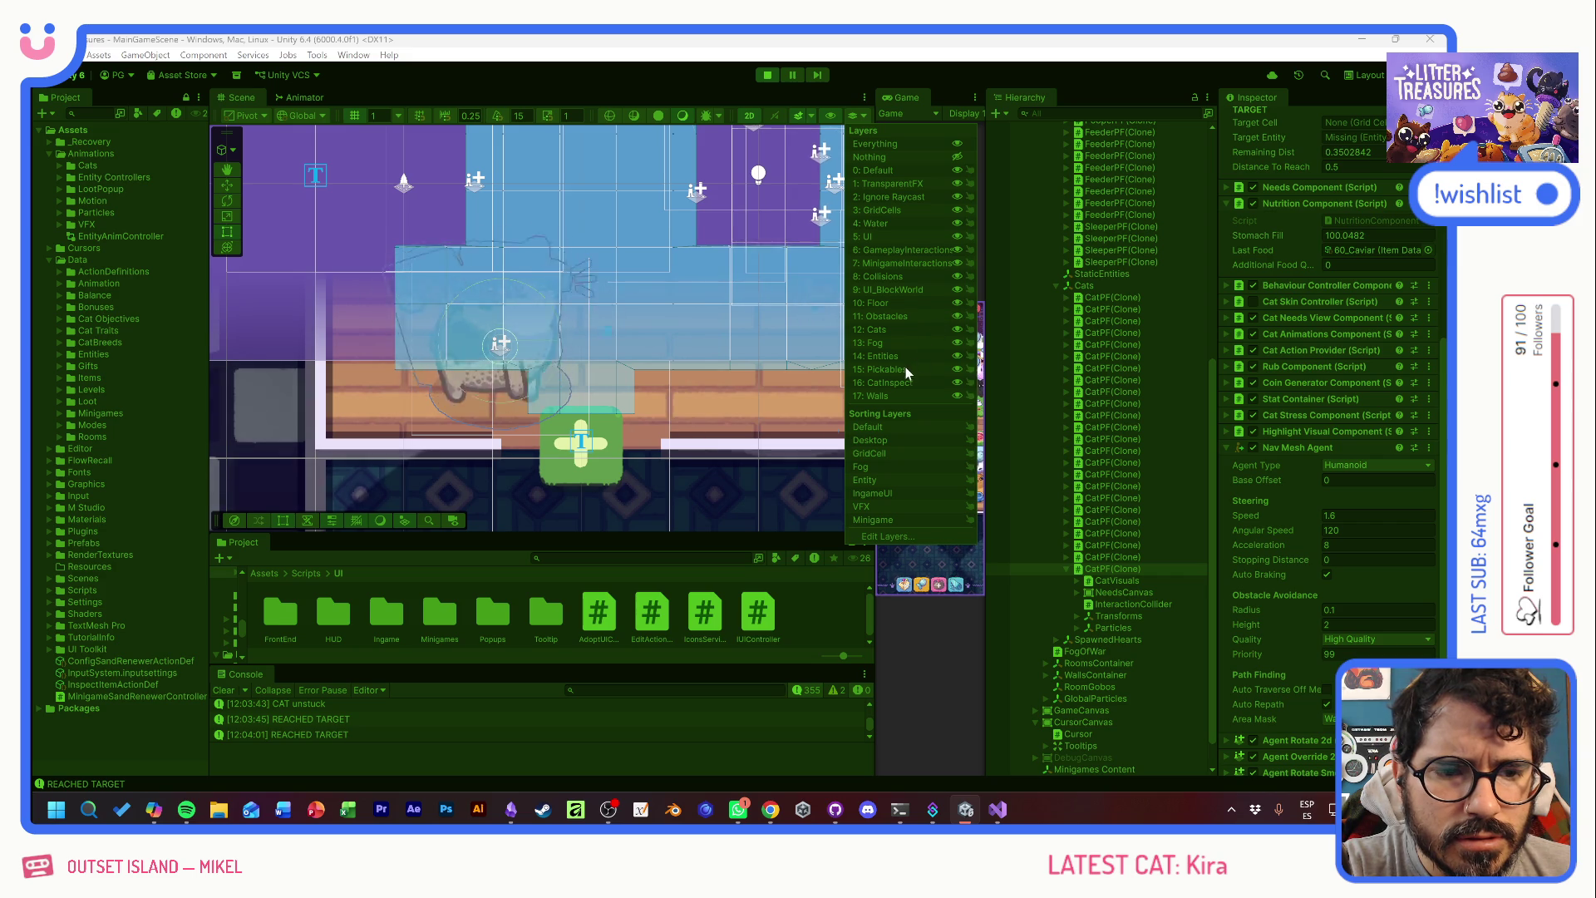
{"action": "left_click", "coordinate": [956, 238]}
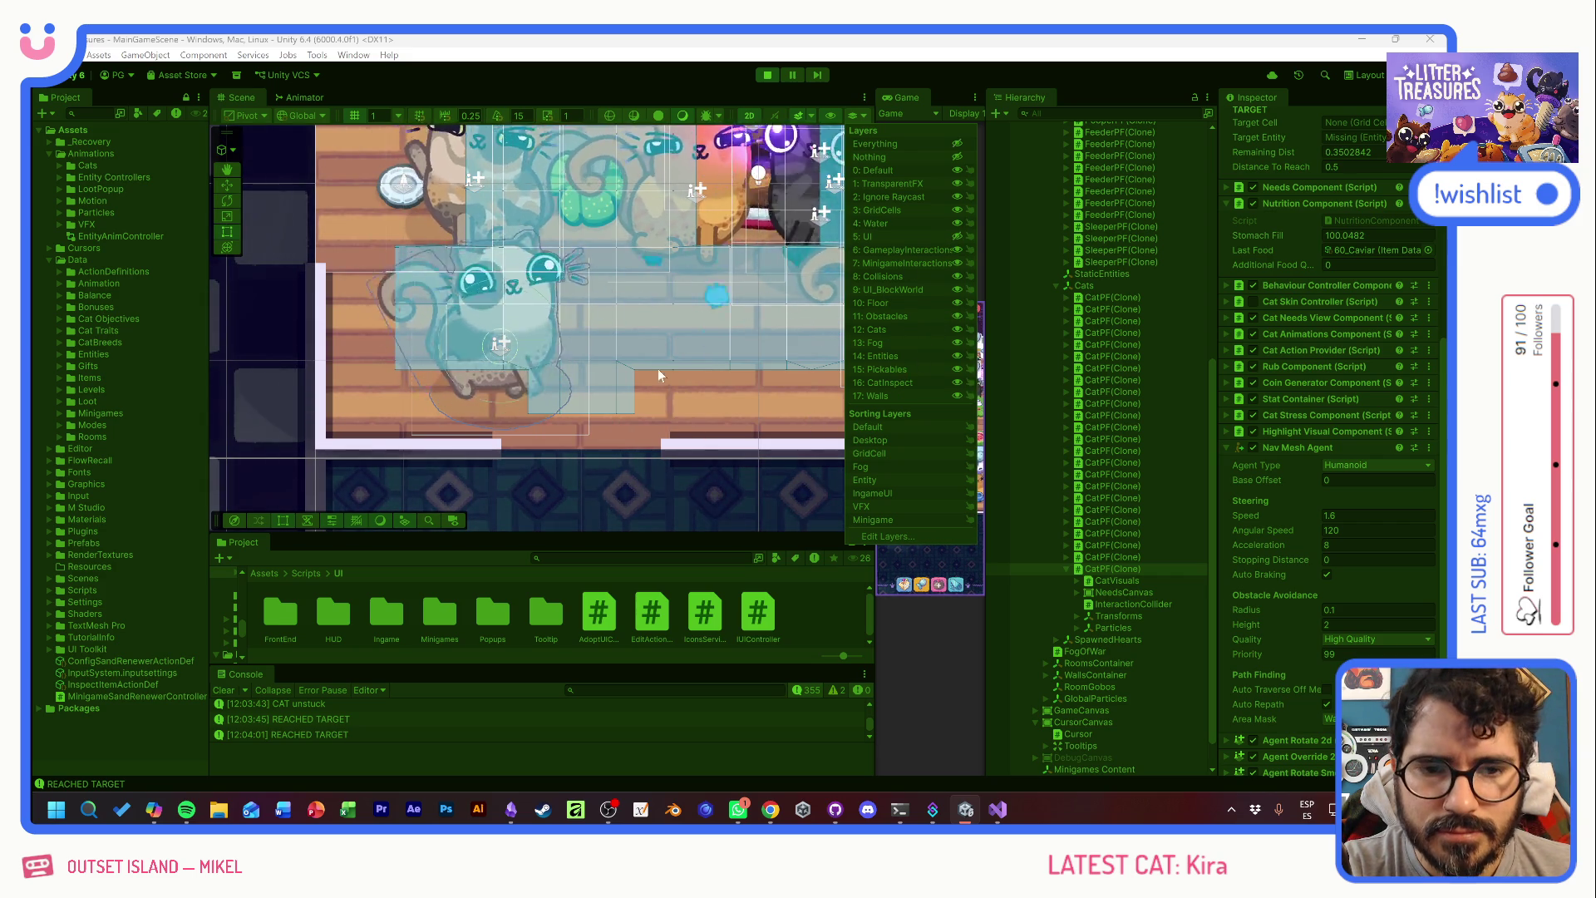
{"action": "left_click_drag", "start_coordinate": [684, 297], "coordinate": [645, 319]}
{"action": "left_click_drag", "start_coordinate": [809, 288], "coordinate": [738, 286]}
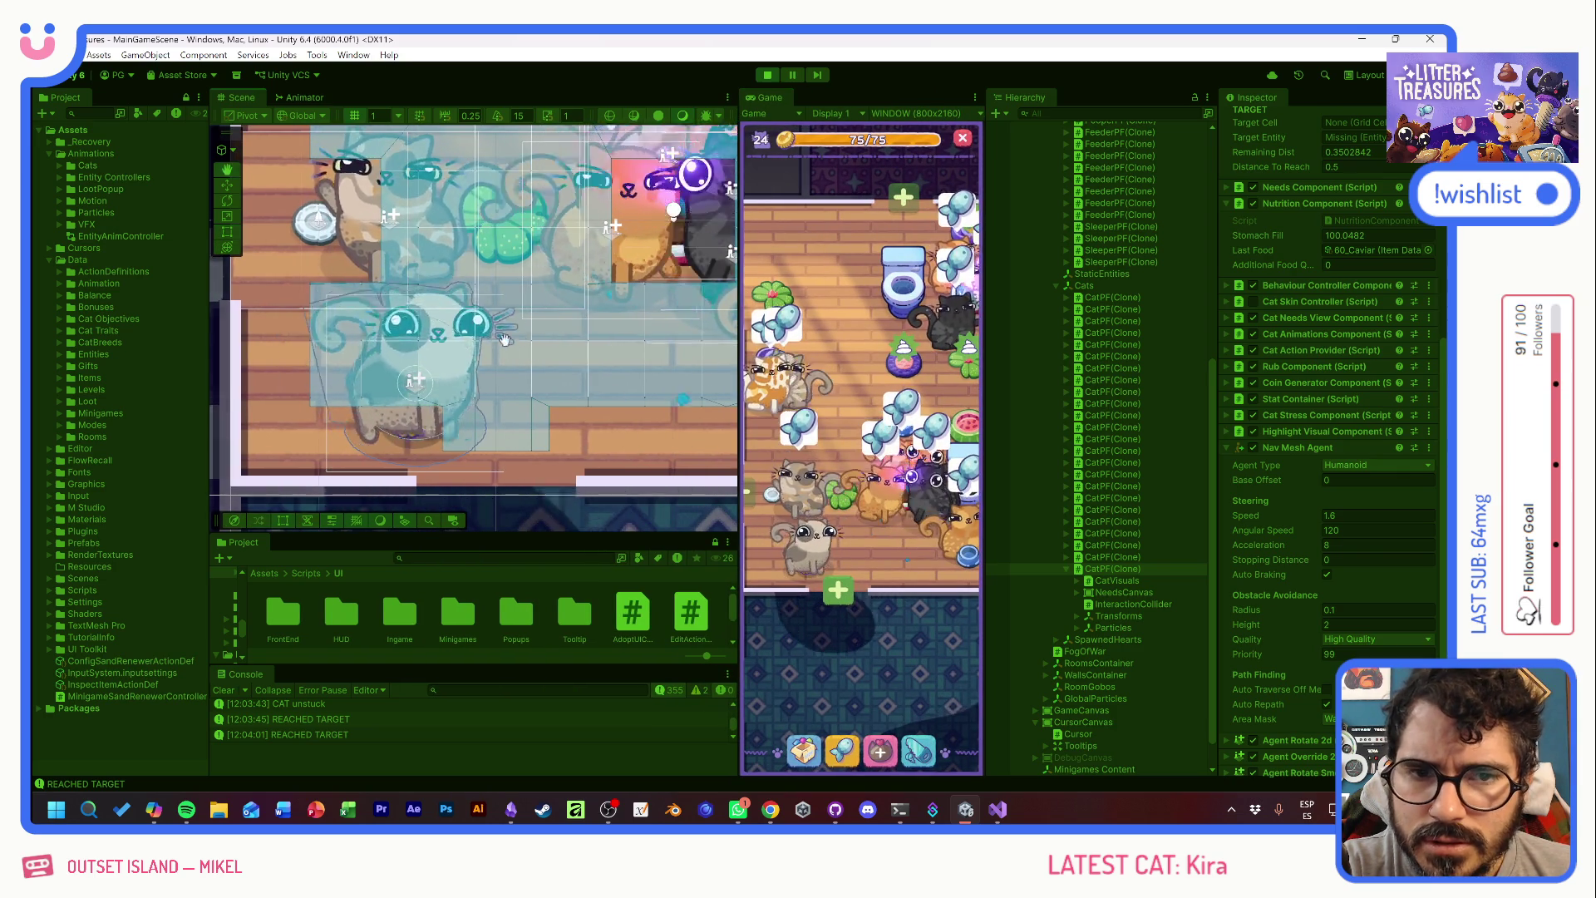
- Select a cat's root CatPF(Clone) object and activate the Move tool
{"action": "left_click", "coordinate": [576, 336]}
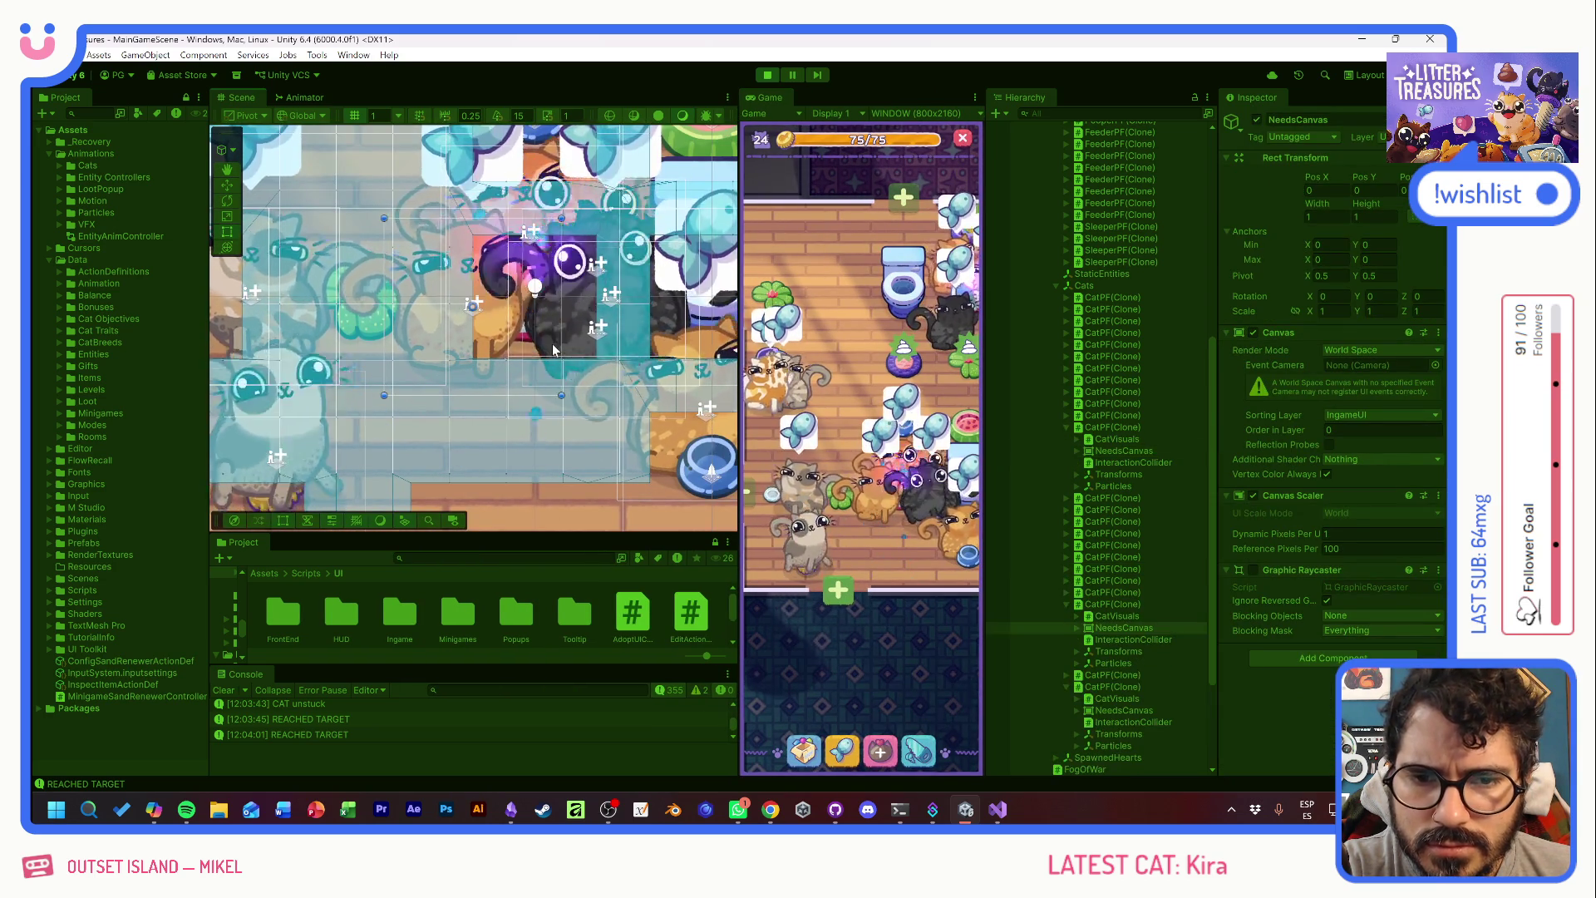
{"action": "left_click", "coordinate": [1119, 604]}
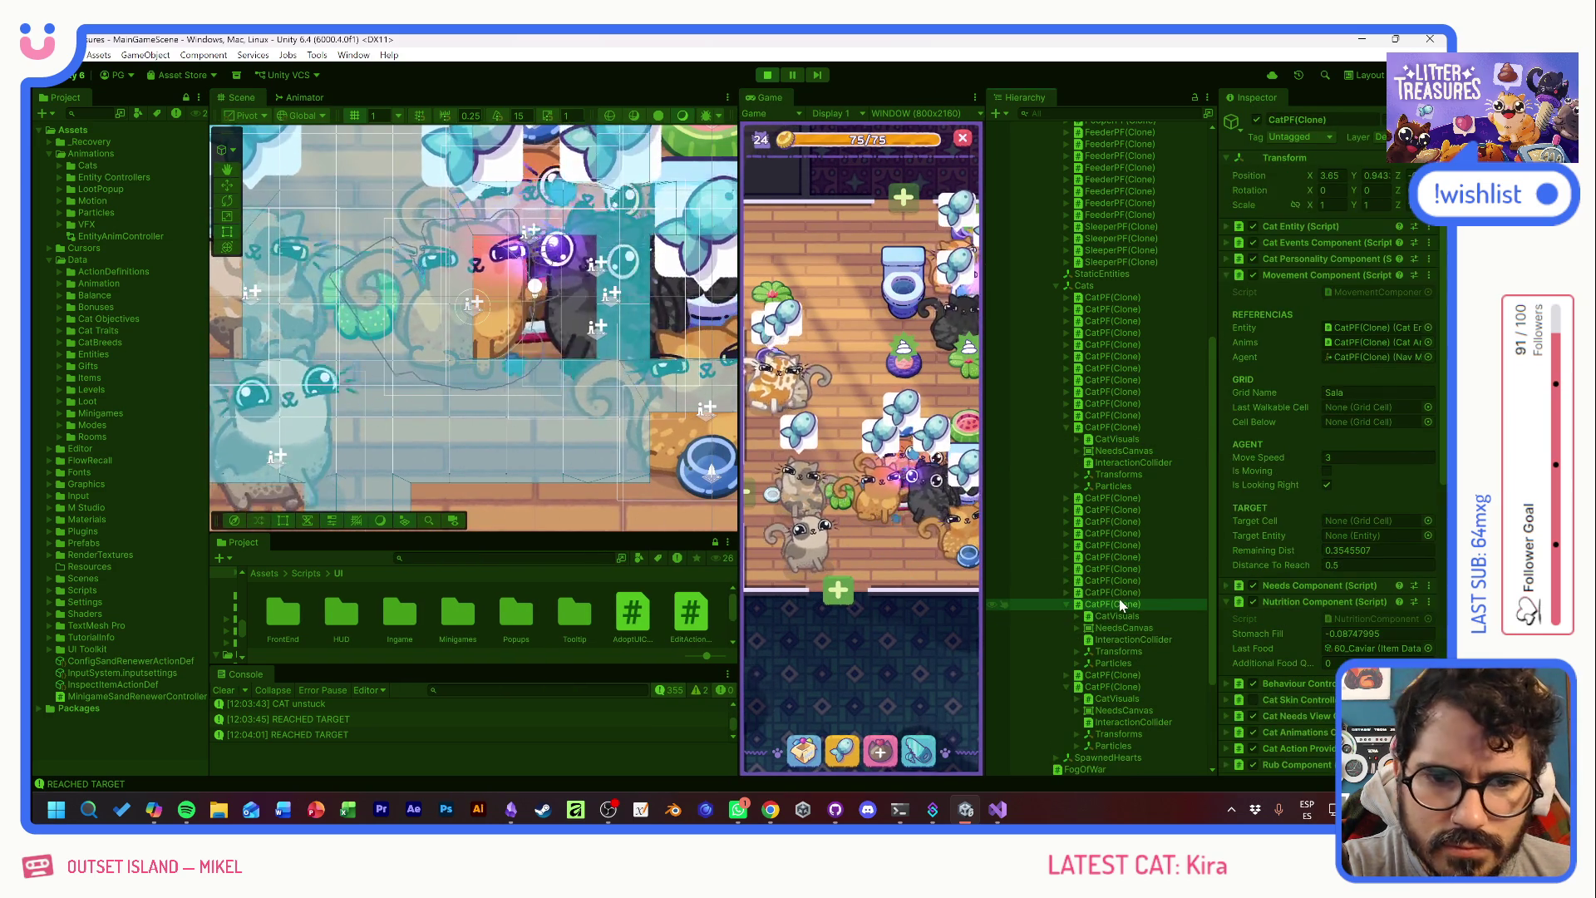
{"action": "left_click", "coordinate": [227, 186]}
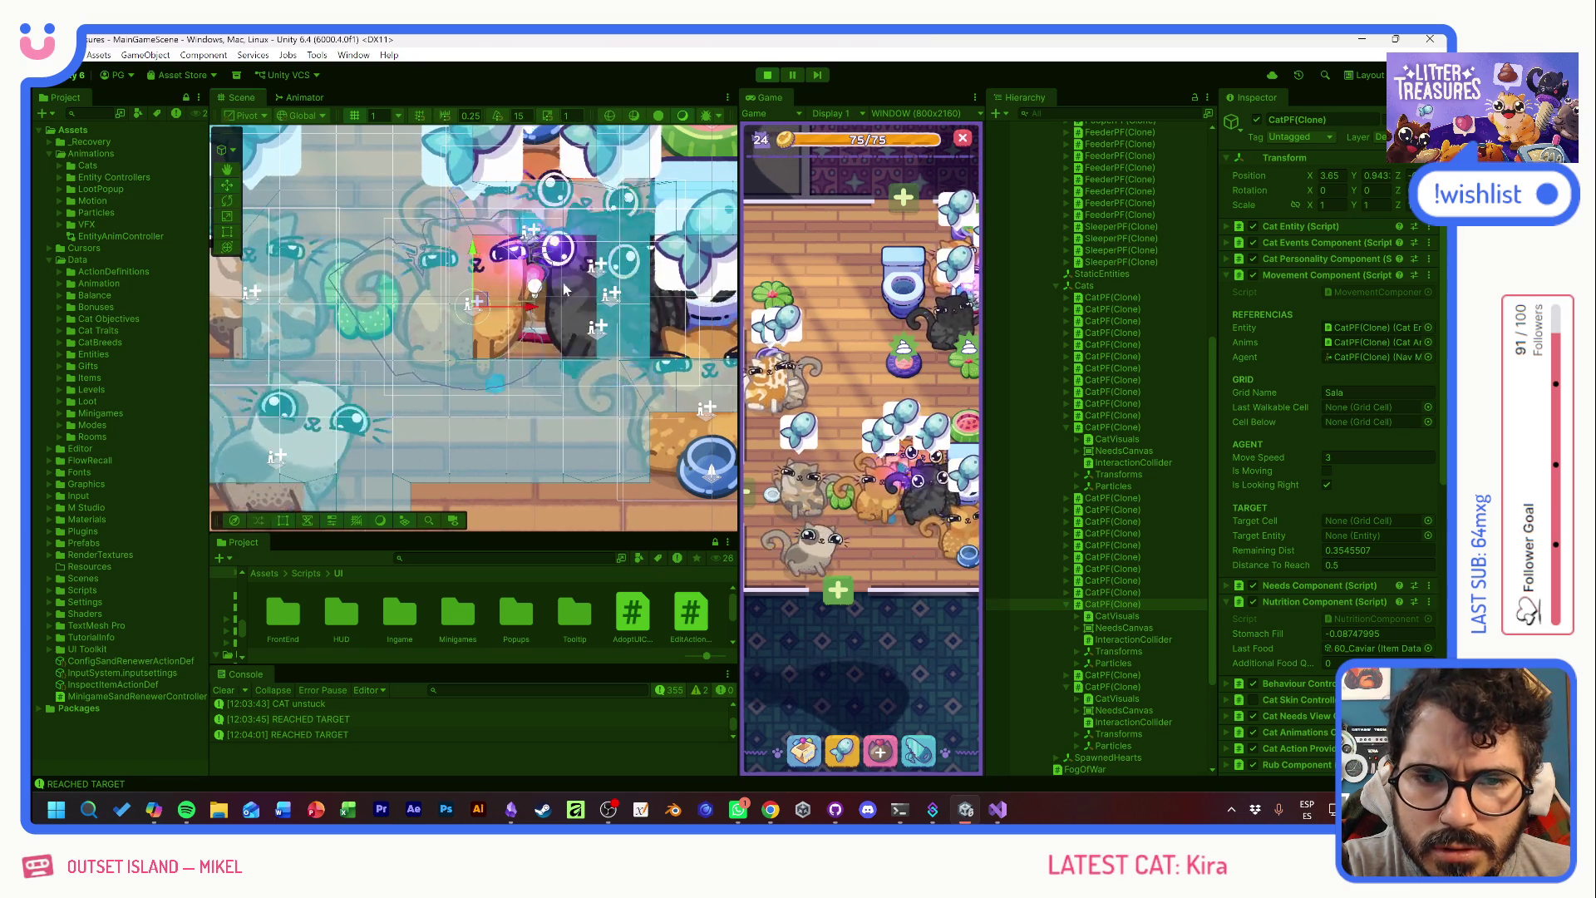
{"action": "left_click", "coordinate": [567, 339]}
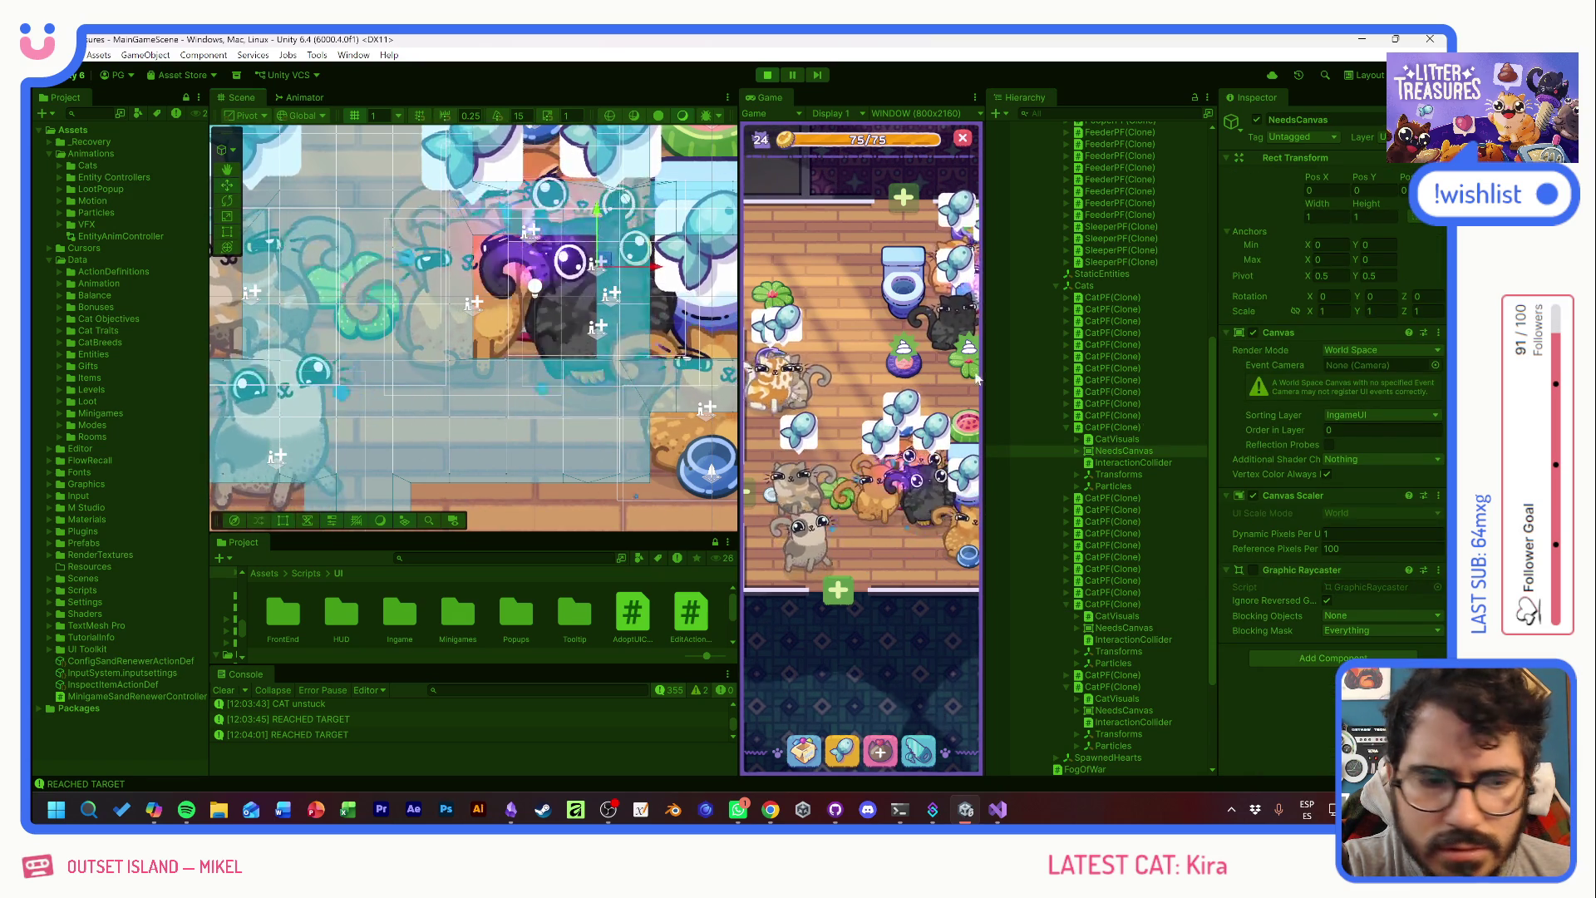
{"action": "left_click", "coordinate": [1106, 425]}
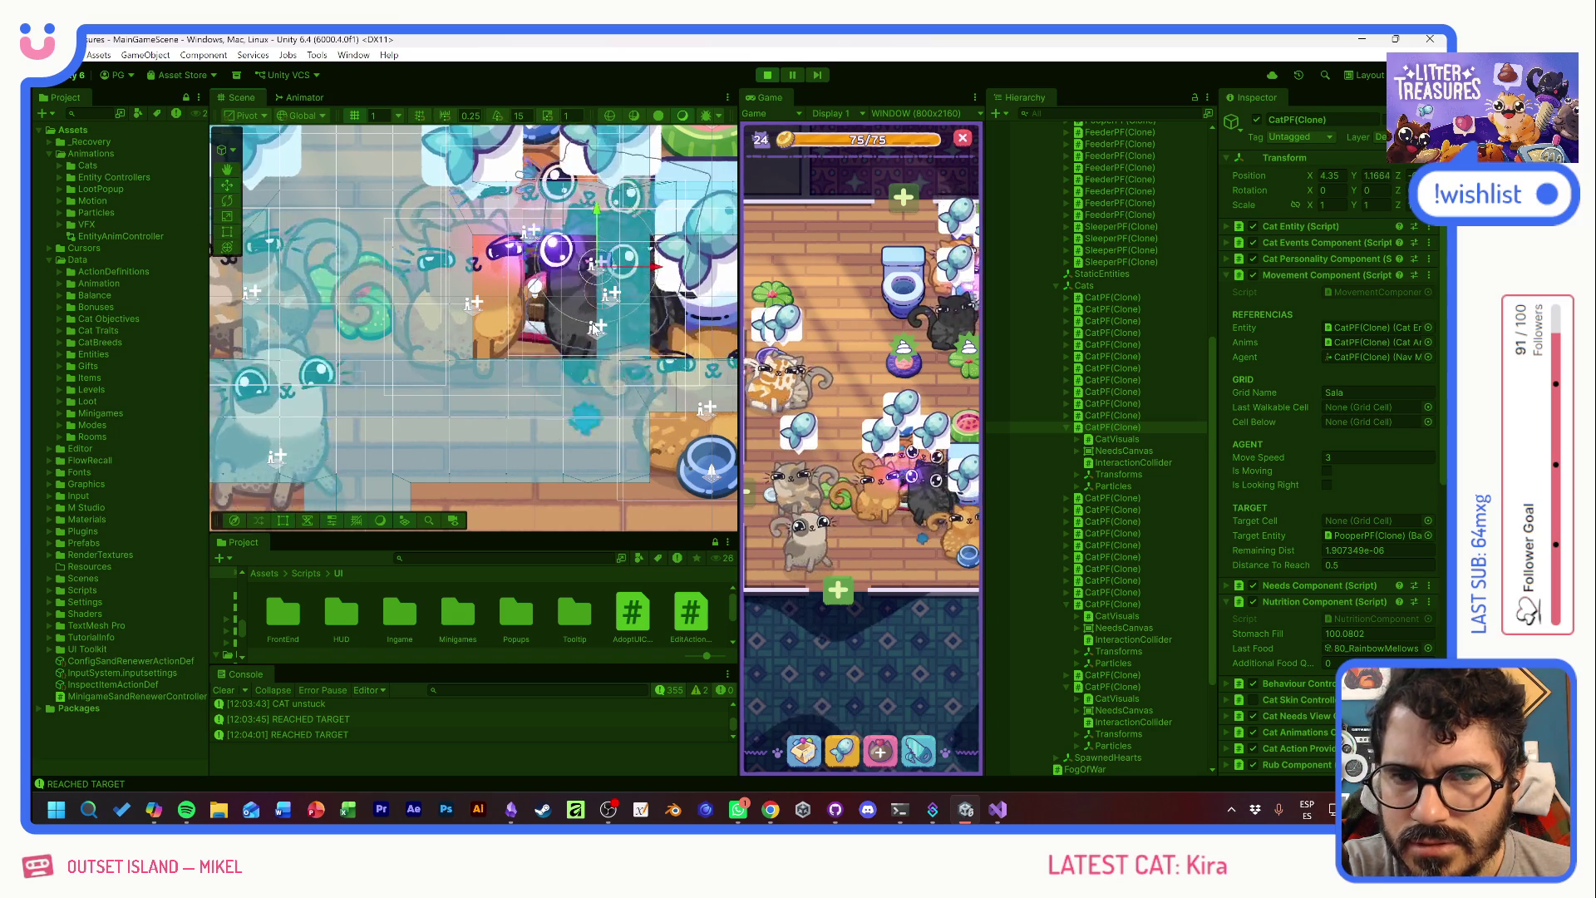
- Select another cat's root object and drag it lower and further left in the room
{"action": "left_click", "coordinate": [569, 338]}
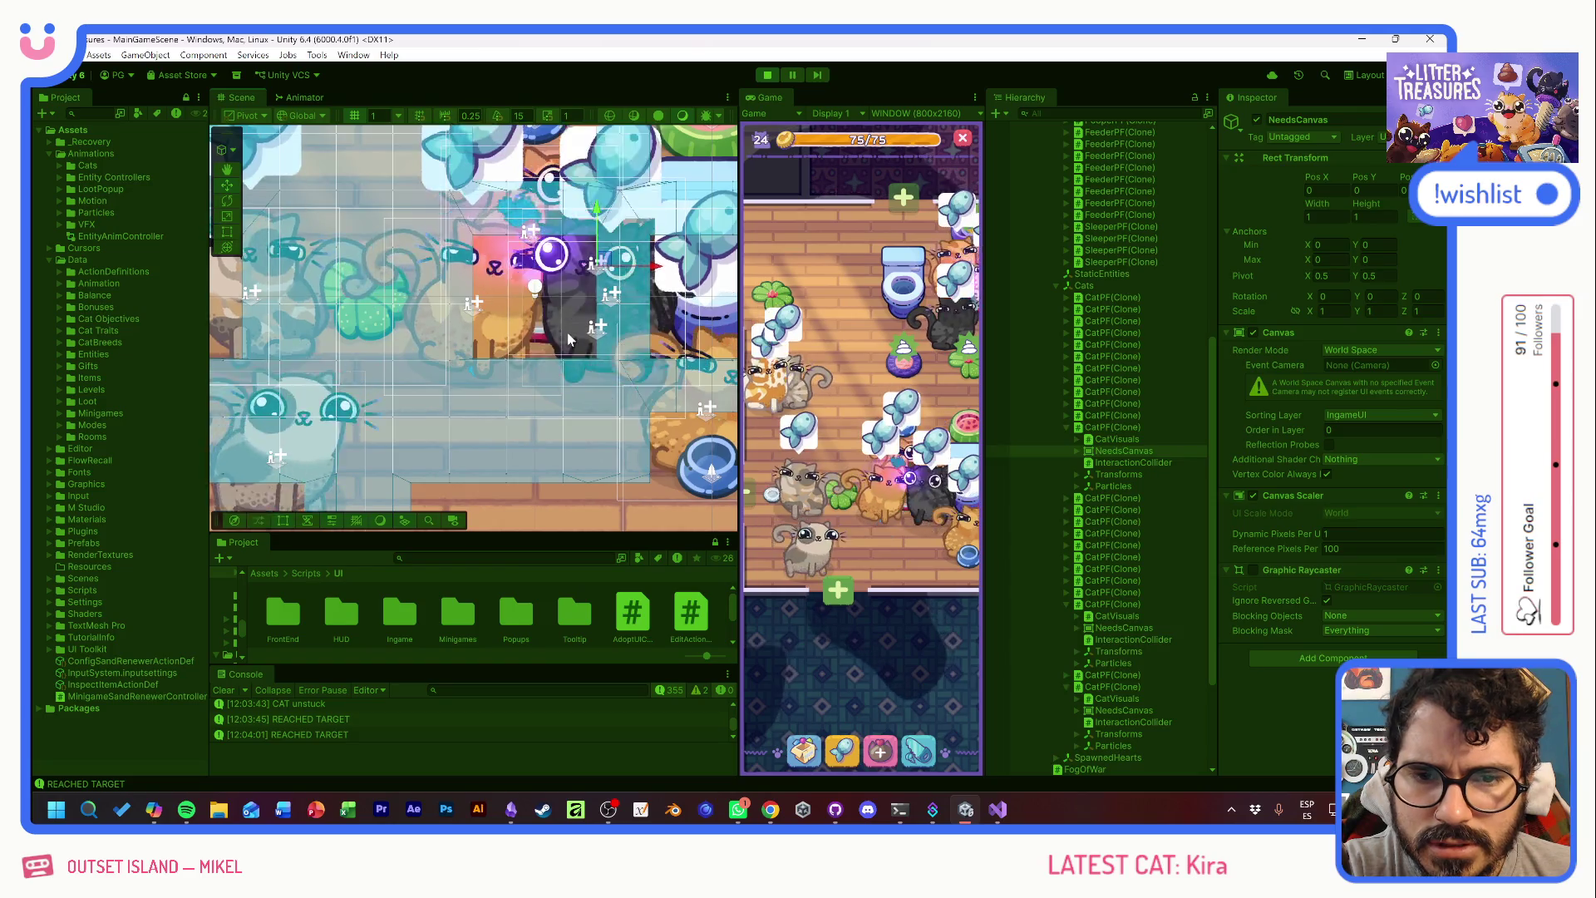
{"action": "left_click", "coordinate": [572, 347]}
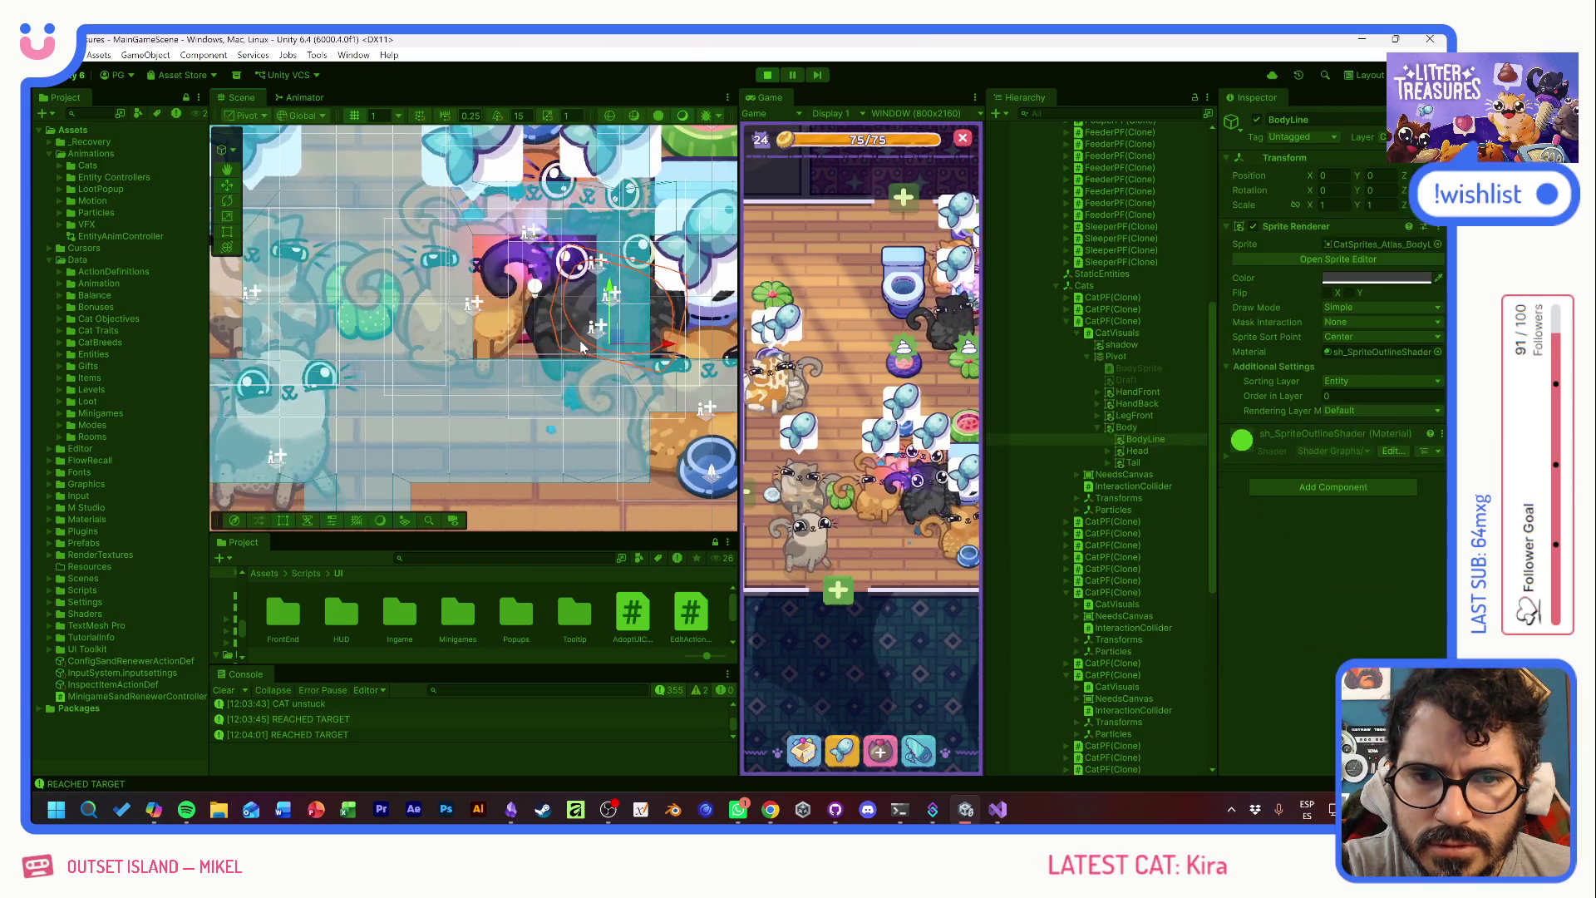
{"action": "left_click", "coordinate": [582, 349]}
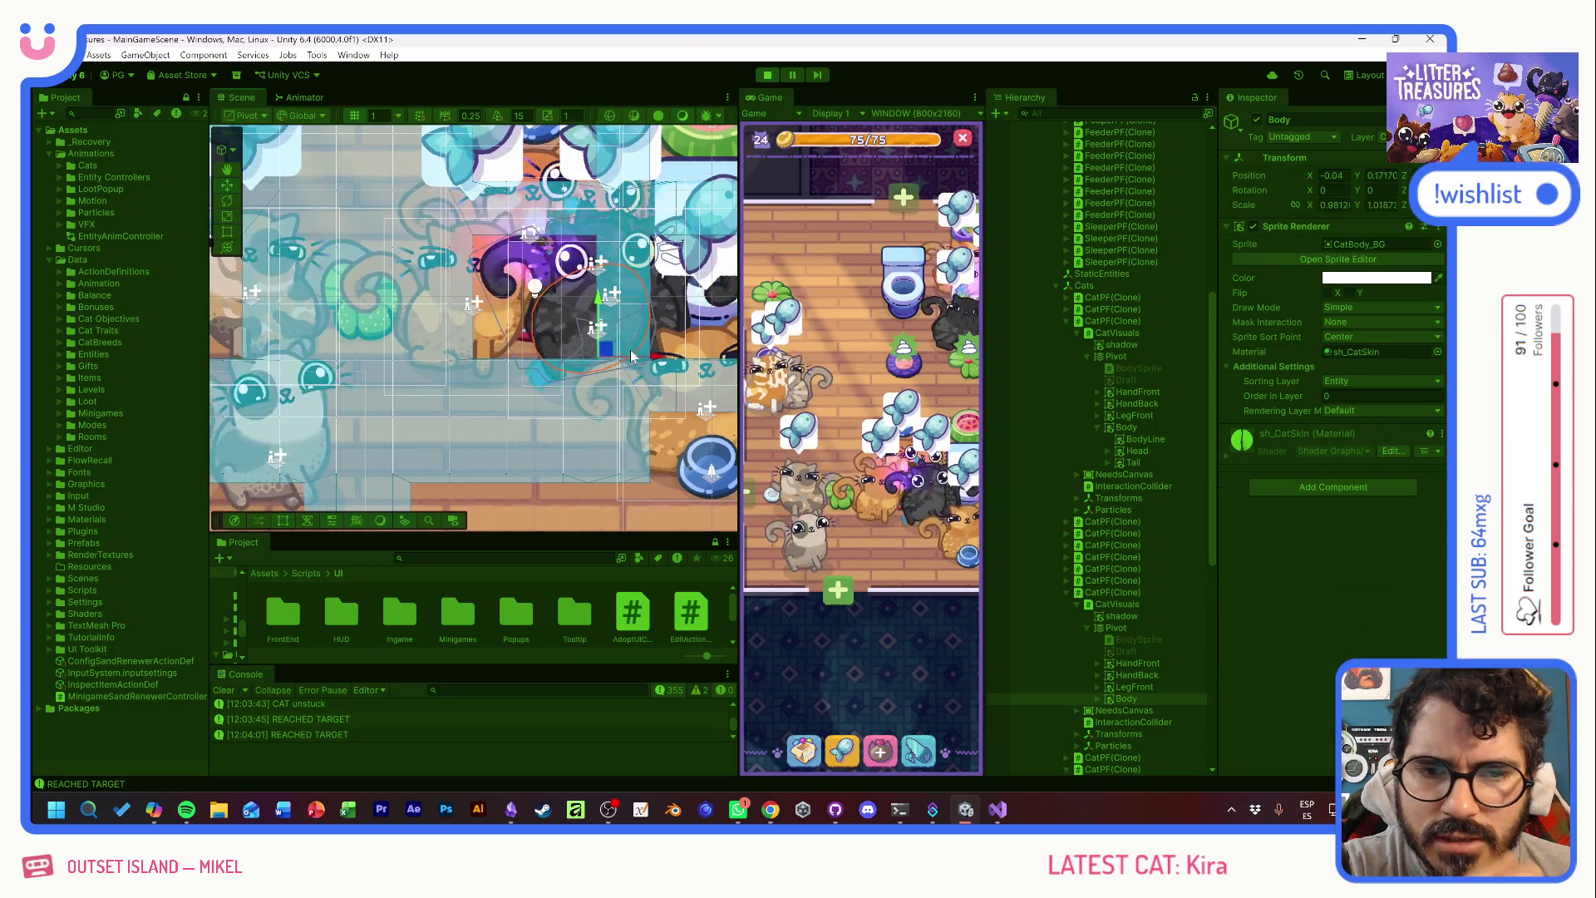
{"action": "left_click", "coordinate": [585, 305]}
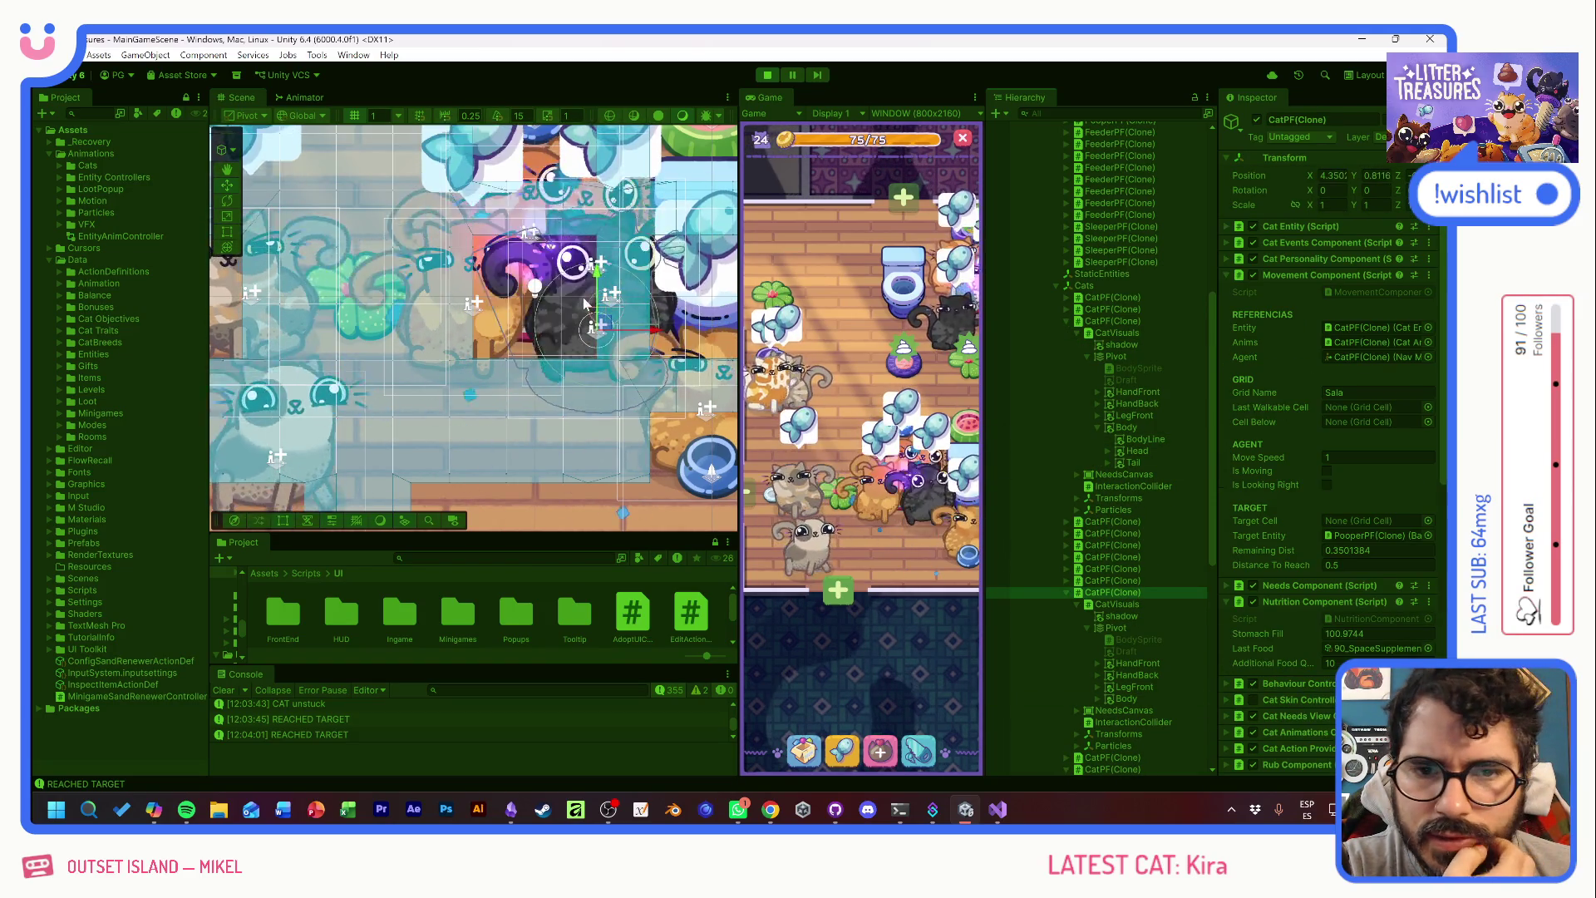
{"action": "left_click_drag", "start_coordinate": [590, 320], "coordinate": [435, 422]}
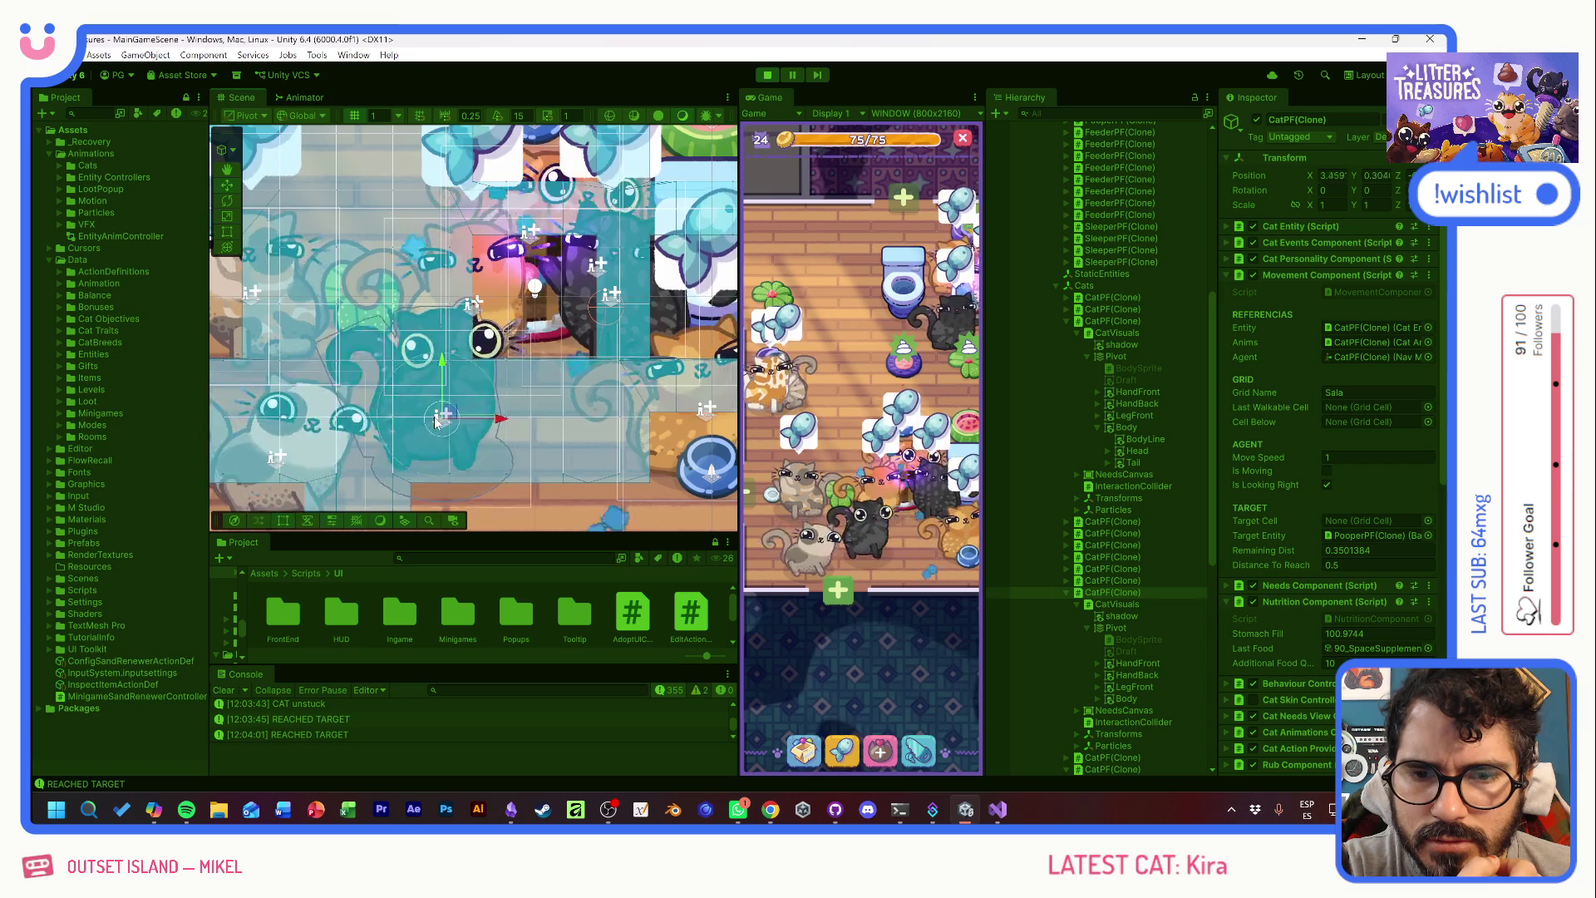
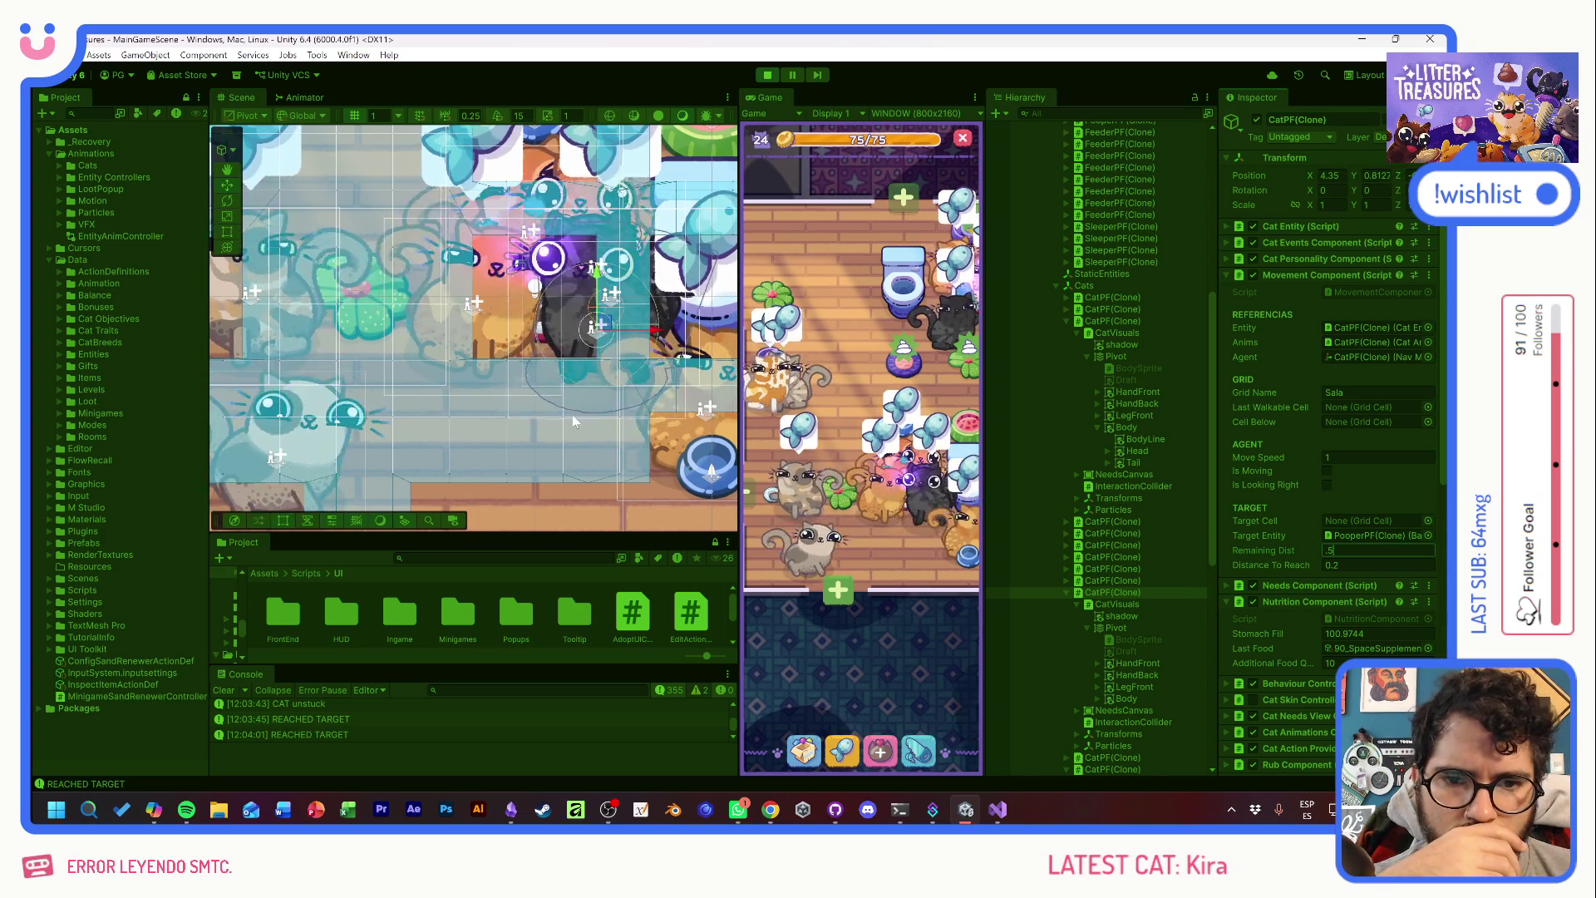
- Commit Remaining Dist 0.5, then scoop the litter box and collect the Soda Cap treasure
{"action": "key", "text": "Return"}
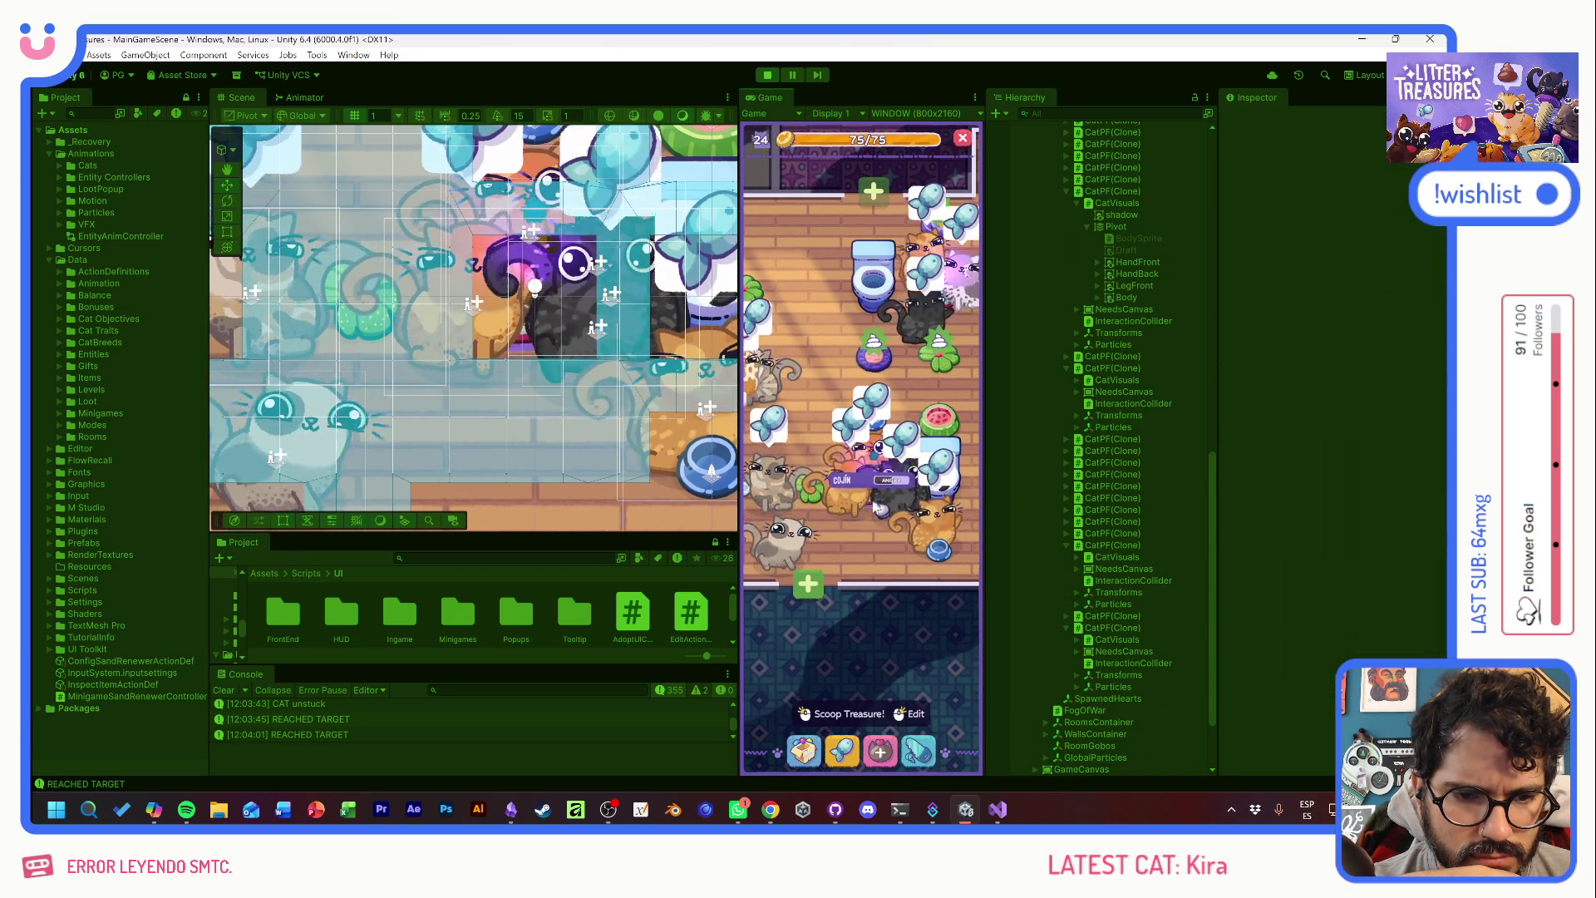
{"action": "left_click", "coordinate": [841, 714]}
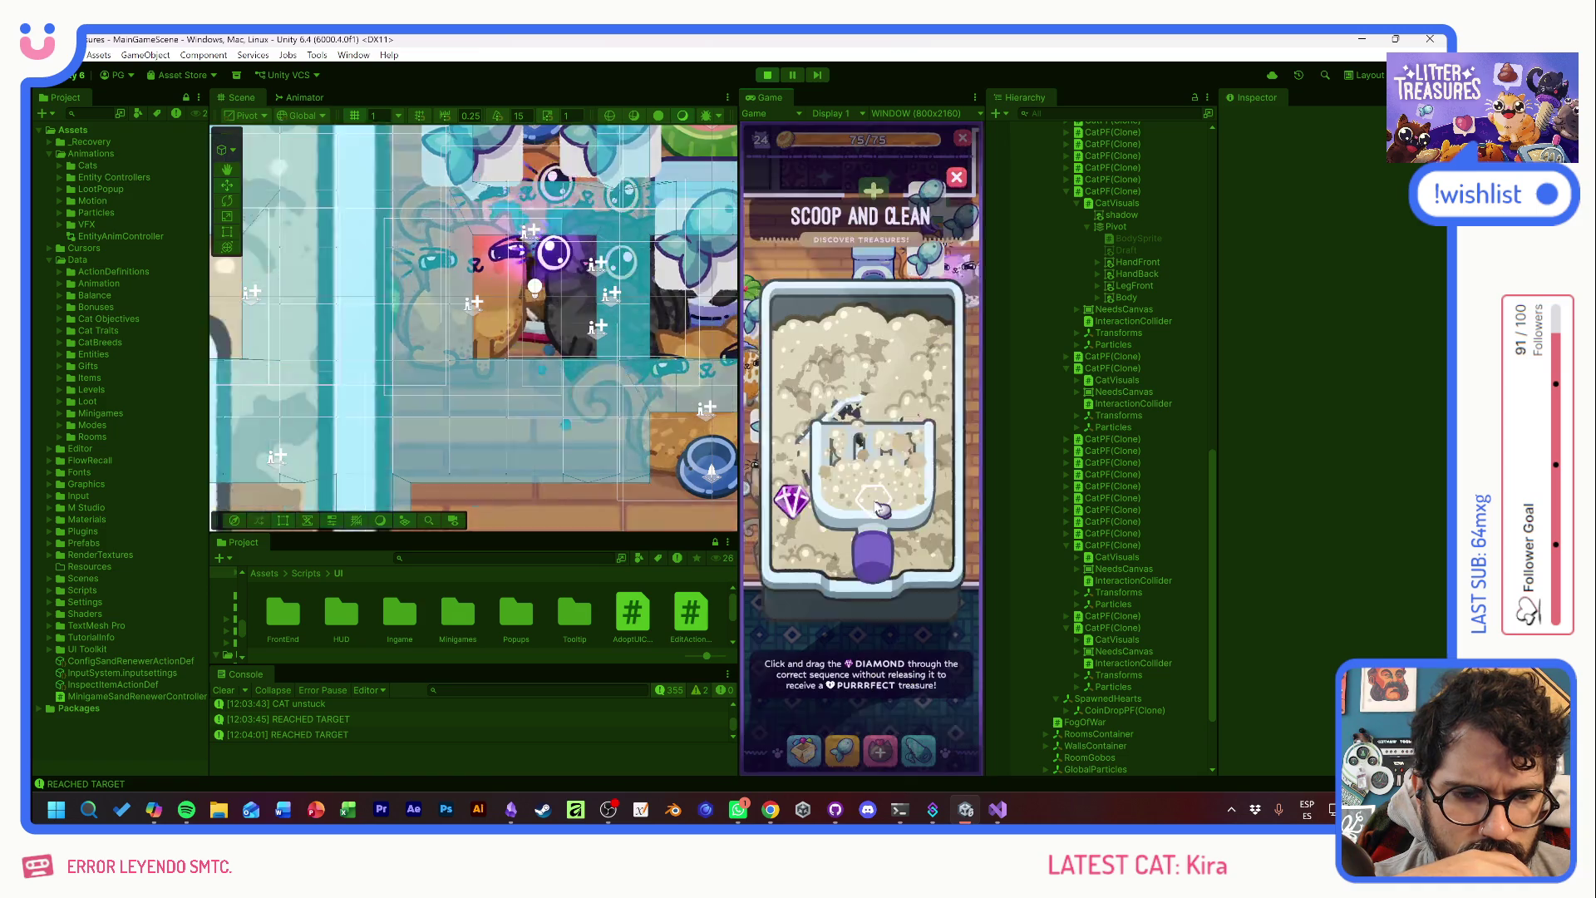
{"action": "mouse_move", "coordinate": [785, 499]}
{"action": "left_mouse_down"}
{"action": "mouse_move", "coordinate": [782, 432]}
{"action": "mouse_move", "coordinate": [863, 391]}
{"action": "mouse_move", "coordinate": [802, 374]}
{"action": "mouse_move", "coordinate": [848, 463]}
{"action": "mouse_move", "coordinate": [921, 539]}
{"action": "left_mouse_up"}
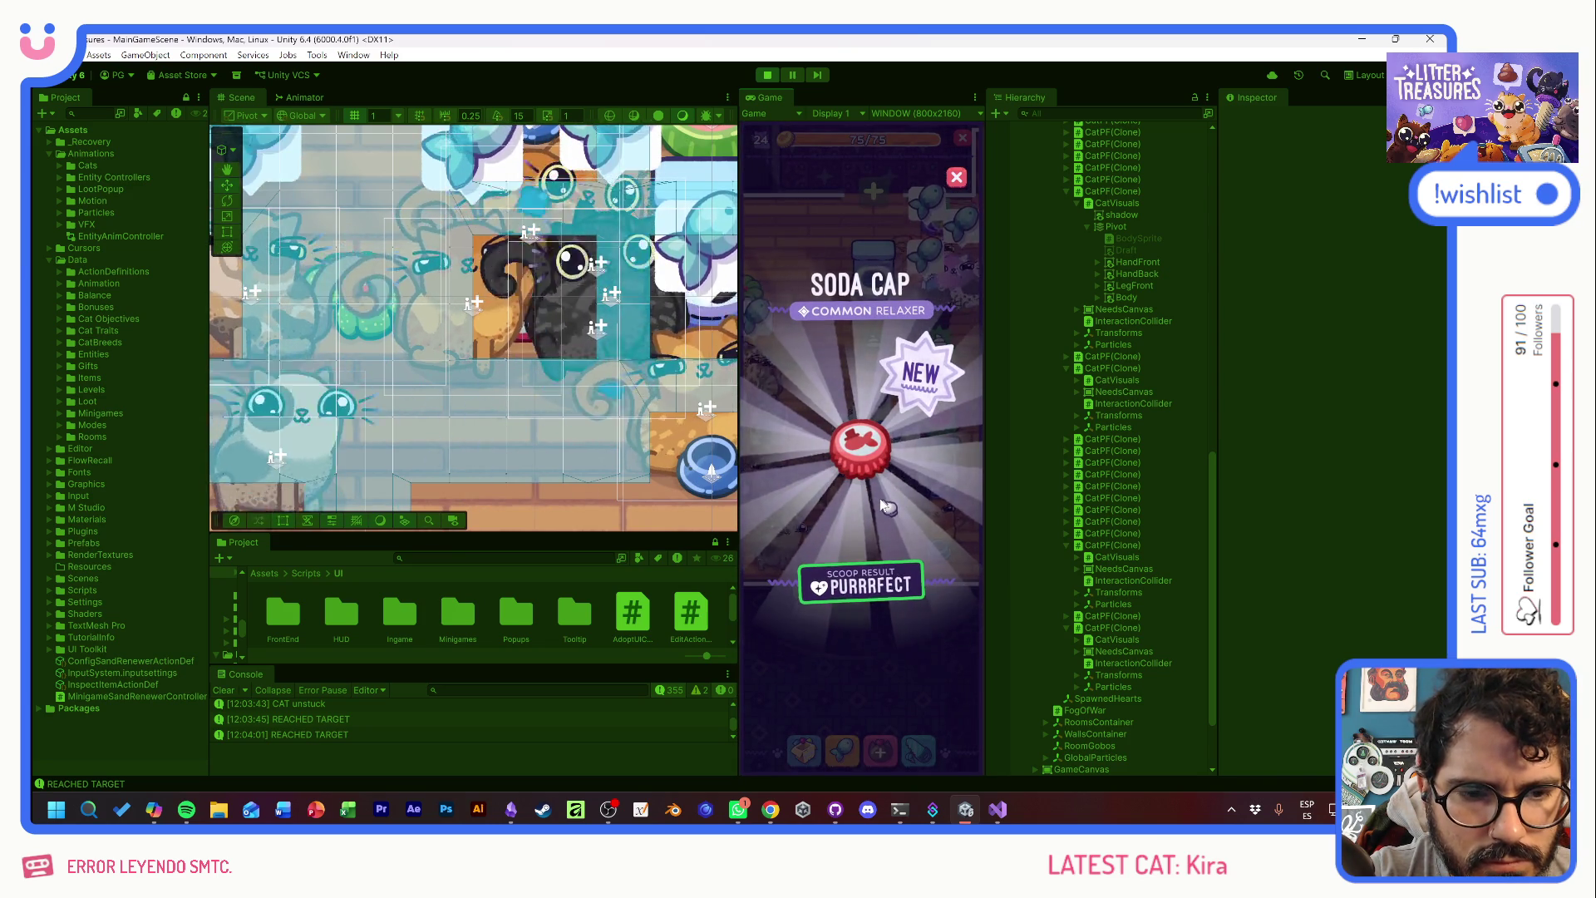
{"action": "left_click", "coordinate": [883, 499]}
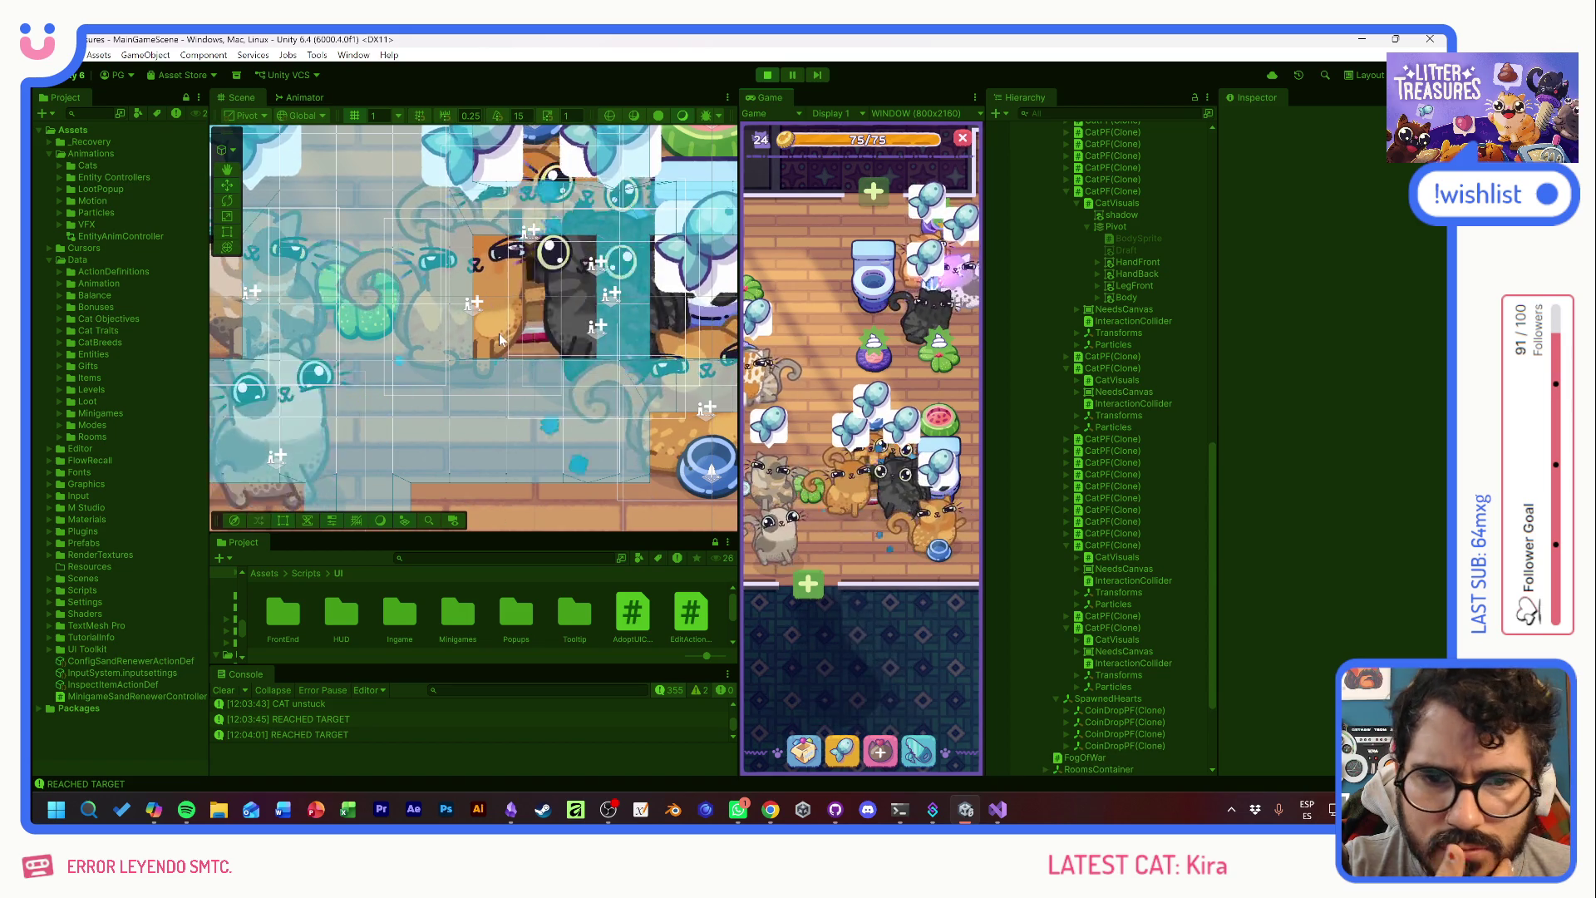
- Click through the cat's needs canvas, its shadow and the litter box image in the Scene
{"action": "left_click", "coordinate": [525, 346]}
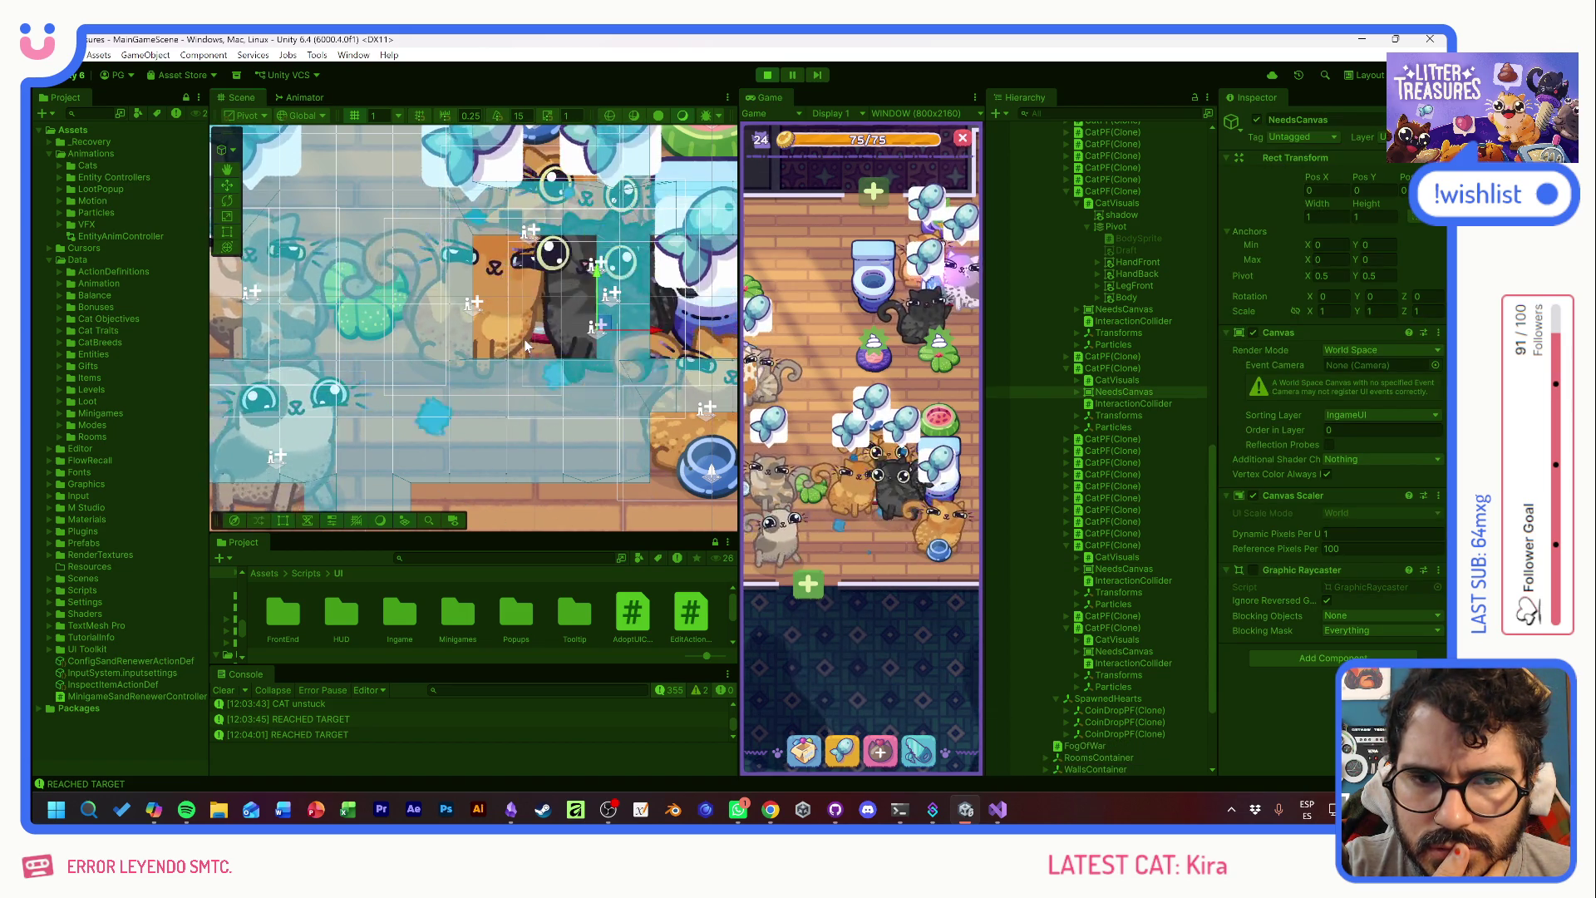
{"action": "left_click", "coordinate": [526, 347]}
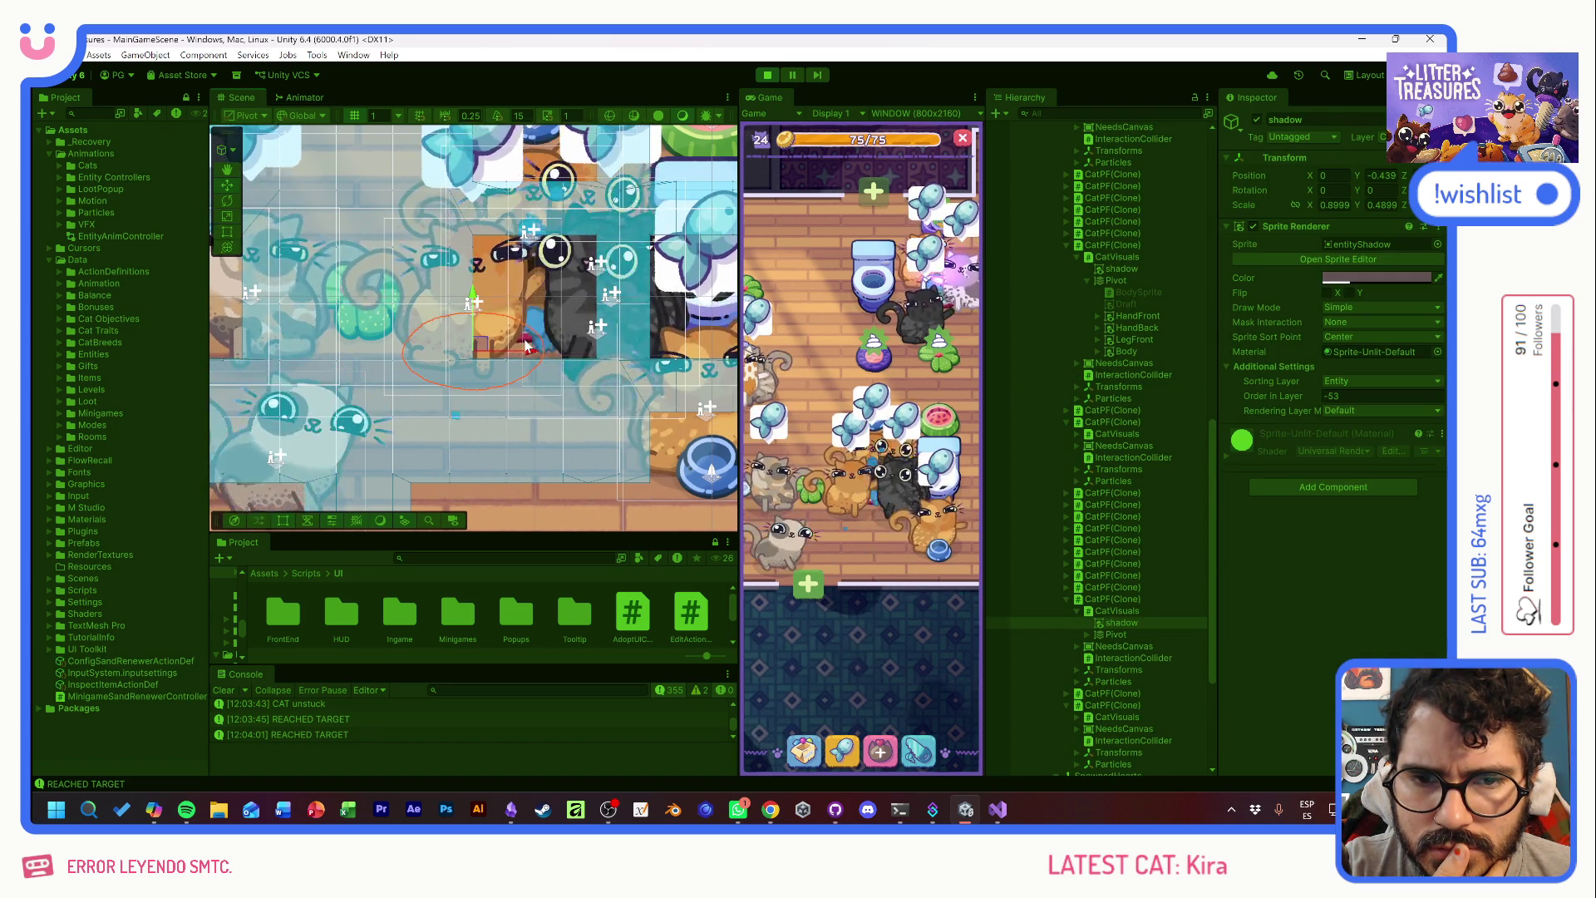
{"action": "left_click", "coordinate": [535, 333]}
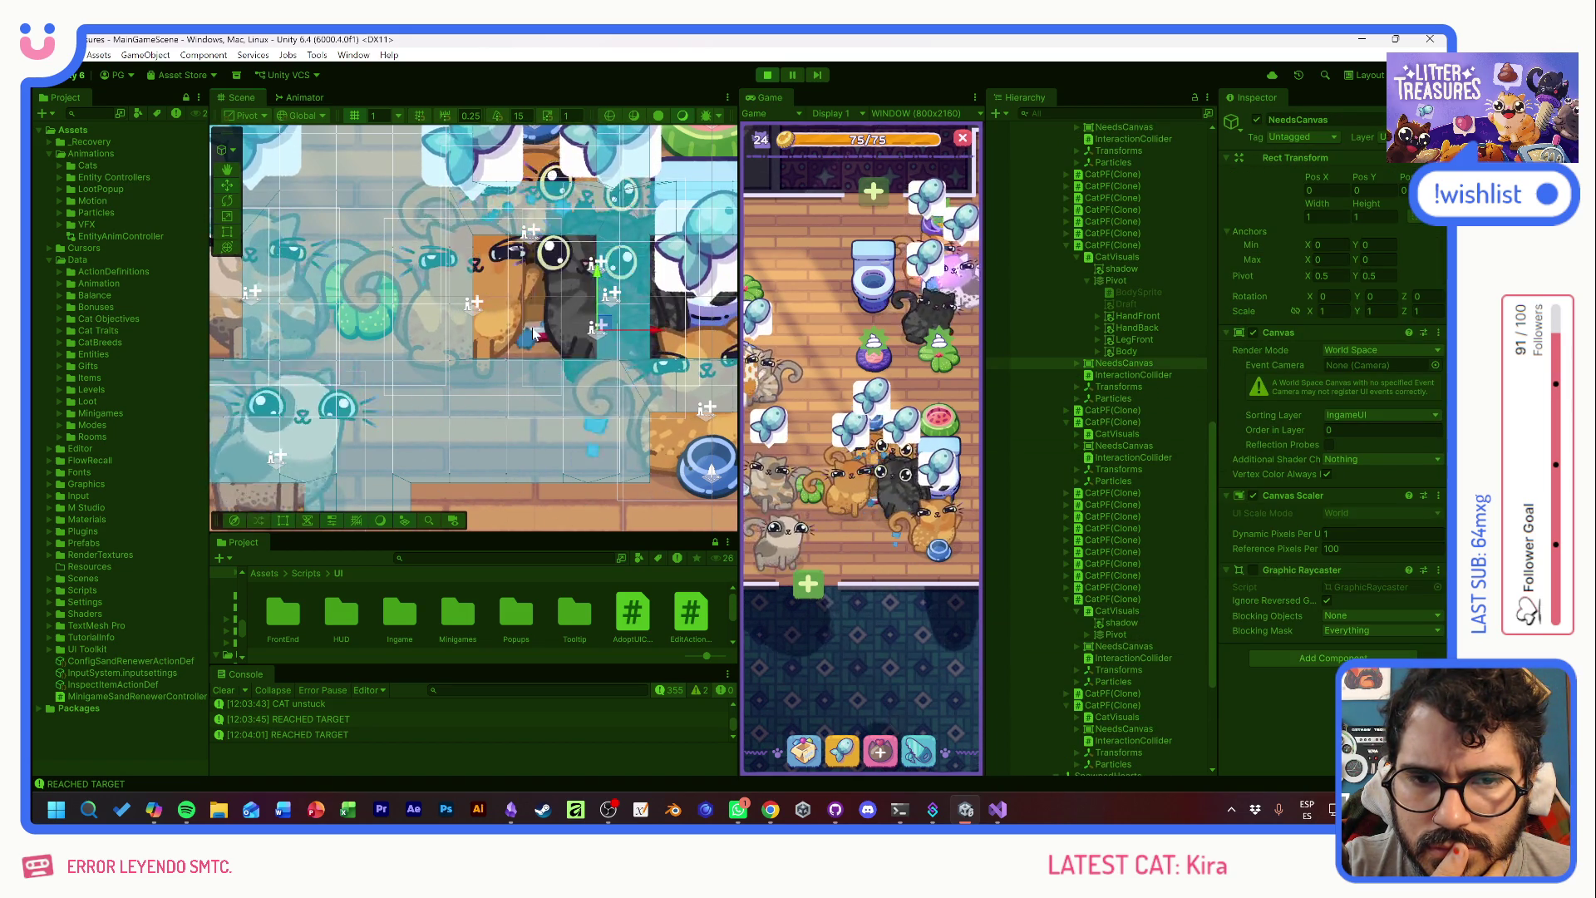
{"action": "left_click", "coordinate": [535, 334]}
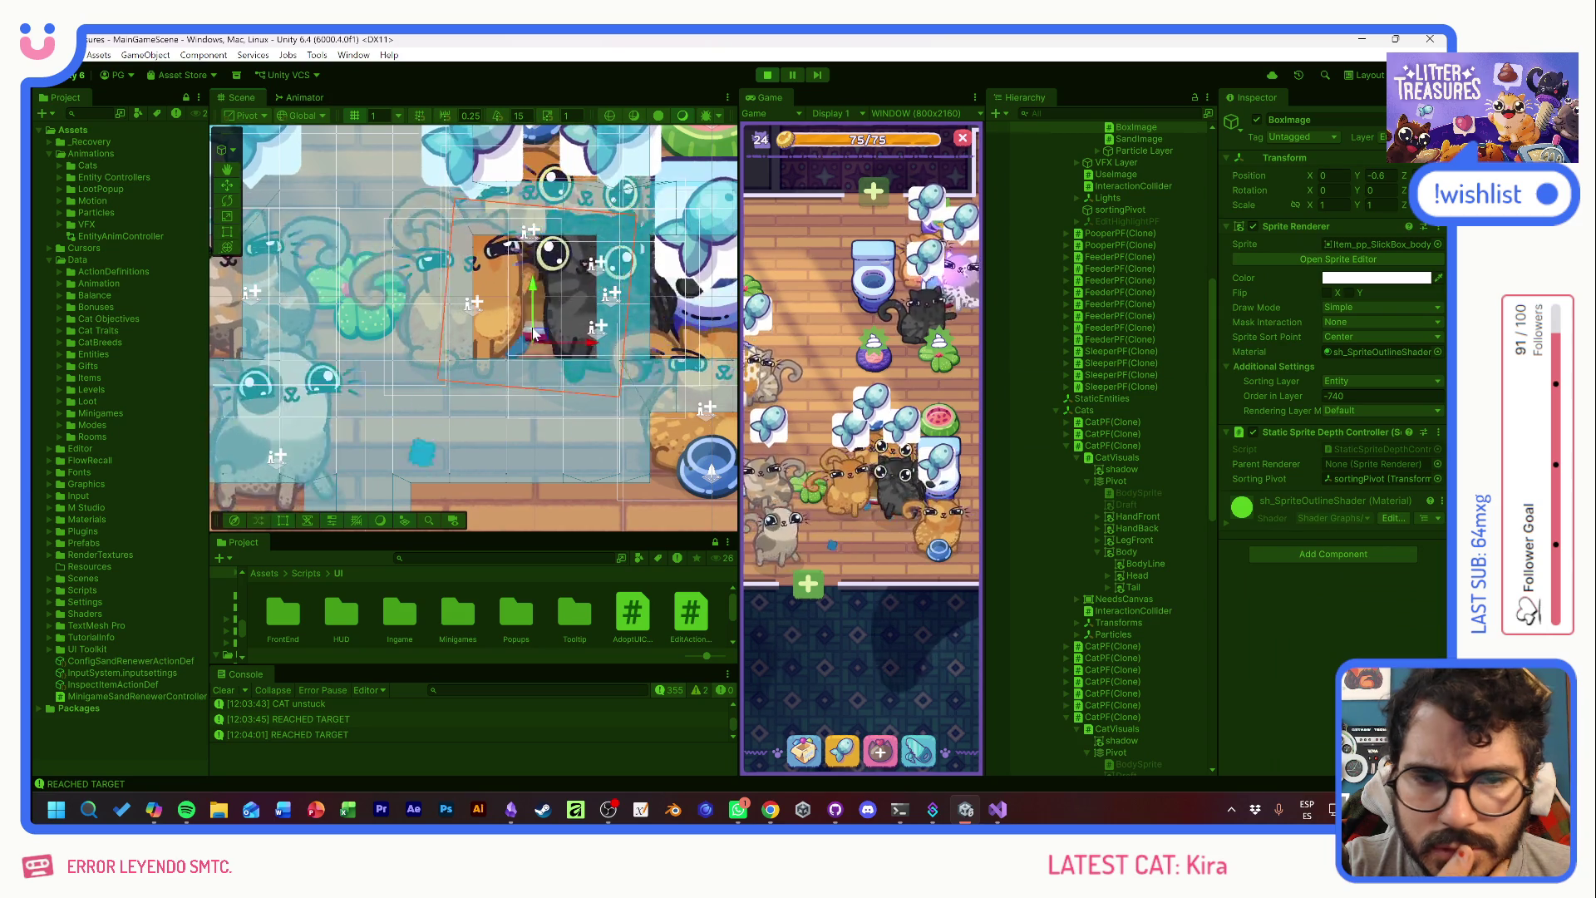
{"action": "scroll", "coordinate": [1112, 466], "scroll_direction": "up", "scroll_amount": 5}
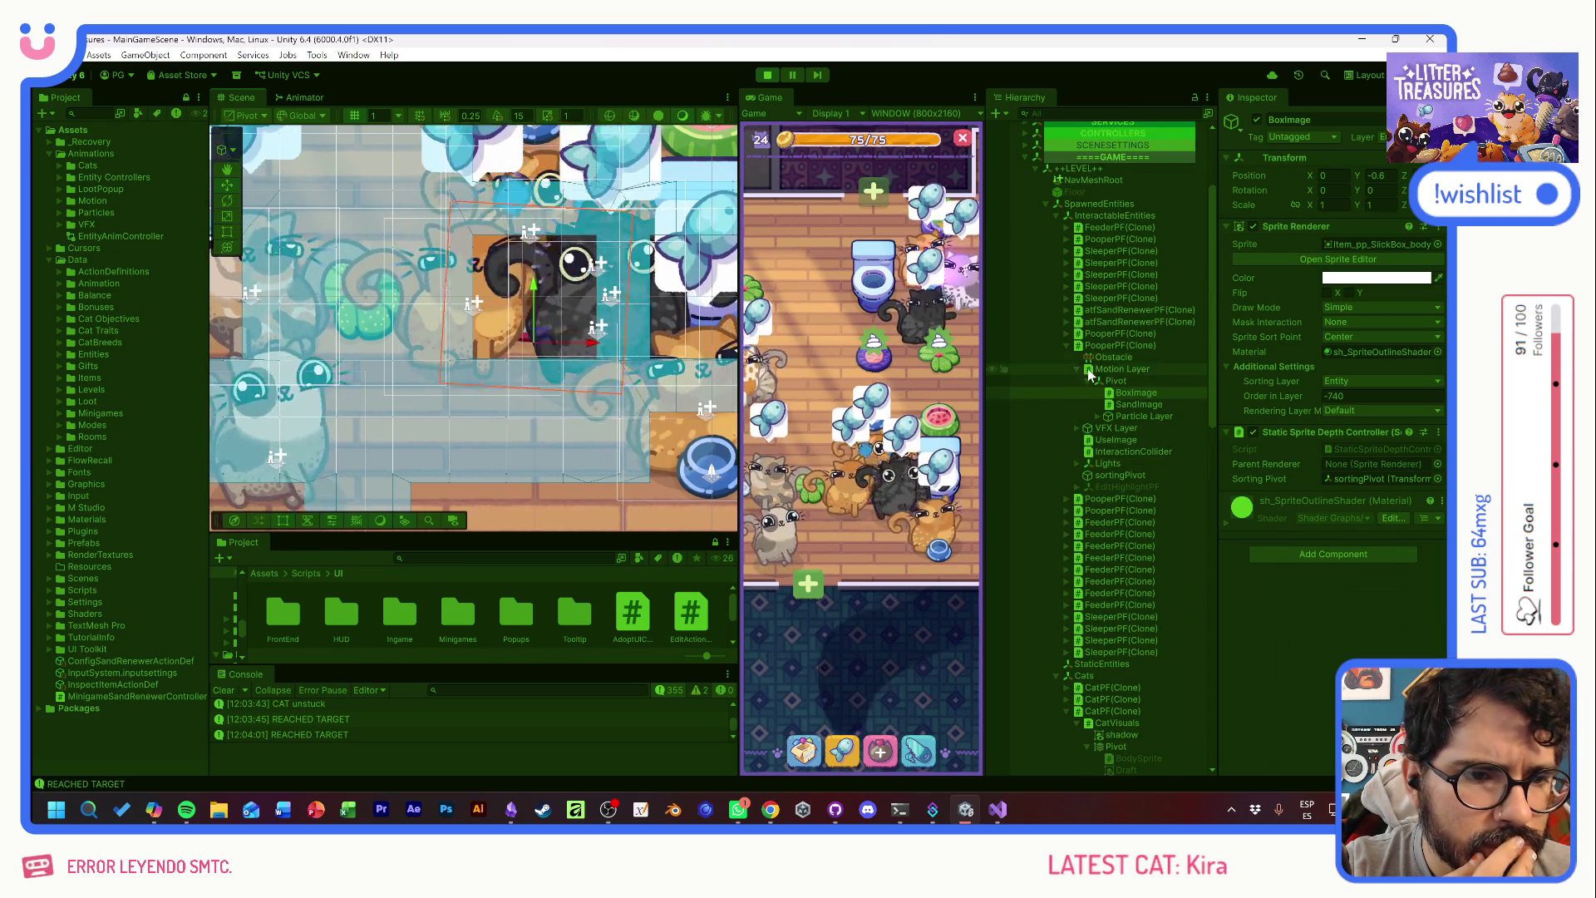
- Select PooperPF(Clone), expand its Pooping Component, and select an occupant CatPF(Clone)
{"action": "left_click", "coordinate": [1093, 349]}
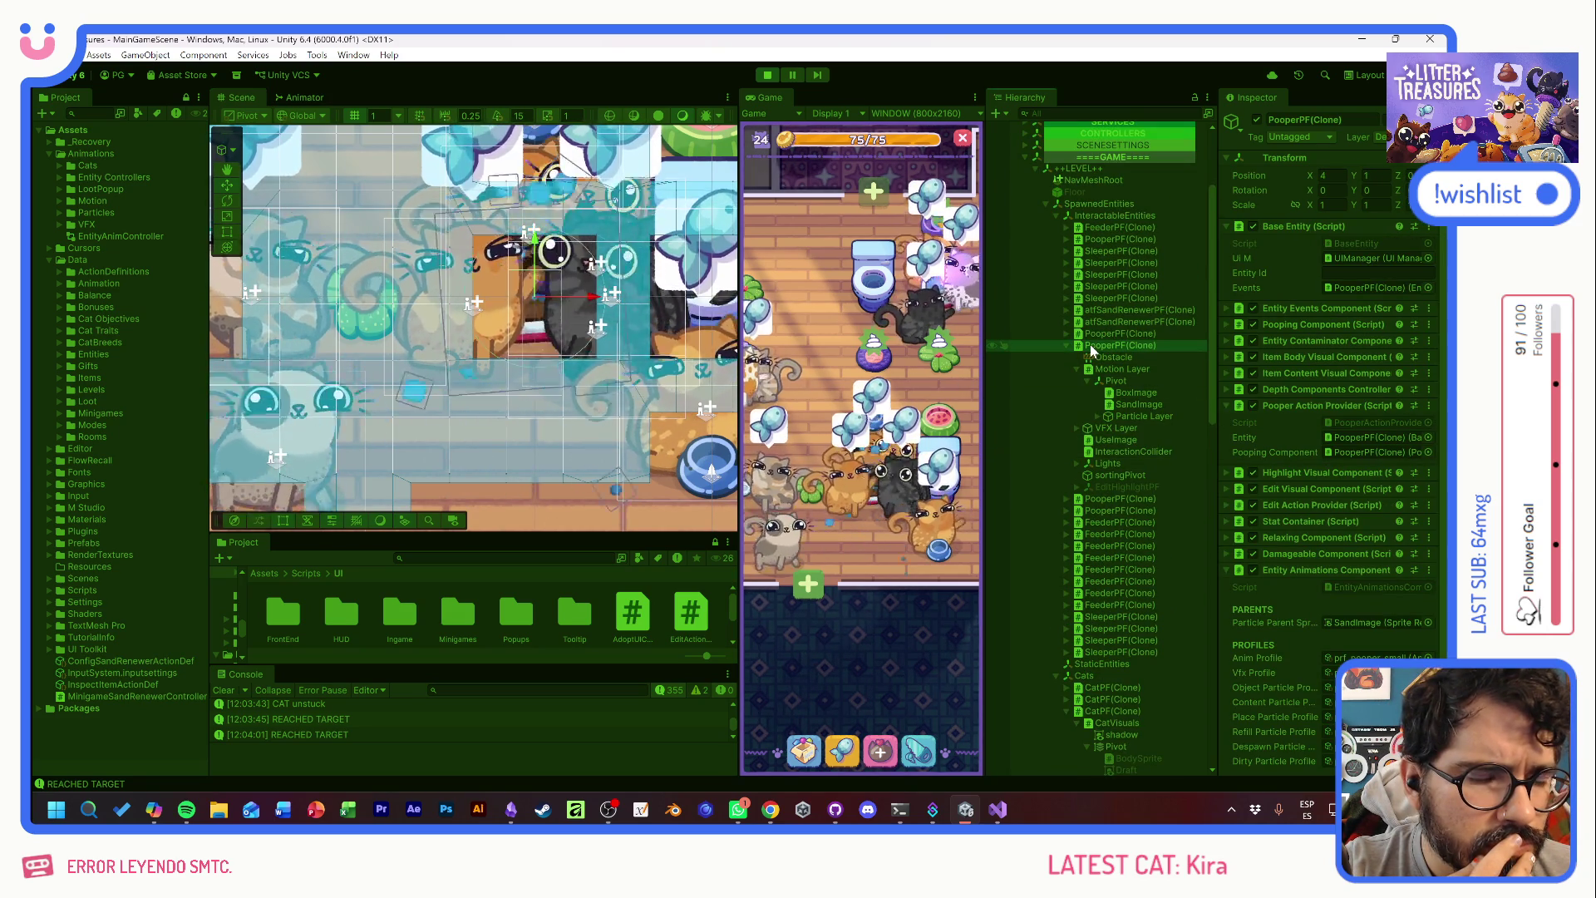
{"action": "left_click", "coordinate": [1299, 328]}
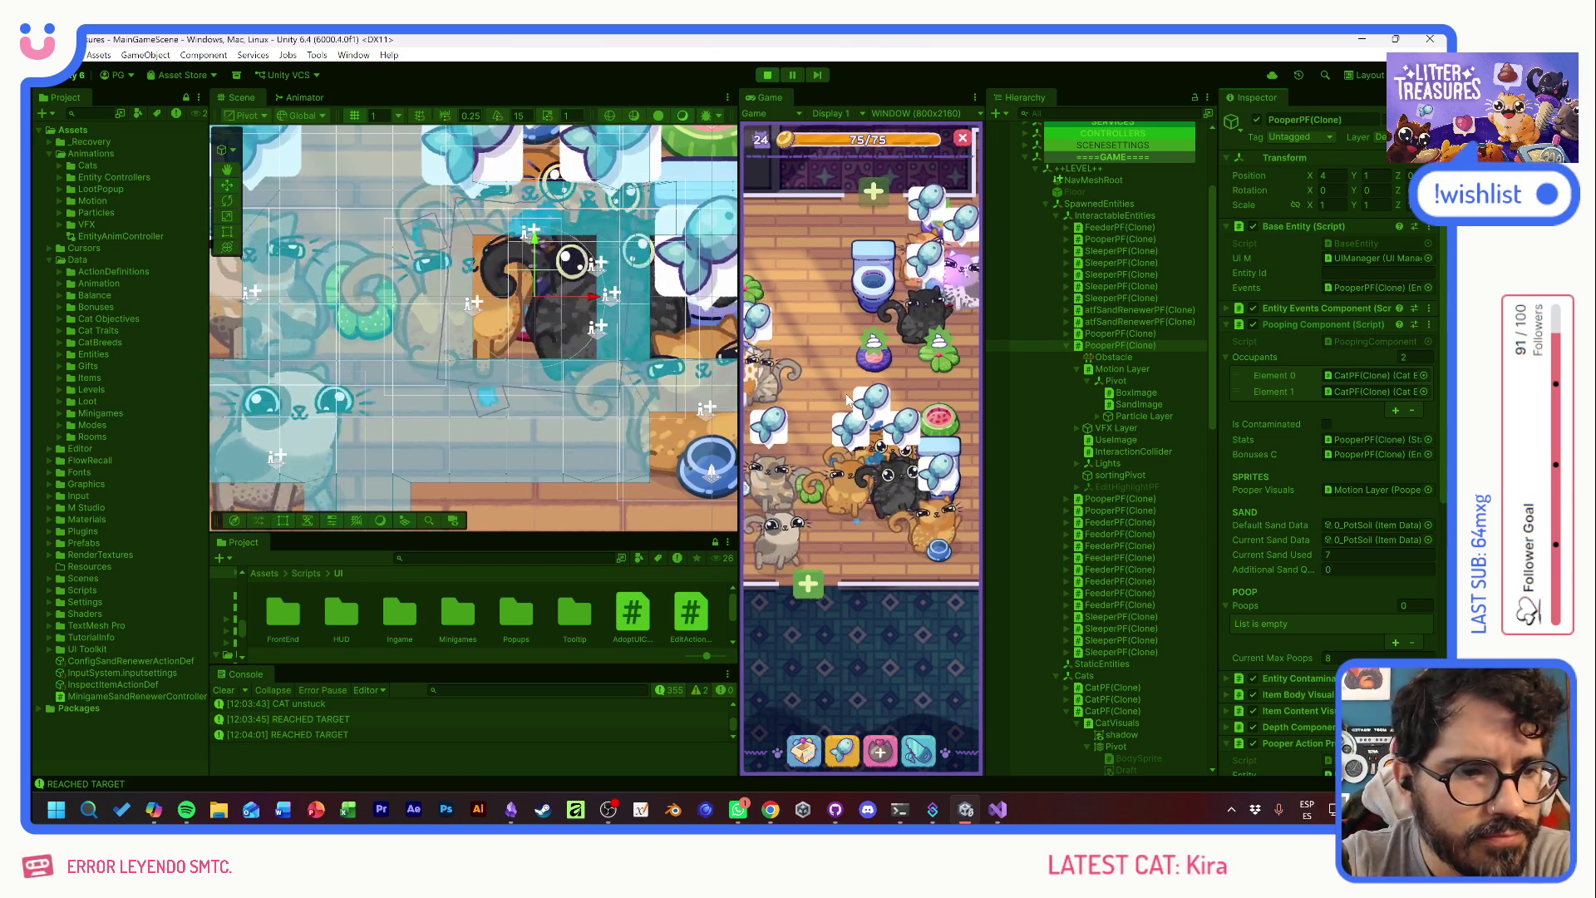
{"action": "left_click", "coordinate": [1353, 375]}
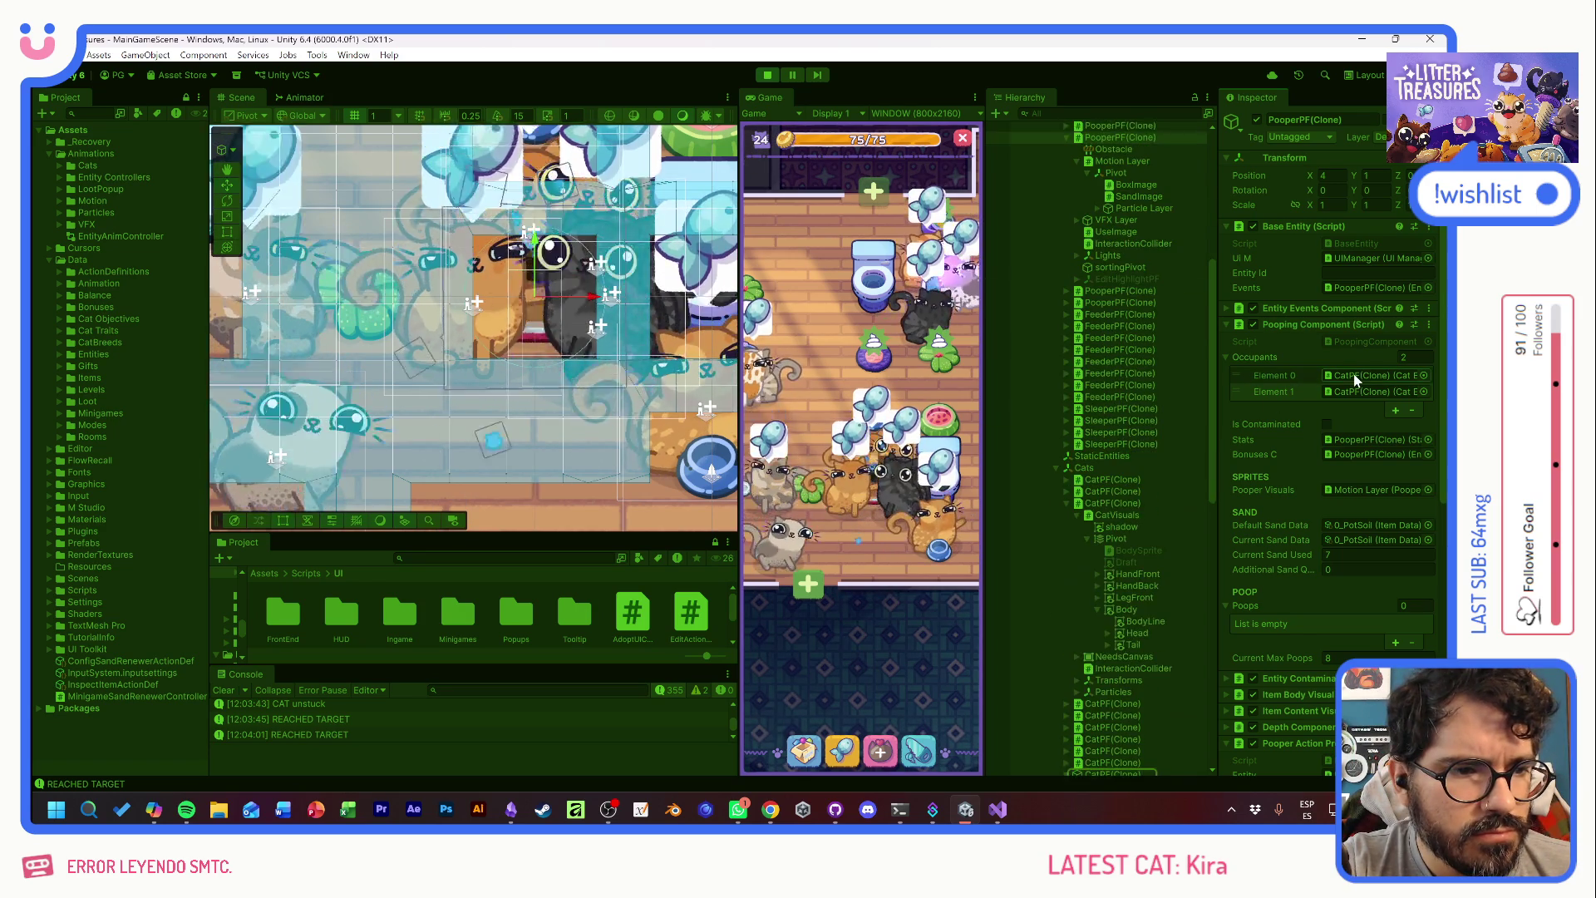
{"action": "left_click", "coordinate": [1353, 391]}
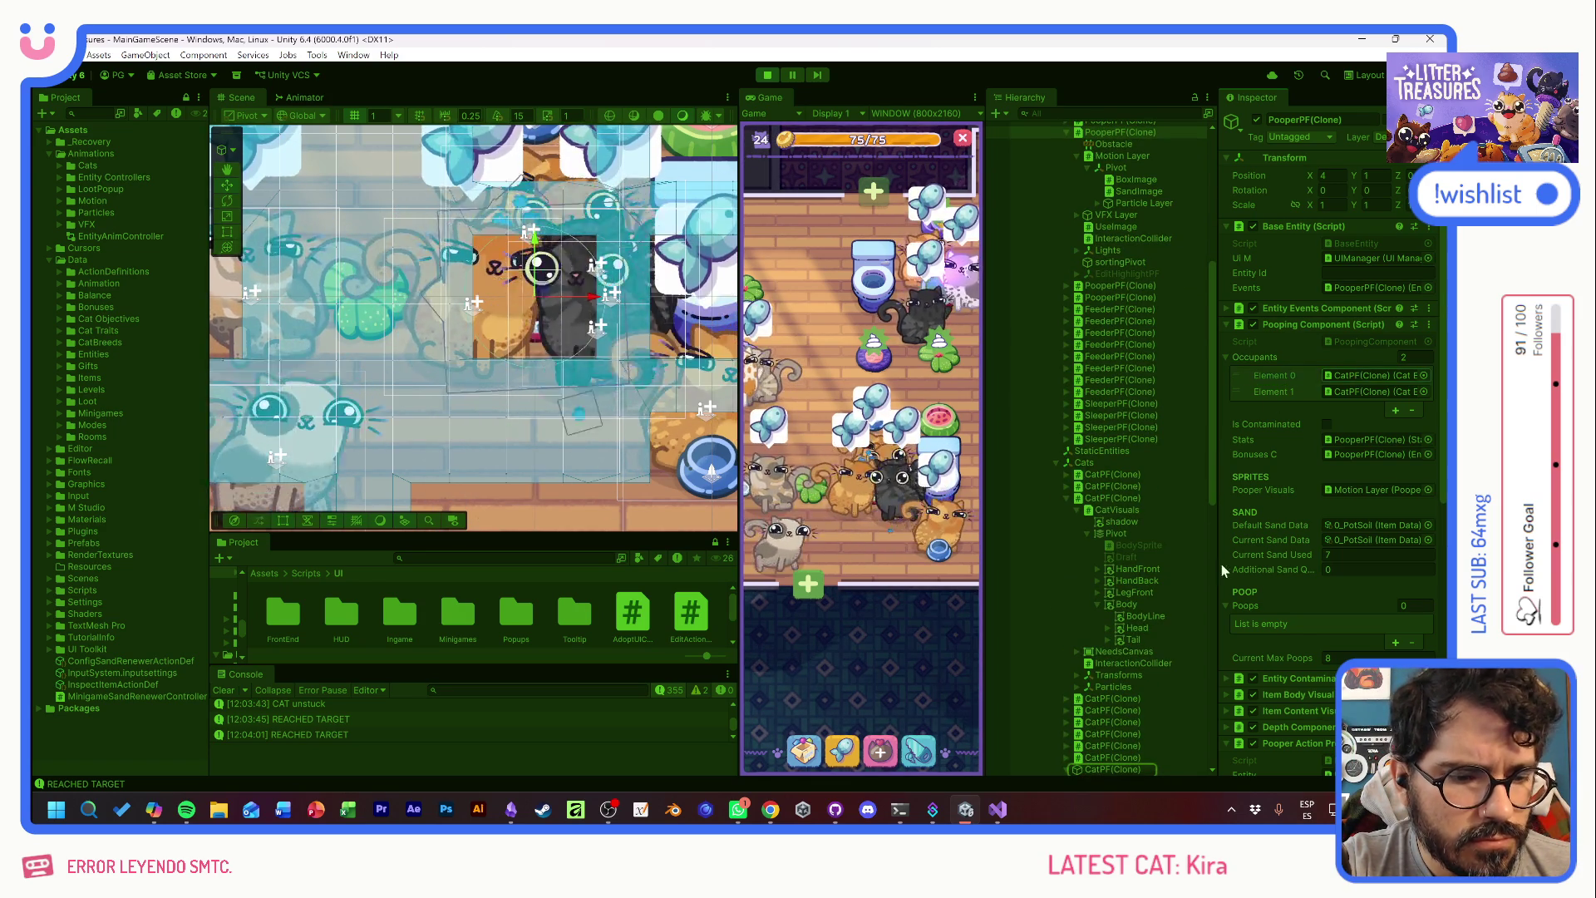
{"action": "left_click", "coordinate": [1092, 684]}
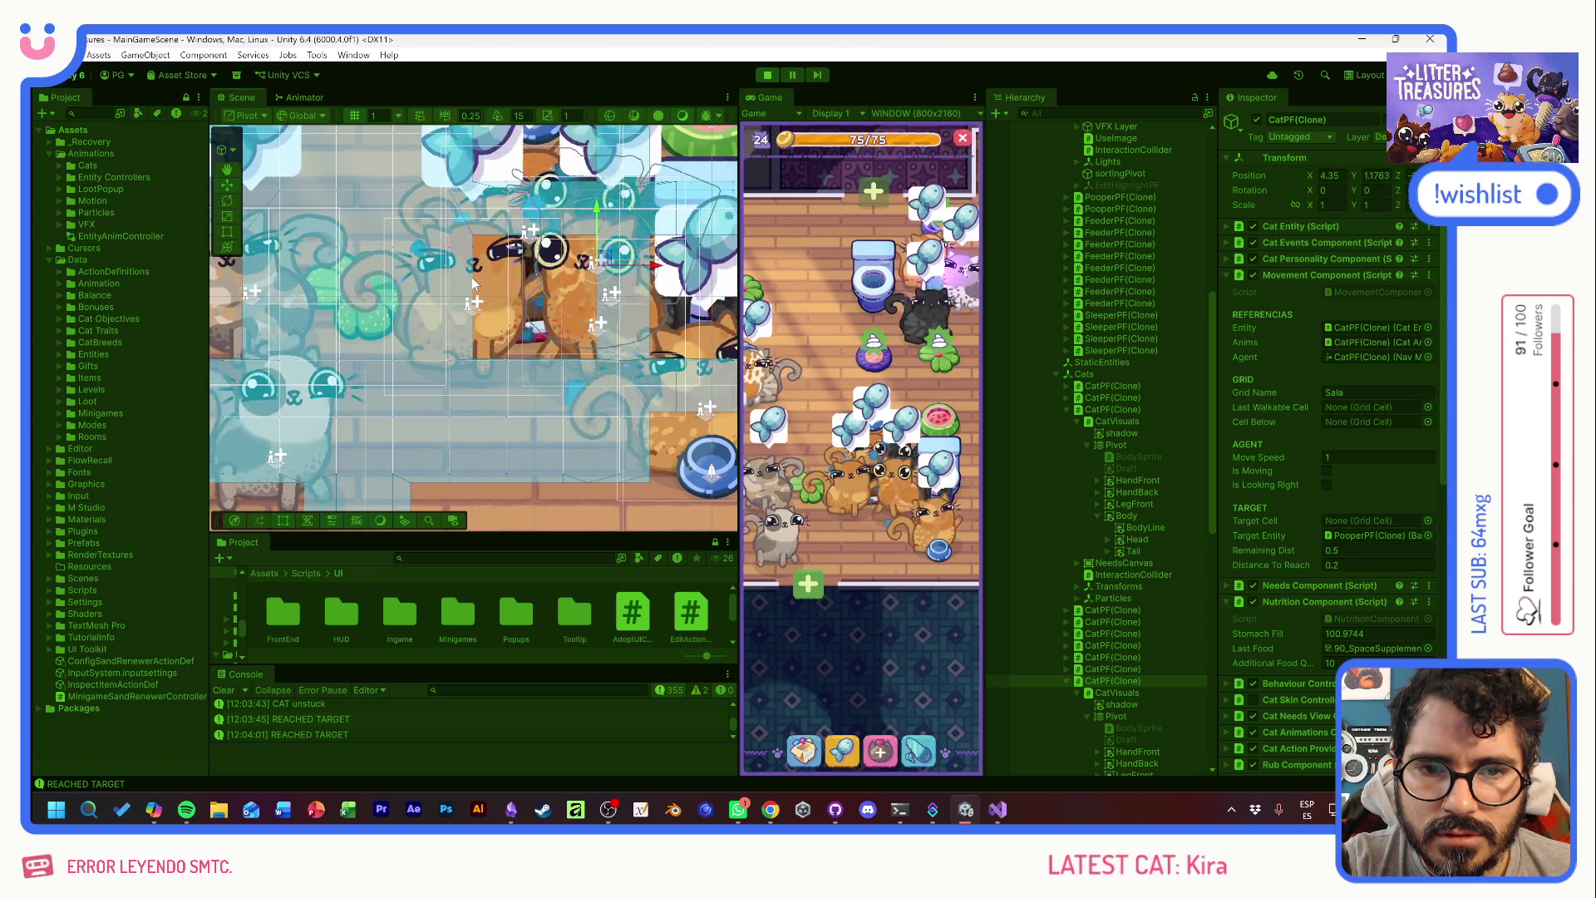
- Drag the occupant CatPF(Clone) down-left out of the litter box with the Move tool
{"action": "left_click_drag", "start_coordinate": [589, 266], "coordinate": [512, 407]}
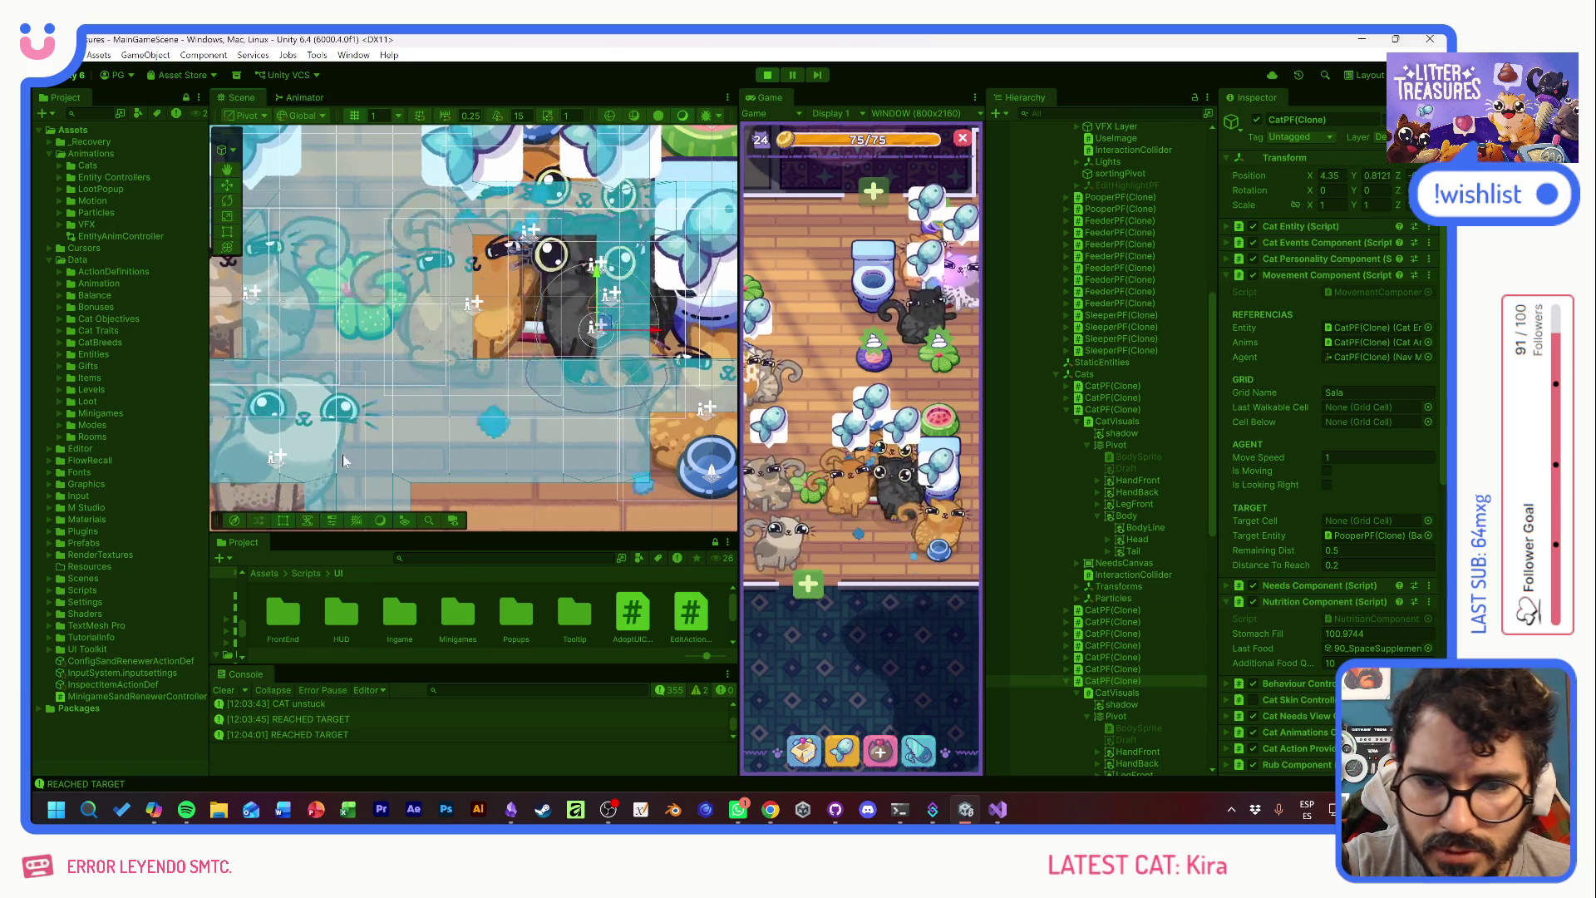
- Select another CatPF(Clone) and expand its Cat Stress and Needs components to show feed, poop and sleep
{"action": "left_click", "coordinate": [431, 445]}
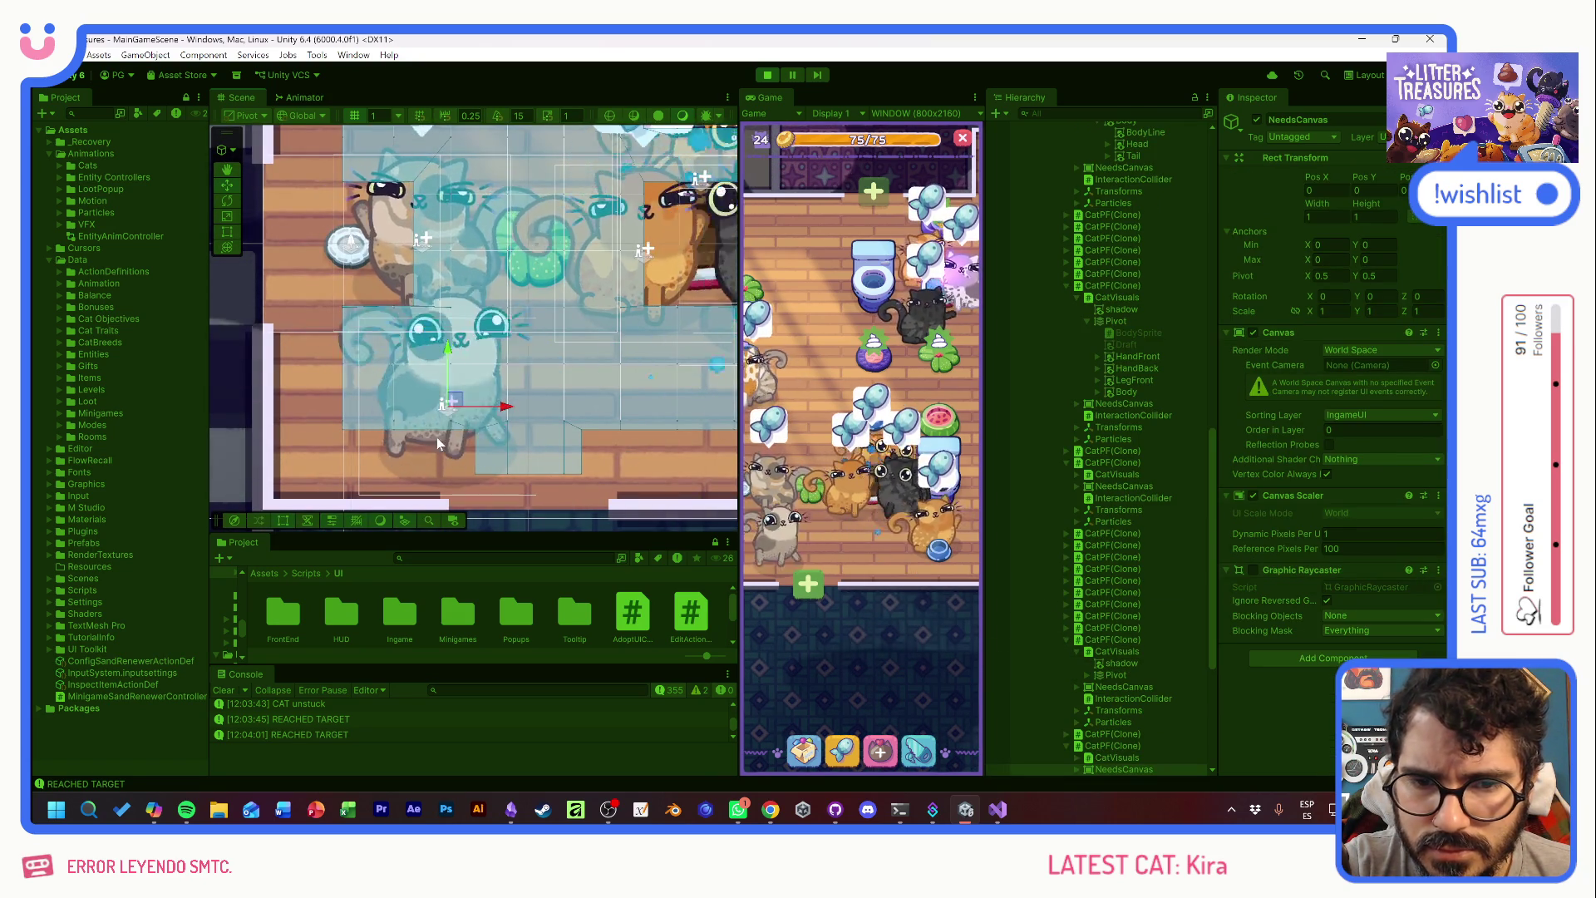
{"action": "scroll", "coordinate": [1024, 604], "scroll_direction": "down", "scroll_amount": 4}
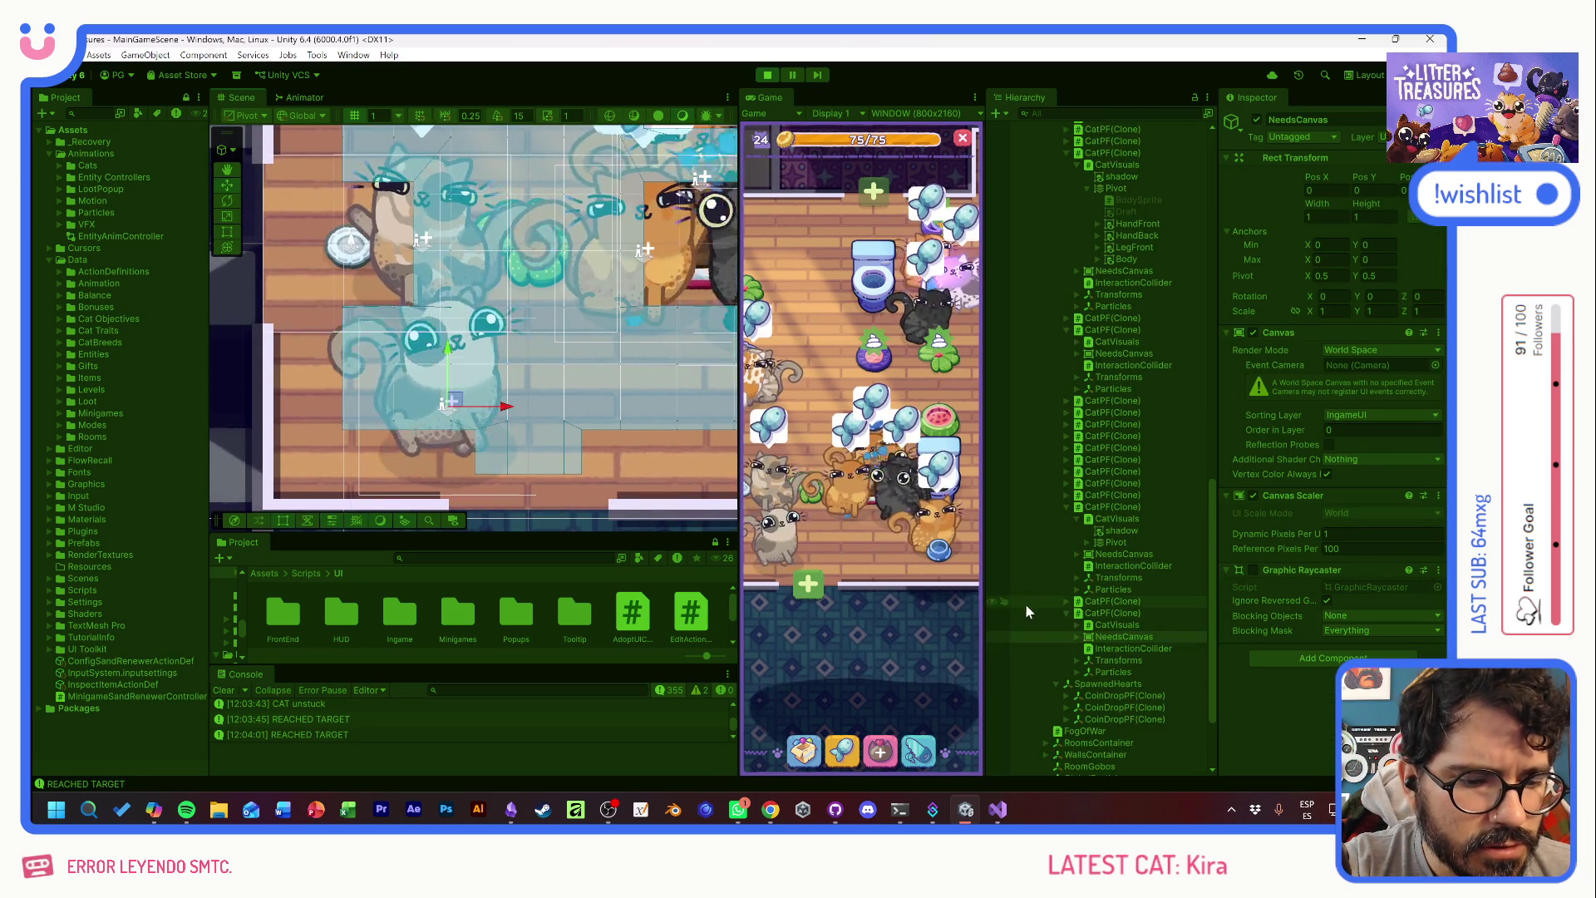
{"action": "left_click", "coordinate": [1106, 613]}
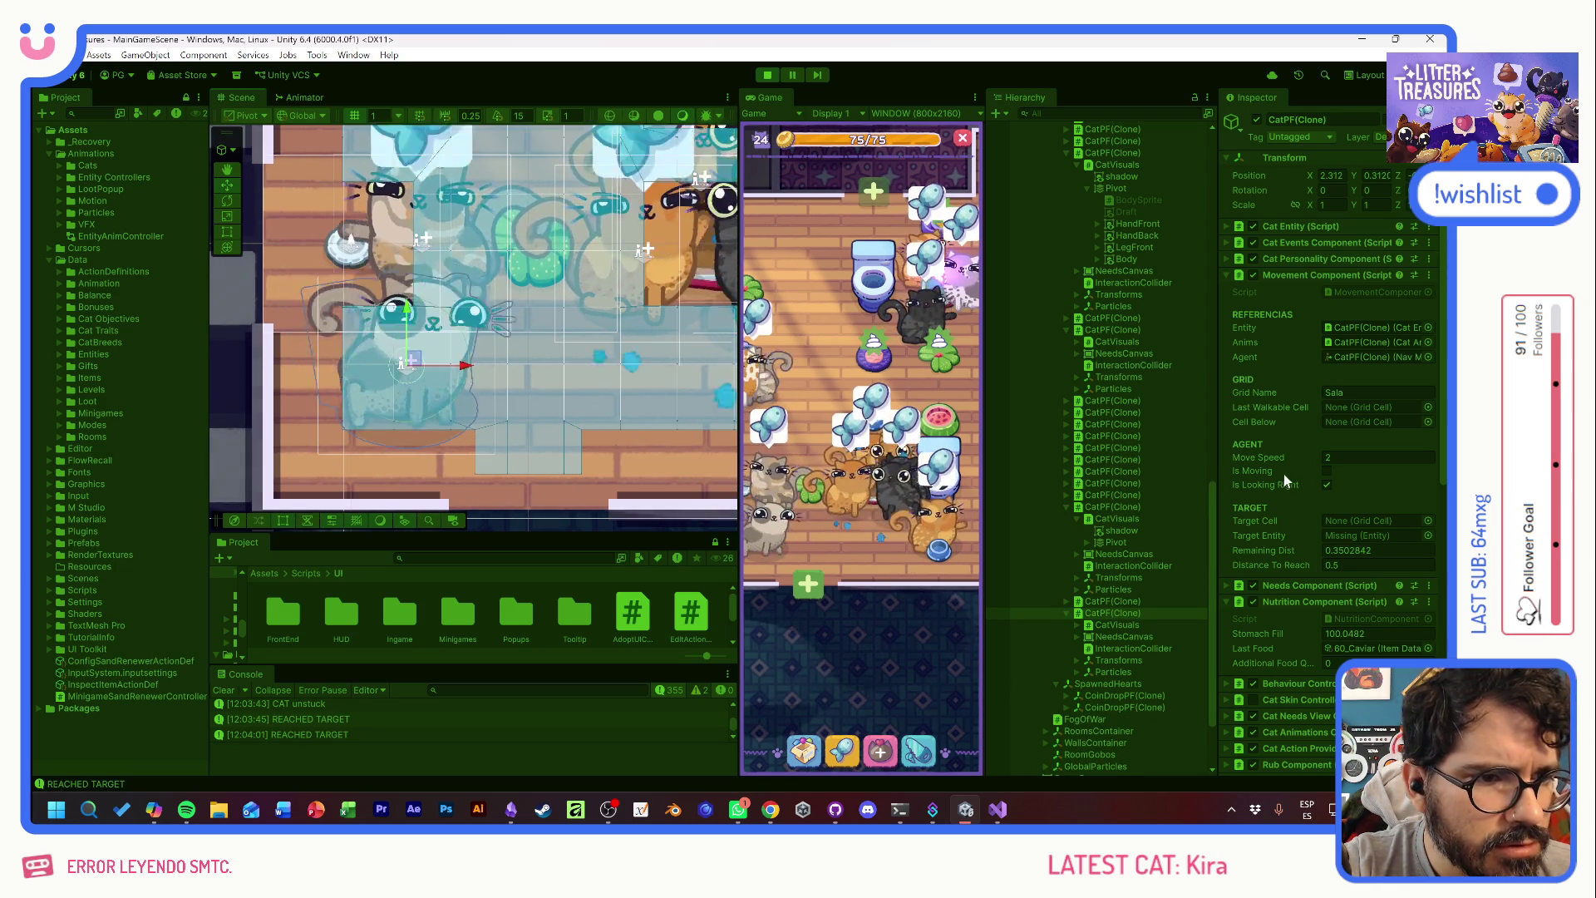
{"action": "scroll", "coordinate": [1269, 552], "scroll_direction": "down", "scroll_amount": 3}
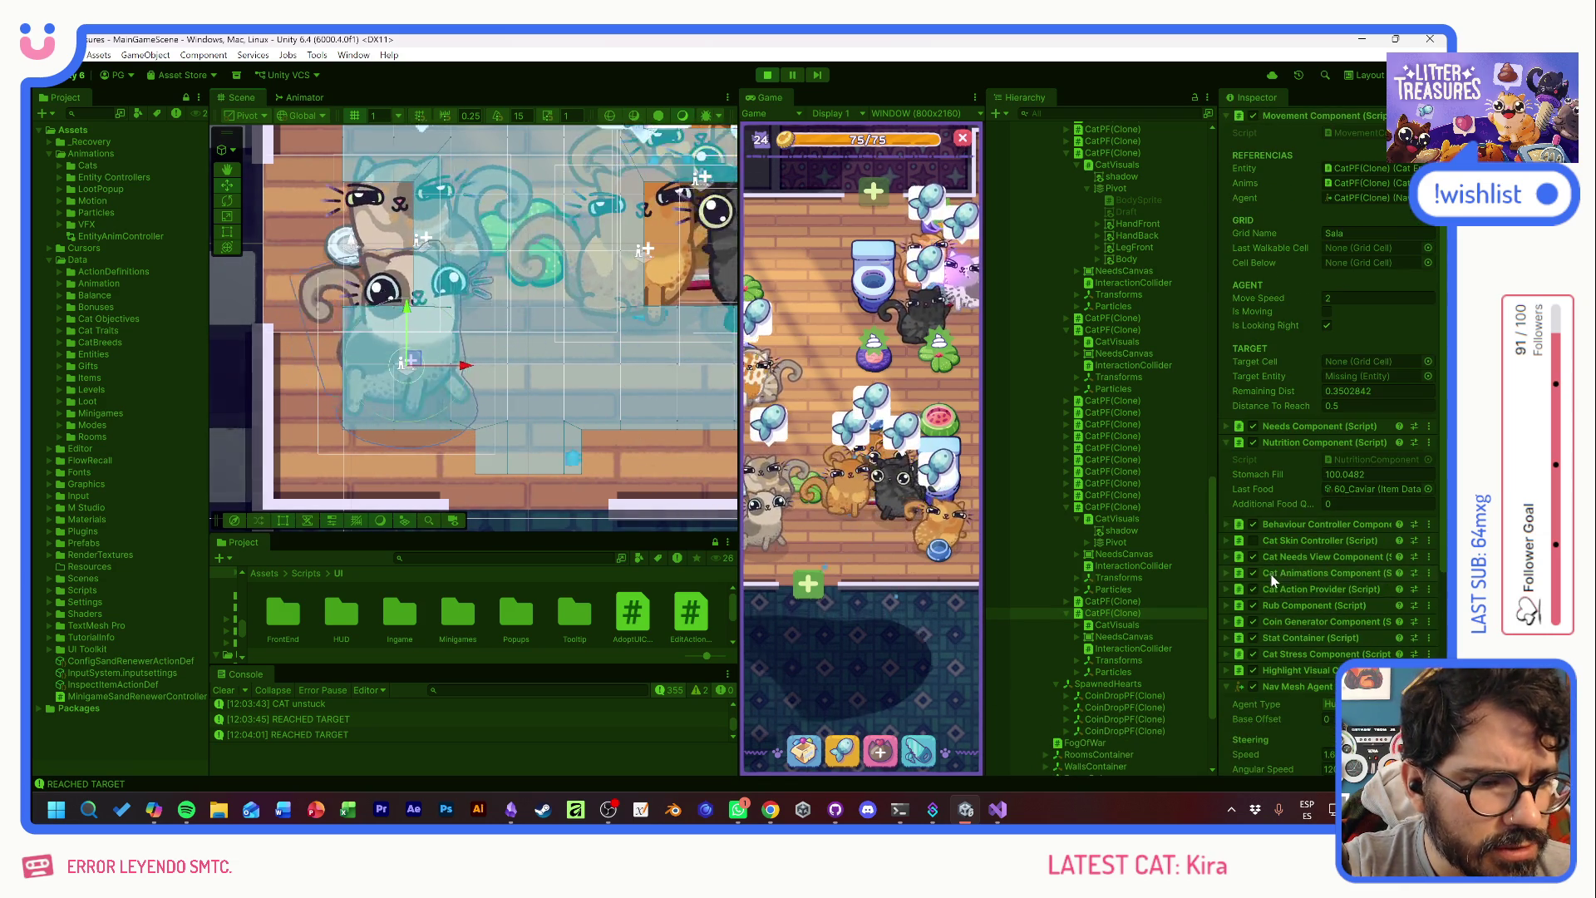
{"action": "left_click", "coordinate": [1324, 525]}
{"action": "left_click", "coordinate": [1324, 525]}
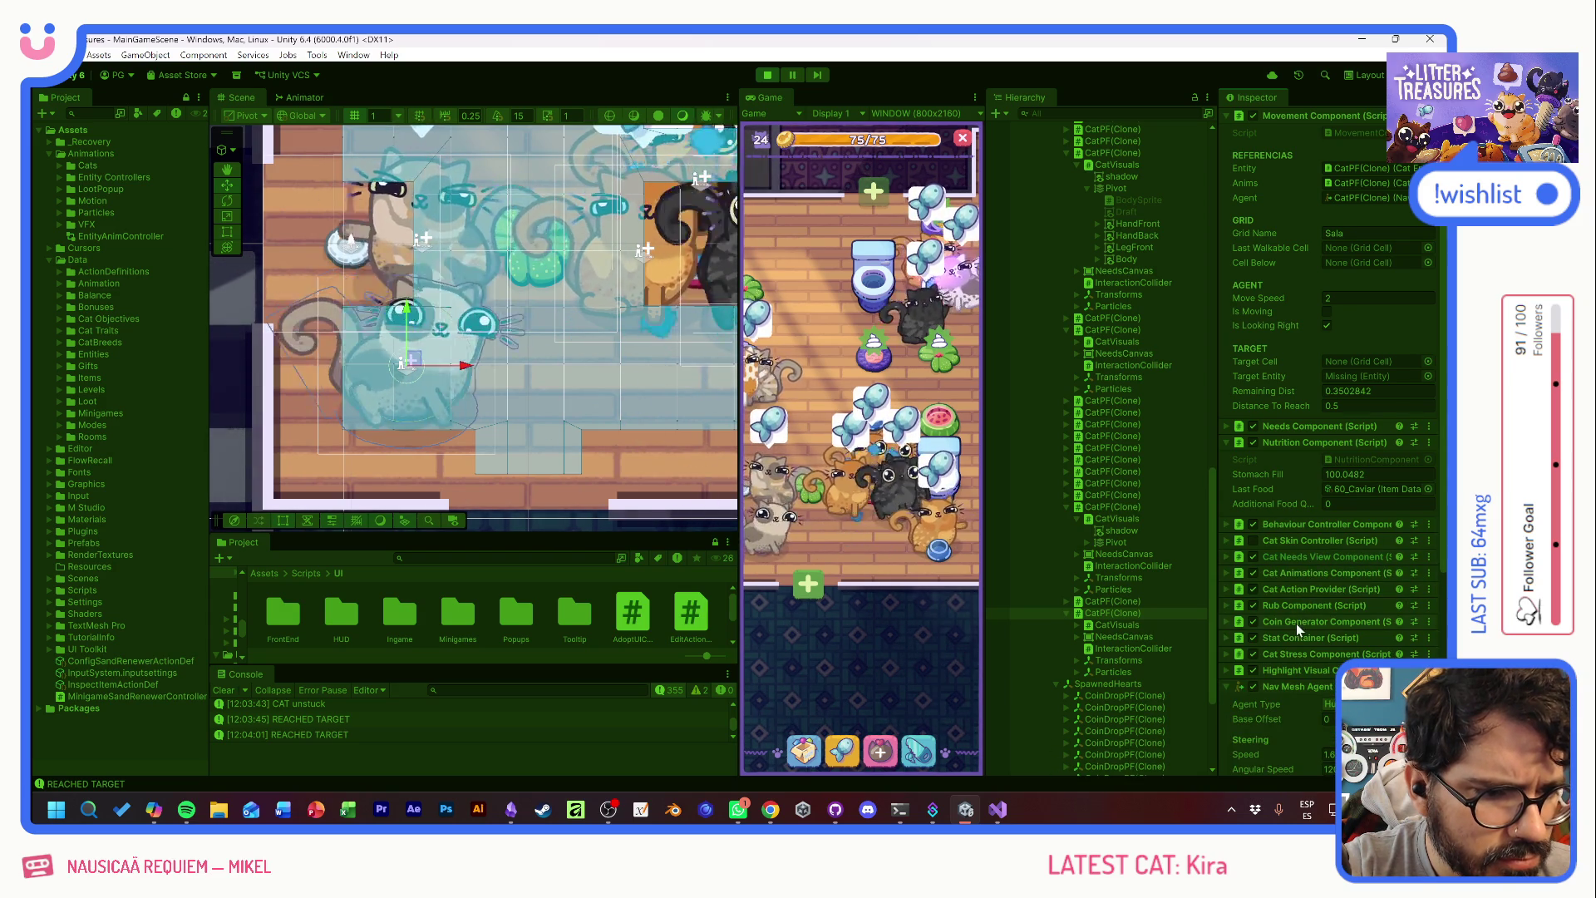
{"action": "left_click", "coordinate": [1294, 653]}
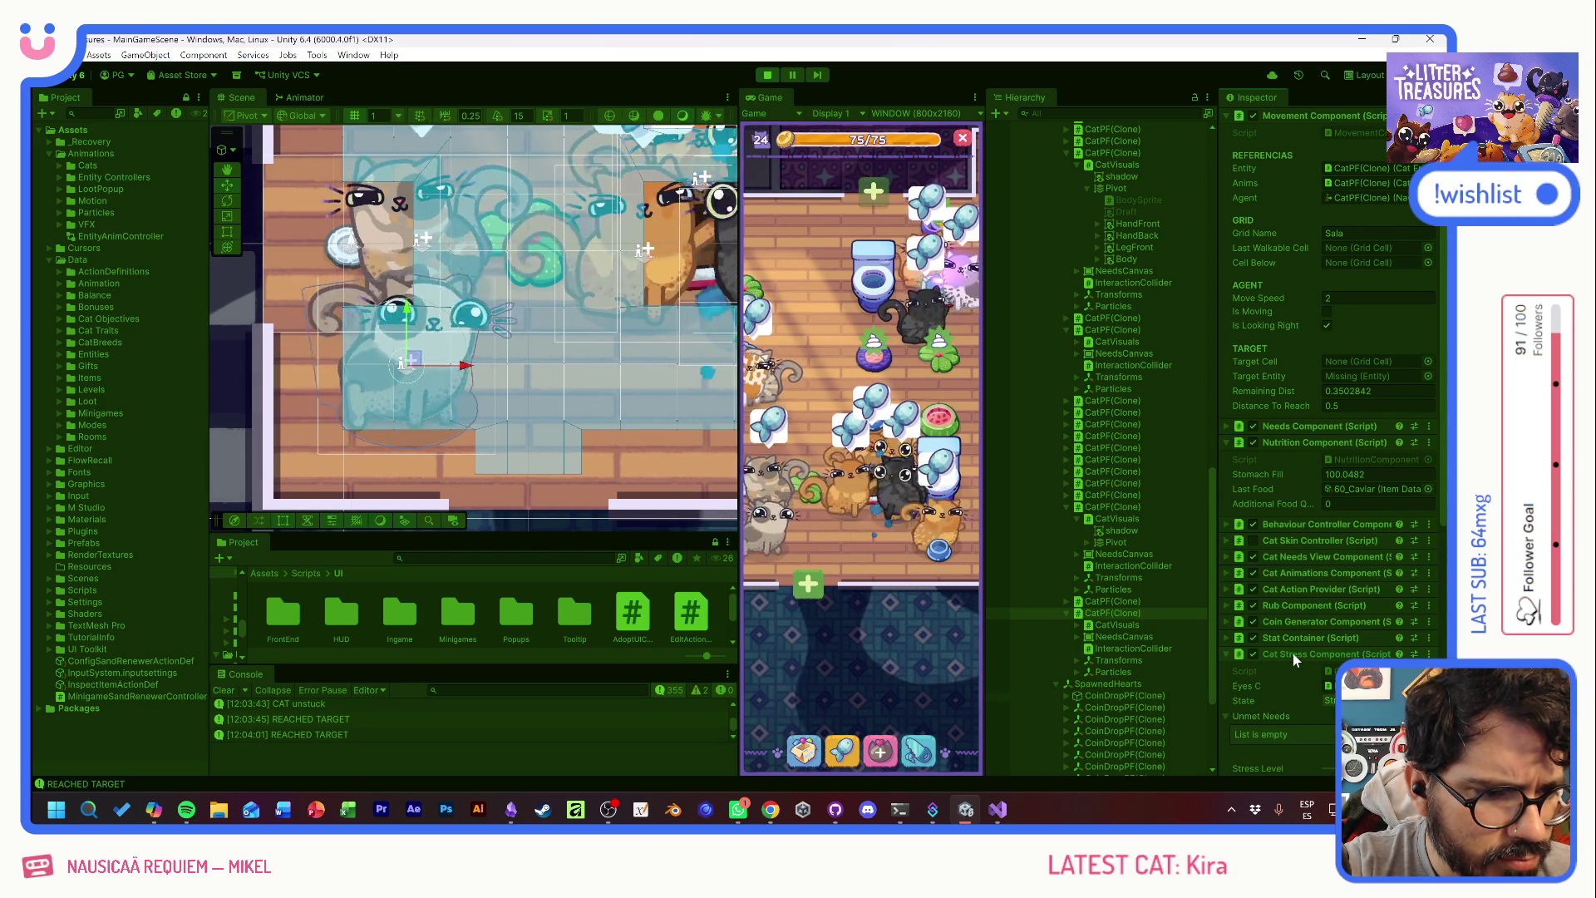
{"action": "scroll", "coordinate": [1290, 604], "scroll_direction": "up", "scroll_amount": 5}
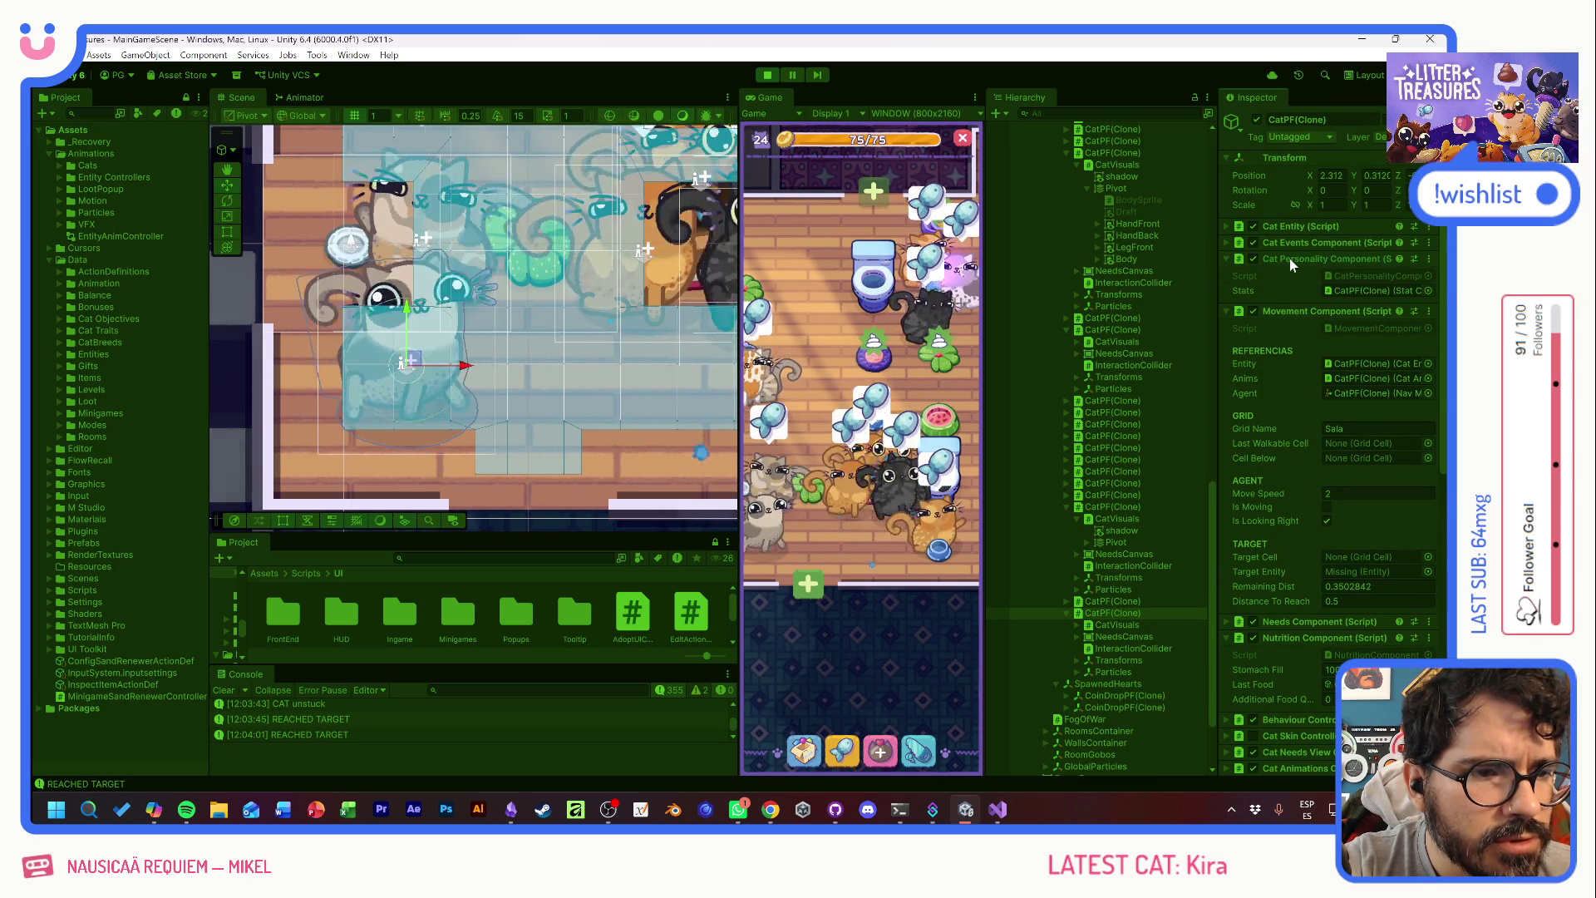
{"action": "left_click", "coordinate": [1313, 586]}
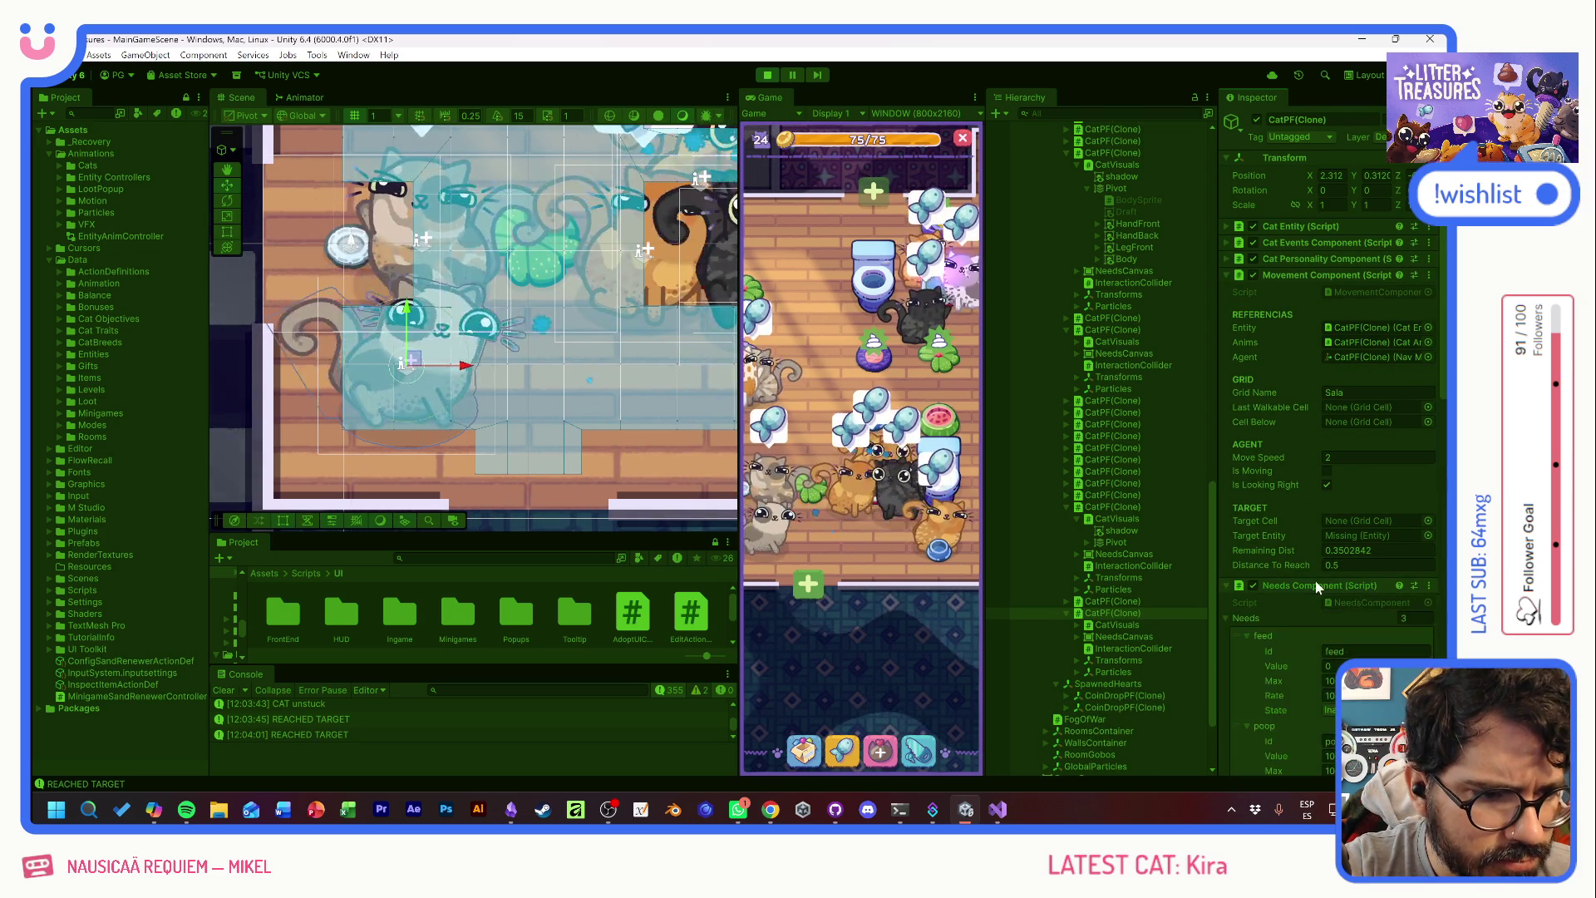
- Try the poop need's state options, leaving it set to Accumulating
{"action": "scroll", "coordinate": [1296, 584], "scroll_direction": "down", "scroll_amount": 5}
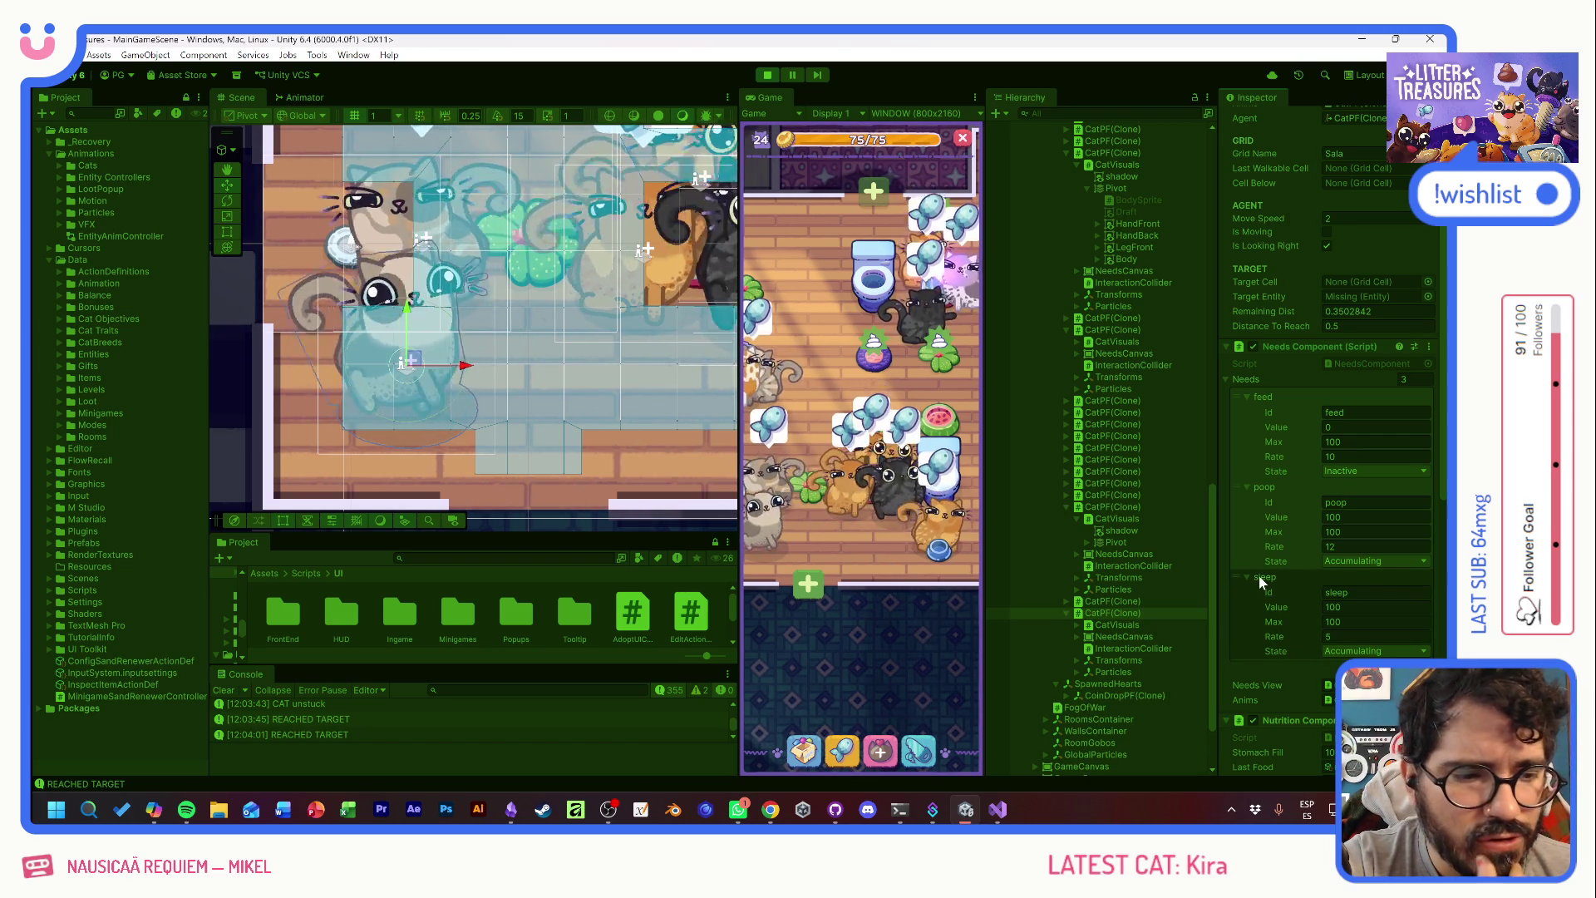
{"action": "left_click", "coordinate": [1343, 562]}
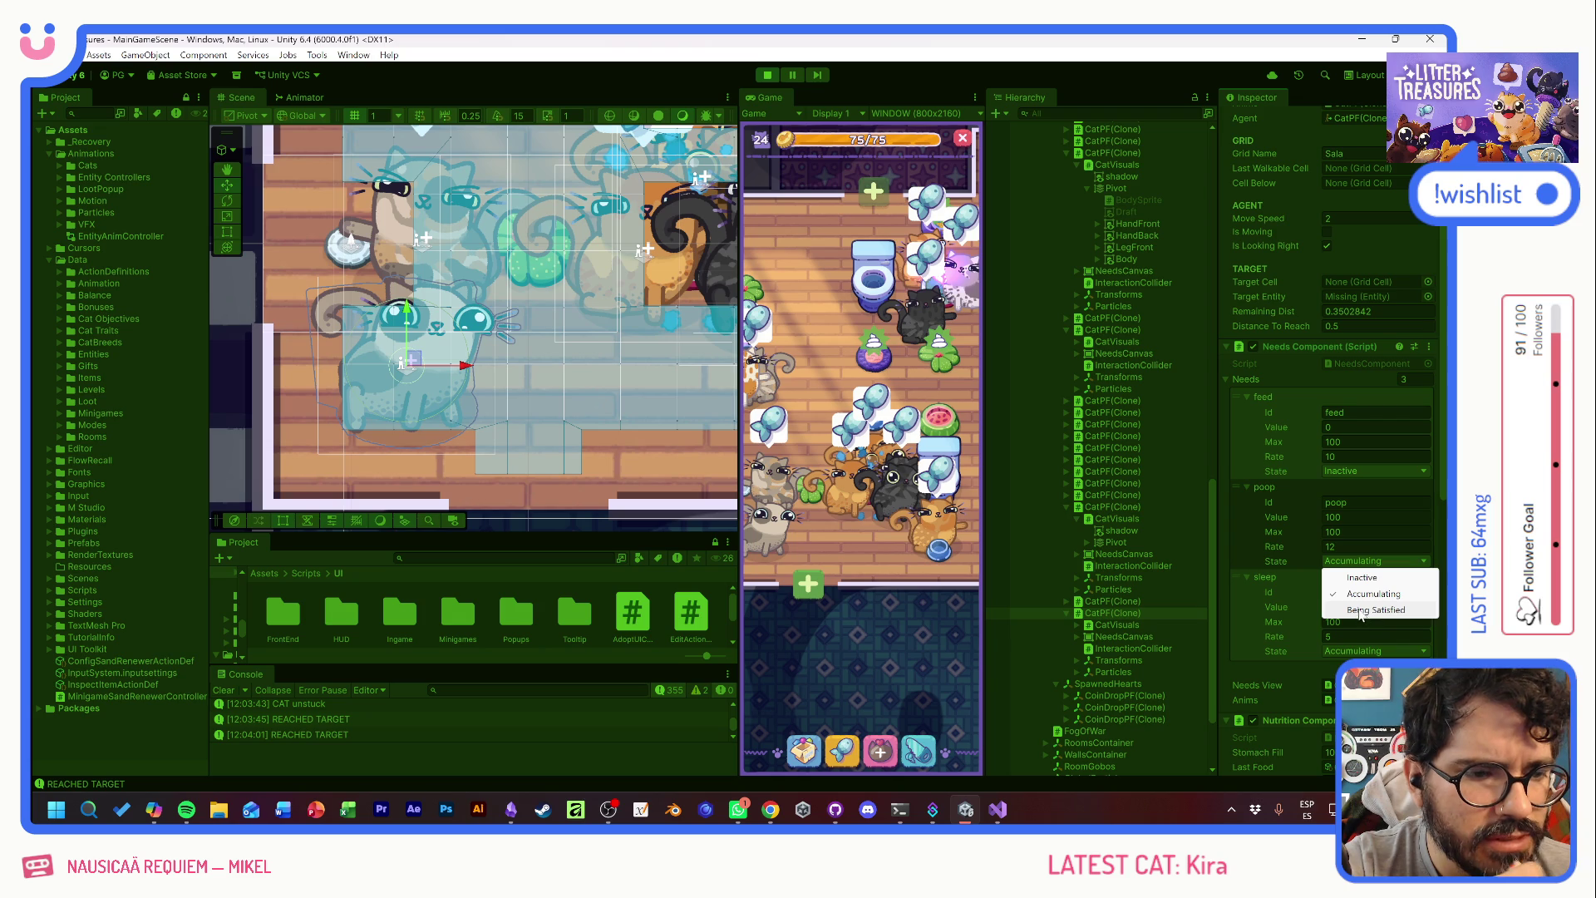
{"action": "left_click", "coordinate": [1299, 671]}
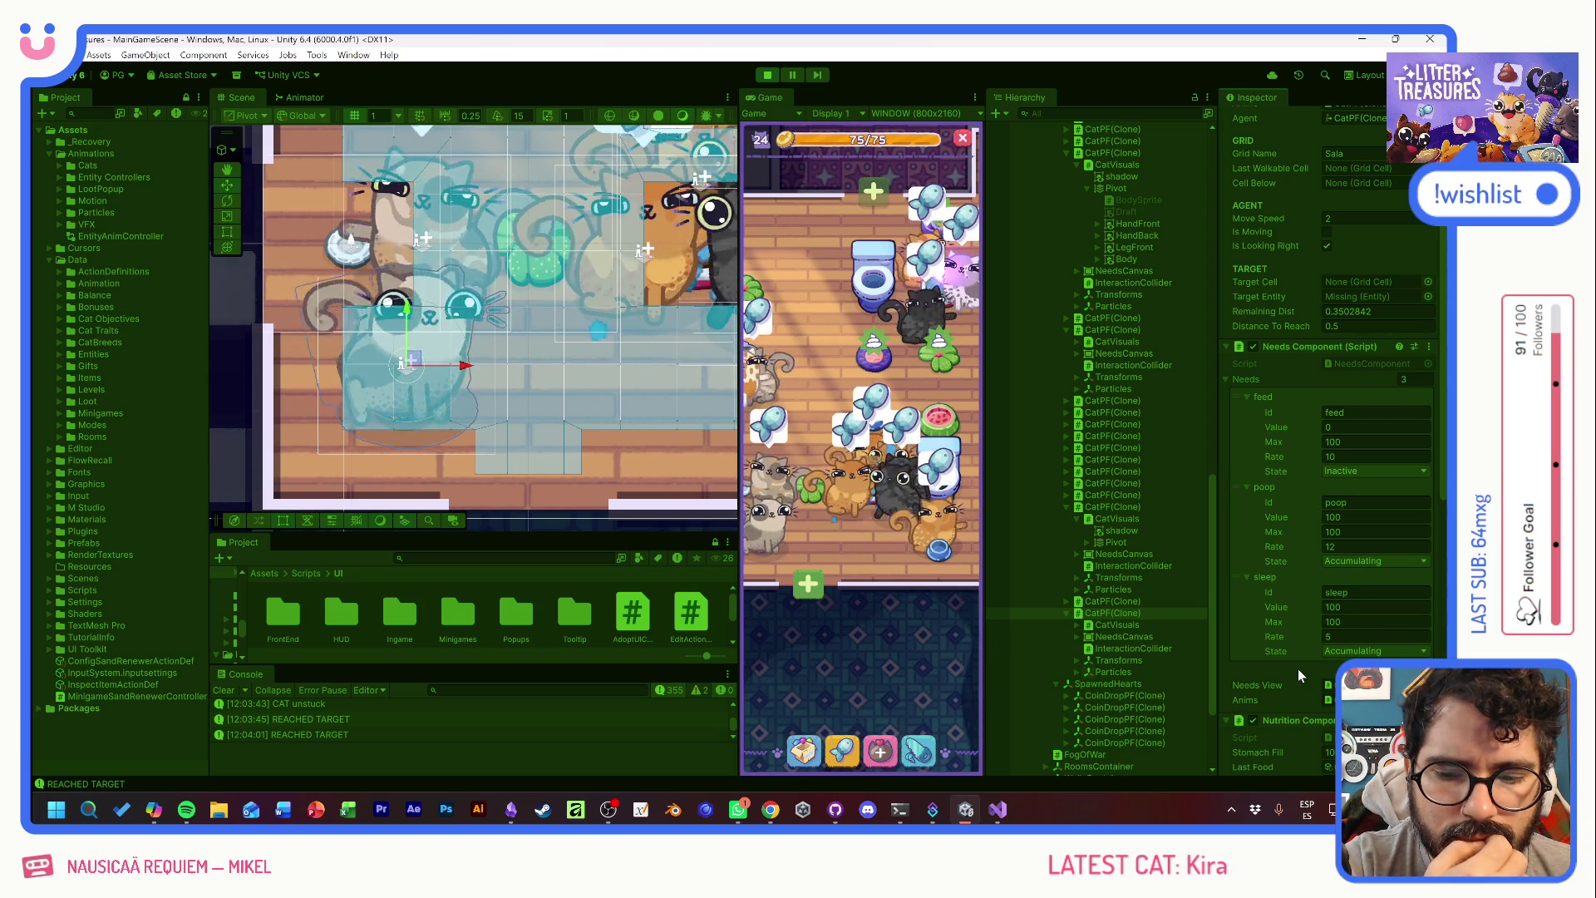
{"action": "left_click", "coordinate": [1347, 562]}
{"action": "left_click", "coordinate": [1356, 611]}
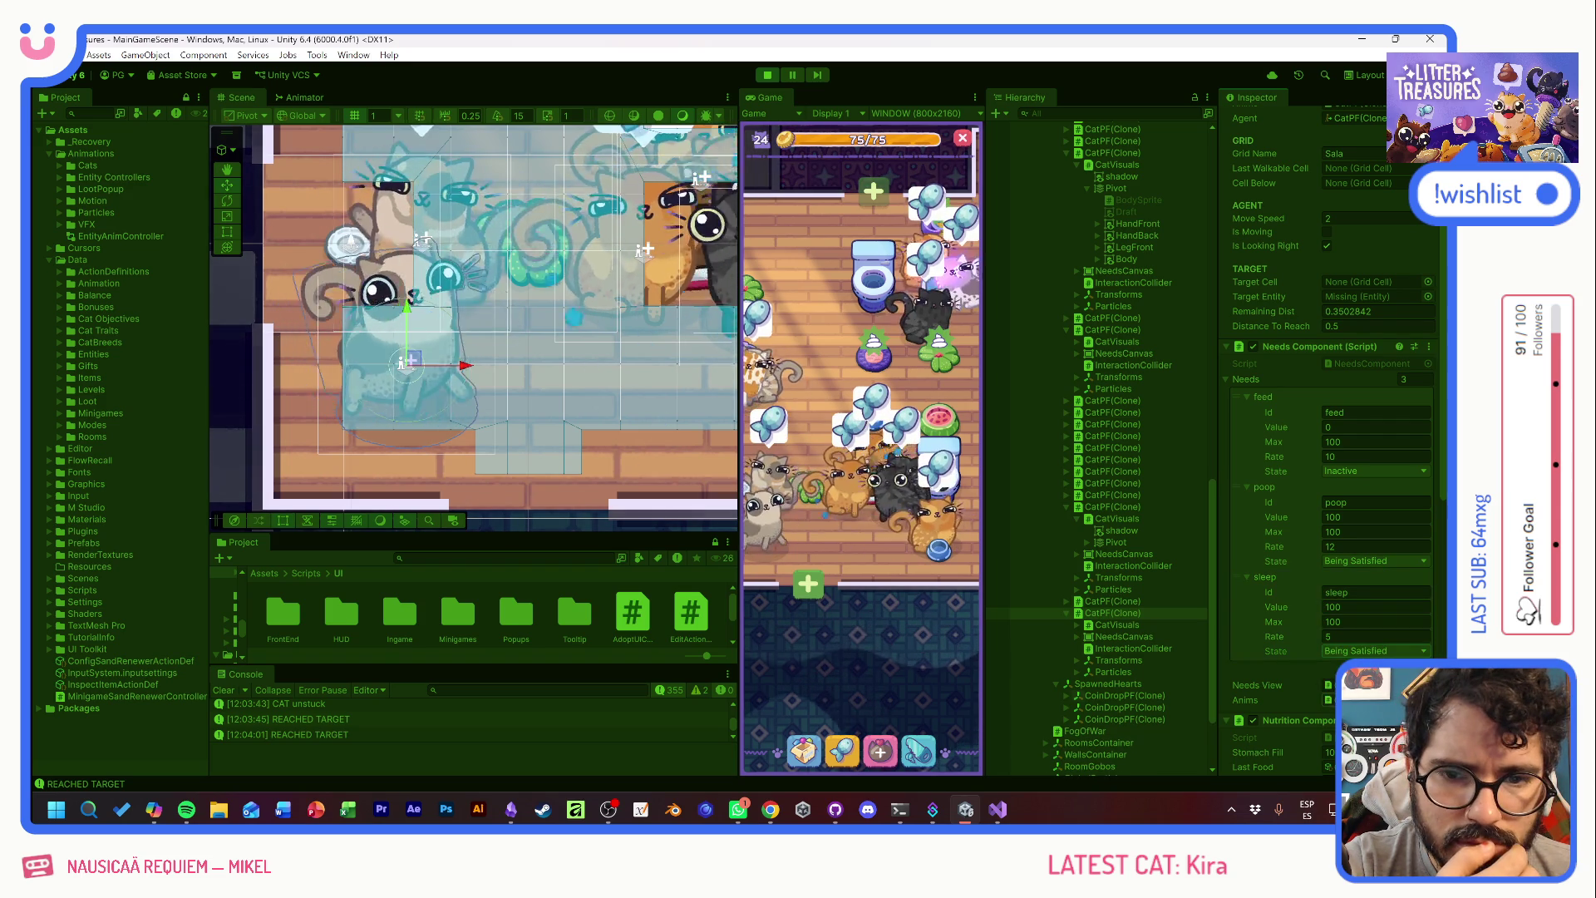
{"action": "left_click", "coordinate": [1360, 562]}
{"action": "left_click", "coordinate": [1364, 593]}
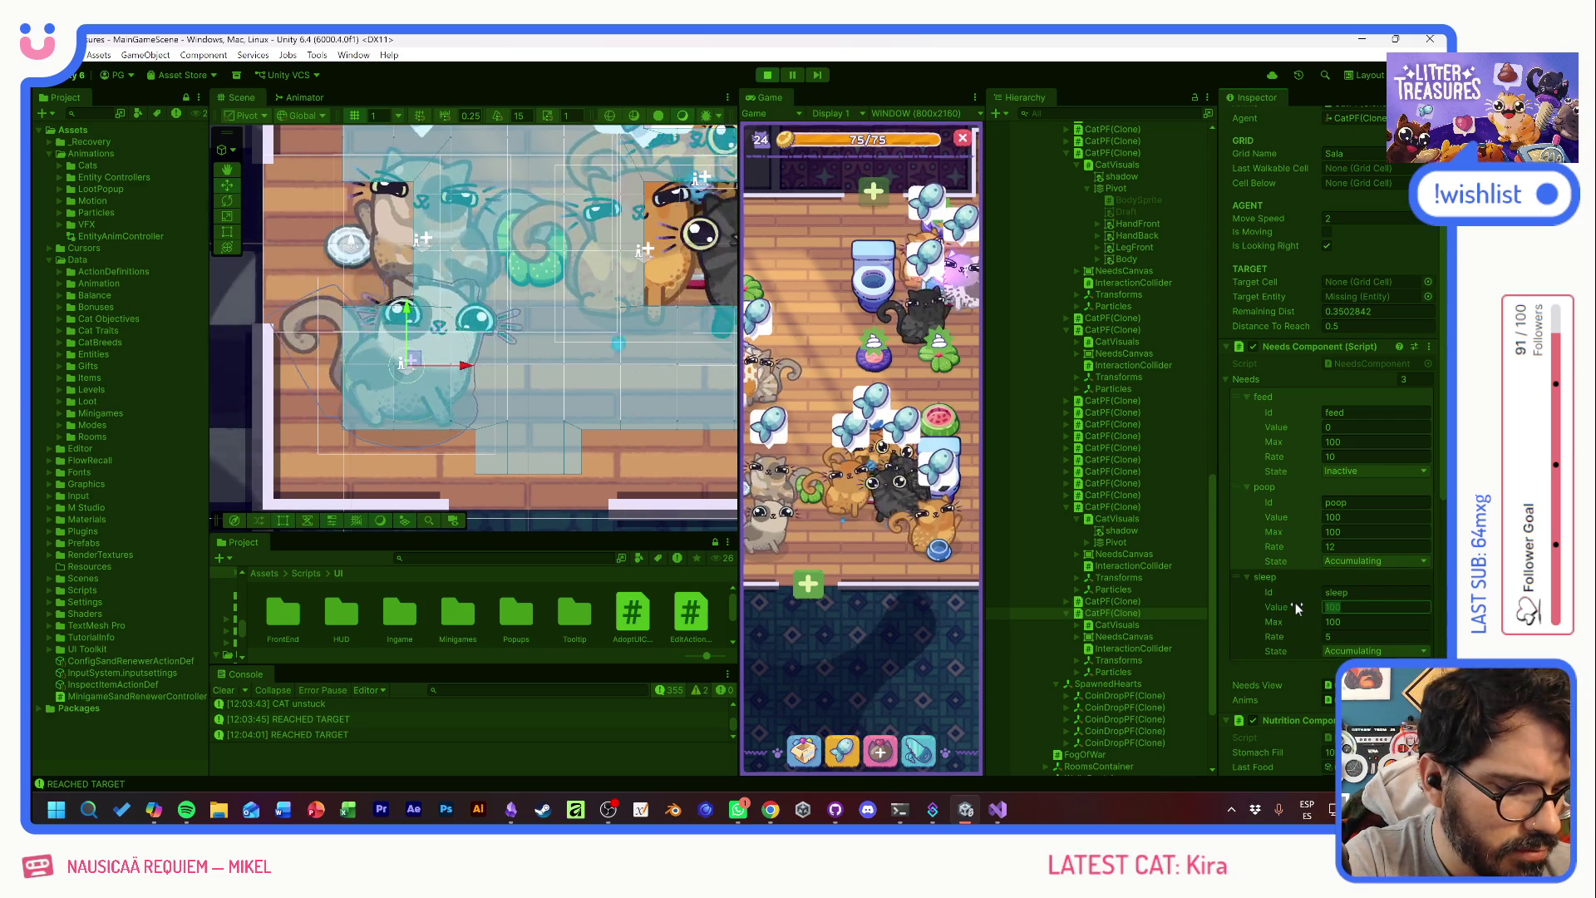
- Set the sleep need Value to 100 and tick Is Moving in the Movement Component
{"action": "key", "text": "Return"}
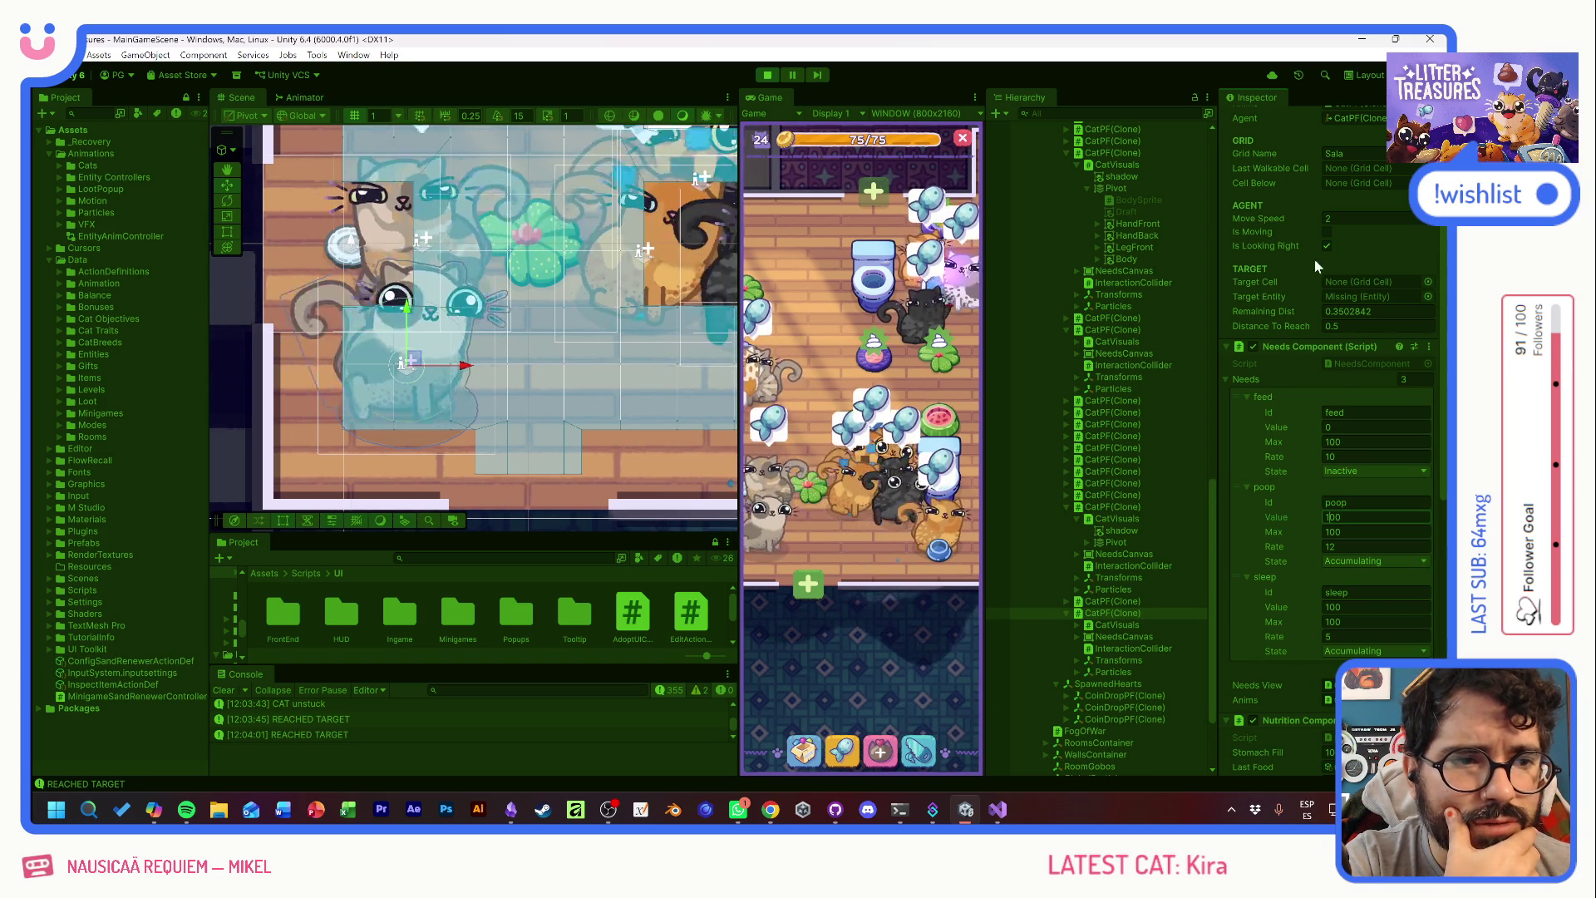
{"action": "left_click", "coordinate": [1325, 233]}
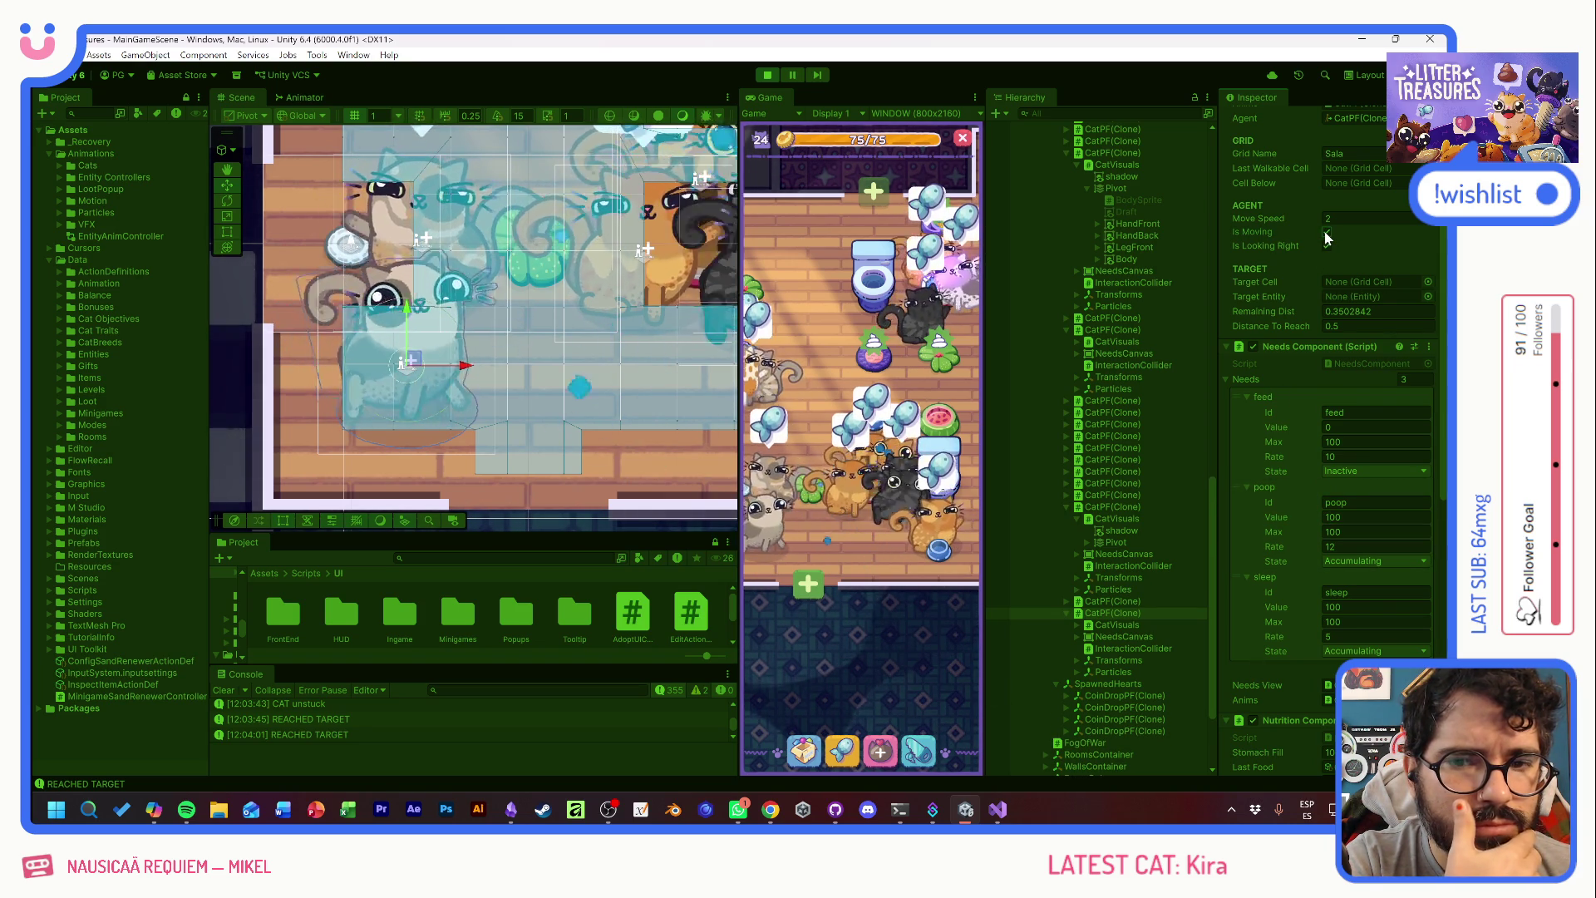
{"action": "scroll", "coordinate": [1299, 286], "scroll_direction": "up", "scroll_amount": 3}
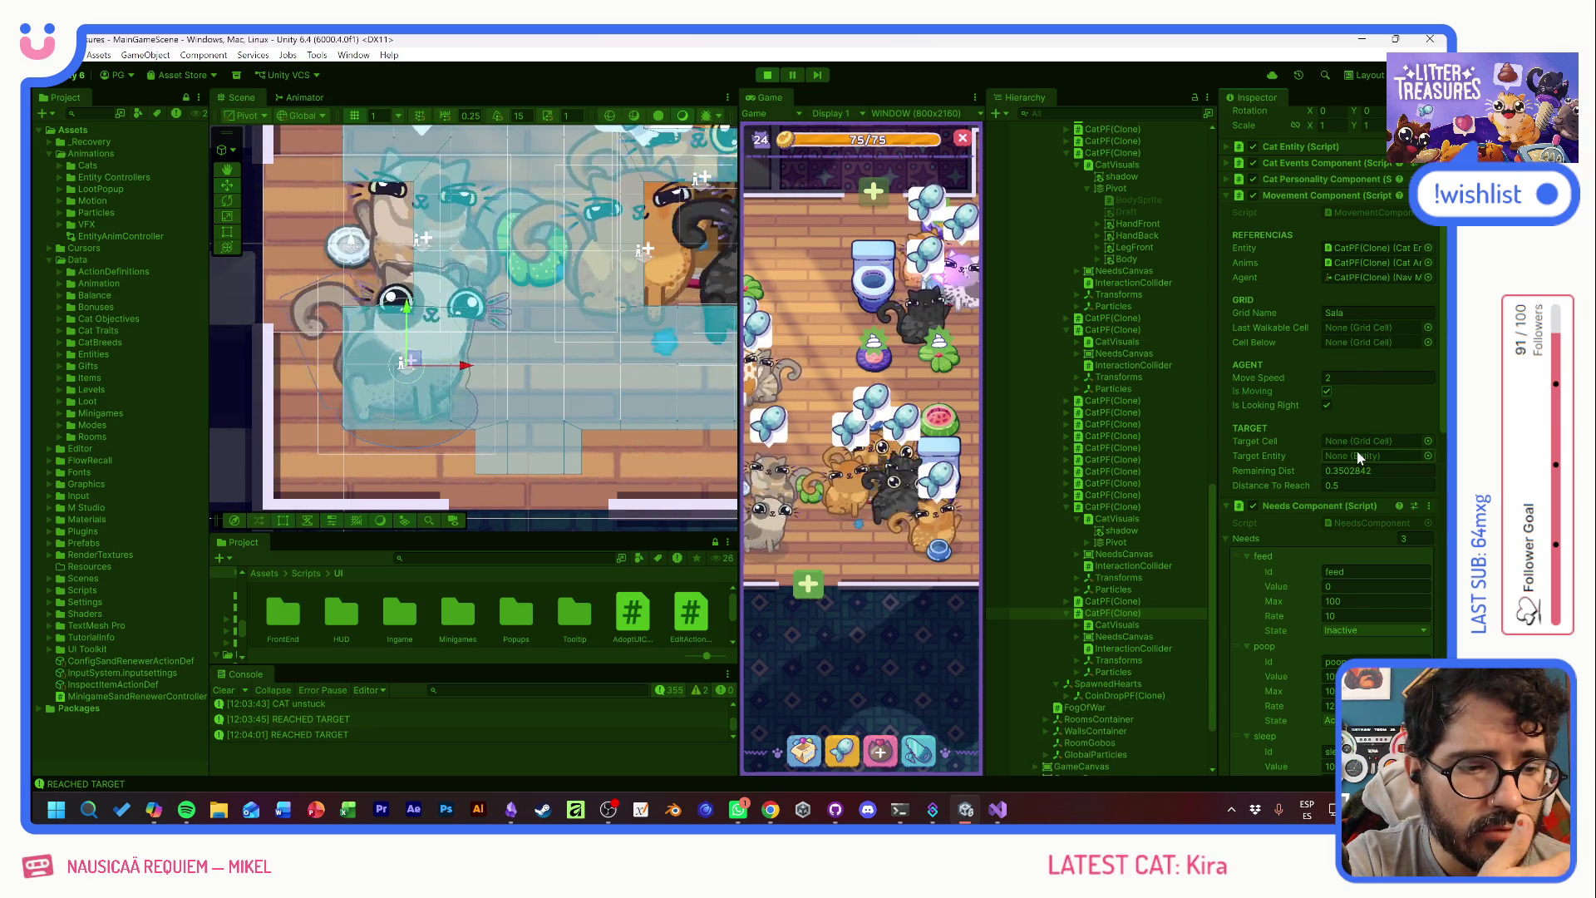
{"action": "scroll", "coordinate": [1300, 491], "scroll_direction": "down", "scroll_amount": 3}
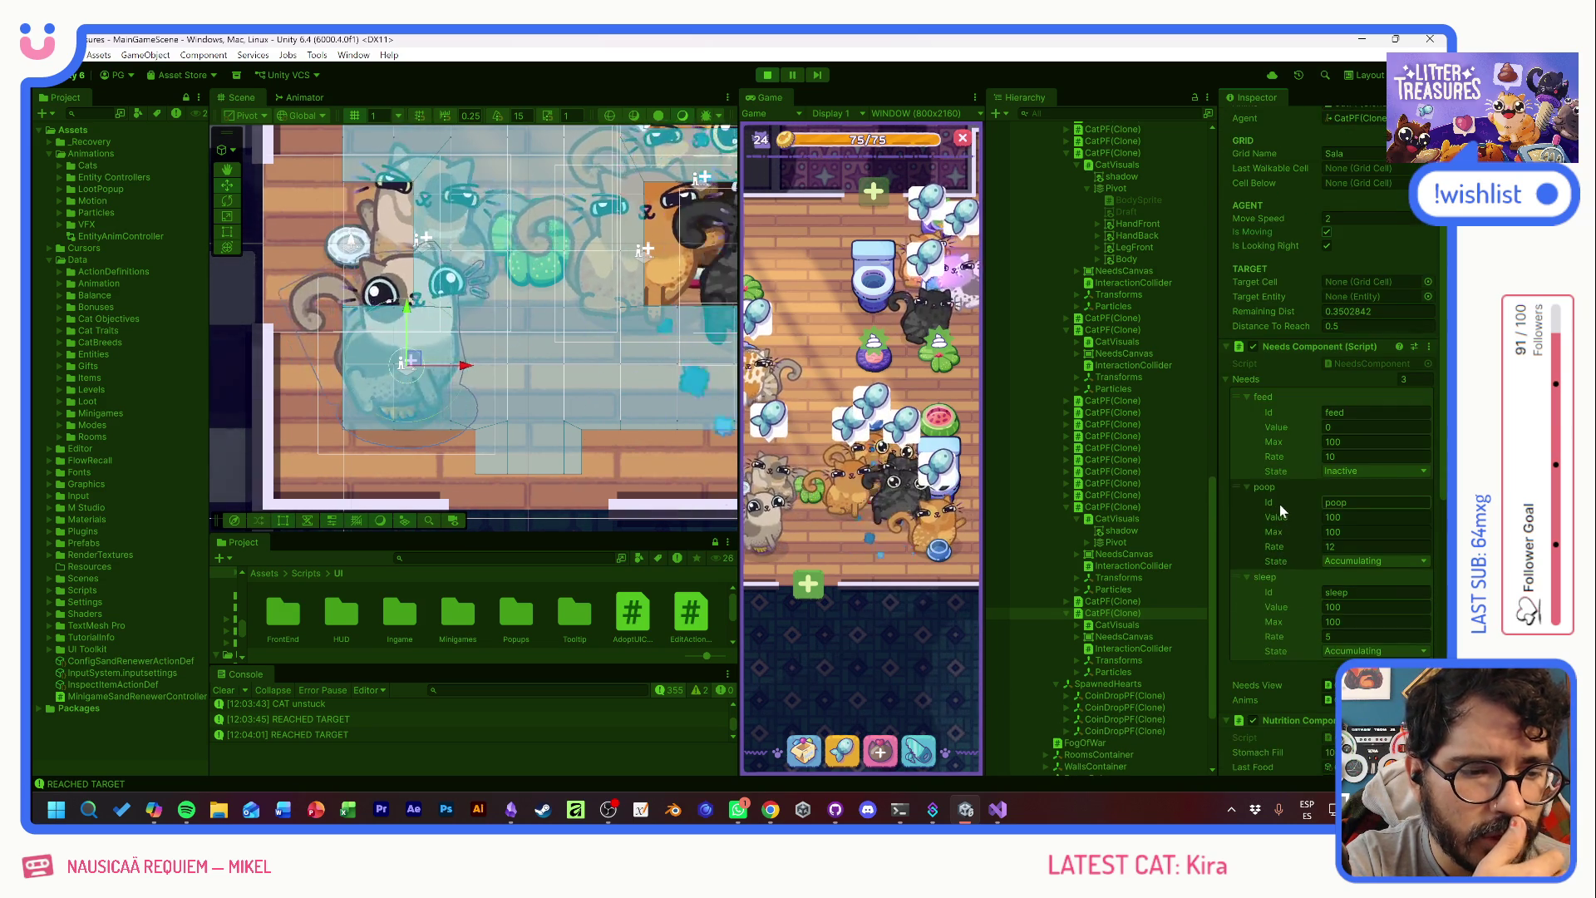
{"action": "scroll", "coordinate": [1279, 501], "scroll_direction": "down", "scroll_amount": 3}
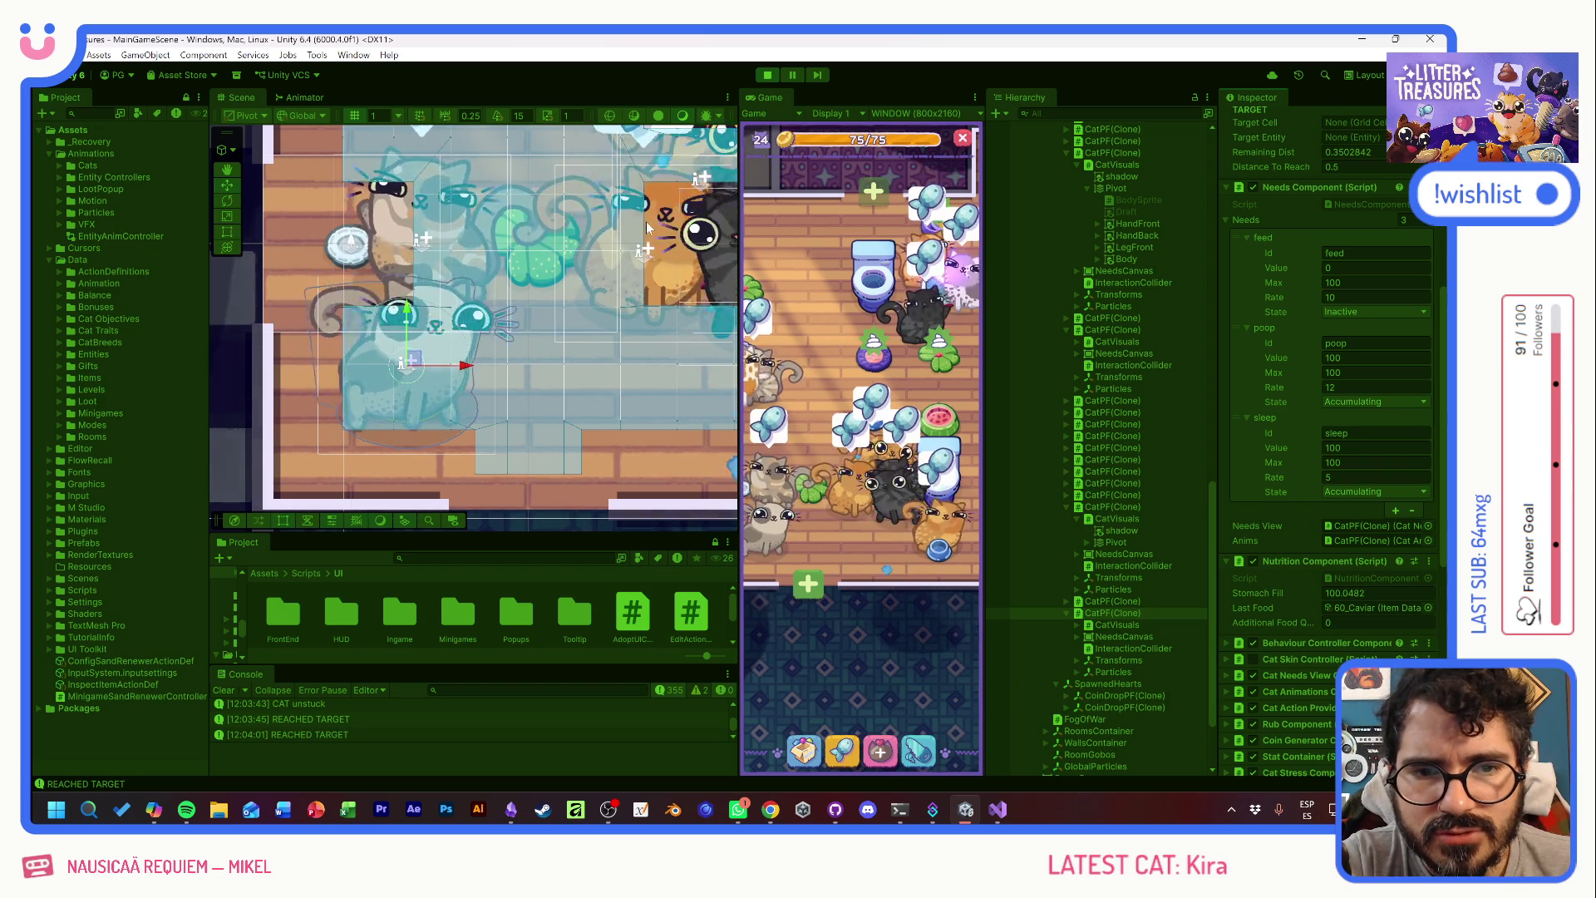
- Select a crowded CatPF(Clone) beside the fish bowls and drag it up and left
{"action": "left_click_drag", "start_coordinate": [632, 231], "coordinate": [532, 299]}
{"action": "scroll", "coordinate": [532, 300], "scroll_direction": "up", "scroll_amount": 2}
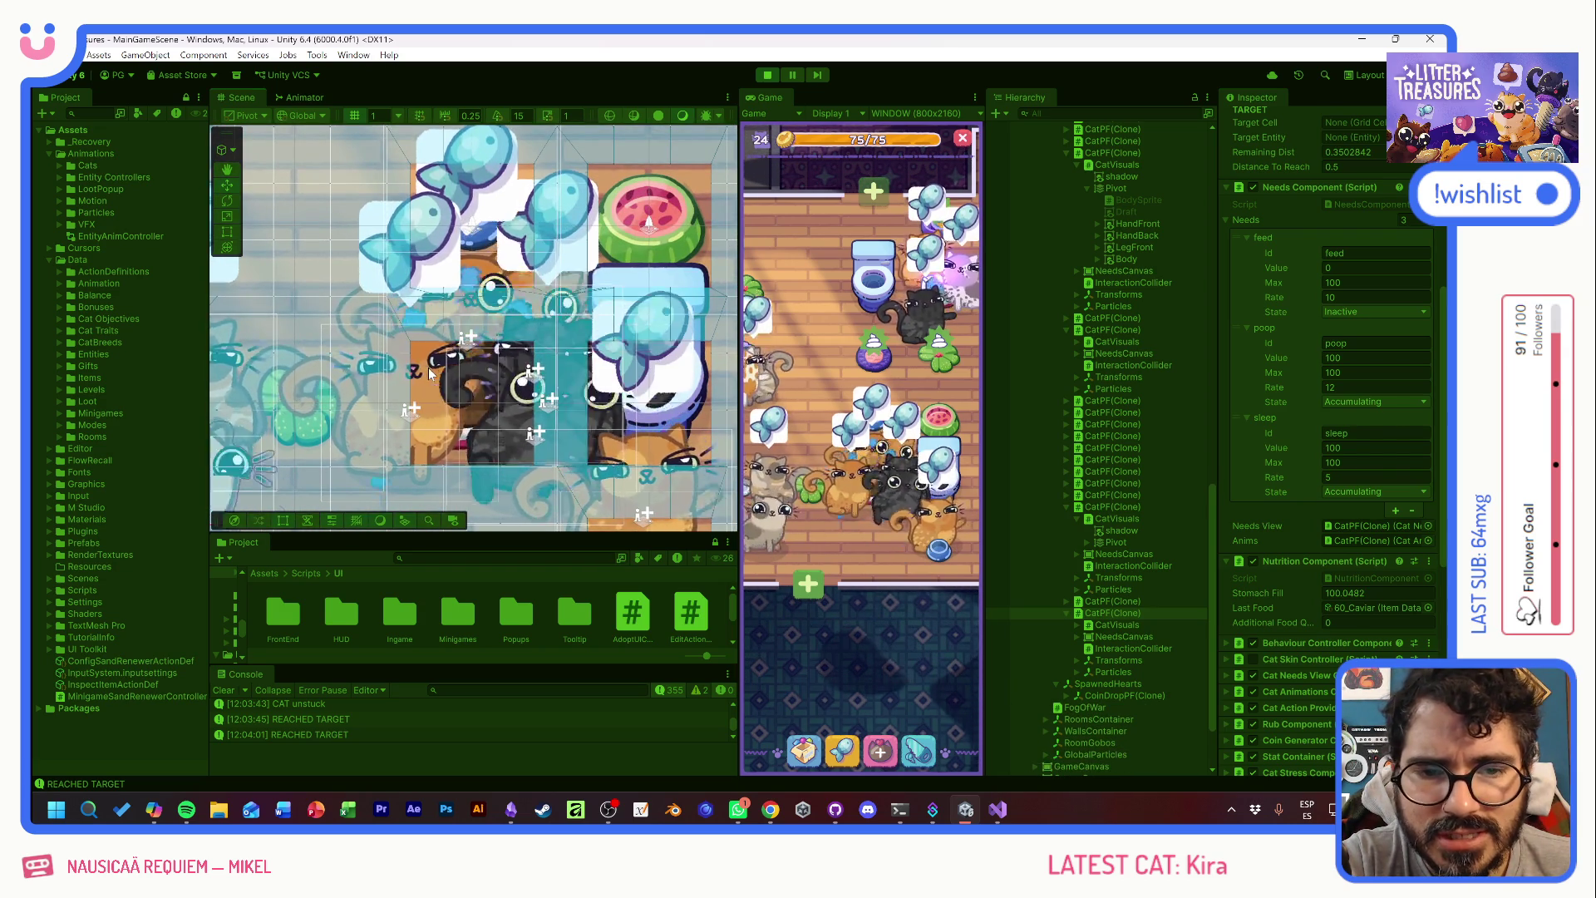
{"action": "left_click", "coordinate": [513, 301]}
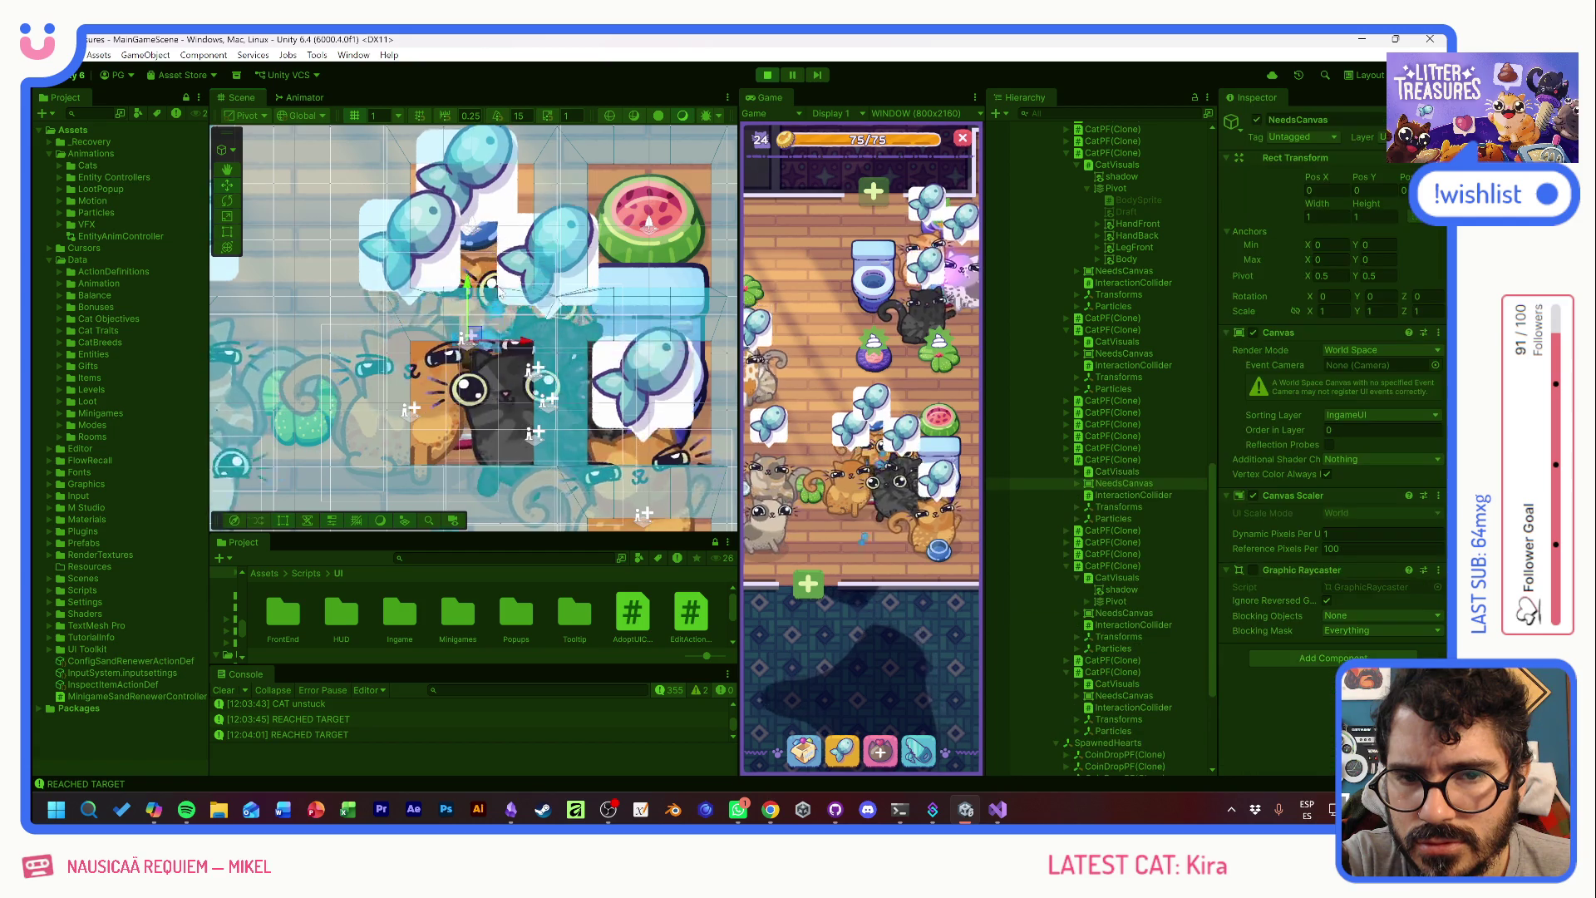
{"action": "left_click", "coordinate": [503, 308]}
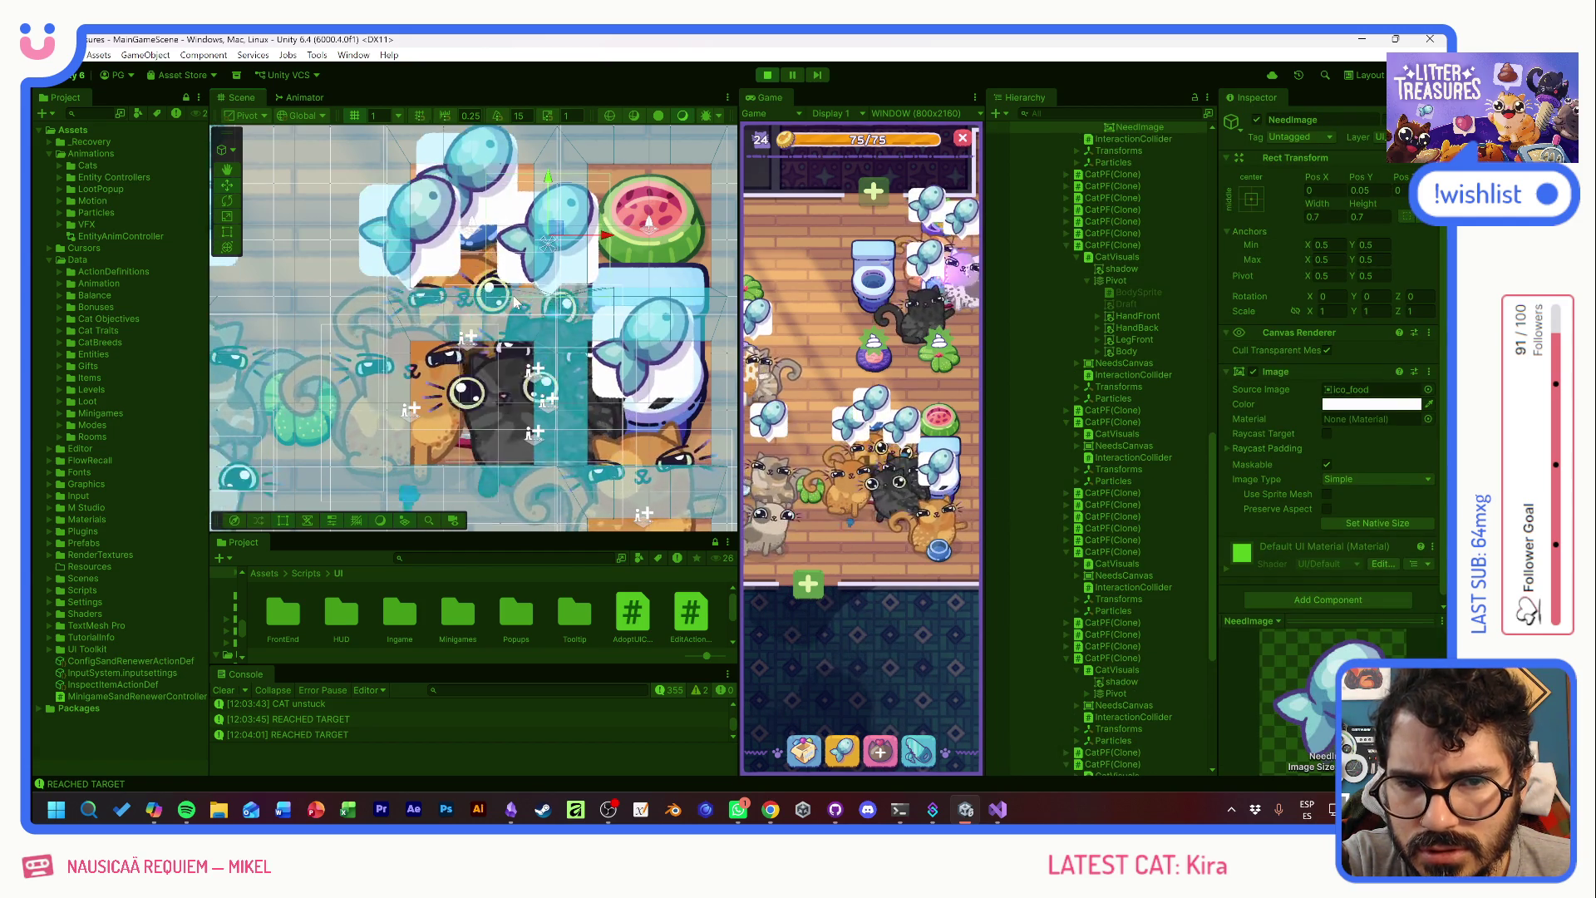
{"action": "left_click", "coordinate": [502, 310]}
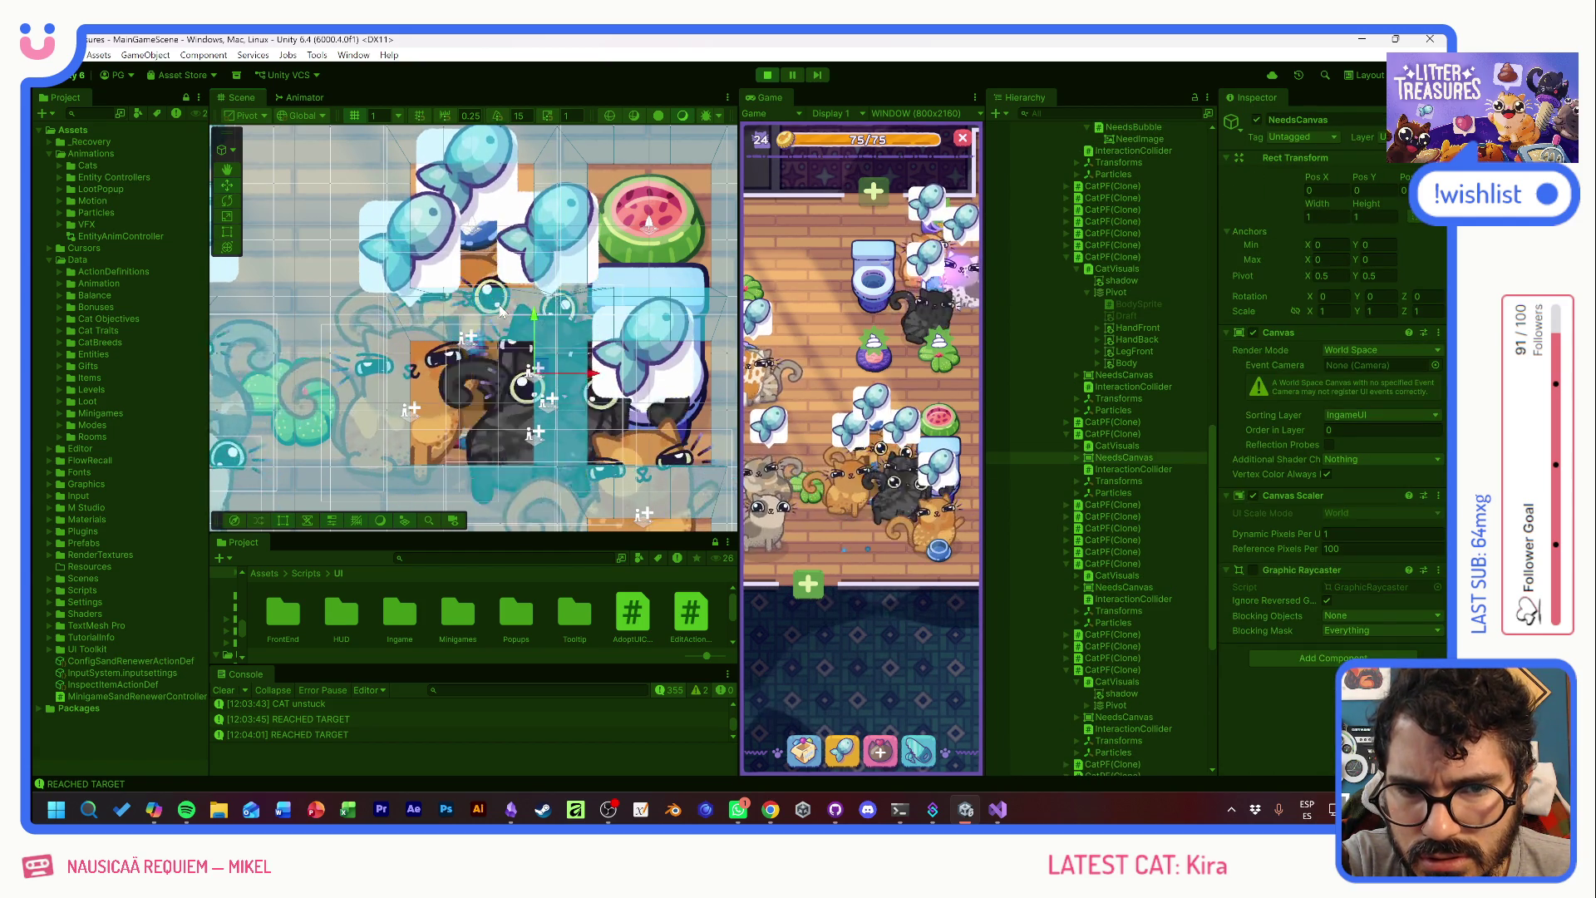
{"action": "left_click", "coordinate": [501, 310]}
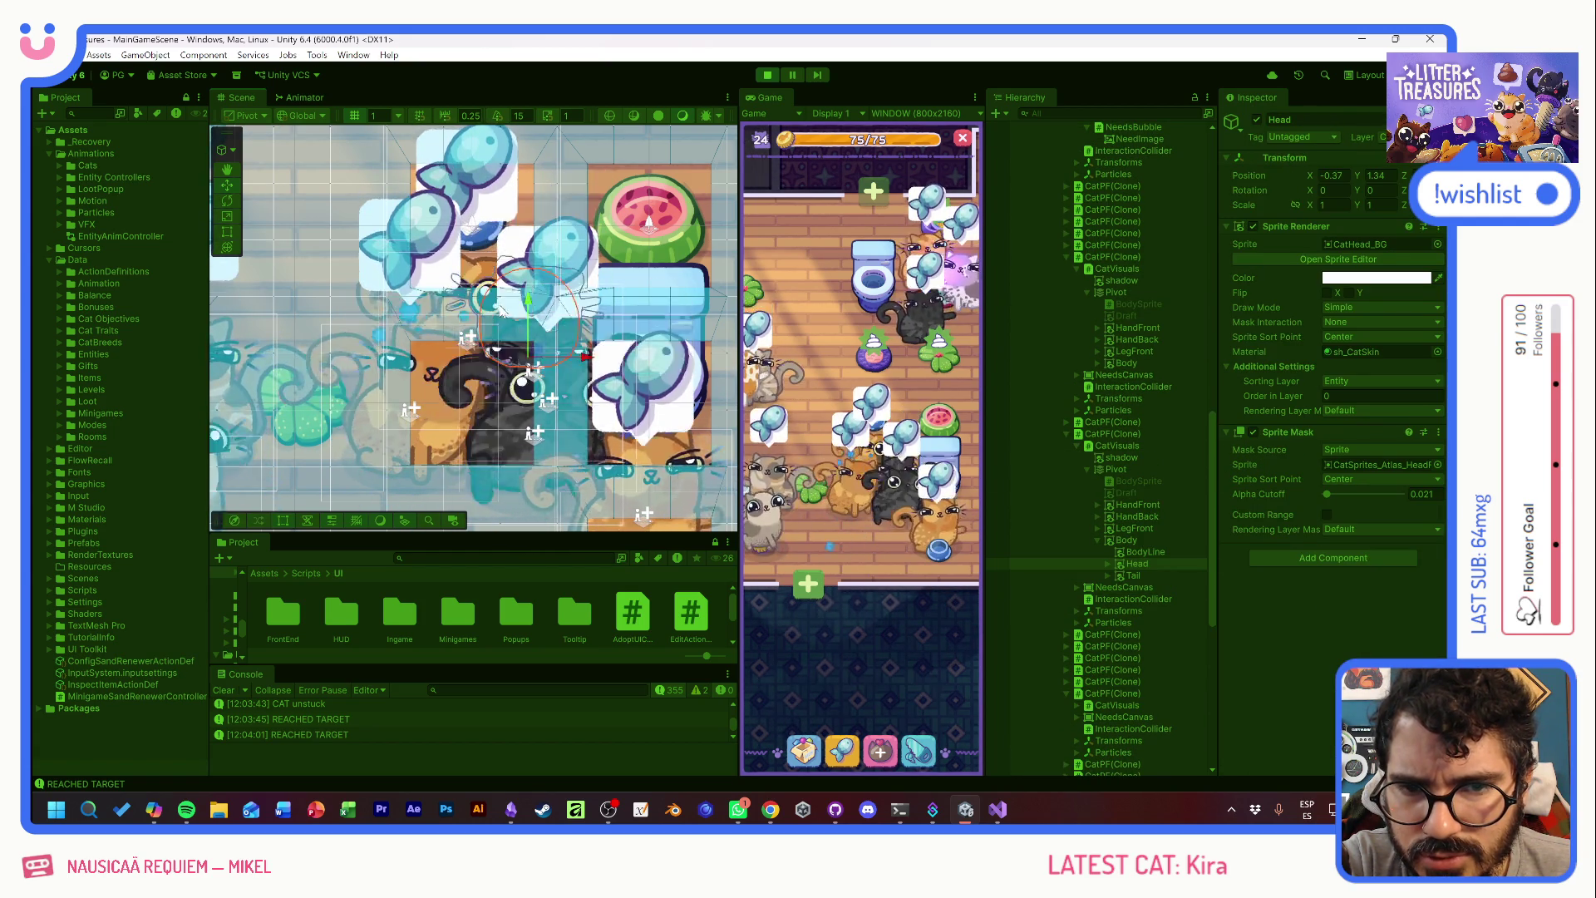
{"action": "left_click", "coordinate": [1111, 434]}
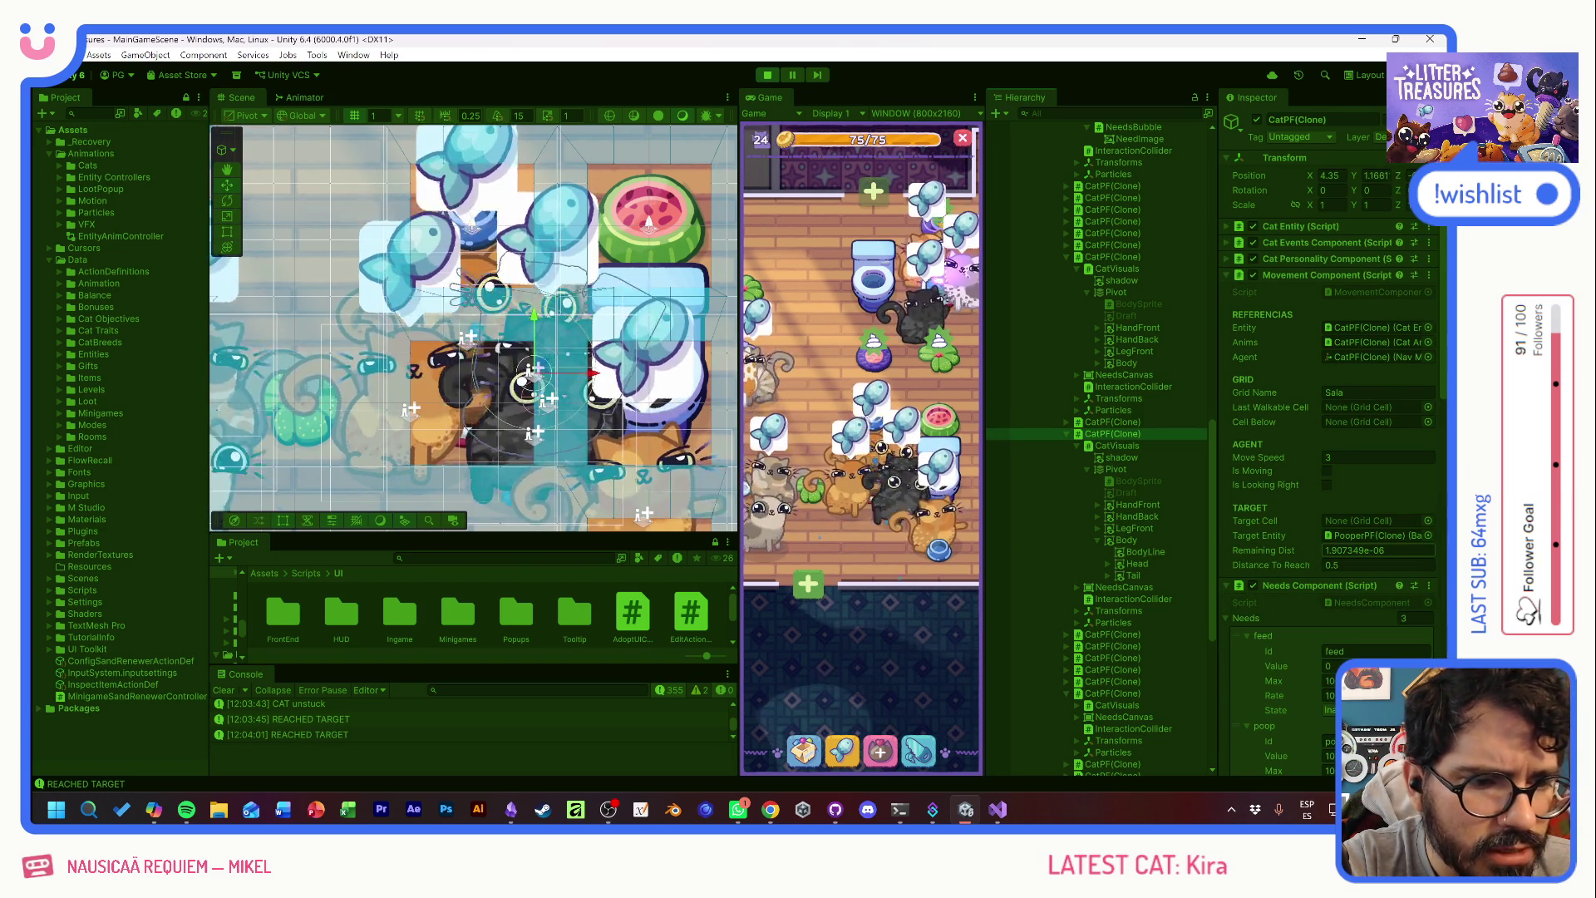
{"action": "mouse_move", "coordinate": [532, 367]}
{"action": "left_mouse_down"}
{"action": "mouse_move", "coordinate": [474, 305]}
{"action": "mouse_move", "coordinate": [271, 210]}
{"action": "left_mouse_up"}
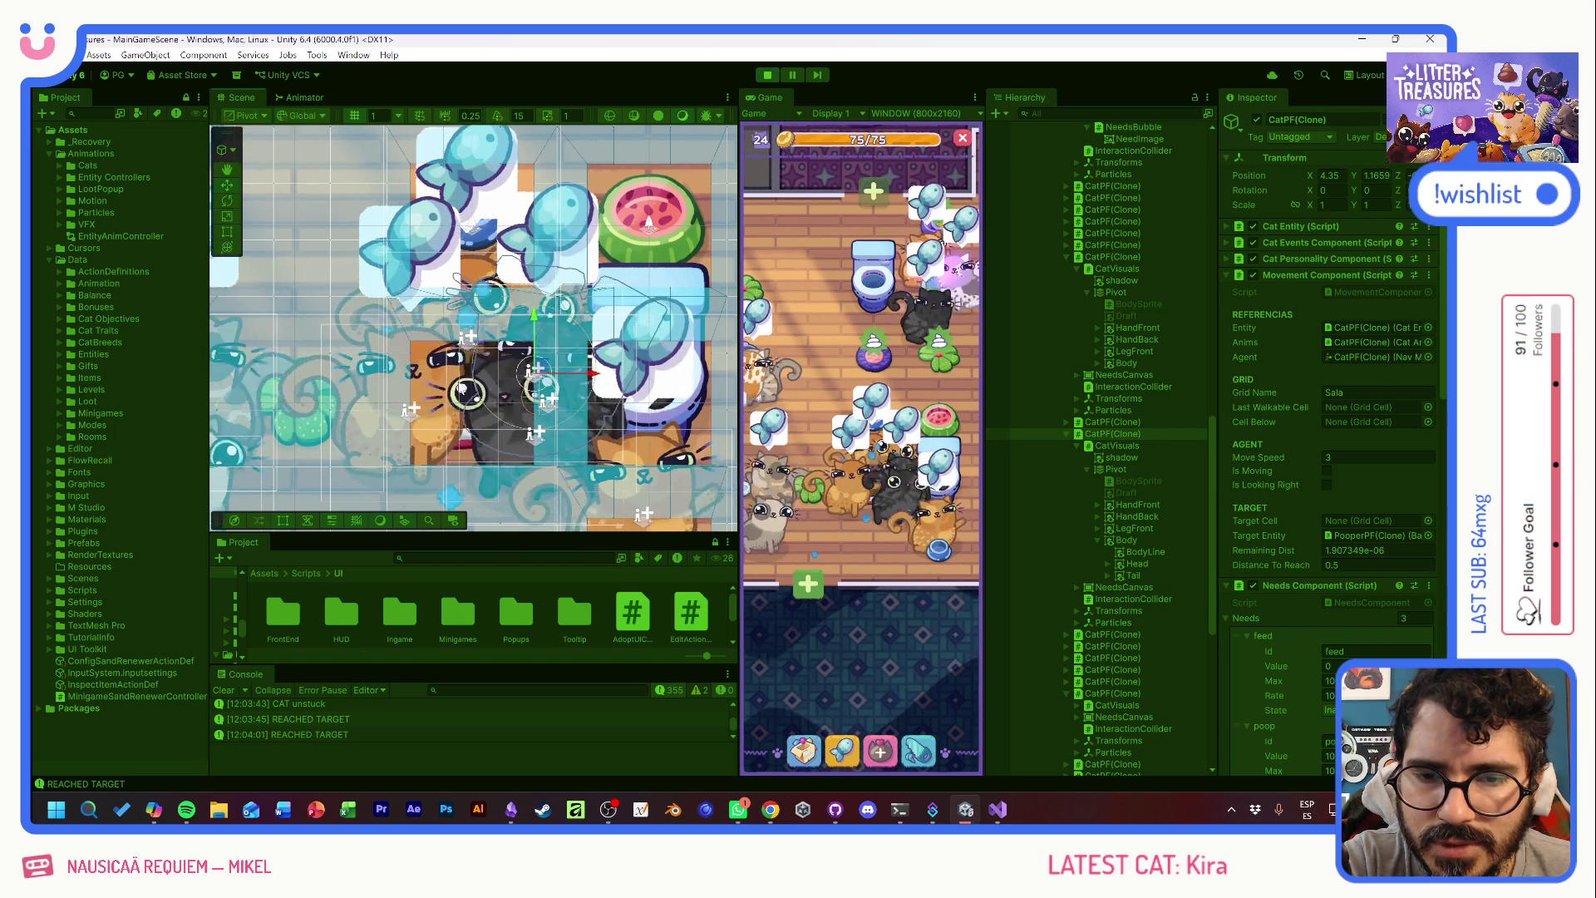
- Pan the Scene left and select another CatPF(Clone) to inspect its components
{"action": "left_click_drag", "start_coordinate": [407, 341], "coordinate": [506, 331]}
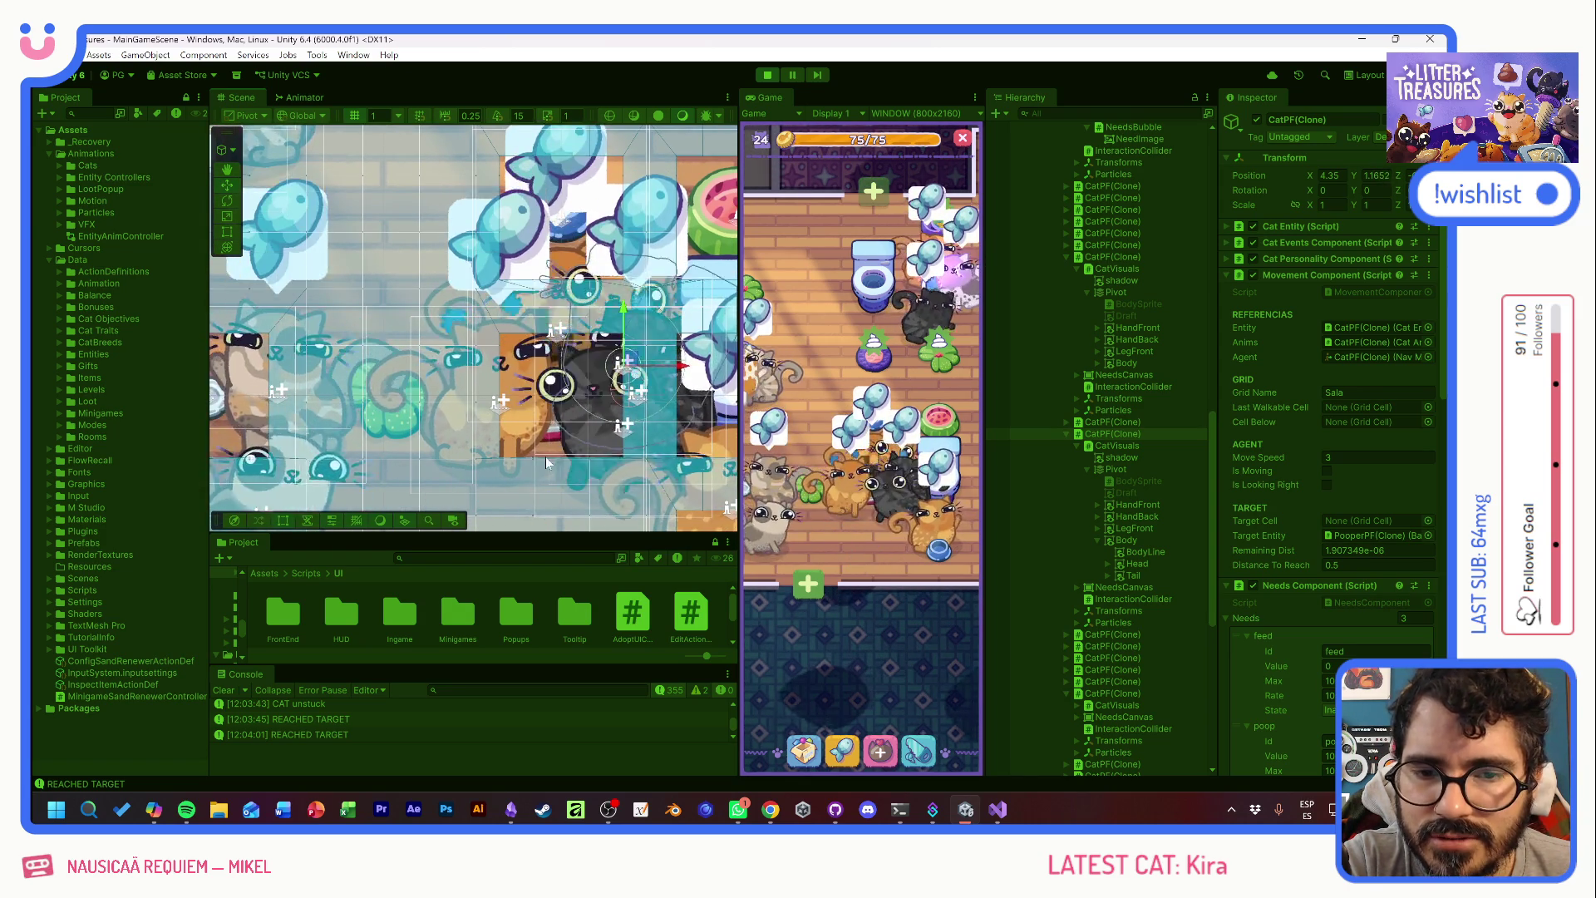
{"action": "left_click", "coordinate": [517, 431]}
{"action": "left_click", "coordinate": [516, 428]}
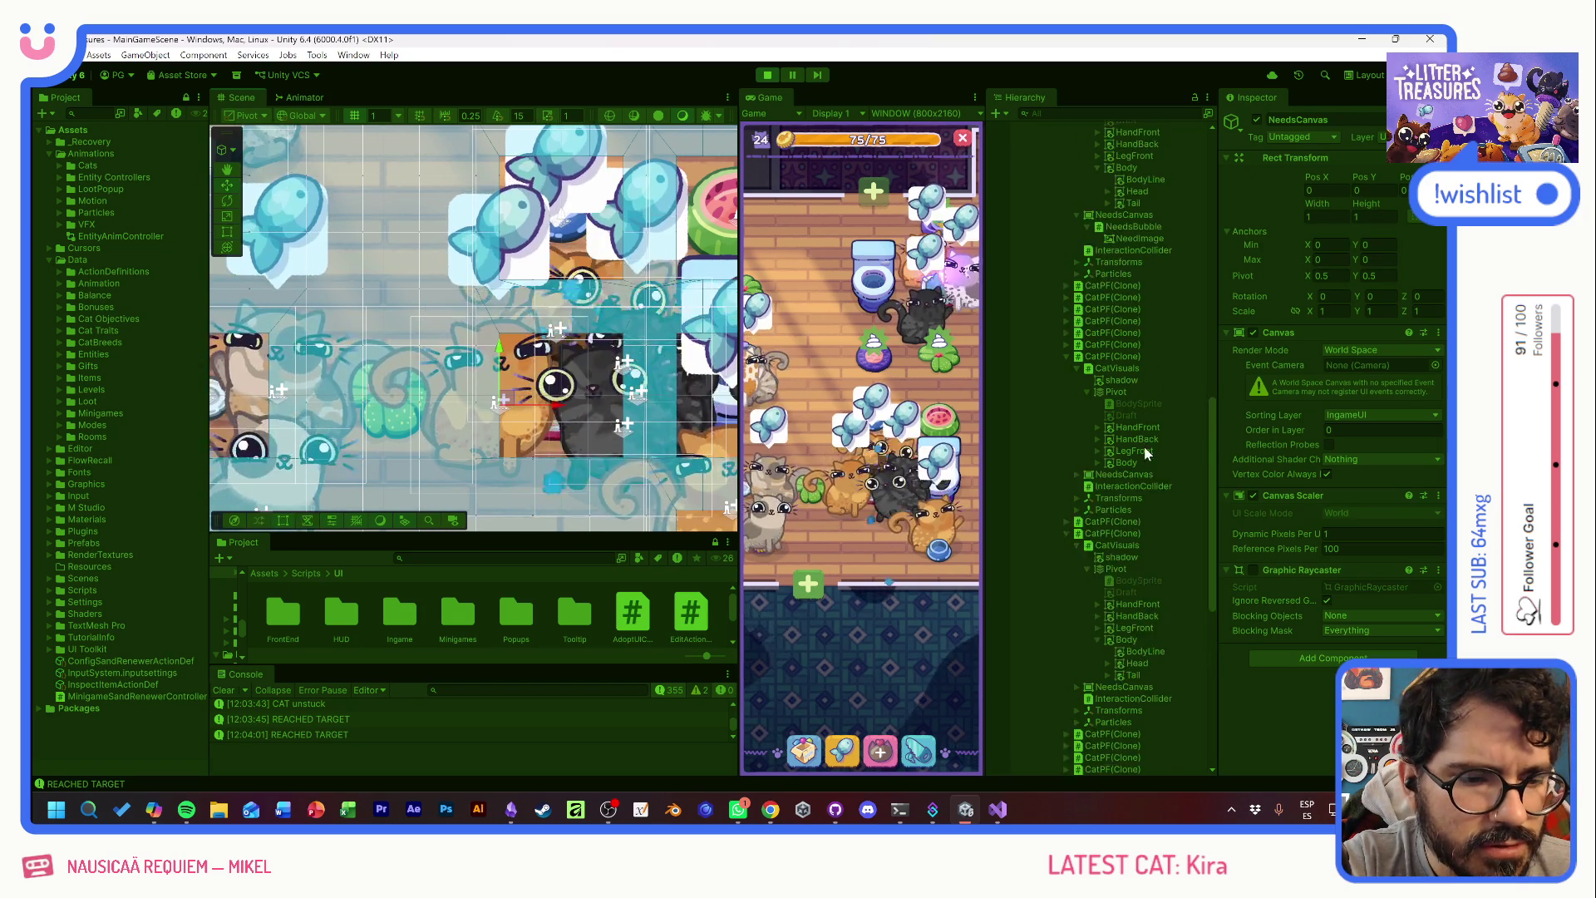
{"action": "left_click", "coordinate": [1114, 721]}
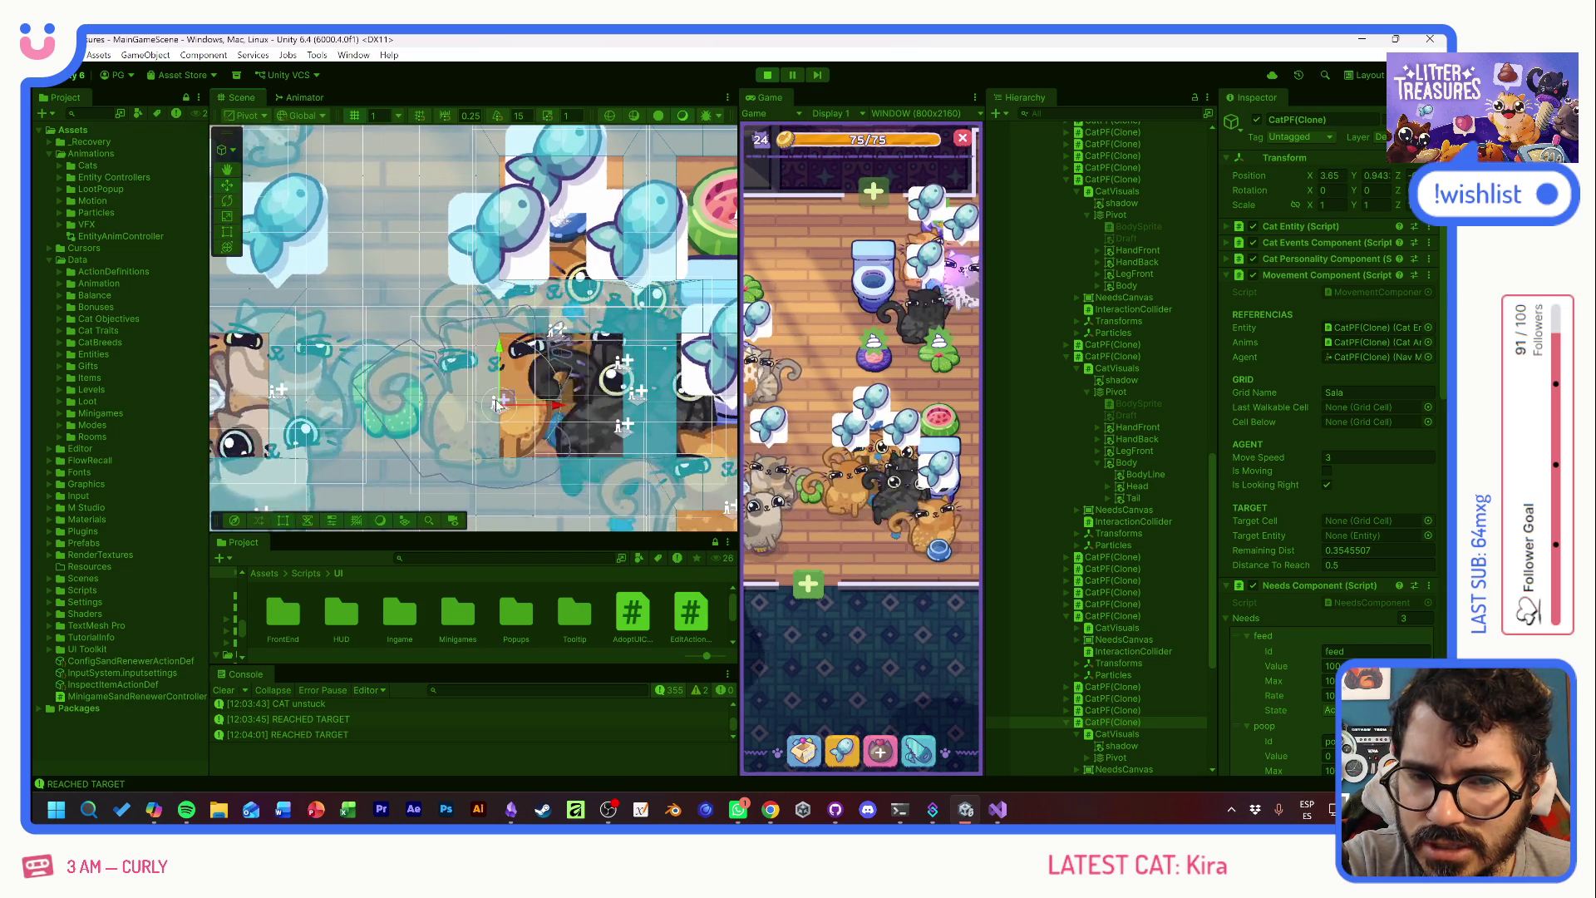
- Stop the game and add an agent.Stop call after targetReached = true in Tick, then save
{"action": "left_click", "coordinate": [769, 75]}
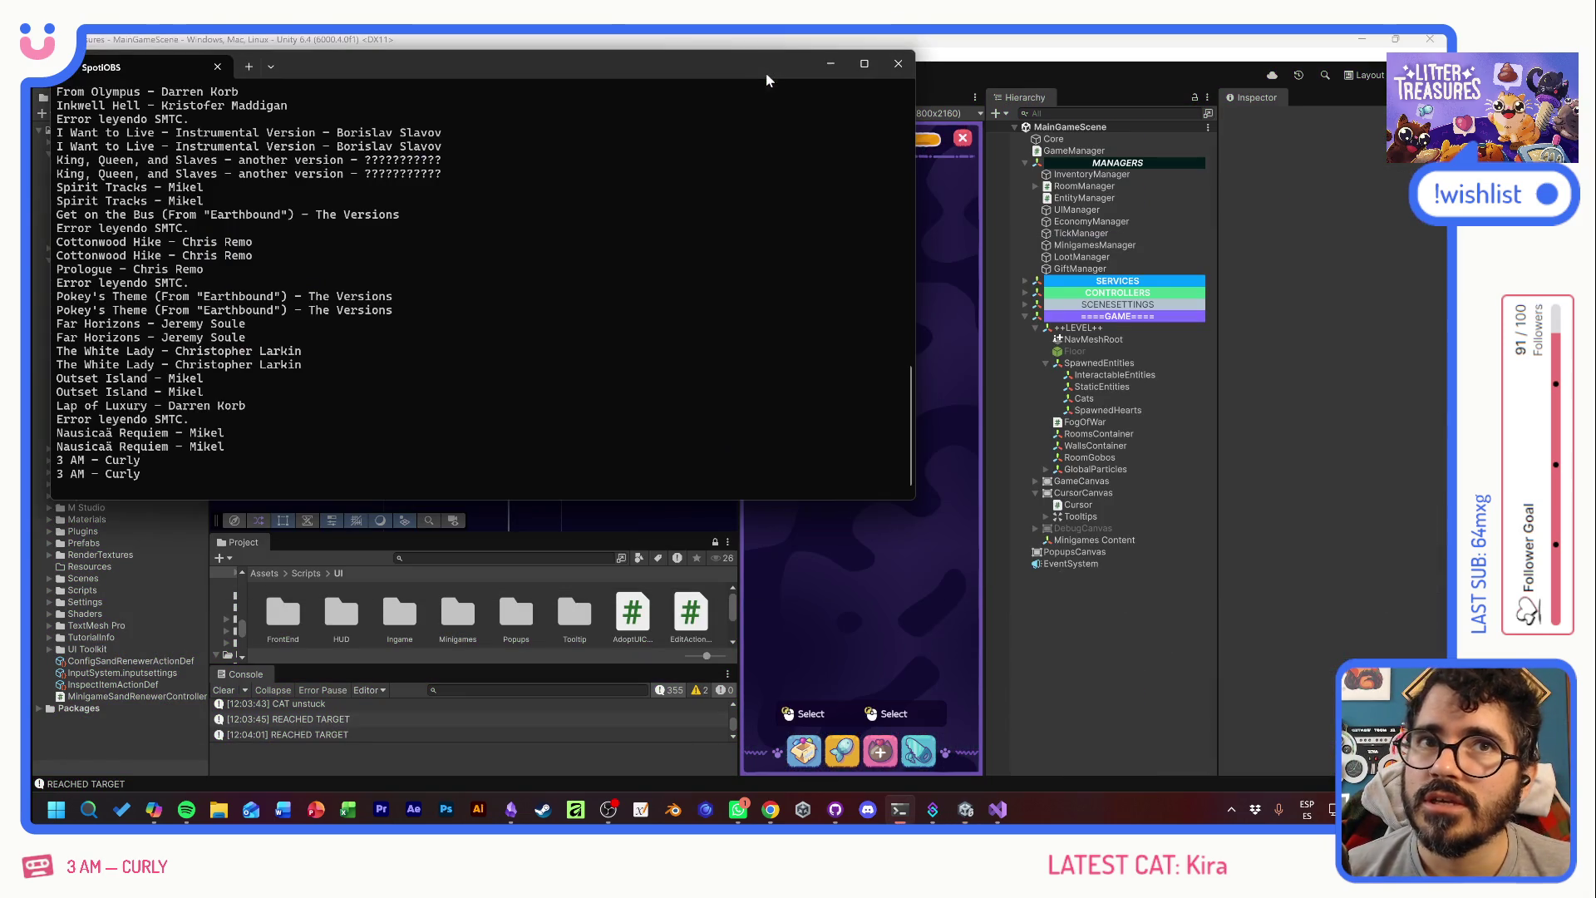
{"action": "key", "text": "alt+Tab"}
{"action": "left_click", "coordinate": [250, 389]}
{"action": "scroll", "coordinate": [665, 499], "scroll_direction": "down", "scroll_amount": 4}
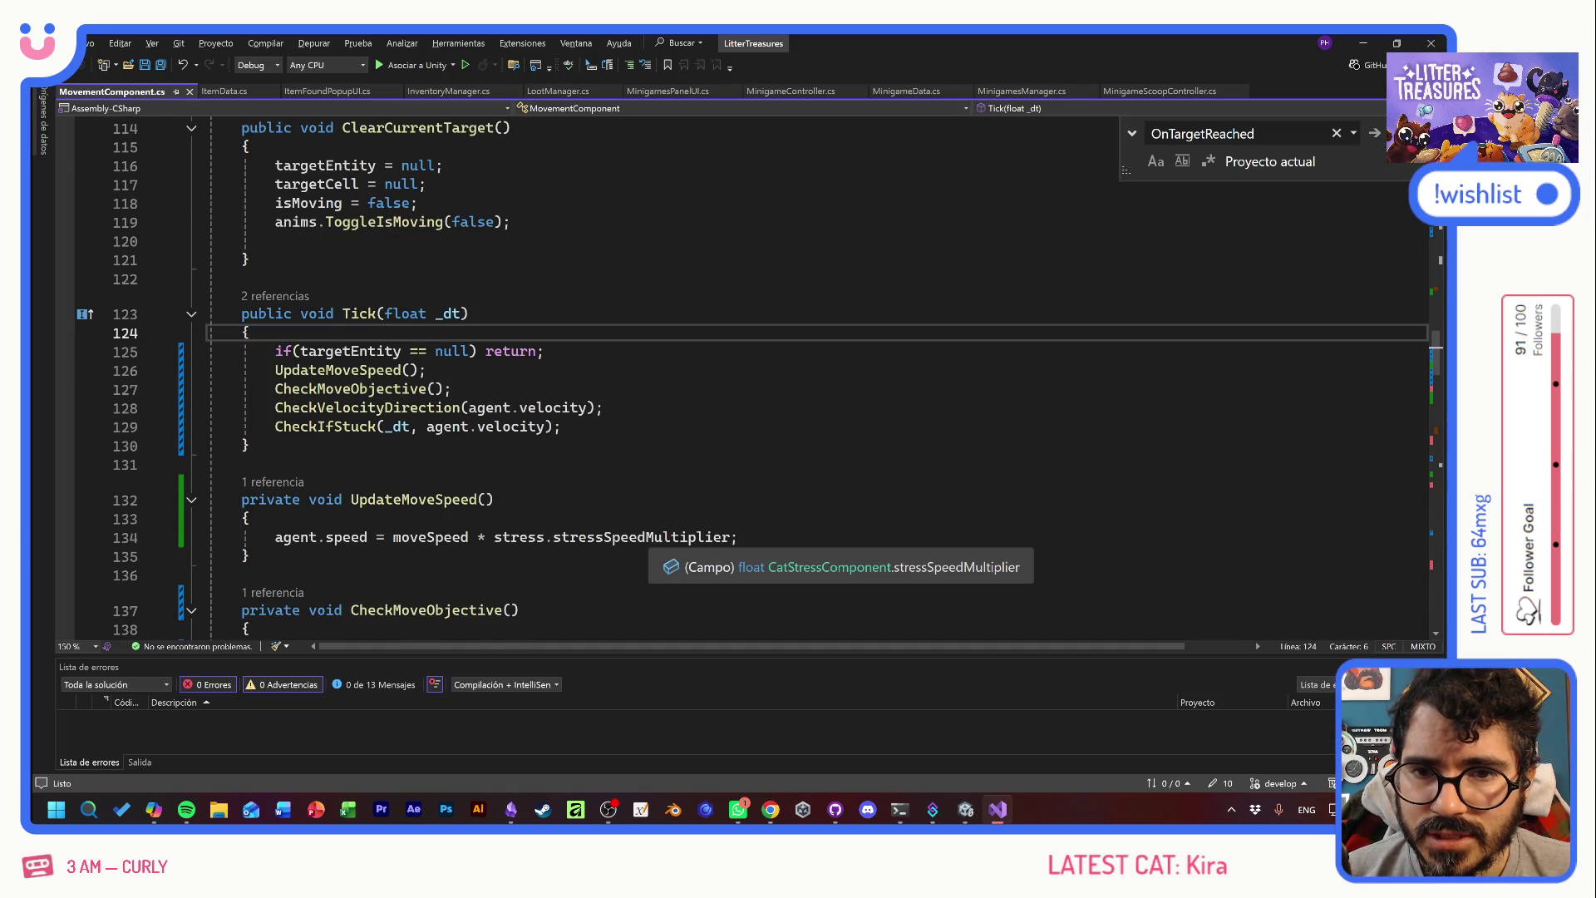
{"action": "left_click", "coordinate": [536, 460]}
{"action": "key", "text": "Down"}
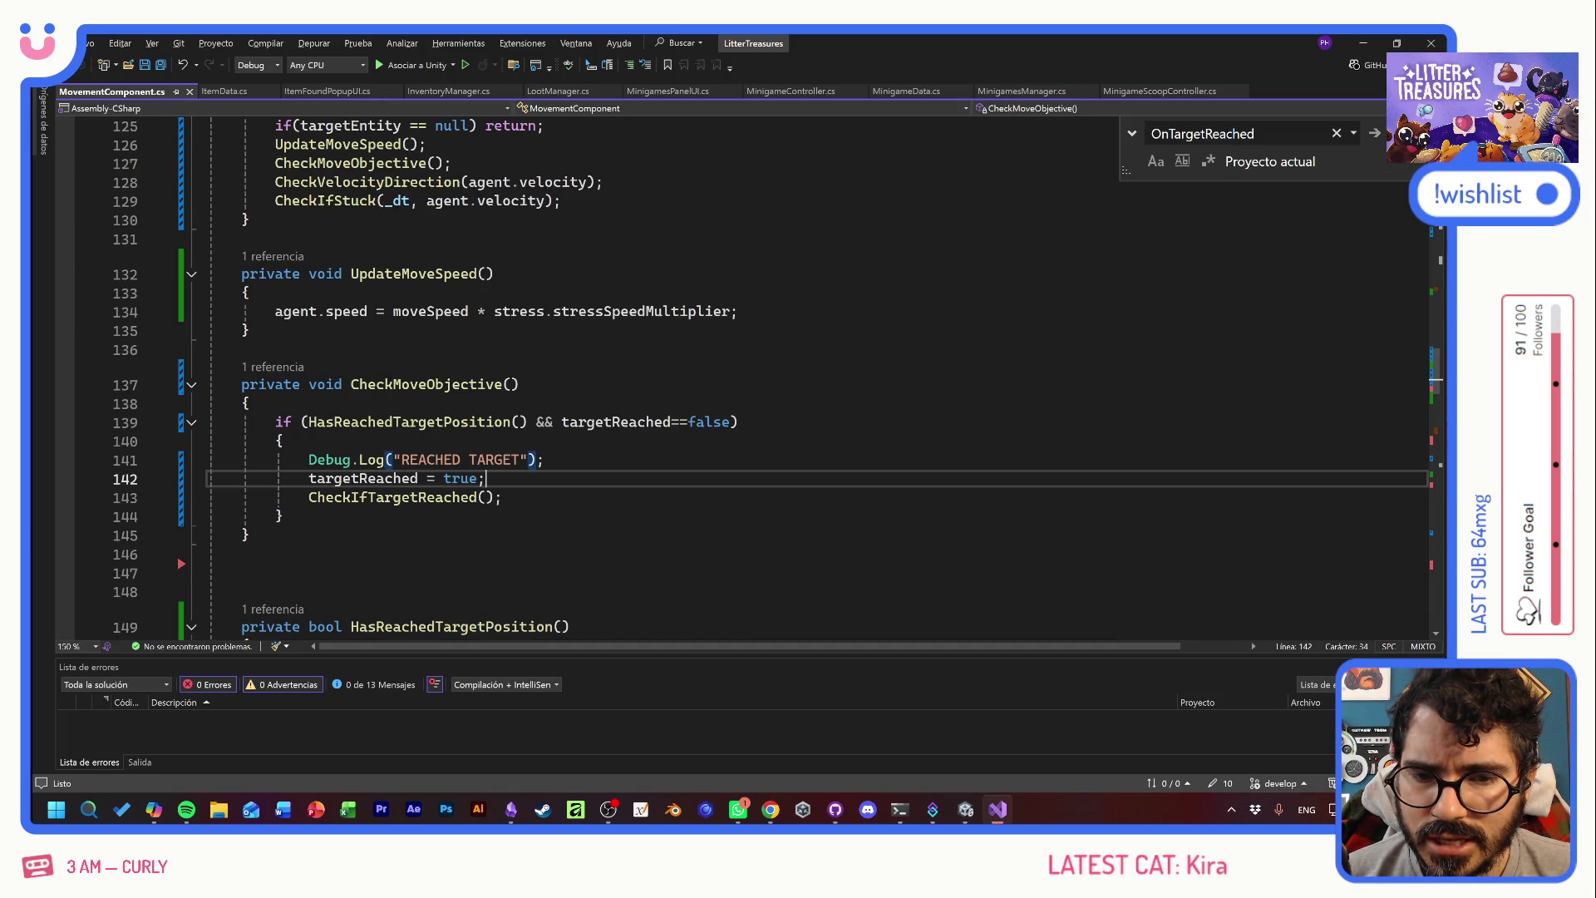
{"action": "key", "text": "Return"}
{"action": "type", "text": "agent."}
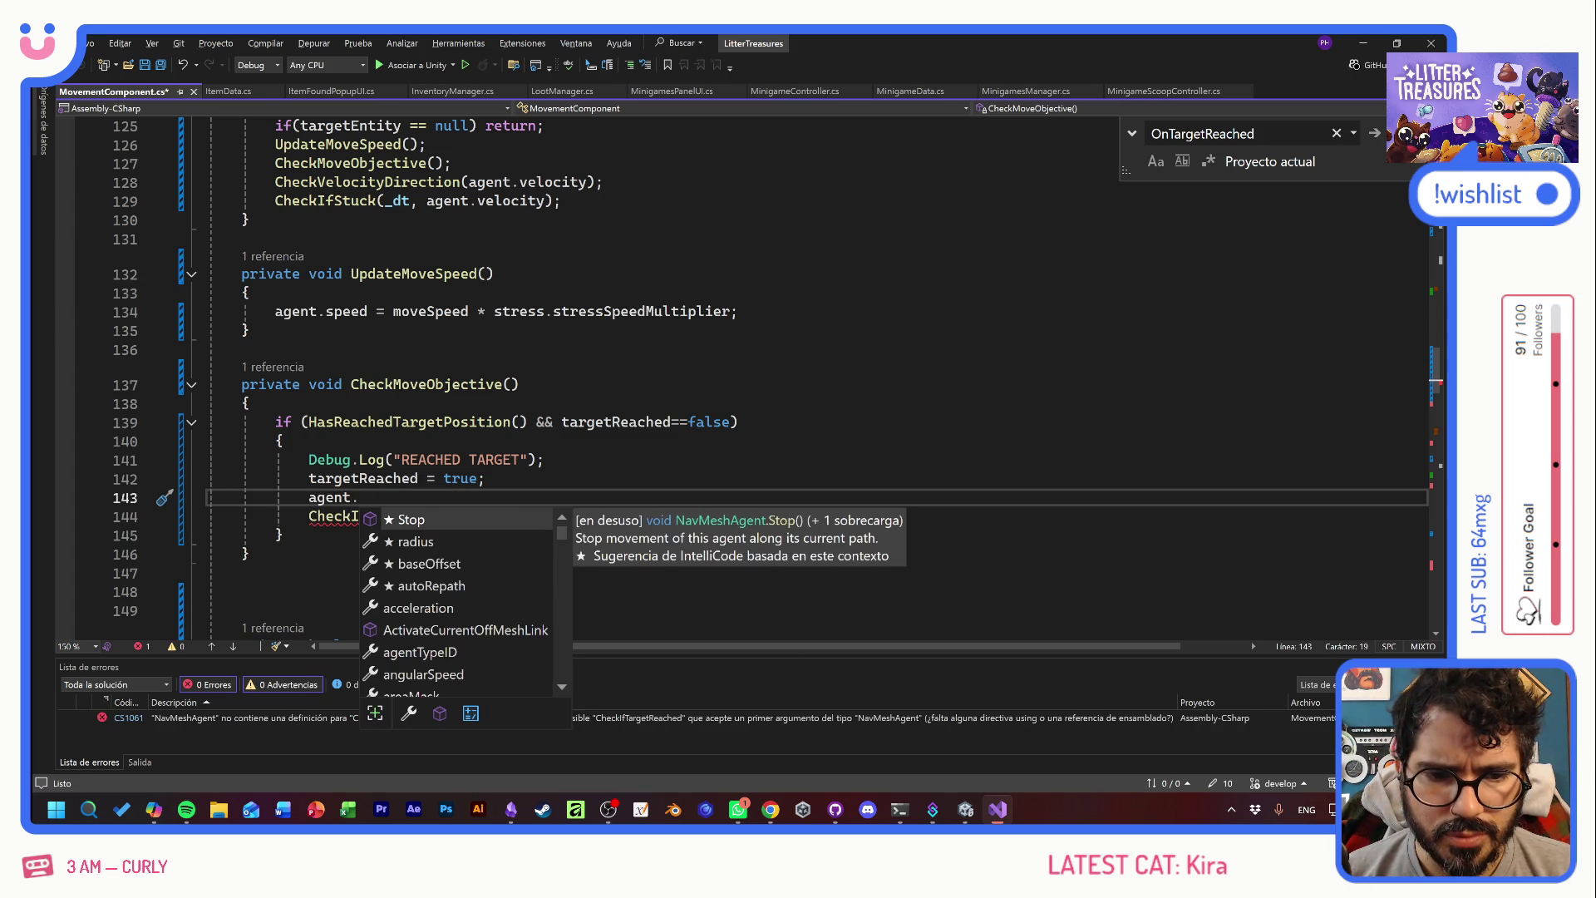
{"action": "key", "text": "Tab"}
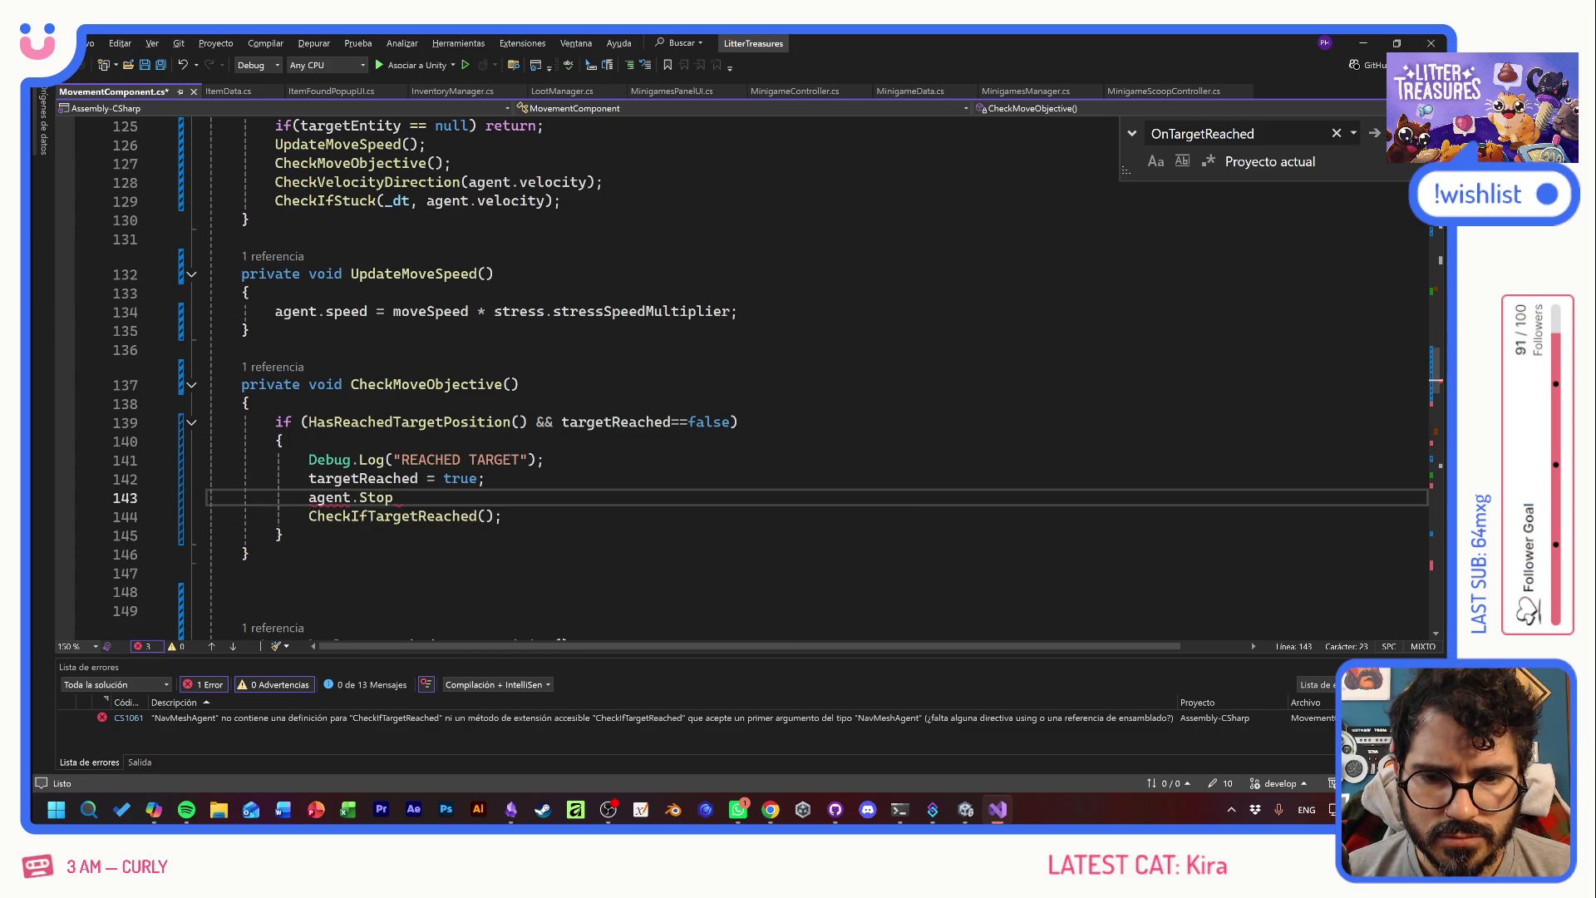
{"action": "type", "text": "();"}
{"action": "key", "text": "ctrl+s"}
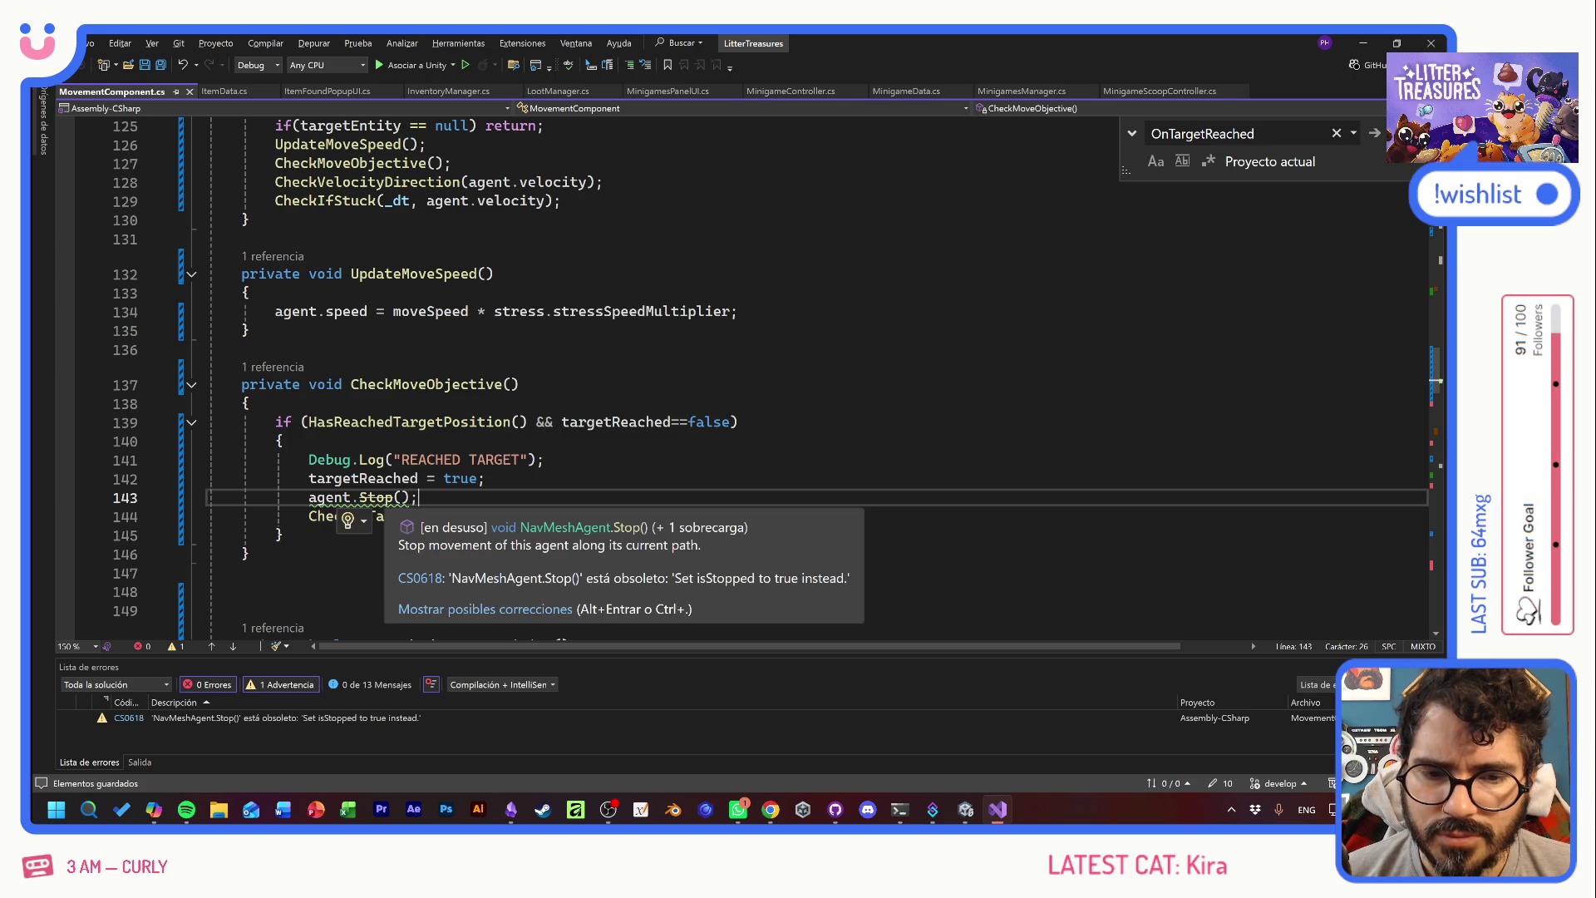
- Replace the Stop call with agent.isStopped = true on line 143 and save
{"action": "key", "text": "ctrl+shift+Left"}
{"action": "key", "text": "ctrl+shift+Left"}
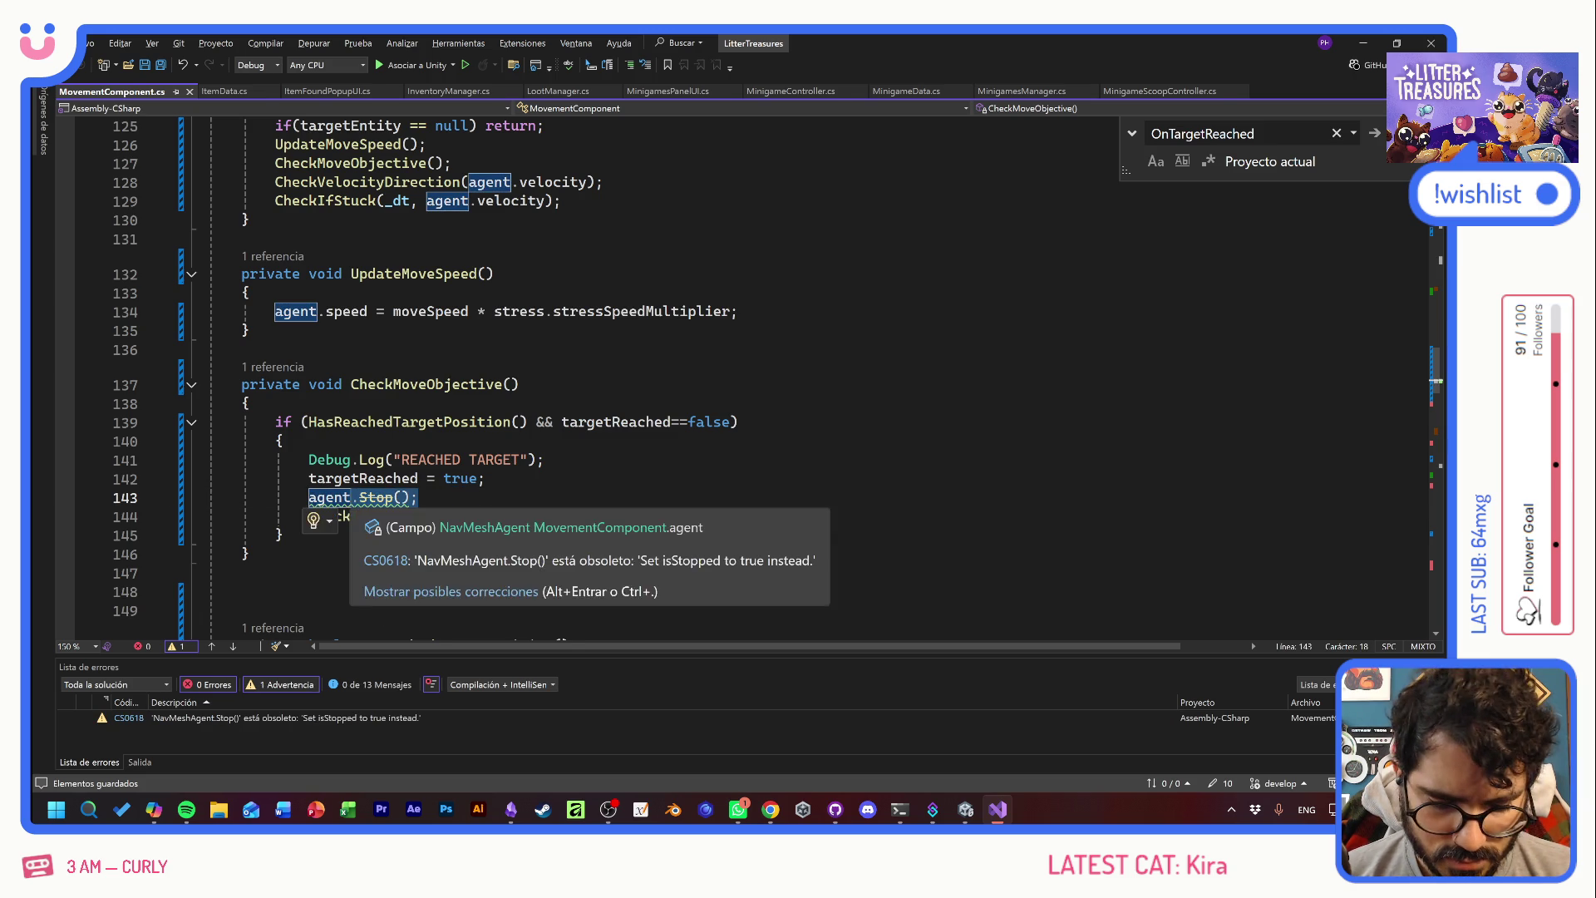
{"action": "type", "text": ".stop"}
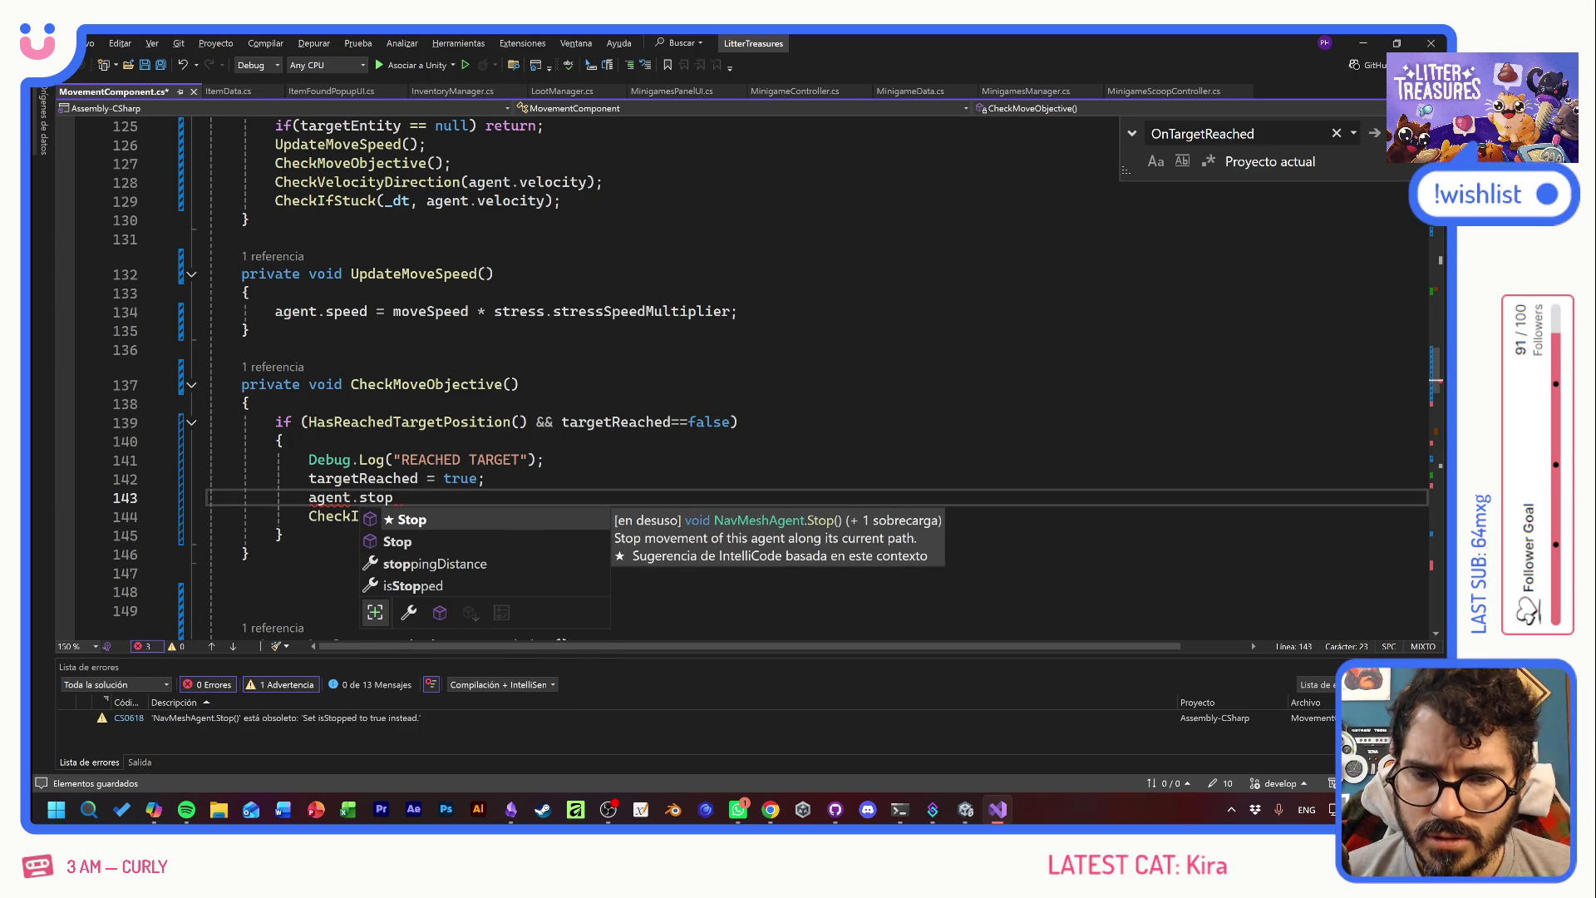
{"action": "key", "text": "Down"}
{"action": "key", "text": "Down"}
{"action": "key", "text": "Down"}
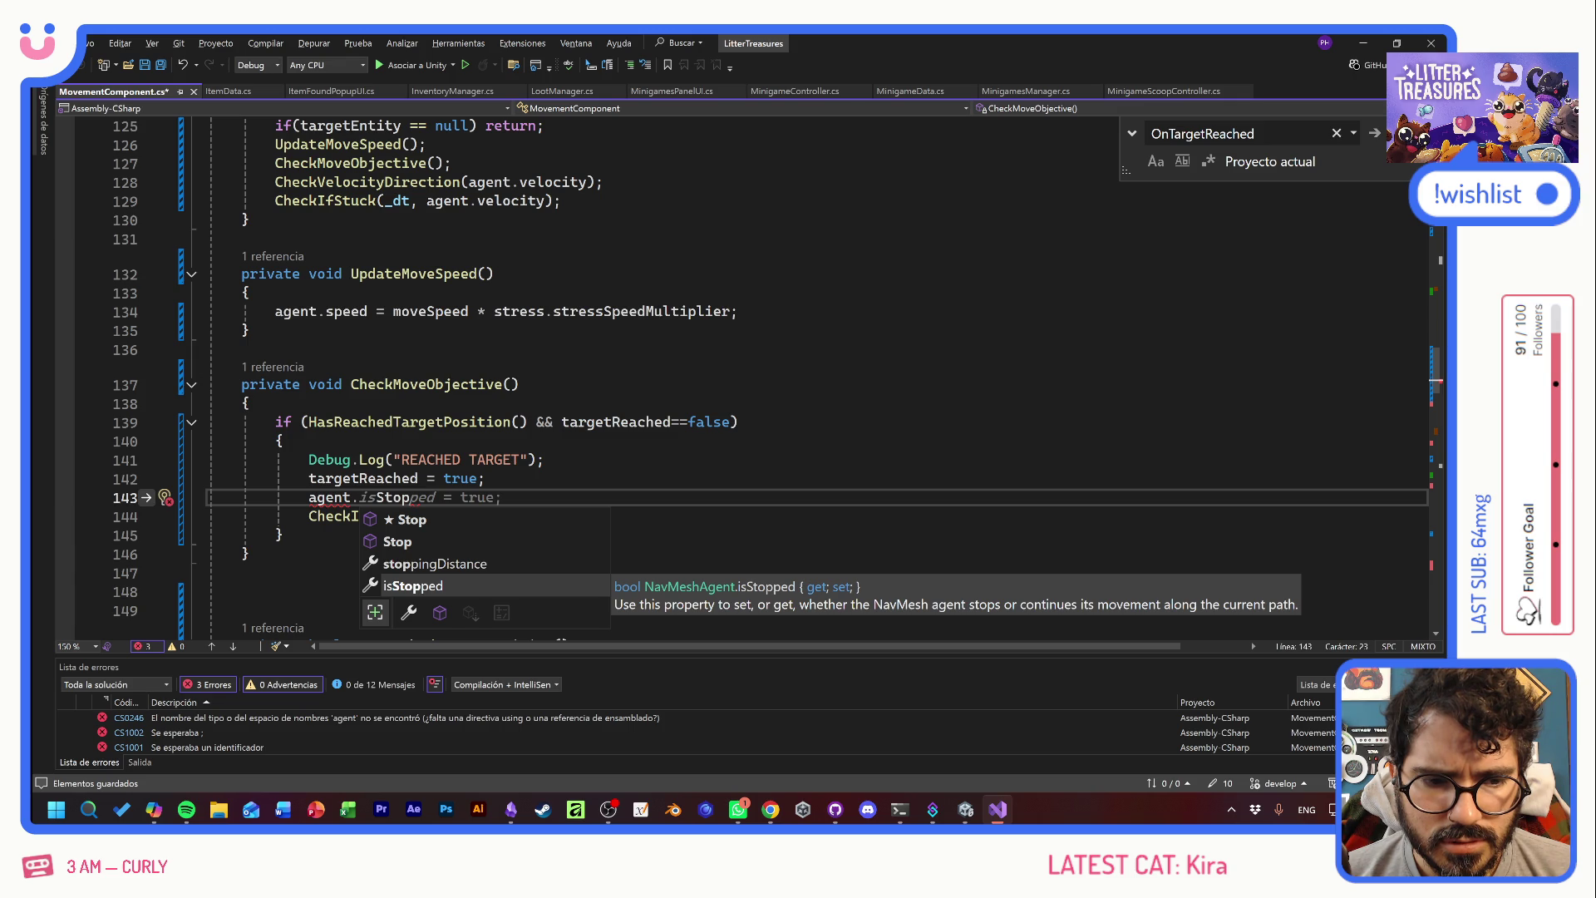
{"action": "key", "text": "Tab"}
{"action": "key", "text": "ctrl+s"}
{"action": "key", "text": "shift+Home"}
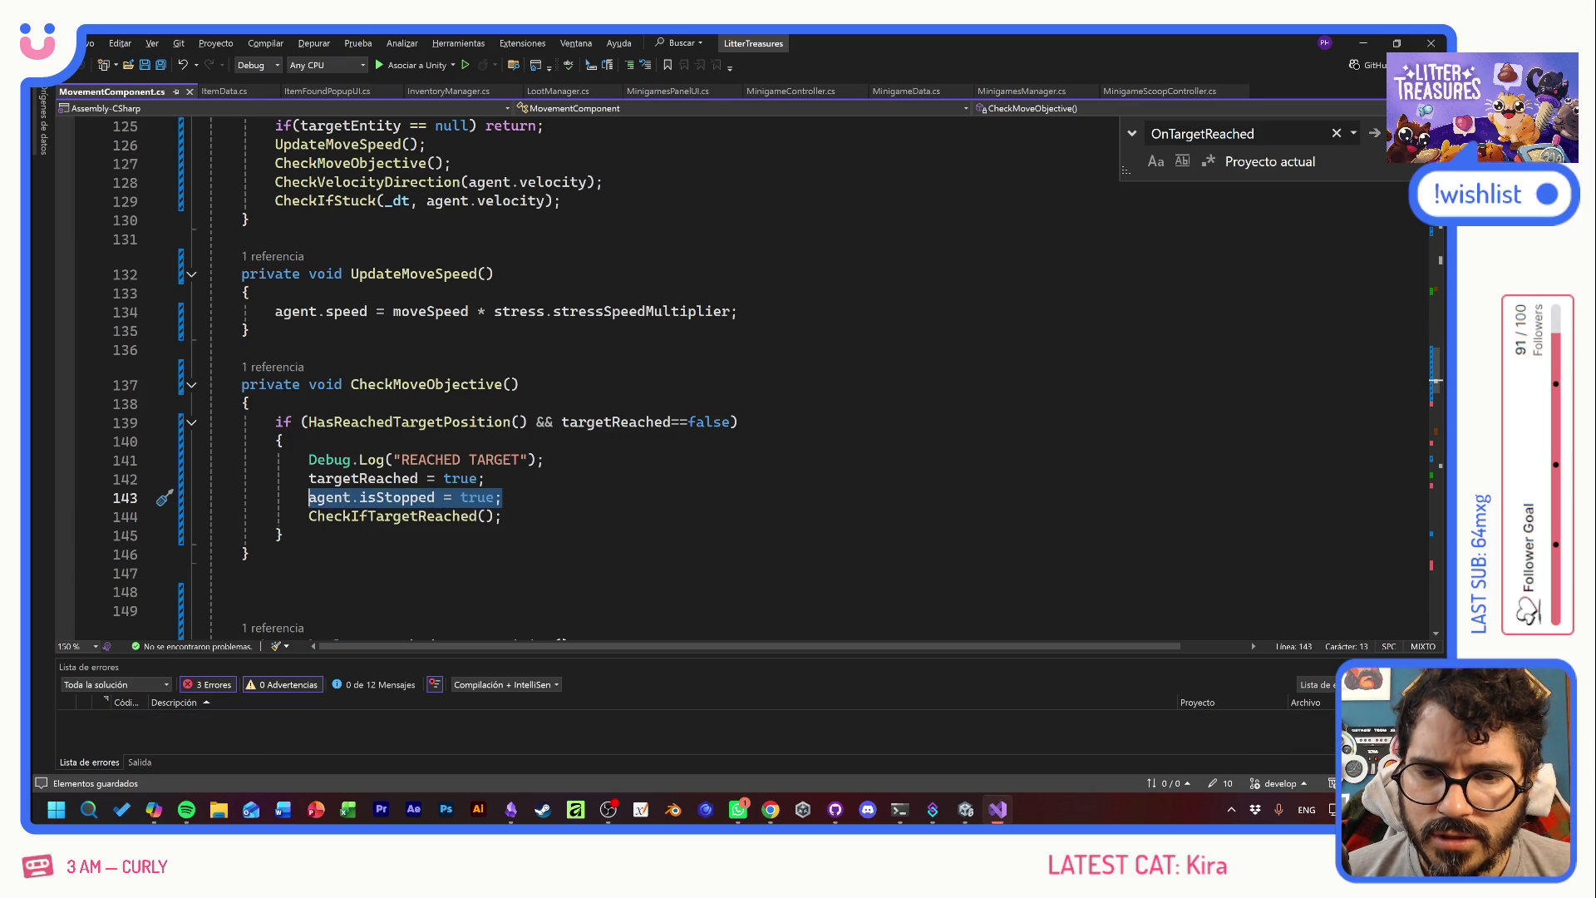
- Scroll up in MovementComponent.cs to the SetTarget method
{"action": "scroll", "coordinate": [749, 374], "scroll_direction": "up", "scroll_amount": 2}
{"action": "scroll", "coordinate": [540, 374], "scroll_direction": "up", "scroll_amount": 11}
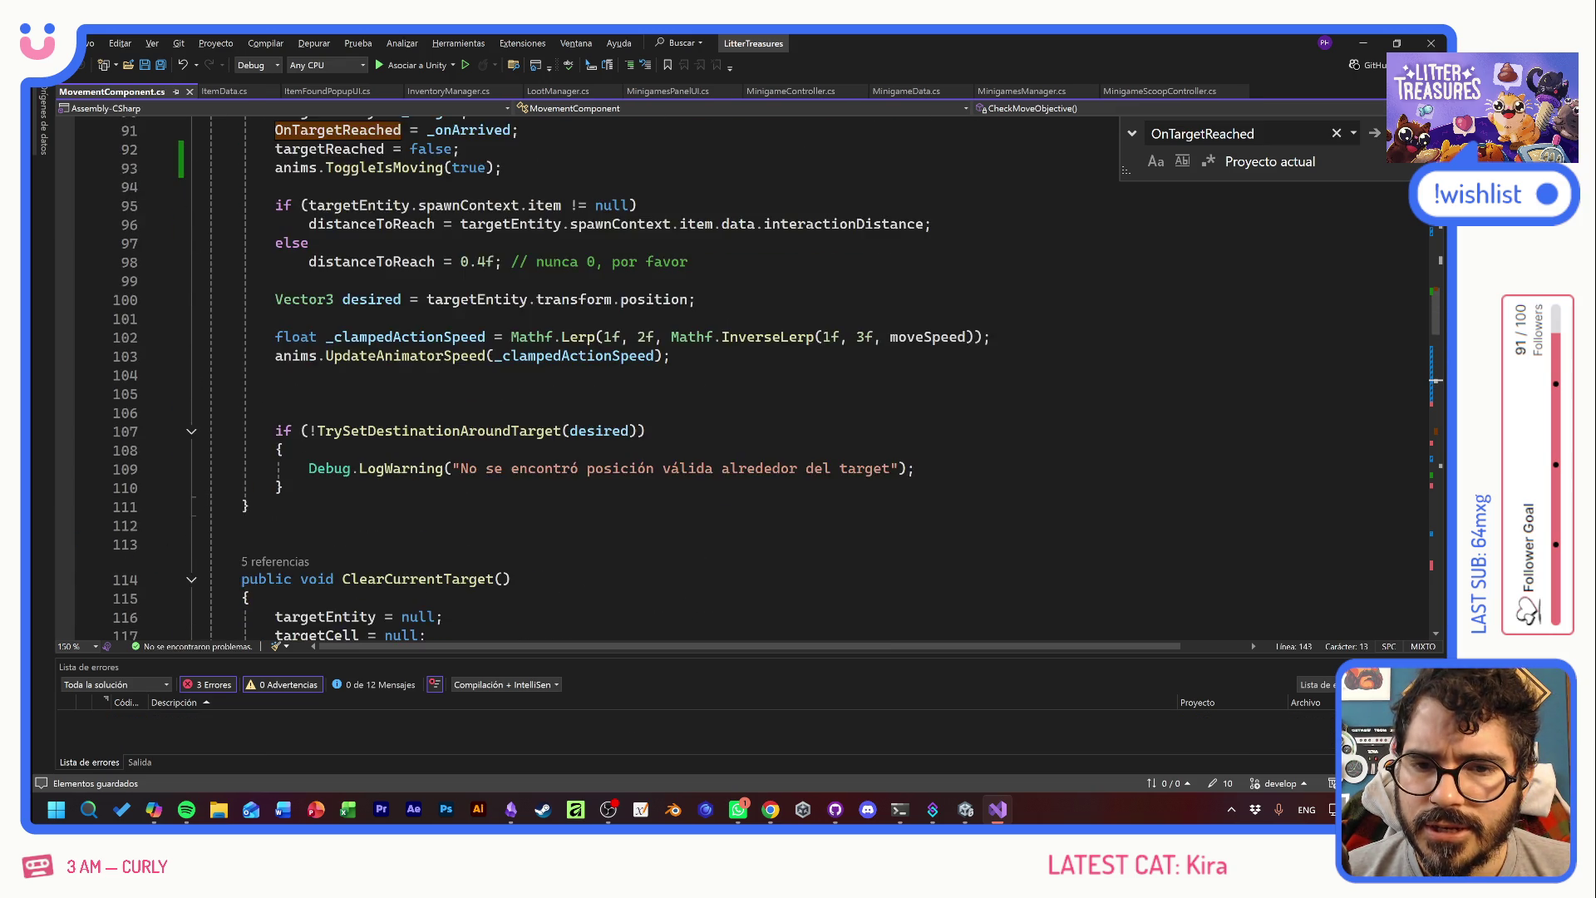
{"action": "scroll", "coordinate": [748, 374], "scroll_direction": "down", "scroll_amount": 7}
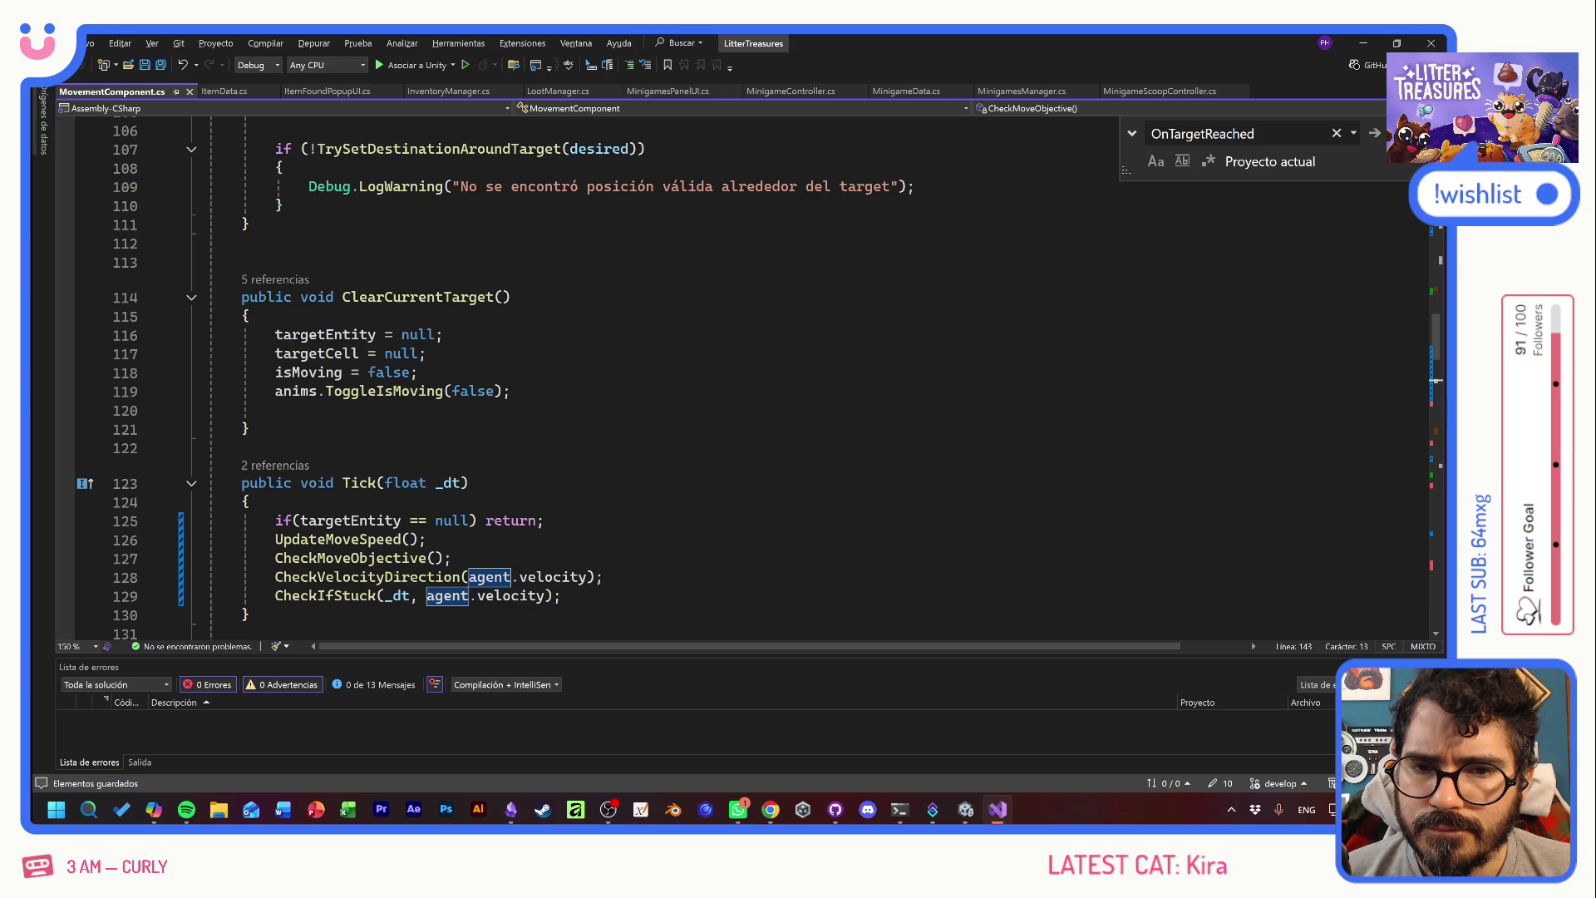
{"action": "scroll", "coordinate": [541, 374], "scroll_direction": "down", "scroll_amount": 5}
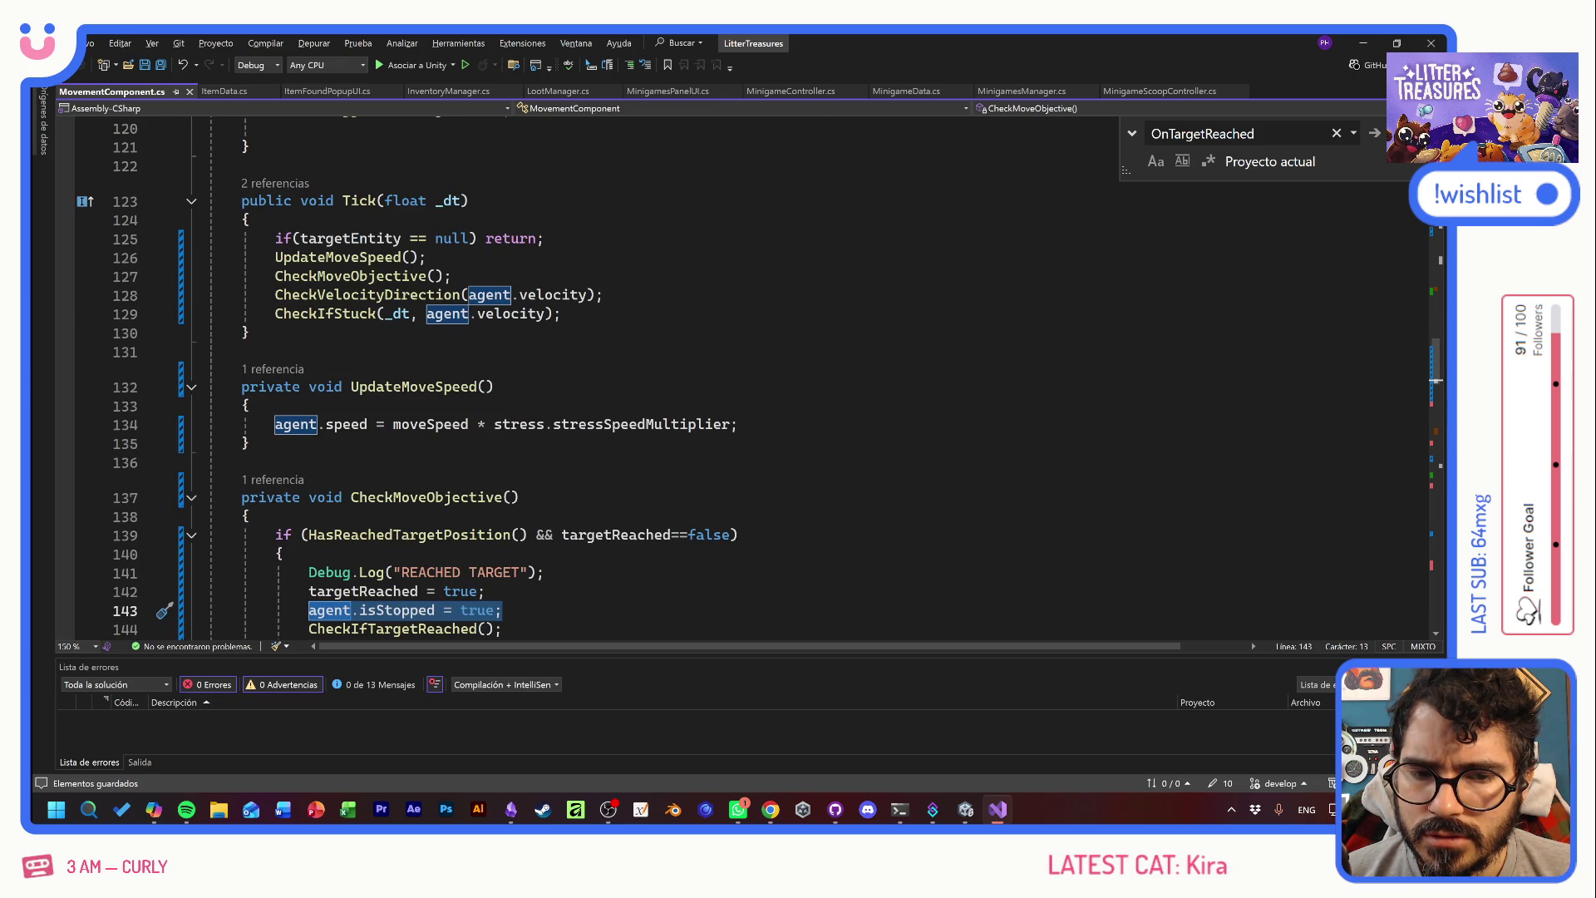
{"action": "scroll", "coordinate": [540, 374], "scroll_direction": "up", "scroll_amount": 12}
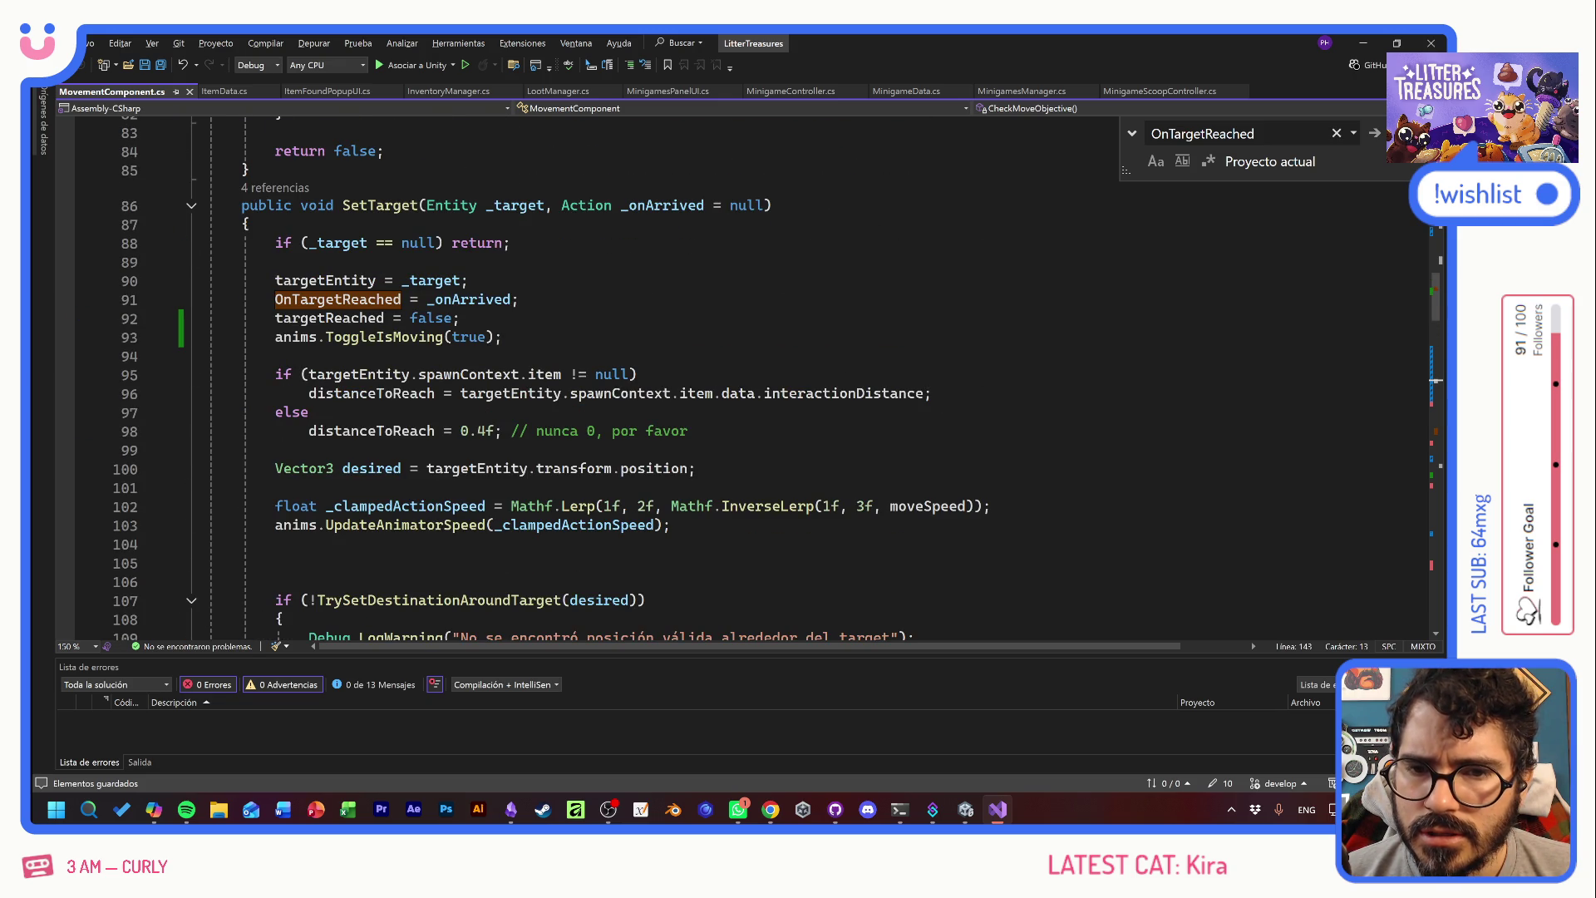
- Add 'agent.isStopped = false;' below 'targetReached = false;' in SetTarget and save the script
{"action": "left_click", "coordinate": [459, 318]}
{"action": "key", "text": "Return"}
{"action": "type", "text": "agent.isStopped = true;"}
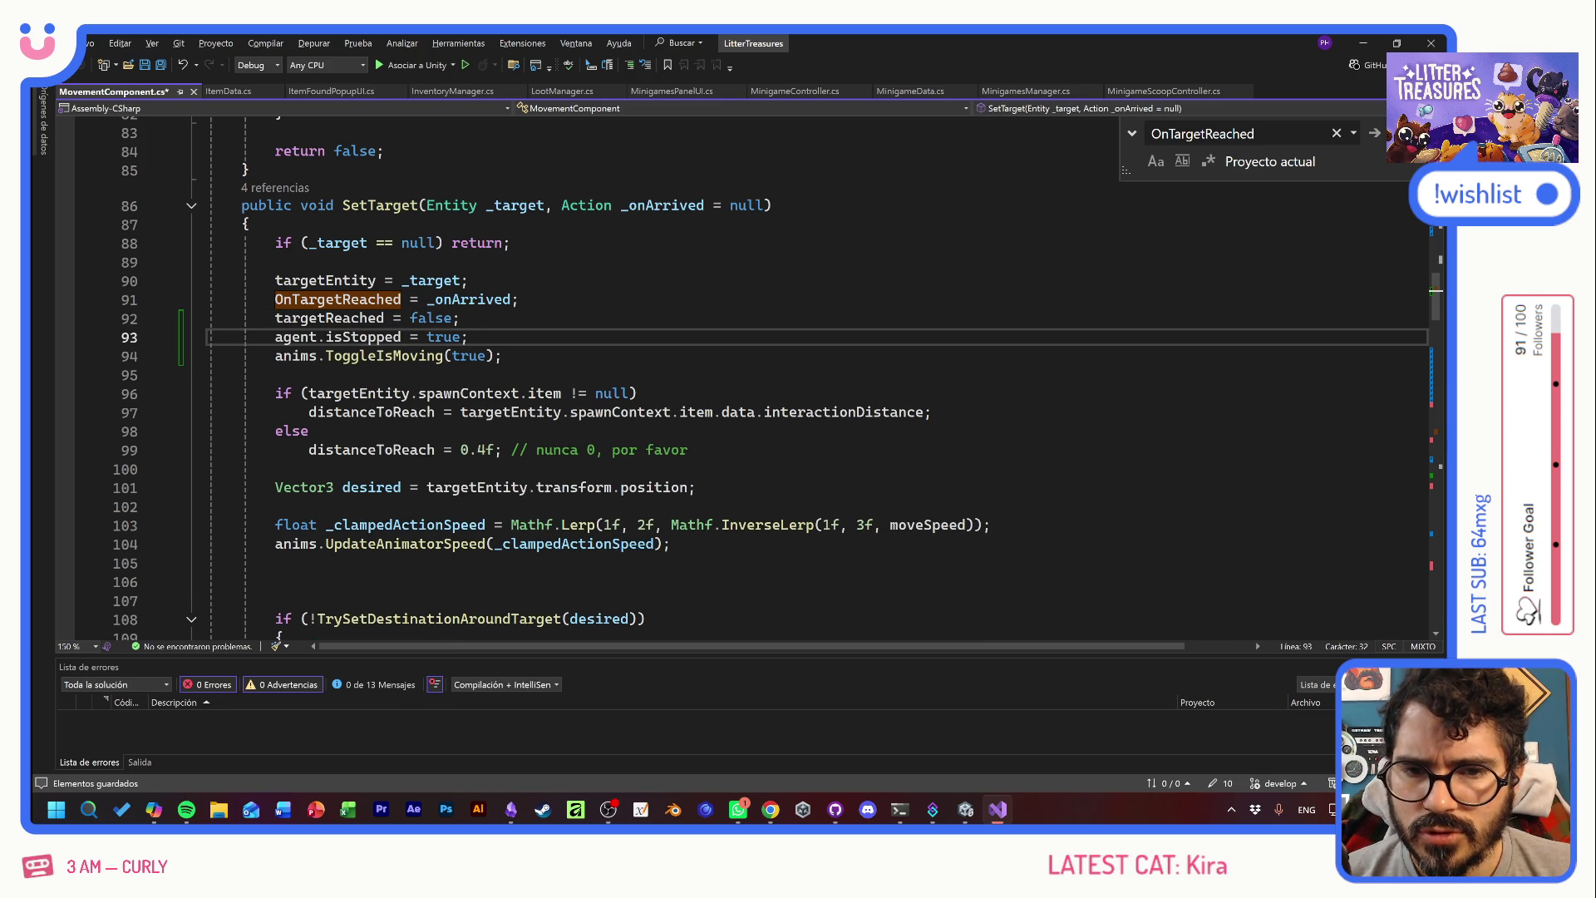
{"action": "double_click", "coordinate": [443, 337]}
{"action": "type", "text": "false;"}
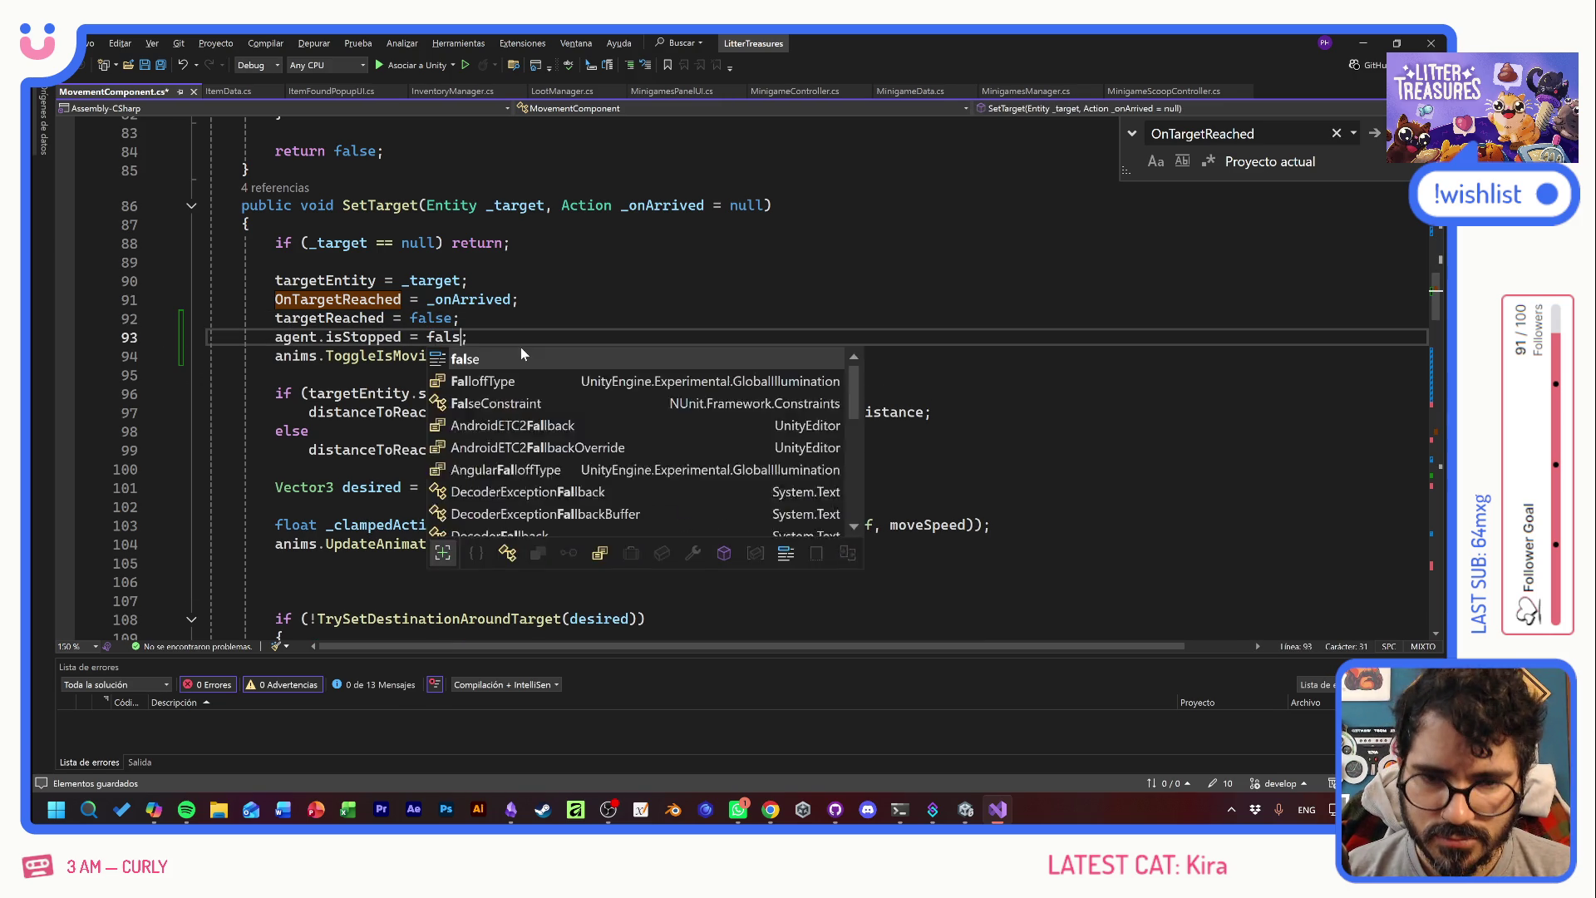
{"action": "key", "text": "ctrl+s"}
{"action": "key", "text": "Down"}
{"action": "key", "text": "Down"}
{"action": "left_click", "coordinate": [477, 337]}
{"action": "scroll", "coordinate": [748, 374], "scroll_direction": "down", "scroll_amount": 14}
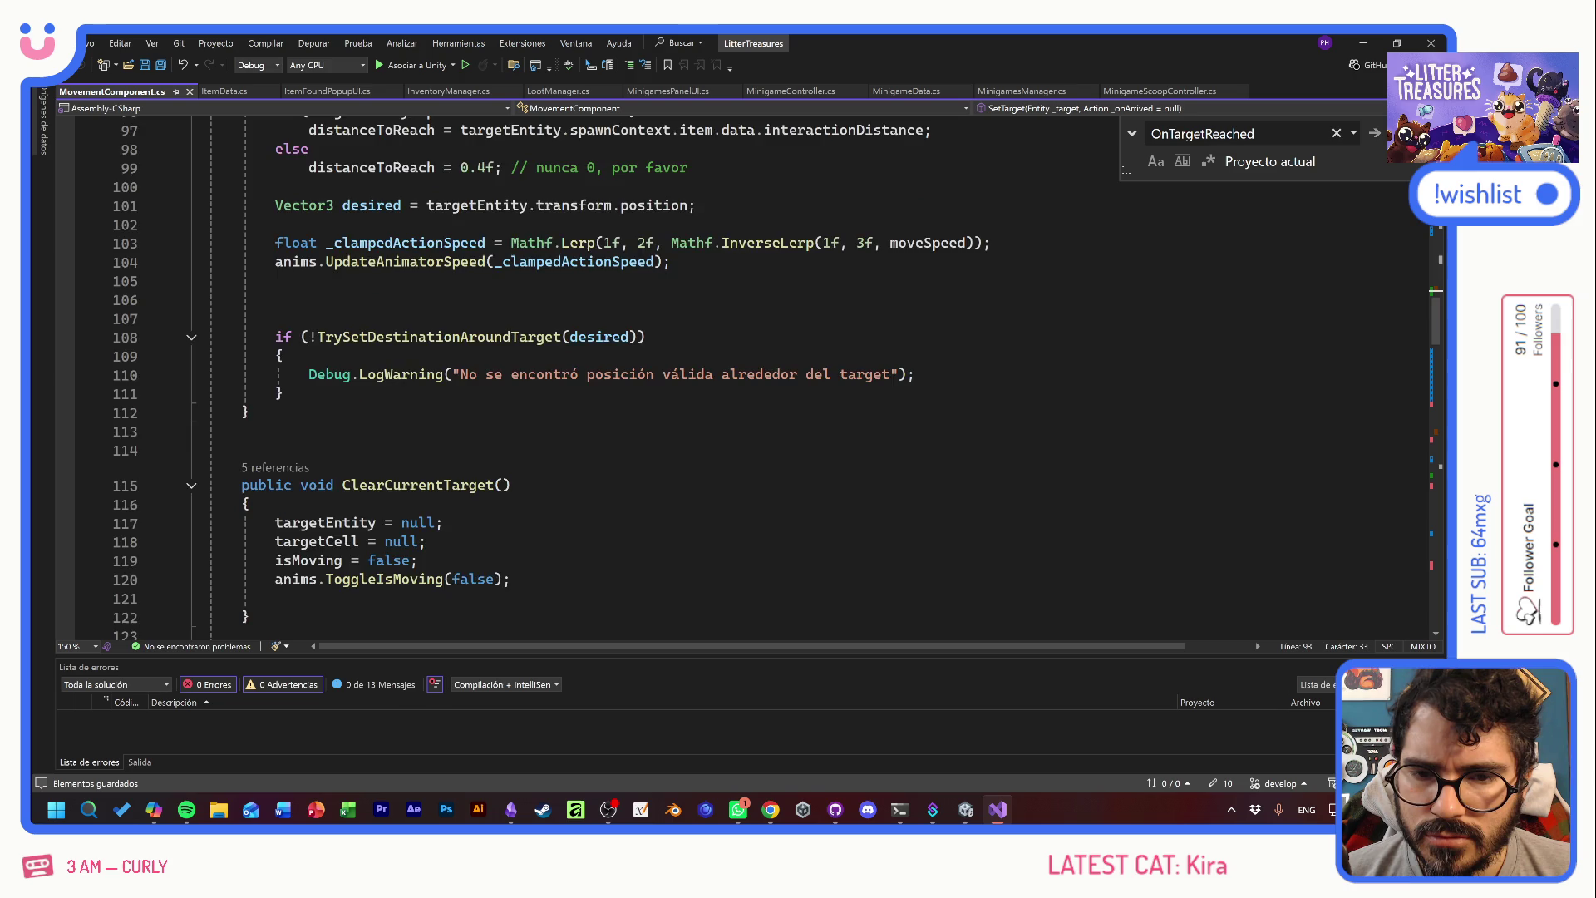
{"action": "scroll", "coordinate": [748, 374], "scroll_direction": "down", "scroll_amount": 14}
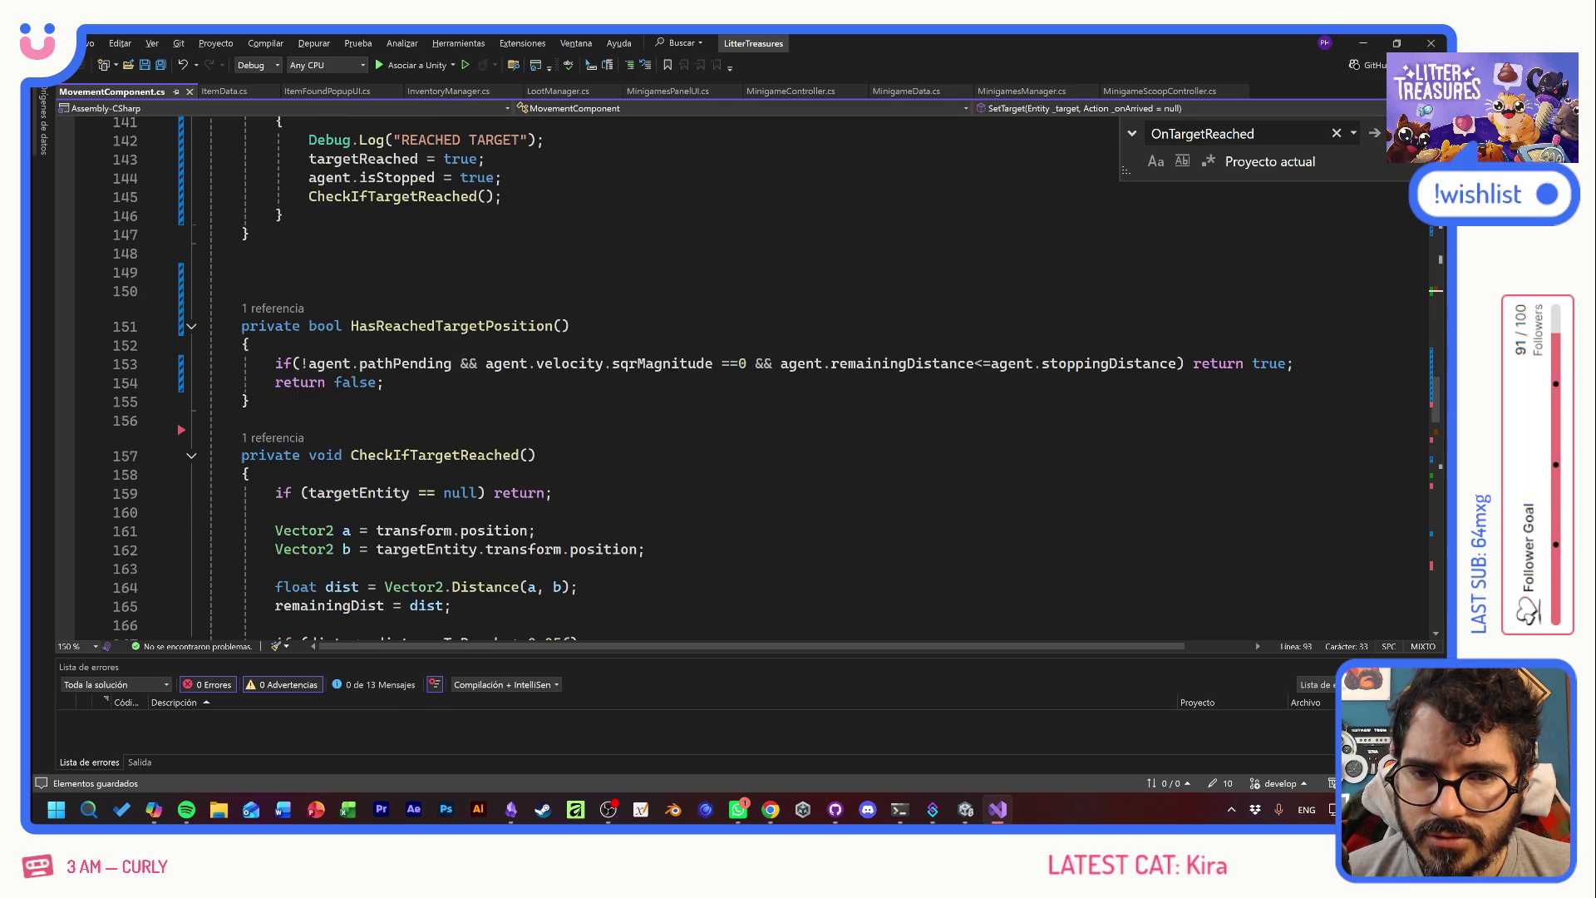
{"action": "left_click", "coordinate": [495, 566]}
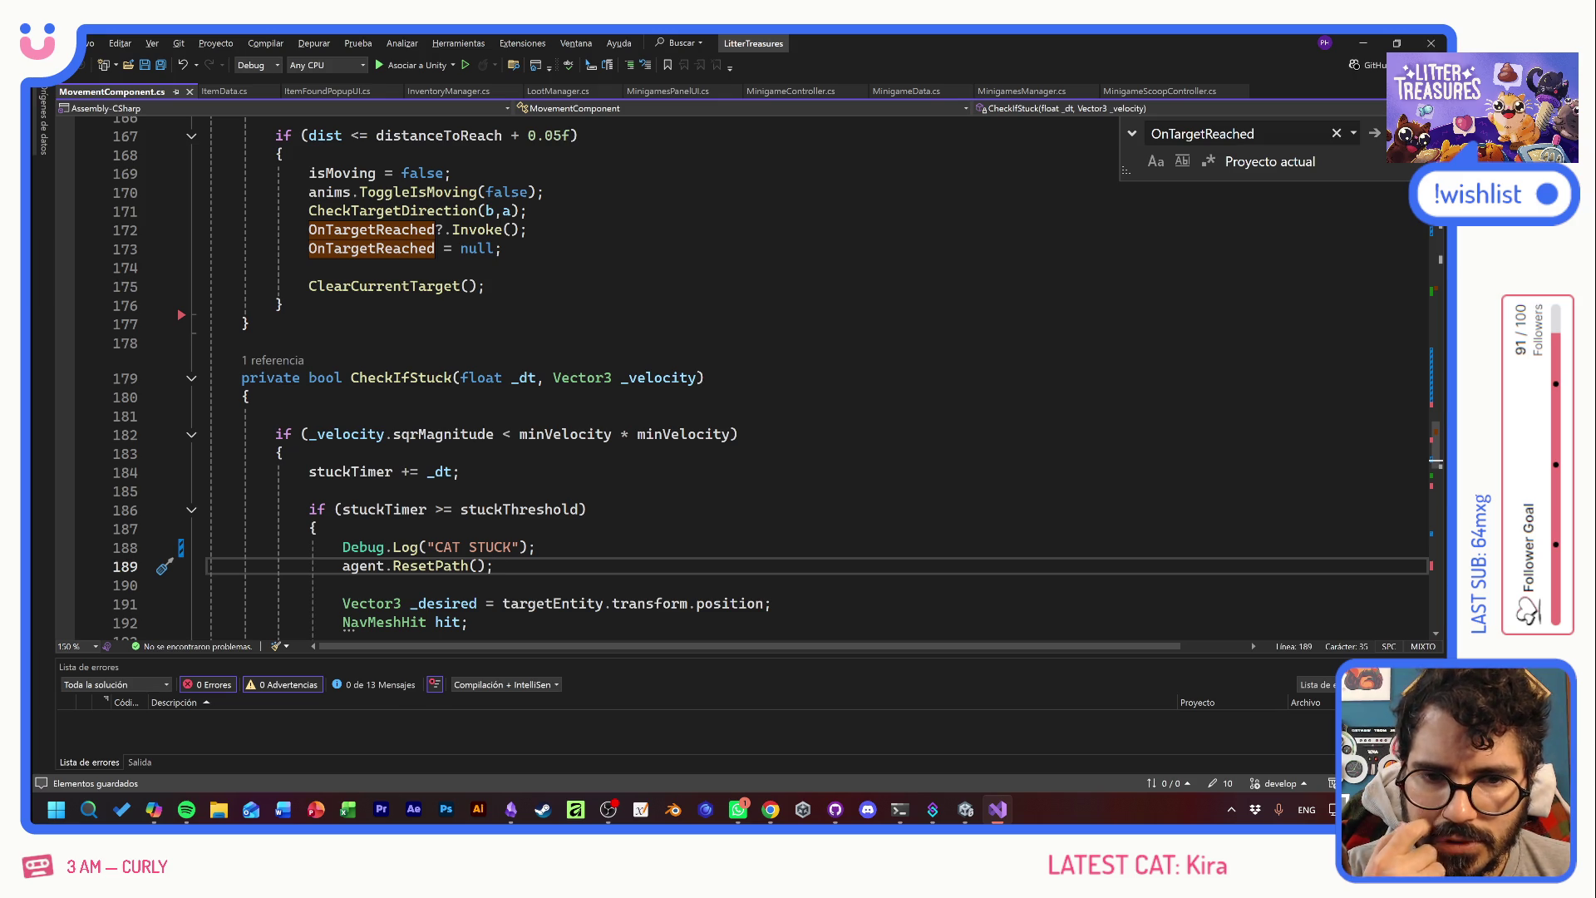
- Change minVelocity to 0.05f and save the script
{"action": "scroll", "coordinate": [582, 441], "scroll_direction": "up", "scroll_amount": 20}
{"action": "scroll", "coordinate": [582, 374], "scroll_direction": "up", "scroll_amount": 12}
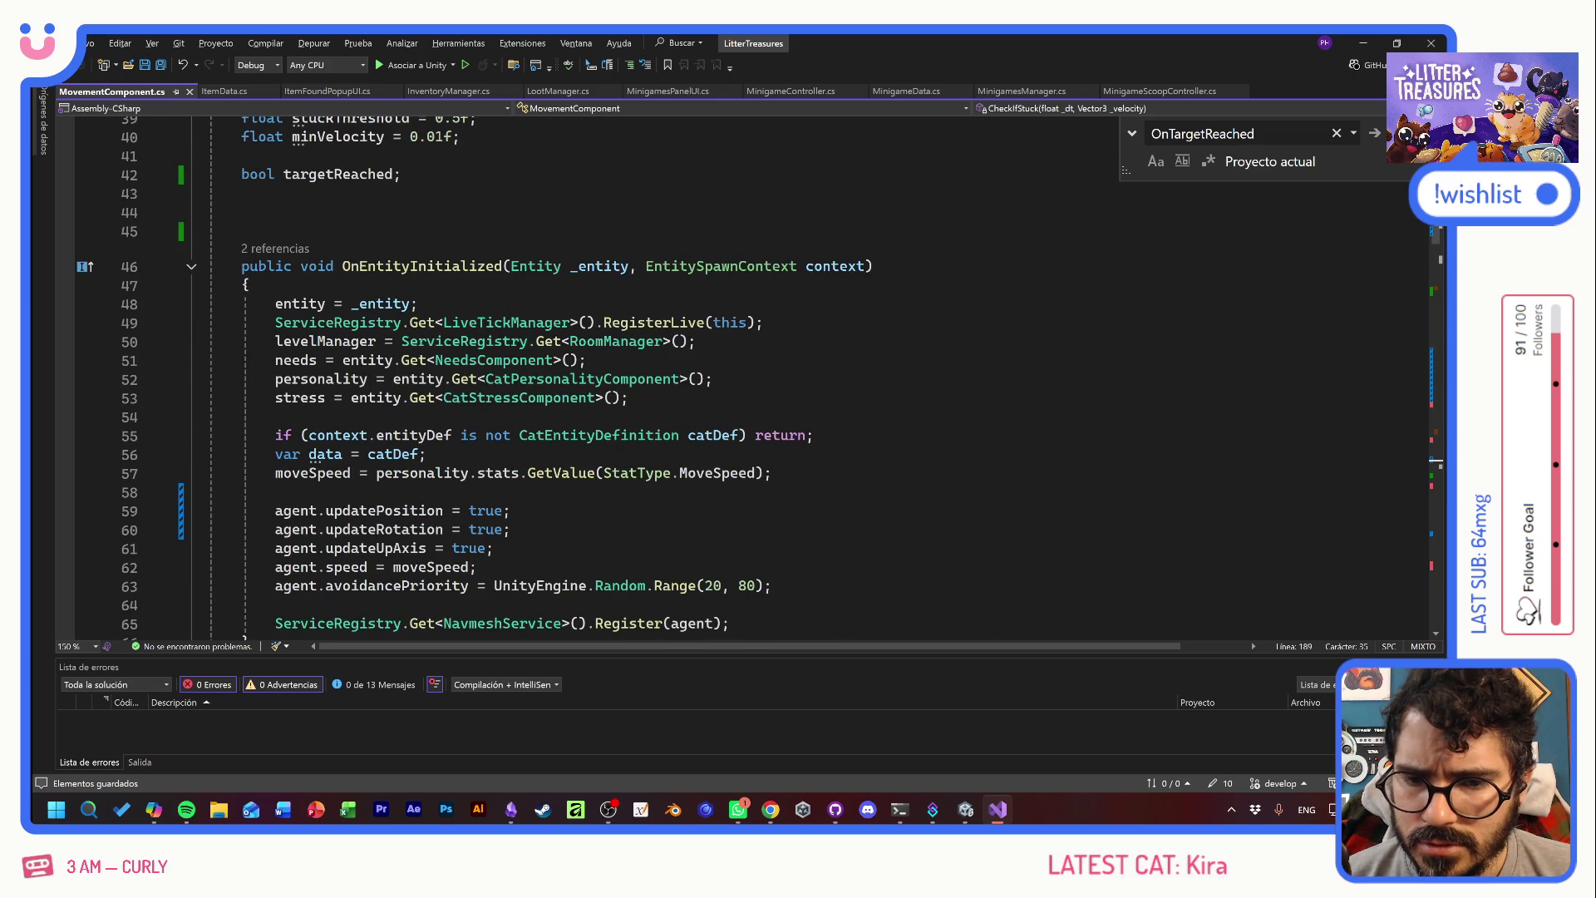
{"action": "scroll", "coordinate": [474, 374], "scroll_direction": "up", "scroll_amount": 10}
{"action": "scroll", "coordinate": [474, 374], "scroll_direction": "down", "scroll_amount": 1}
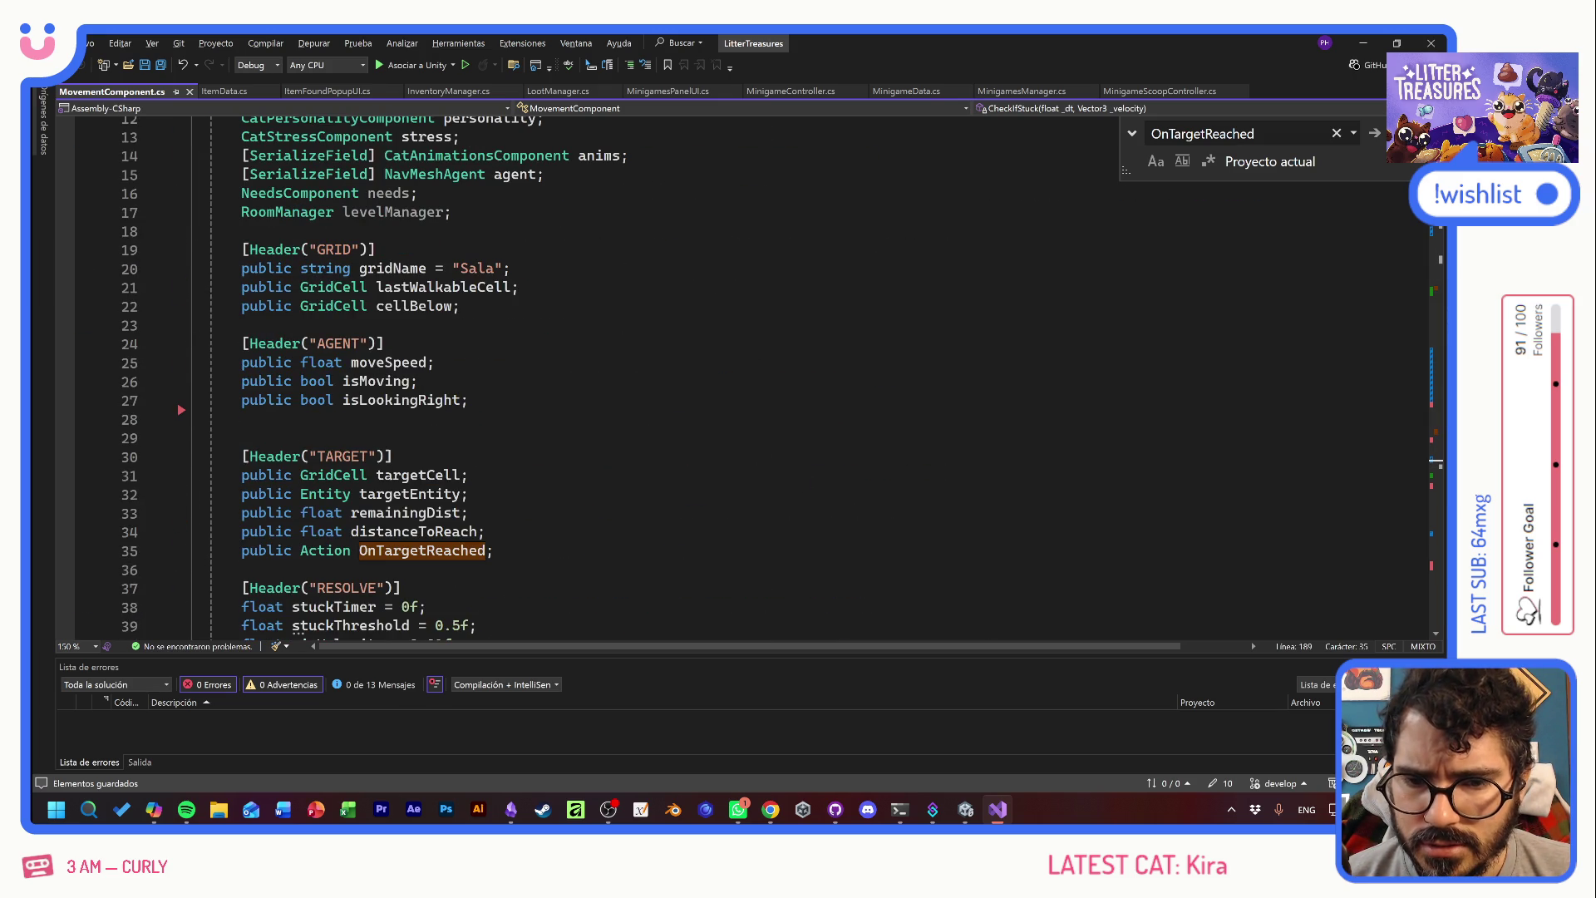
{"action": "scroll", "coordinate": [582, 374], "scroll_direction": "down", "scroll_amount": 2}
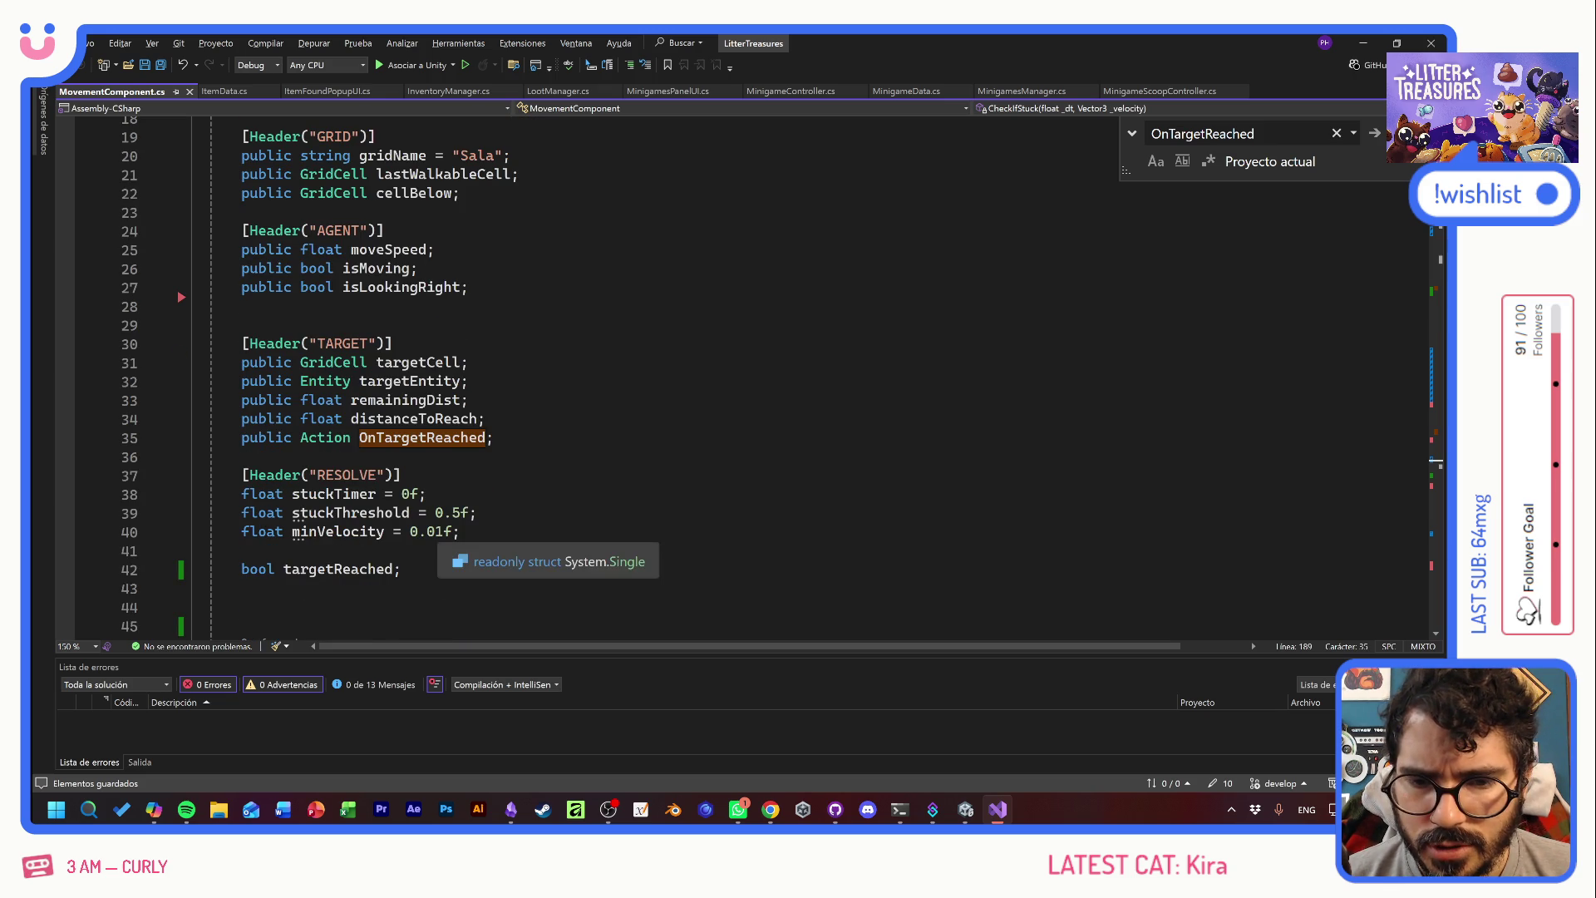
{"action": "left_click", "coordinate": [437, 531]}
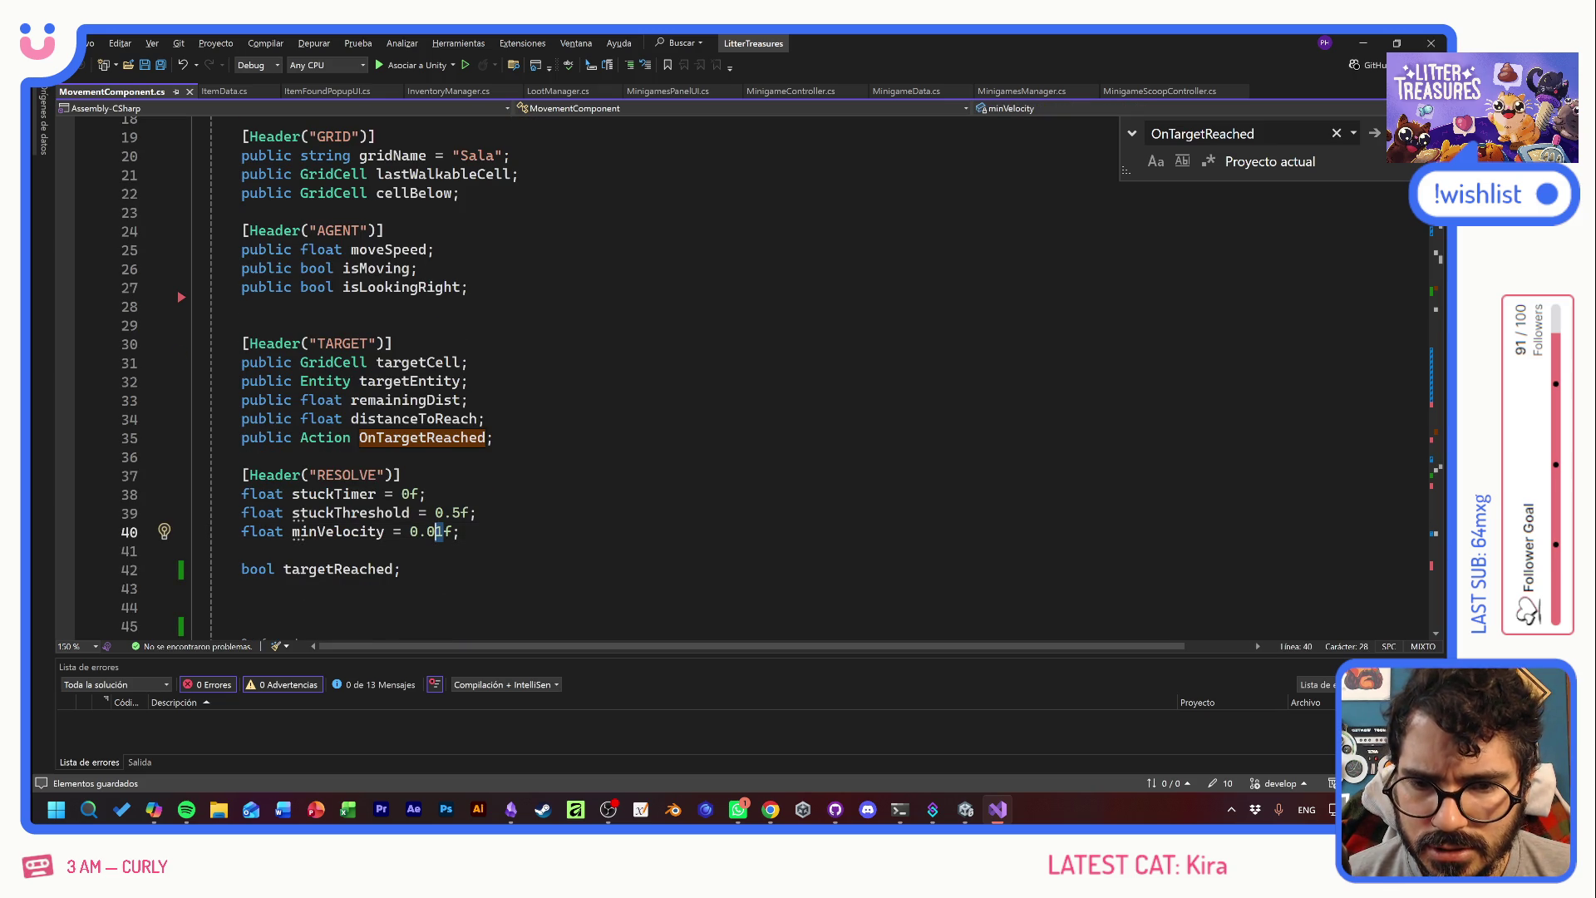
{"action": "type", "text": "5"}
{"action": "key", "text": "ctrl+s"}
- Delete the Debug.Log("REACHED TARGET") line from CheckMoveObjective
{"action": "left_click", "coordinate": [427, 494]}
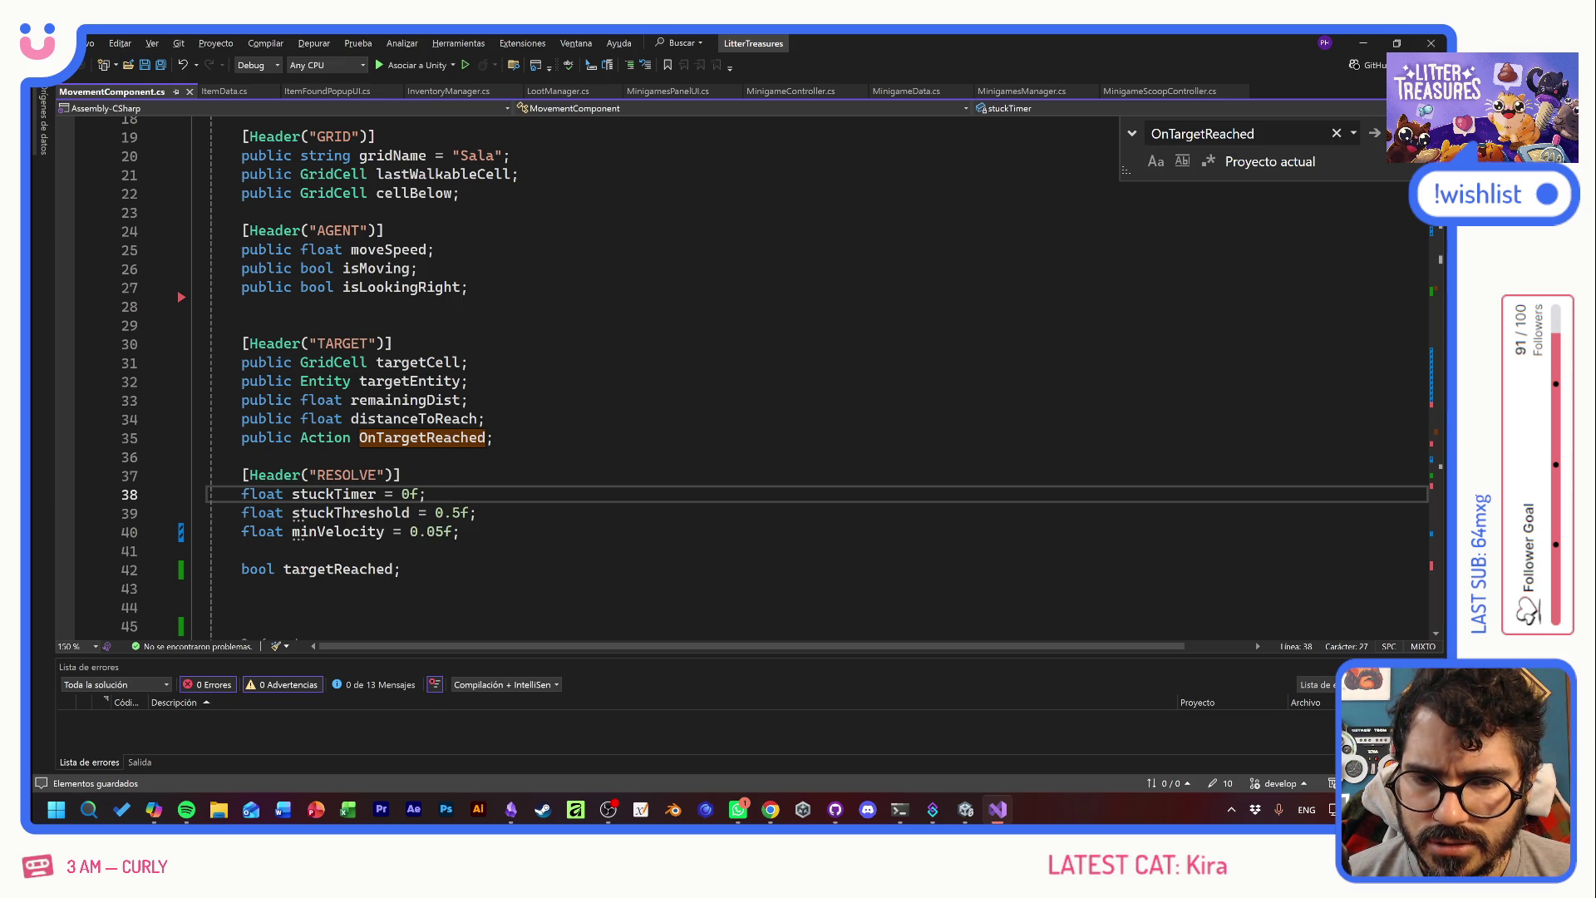
{"action": "key", "text": "ctrl+shift+Left"}
{"action": "key", "text": "ctrl+shift+Left"}
{"action": "left_click", "coordinate": [476, 513]}
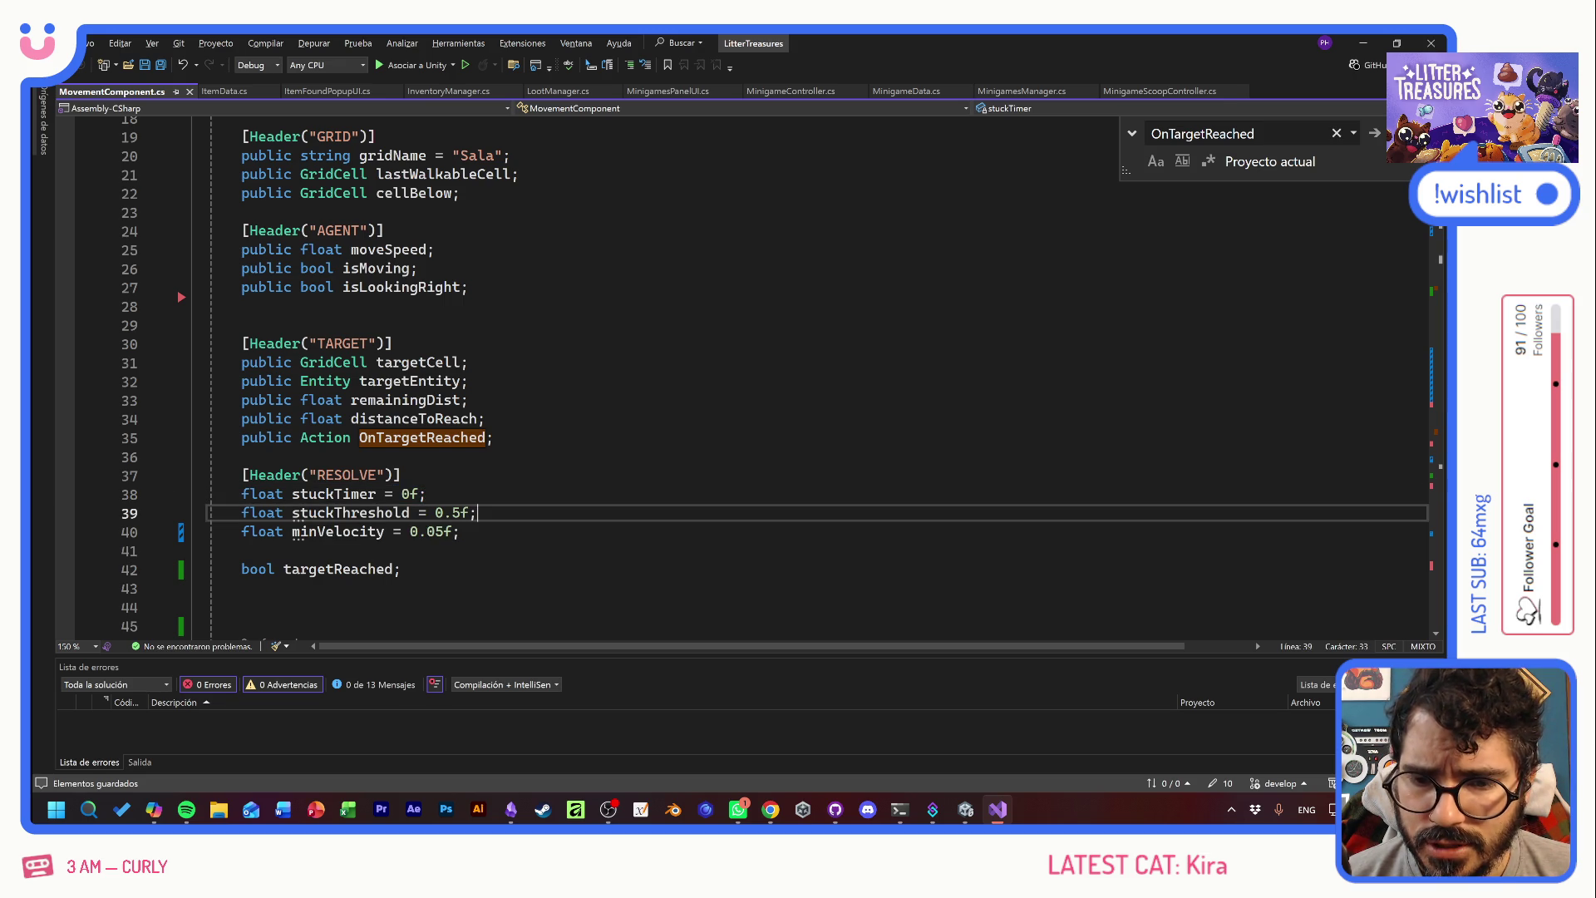
{"action": "scroll", "coordinate": [748, 374], "scroll_direction": "down", "scroll_amount": 20}
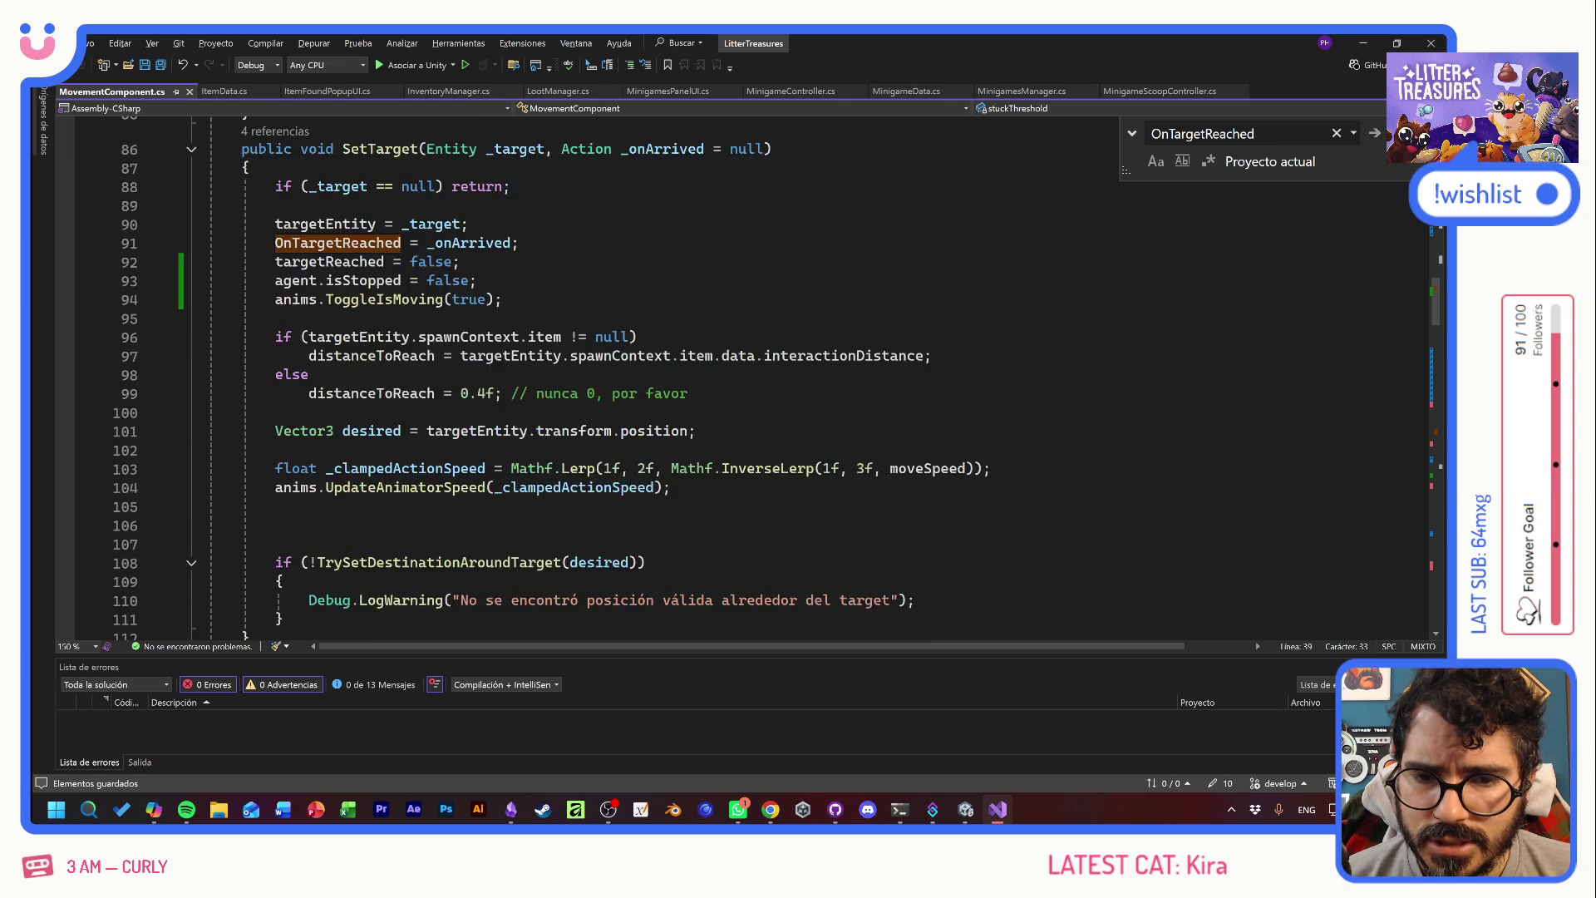
{"action": "scroll", "coordinate": [748, 374], "scroll_direction": "down", "scroll_amount": 9}
{"action": "left_click_drag", "start_coordinate": [544, 366], "coordinate": [208, 366]}
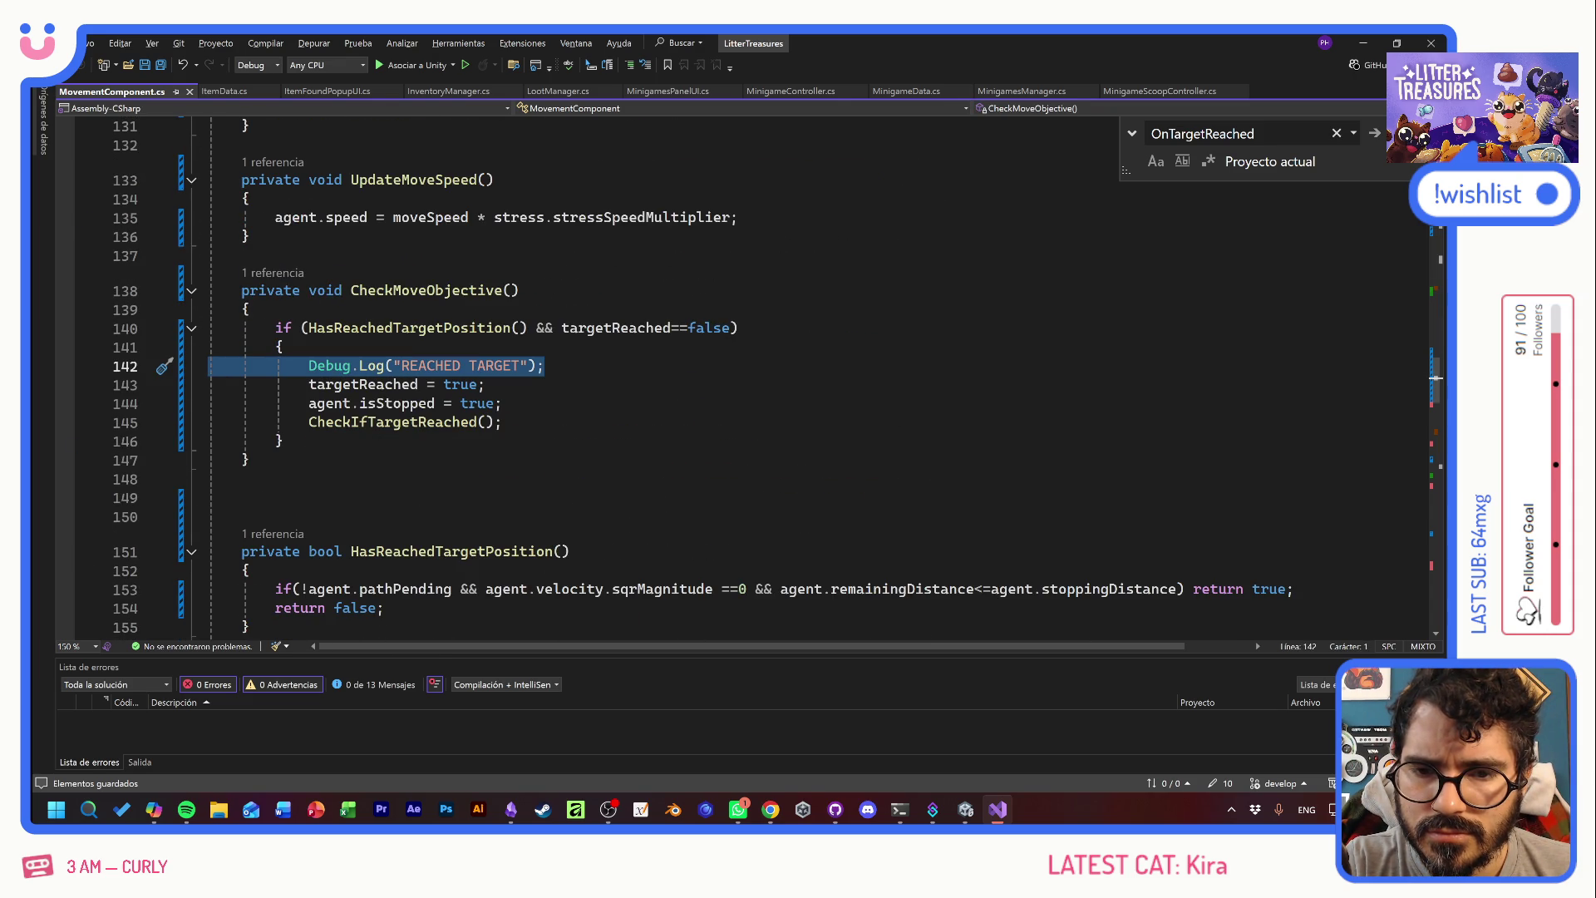
{"action": "key", "text": "Delete"}
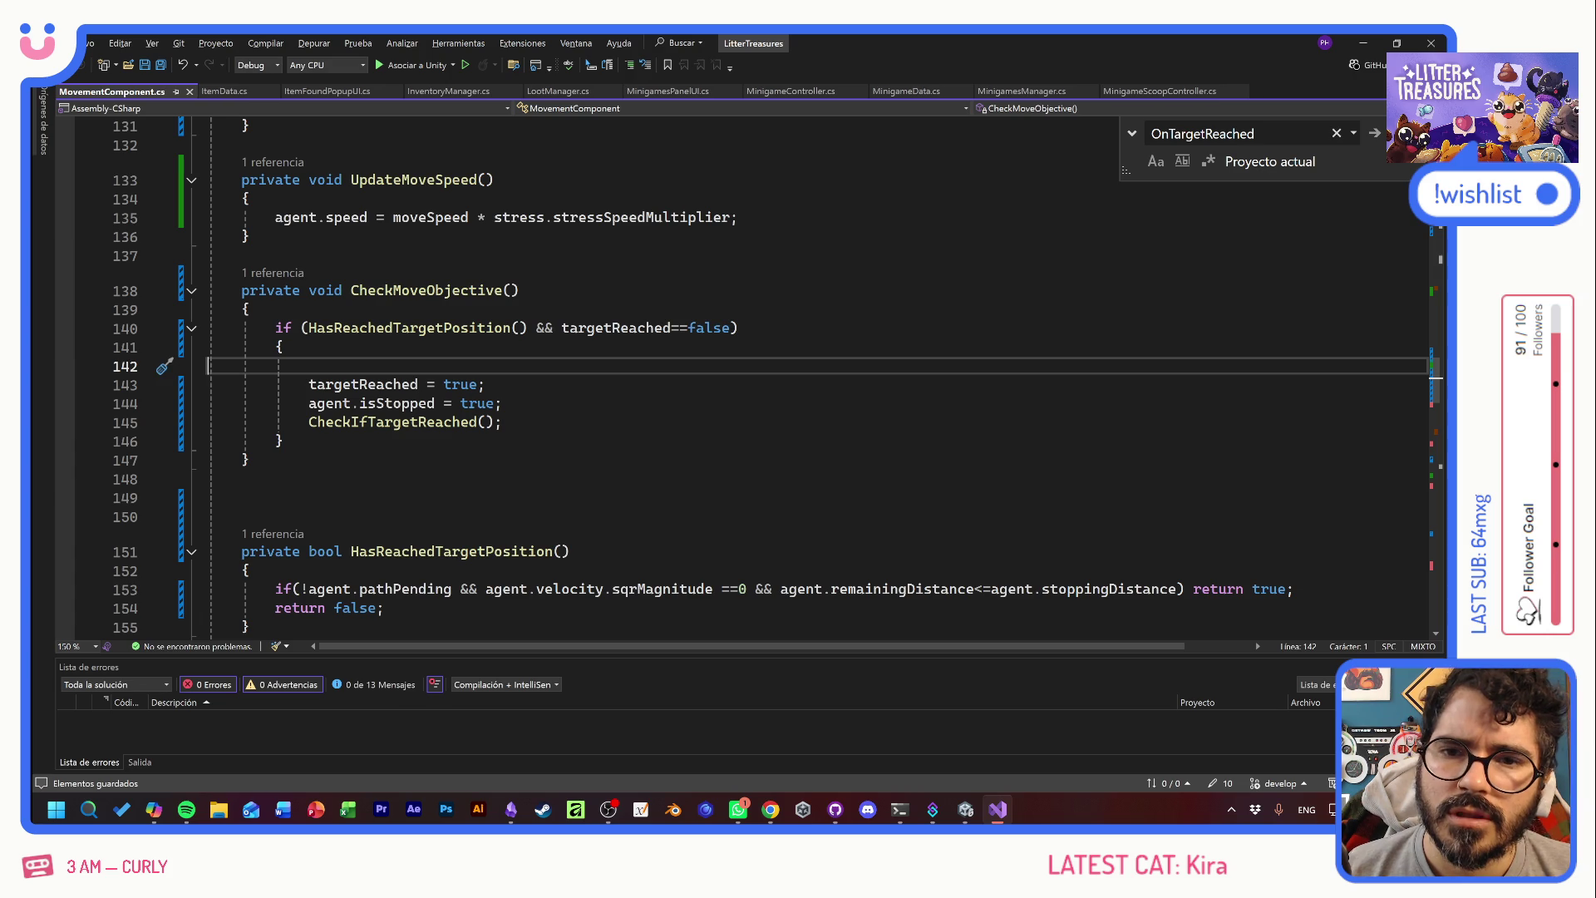
- Return to Unity and start Play mode with the updated scripts
{"action": "key", "text": "alt+Tab"}
{"action": "key", "text": "alt+Tab"}
{"action": "key", "text": "Tab"}
{"action": "key", "text": "Escape"}
{"action": "key", "text": "alt+Tab"}
{"action": "key", "text": "Tab"}
{"action": "key", "text": "Tab"}
{"action": "key", "text": "Escape"}
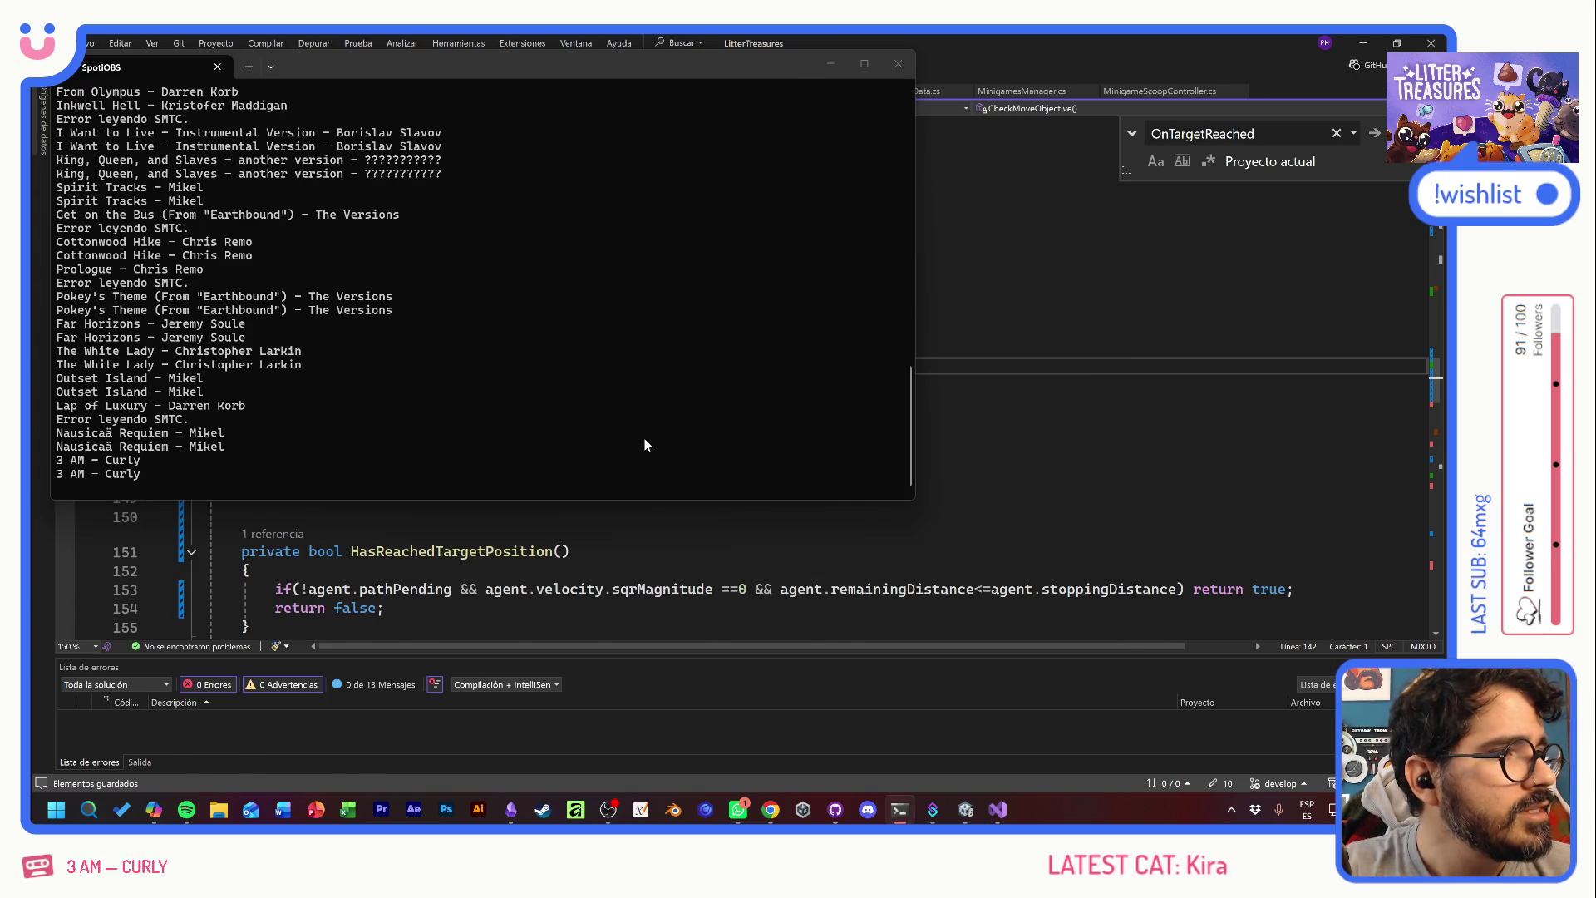
{"action": "key", "text": "alt+Tab"}
{"action": "left_click", "coordinate": [765, 75]}
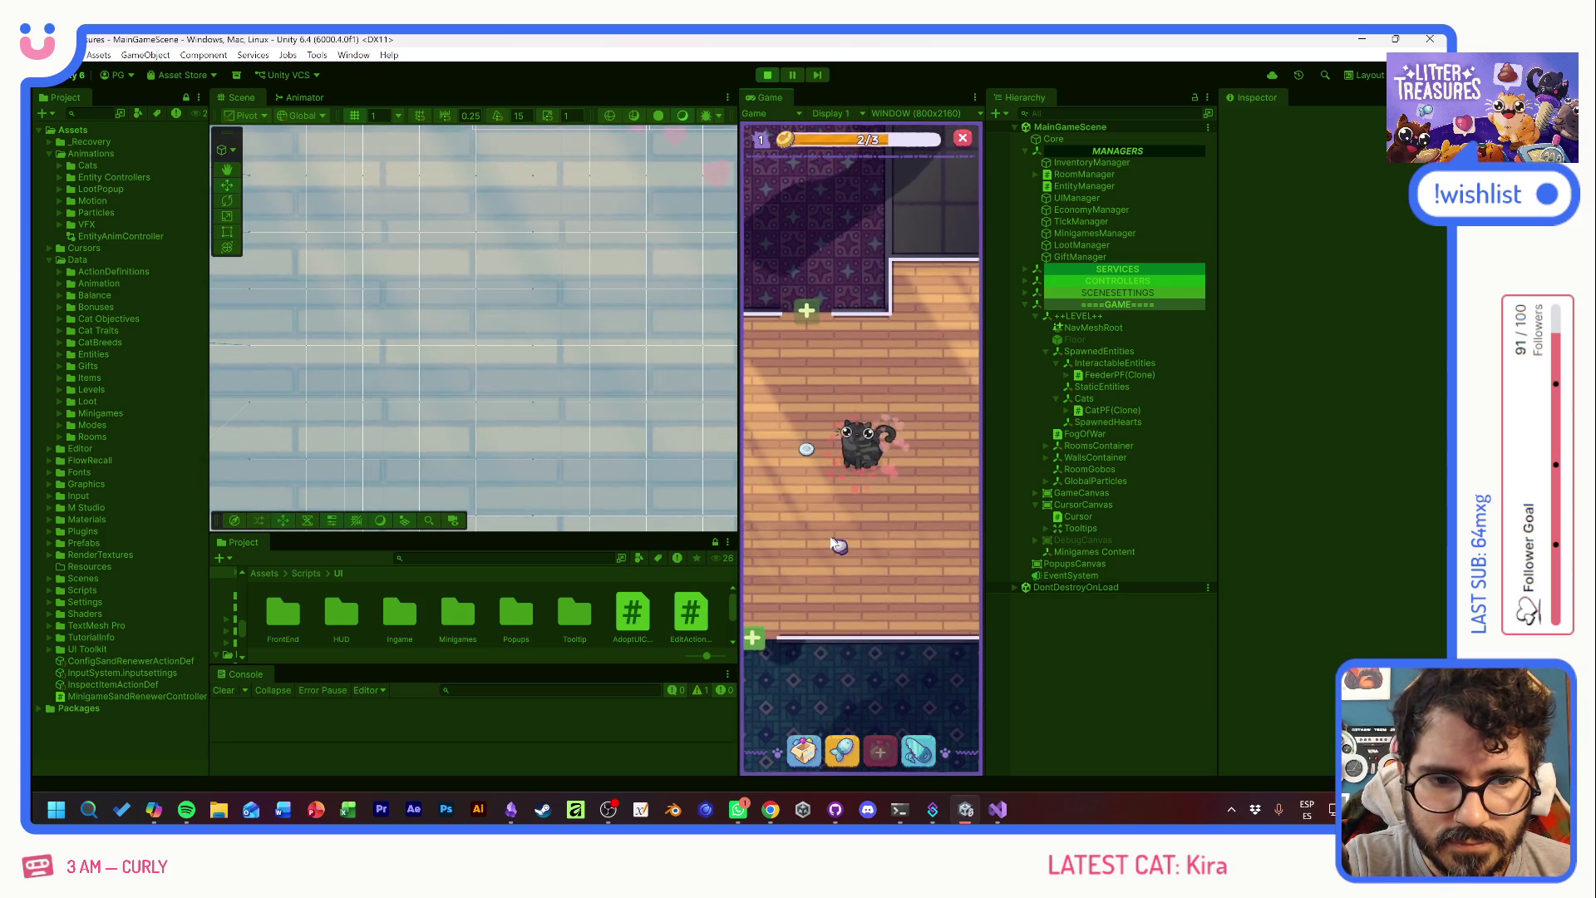
- Show the debug panel and item grid with F1, then close the grid to open the inventory
{"action": "key", "text": "F1"}
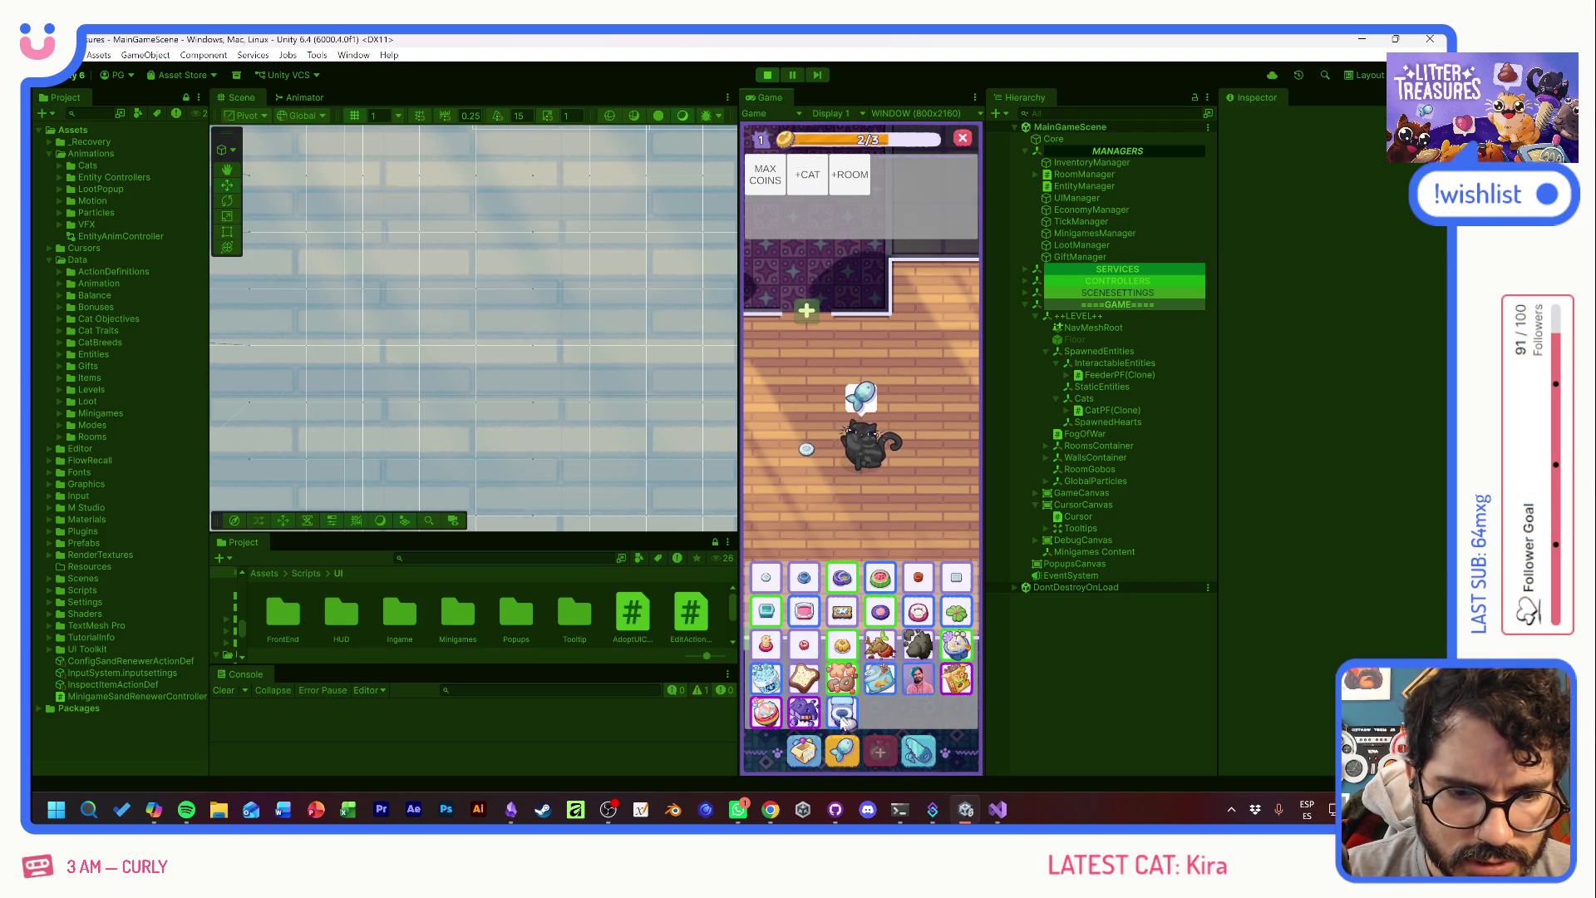
{"action": "left_click", "coordinate": [834, 636]}
- Place a Scratch Pile from the inventory on the floor below the cat
{"action": "left_click", "coordinate": [804, 751]}
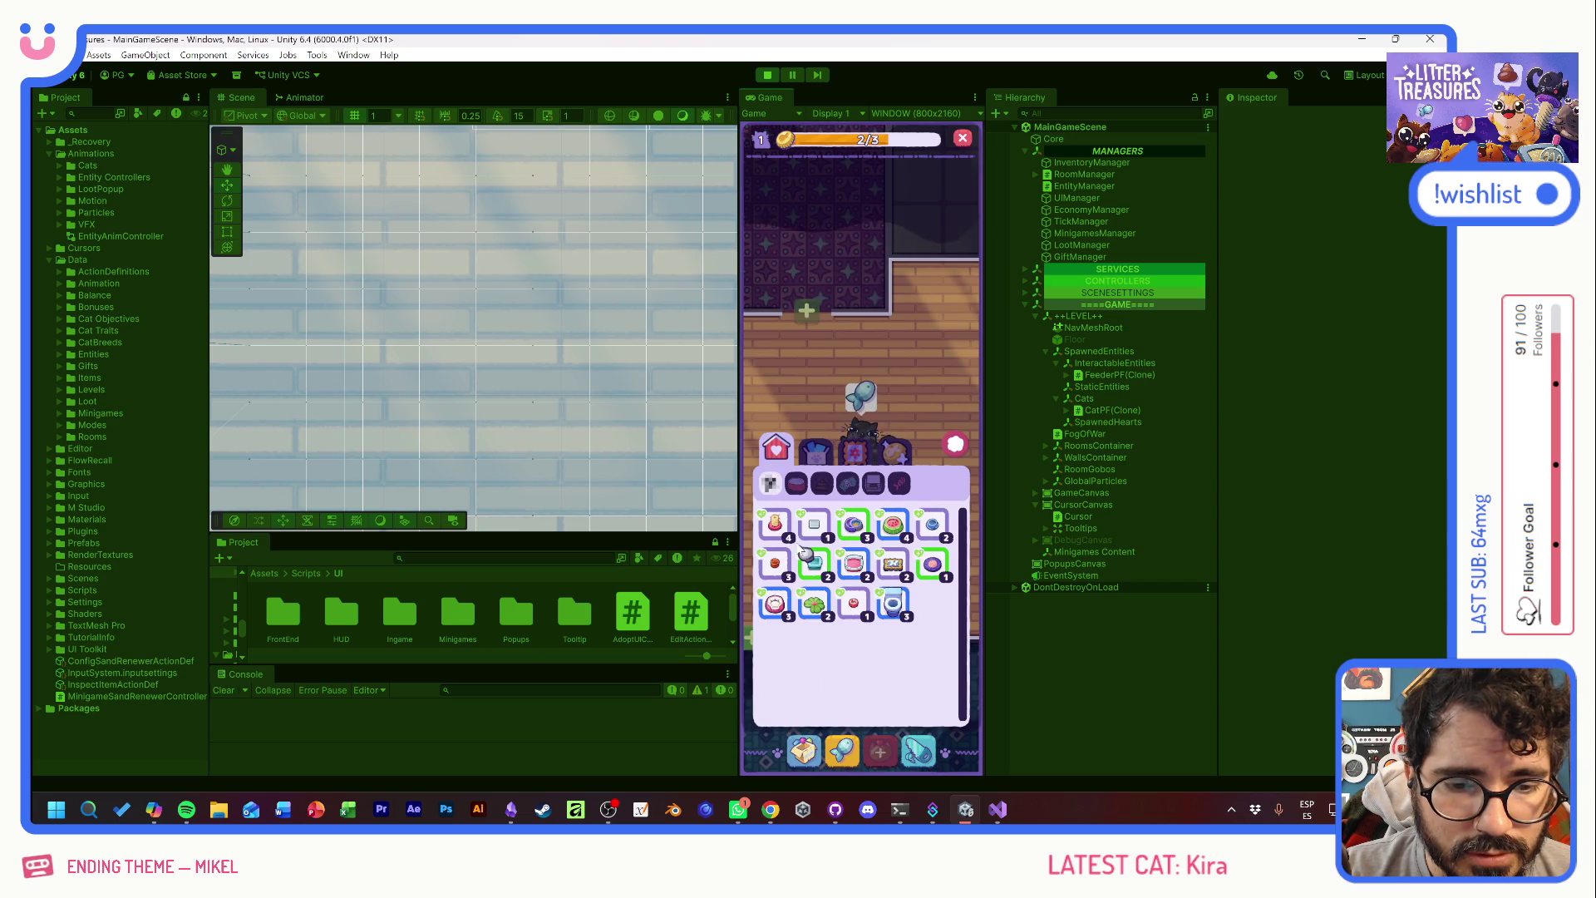
{"action": "left_click", "coordinate": [774, 526]}
{"action": "left_click", "coordinate": [858, 379]}
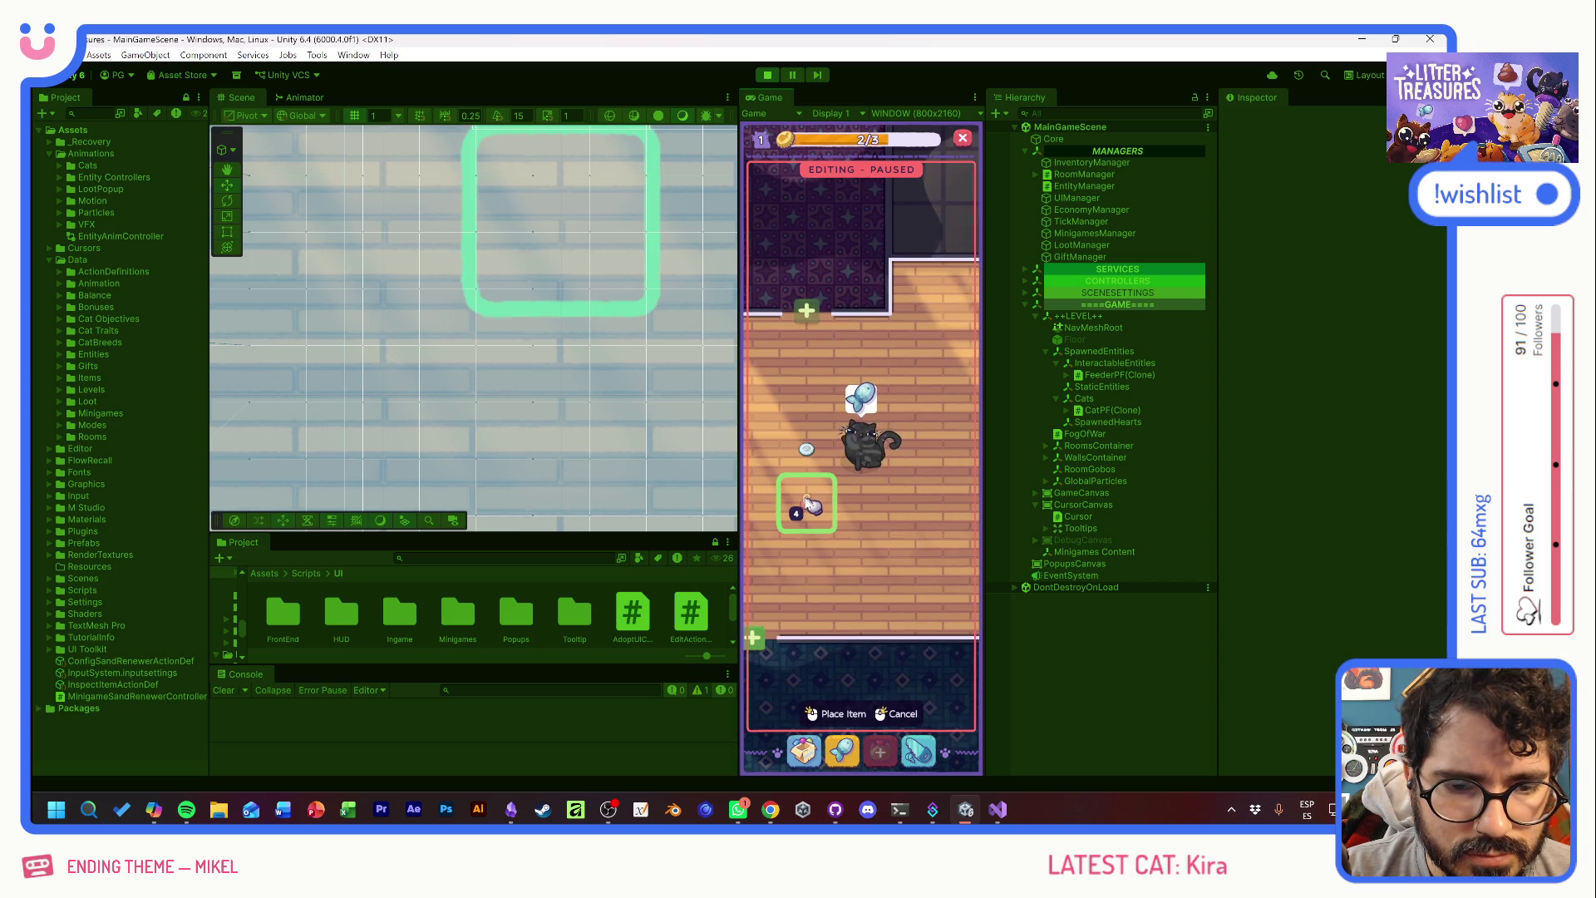
{"action": "left_click", "coordinate": [862, 505]}
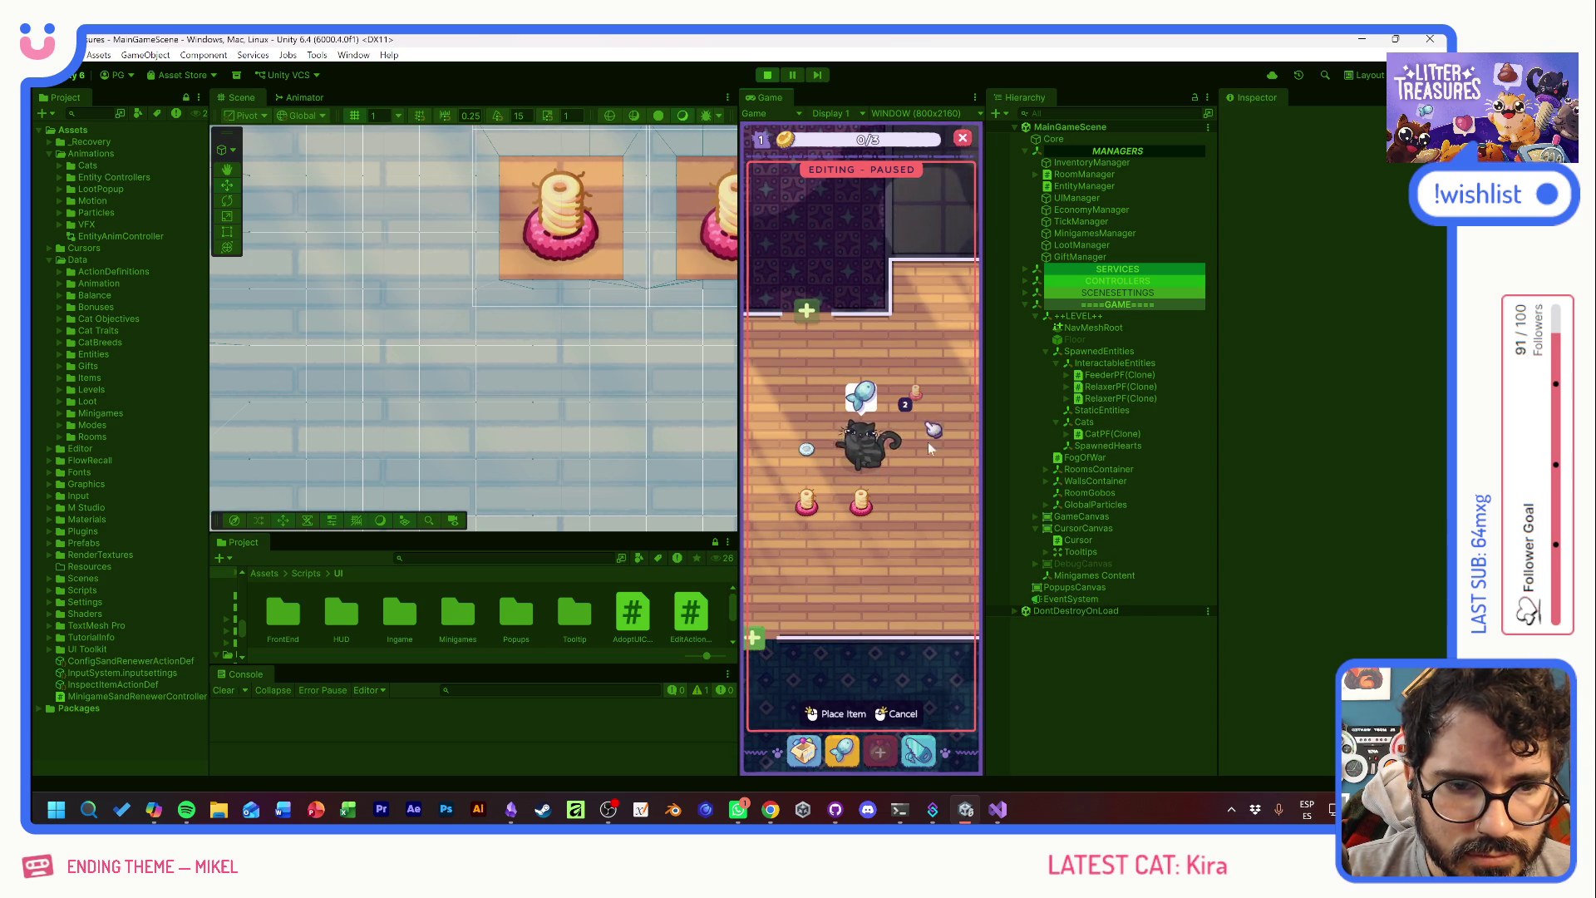
- Use the debug panel's MAX COINS and +CAT repeatedly to spawn many more cats
{"action": "key", "text": "F1"}
{"action": "left_click", "coordinate": [821, 181]}
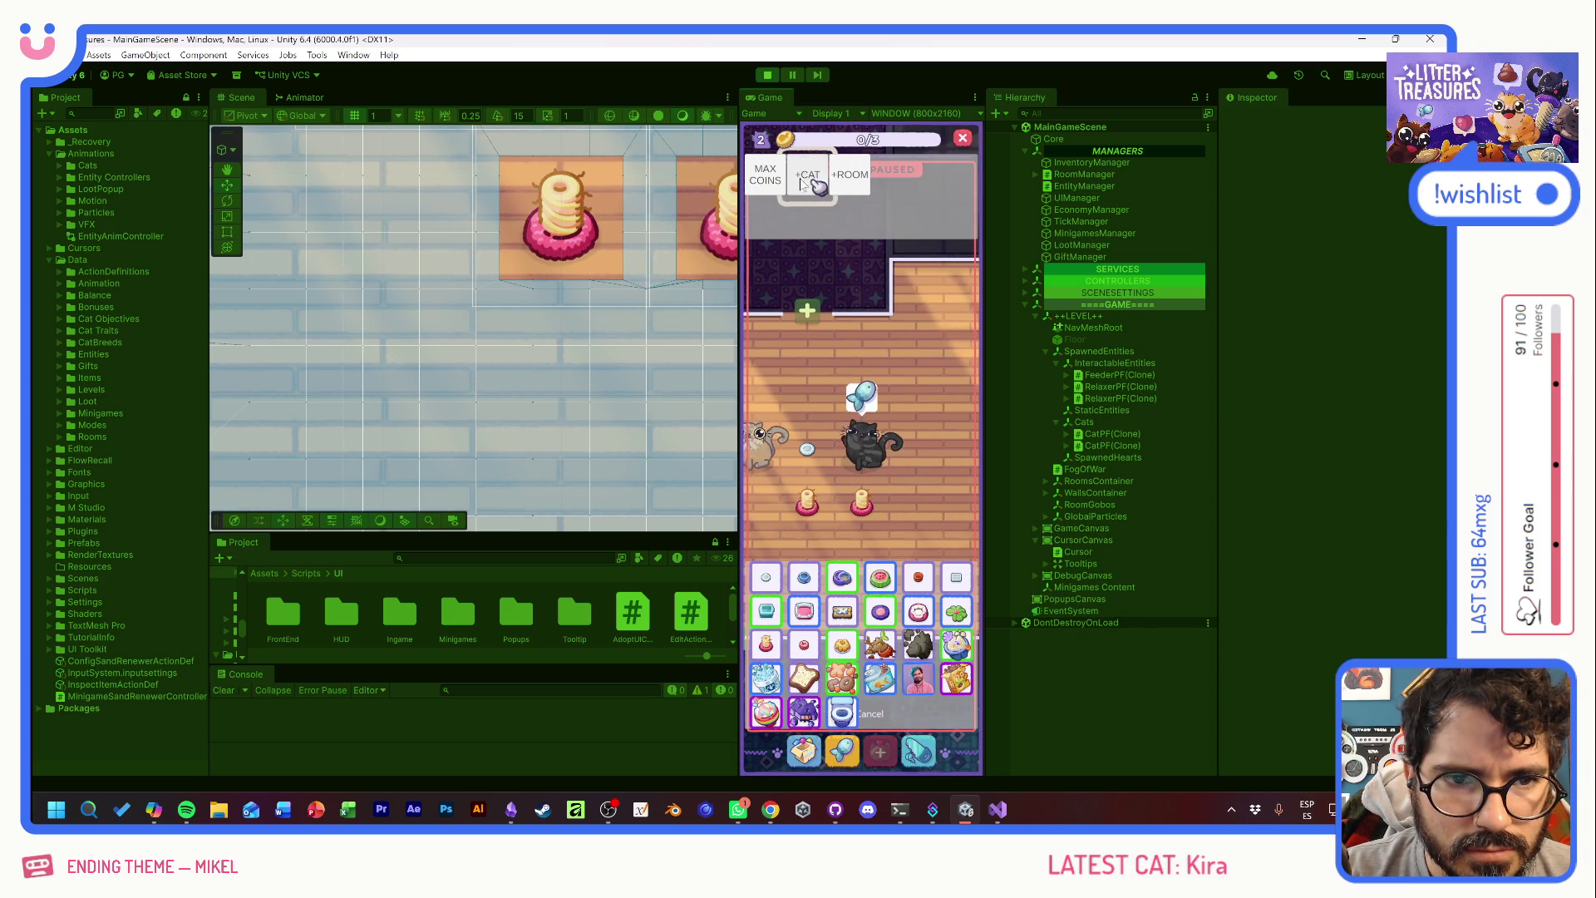
{"action": "left_click", "coordinate": [821, 182]}
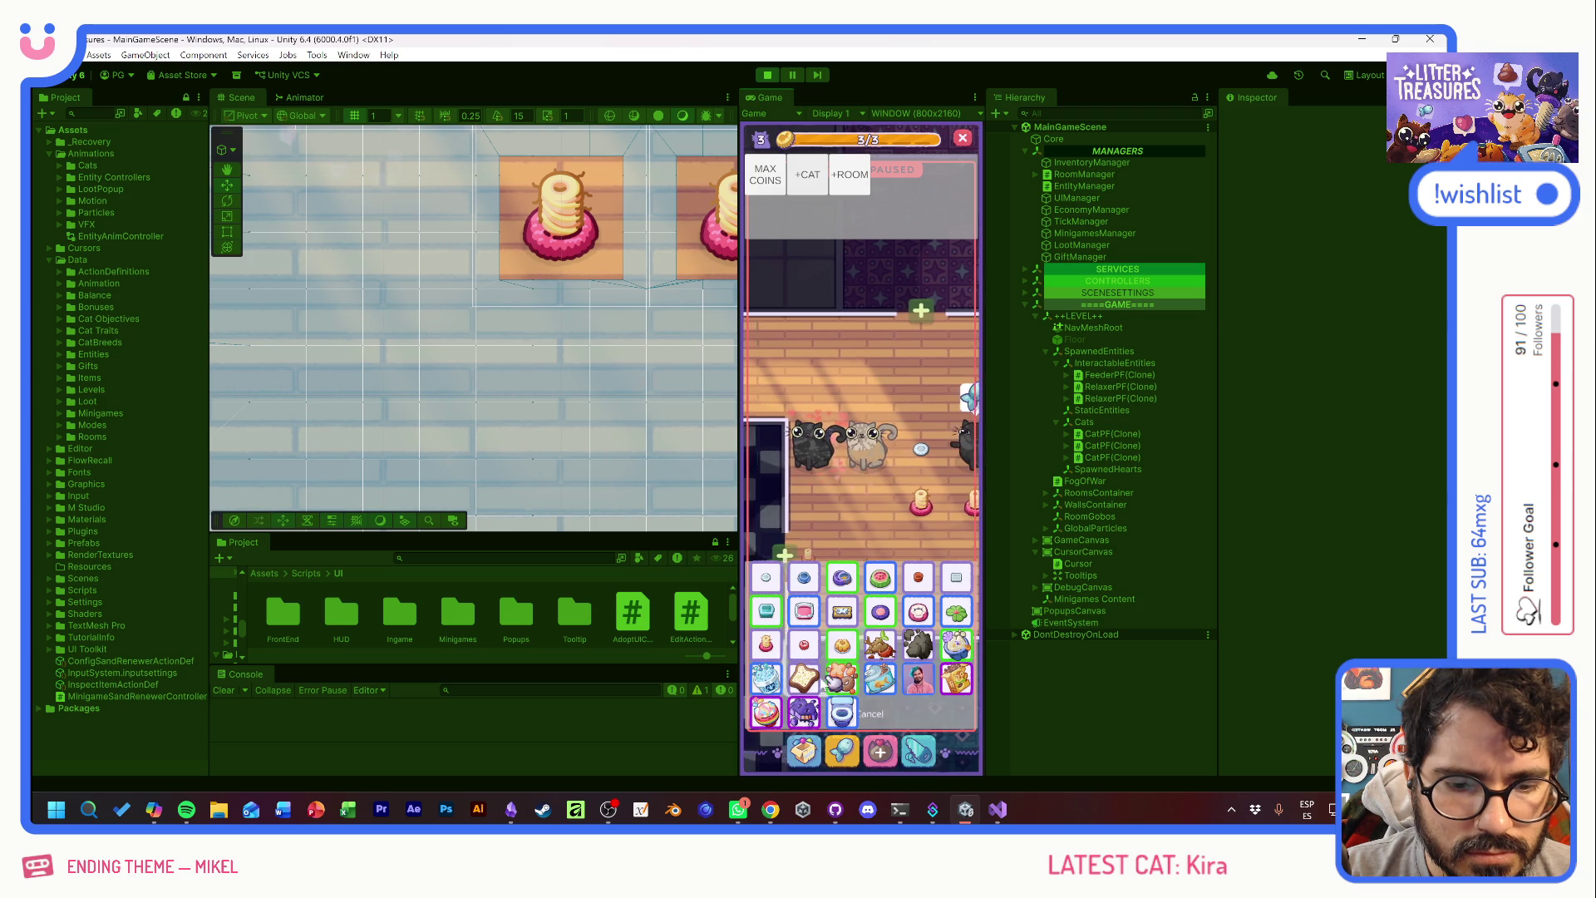
{"action": "left_click", "coordinate": [877, 753]}
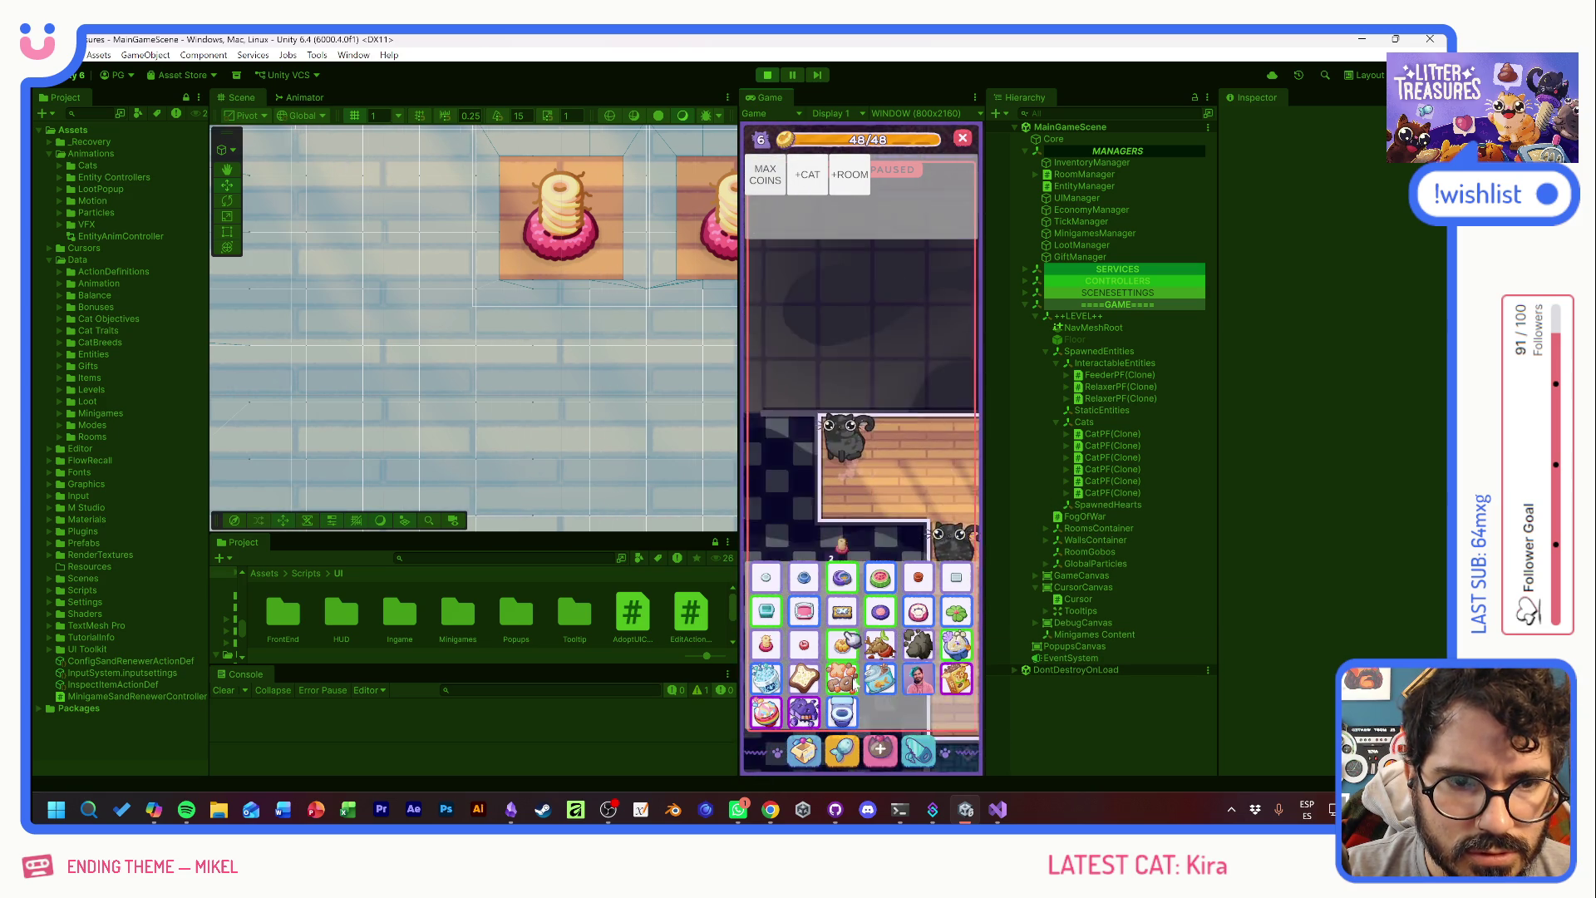
{"action": "left_click", "coordinate": [772, 173]}
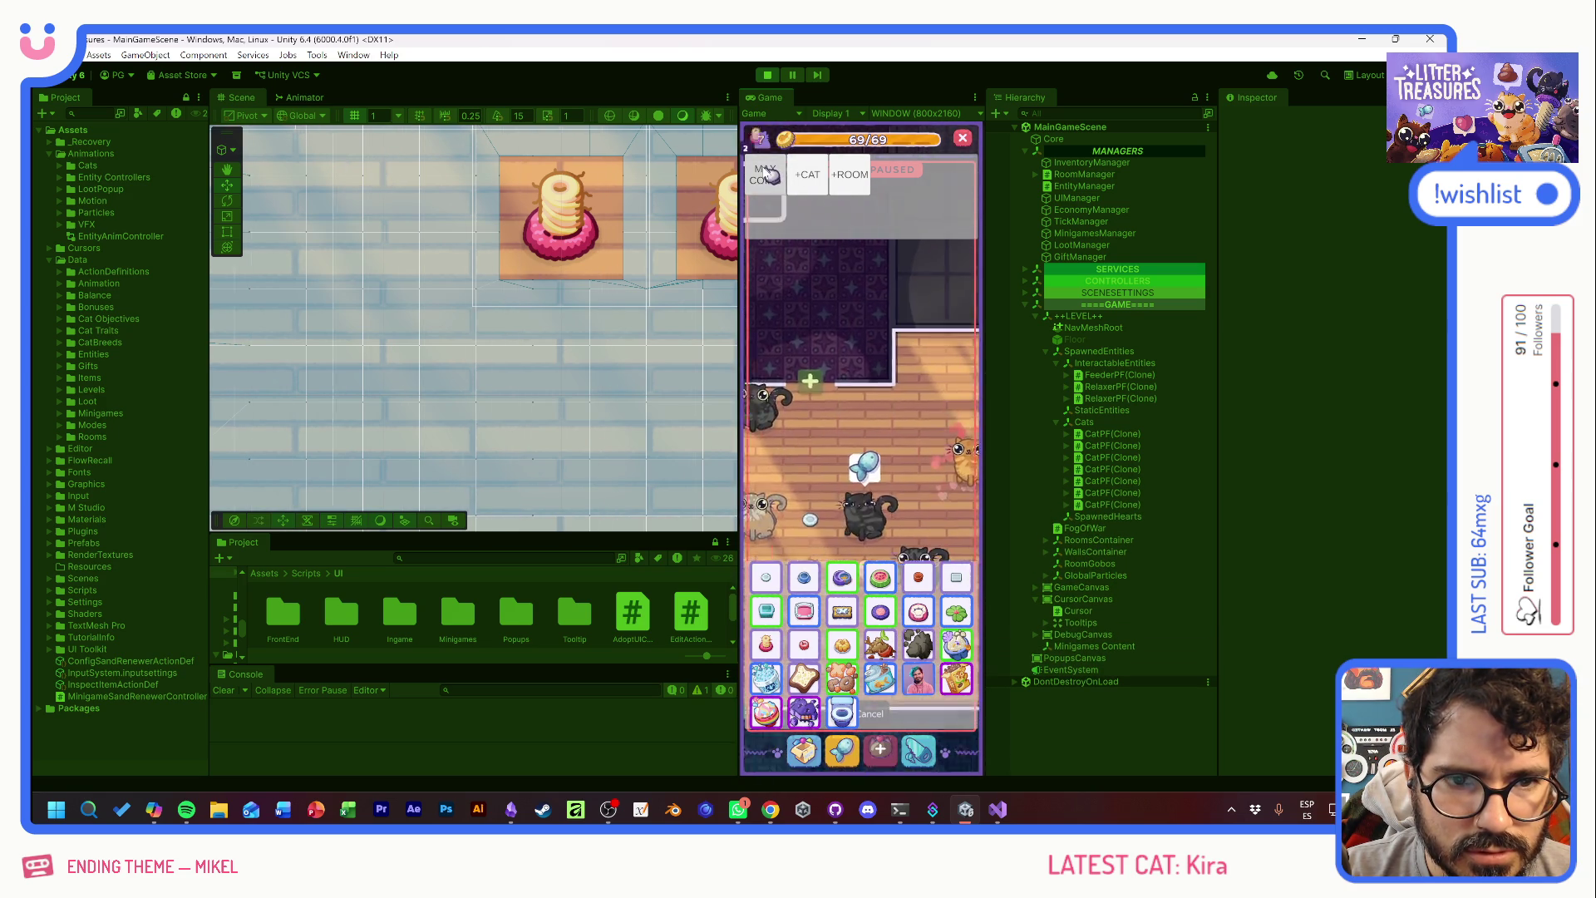
{"action": "left_click", "coordinate": [813, 178]}
{"action": "left_click", "coordinate": [815, 182]}
{"action": "left_click", "coordinate": [819, 188]}
{"action": "left_click", "coordinate": [819, 188]}
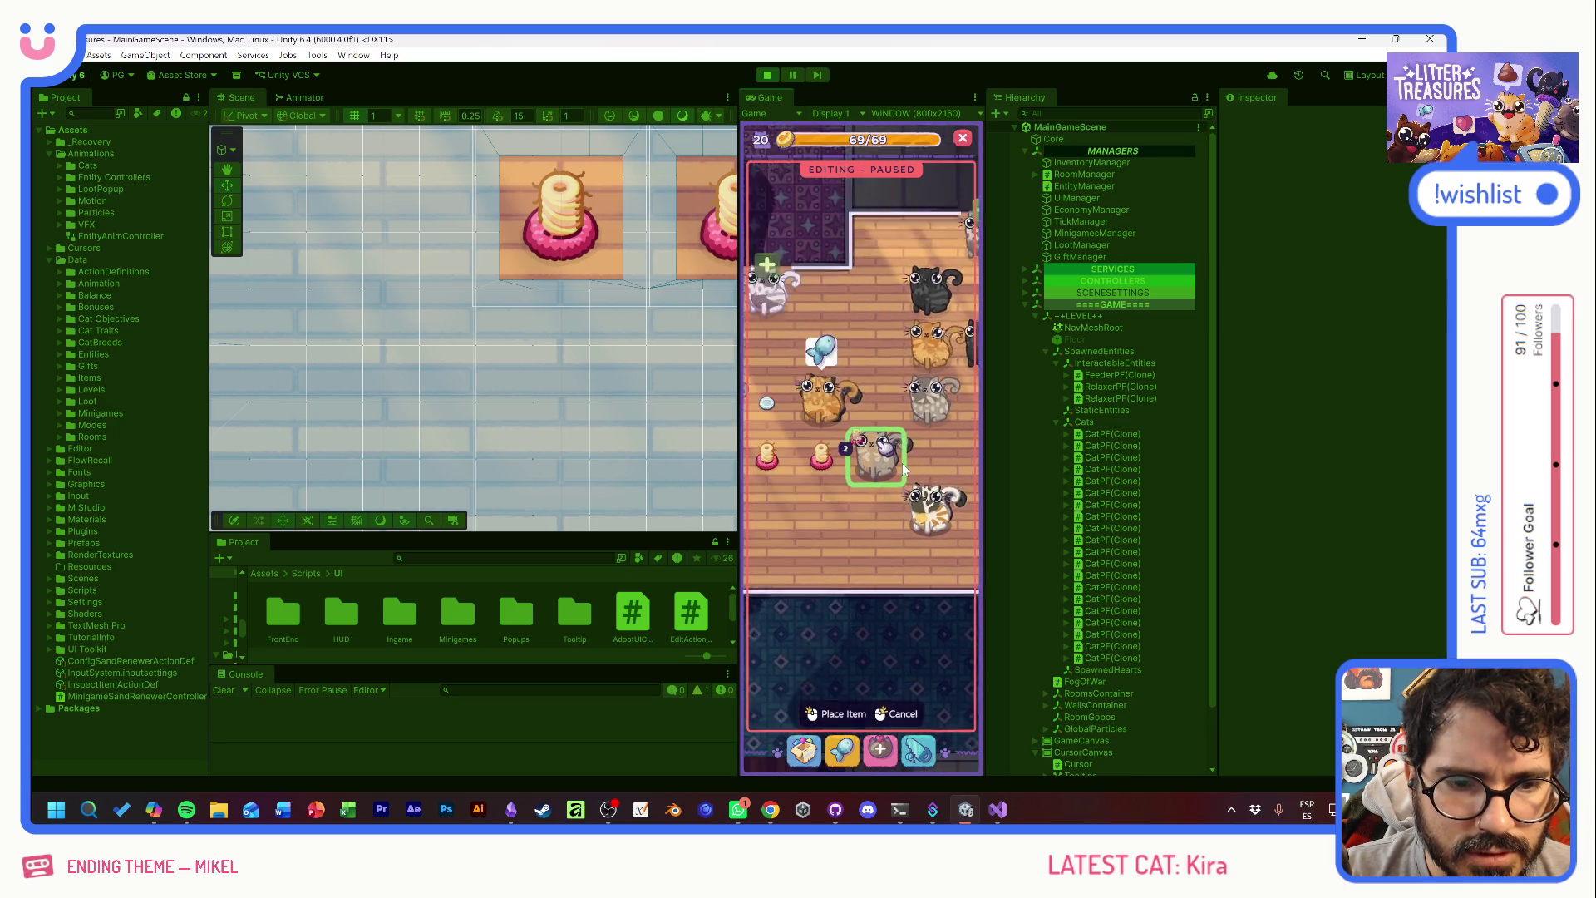
- Place two more scratch piles on the floor
{"action": "left_click", "coordinate": [814, 552]}
{"action": "left_click", "coordinate": [867, 597]}
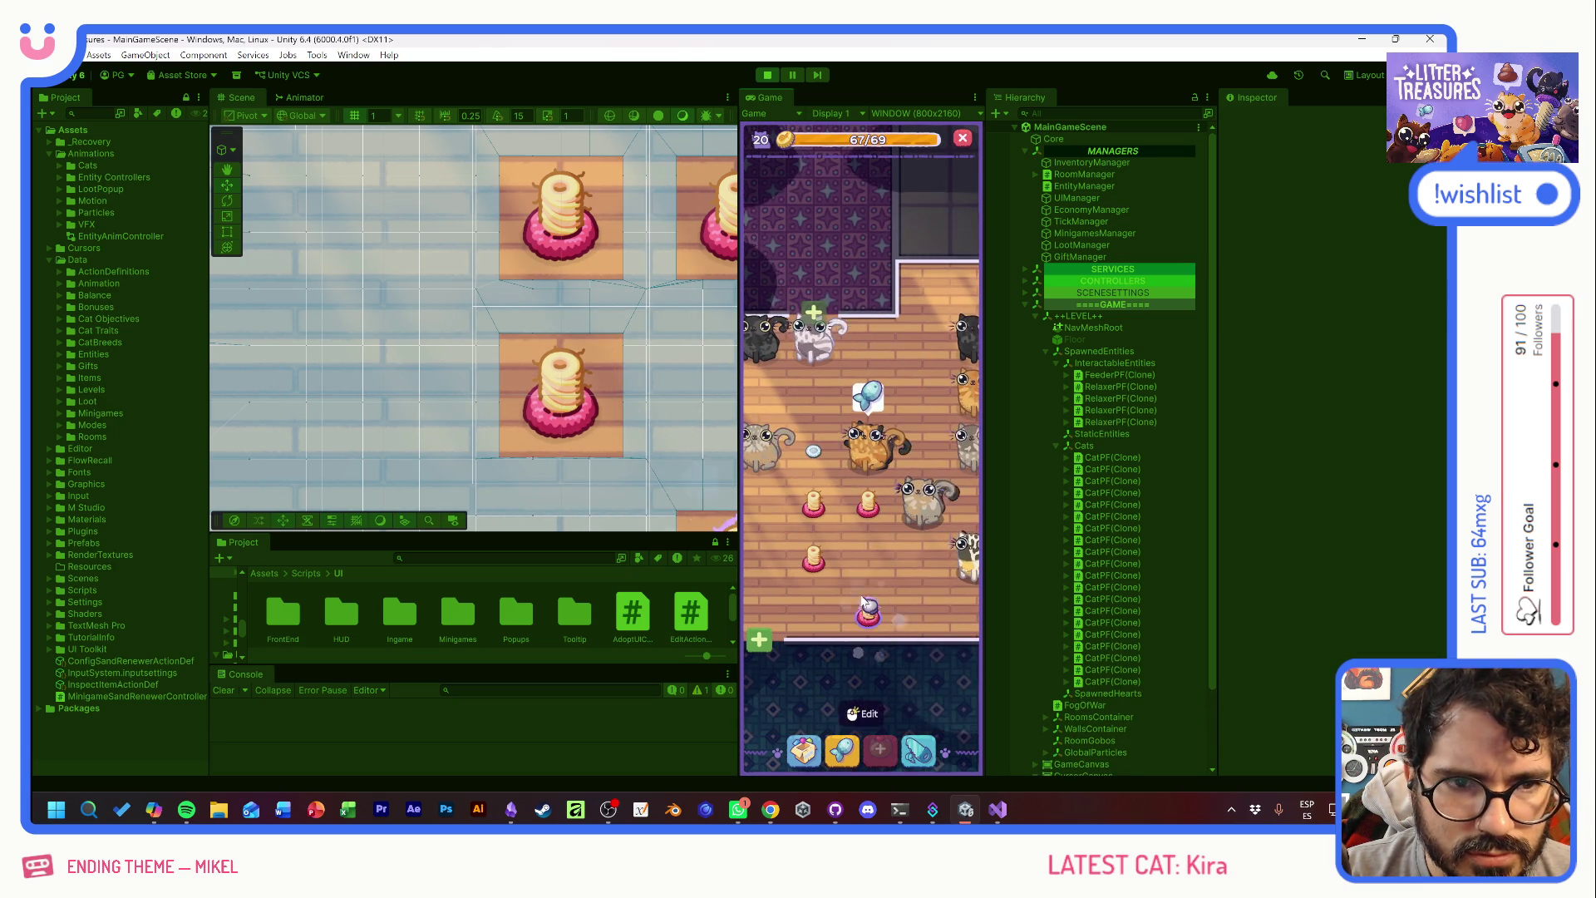
{"action": "left_click", "coordinate": [802, 744]}
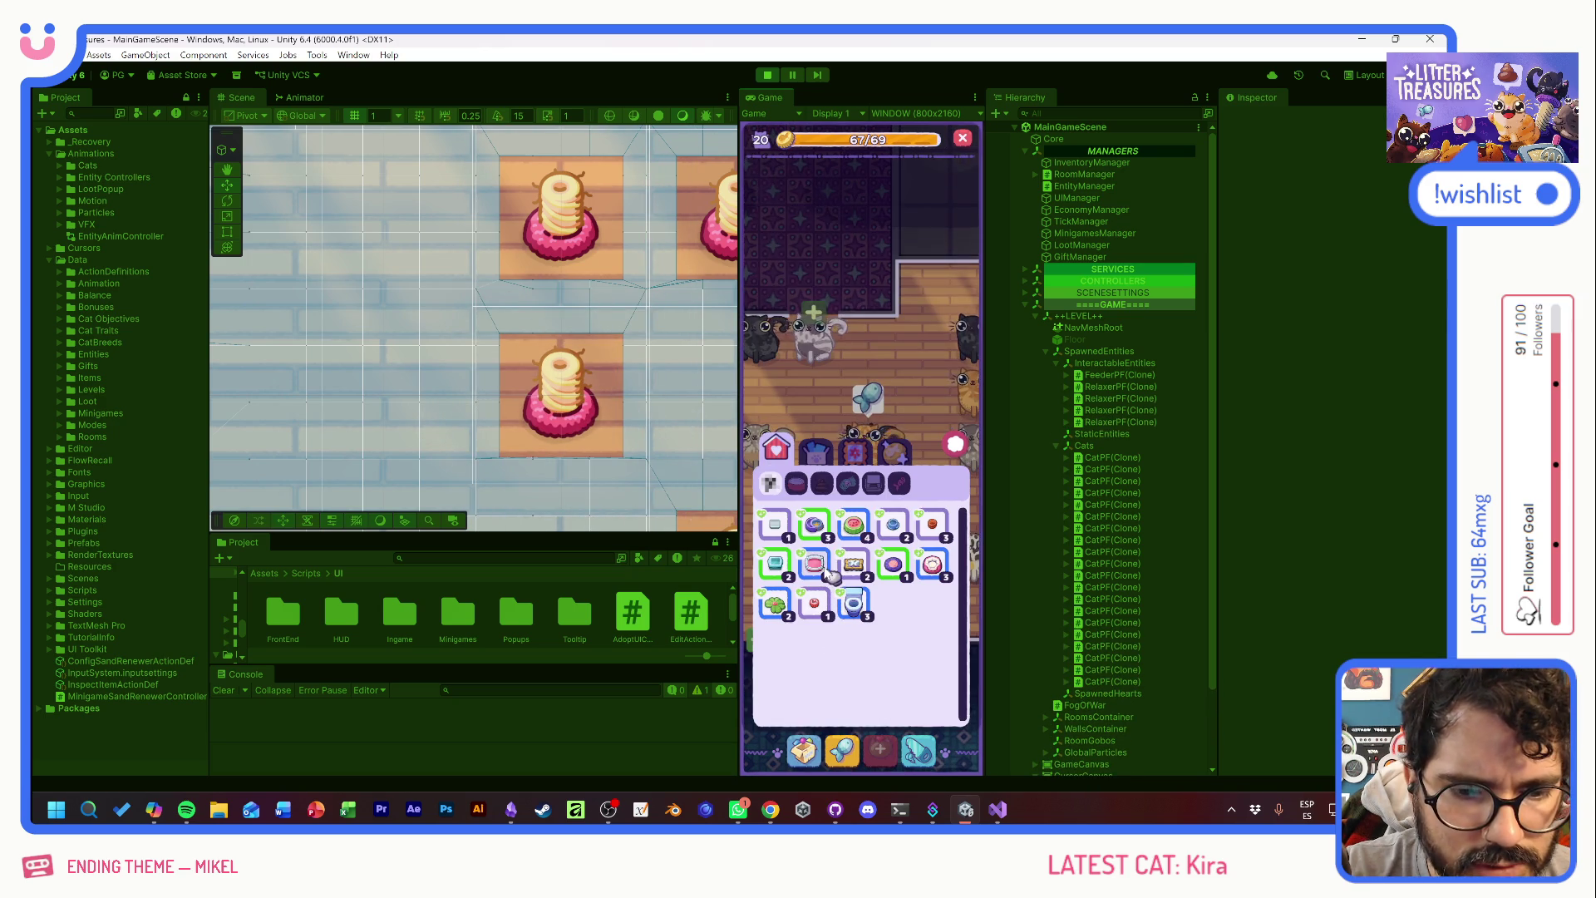
- Place the Slick Box bed and the Tupperware item on the room floor
{"action": "left_click", "coordinate": [830, 572]}
{"action": "left_click", "coordinate": [854, 381]}
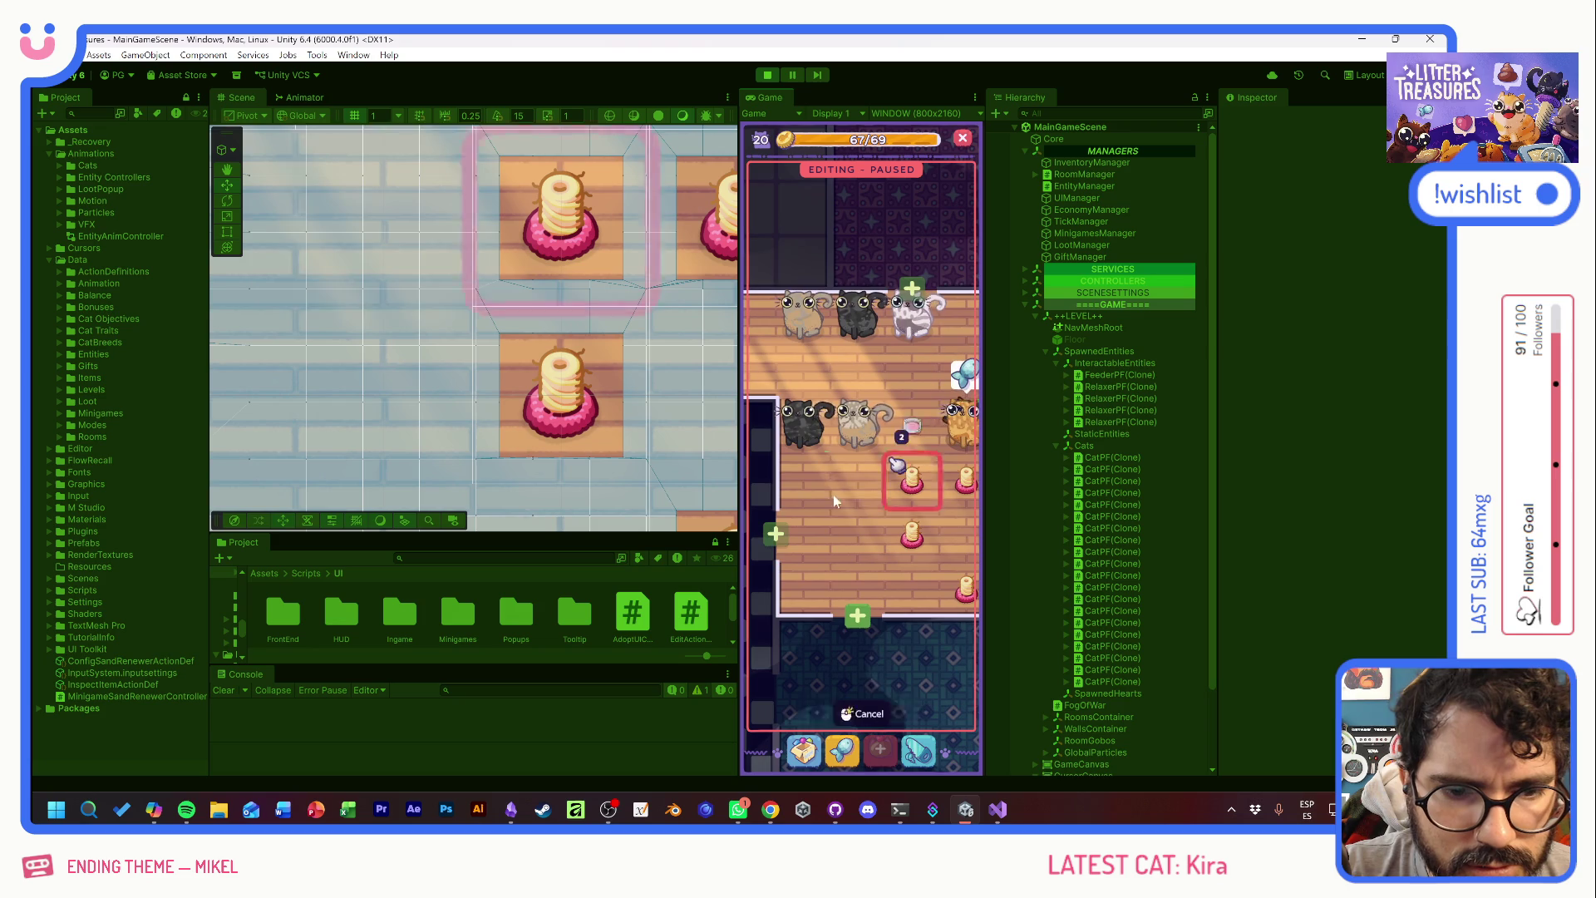
{"action": "left_click", "coordinate": [811, 743]}
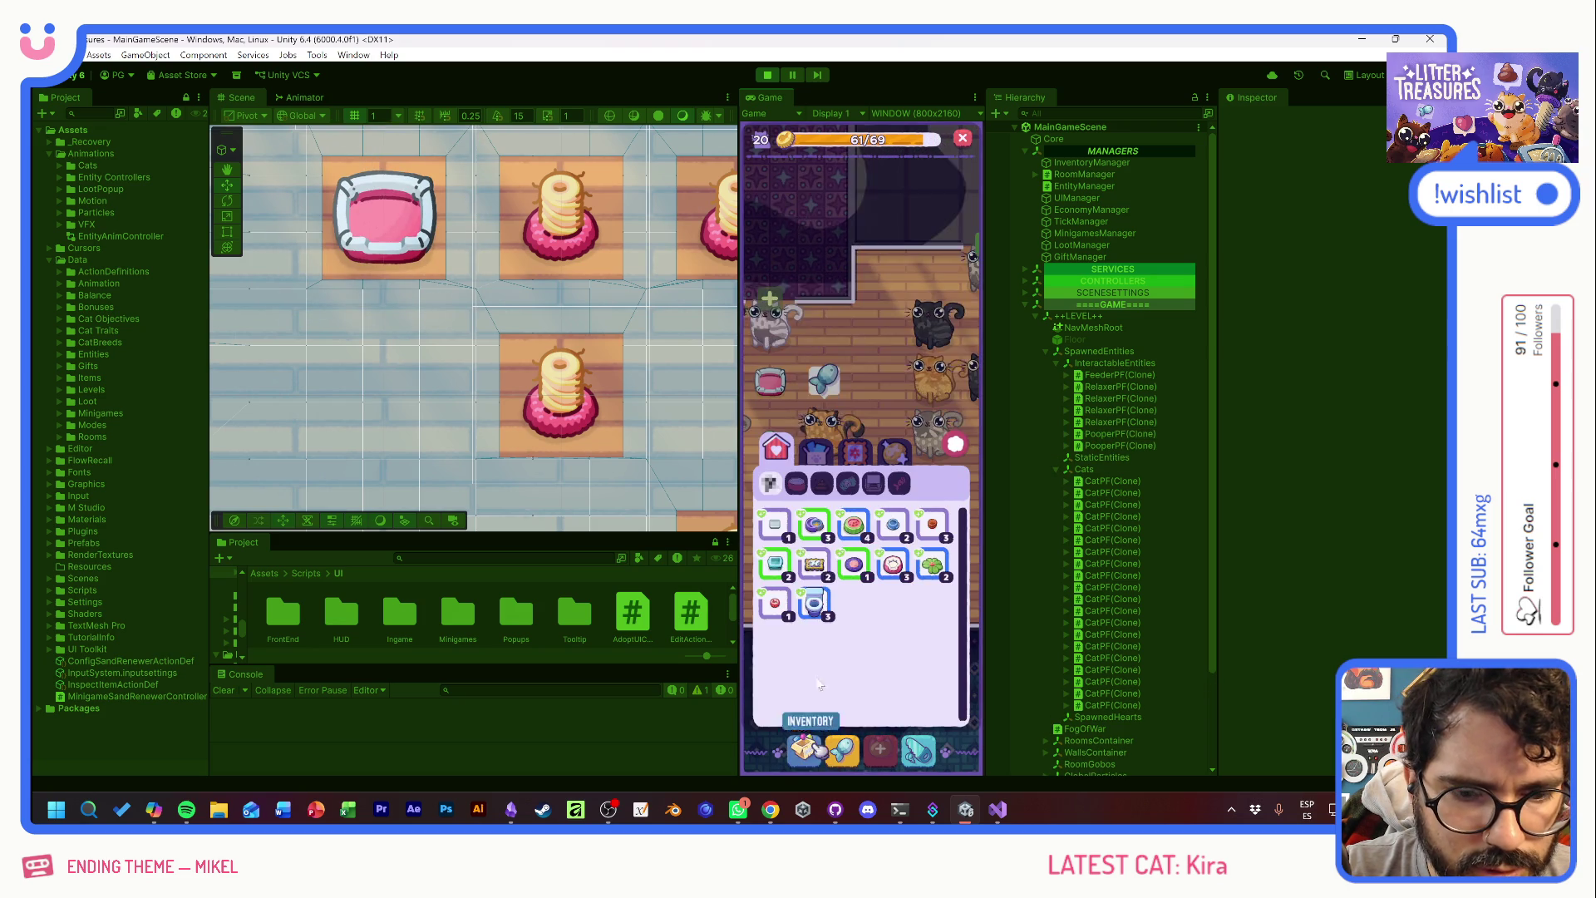
{"action": "left_click", "coordinate": [781, 568]}
{"action": "left_click", "coordinate": [853, 507]}
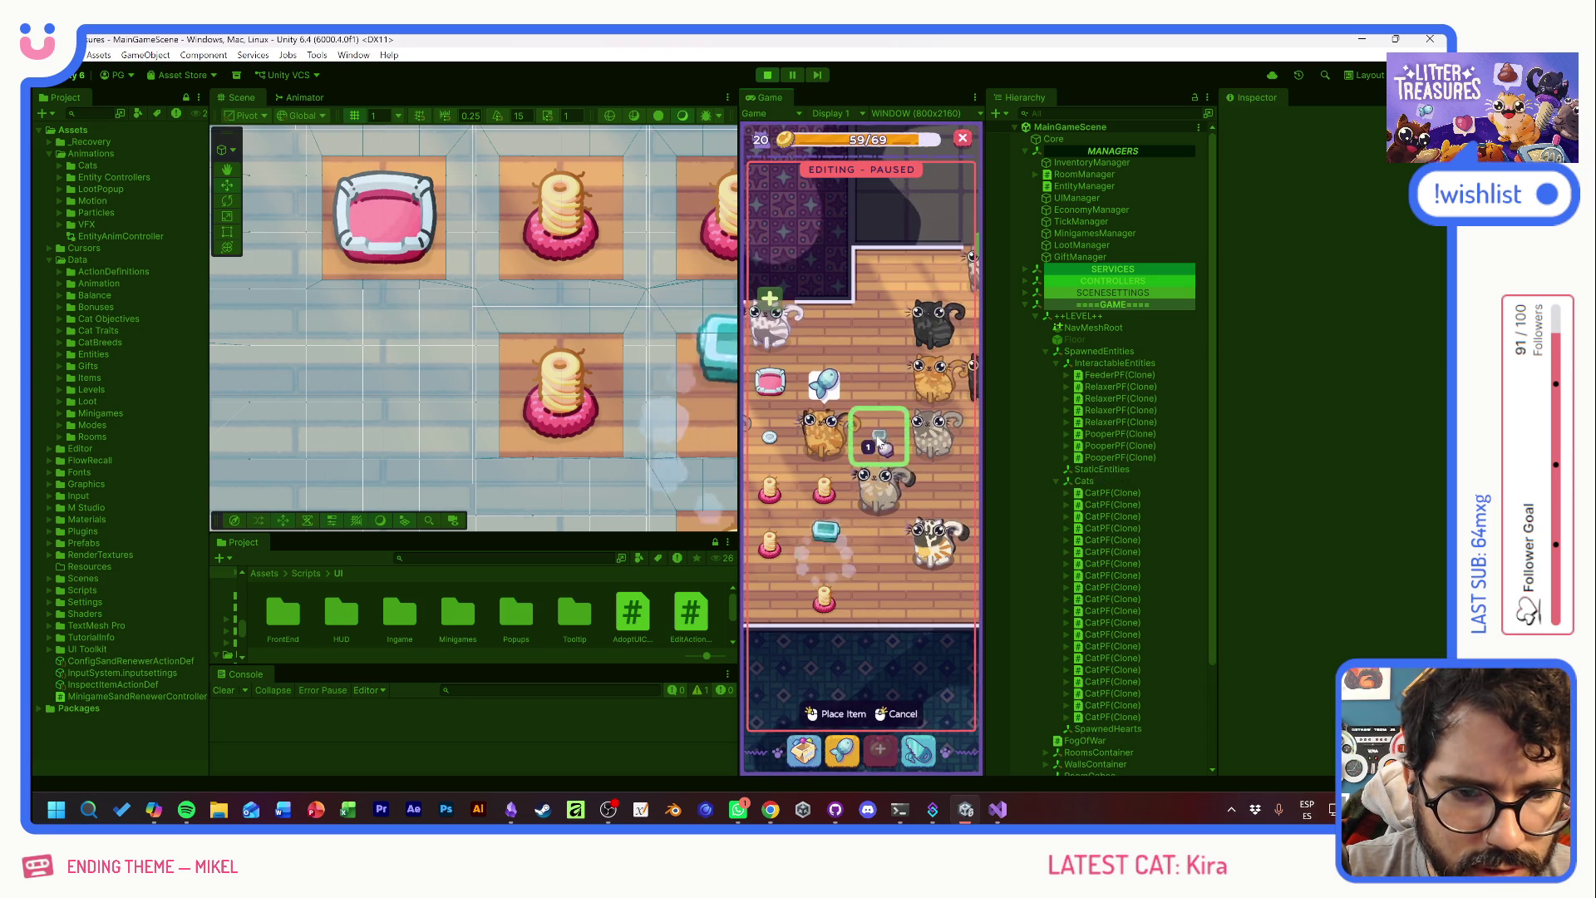
- Place the Ceramic Watermelon on a floor tile
{"action": "left_click", "coordinate": [806, 752]}
{"action": "left_click", "coordinate": [856, 526]}
{"action": "left_click", "coordinate": [879, 381]}
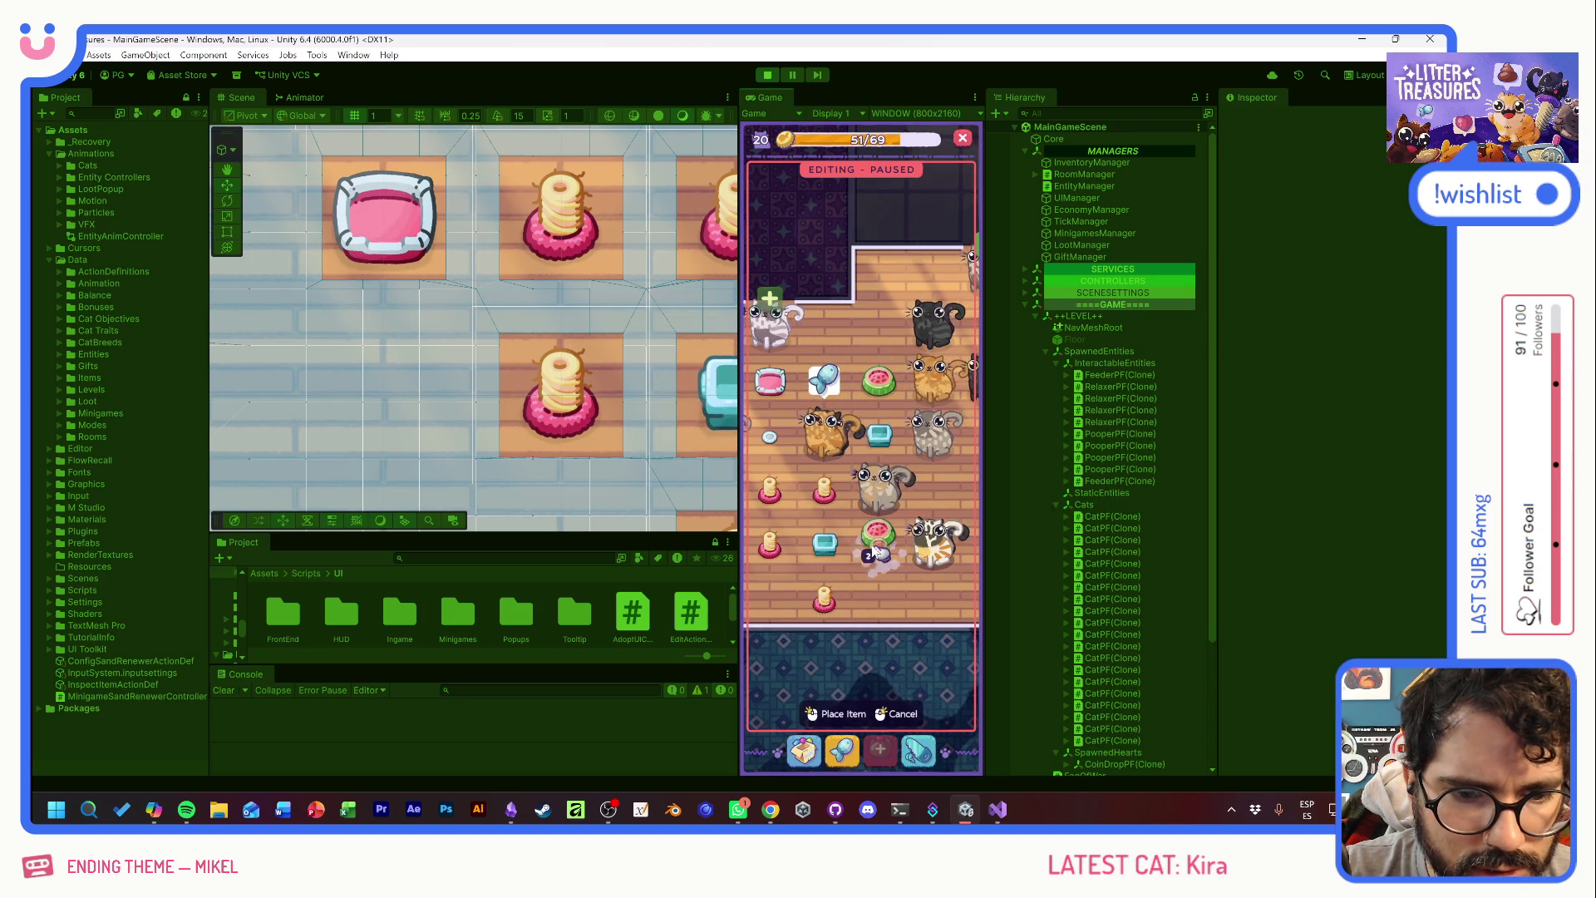
{"action": "left_click_drag", "start_coordinate": [874, 550], "coordinate": [810, 568]}
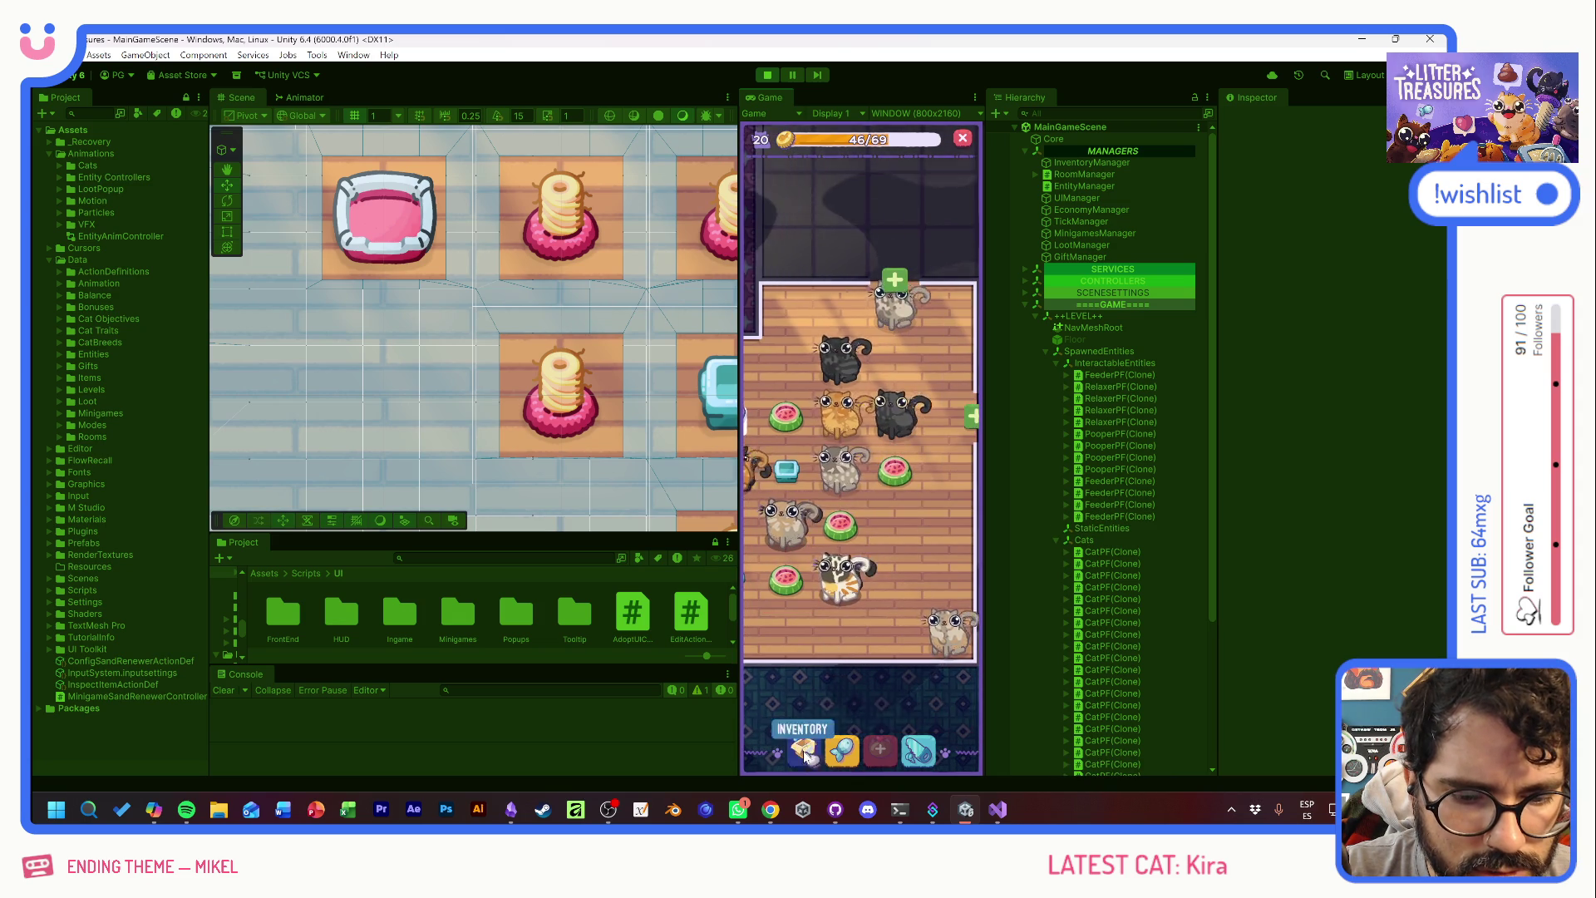
- Place the Standard Bed on an open floor spot and reposition the scratcher
{"action": "left_click", "coordinate": [806, 752]}
{"action": "left_click", "coordinate": [822, 565]}
{"action": "left_click", "coordinate": [848, 383]}
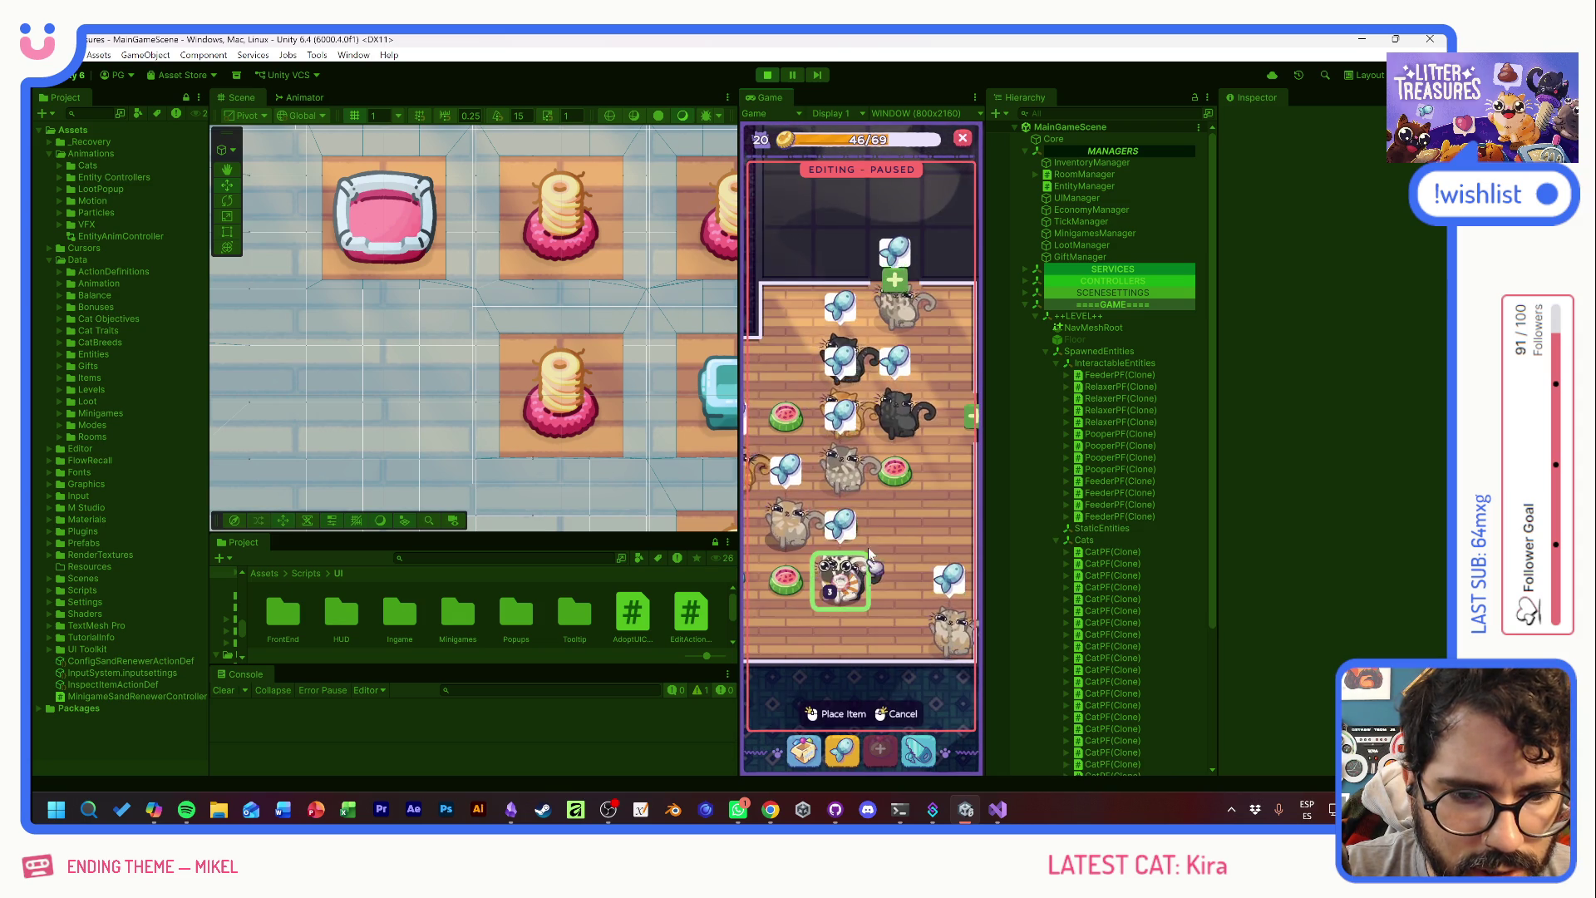
{"action": "left_click_drag", "start_coordinate": [843, 557], "coordinate": [869, 441]}
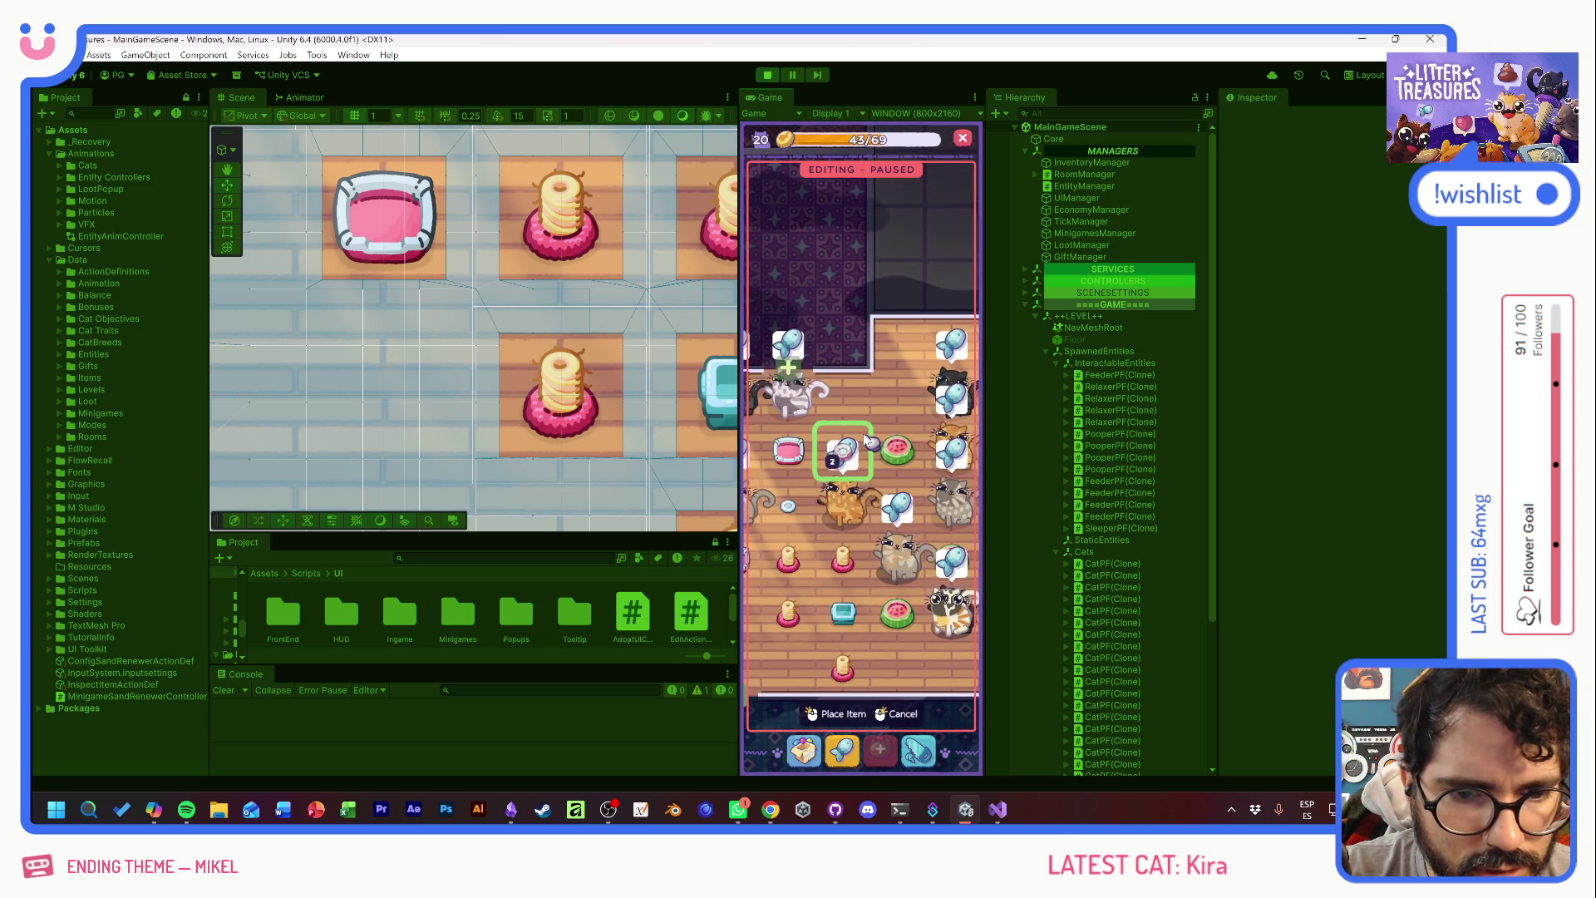
{"action": "left_click", "coordinate": [869, 440]}
{"action": "left_click_drag", "start_coordinate": [815, 546], "coordinate": [865, 572]}
{"action": "left_click", "coordinate": [863, 571]}
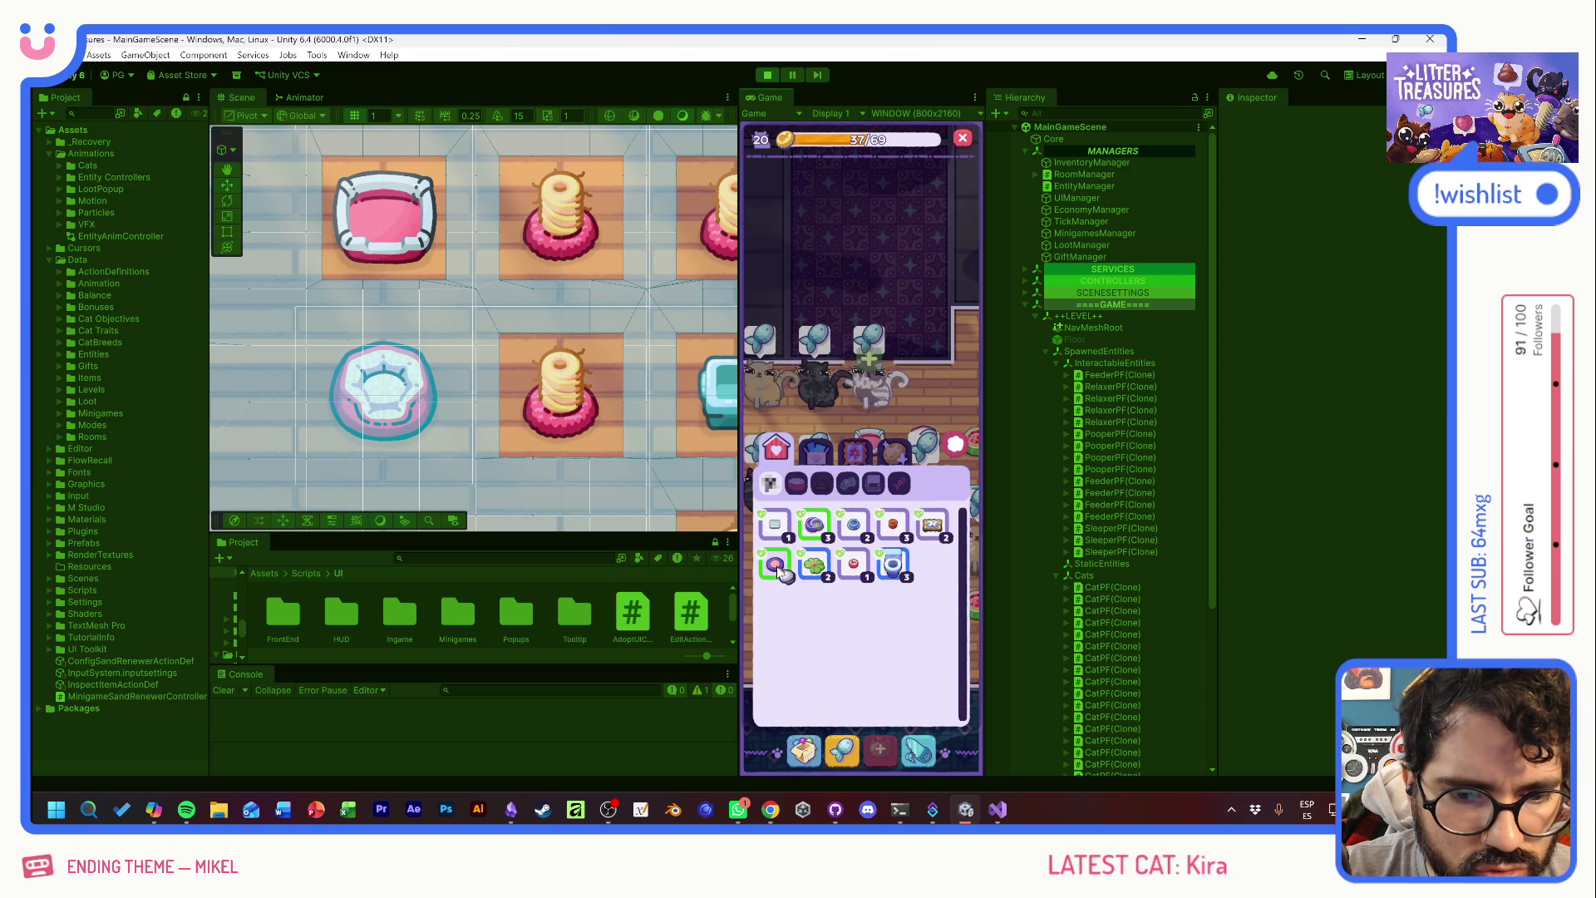
- Place the Royal Flush litter box on the floor
{"action": "left_click", "coordinate": [896, 566]}
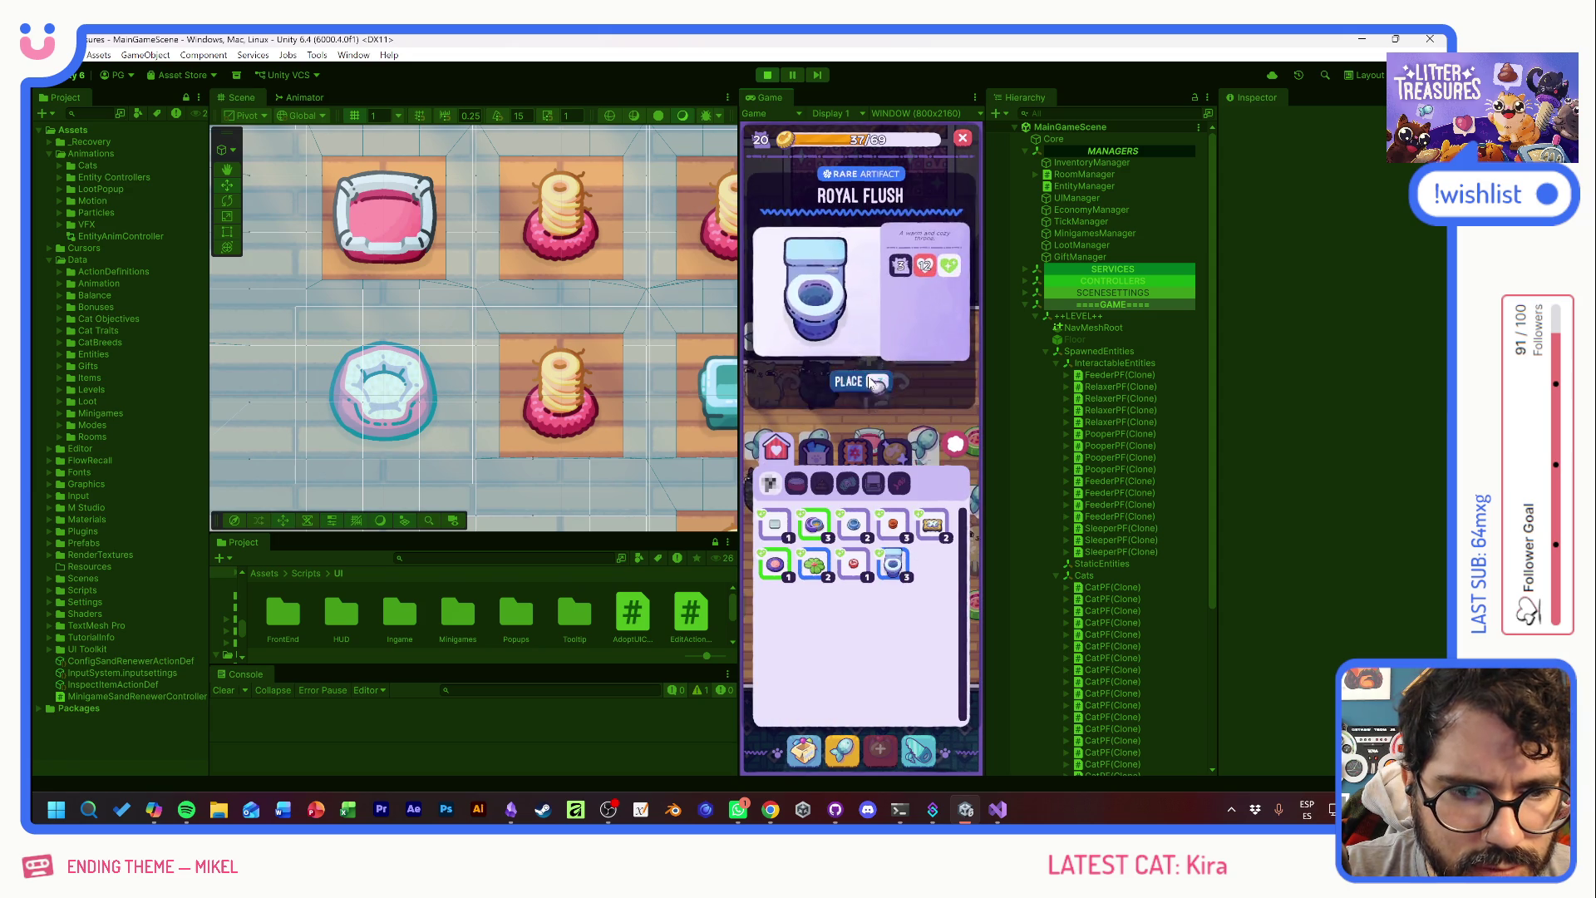
{"action": "left_click", "coordinate": [848, 381]}
{"action": "left_click_drag", "start_coordinate": [925, 408], "coordinate": [835, 640]}
{"action": "left_click", "coordinate": [835, 640]}
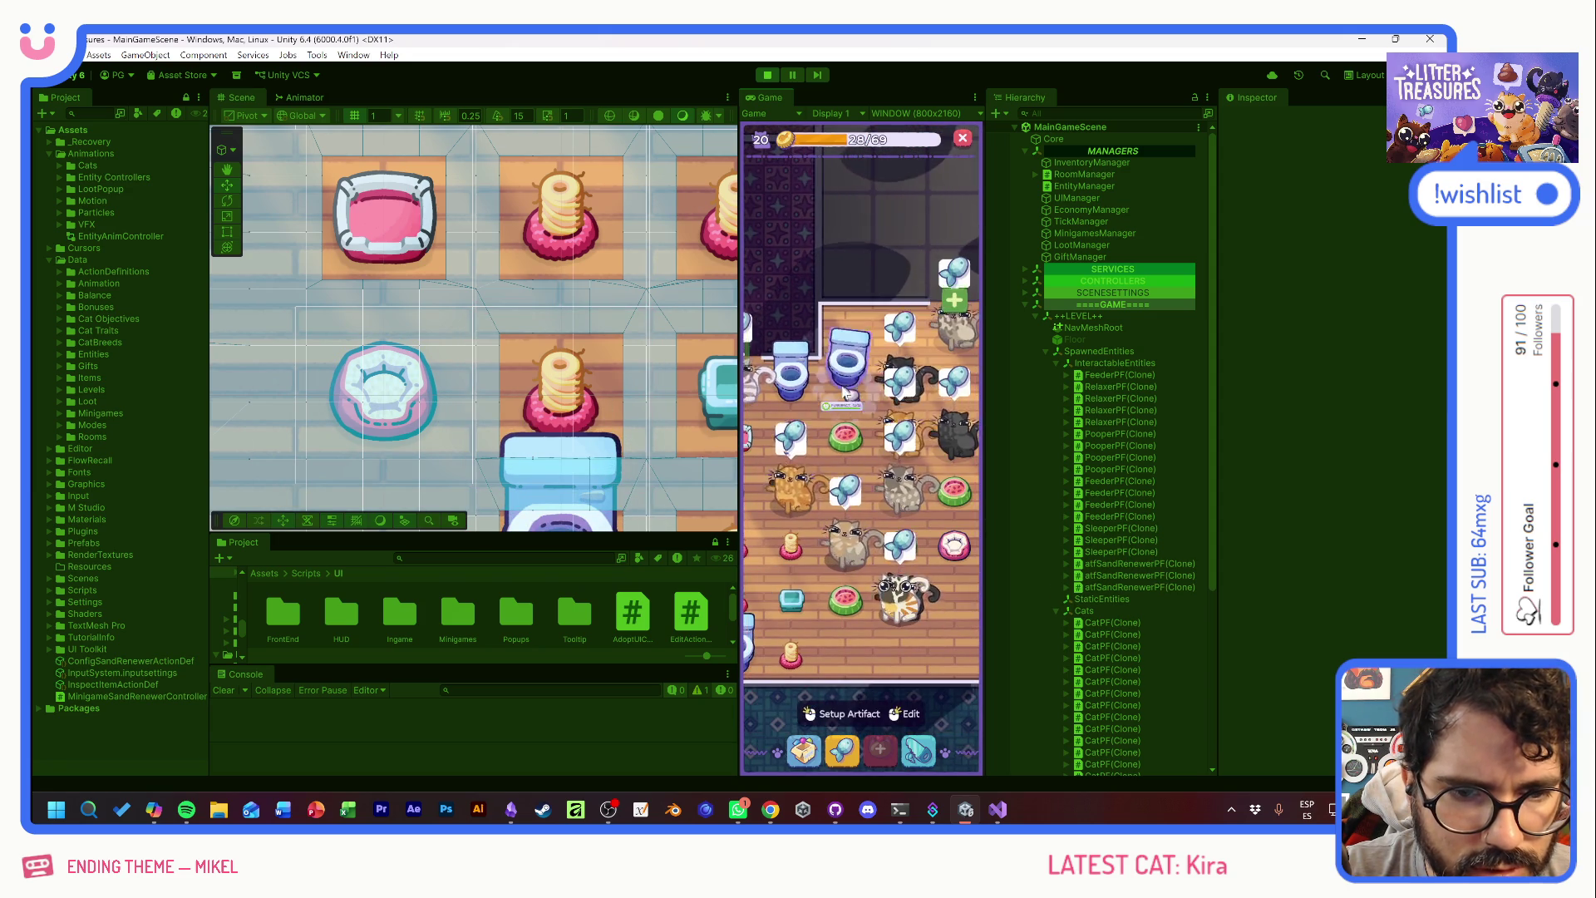
- Set the Royal Flush litter box's pooper model to Slick Box
{"action": "left_click", "coordinate": [844, 390]}
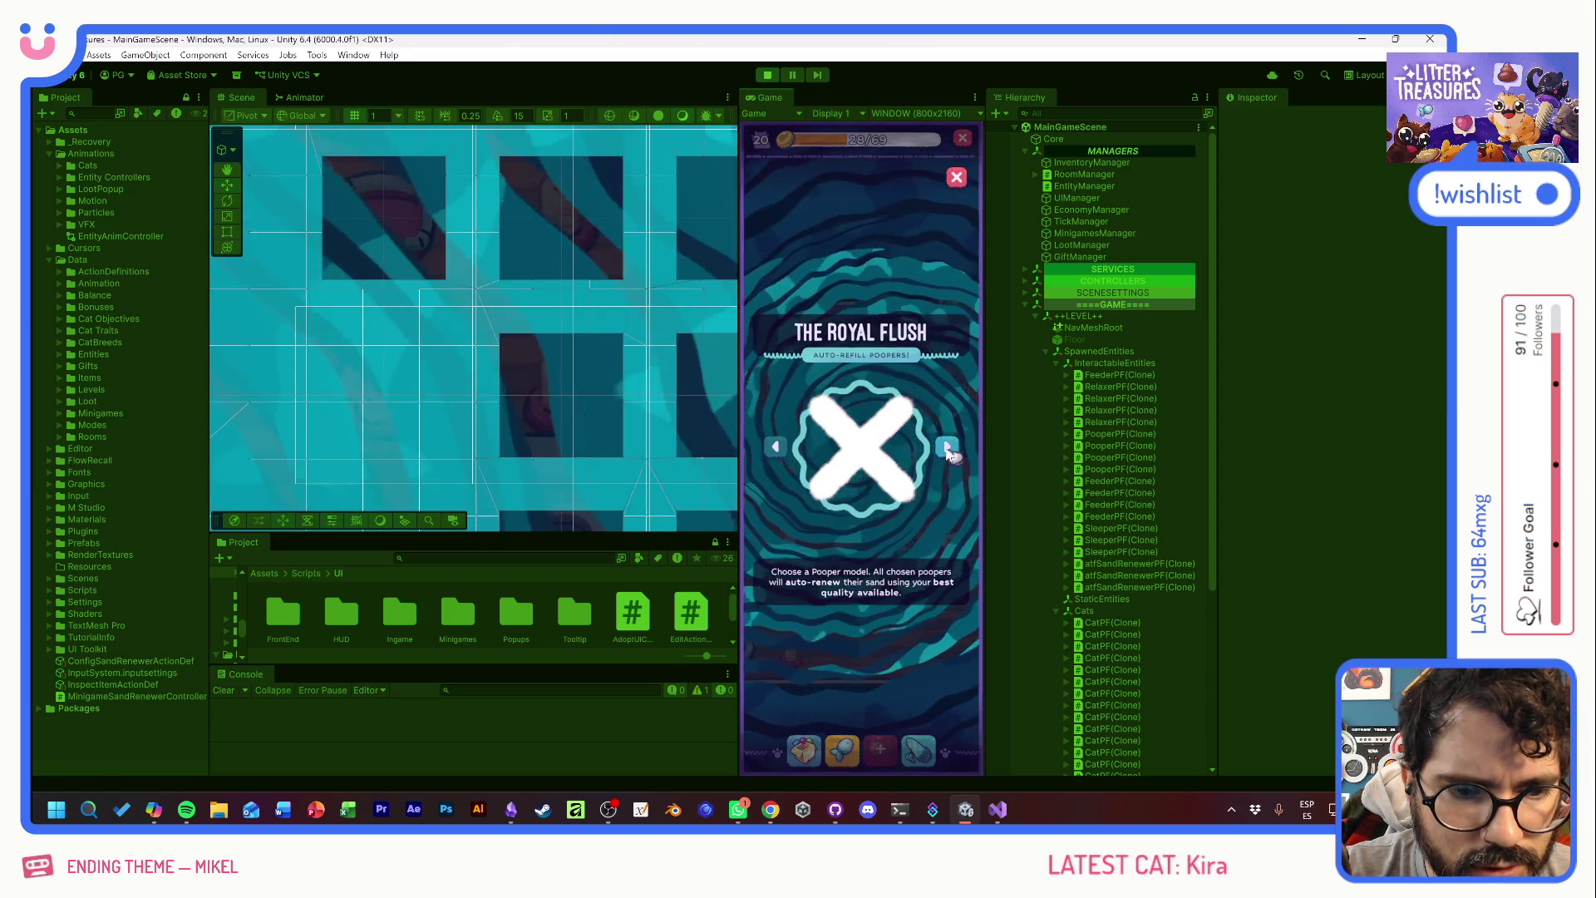
{"action": "left_click", "coordinate": [946, 449]}
{"action": "left_click", "coordinate": [946, 449]}
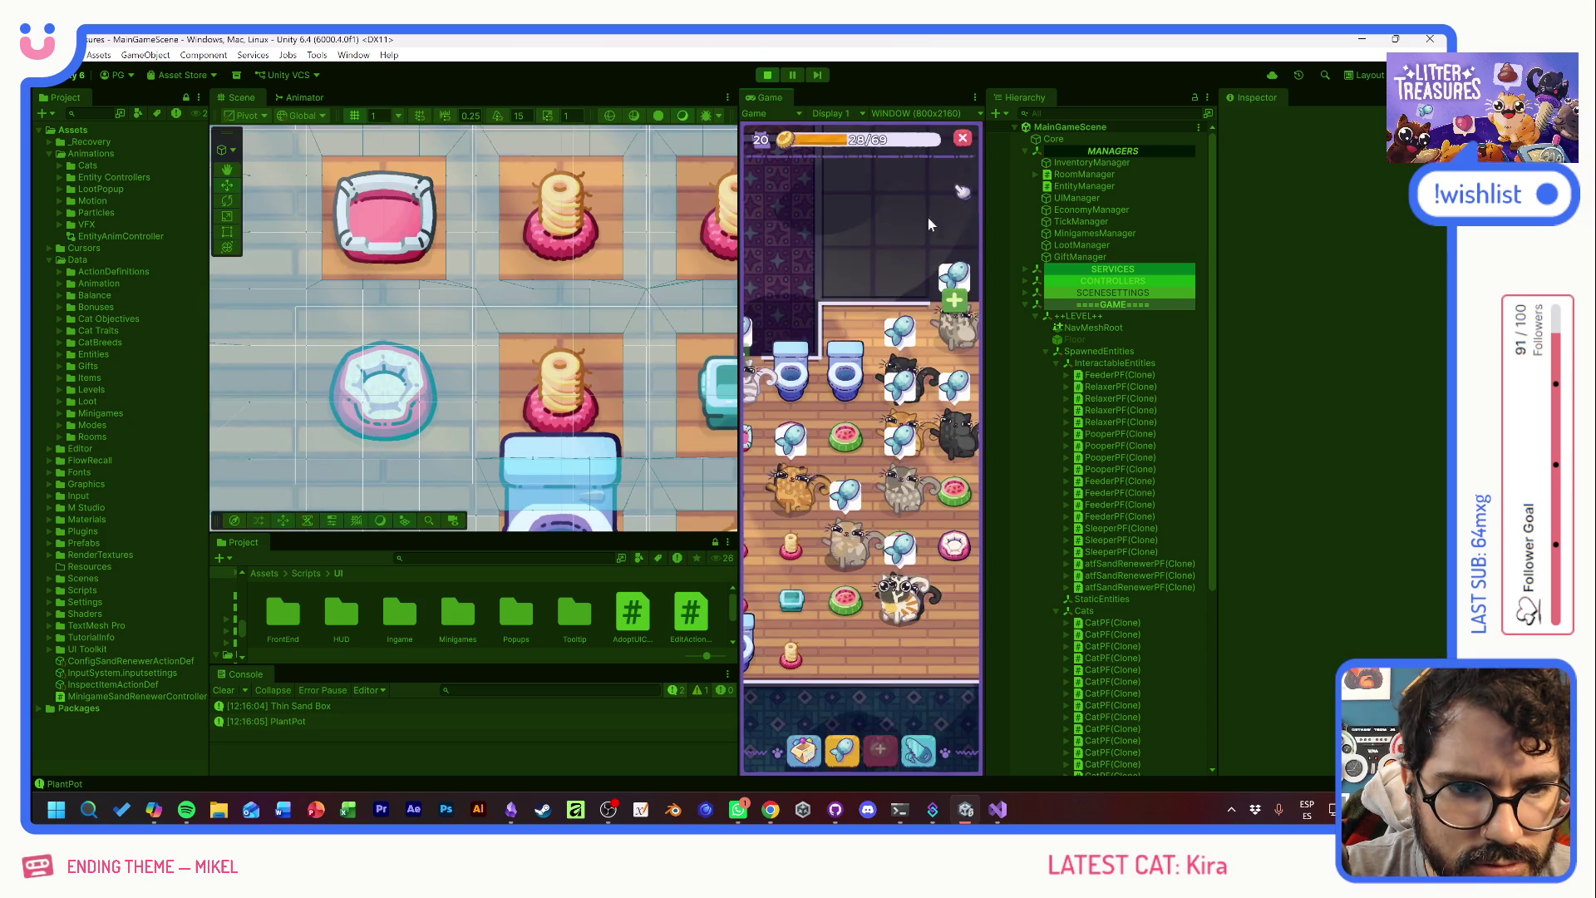
{"action": "left_click", "coordinate": [946, 447]}
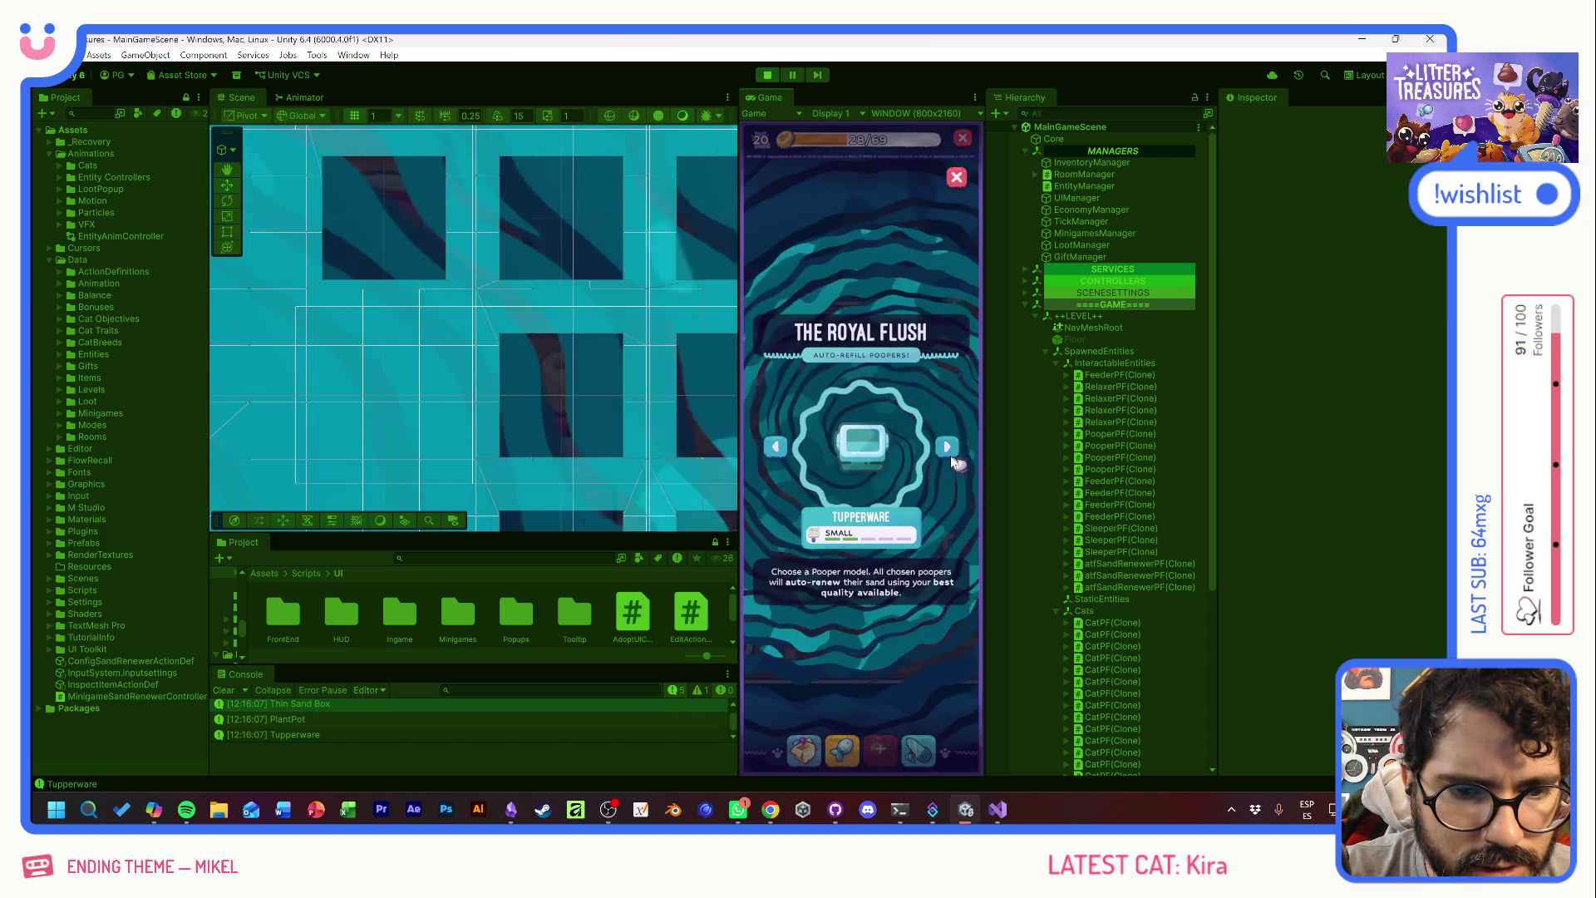
{"action": "left_click", "coordinate": [957, 177]}
{"action": "left_click", "coordinate": [845, 378]}
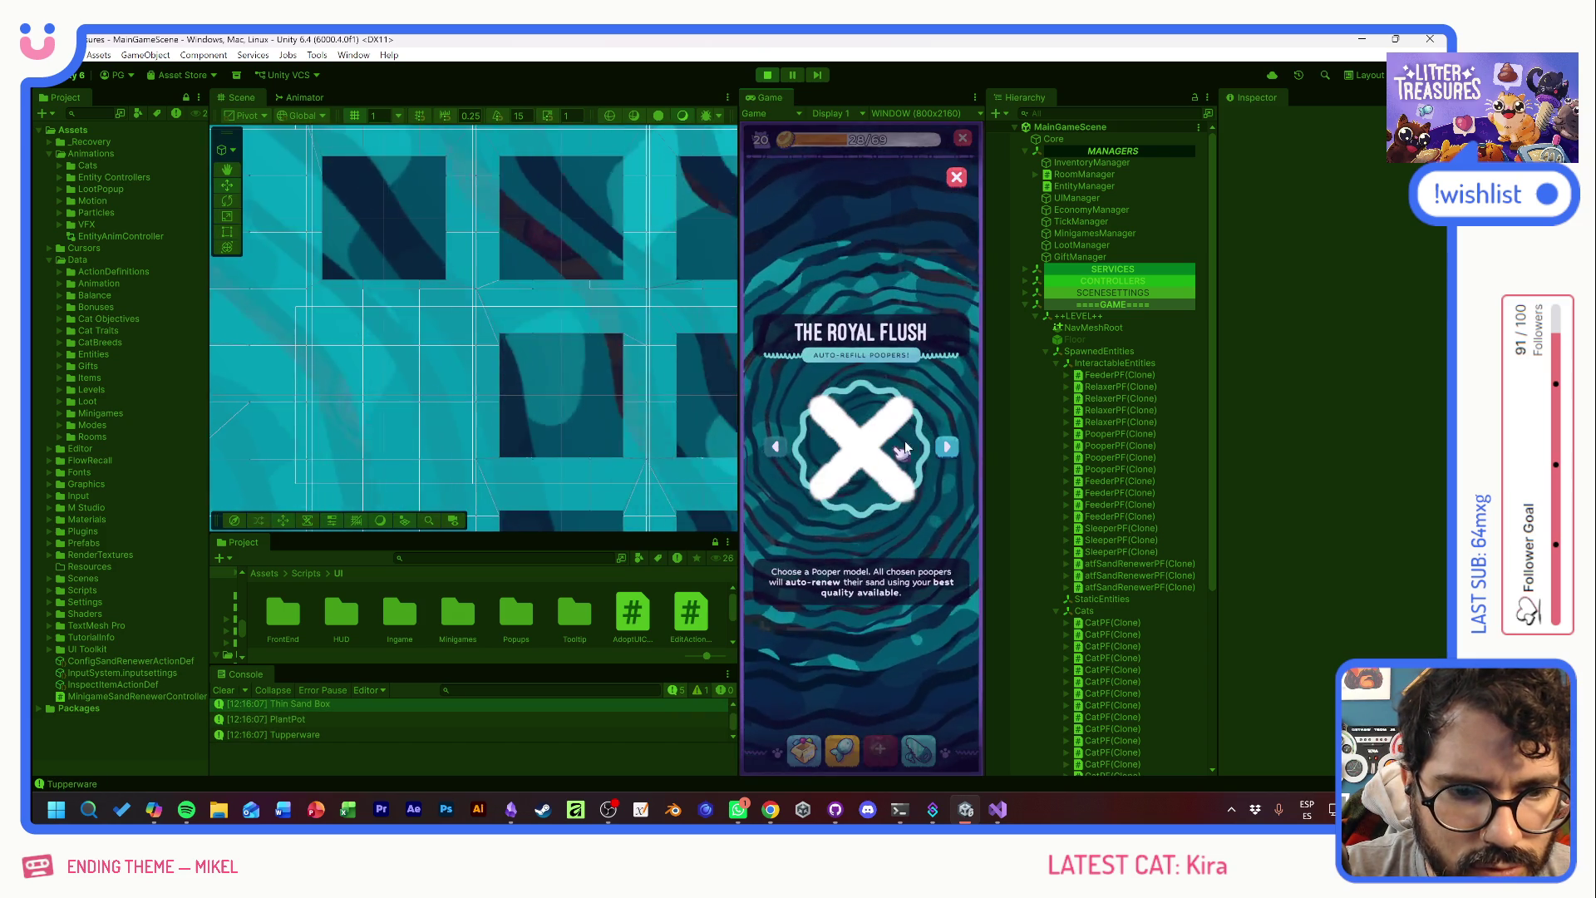
{"action": "left_click", "coordinate": [947, 449]}
{"action": "left_click", "coordinate": [844, 476]}
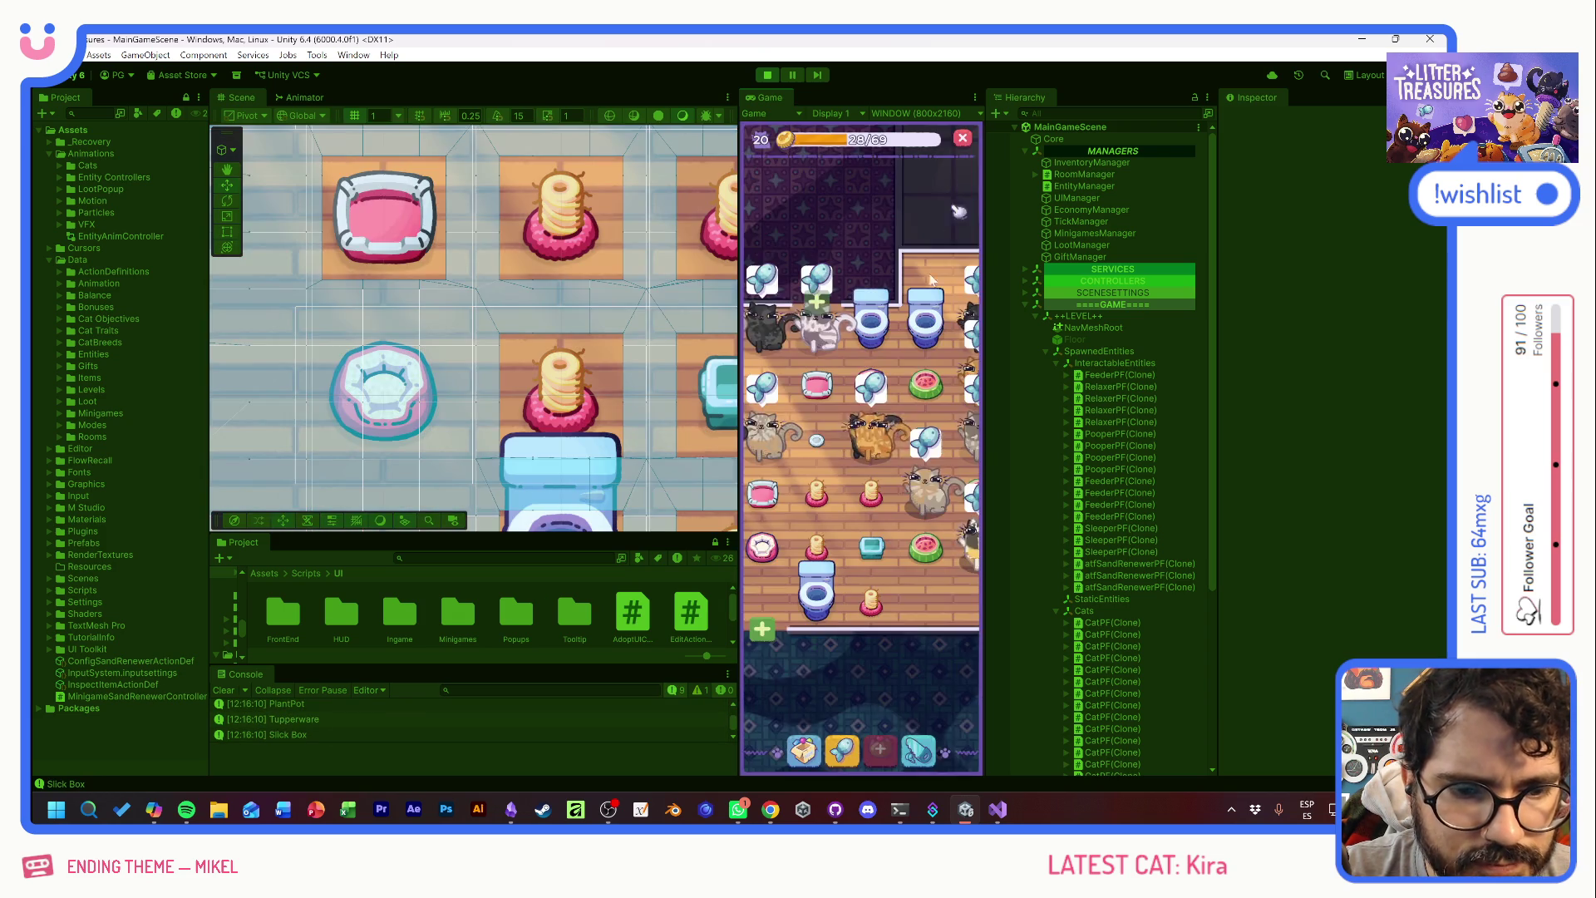
- Place more inventory items, including the Temu Bowl feeder, in the room
{"action": "left_click", "coordinate": [826, 738]}
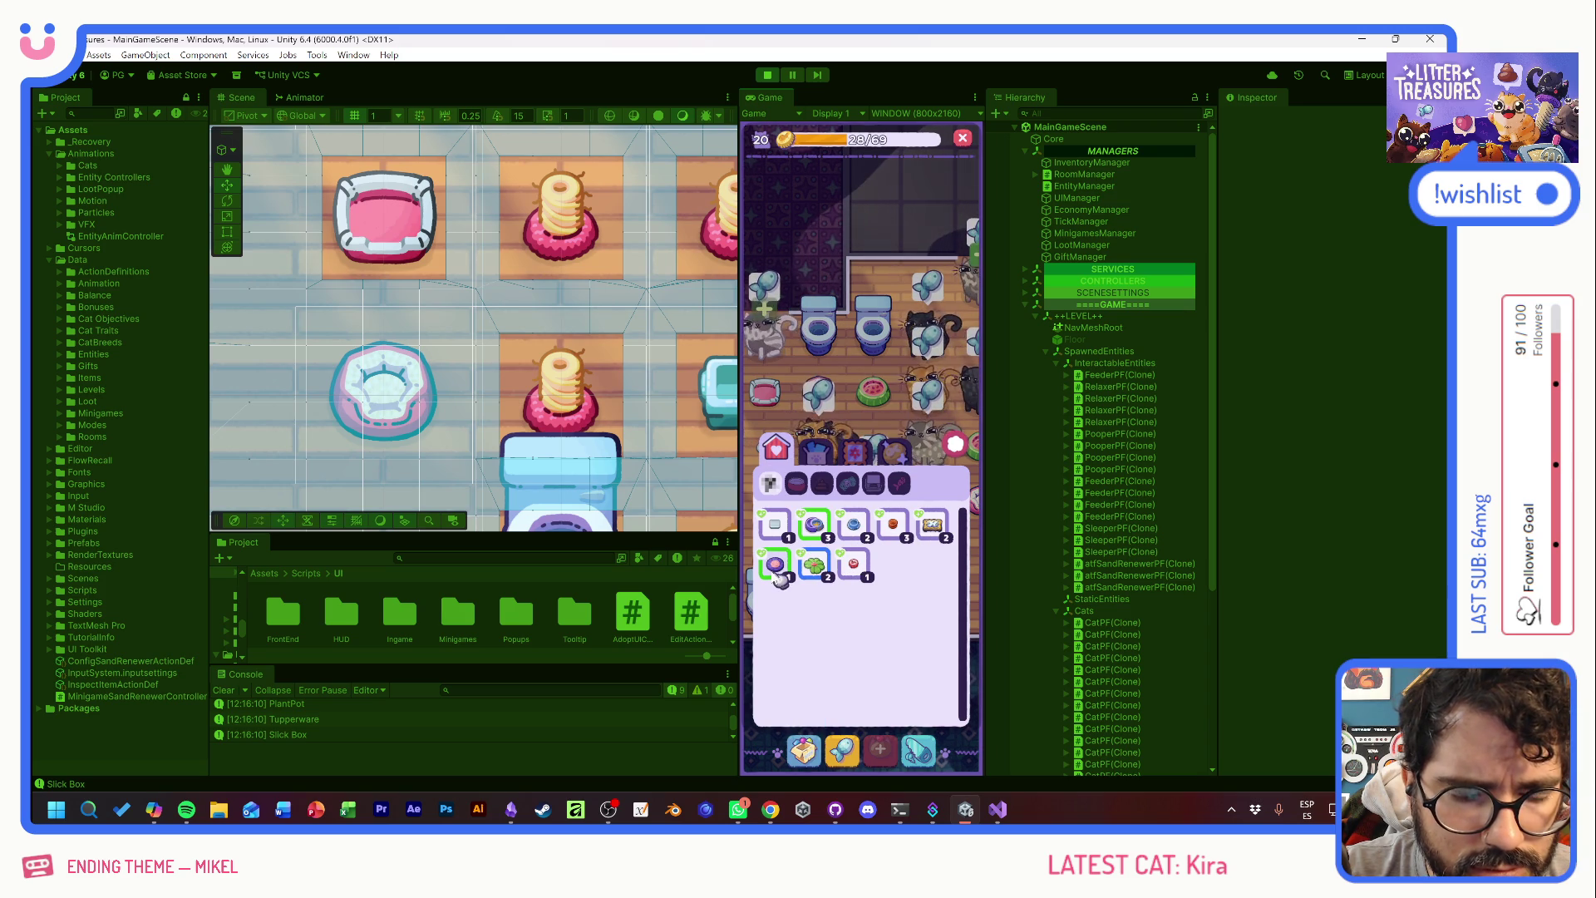
{"action": "left_click", "coordinate": [856, 567]}
{"action": "left_click", "coordinate": [856, 382]}
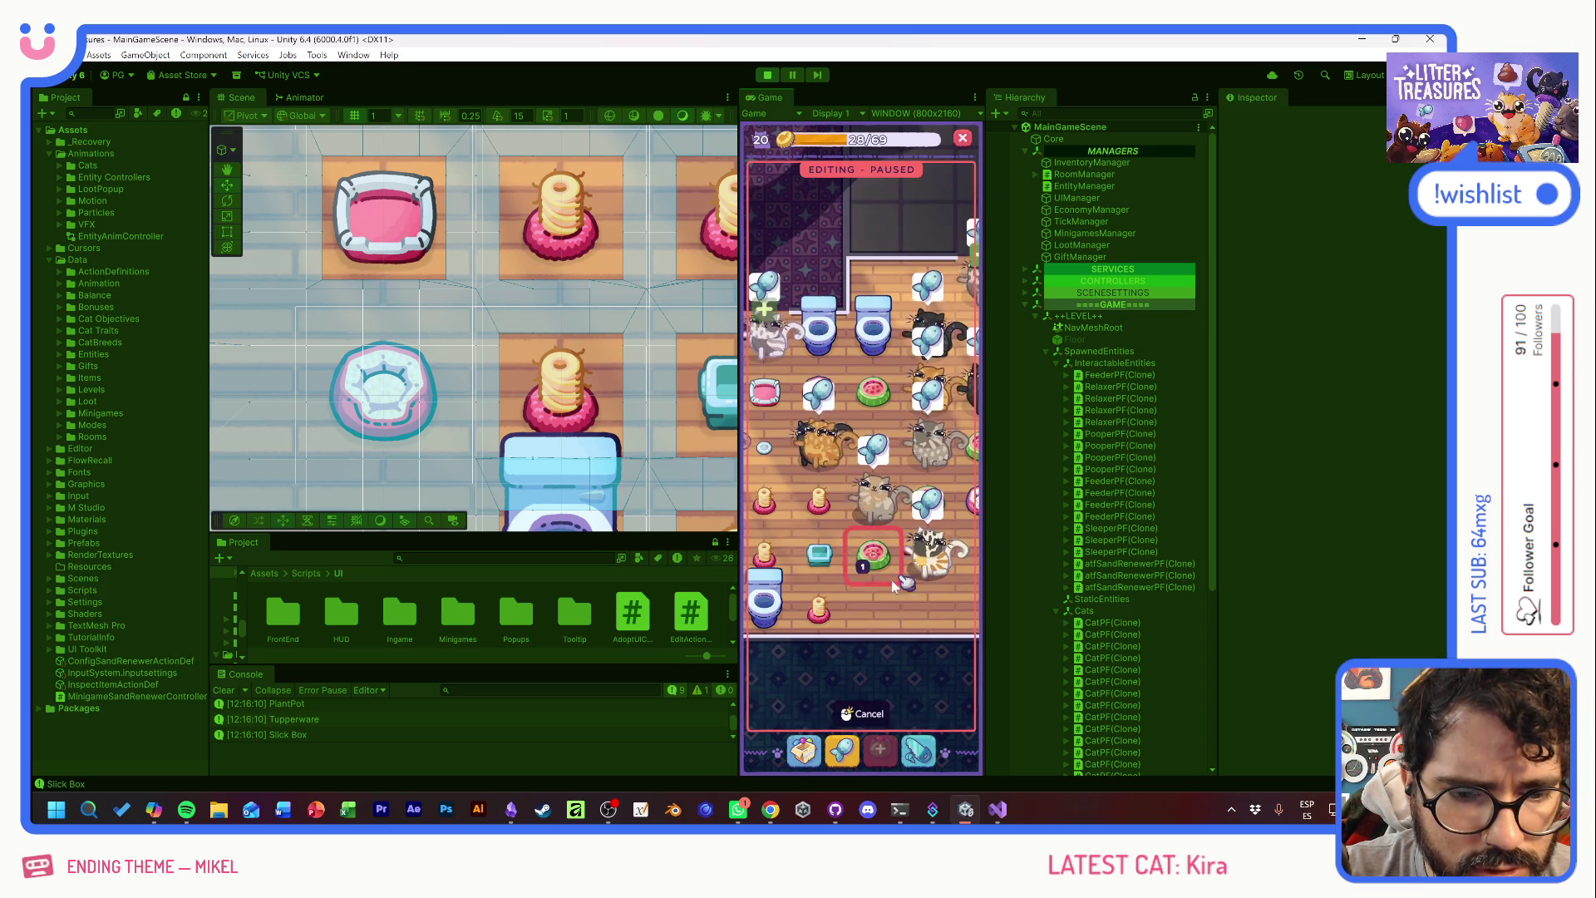
{"action": "left_click", "coordinate": [933, 525]}
{"action": "left_click", "coordinate": [856, 381]}
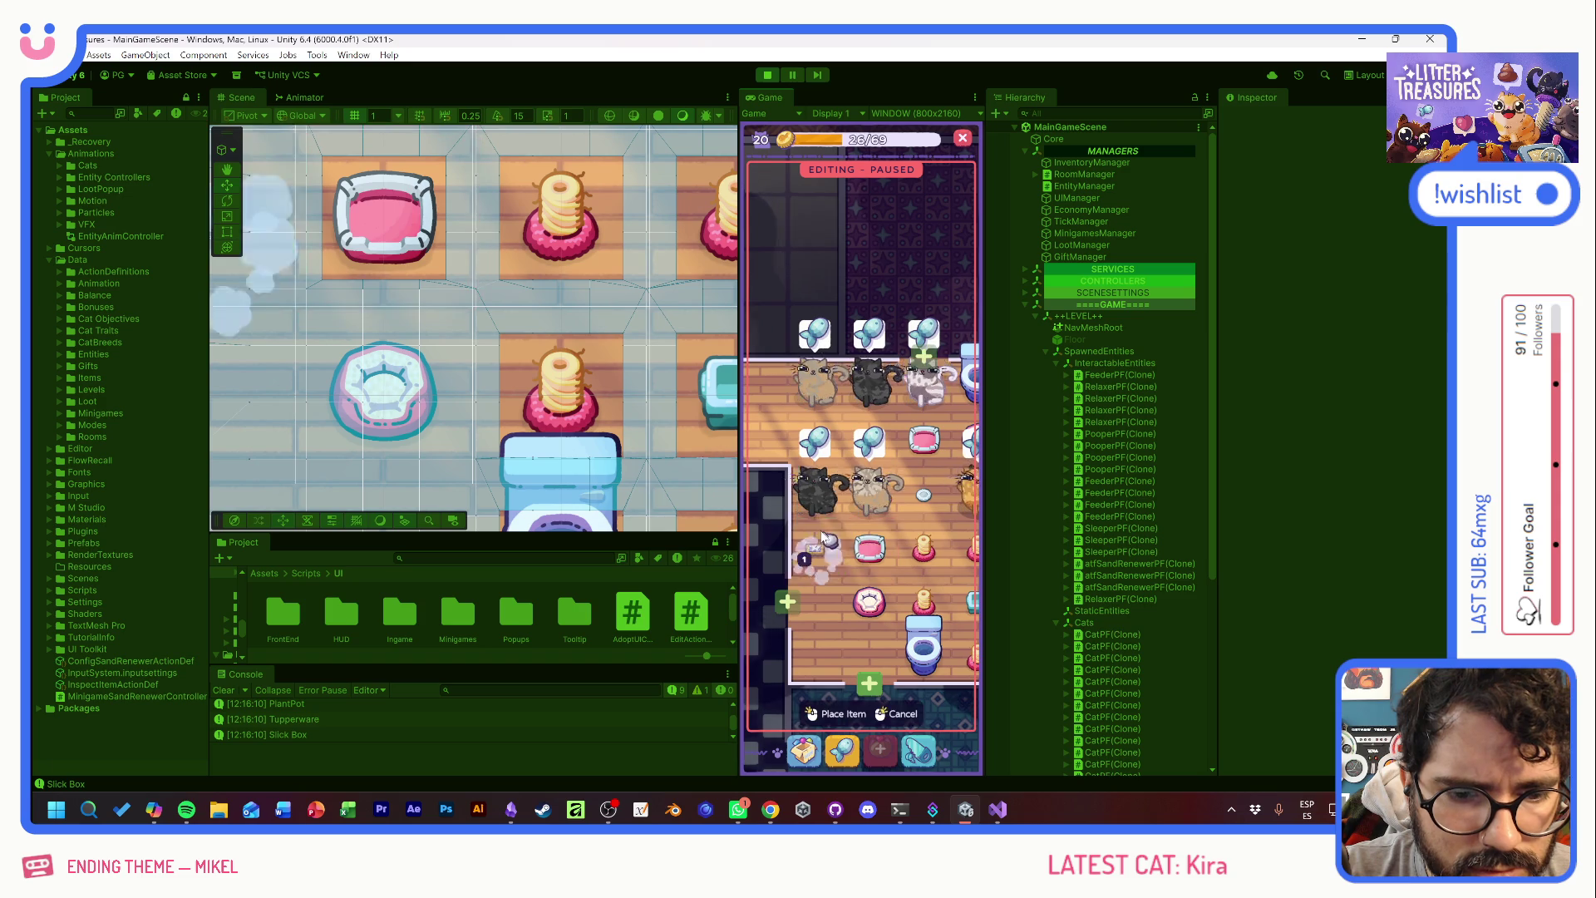
{"action": "left_click_drag", "start_coordinate": [824, 536], "coordinate": [709, 535]}
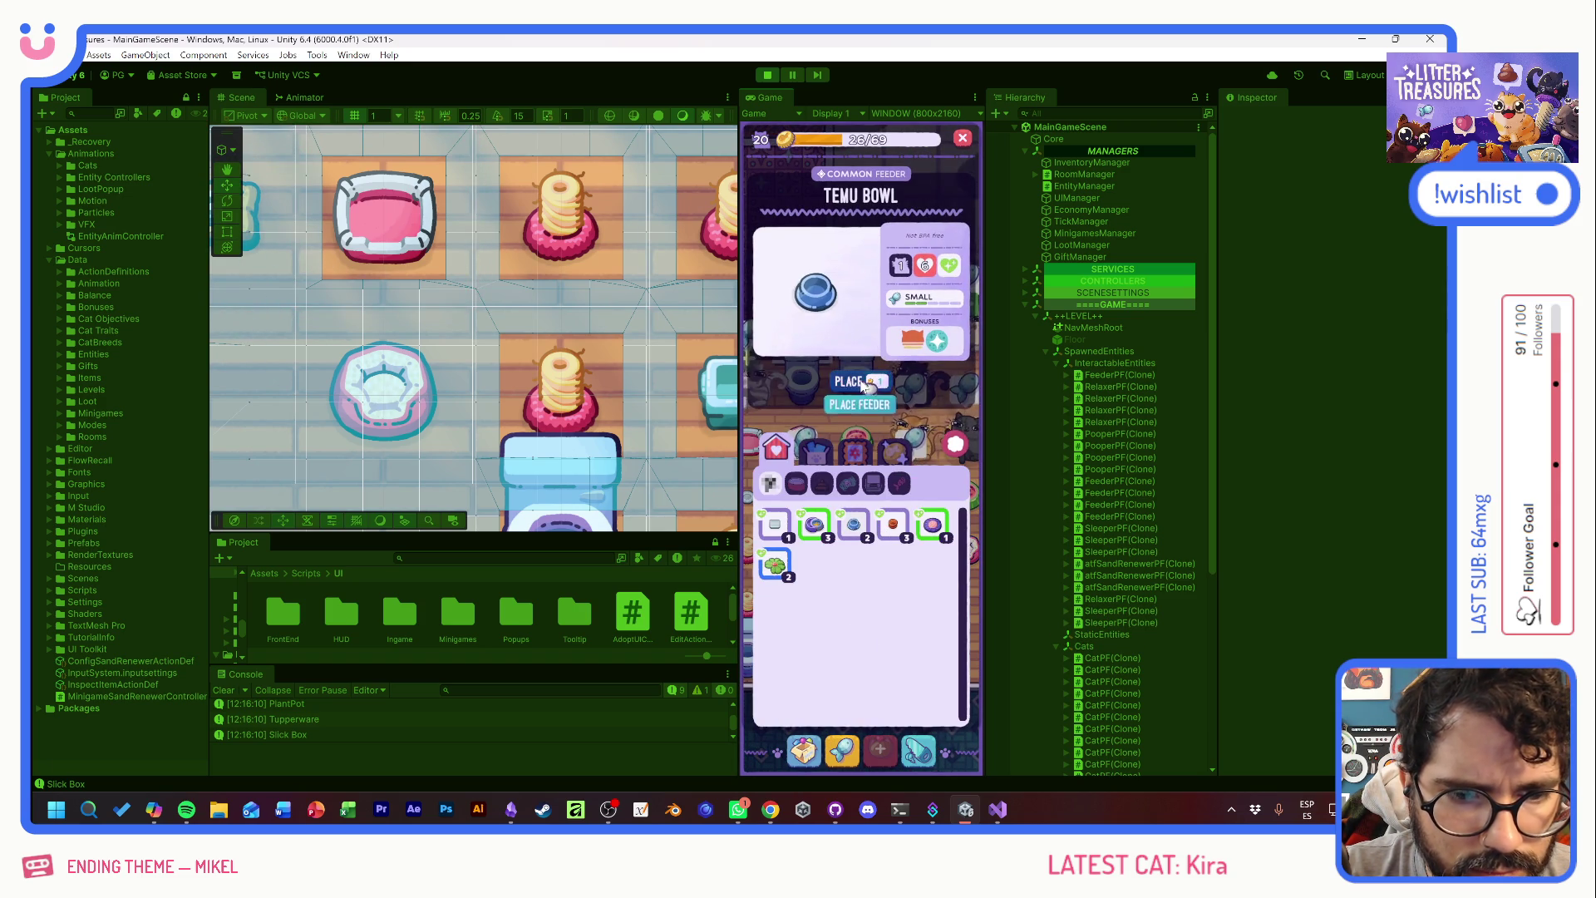
{"action": "left_click", "coordinate": [835, 388]}
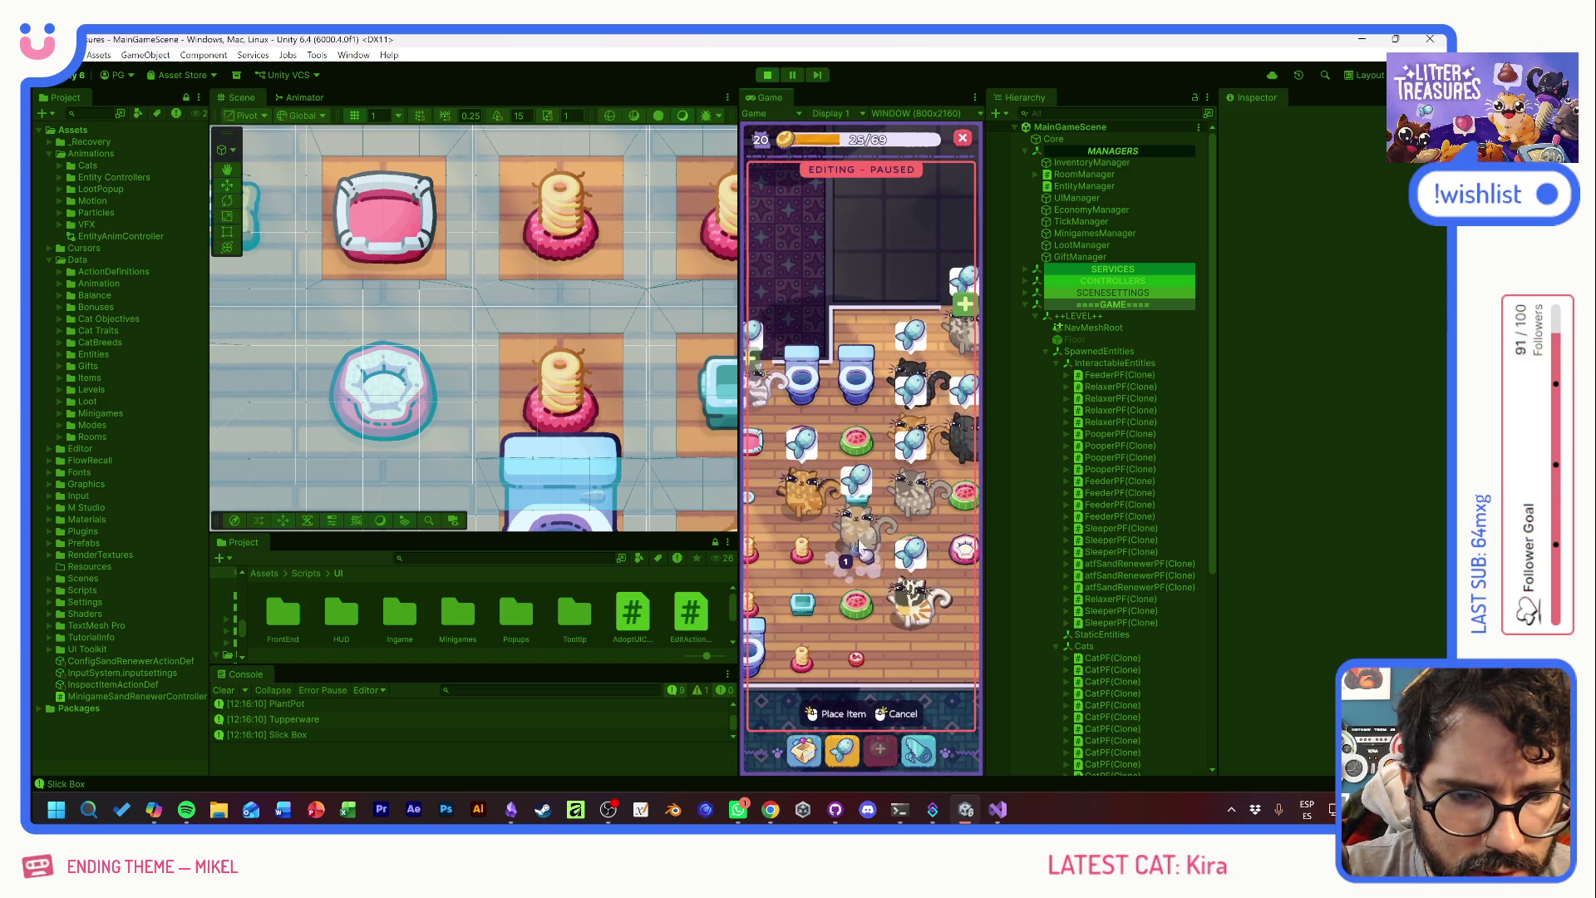
{"action": "left_click_drag", "start_coordinate": [858, 551], "coordinate": [867, 429]}
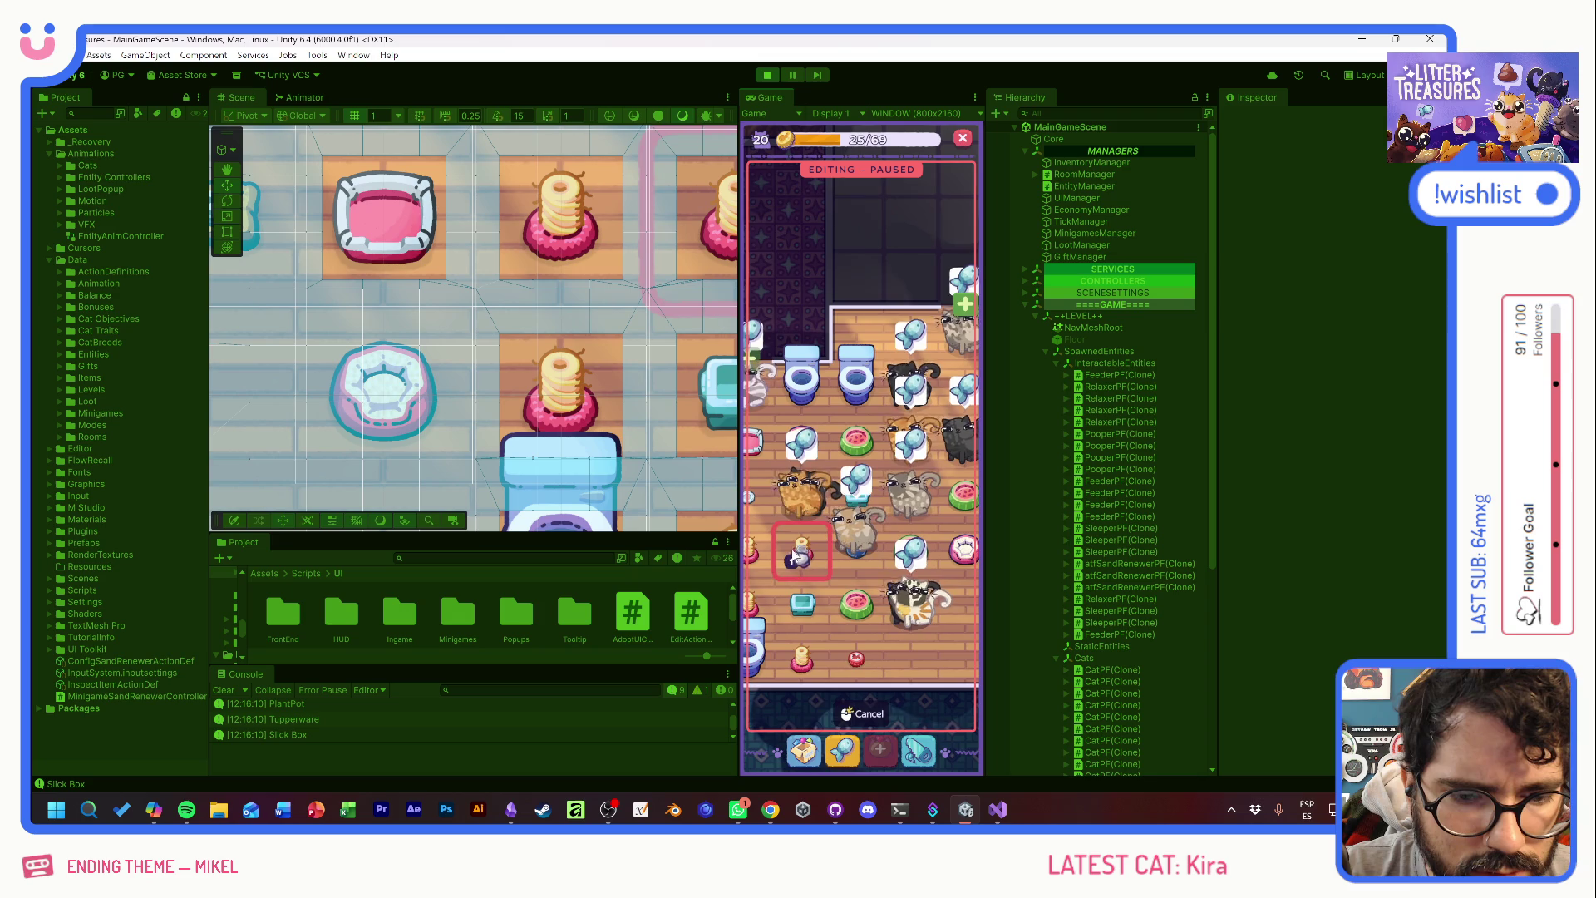
{"action": "left_click", "coordinate": [841, 529]}
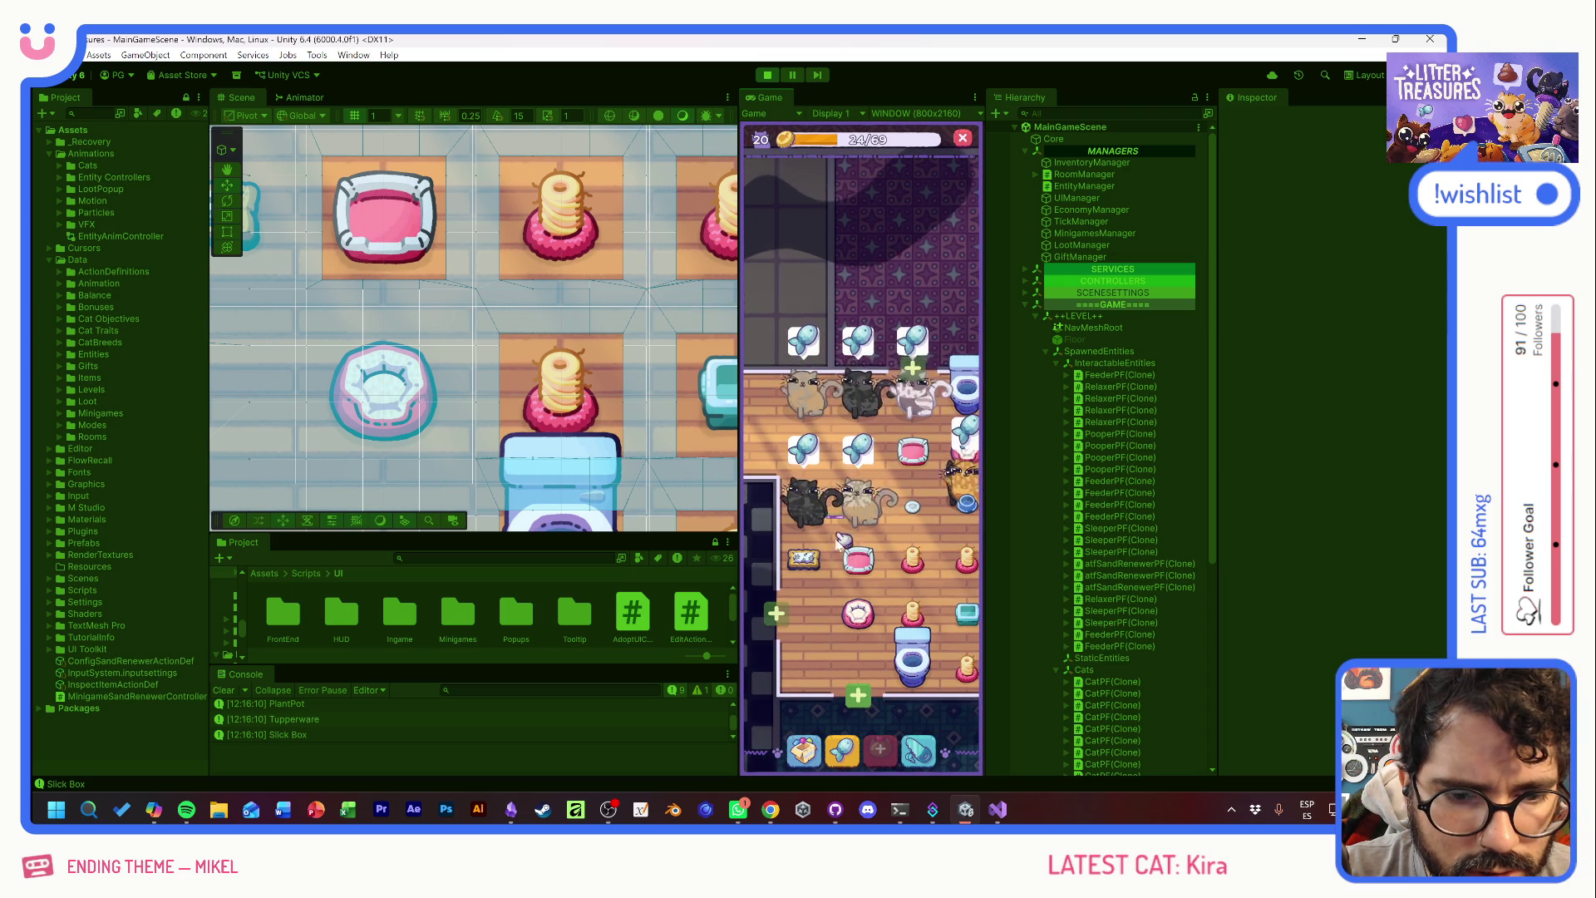
- Place another inventory item in the room
{"action": "left_click", "coordinate": [818, 751]}
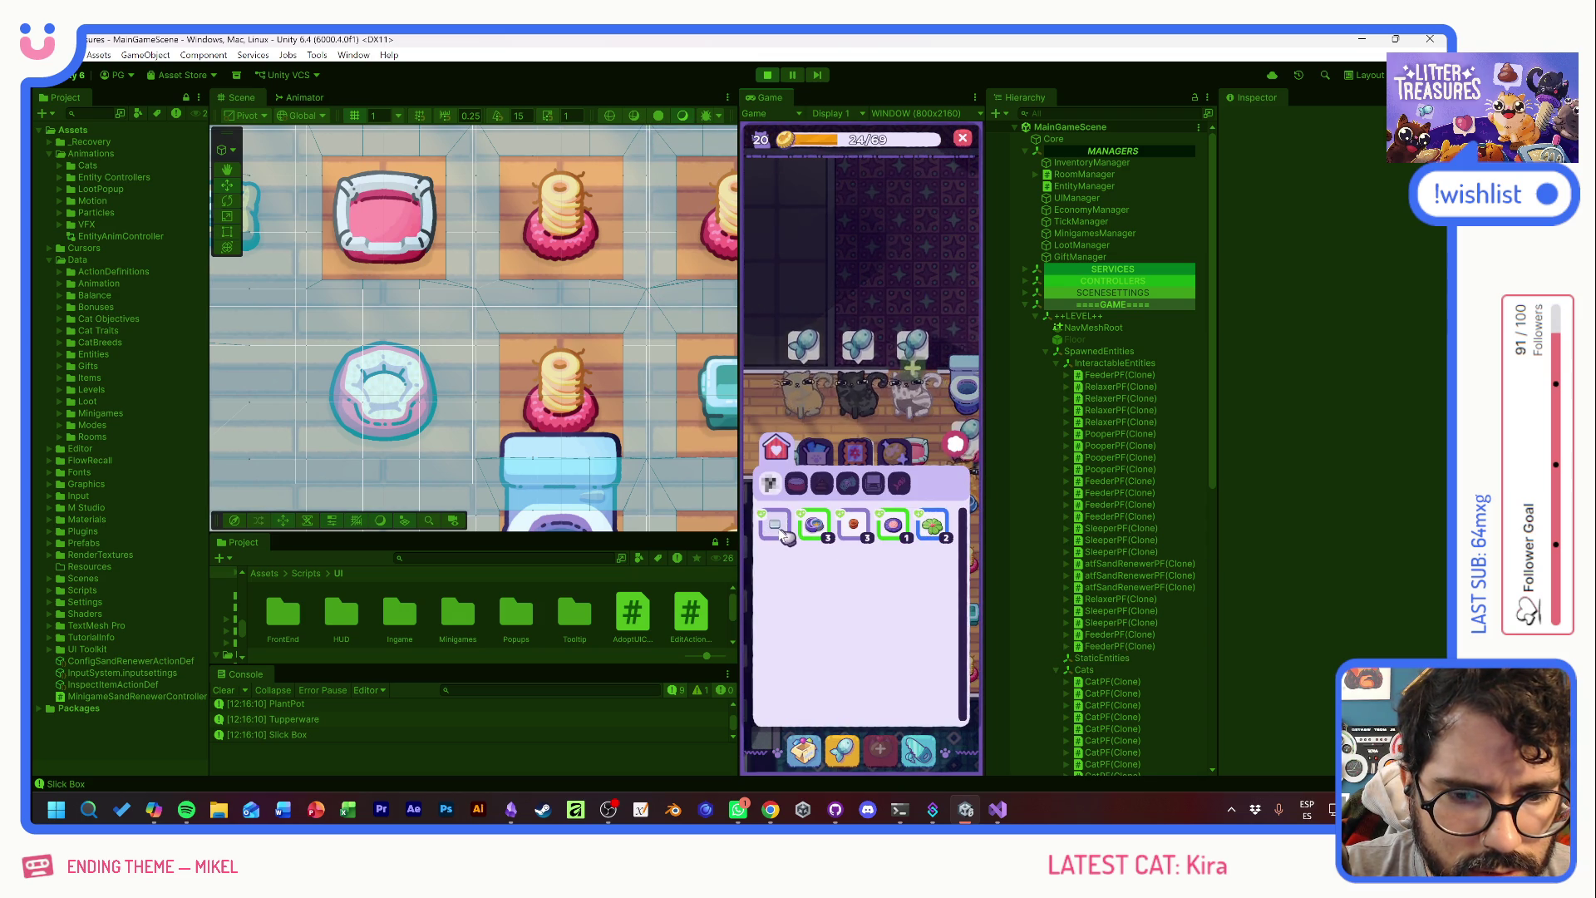
{"action": "left_click", "coordinate": [838, 384]}
{"action": "left_click", "coordinate": [767, 451]}
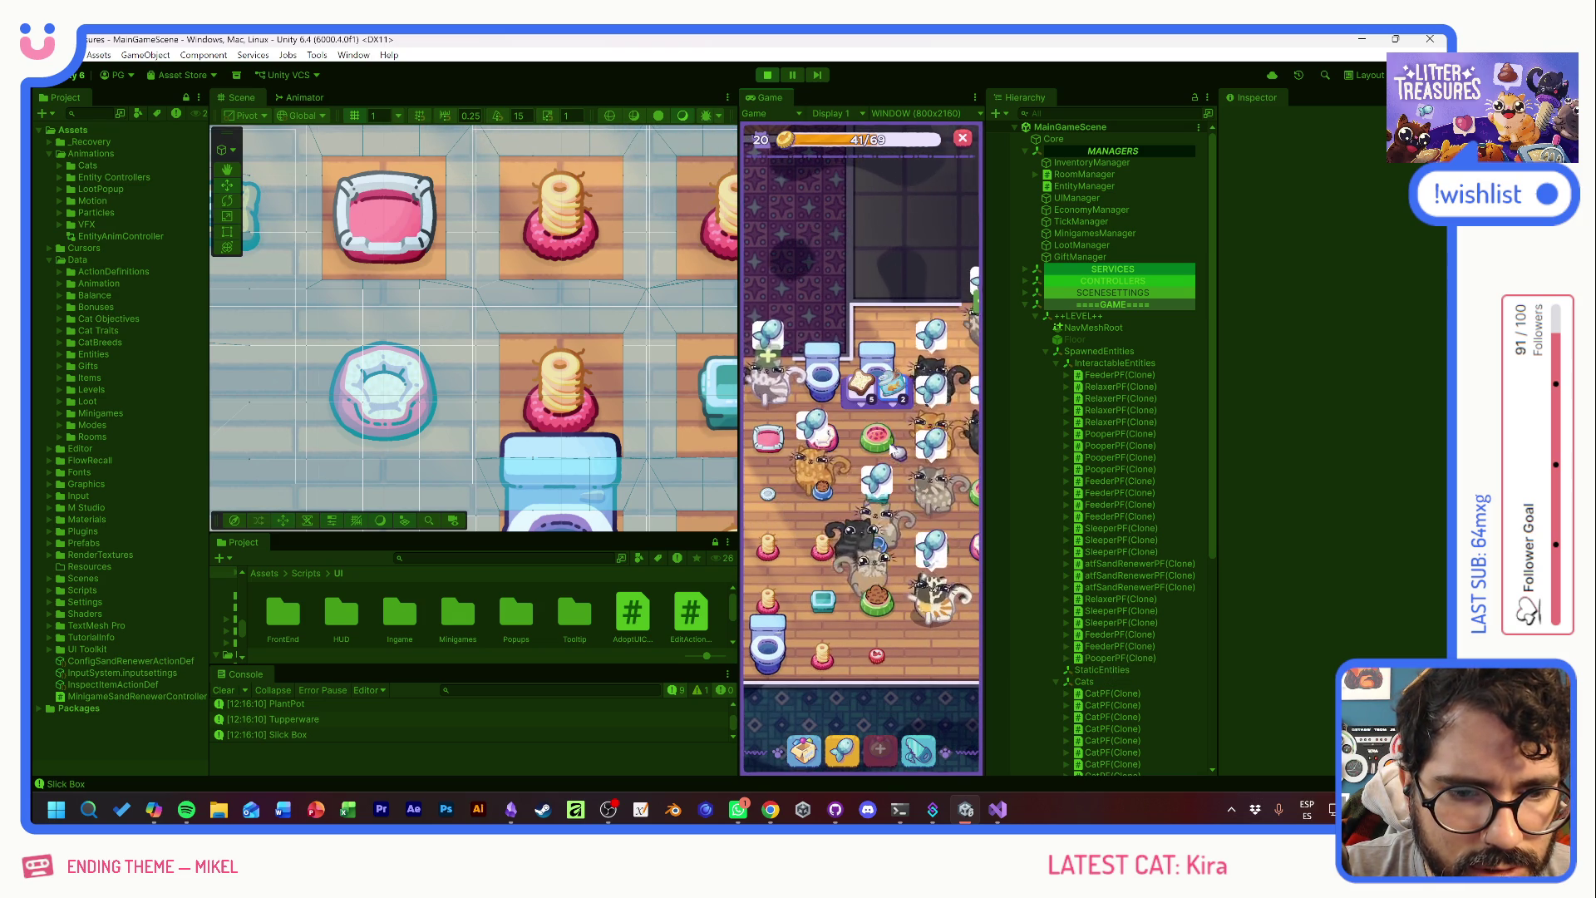
- Select the watermelon bowl and a litter box, and refill the litter box with sand
{"action": "left_click", "coordinate": [901, 502]}
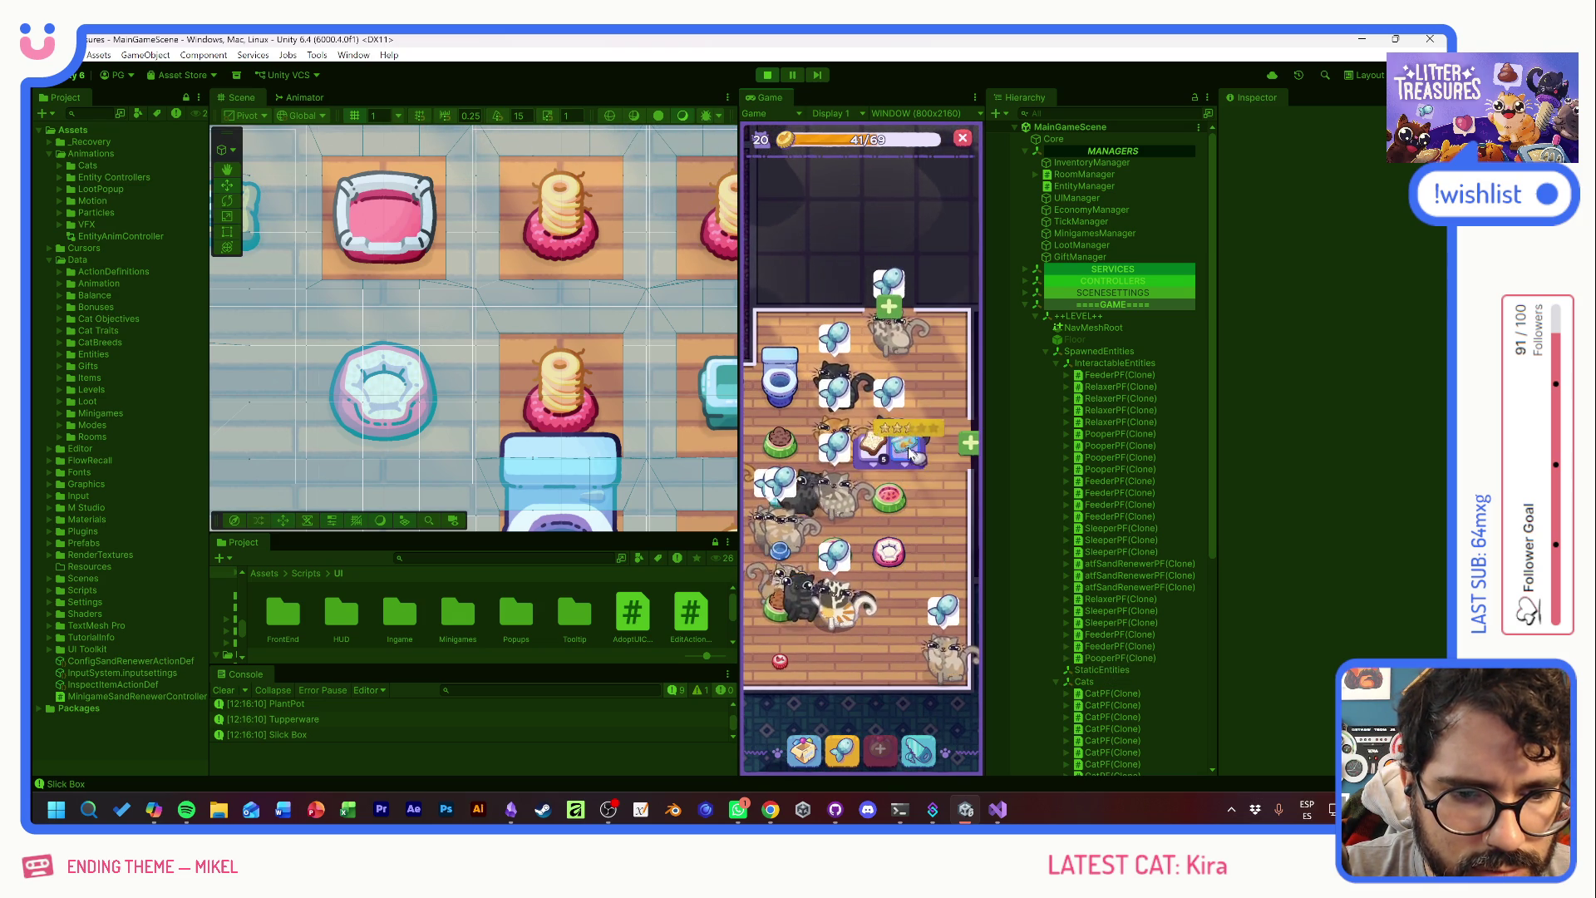
{"action": "left_click", "coordinate": [792, 558]}
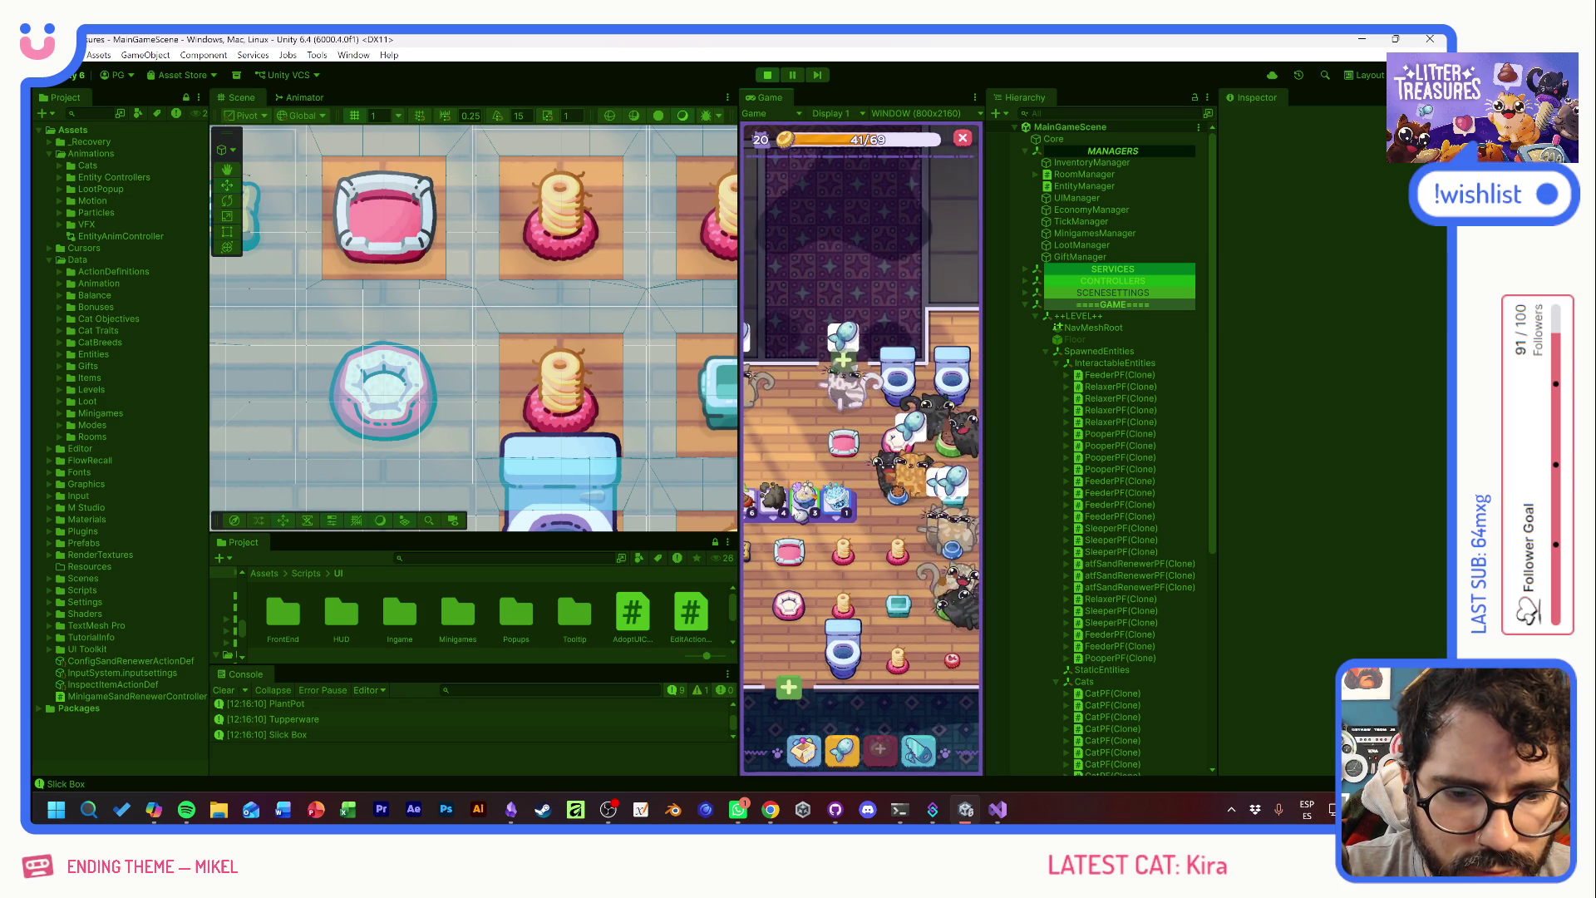
{"action": "left_click", "coordinate": [844, 713]}
{"action": "left_click", "coordinate": [877, 568]}
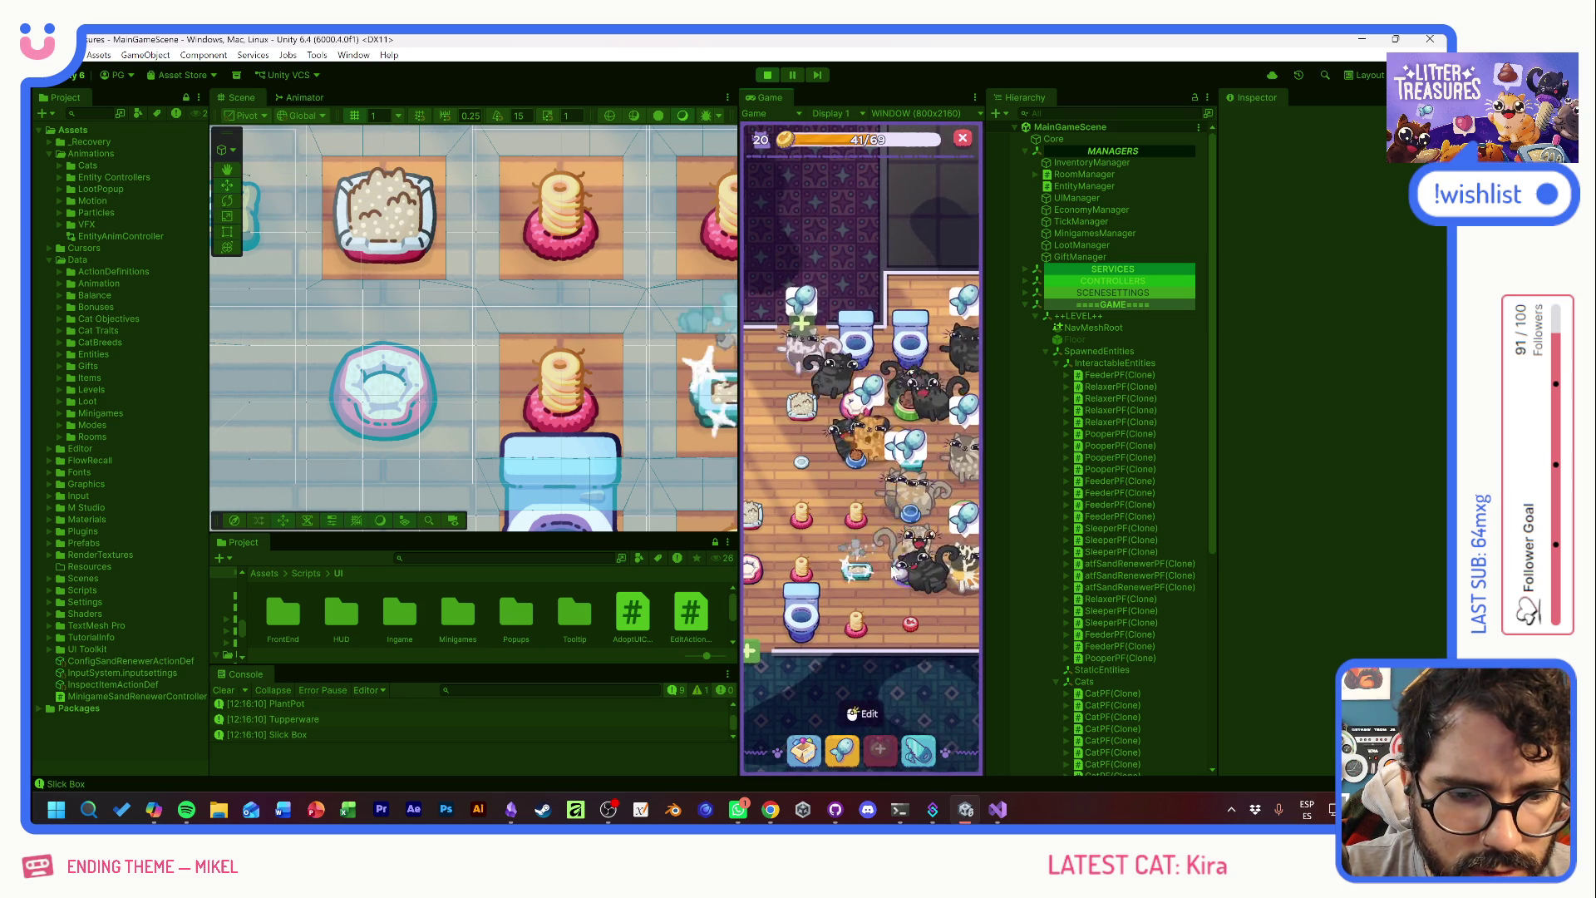
{"action": "left_click", "coordinate": [839, 519]}
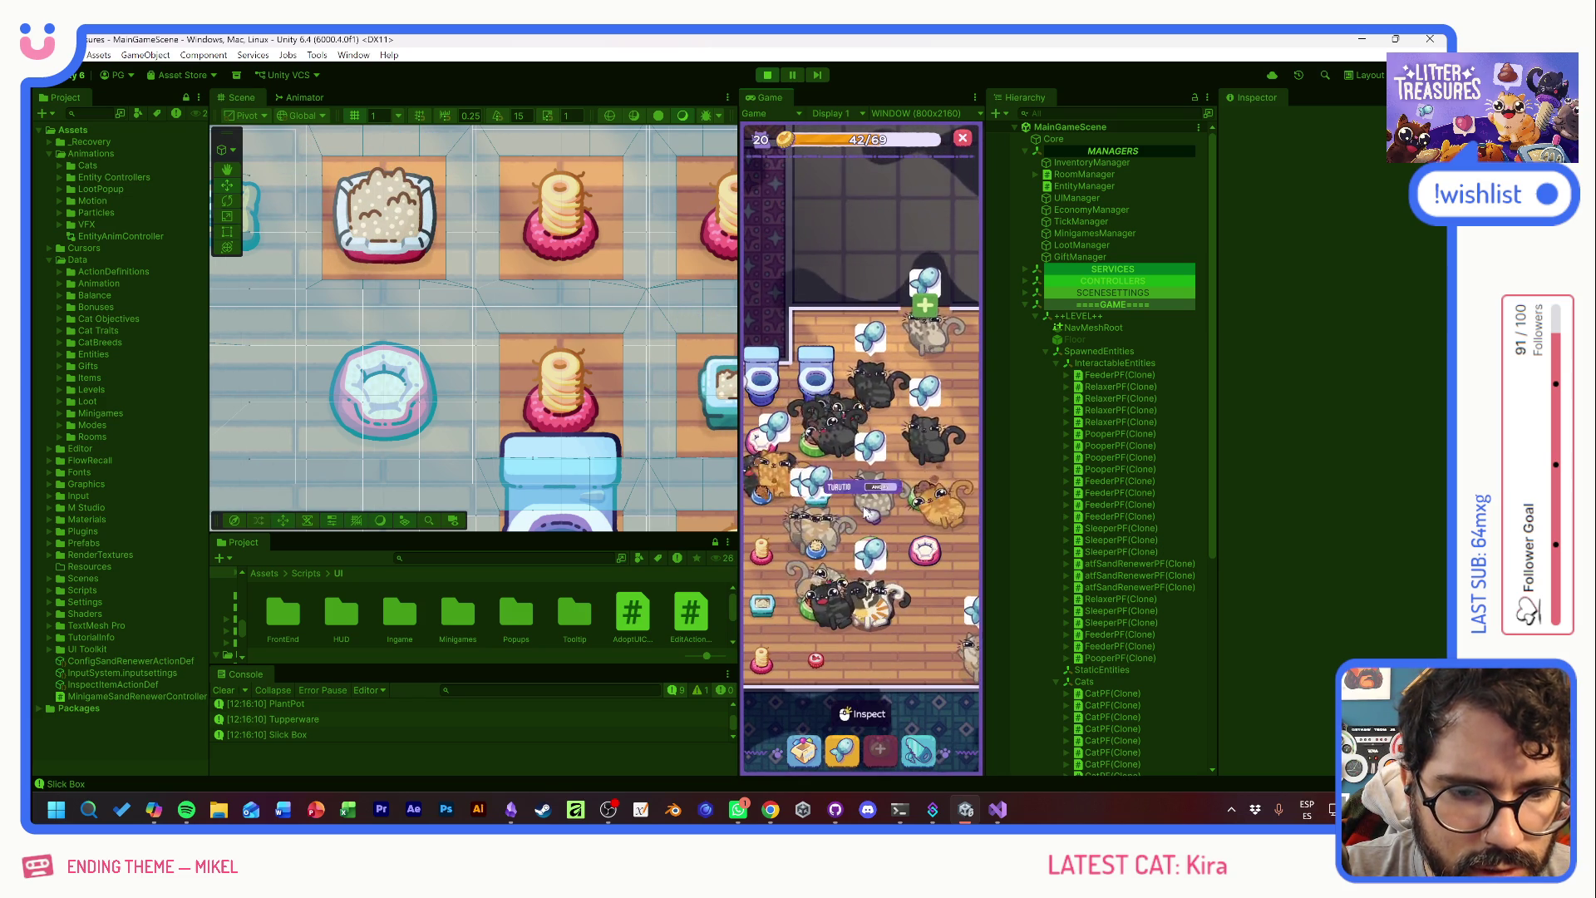
- Take the bowl from the inventory and put it down on the room floor
{"action": "left_click", "coordinate": [801, 748]}
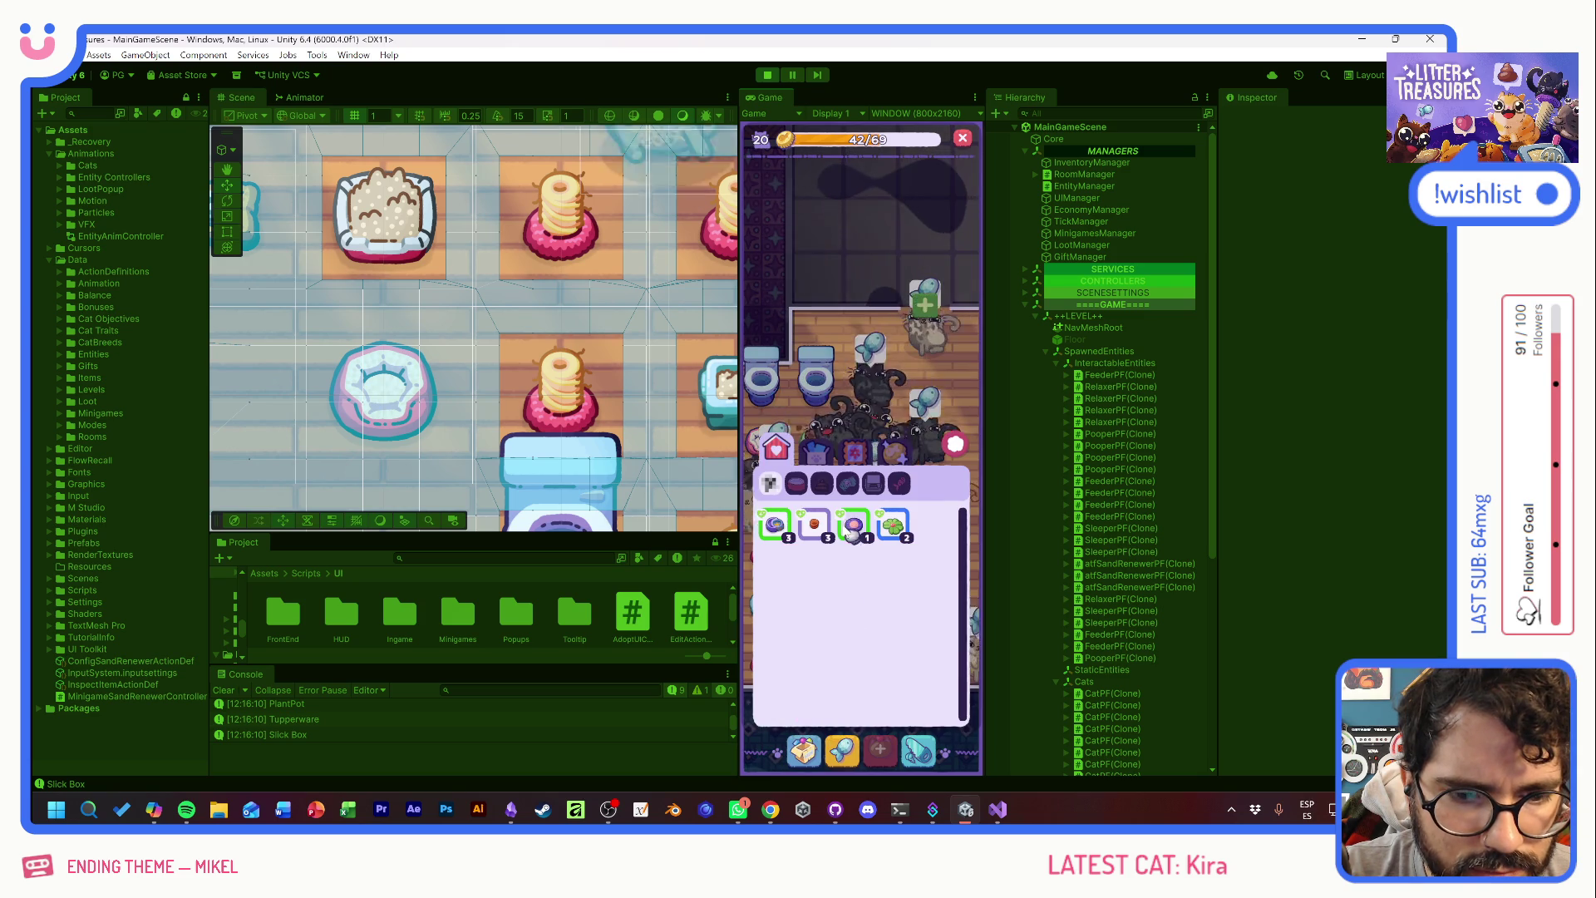
{"action": "left_click", "coordinate": [786, 533]}
{"action": "left_click", "coordinate": [856, 384]}
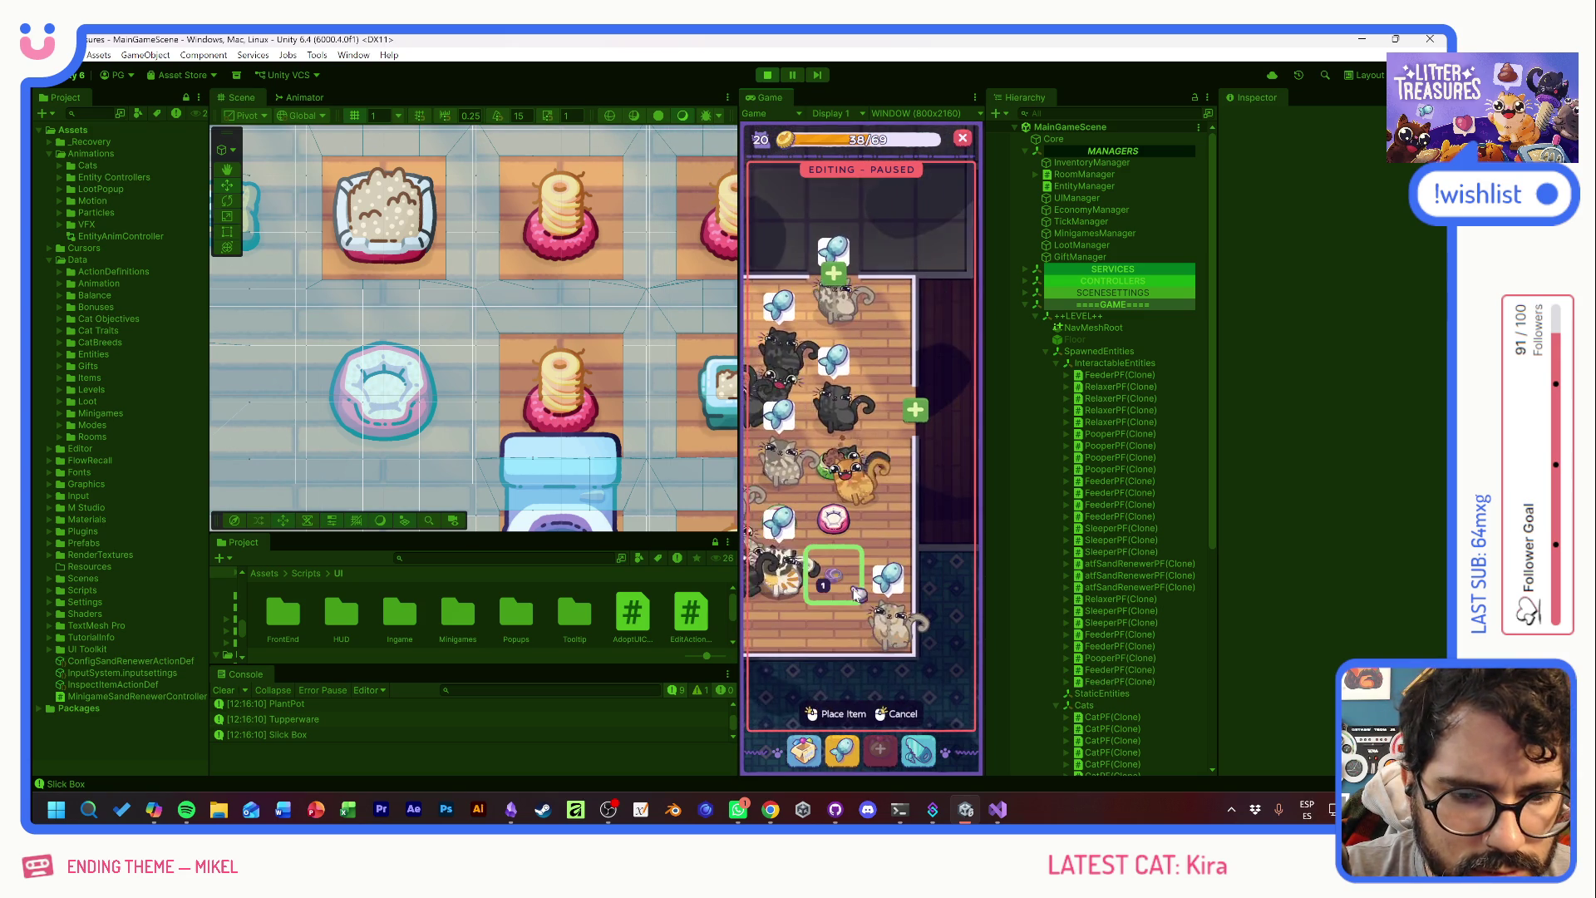
{"action": "left_click", "coordinate": [861, 597]}
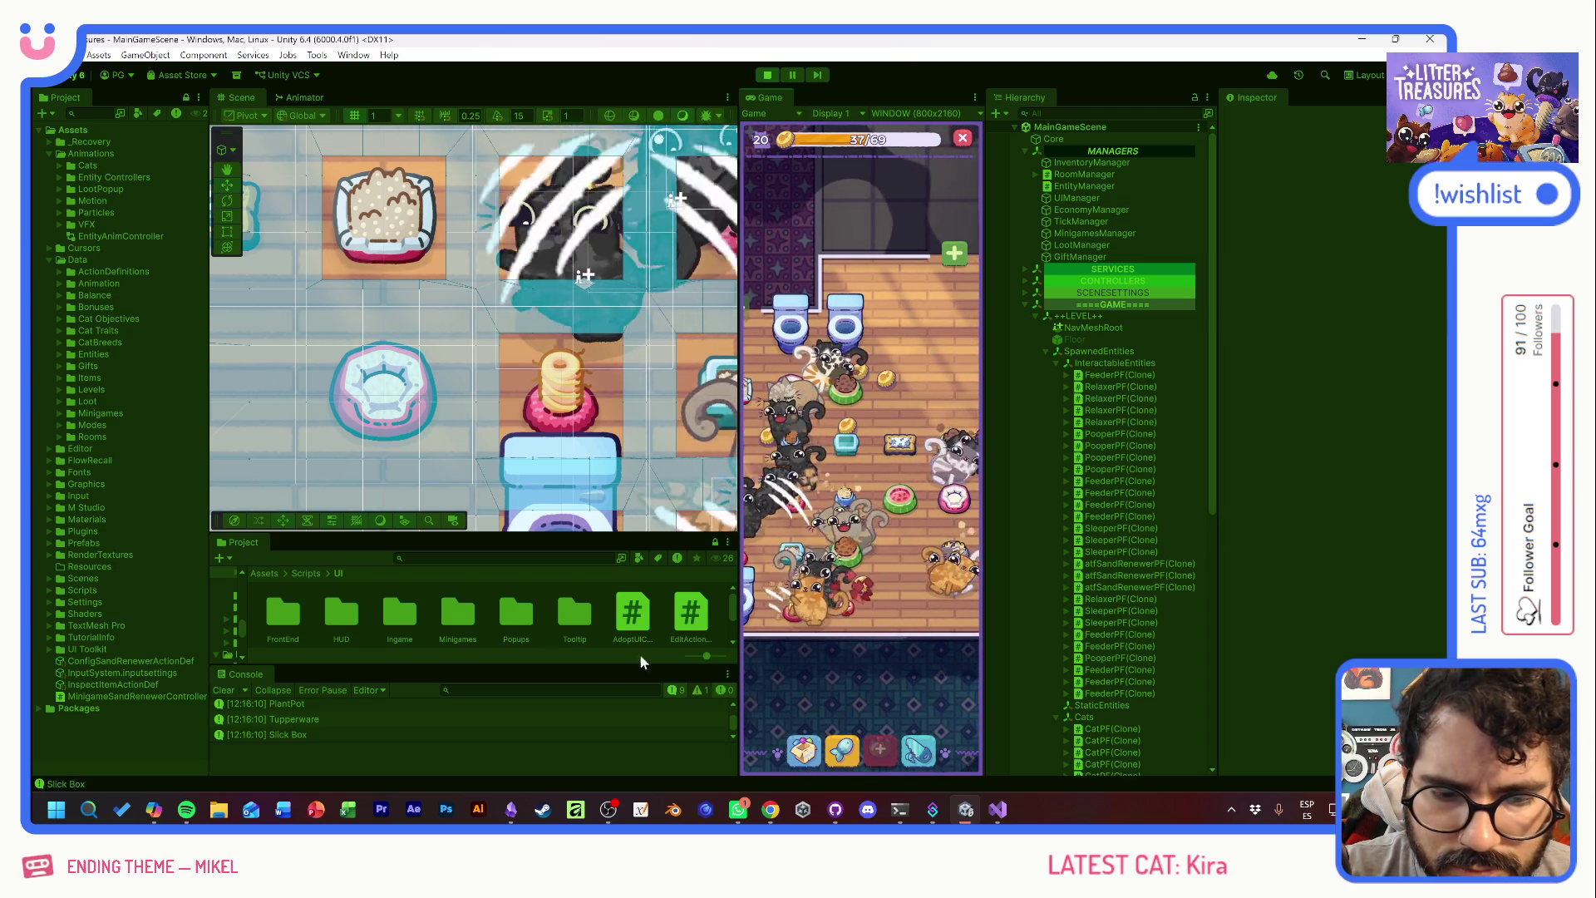
- Enlarge the Console, pan the room, dismiss the Unlock Hallway popup and pick the black cat
{"action": "left_click_drag", "start_coordinate": [698, 664], "coordinate": [699, 624]}
{"action": "scroll", "coordinate": [401, 696], "scroll_direction": "up", "scroll_amount": 2}
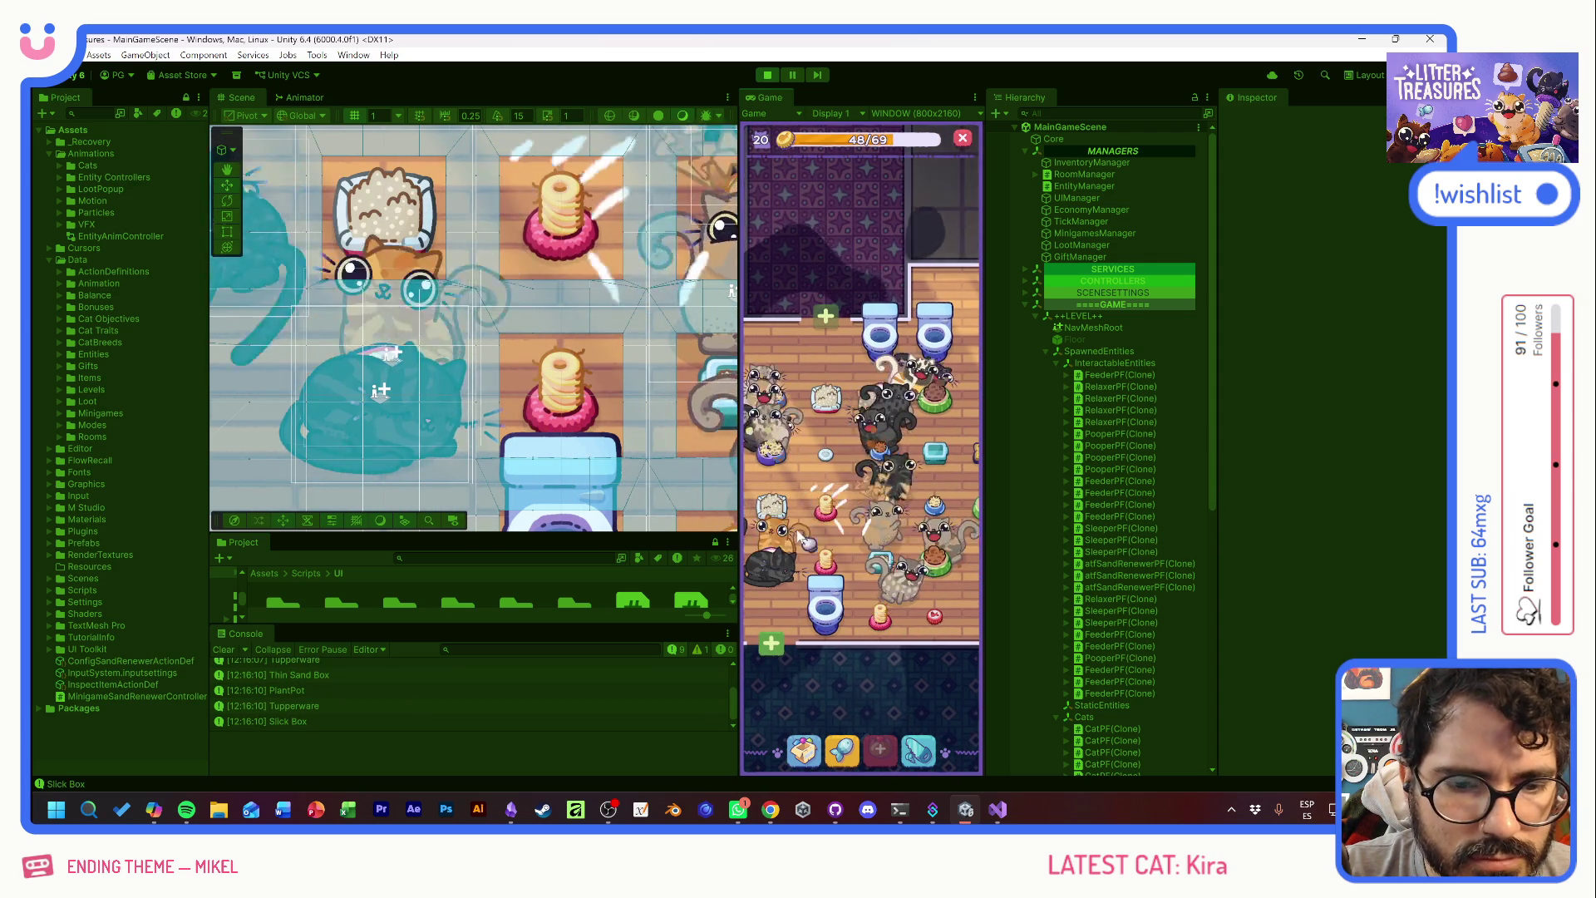
{"action": "left_click_drag", "start_coordinate": [805, 542], "coordinate": [941, 533]}
{"action": "left_click", "coordinate": [921, 562]}
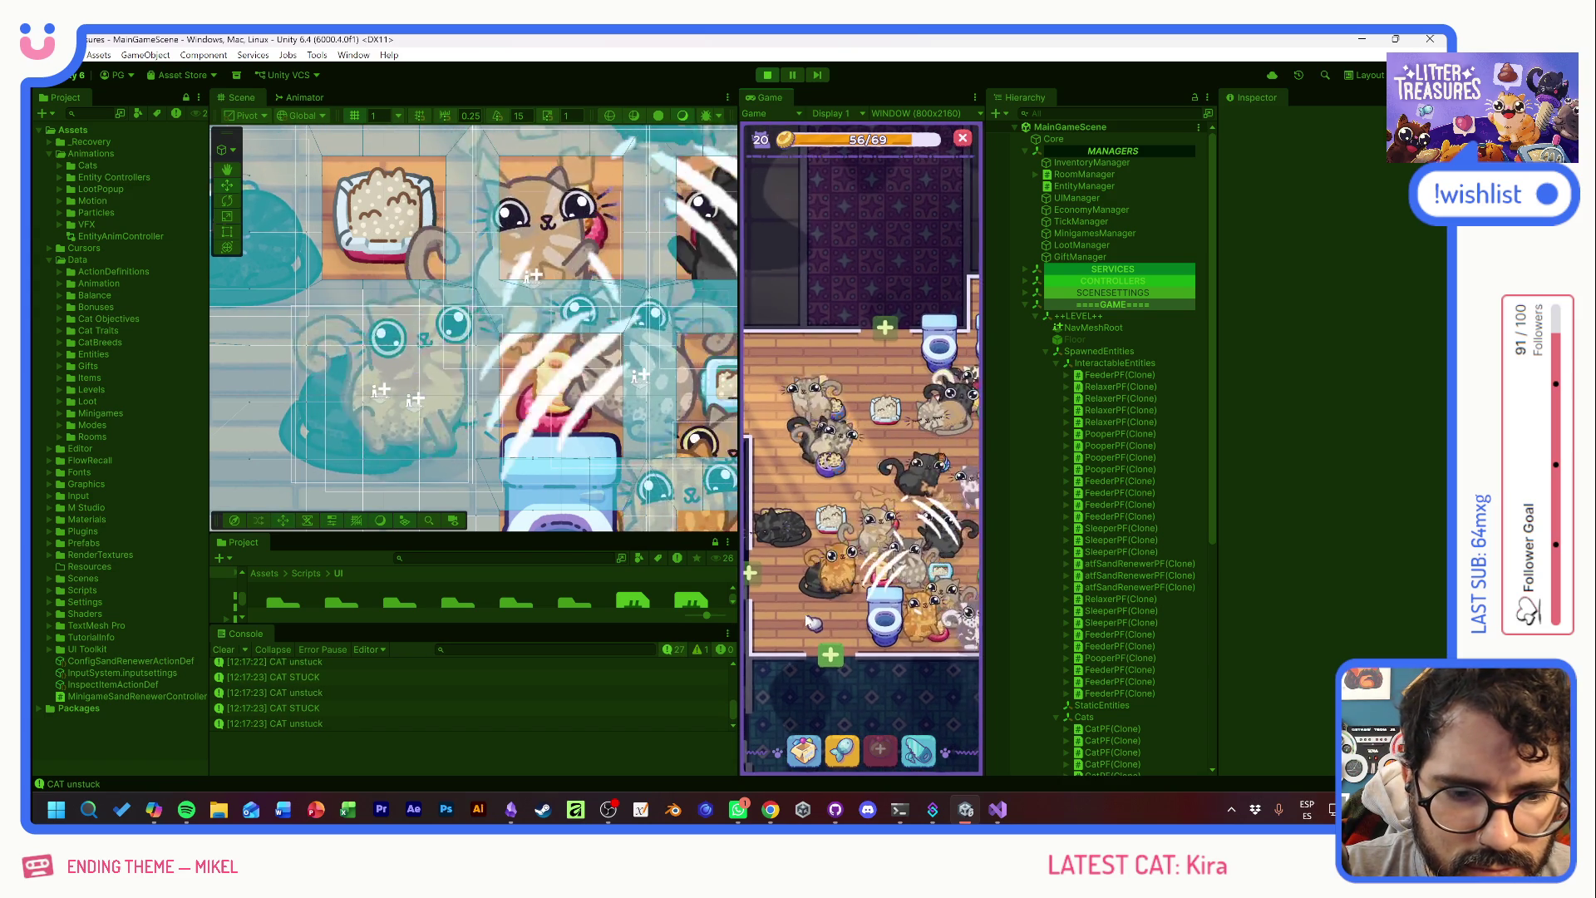
- Select a litterbox and scoop its treasure, guiding the diamond through the sand
{"action": "left_click", "coordinate": [913, 641]}
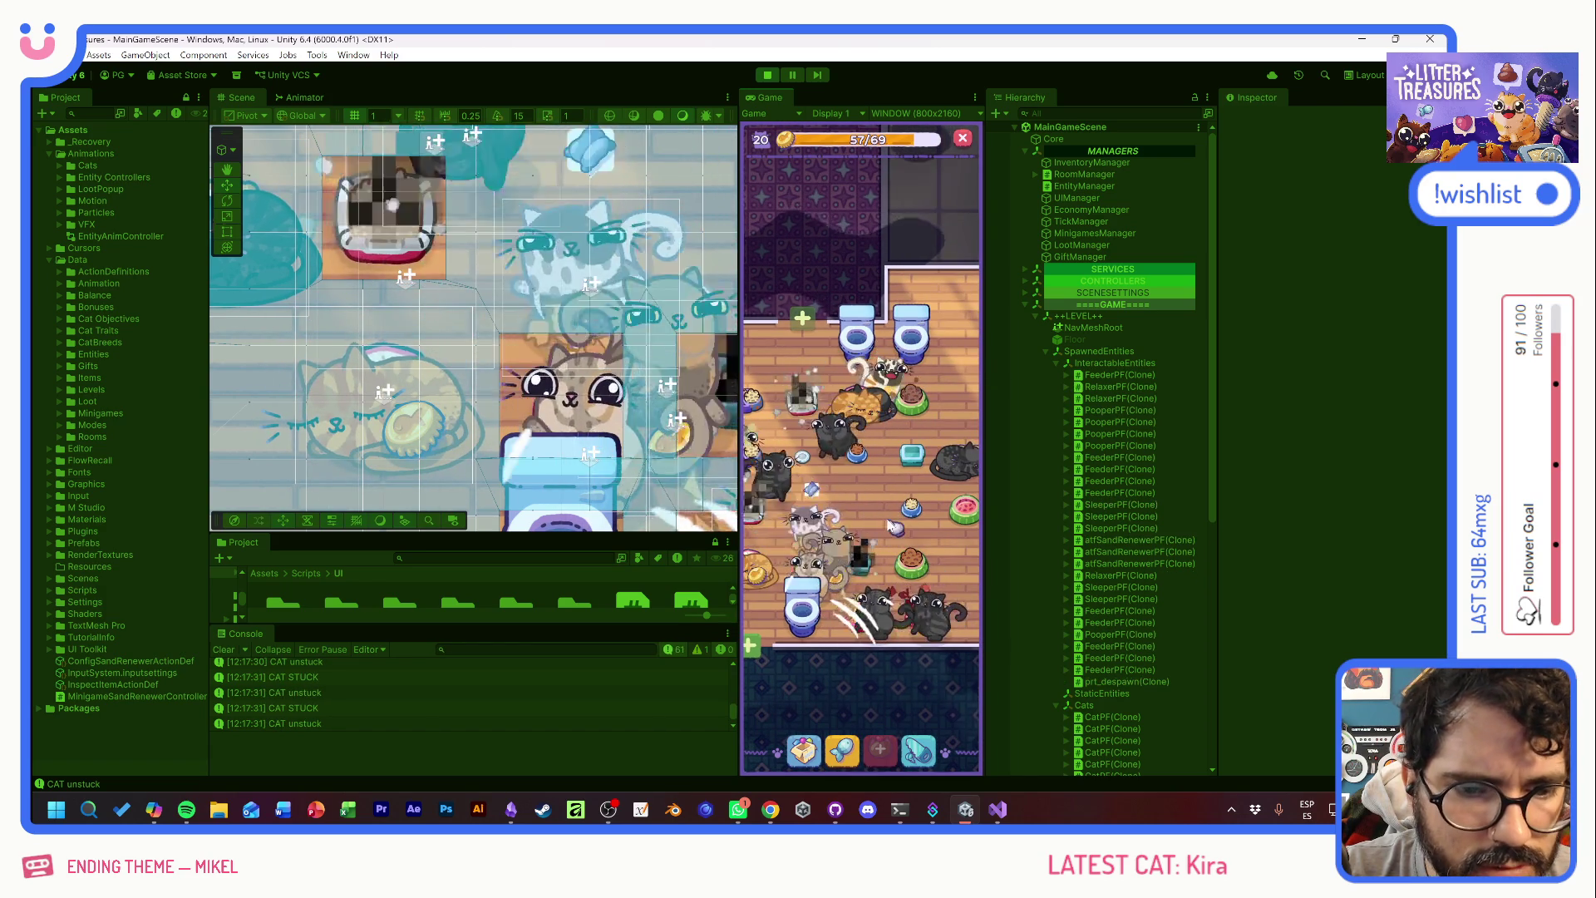
{"action": "left_click_drag", "start_coordinate": [869, 506], "coordinate": [954, 517]}
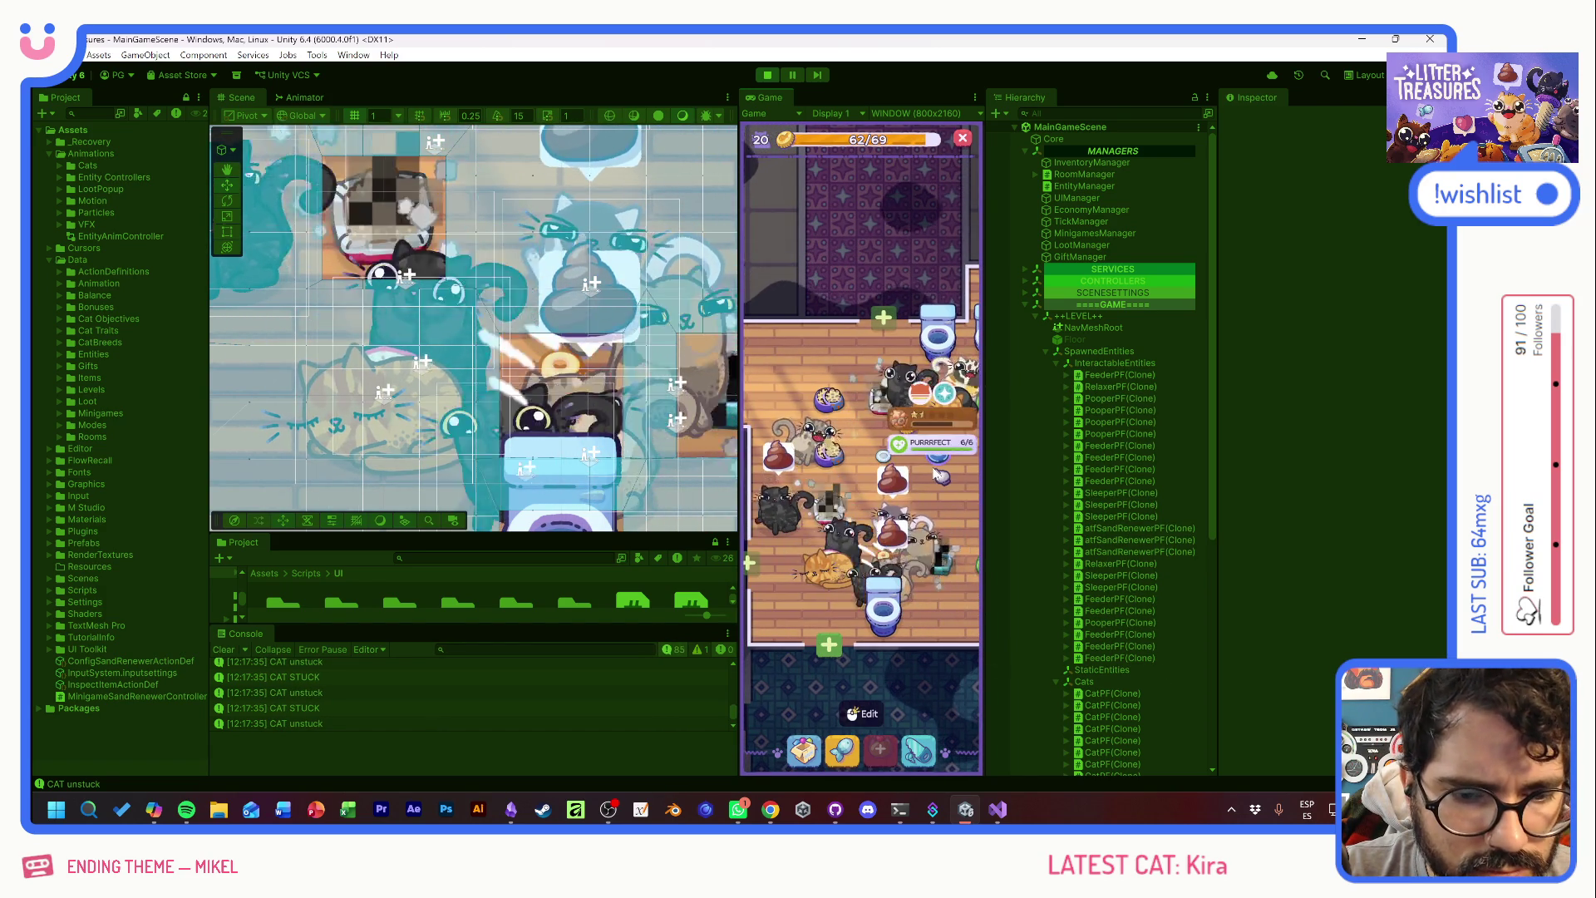
{"action": "left_click_drag", "start_coordinate": [942, 629], "coordinate": [861, 611]}
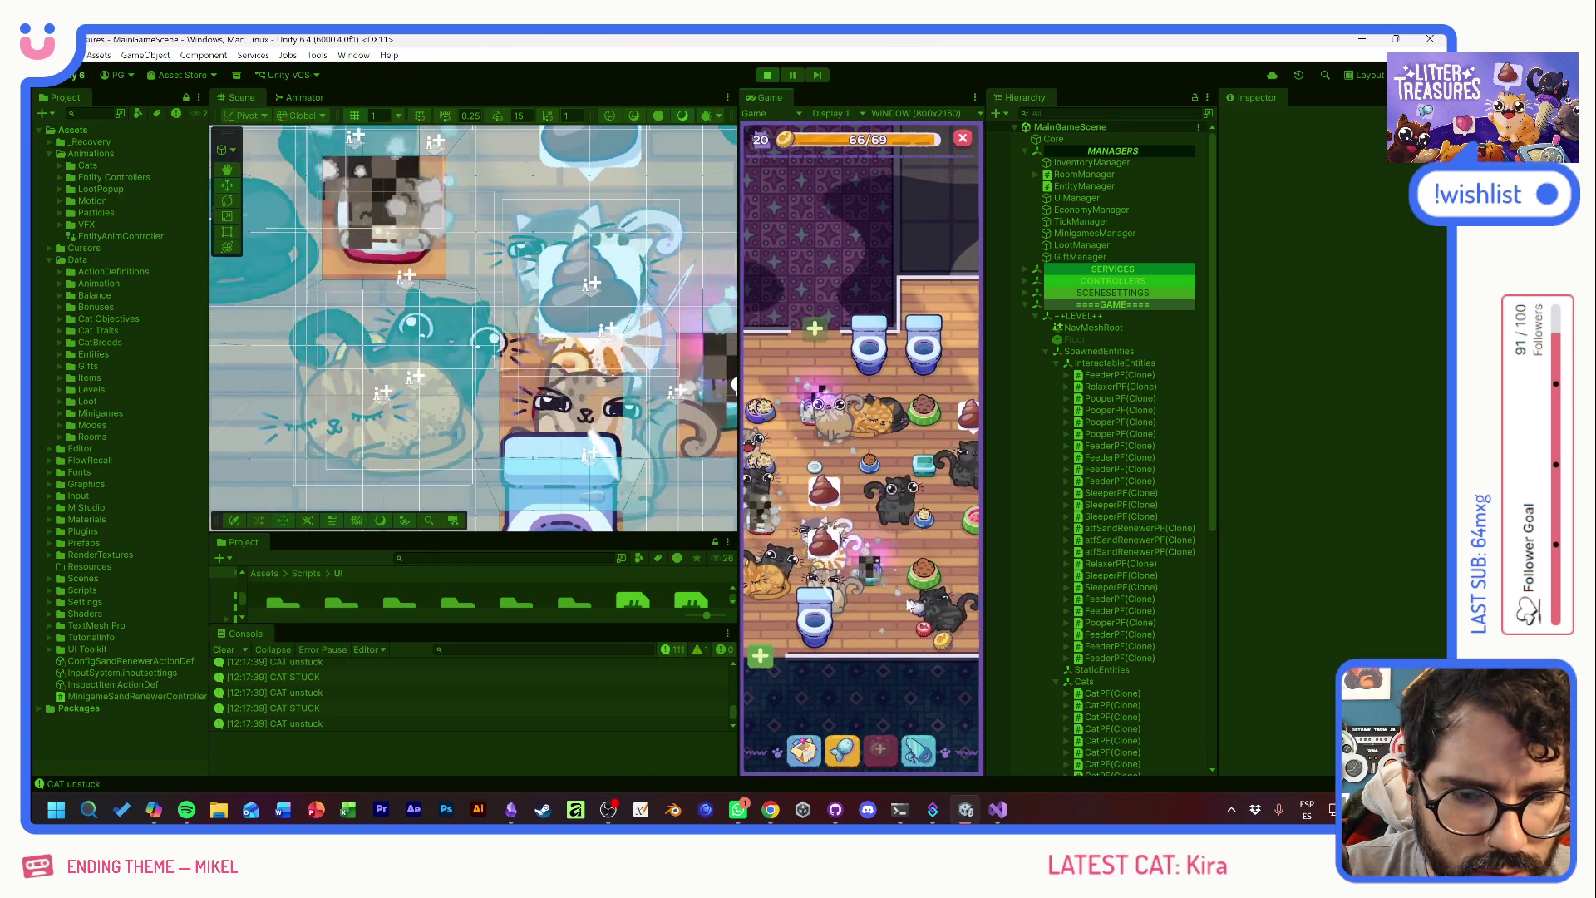
{"action": "mouse_move", "coordinate": [875, 572]}
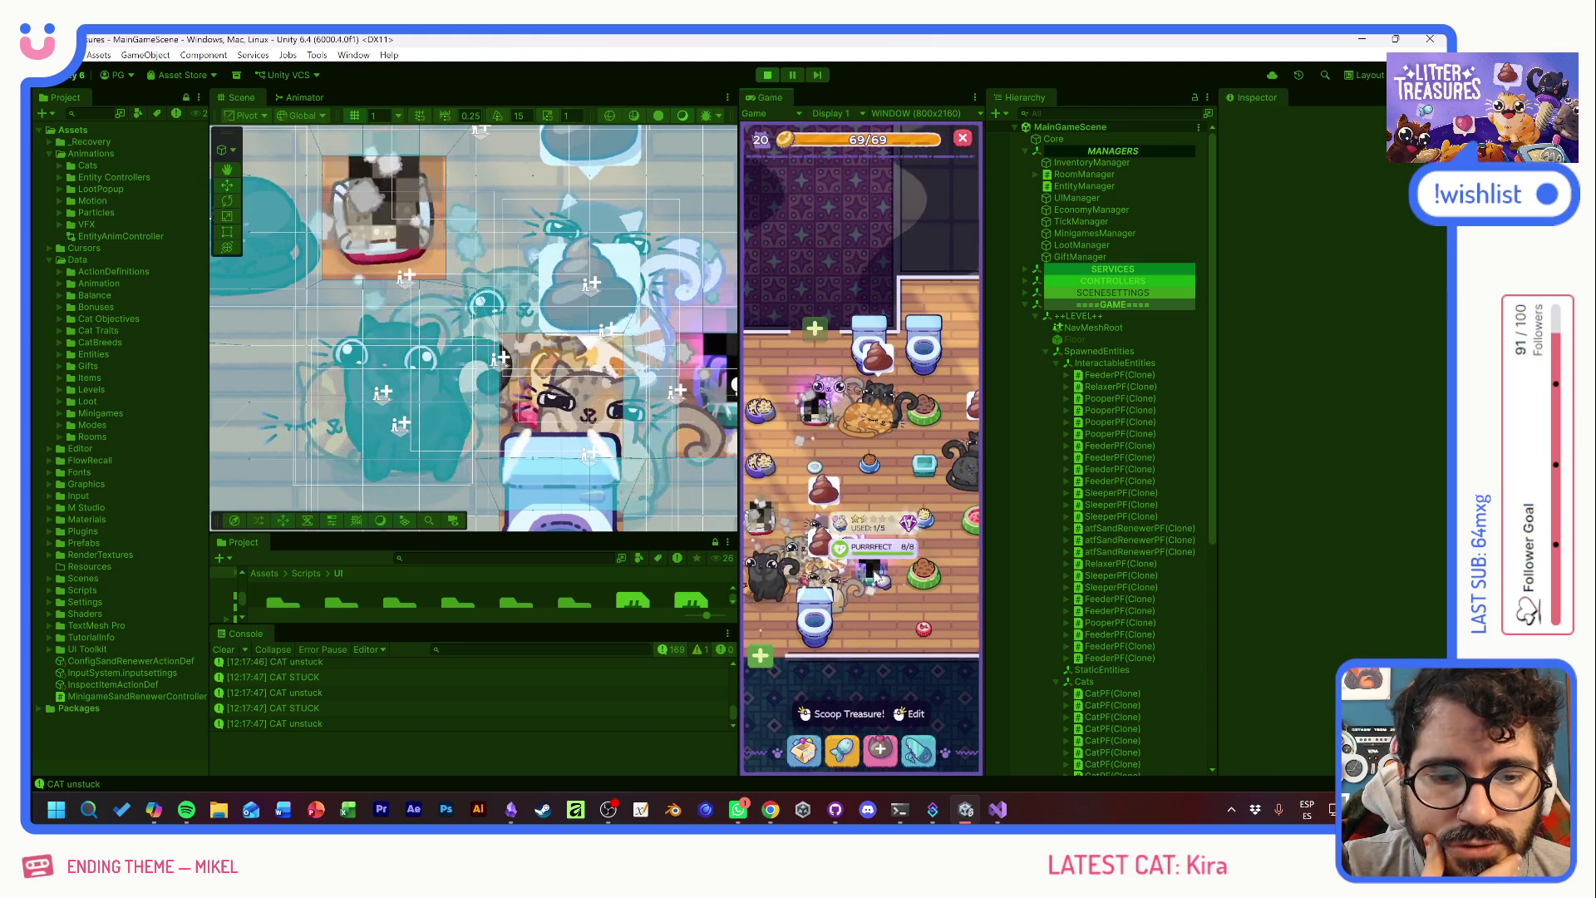
{"action": "left_click", "coordinate": [816, 619]}
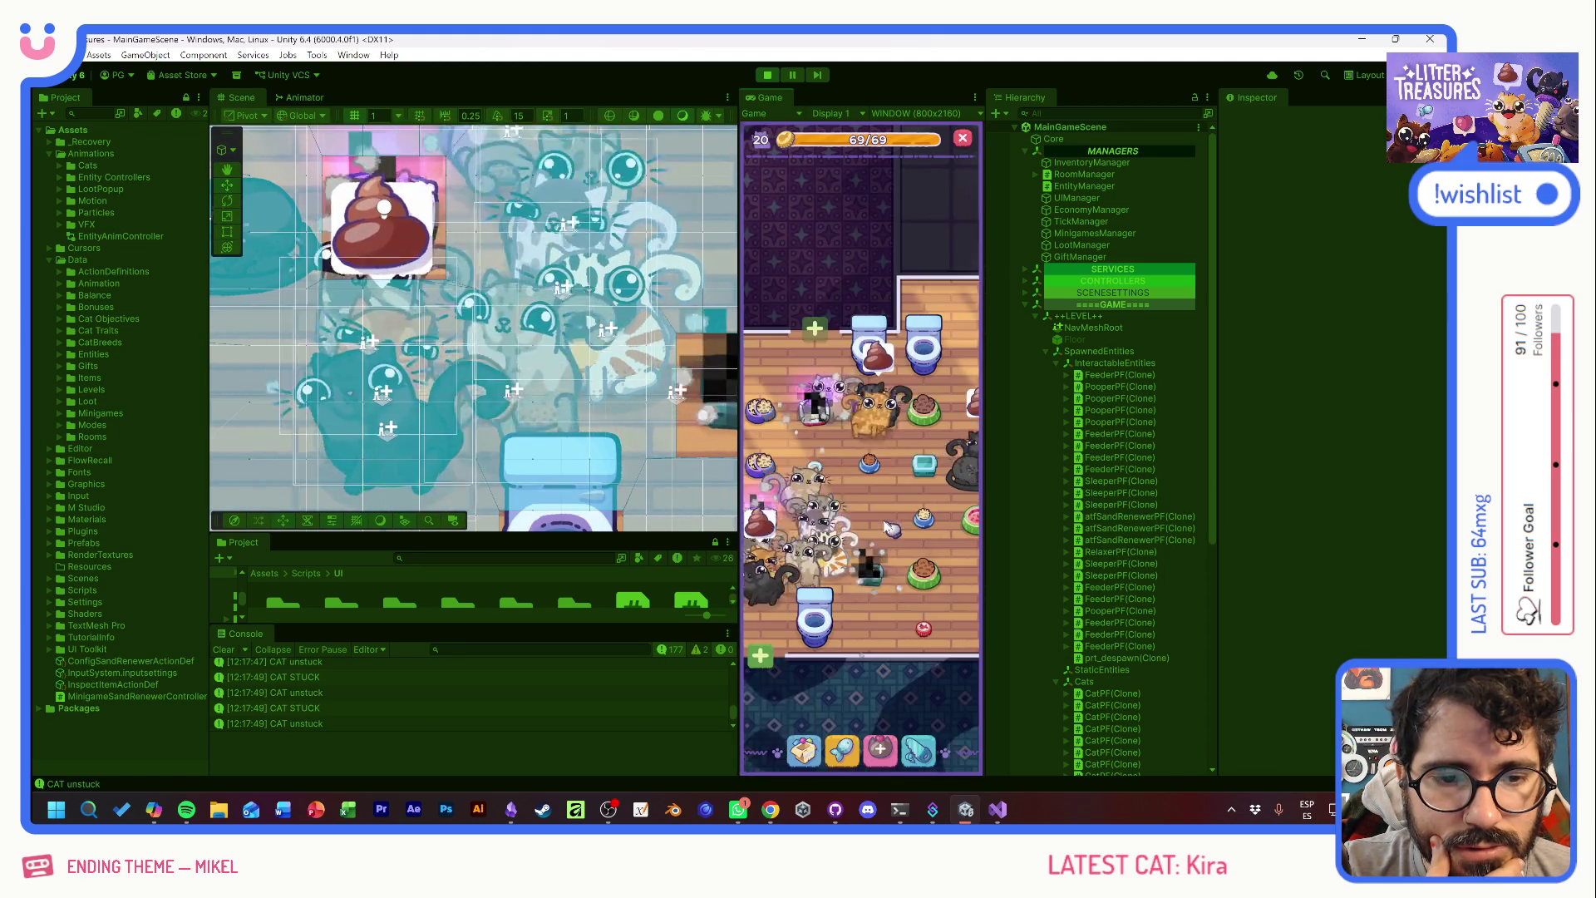
{"action": "mouse_move", "coordinate": [819, 358]}
{"action": "left_mouse_down"}
{"action": "mouse_move", "coordinate": [791, 478]}
{"action": "mouse_move", "coordinate": [843, 504]}
{"action": "left_mouse_up"}
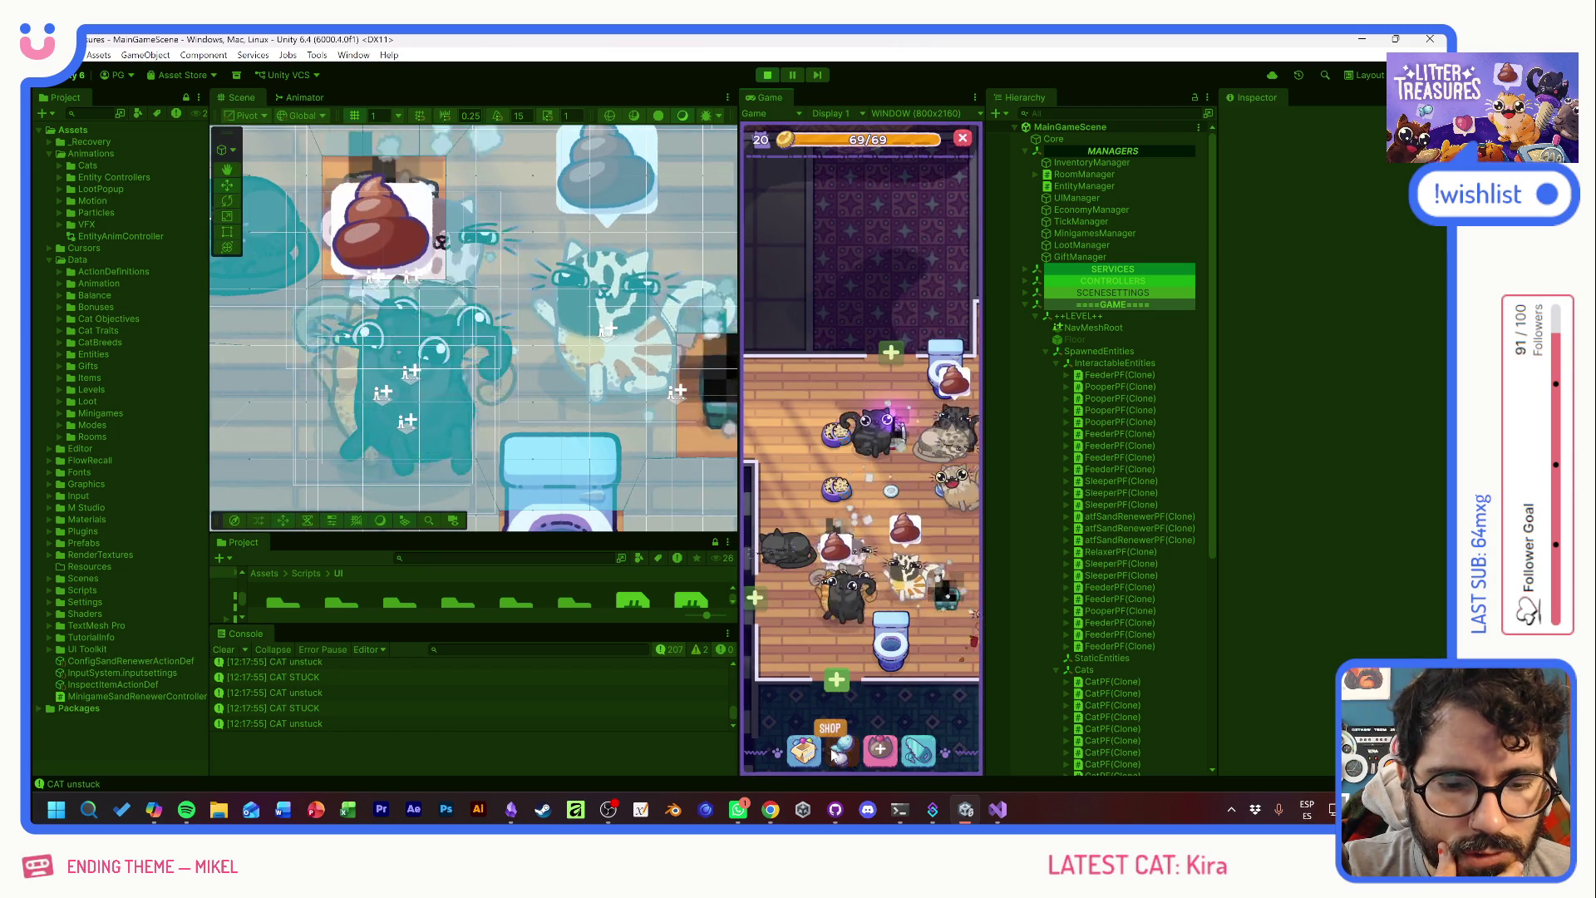
- Open and close the Supply Shop, then bring up the debug cheat panel with F1
{"action": "left_click", "coordinate": [840, 678]}
{"action": "left_click", "coordinate": [956, 200]}
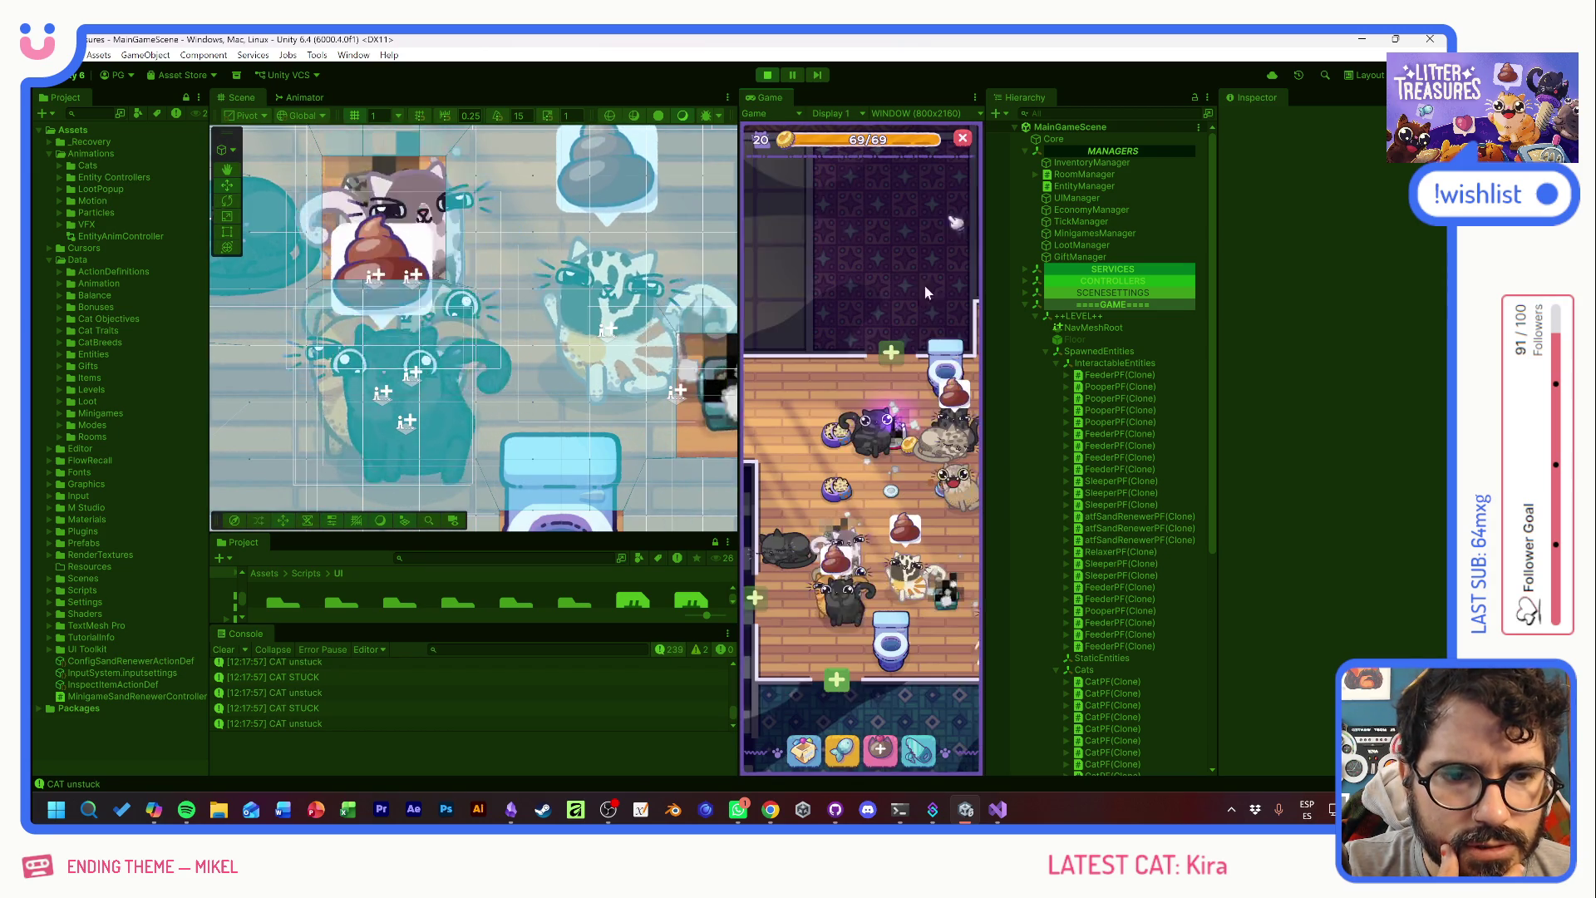
{"action": "key", "text": "F1"}
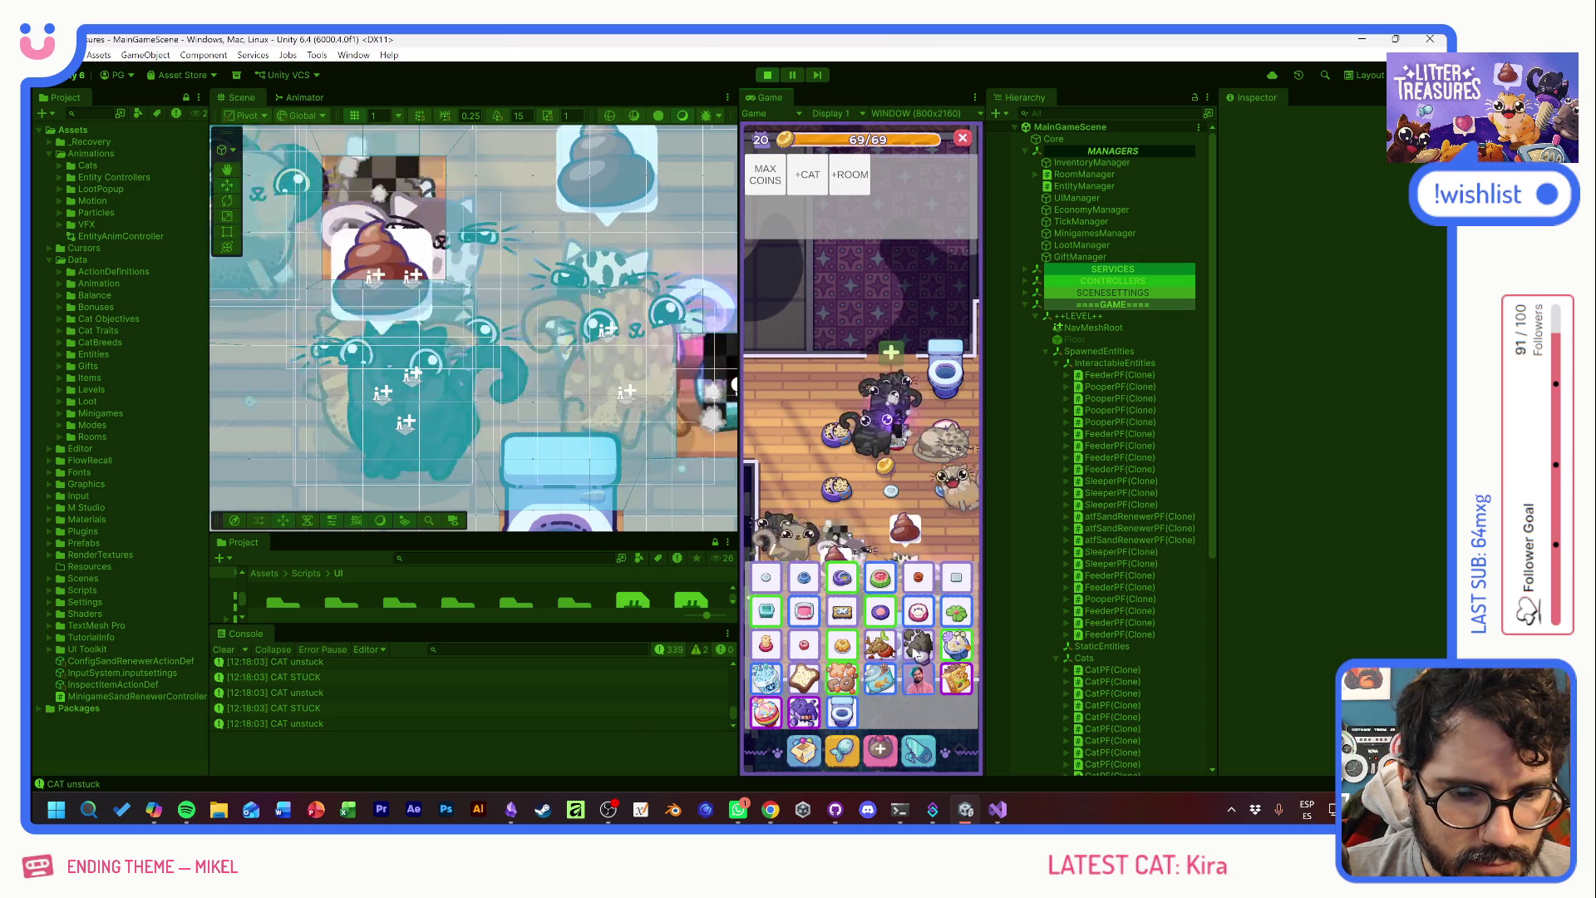
- Hide the debug panel, pan toward the toilets and inspect a couple of cats
{"action": "key", "text": "F1"}
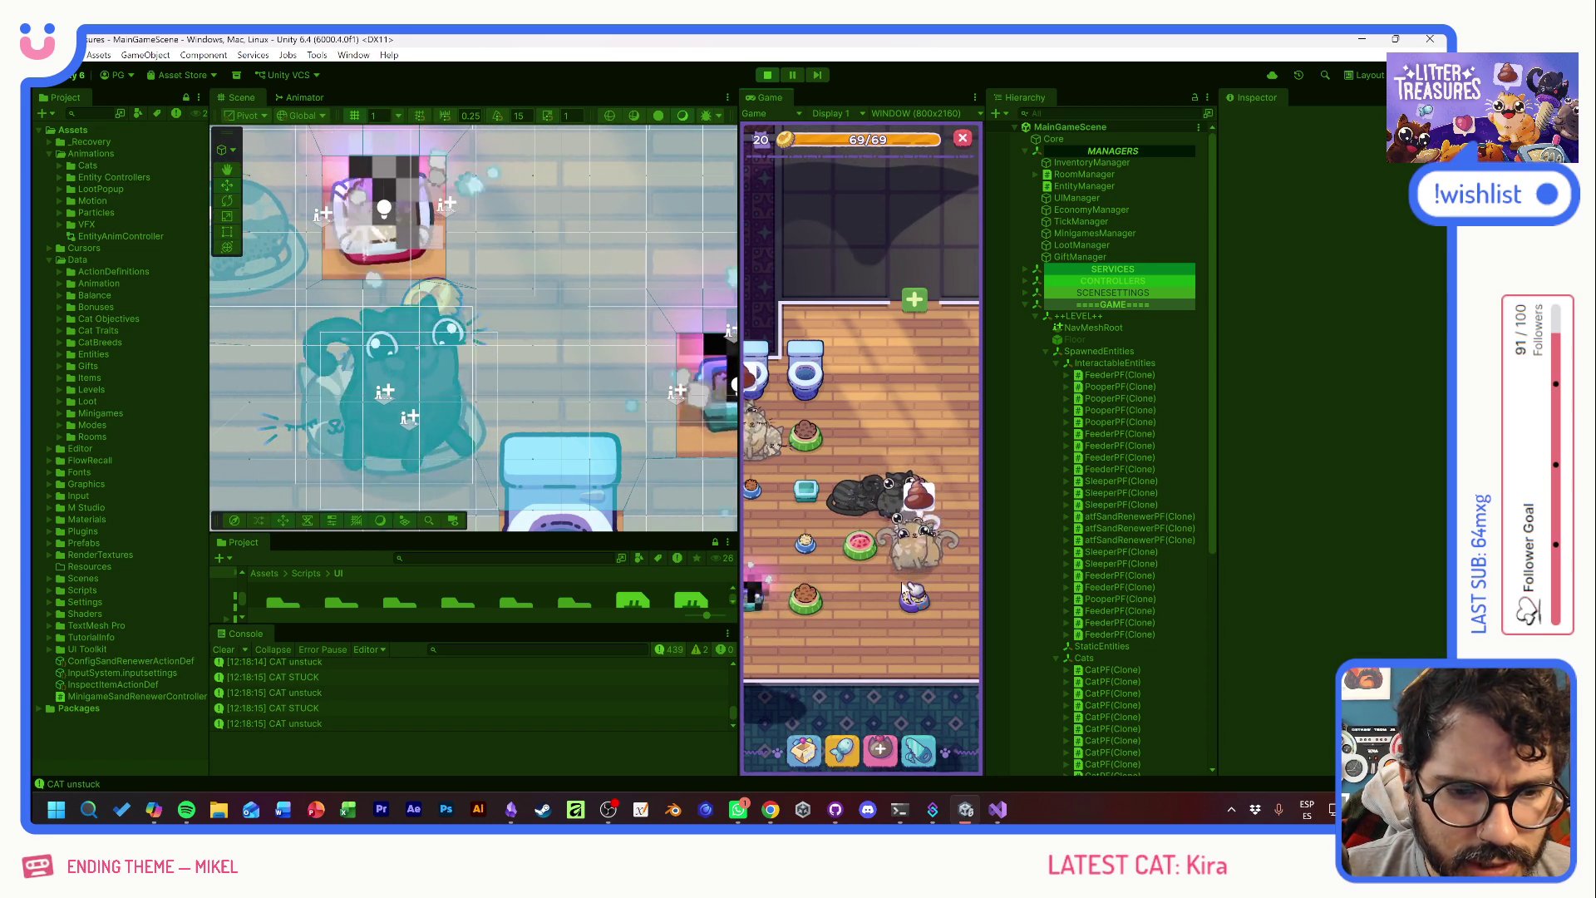
{"action": "left_click_drag", "start_coordinate": [850, 604], "coordinate": [803, 611]}
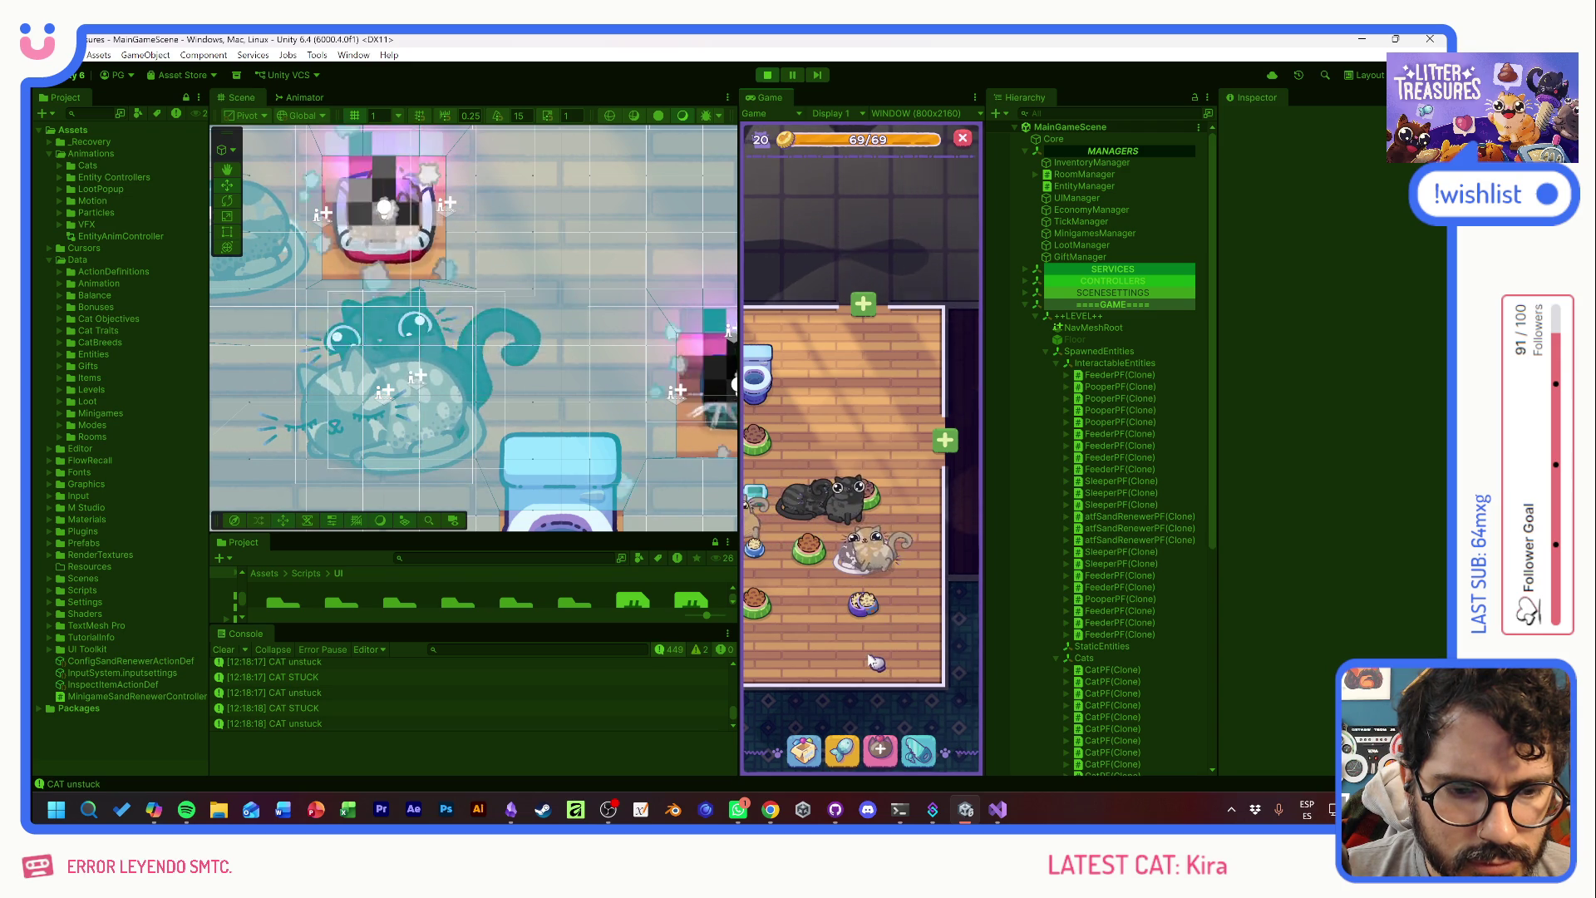
{"action": "left_click_drag", "start_coordinate": [804, 612], "coordinate": [886, 609]}
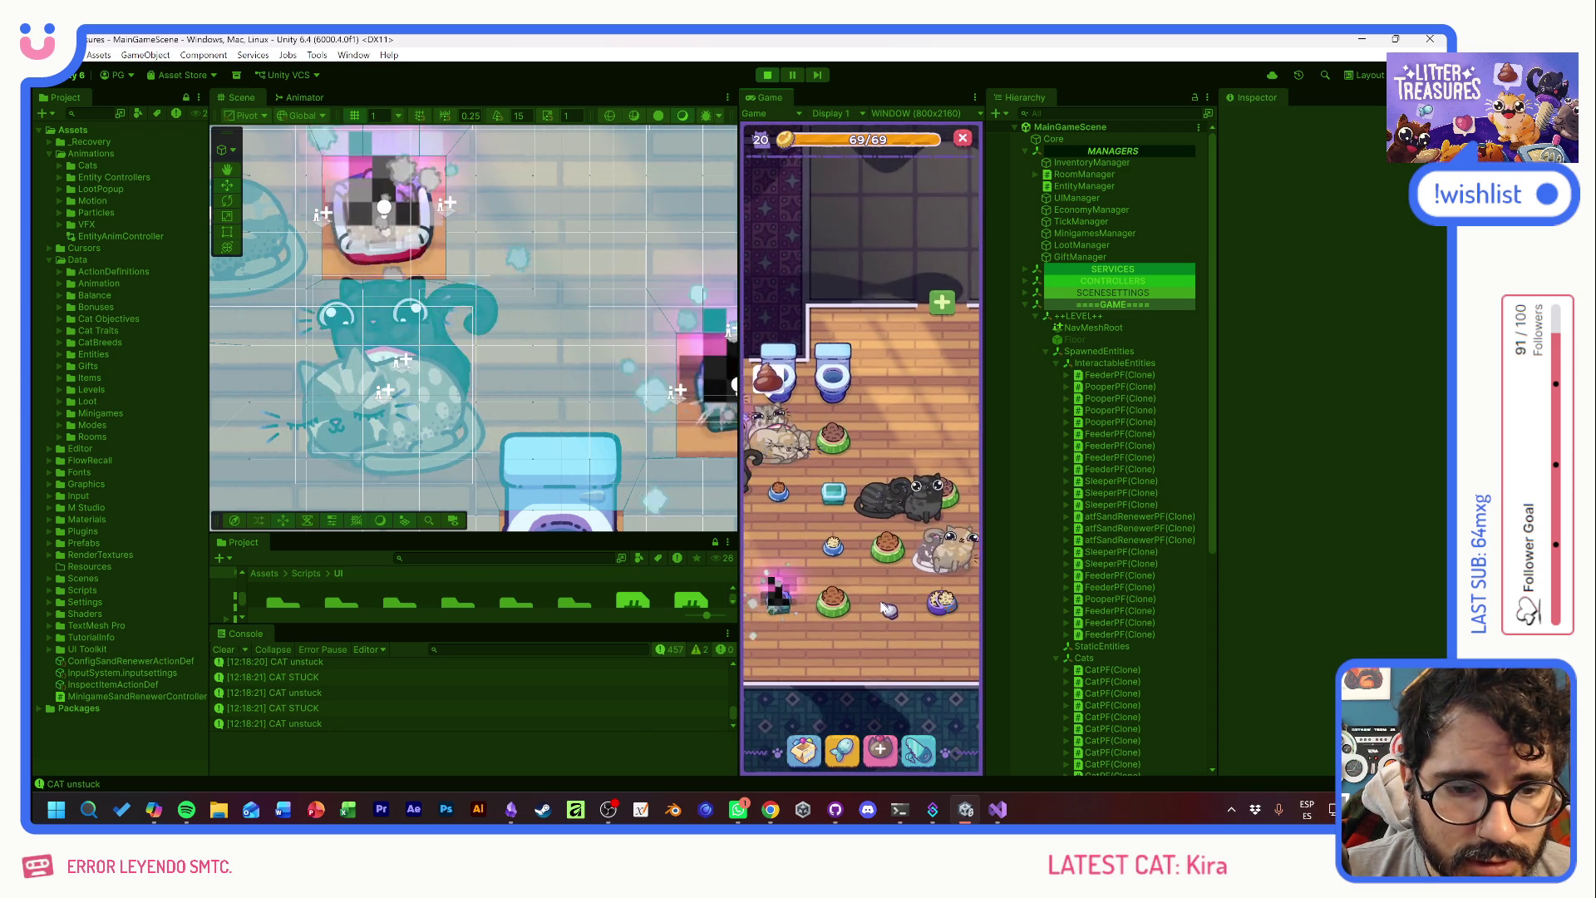
{"action": "left_click_drag", "start_coordinate": [778, 651], "coordinate": [912, 659]}
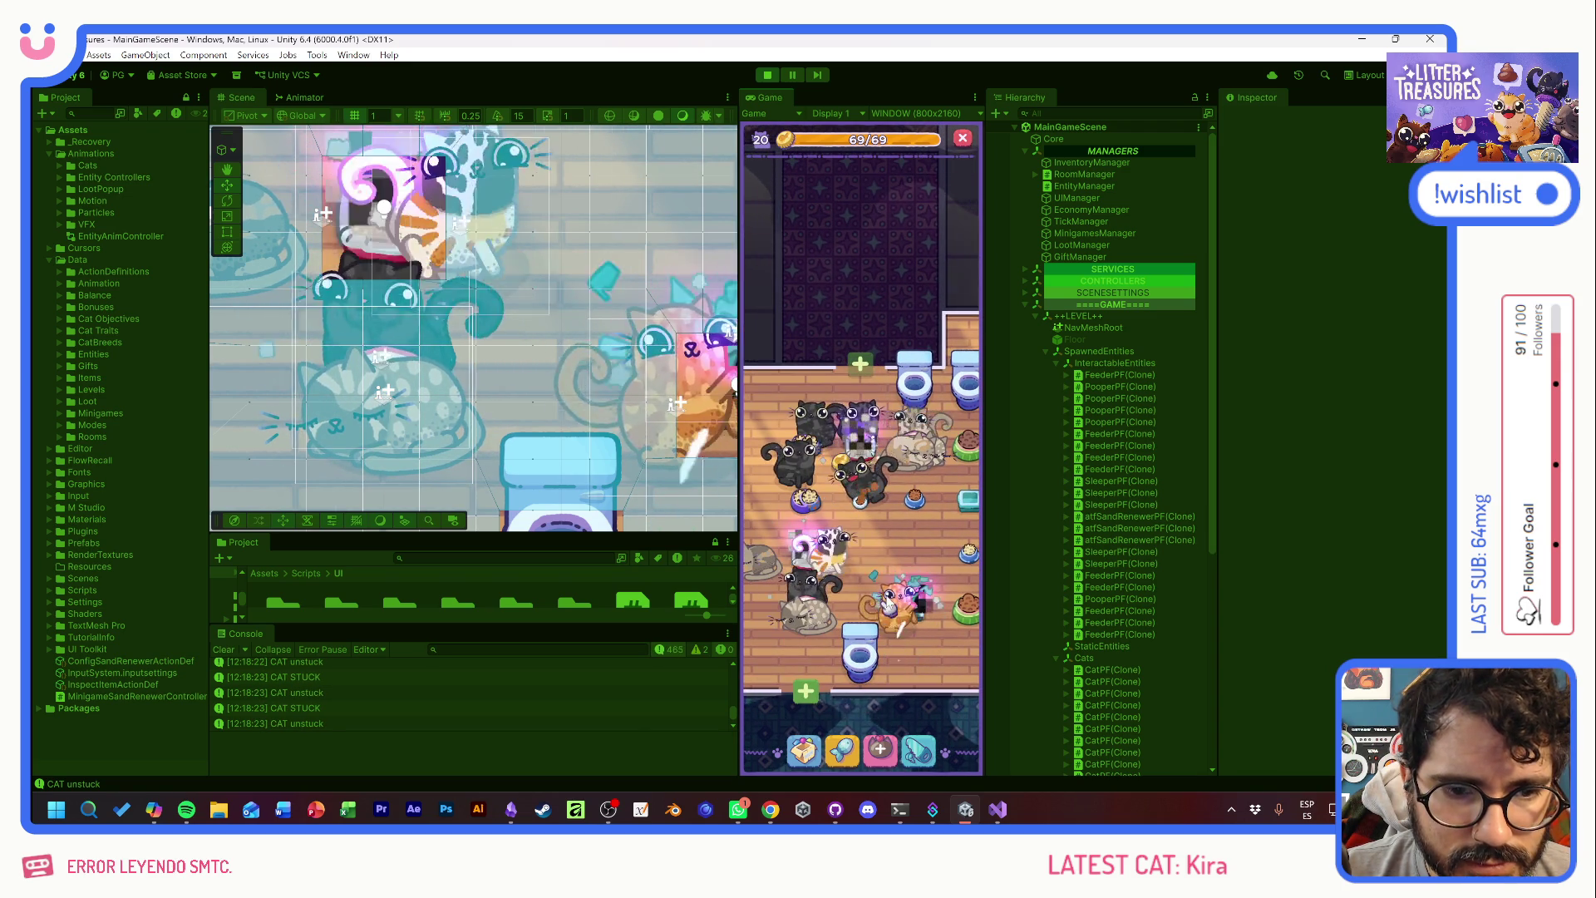
{"action": "left_click", "coordinate": [921, 456]}
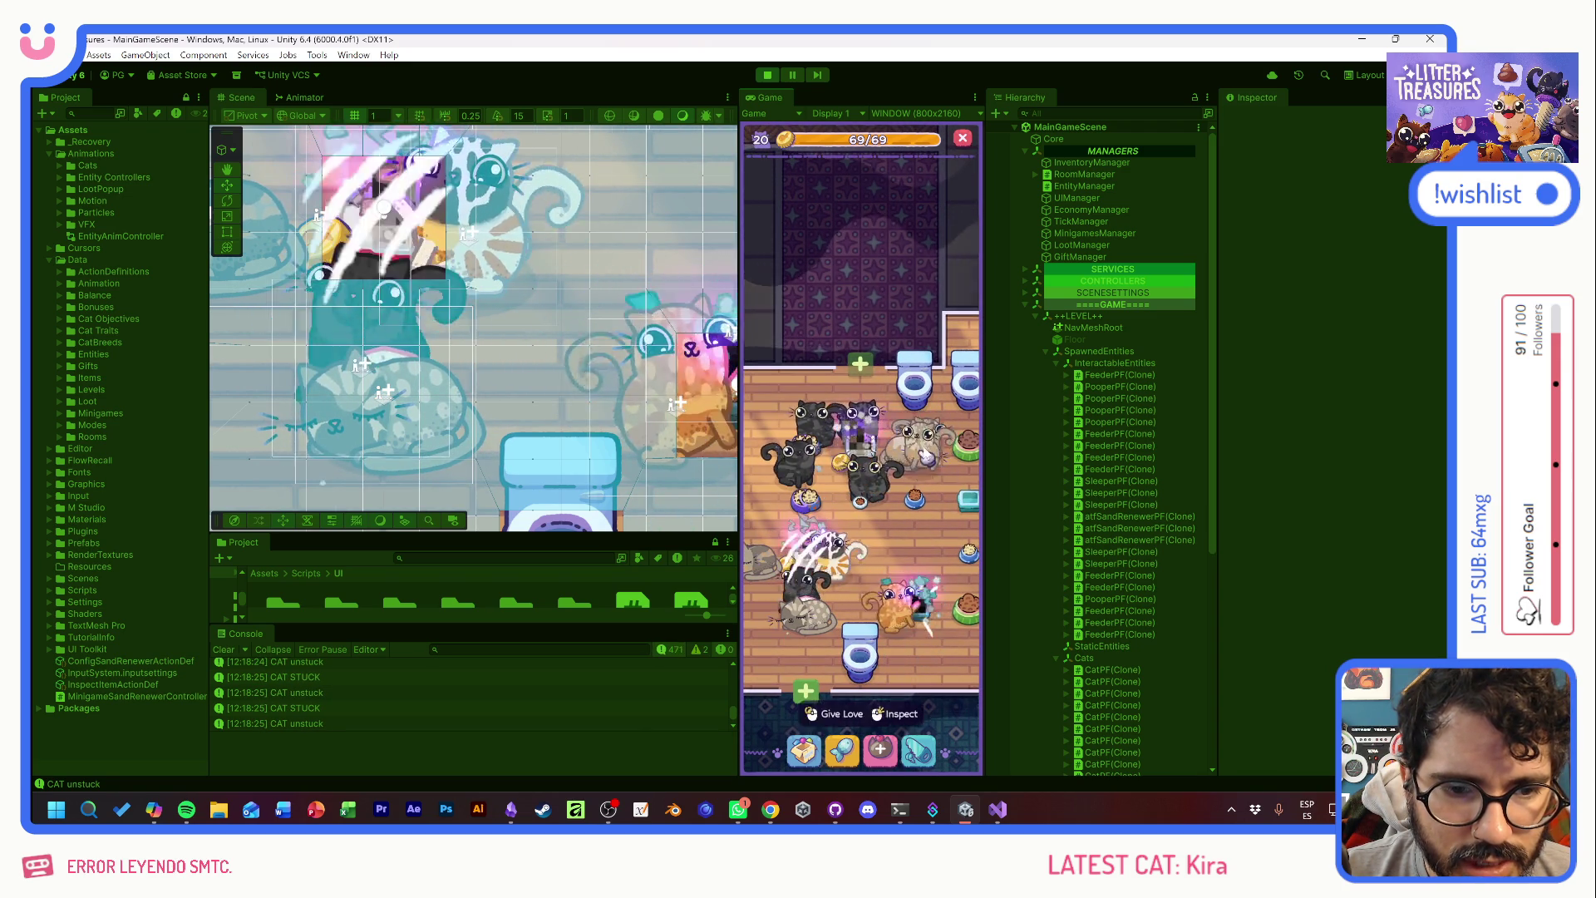
{"action": "left_click", "coordinate": [939, 490]}
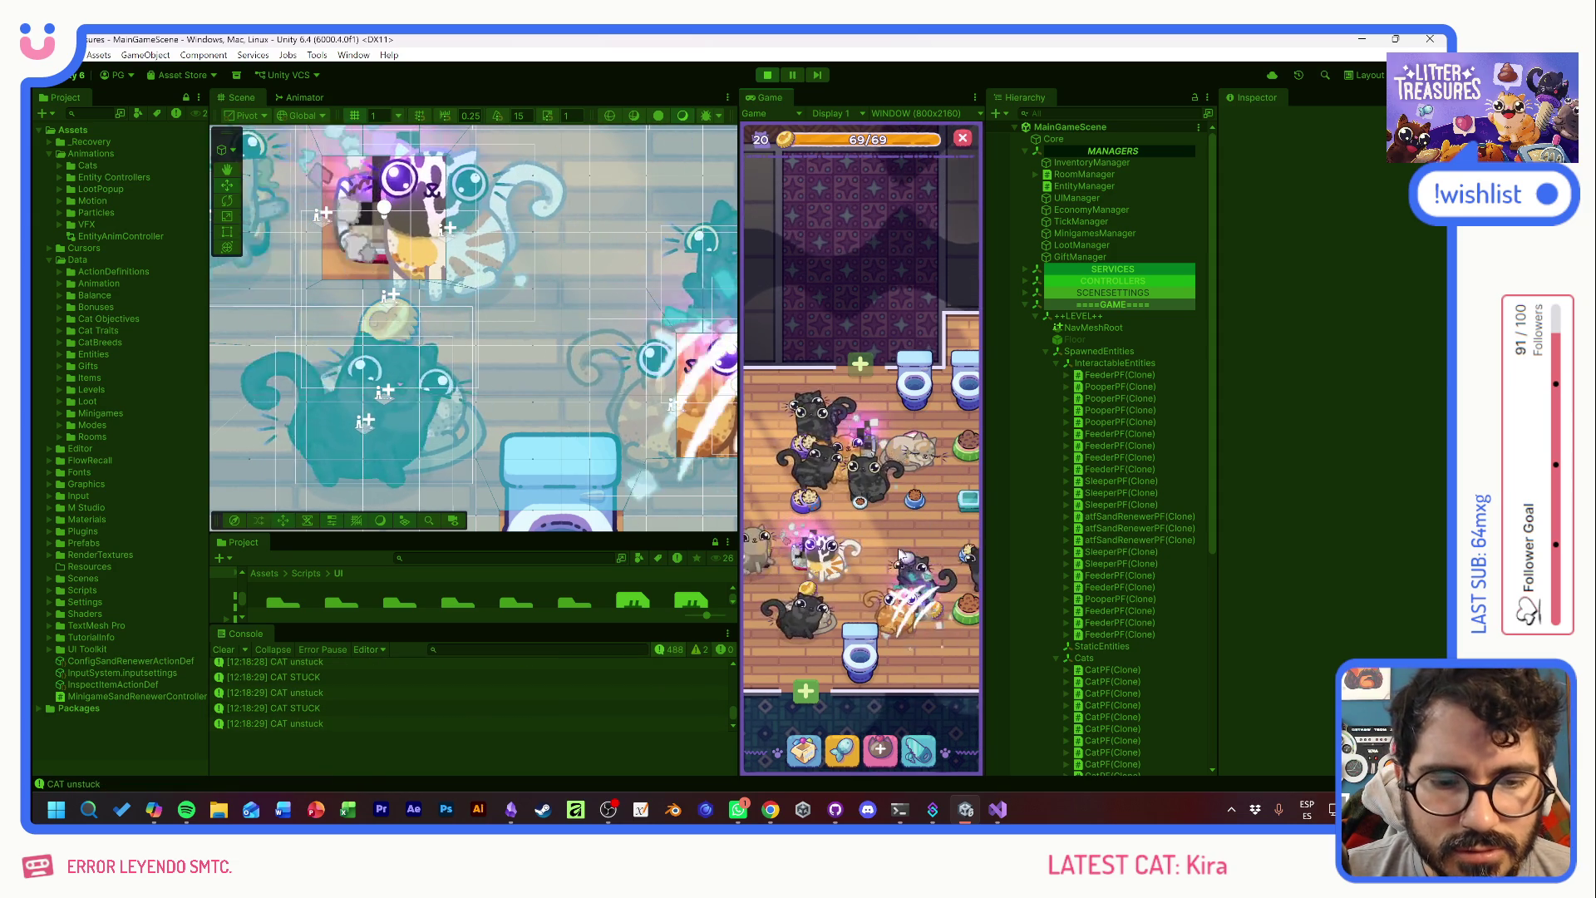
{"action": "left_click", "coordinate": [821, 559]}
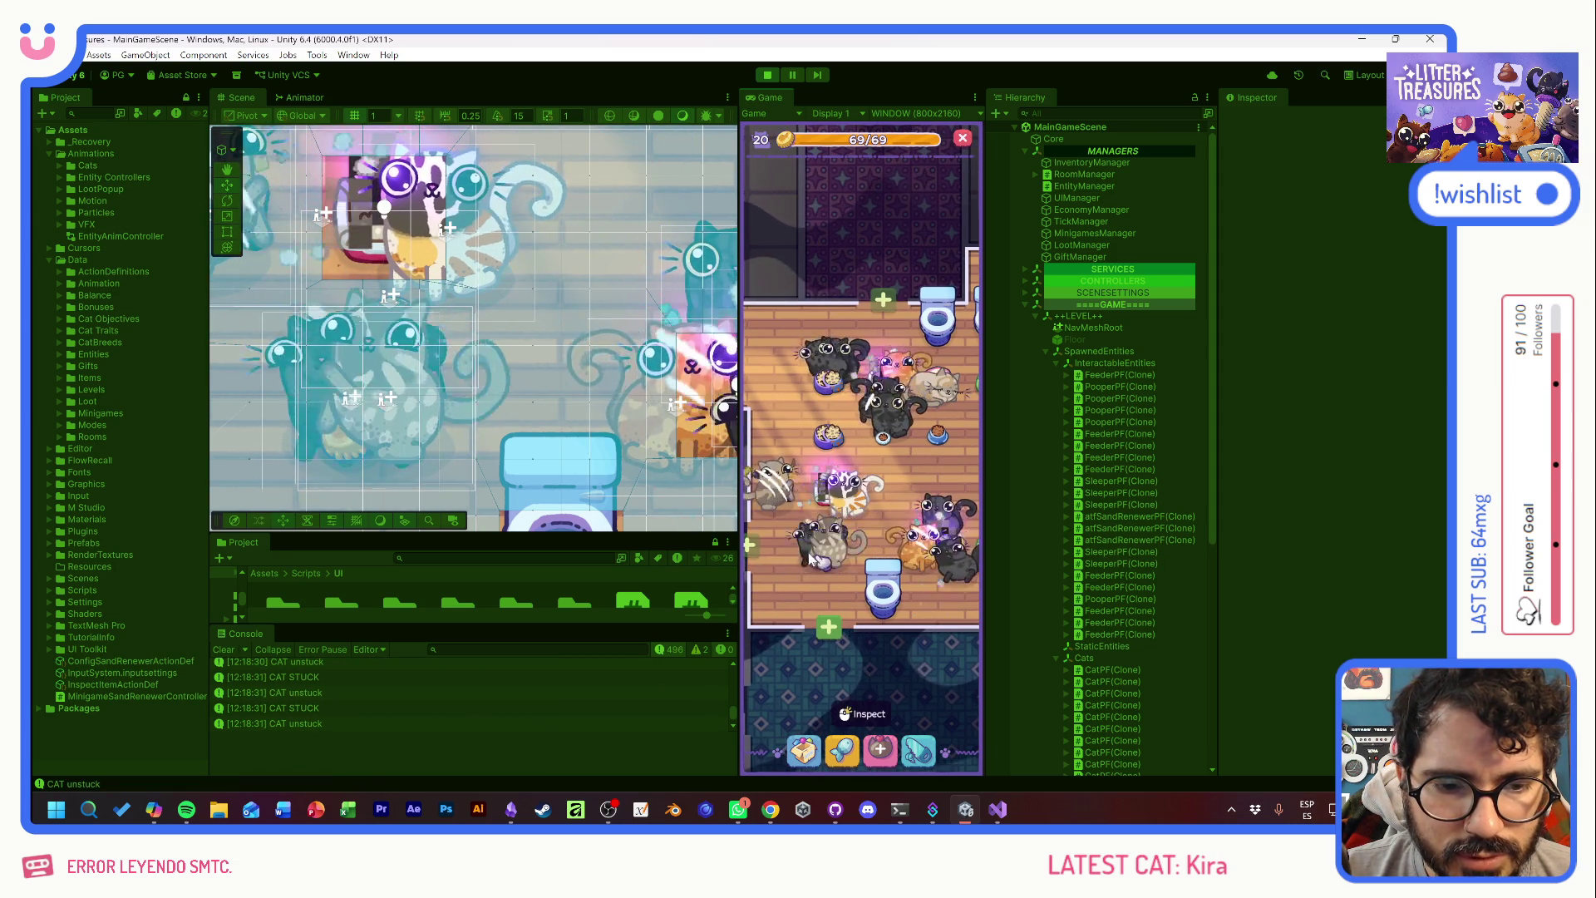
- Scoop the PURRFECT 12/12 litterbox for a Patched Pillow, then start Scoop and Clean on another
{"action": "left_click", "coordinate": [868, 611]}
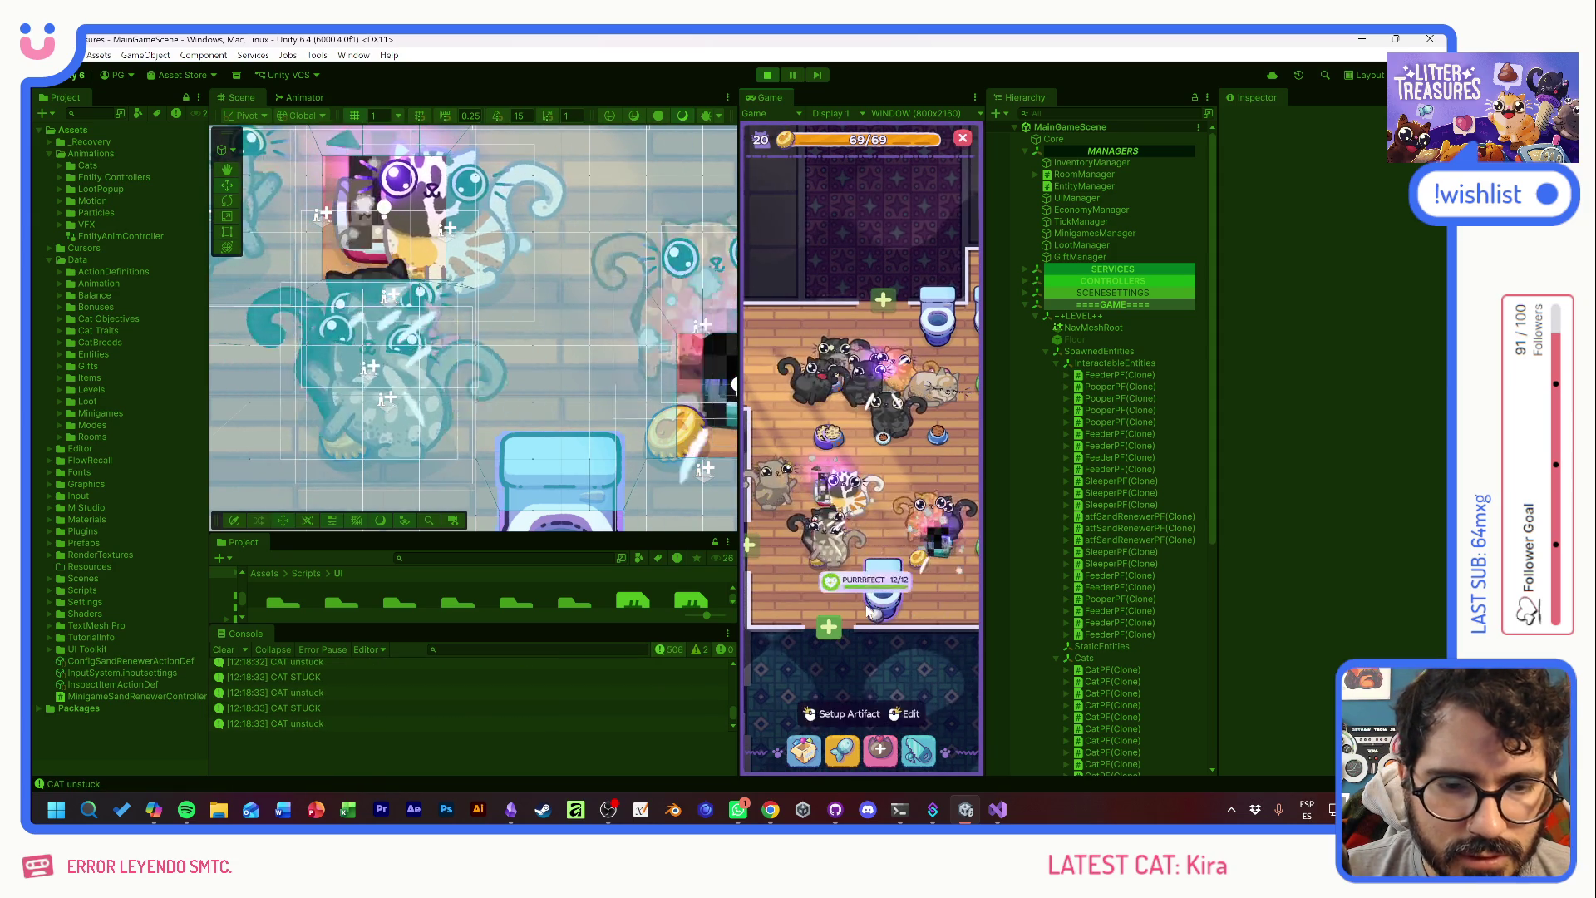
{"action": "left_click", "coordinate": [873, 603]}
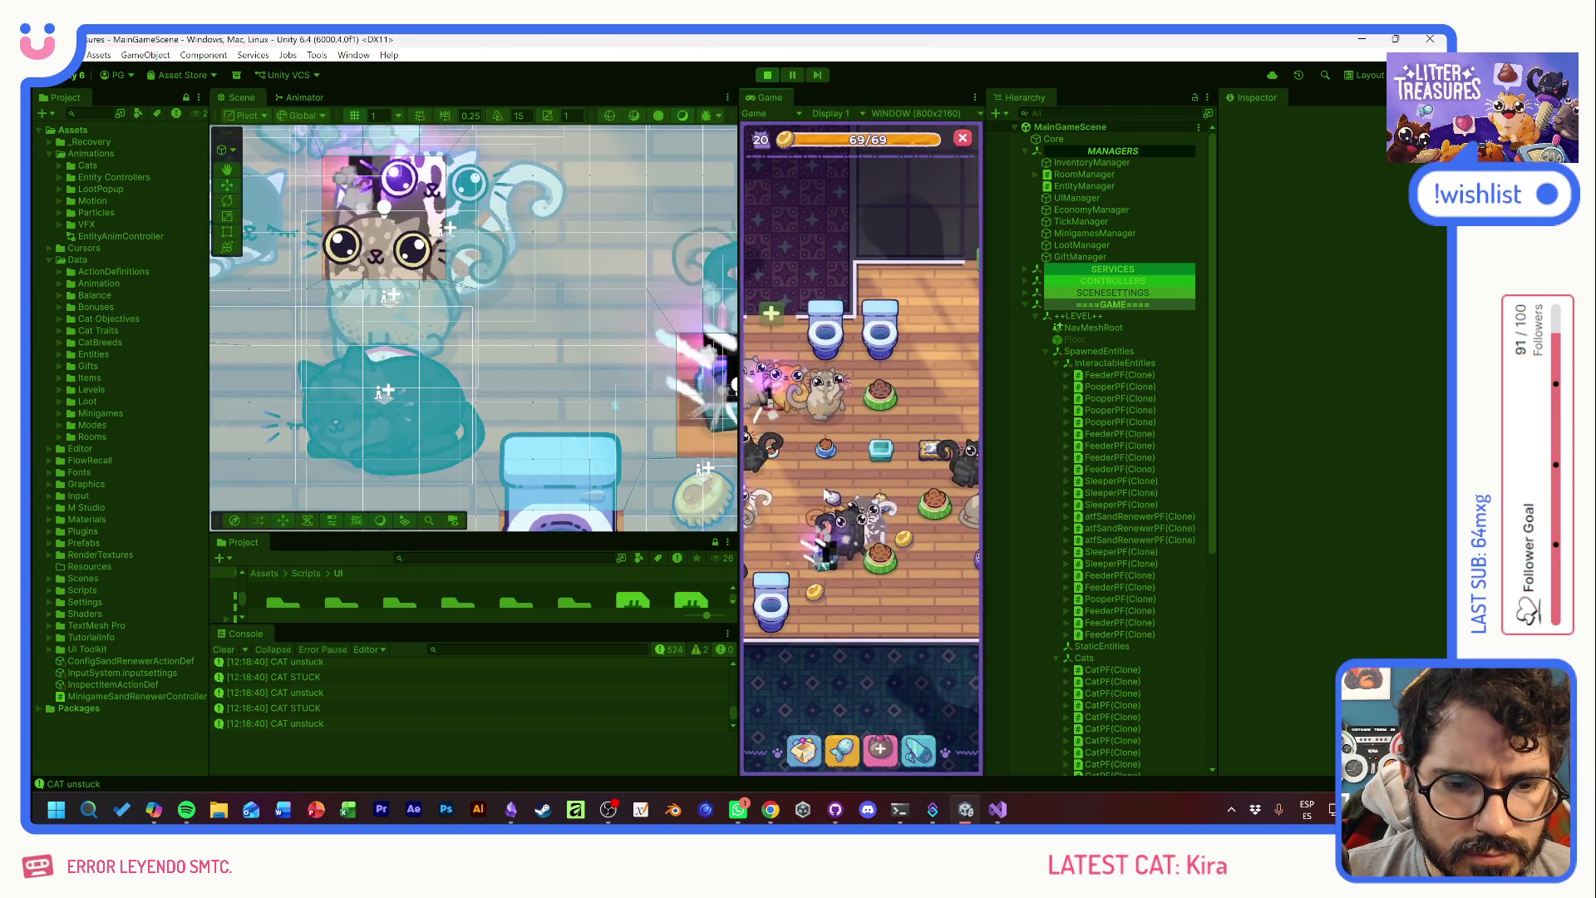
{"action": "left_click_drag", "start_coordinate": [827, 496], "coordinate": [916, 499]}
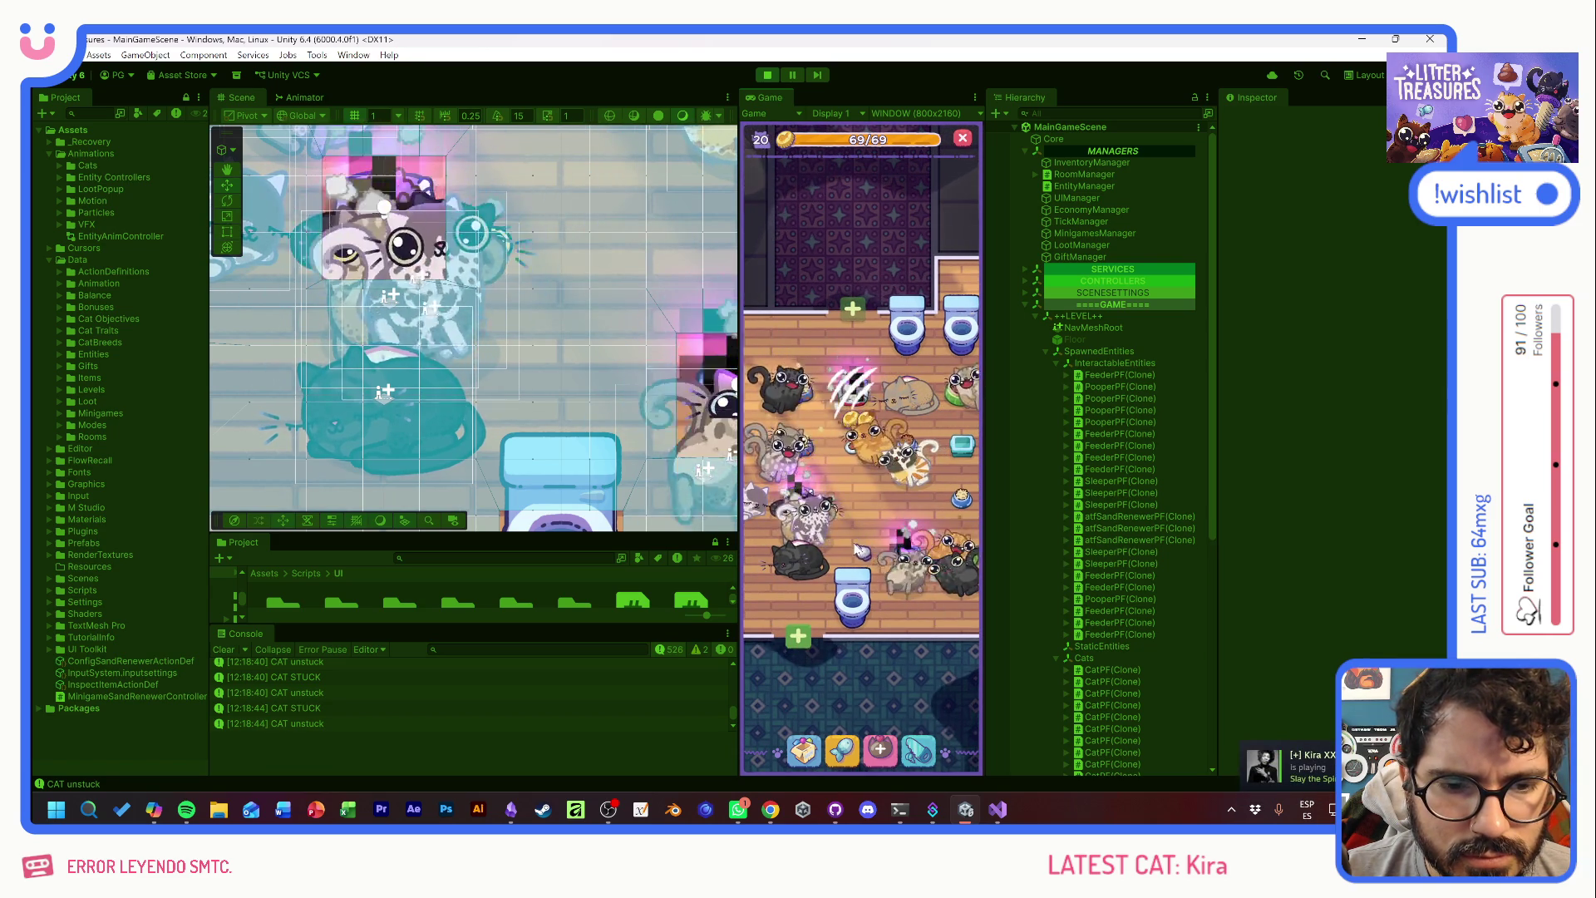
{"action": "left_click", "coordinate": [859, 490]}
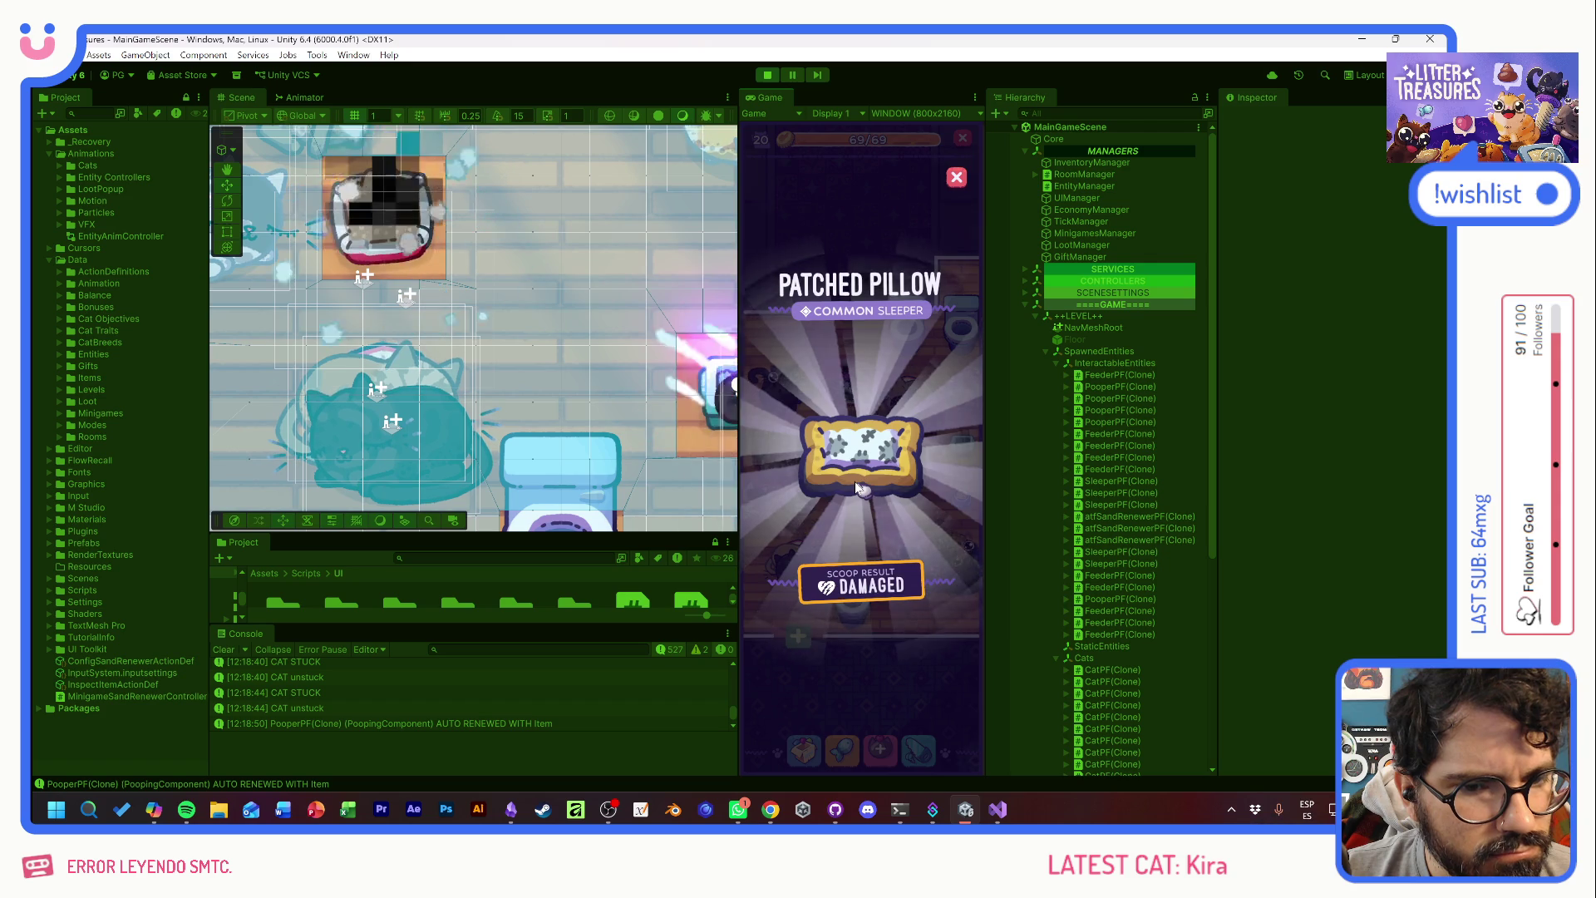
{"action": "left_click", "coordinate": [854, 481]}
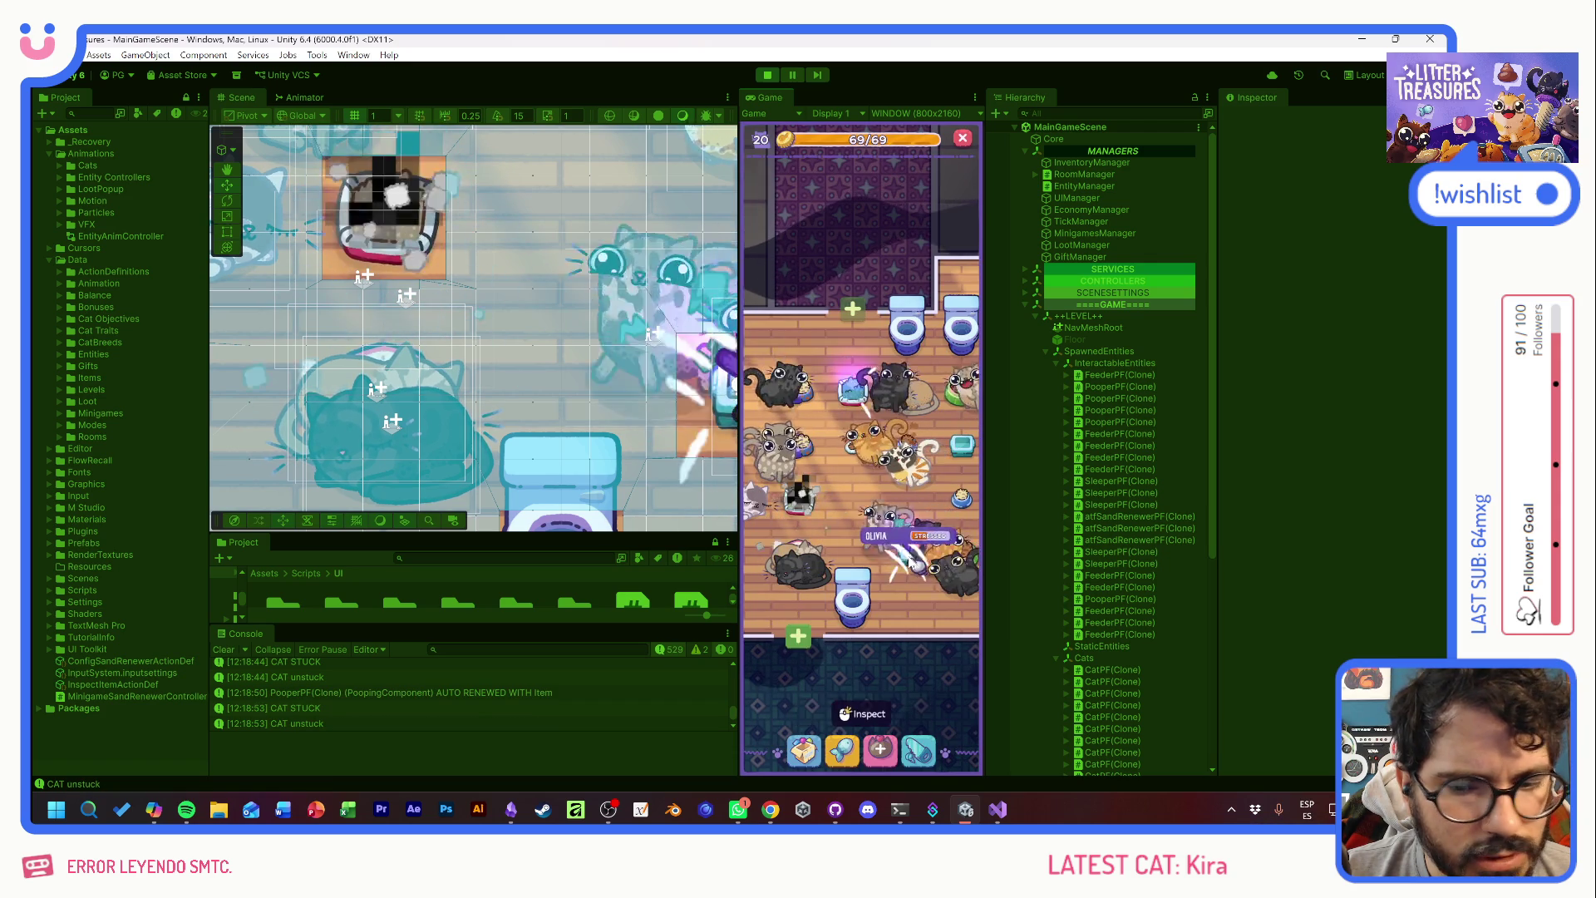
{"action": "left_click", "coordinate": [860, 403]}
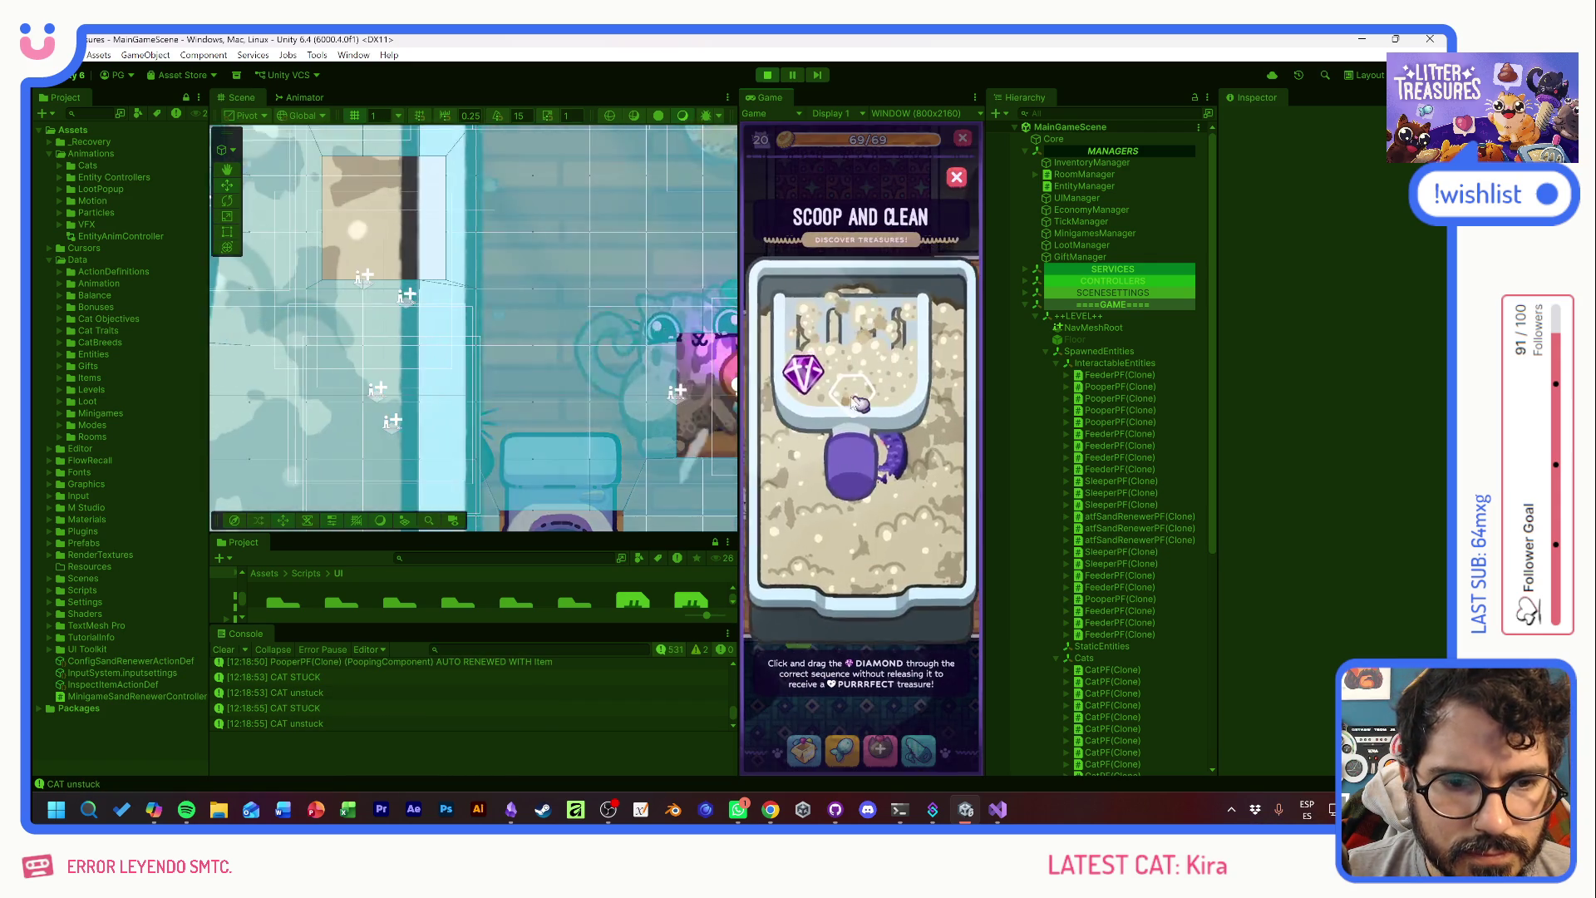